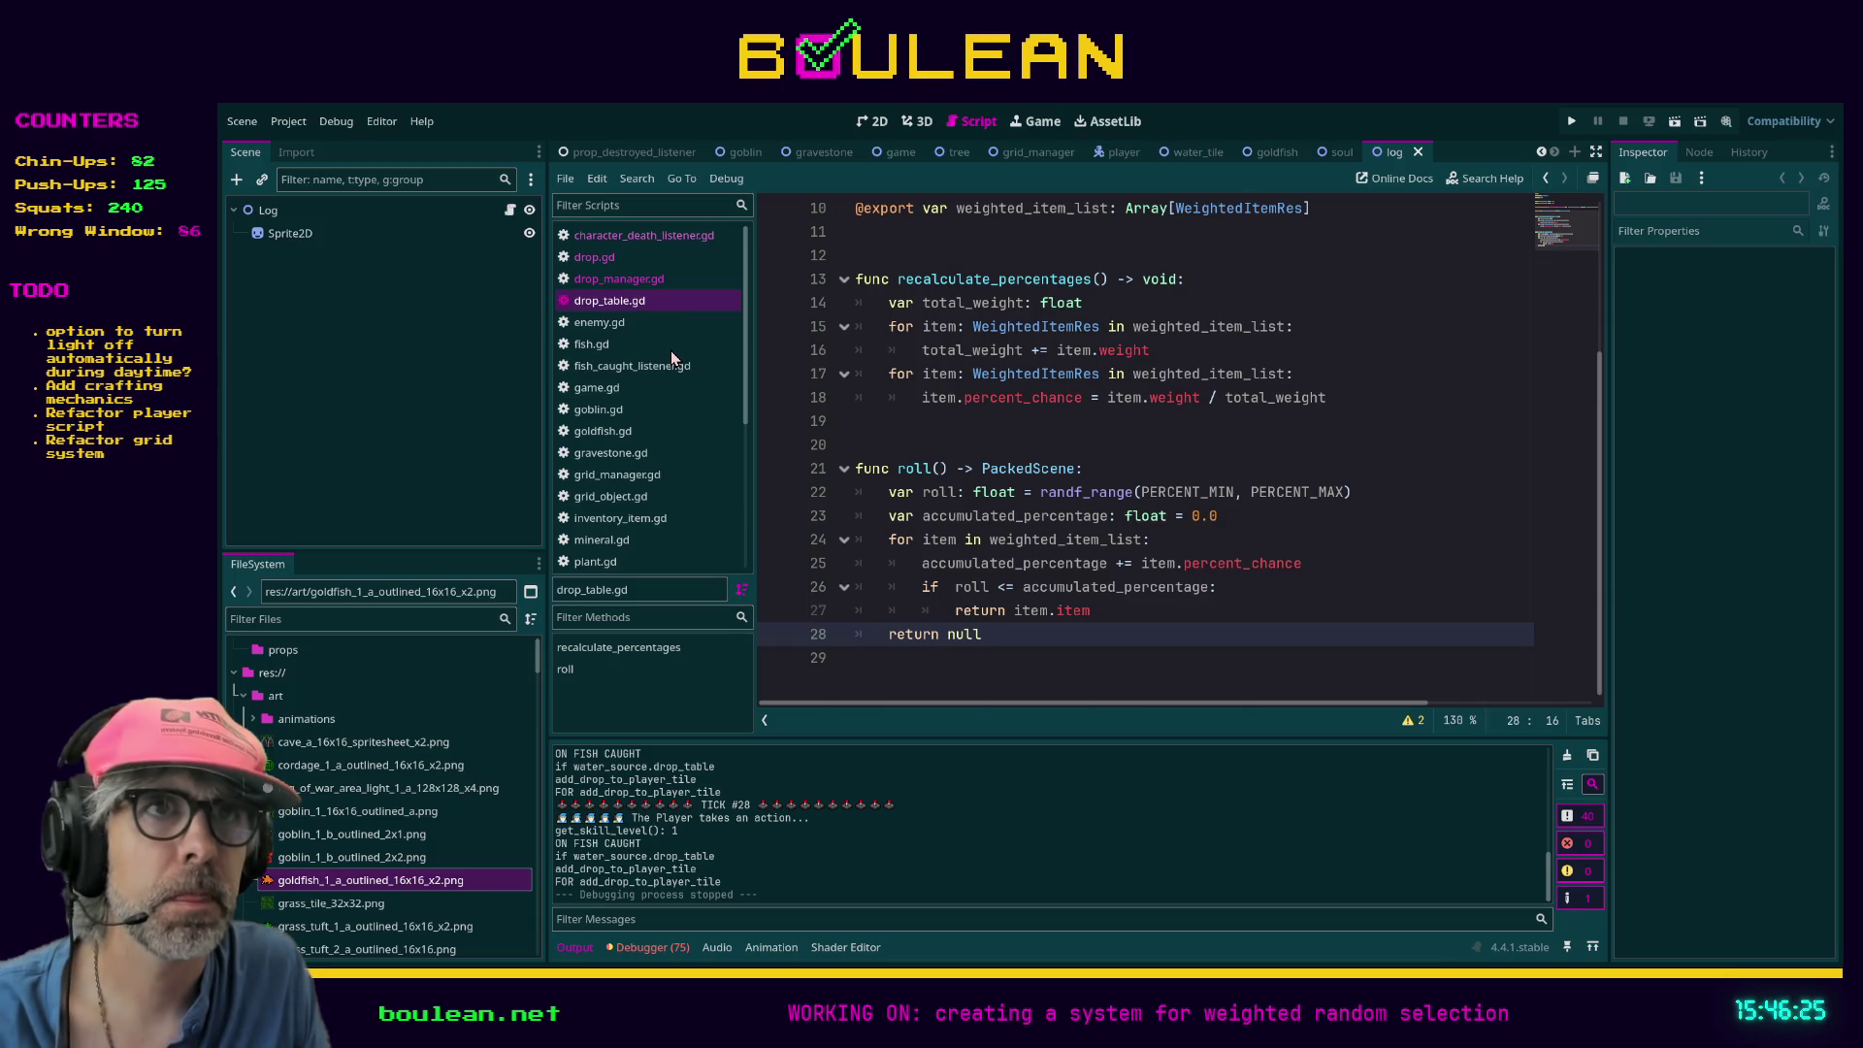
Step: Close drop_table.gd and open enemy.gd with the caret at lines 148–149 near _set_health
key(ctrl+w)
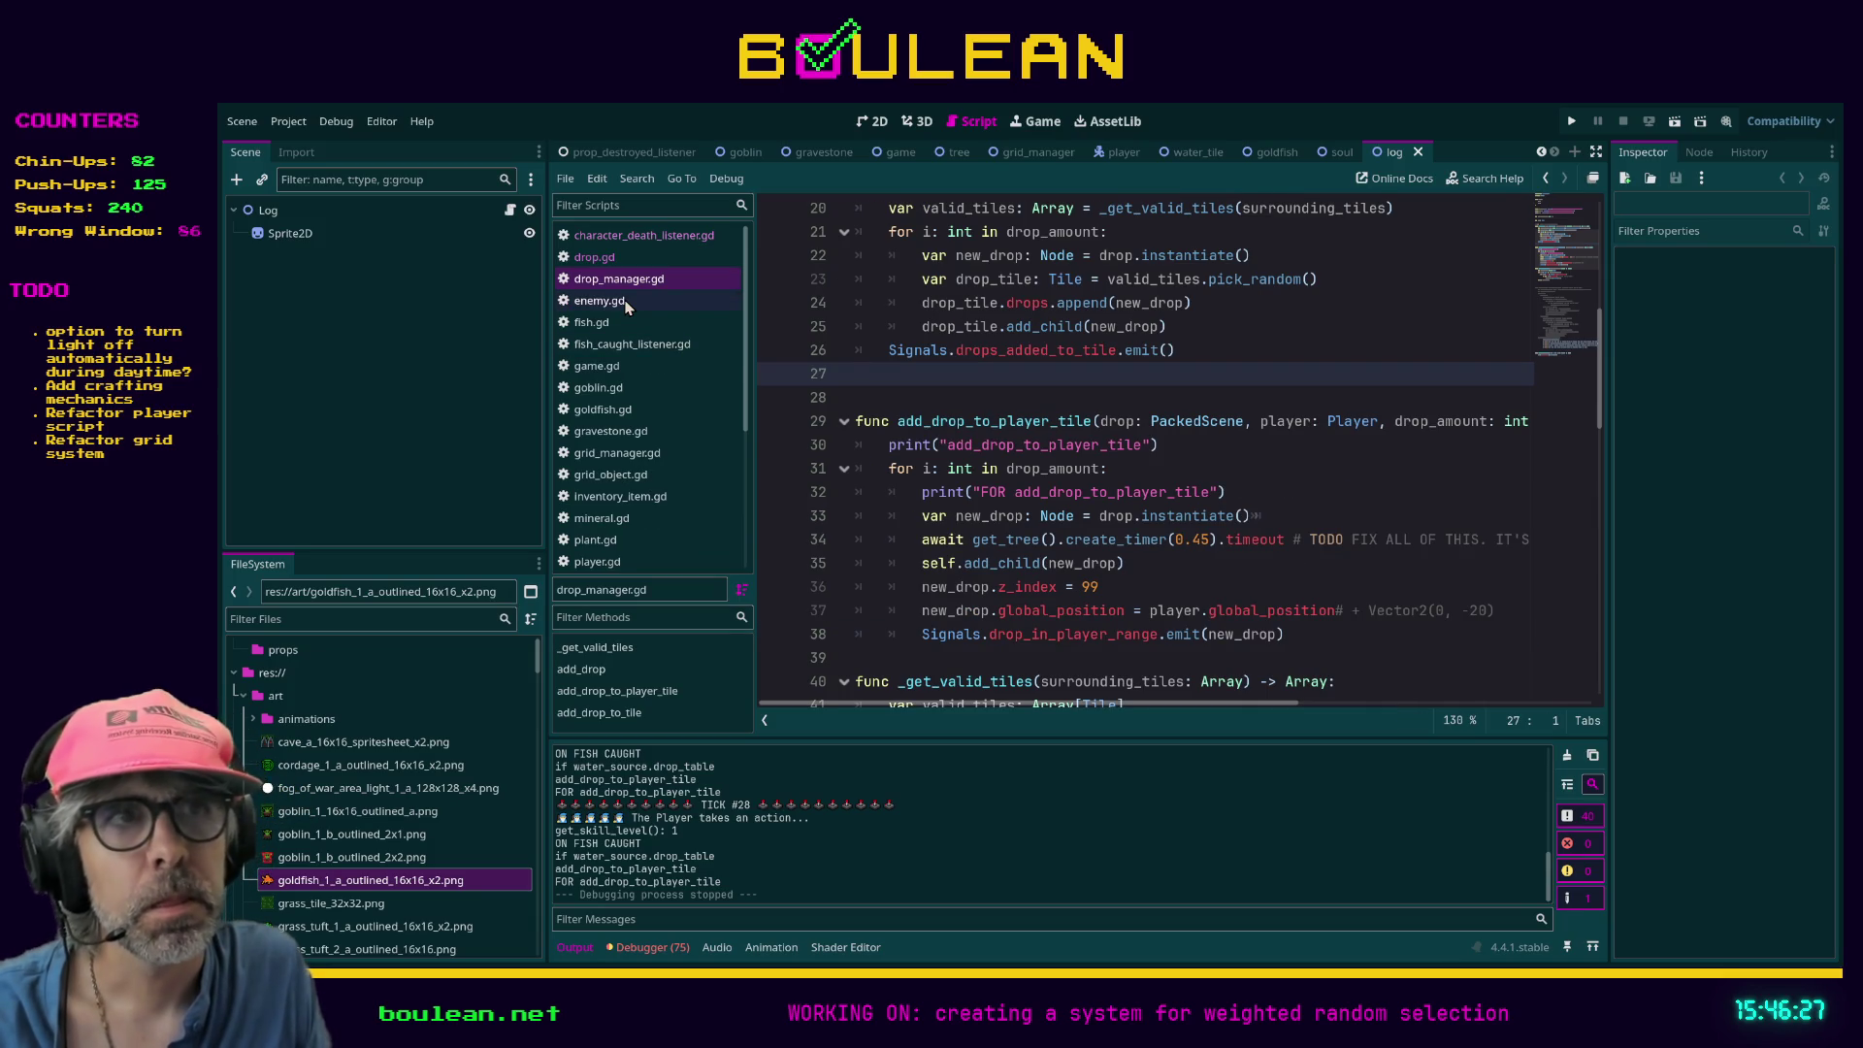
click(626, 304)
scroll(1019, 502, down, 2)
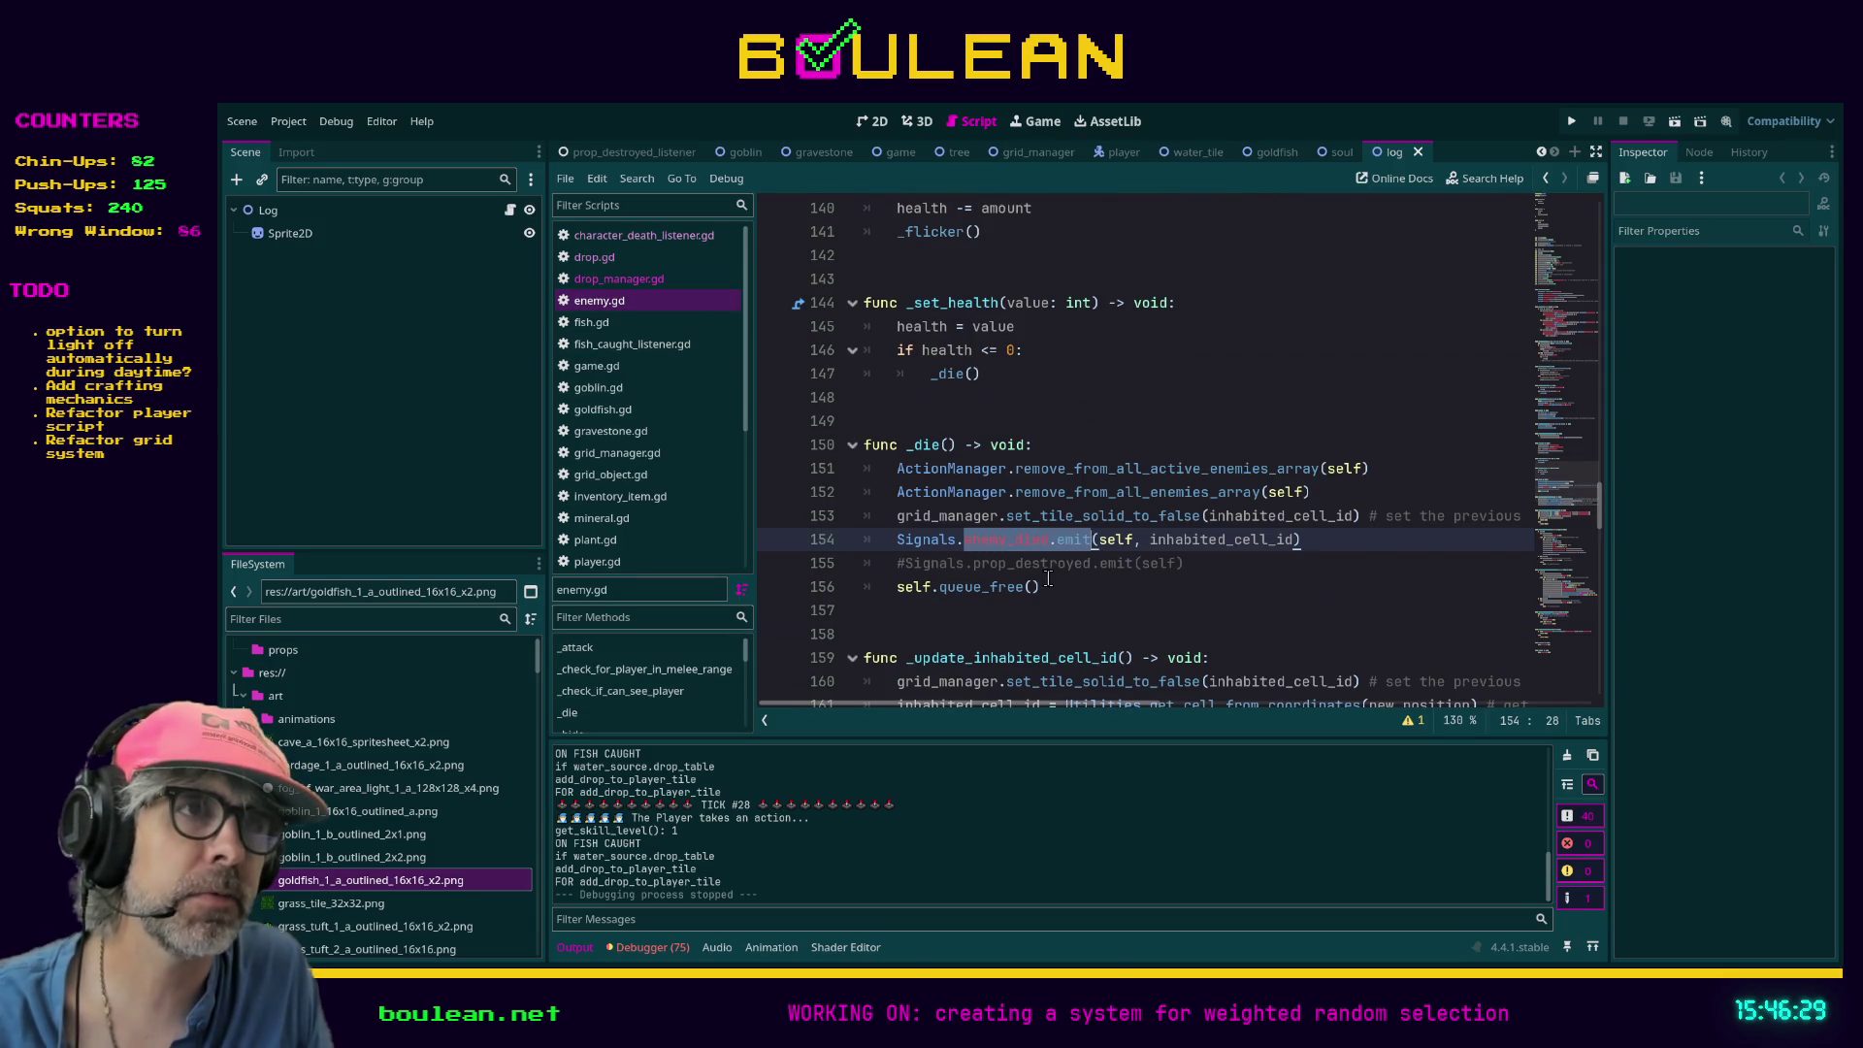
click(1106, 407)
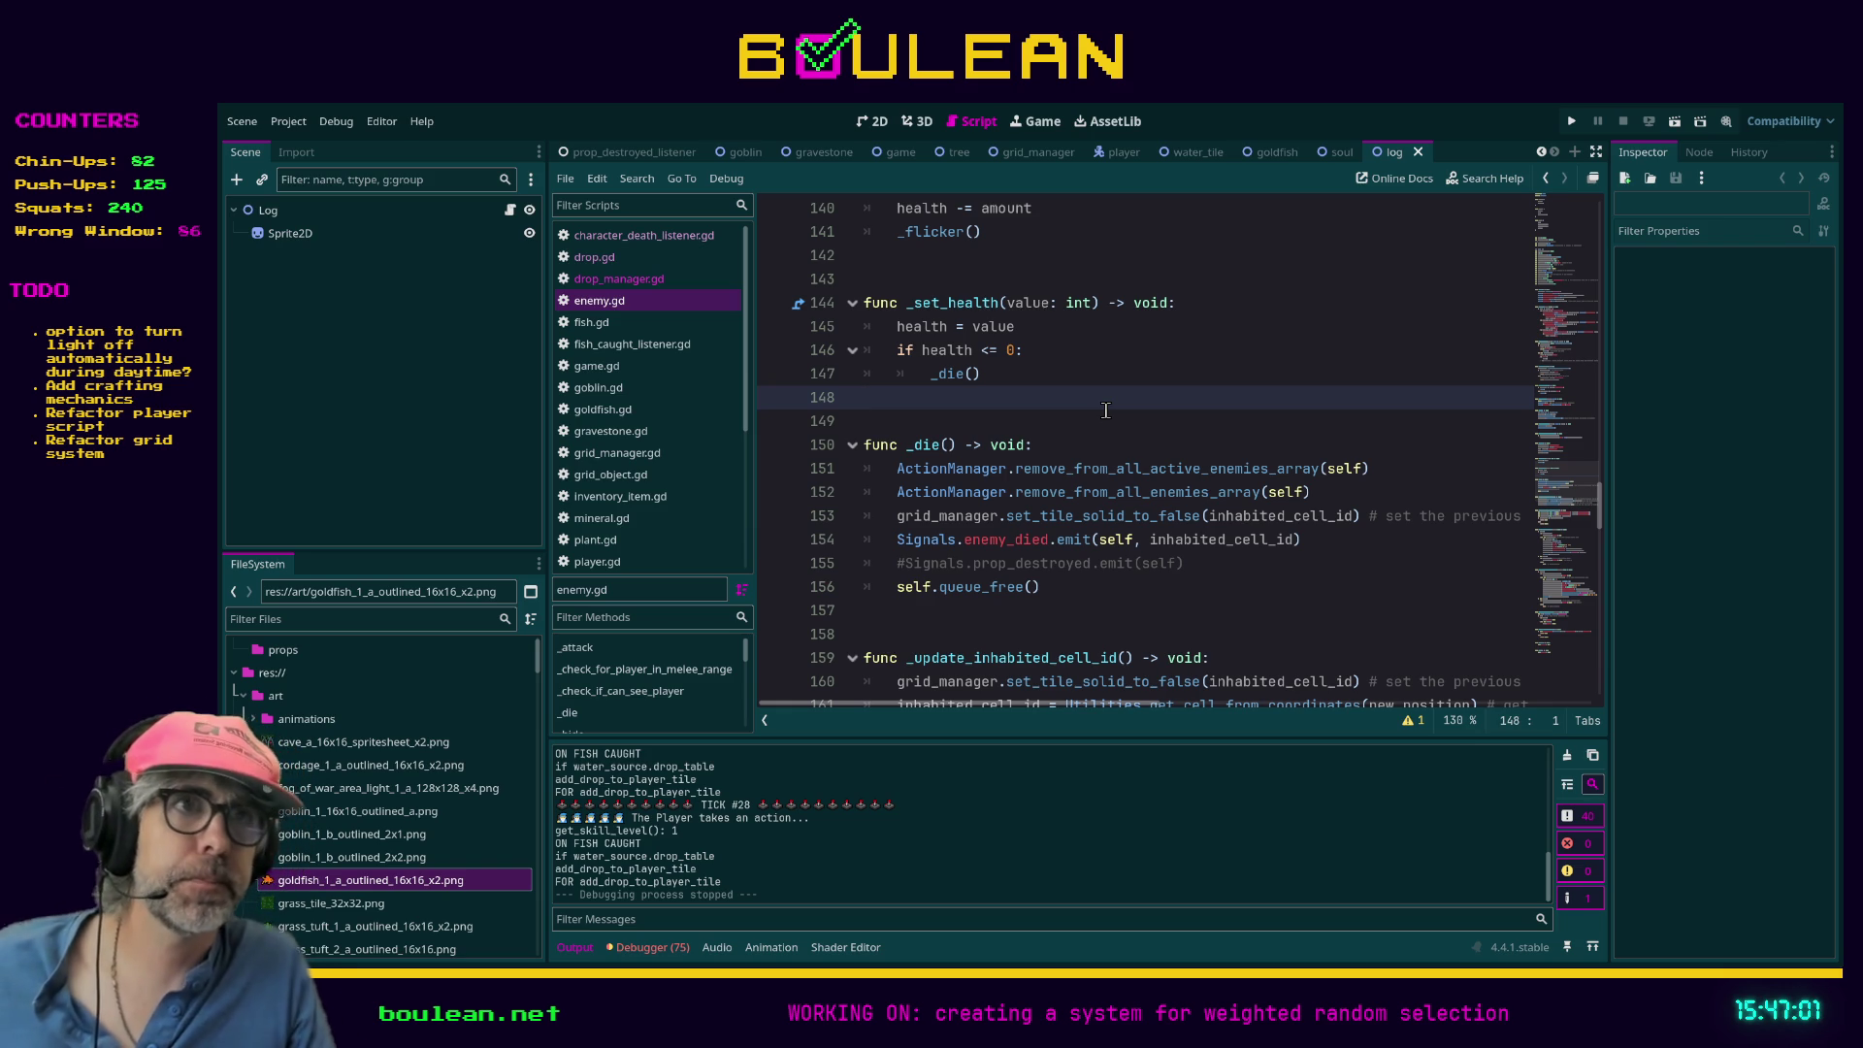
click(912, 427)
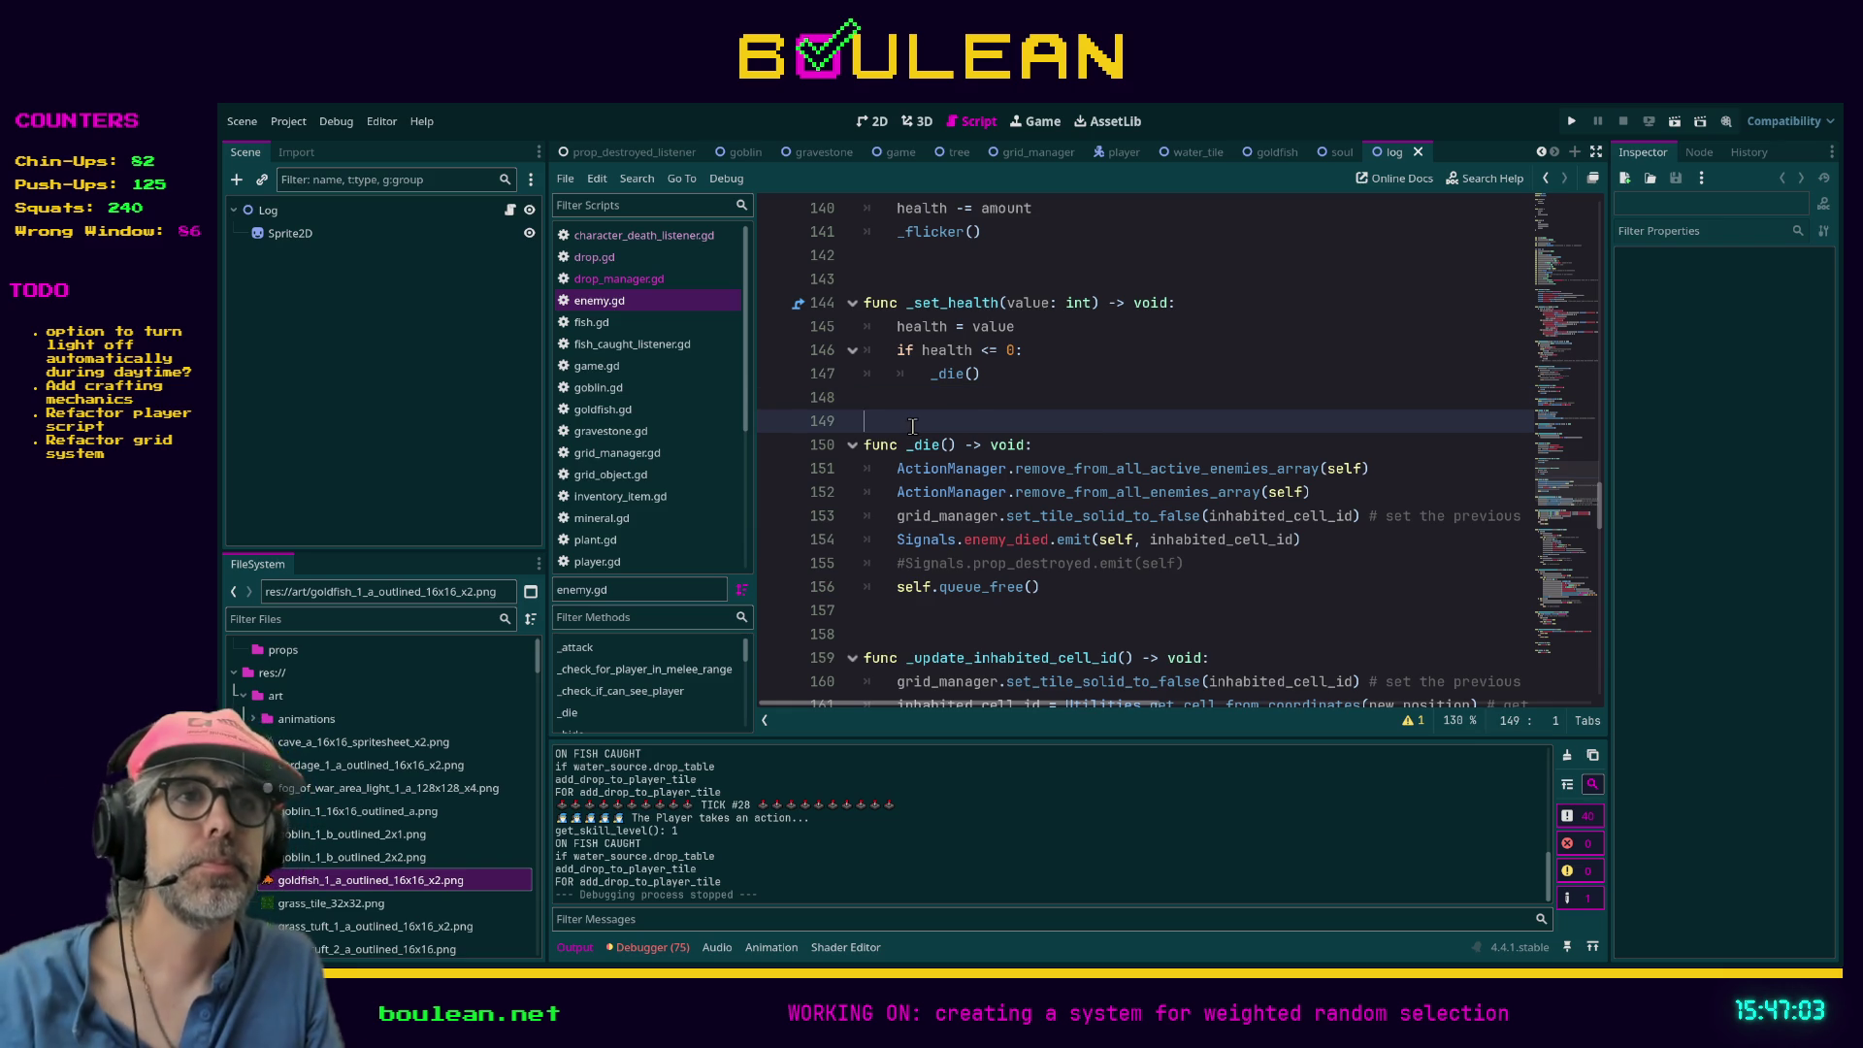
Step: Scroll through enemy.gd's _die code below line 148, then switch to fish.gd
key(Up)
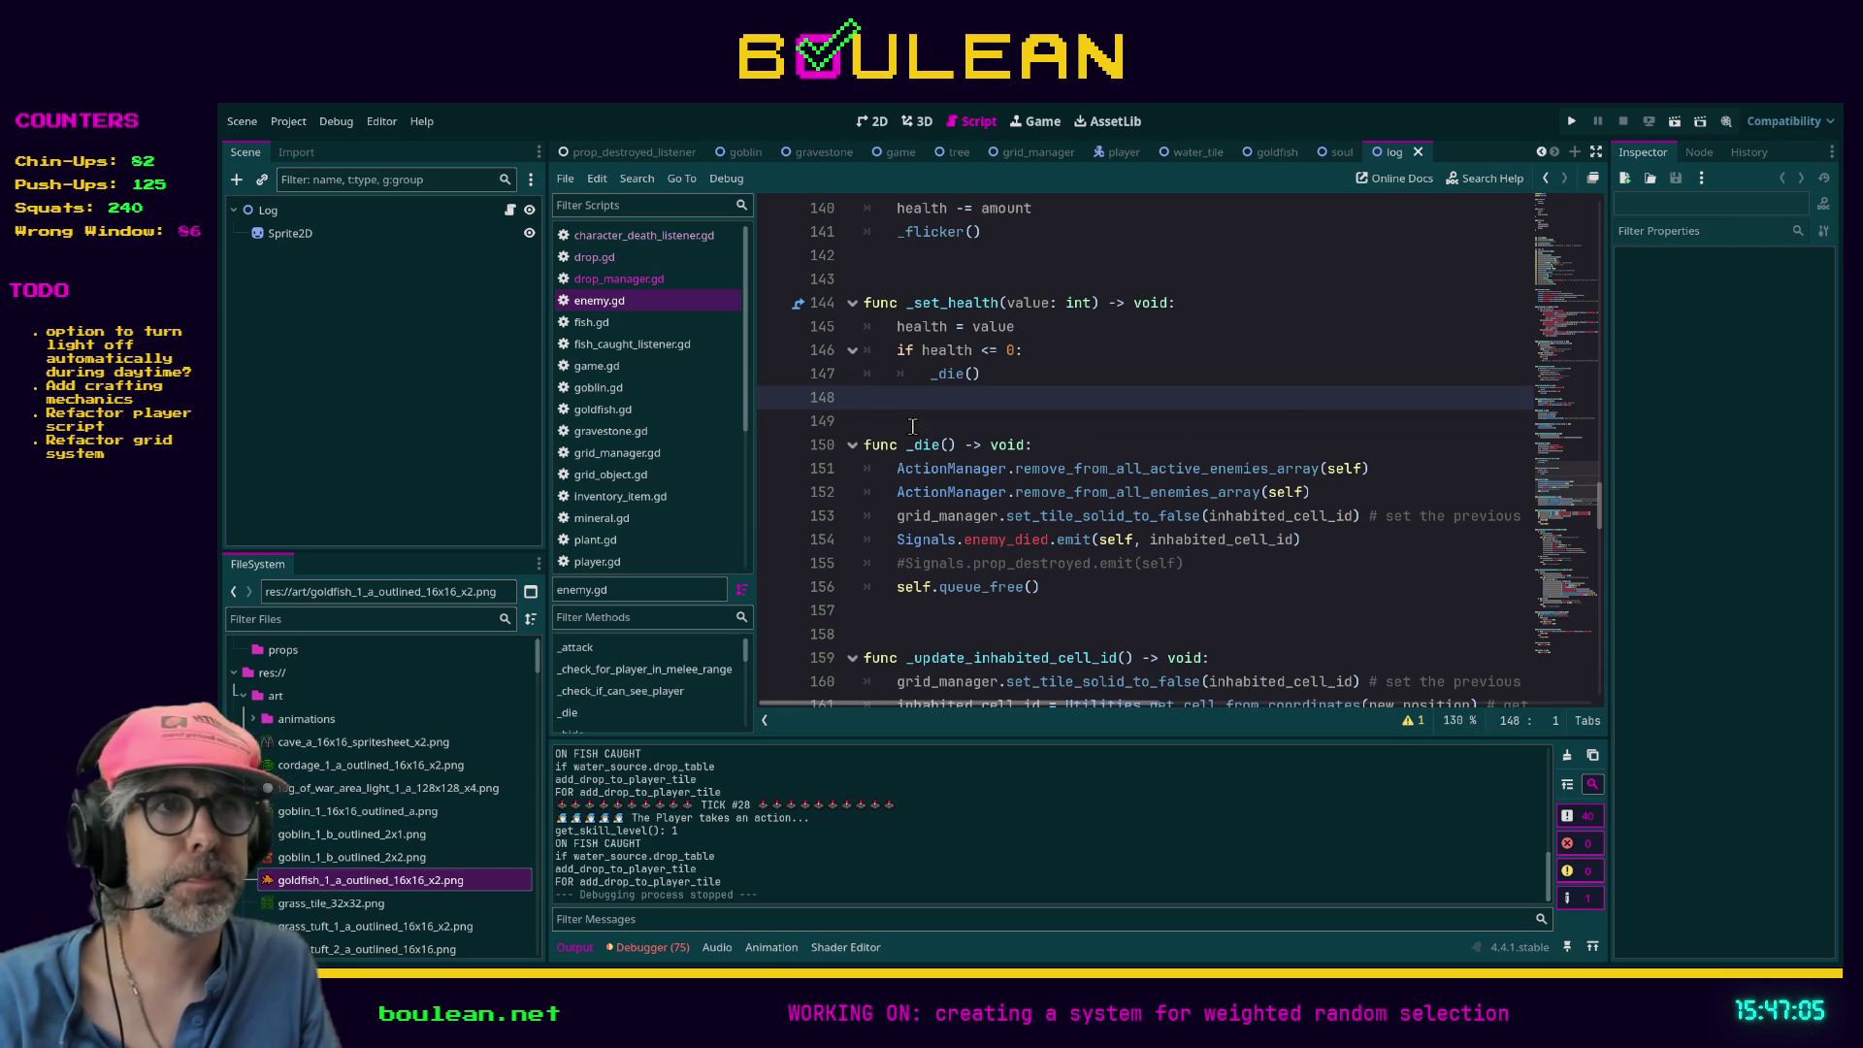
scroll(912, 427, down, 2)
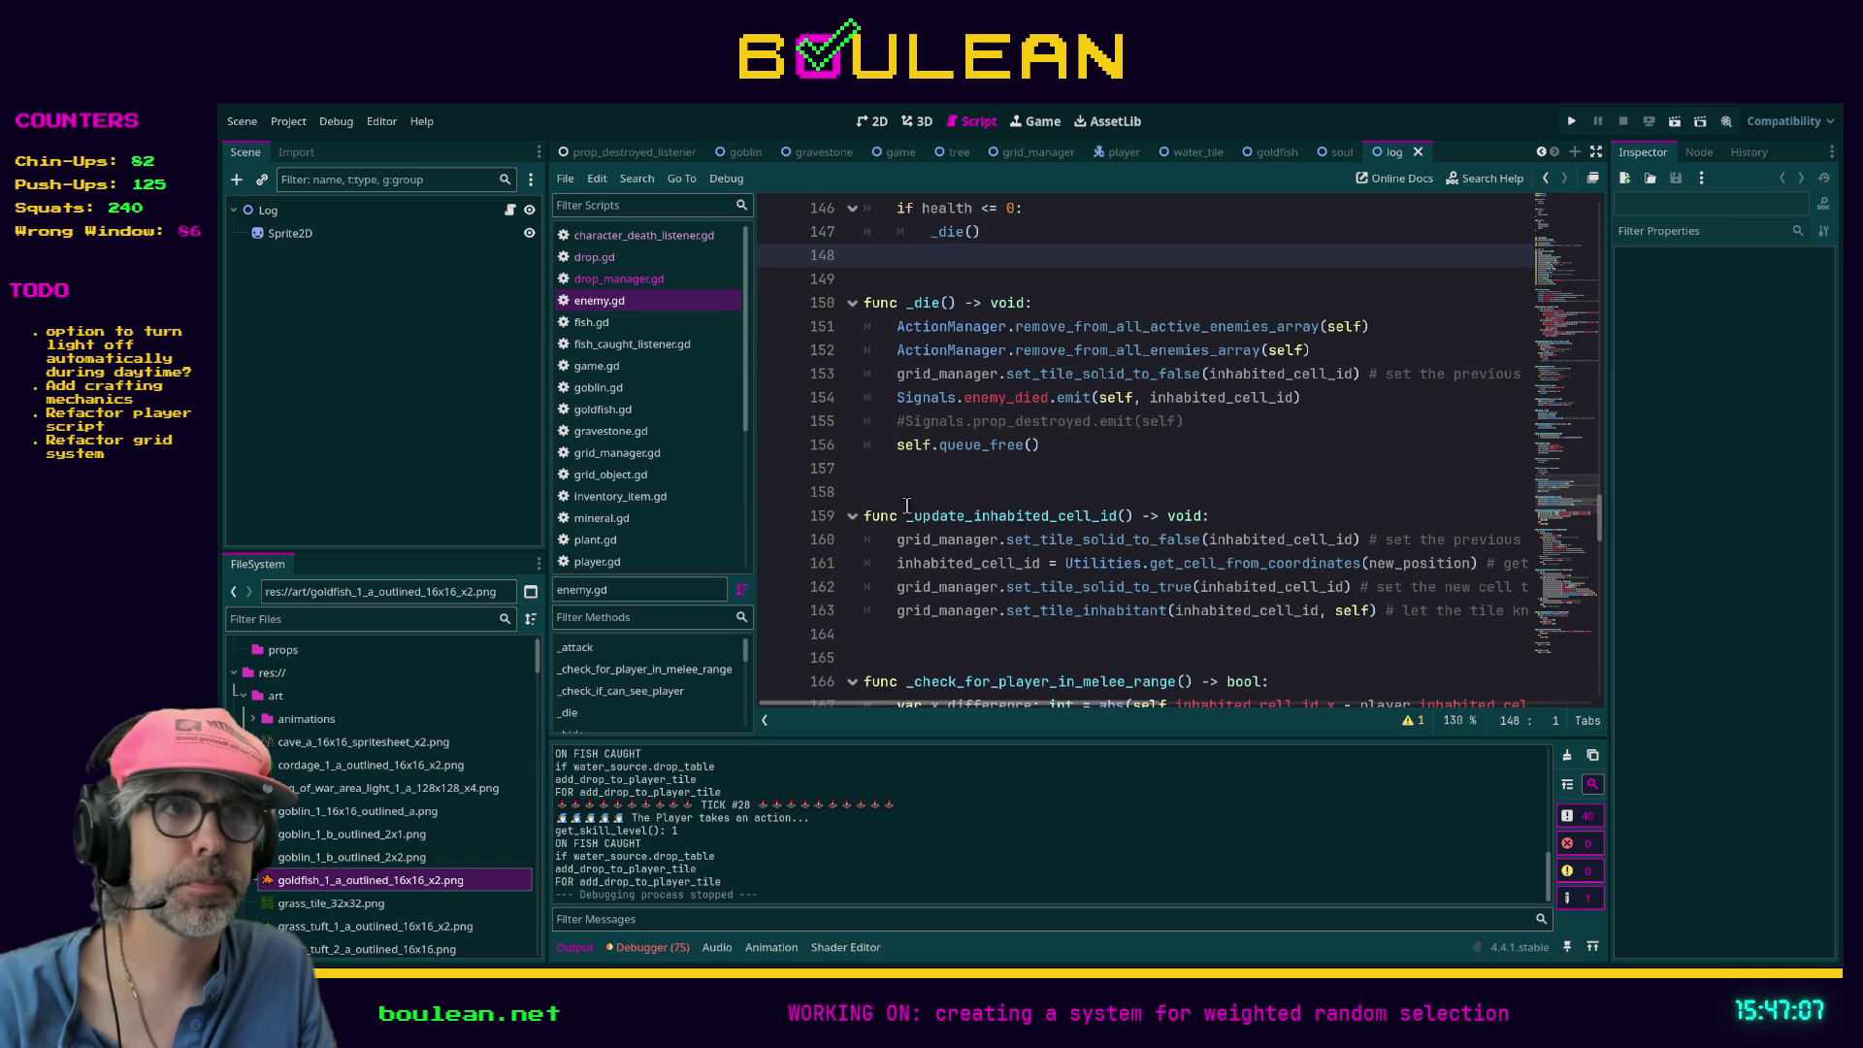
scroll(921, 509, down, 2)
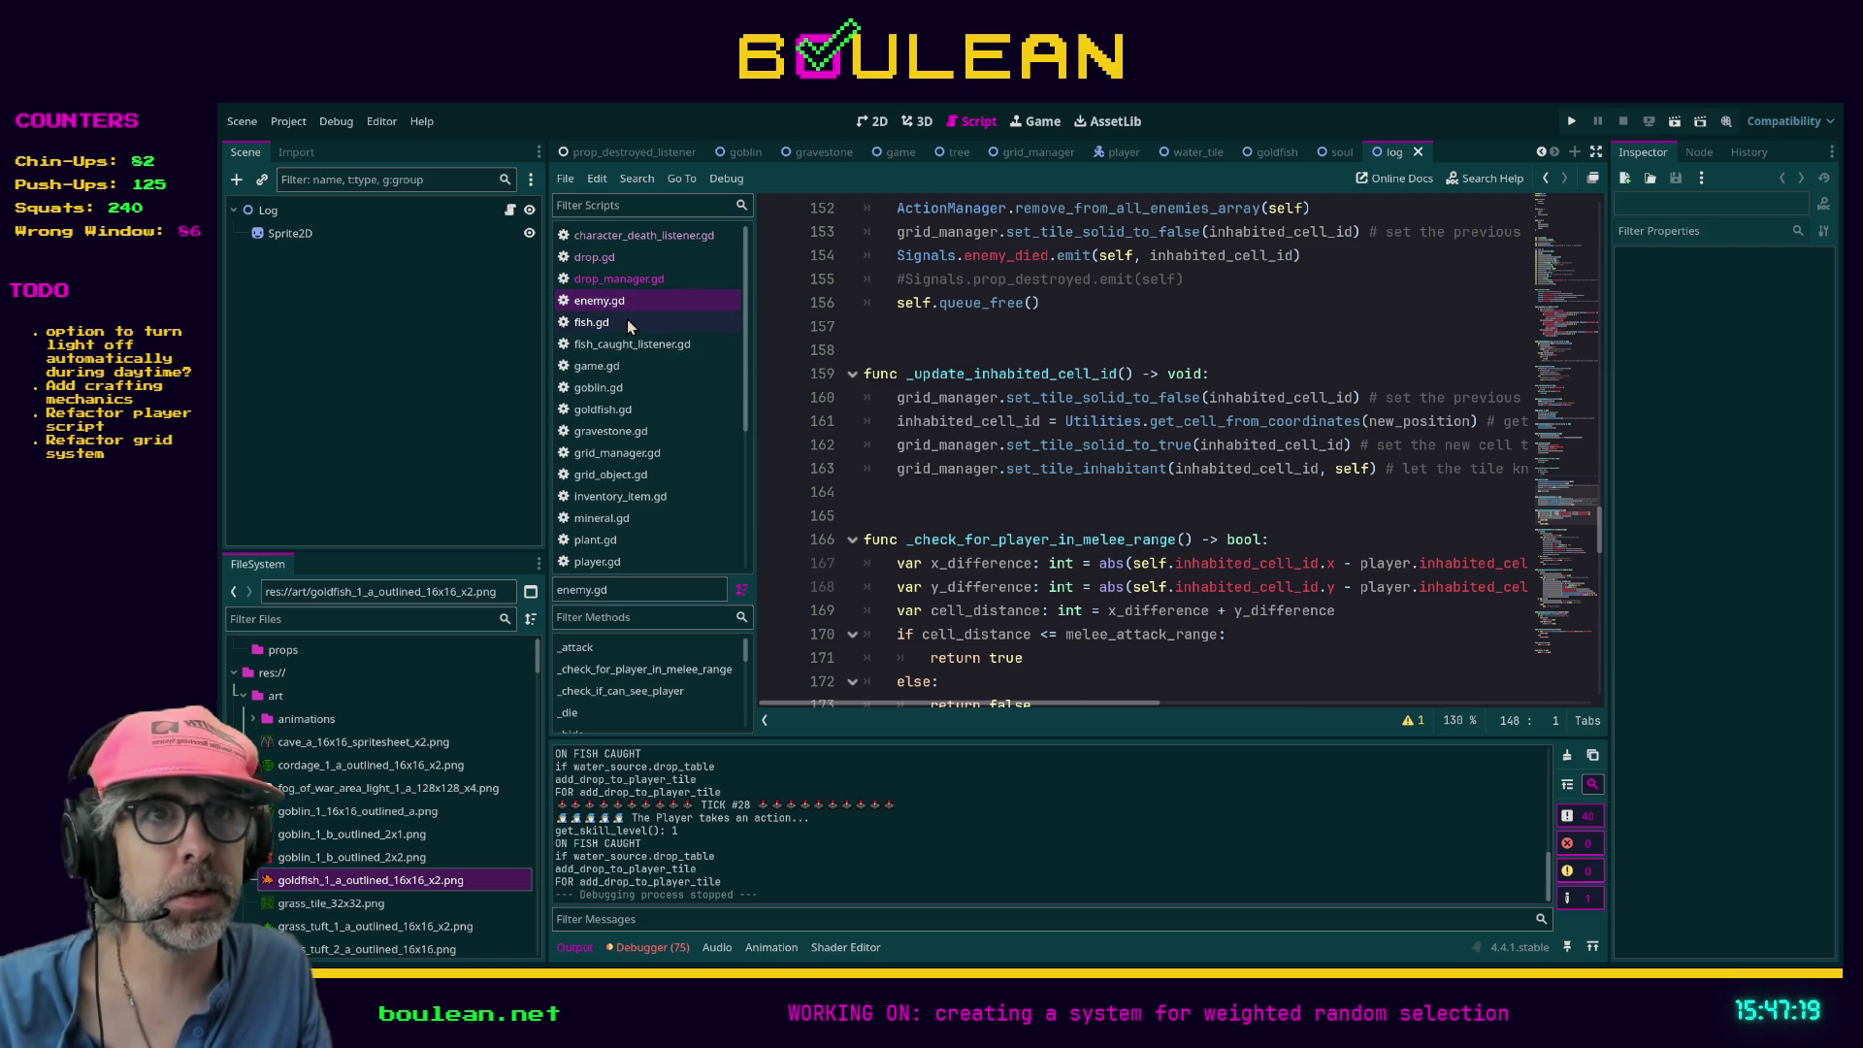
click(627, 323)
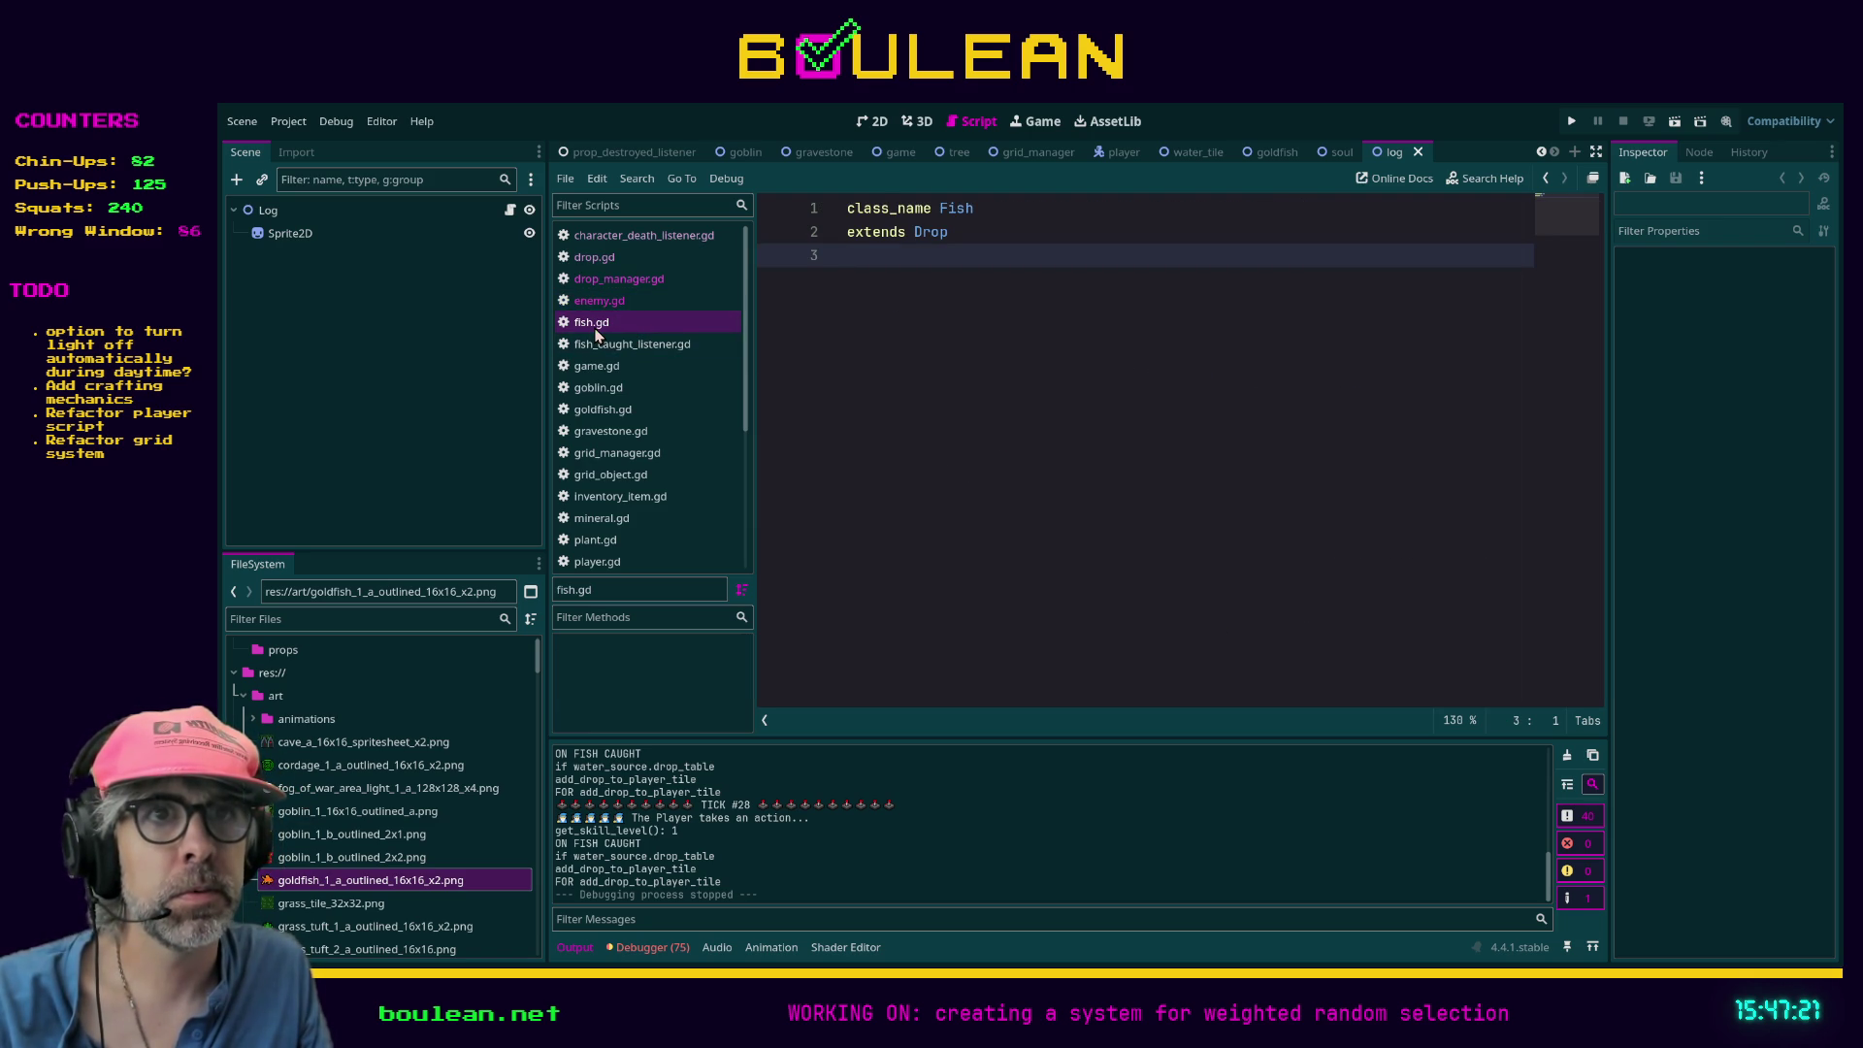
Step: Close fish.gd and view fish_caught_listener.gd, game.gd, then goldfish.gd
key(ctrl+w)
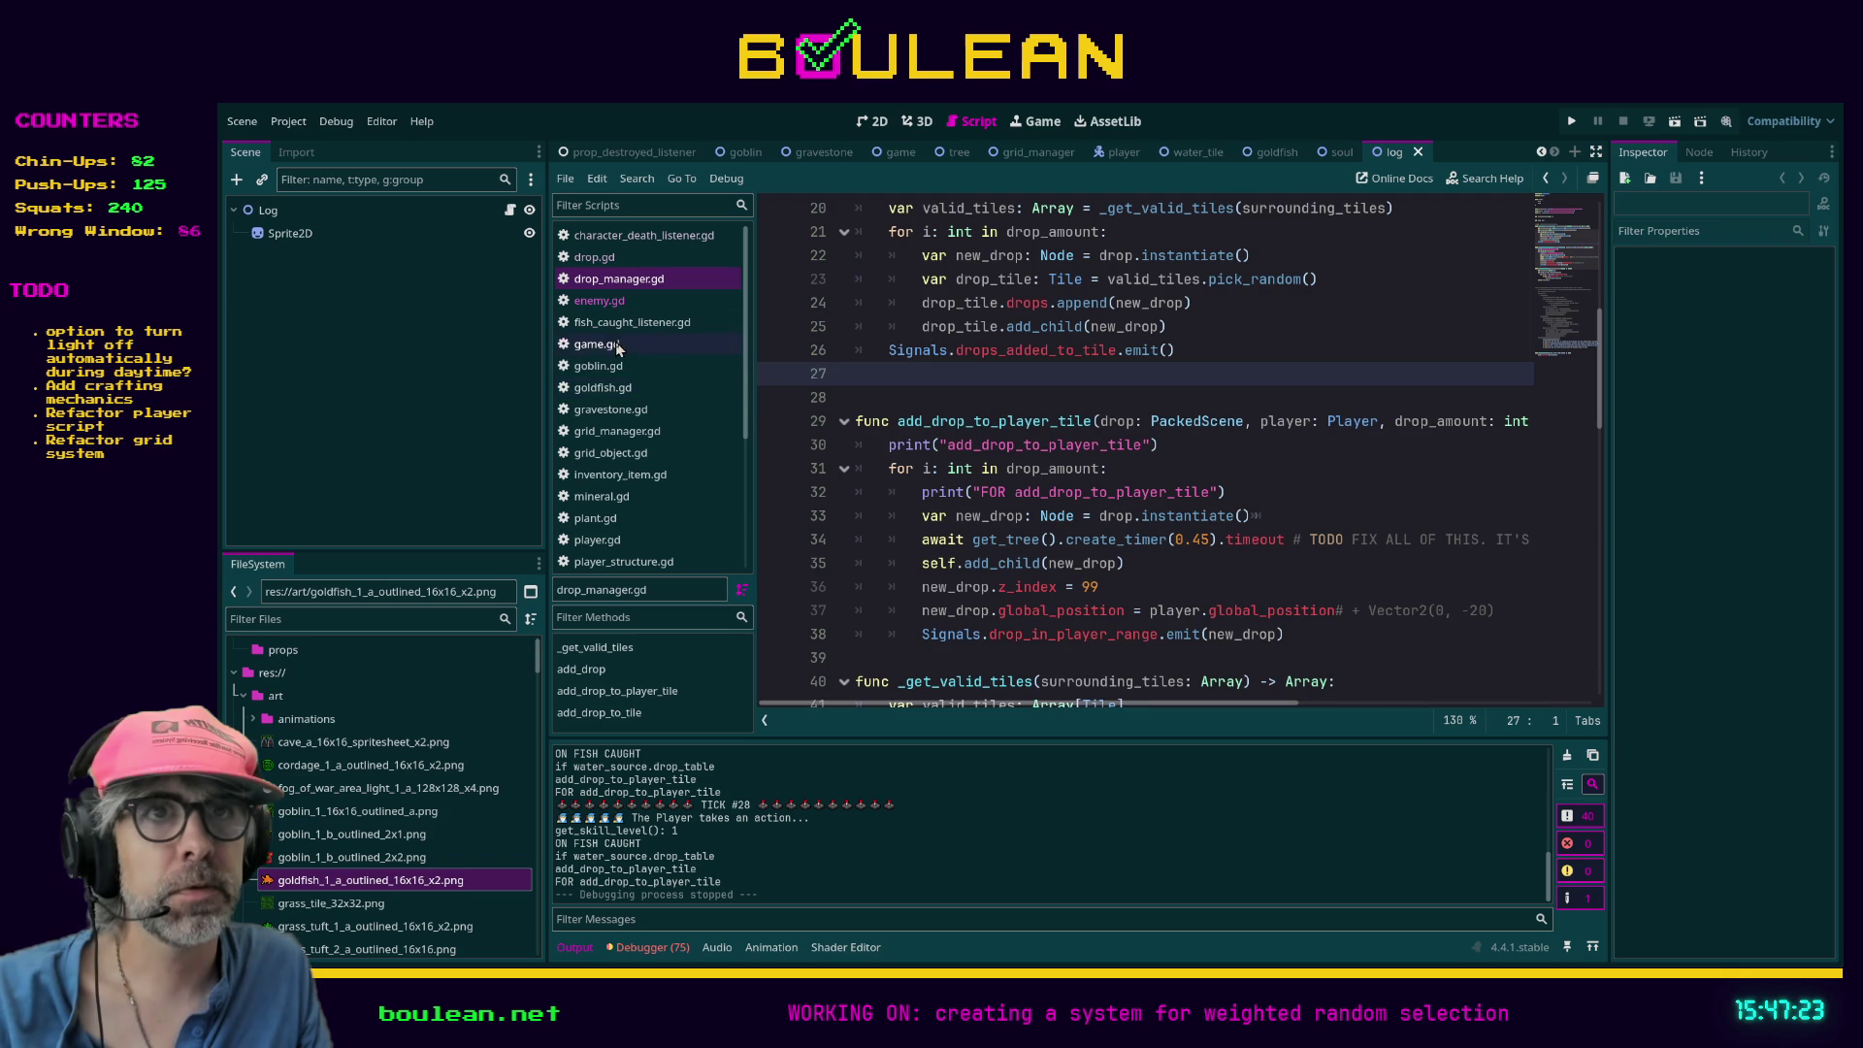
click(621, 323)
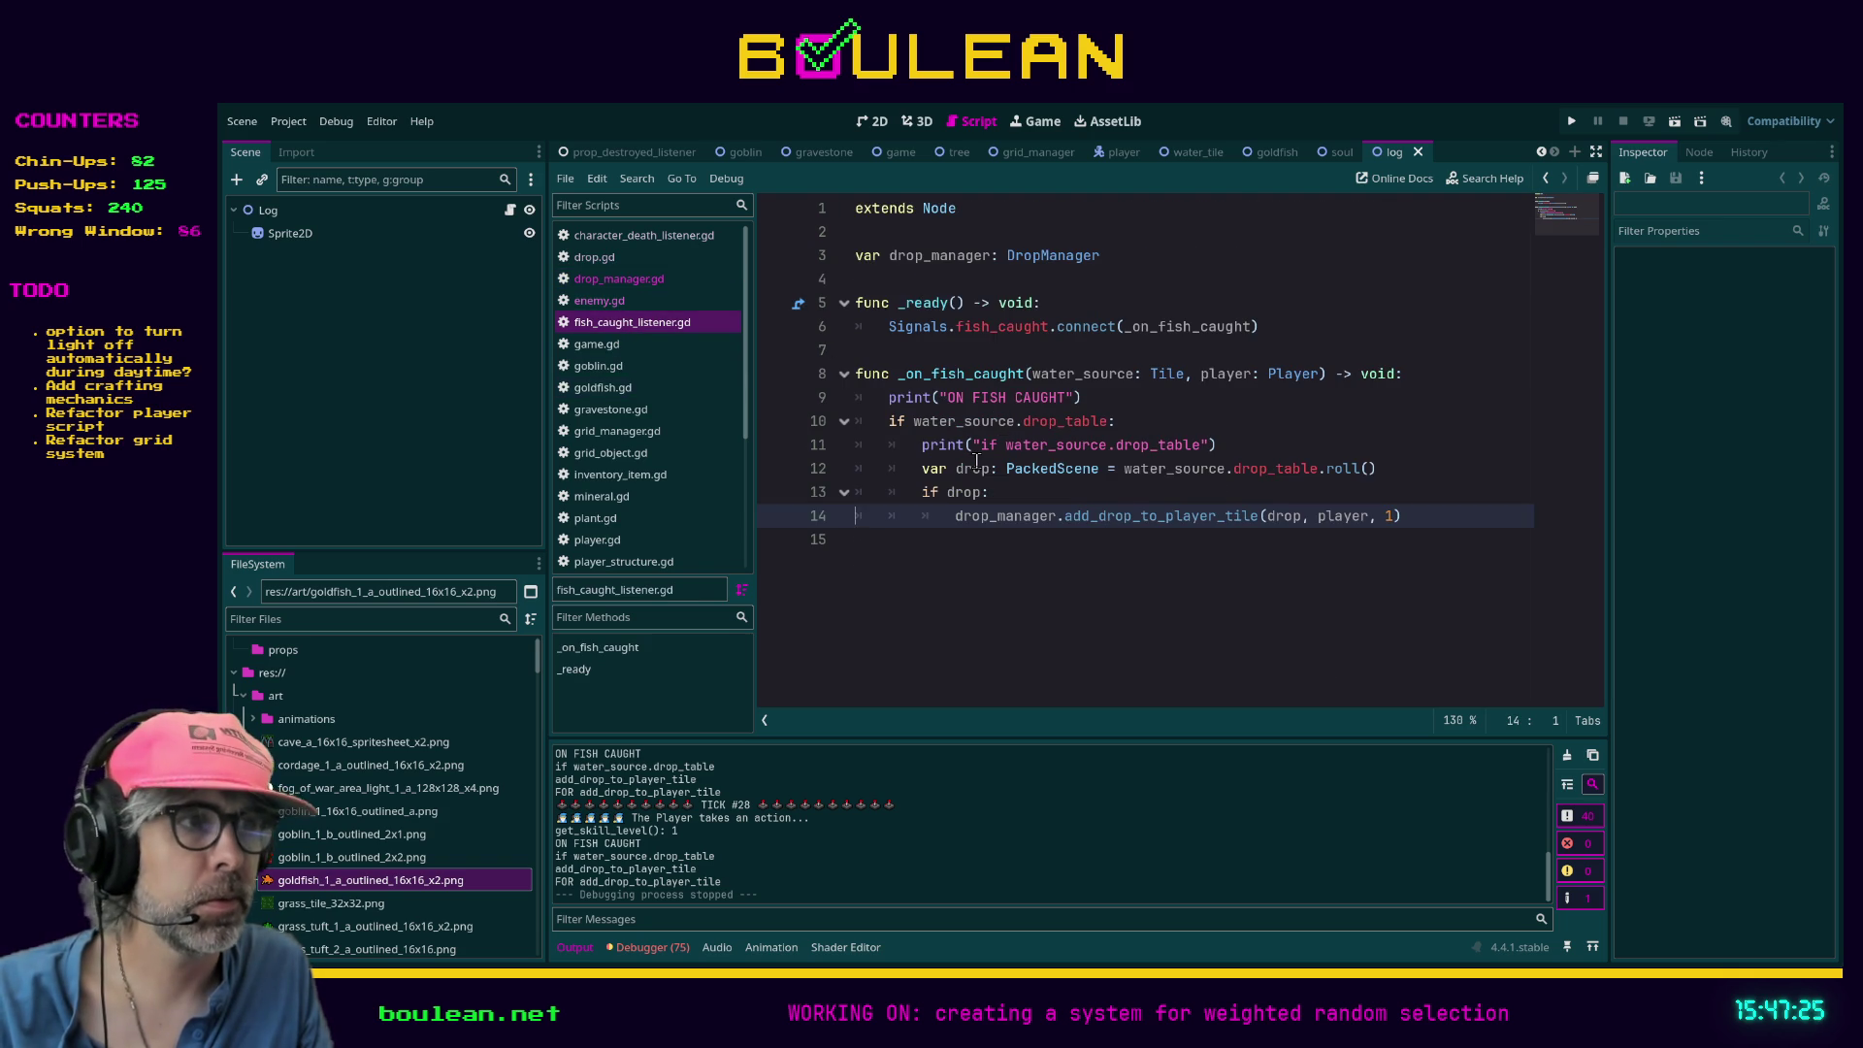
click(616, 345)
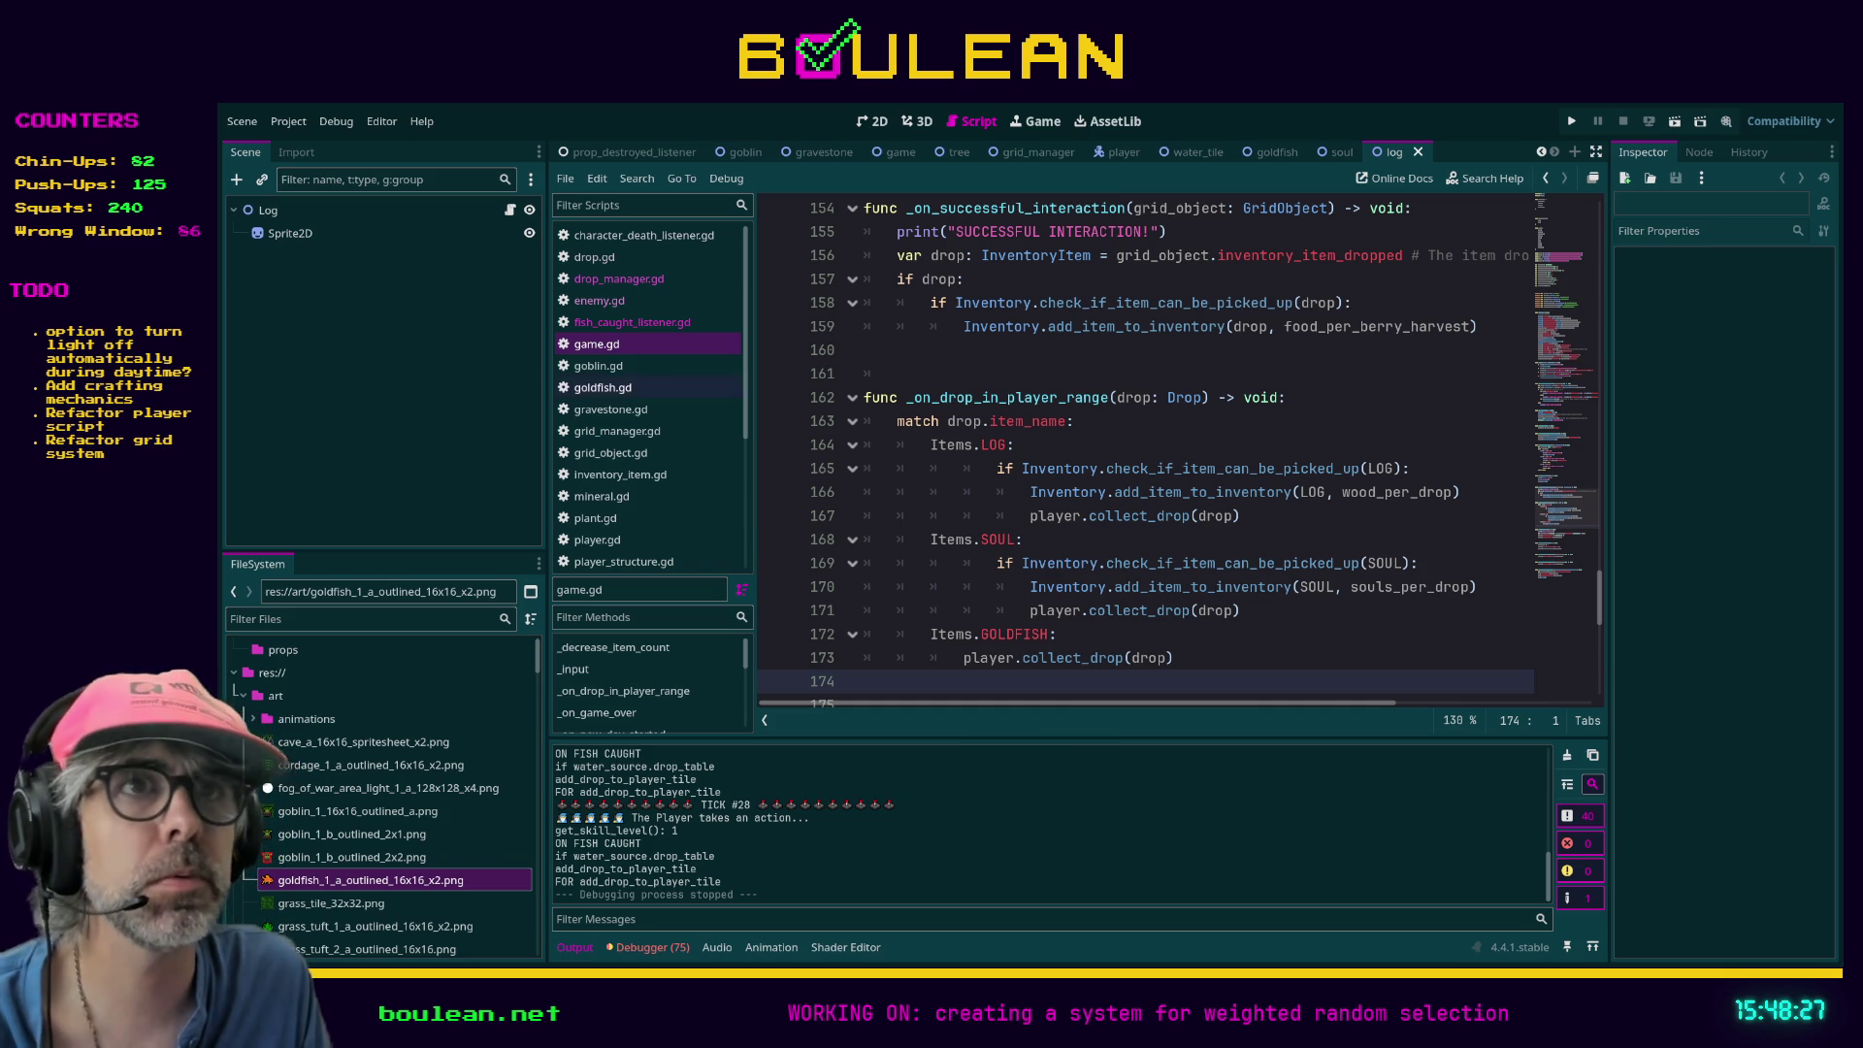
click(619, 391)
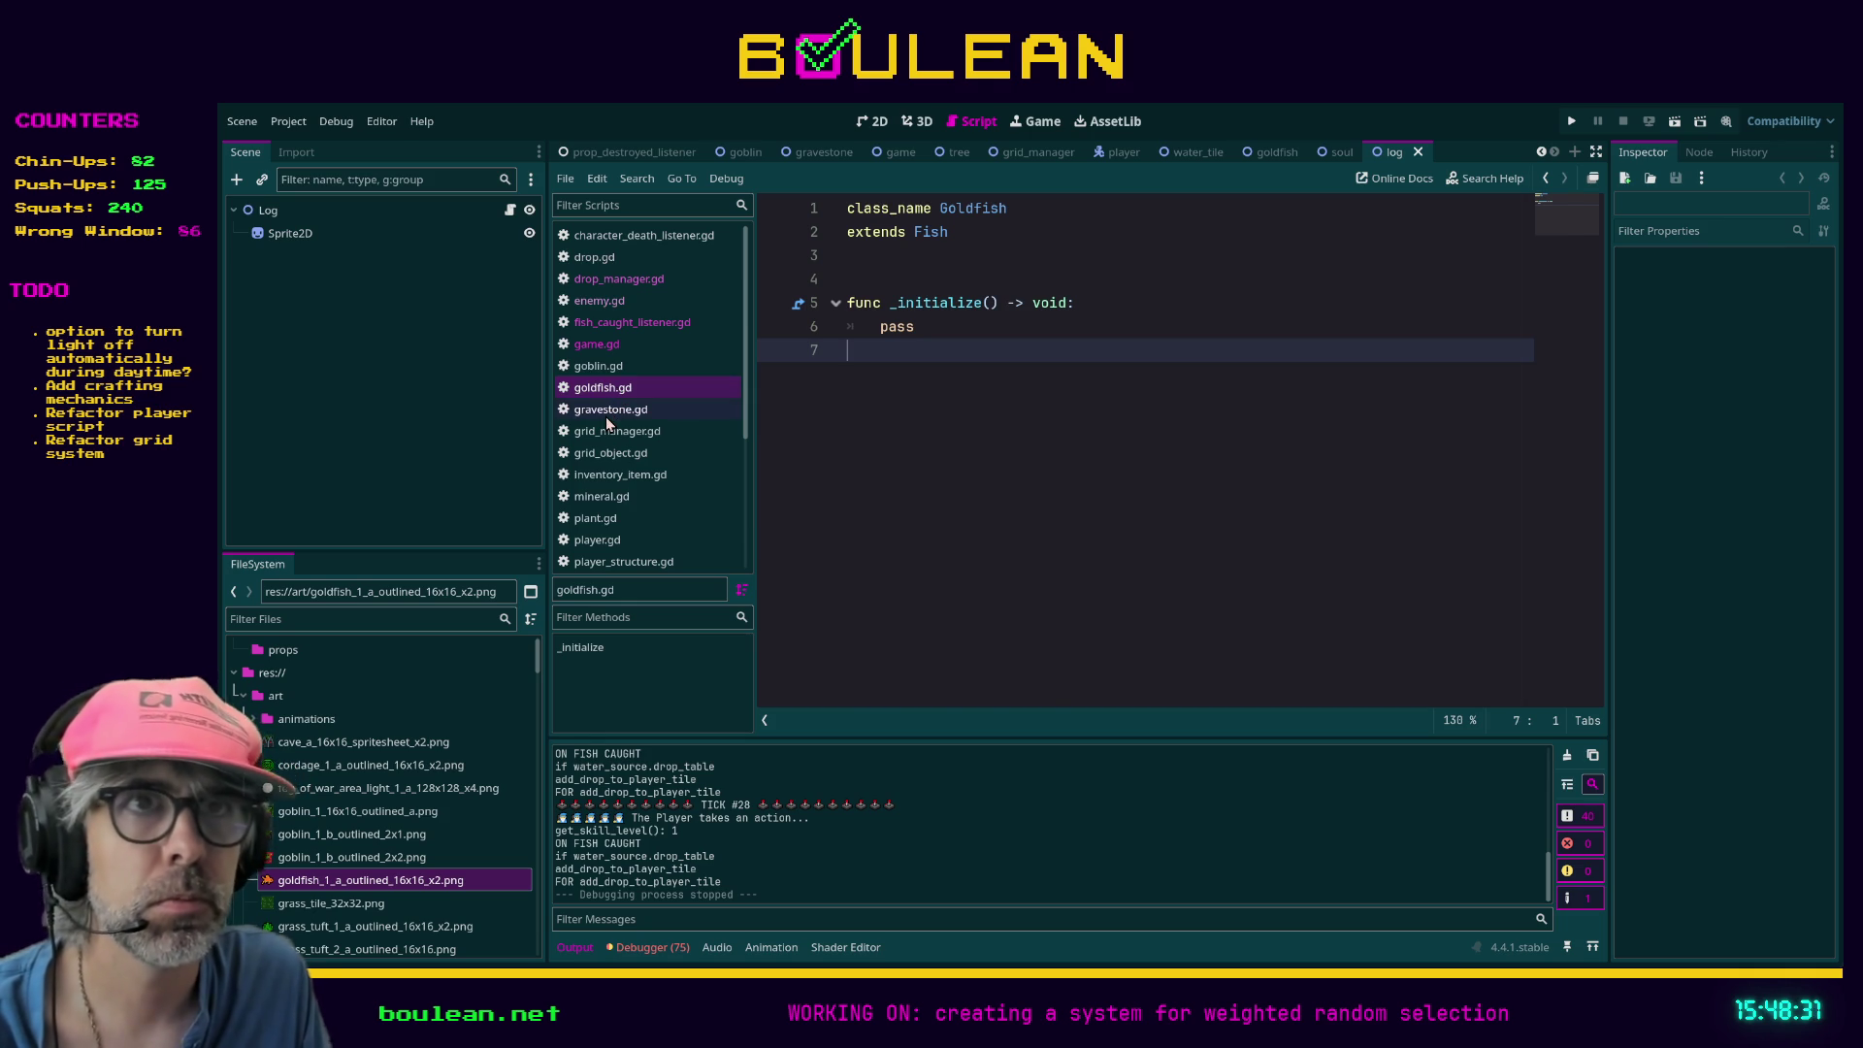
Step: Close the gravestone, goblin, enemy and grid_object scripts
click(605, 416)
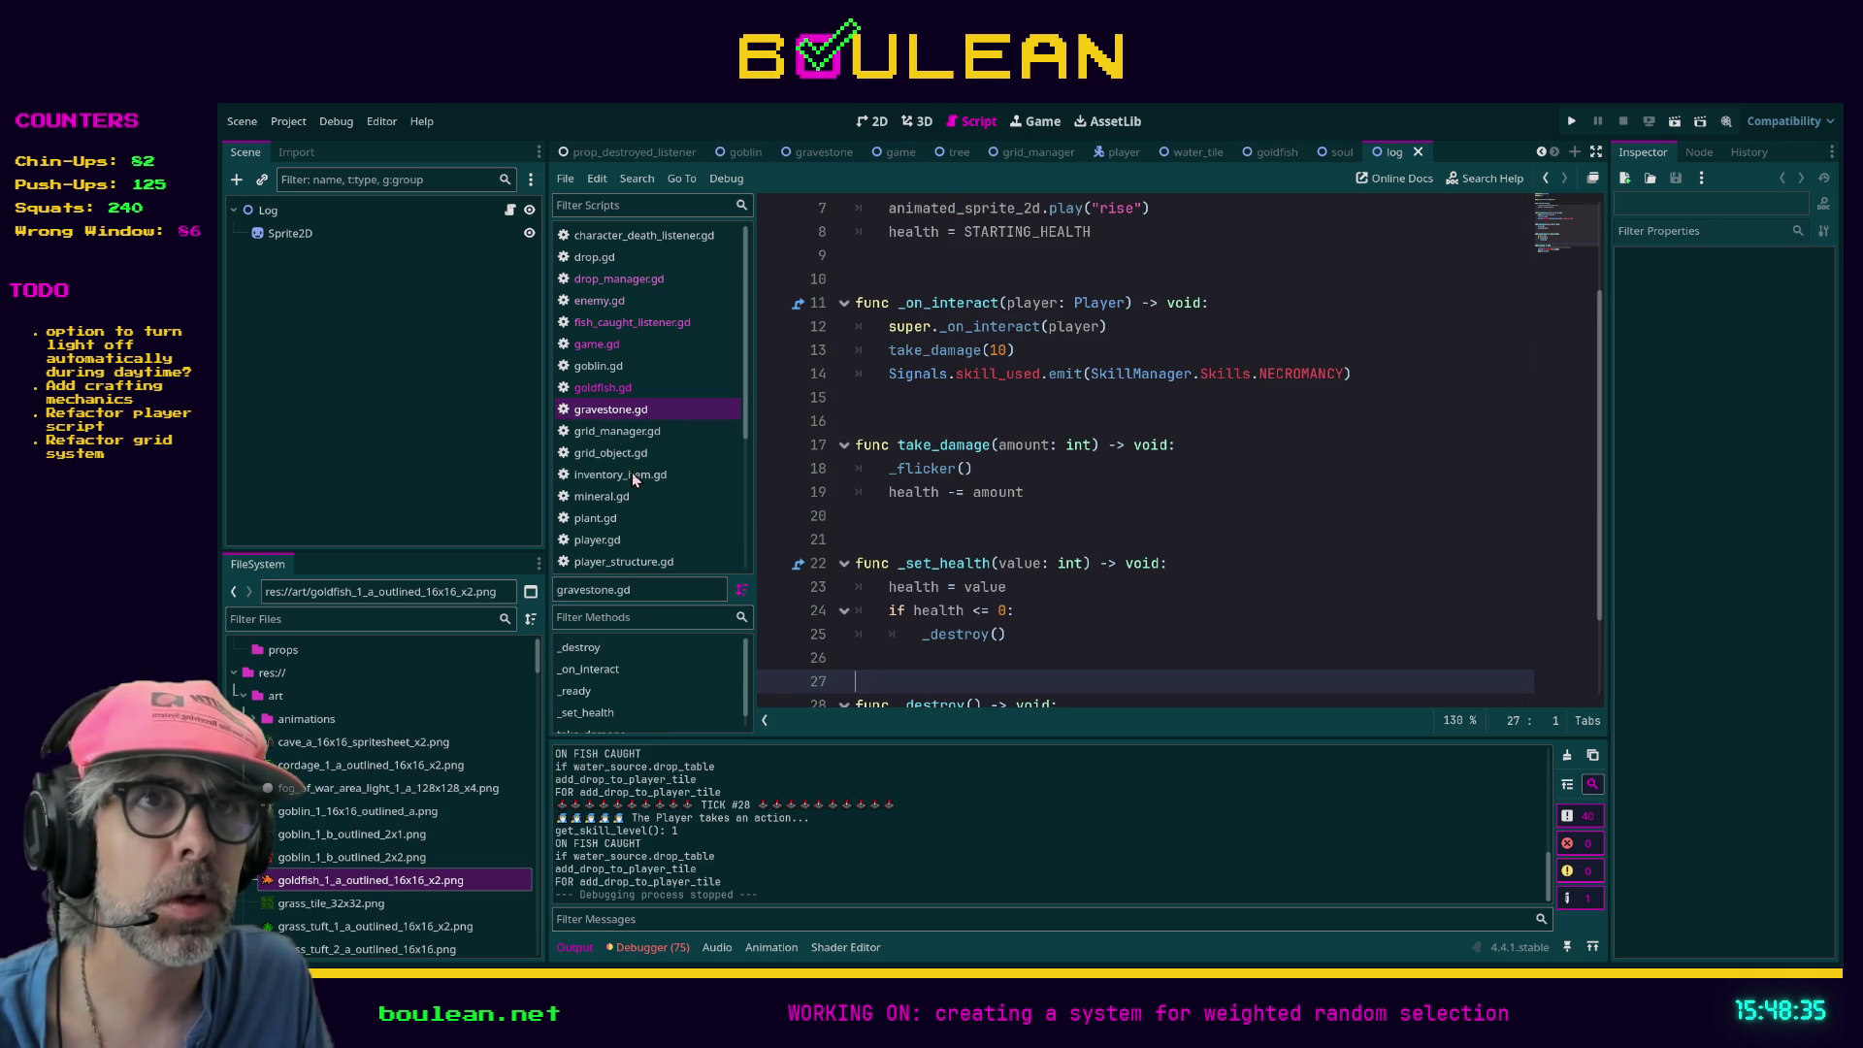
key(ctrl+w)
click(599, 366)
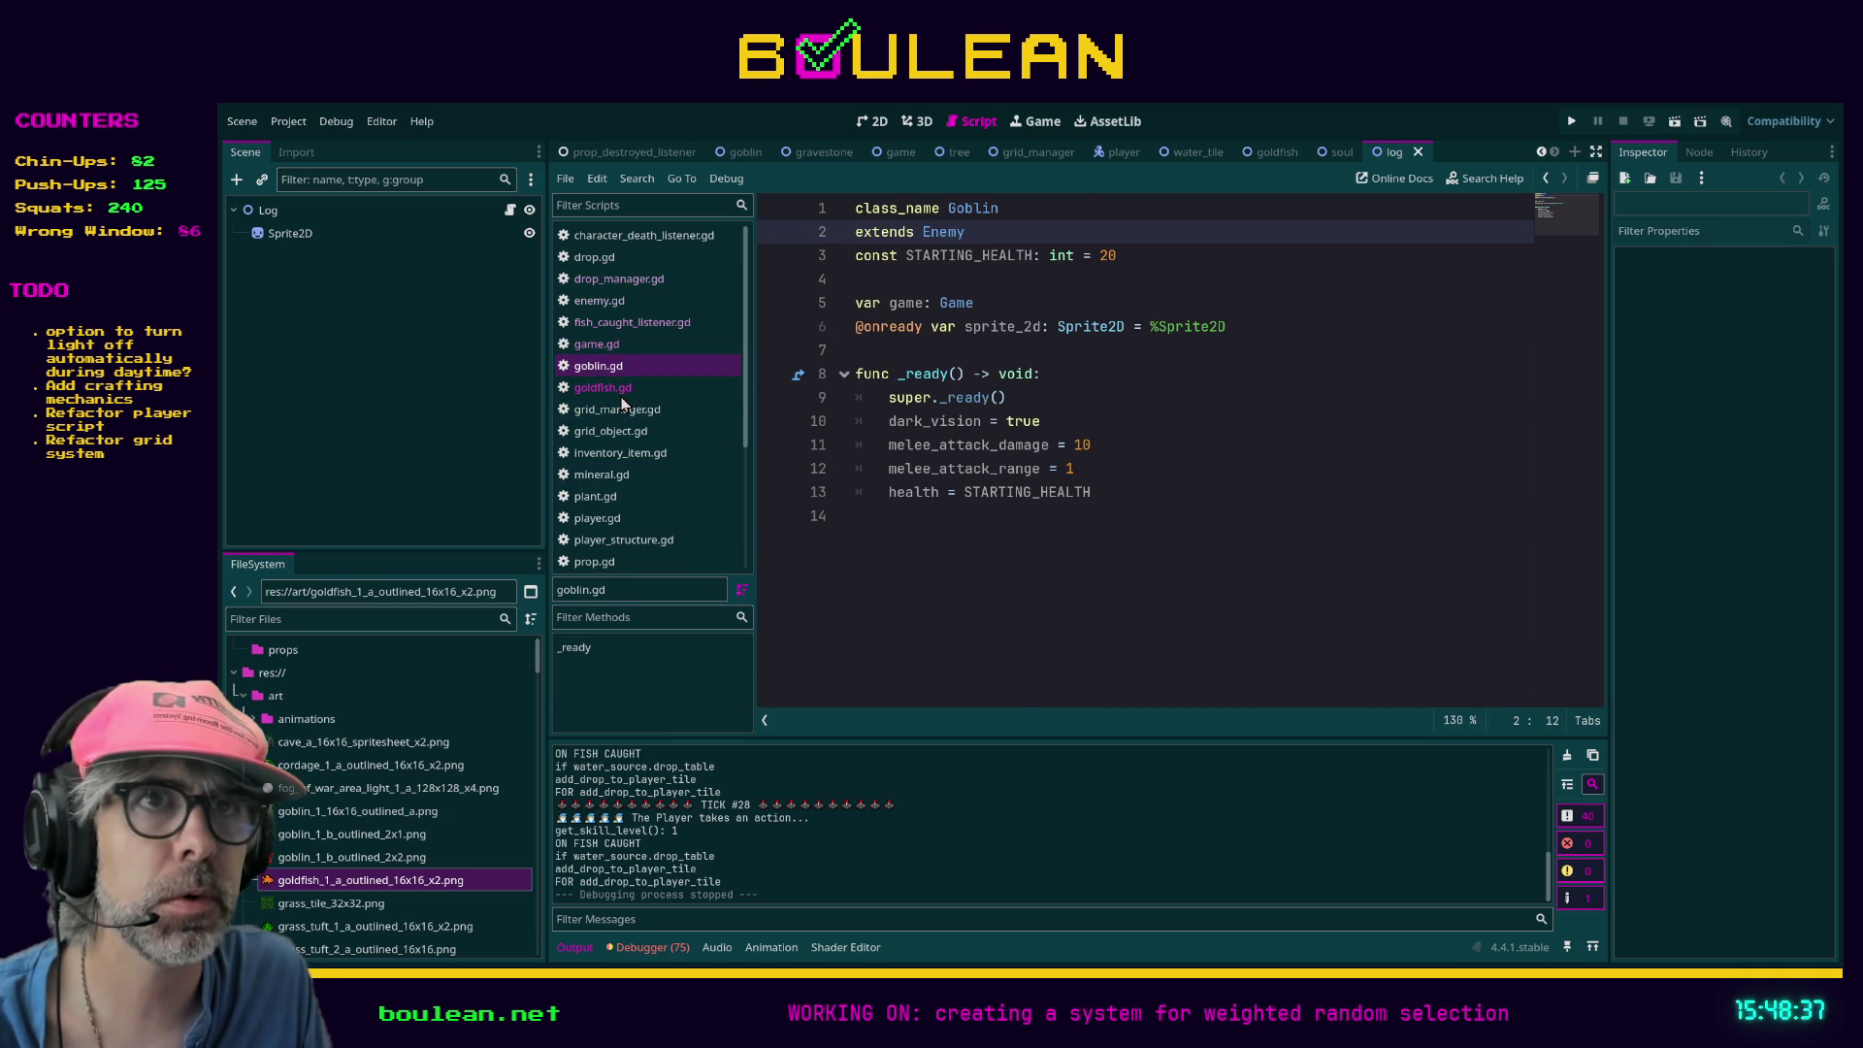
key(ctrl+w)
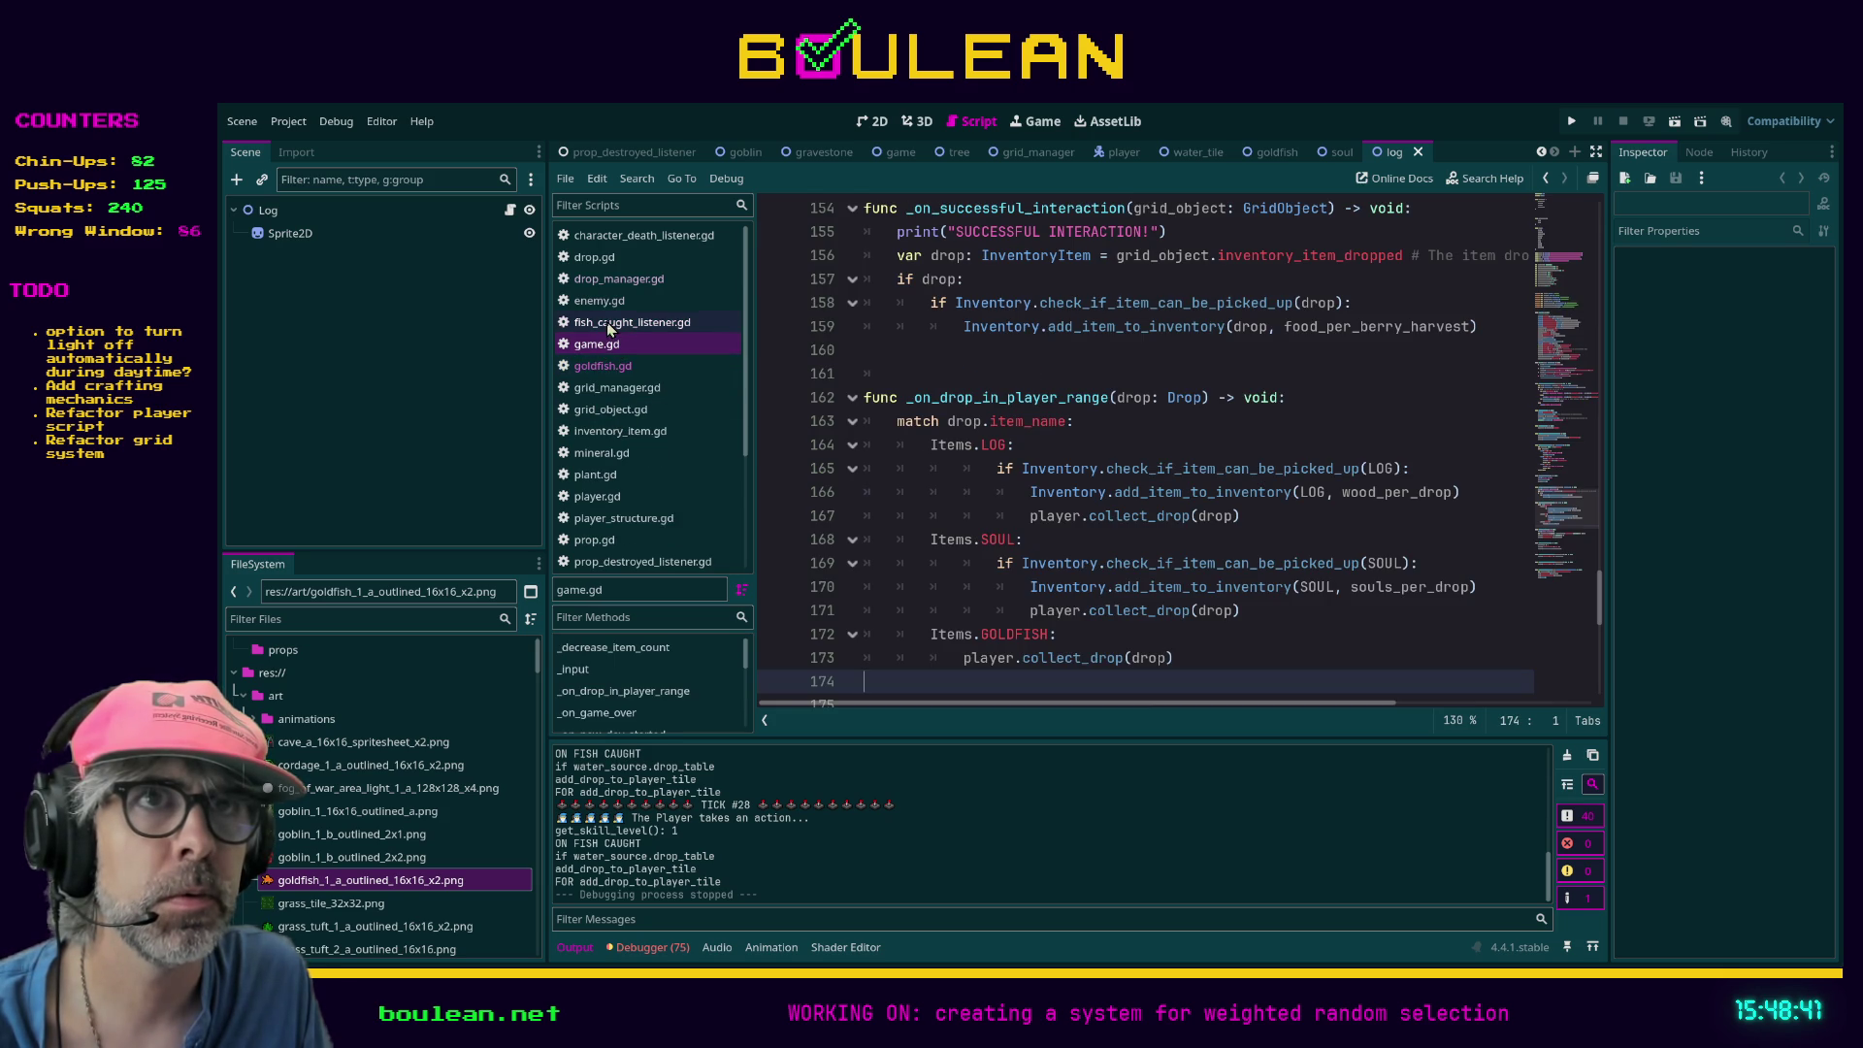
click(608, 303)
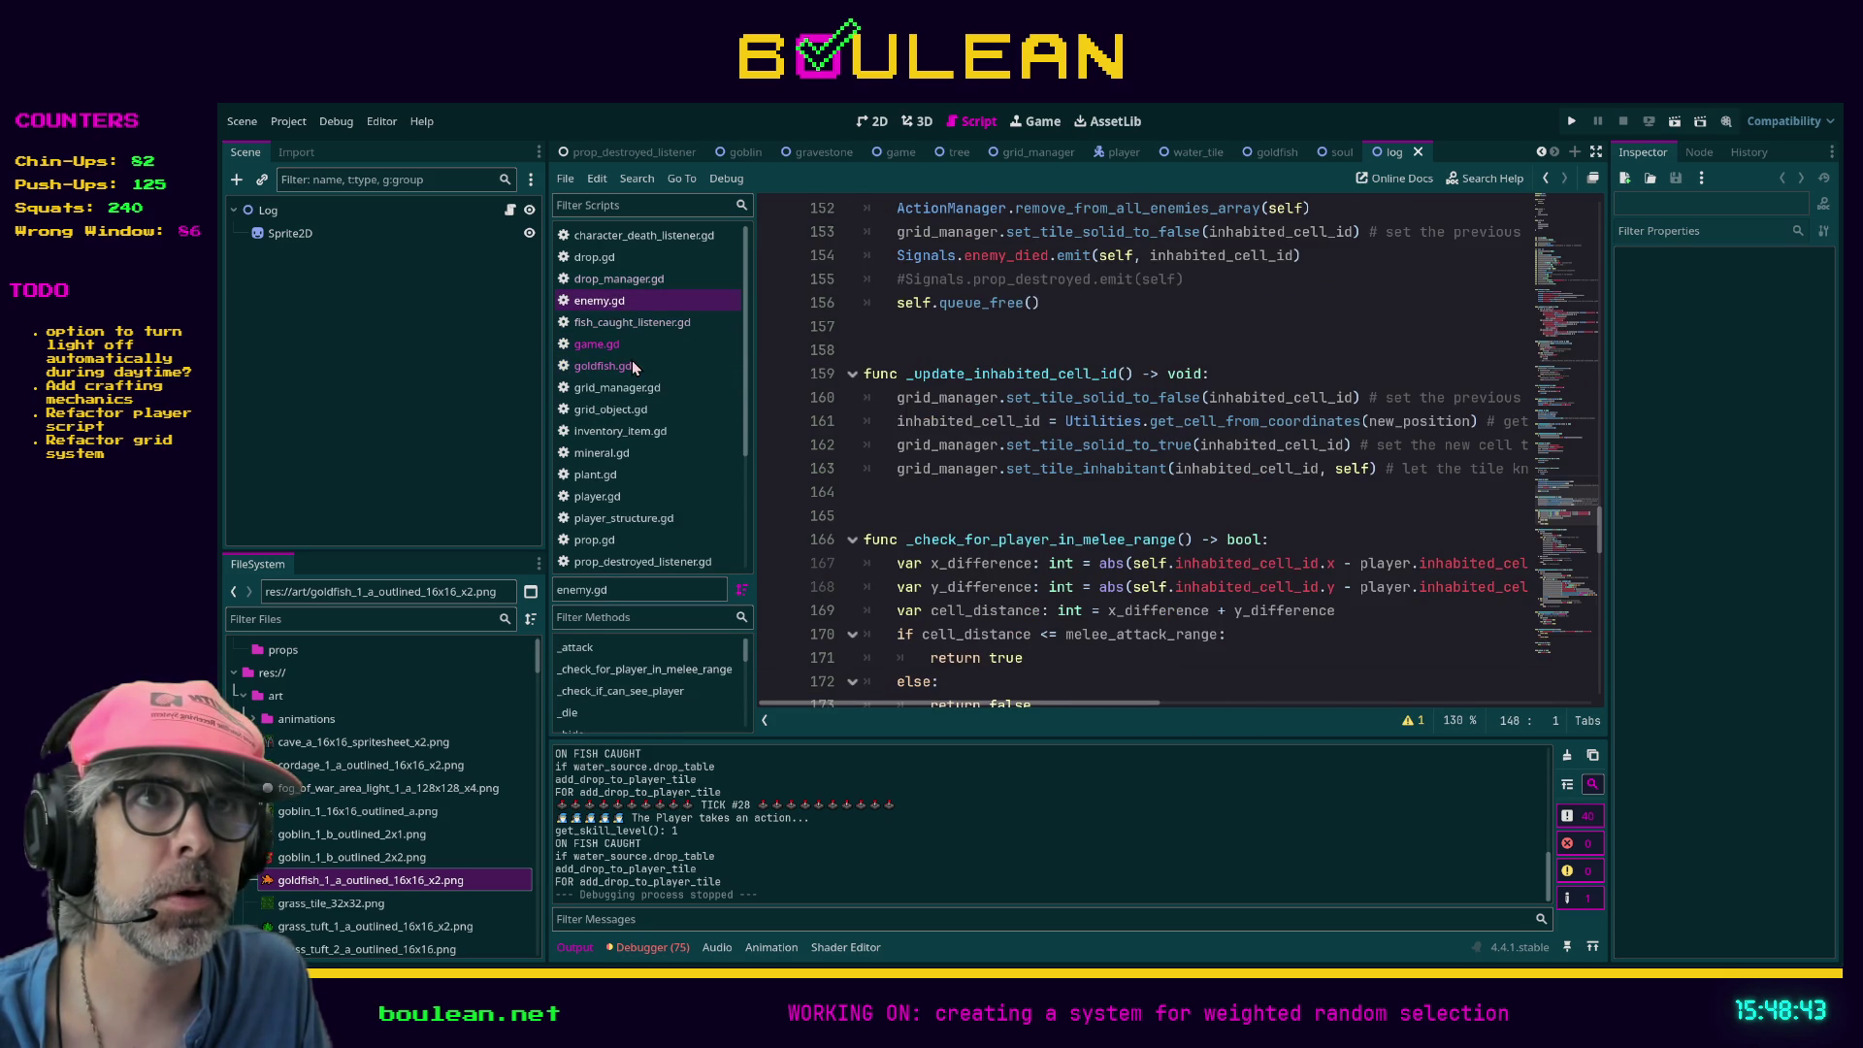
key(ctrl+w)
click(611, 392)
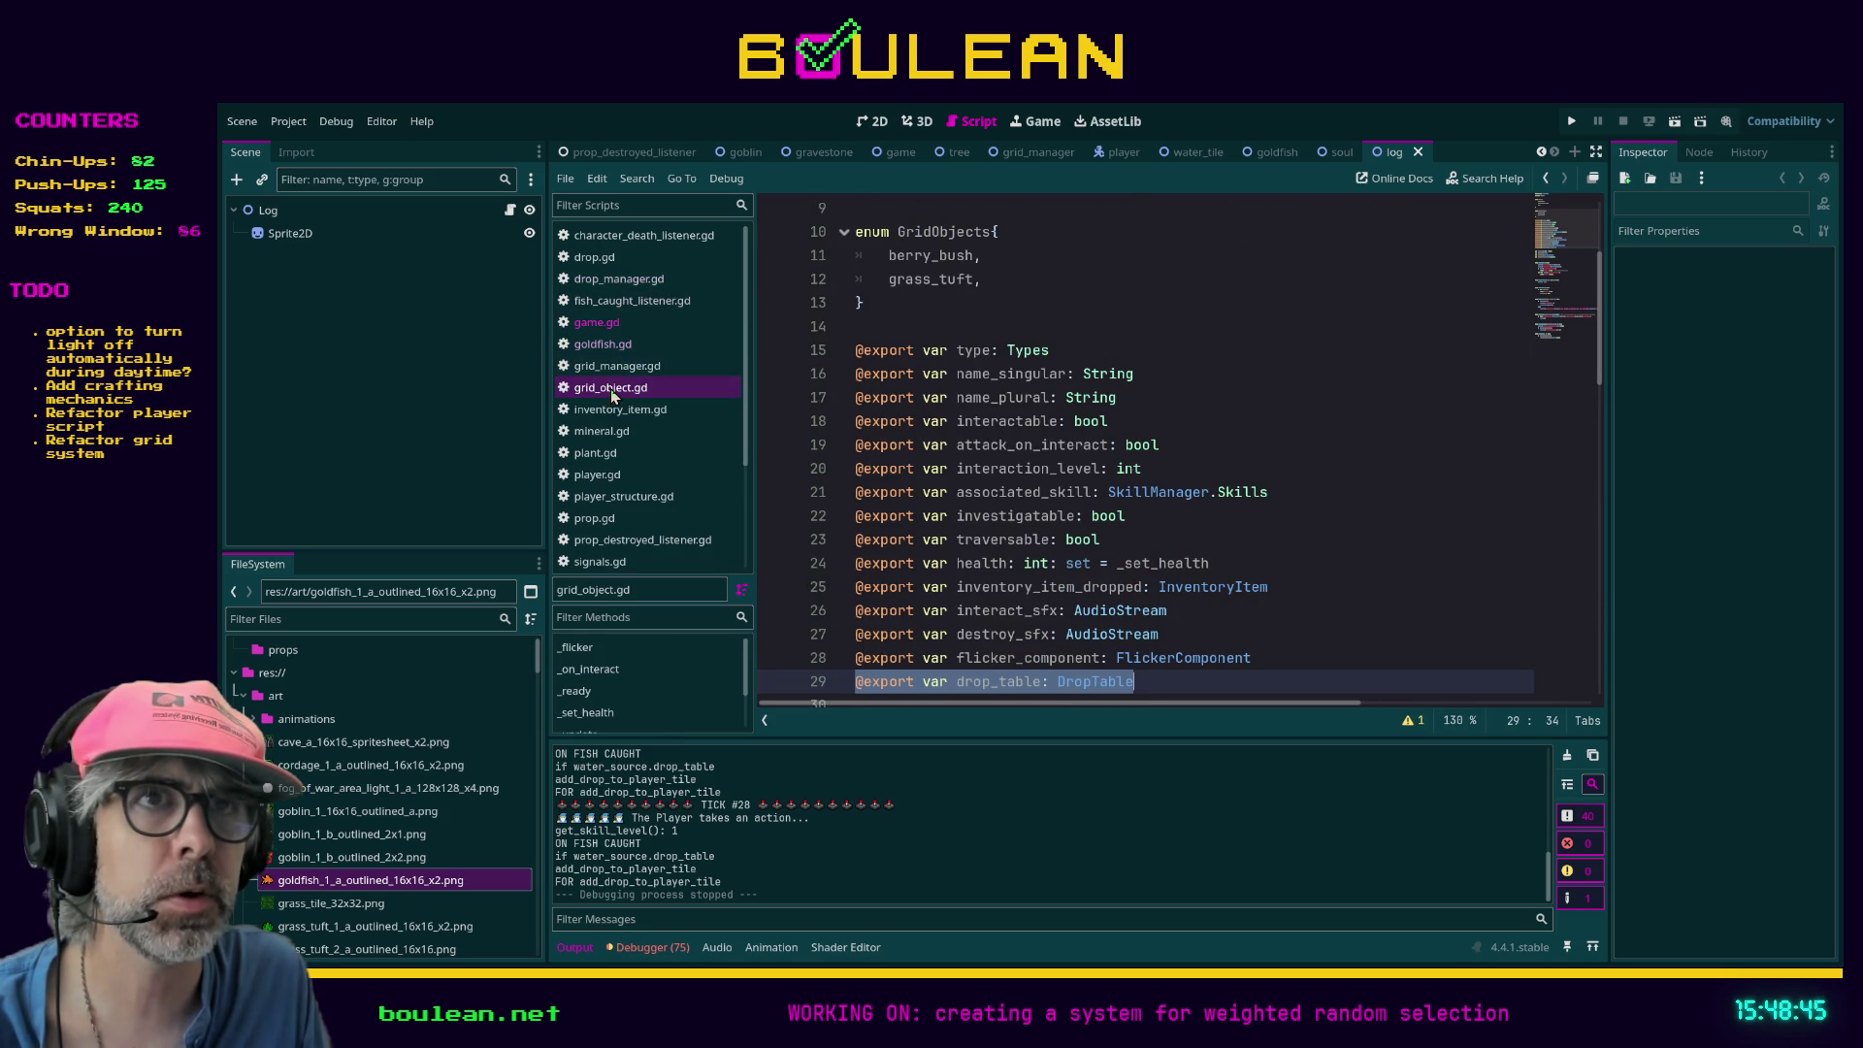
key(ctrl+w)
Step: Close the inventory_item, mineral, plant and player_structure scripts, leaving water_tile.gd shown
click(613, 386)
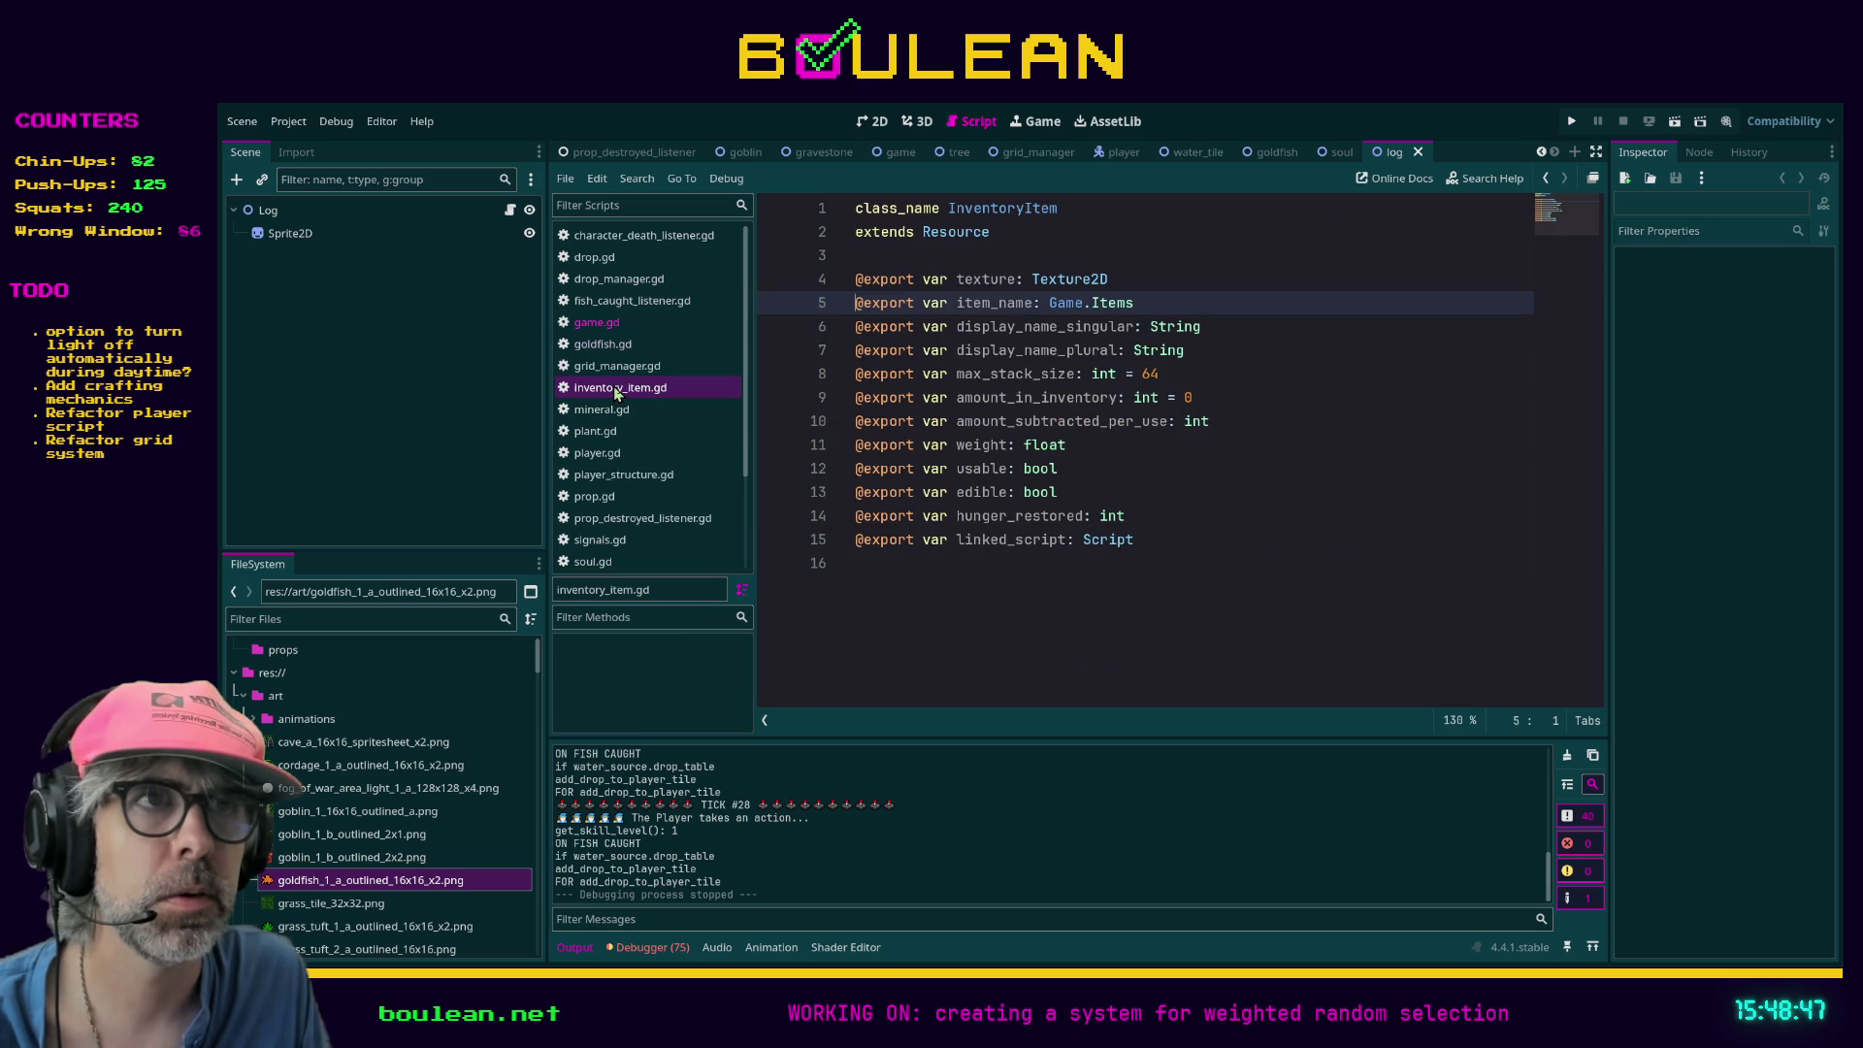
key(ctrl+w)
click(626, 390)
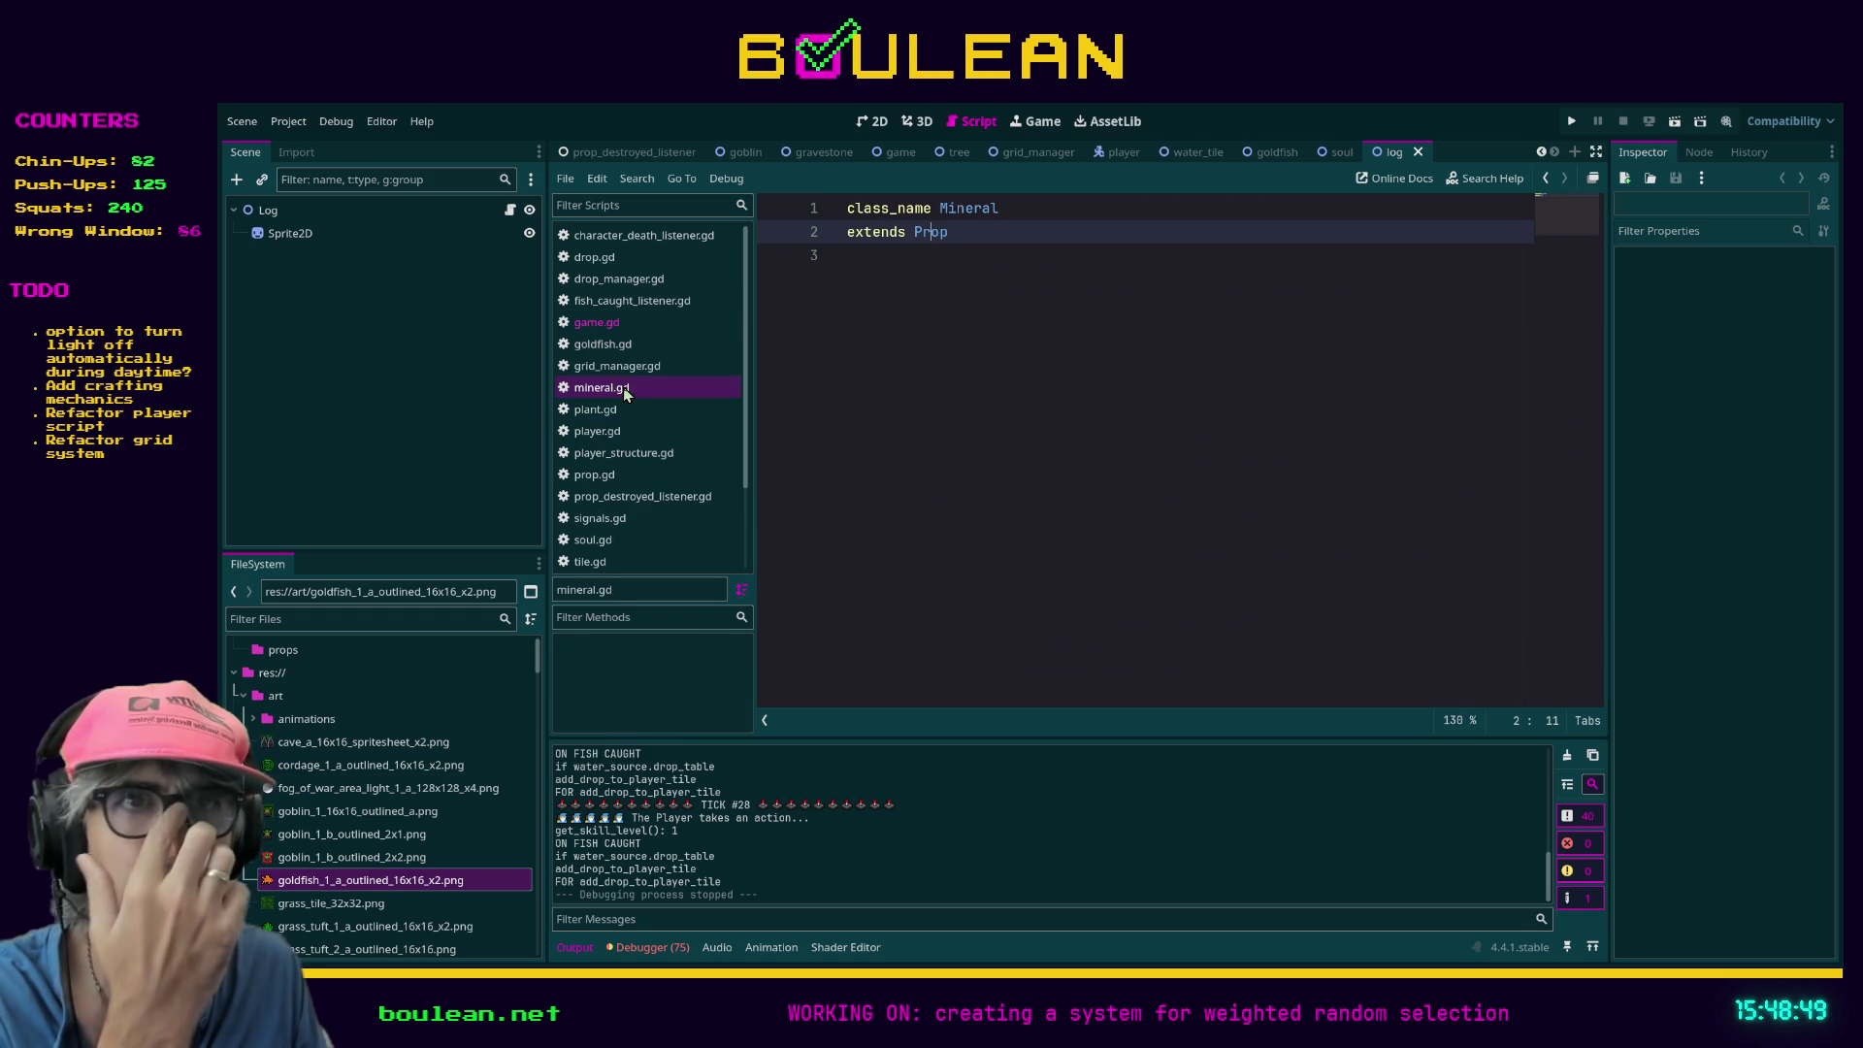
key(ctrl+w)
click(621, 390)
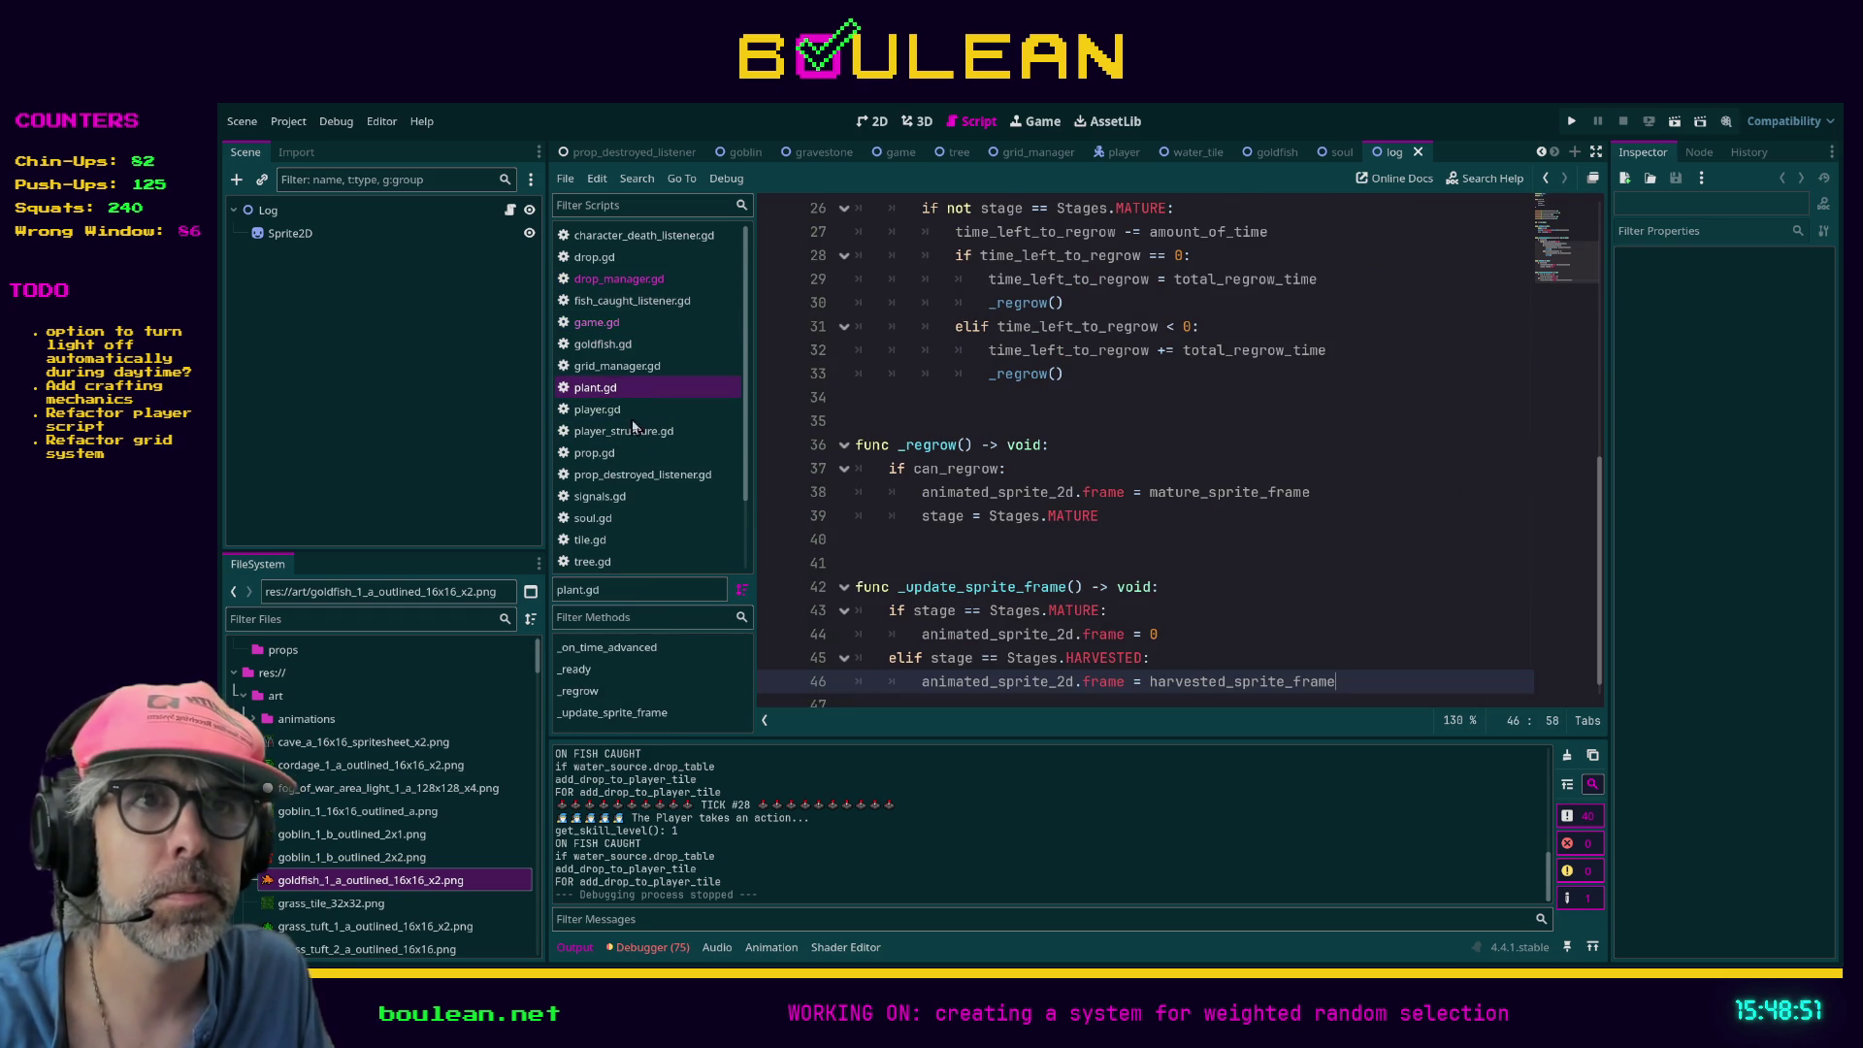
key(ctrl+w)
click(606, 387)
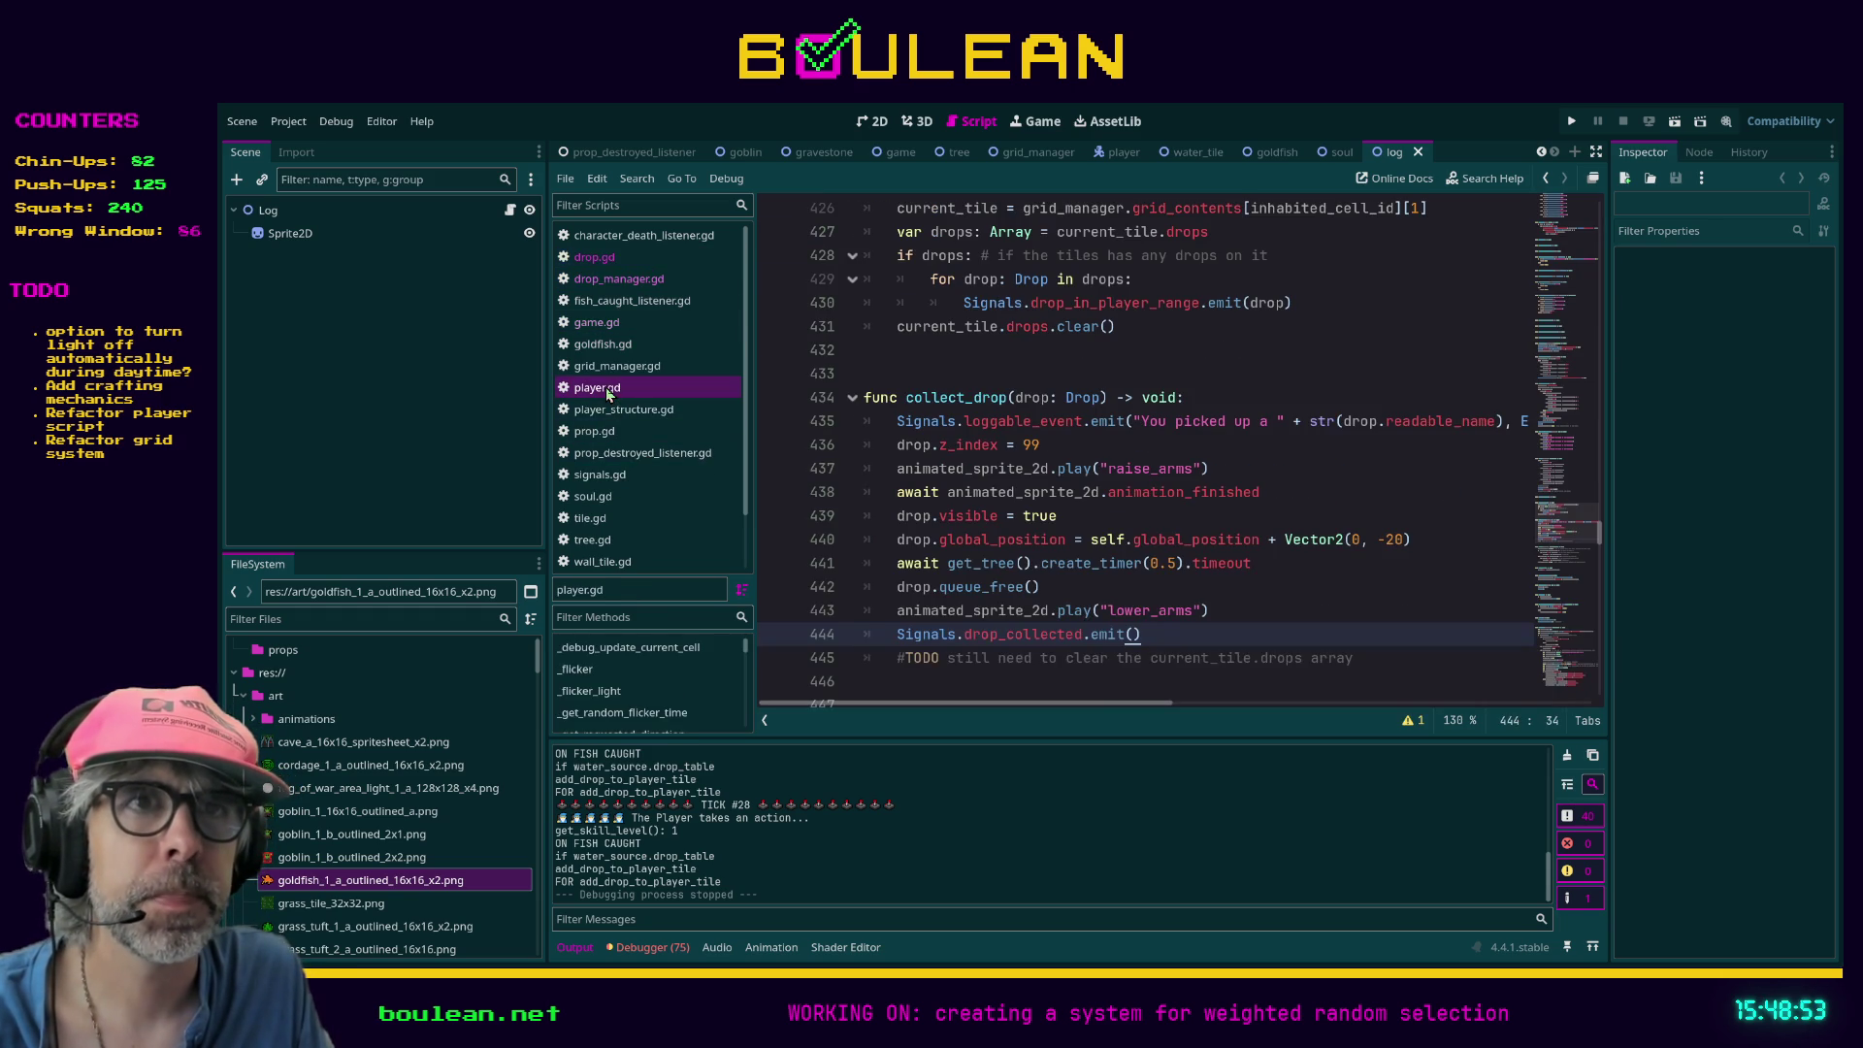
click(632, 410)
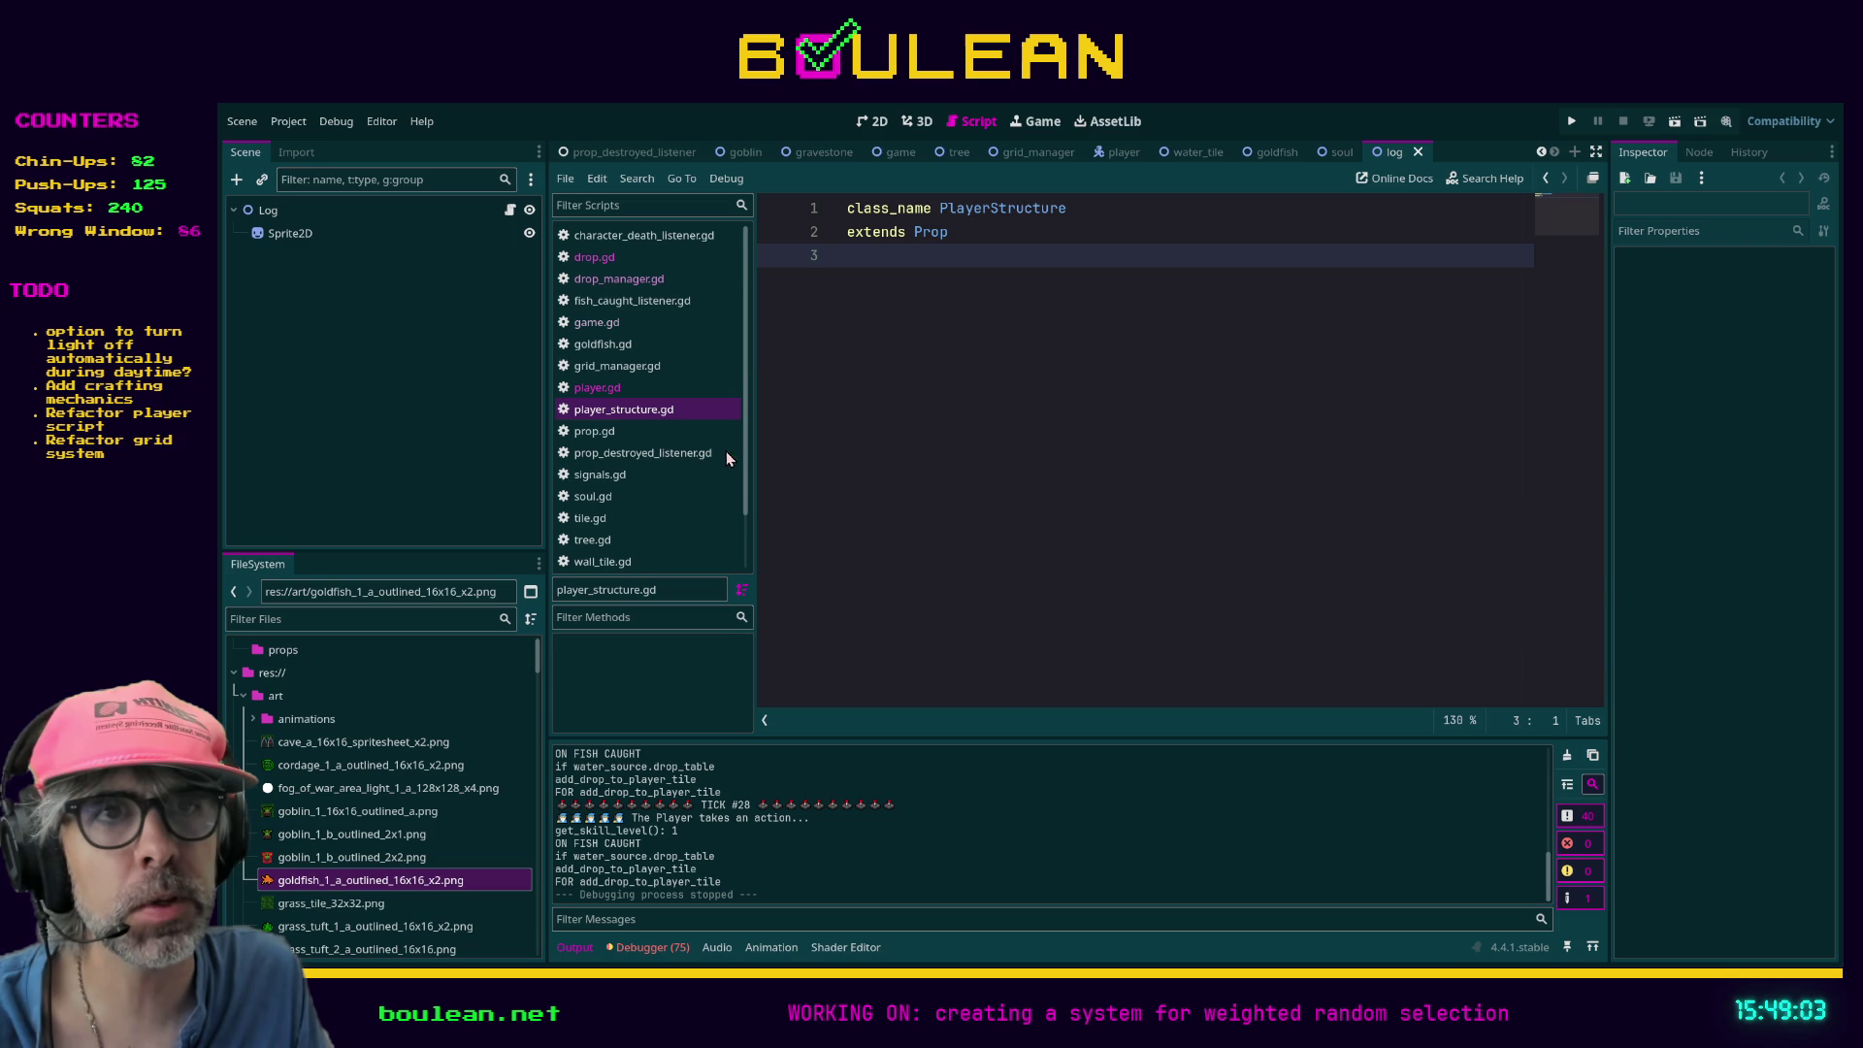
key(ctrl+w)
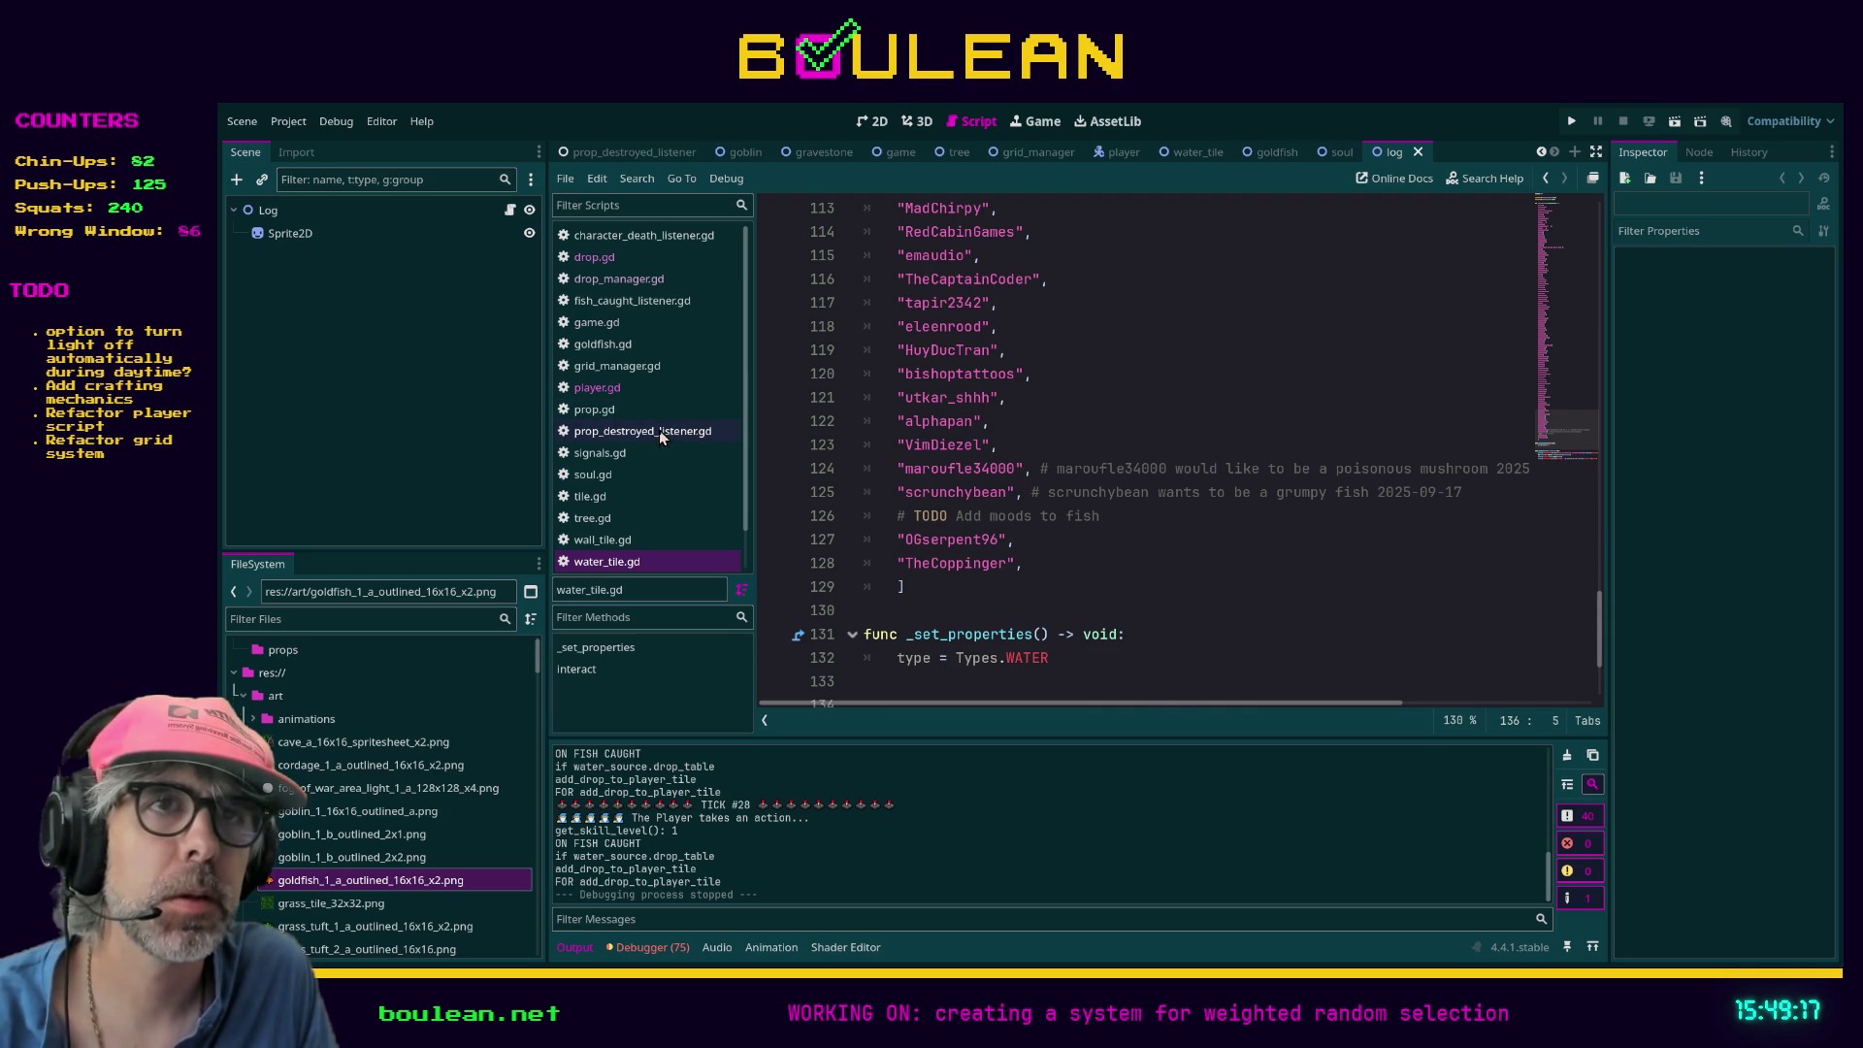
Step: Close prop.gd, then delete prop_destroyed_listener.gd's commented-out add_drop line and ON PROP DIED print
click(607, 415)
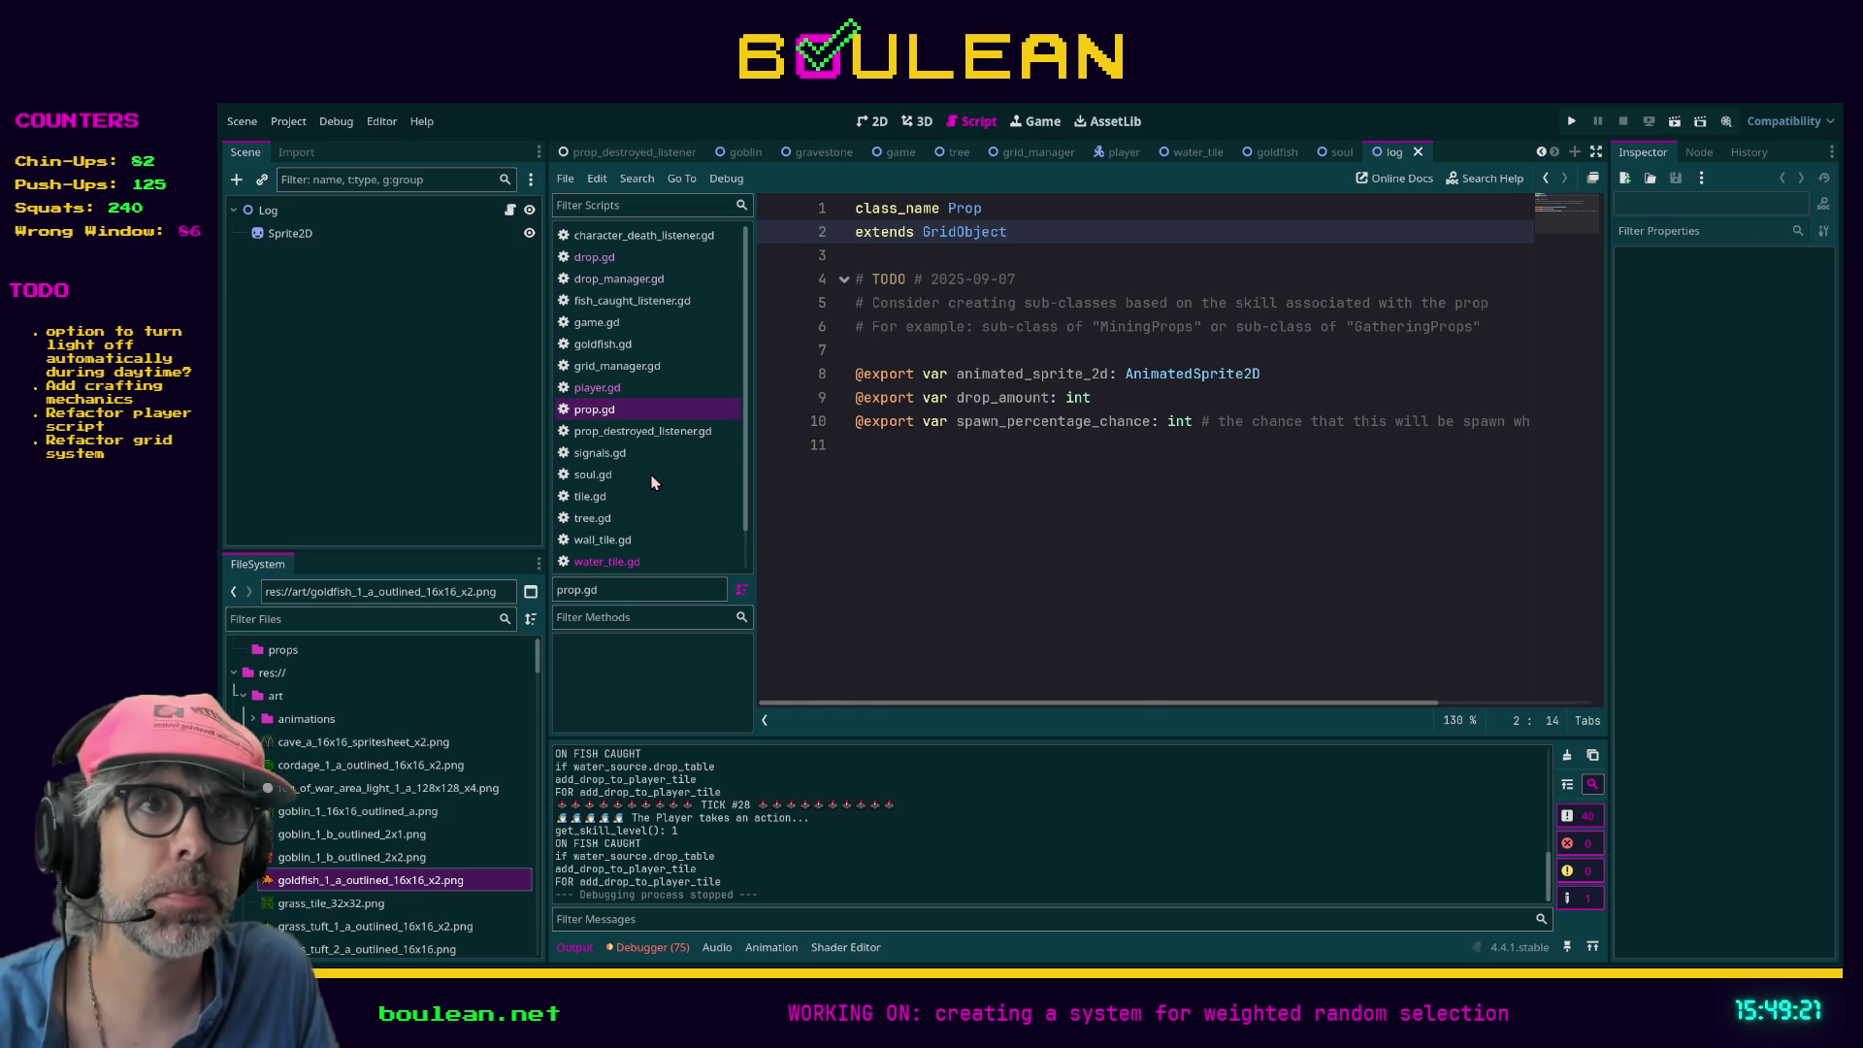
middle_click(616, 415)
click(638, 420)
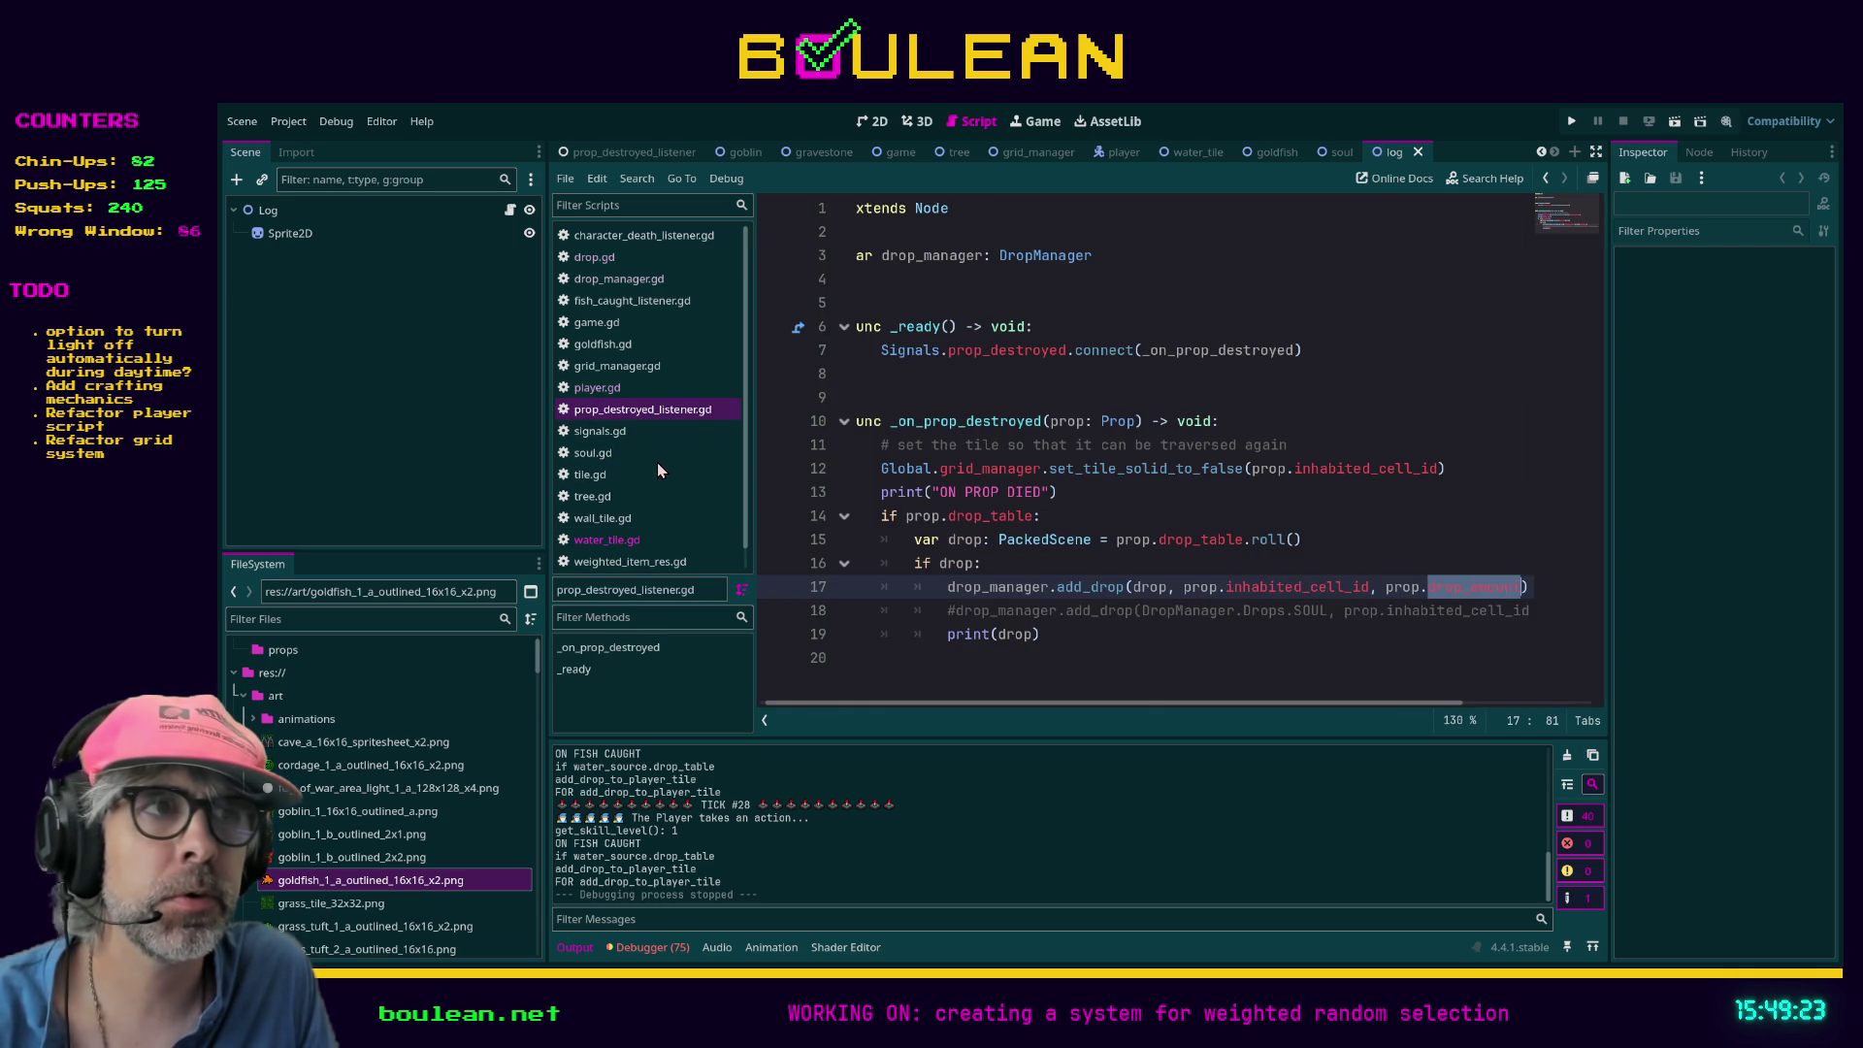
click(1101, 611)
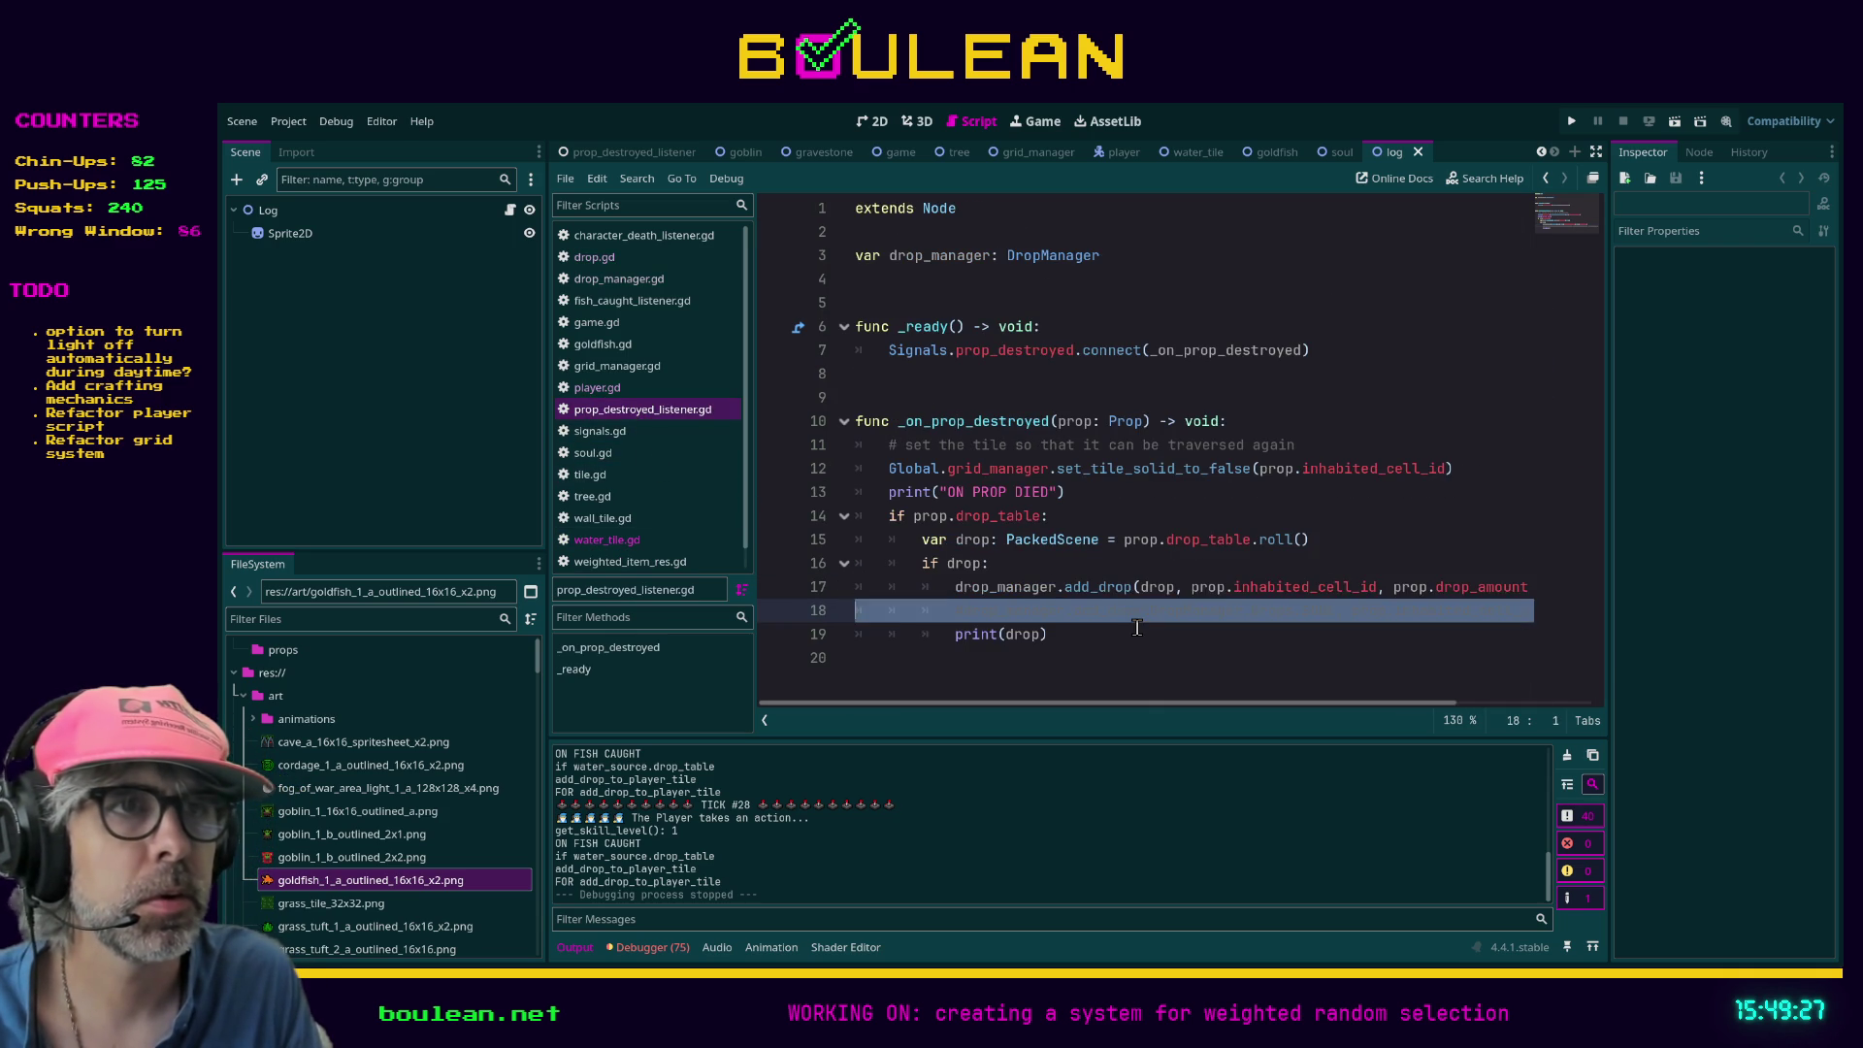
key(ctrl+shift+k)
key(Up)
key(Up)
key(Up)
key(Up)
key(Up)
key(shift+Home)
key(BackSpace)
key(BackSpace)
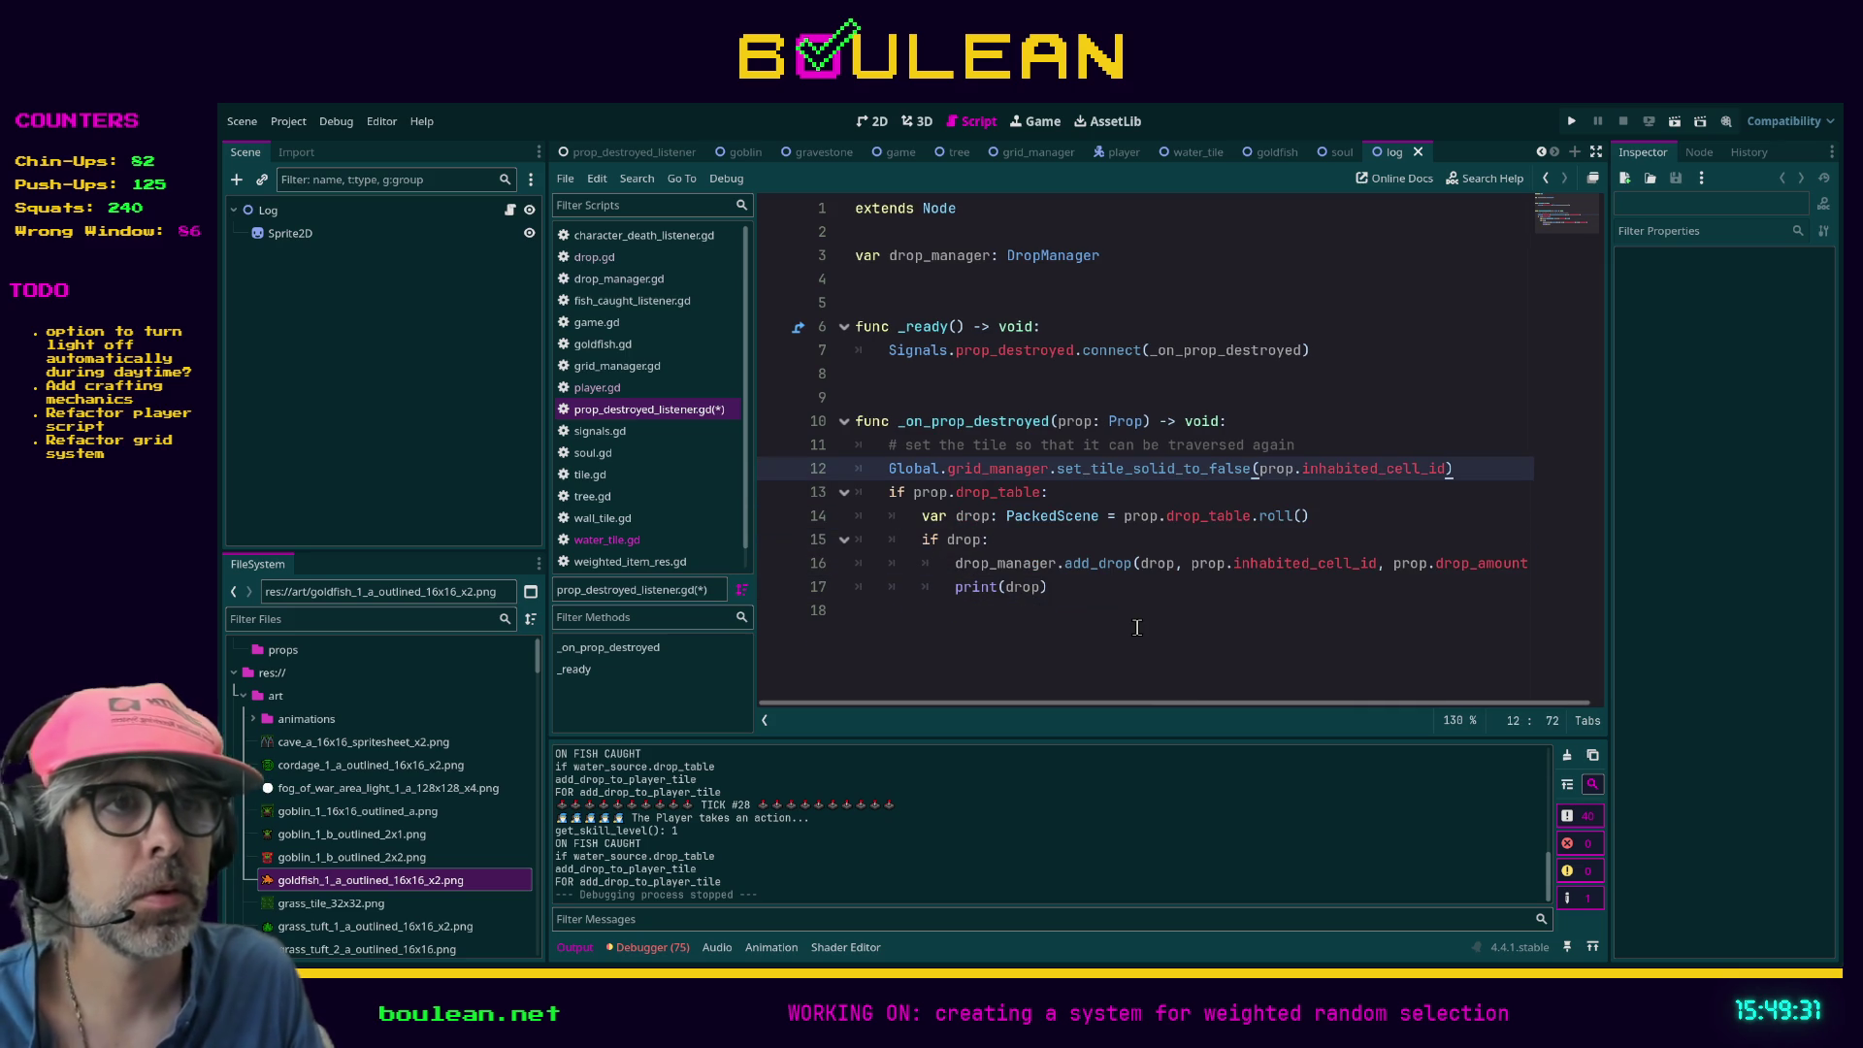
Step: Delete the print(drop) line, save prop_destroyed_listener.gd and close it
click(1137, 628)
click(1101, 592)
key(shift+Home)
key(shift+Home)
key(BackSpace)
key(BackSpace)
key(ctrl+s)
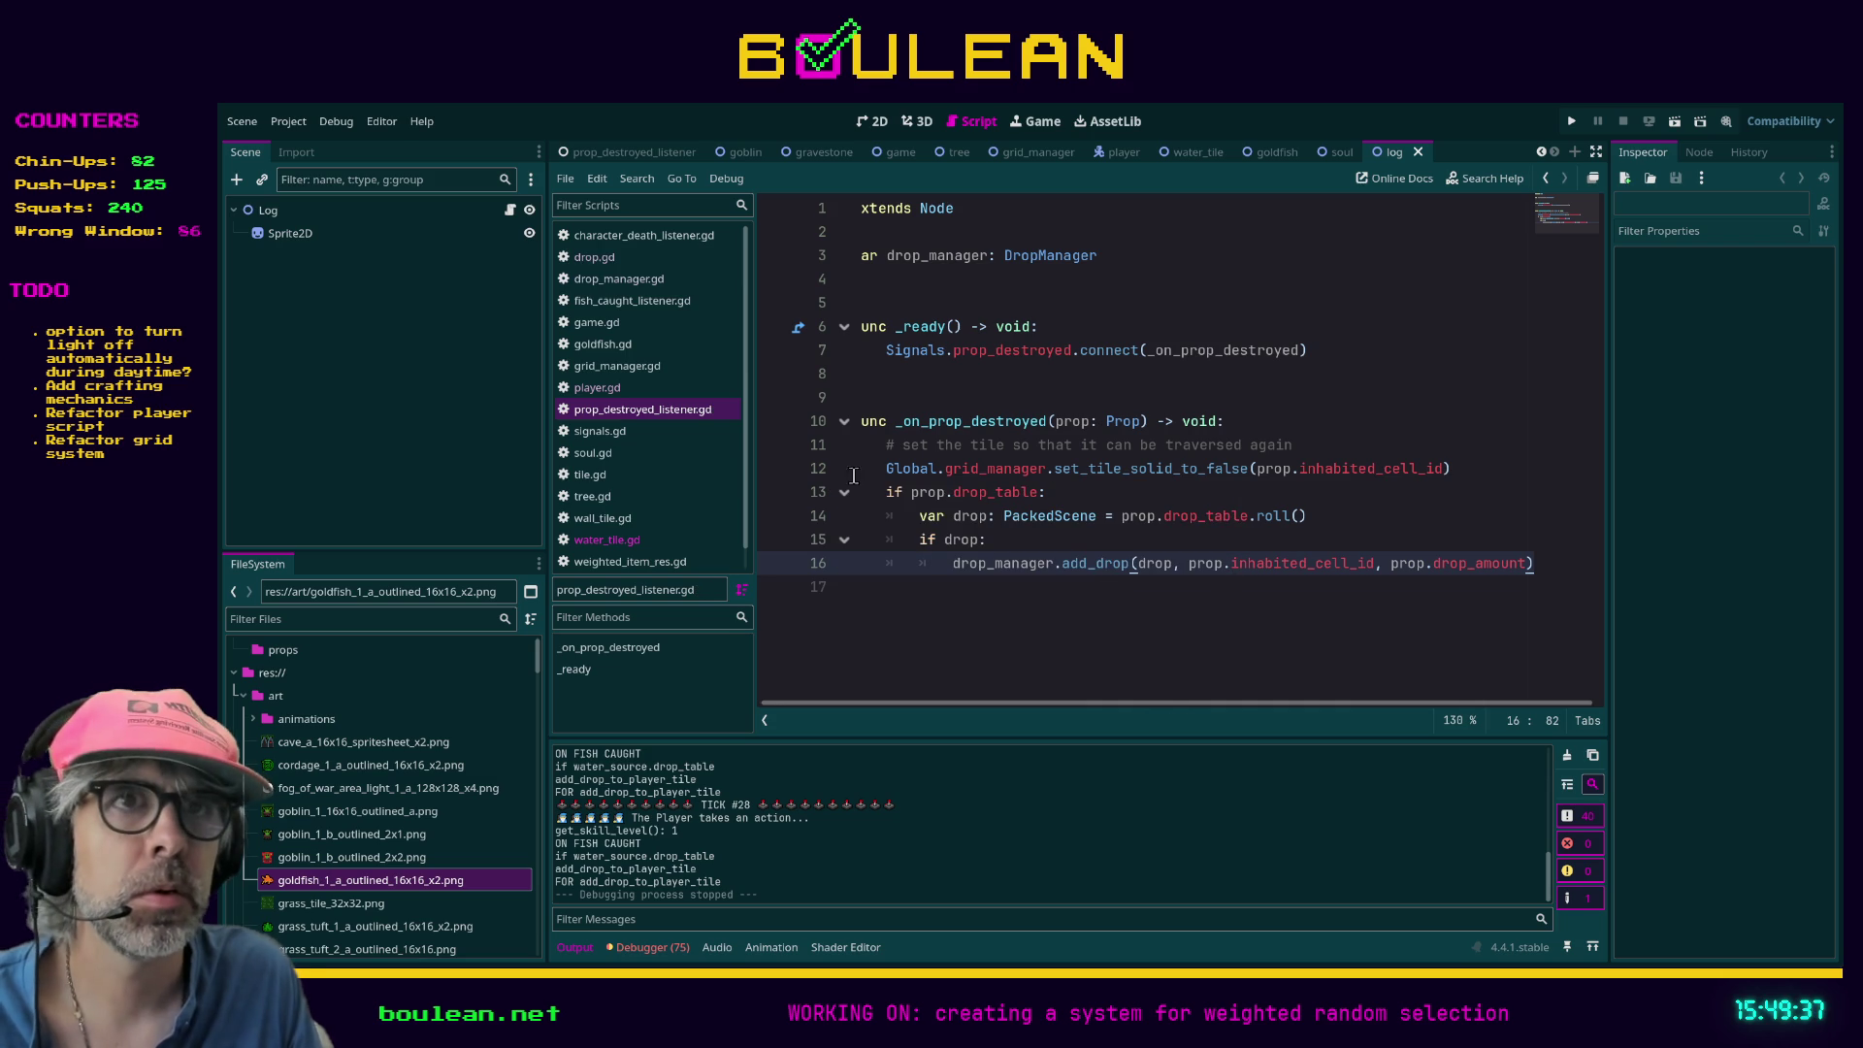
middle_click(690, 416)
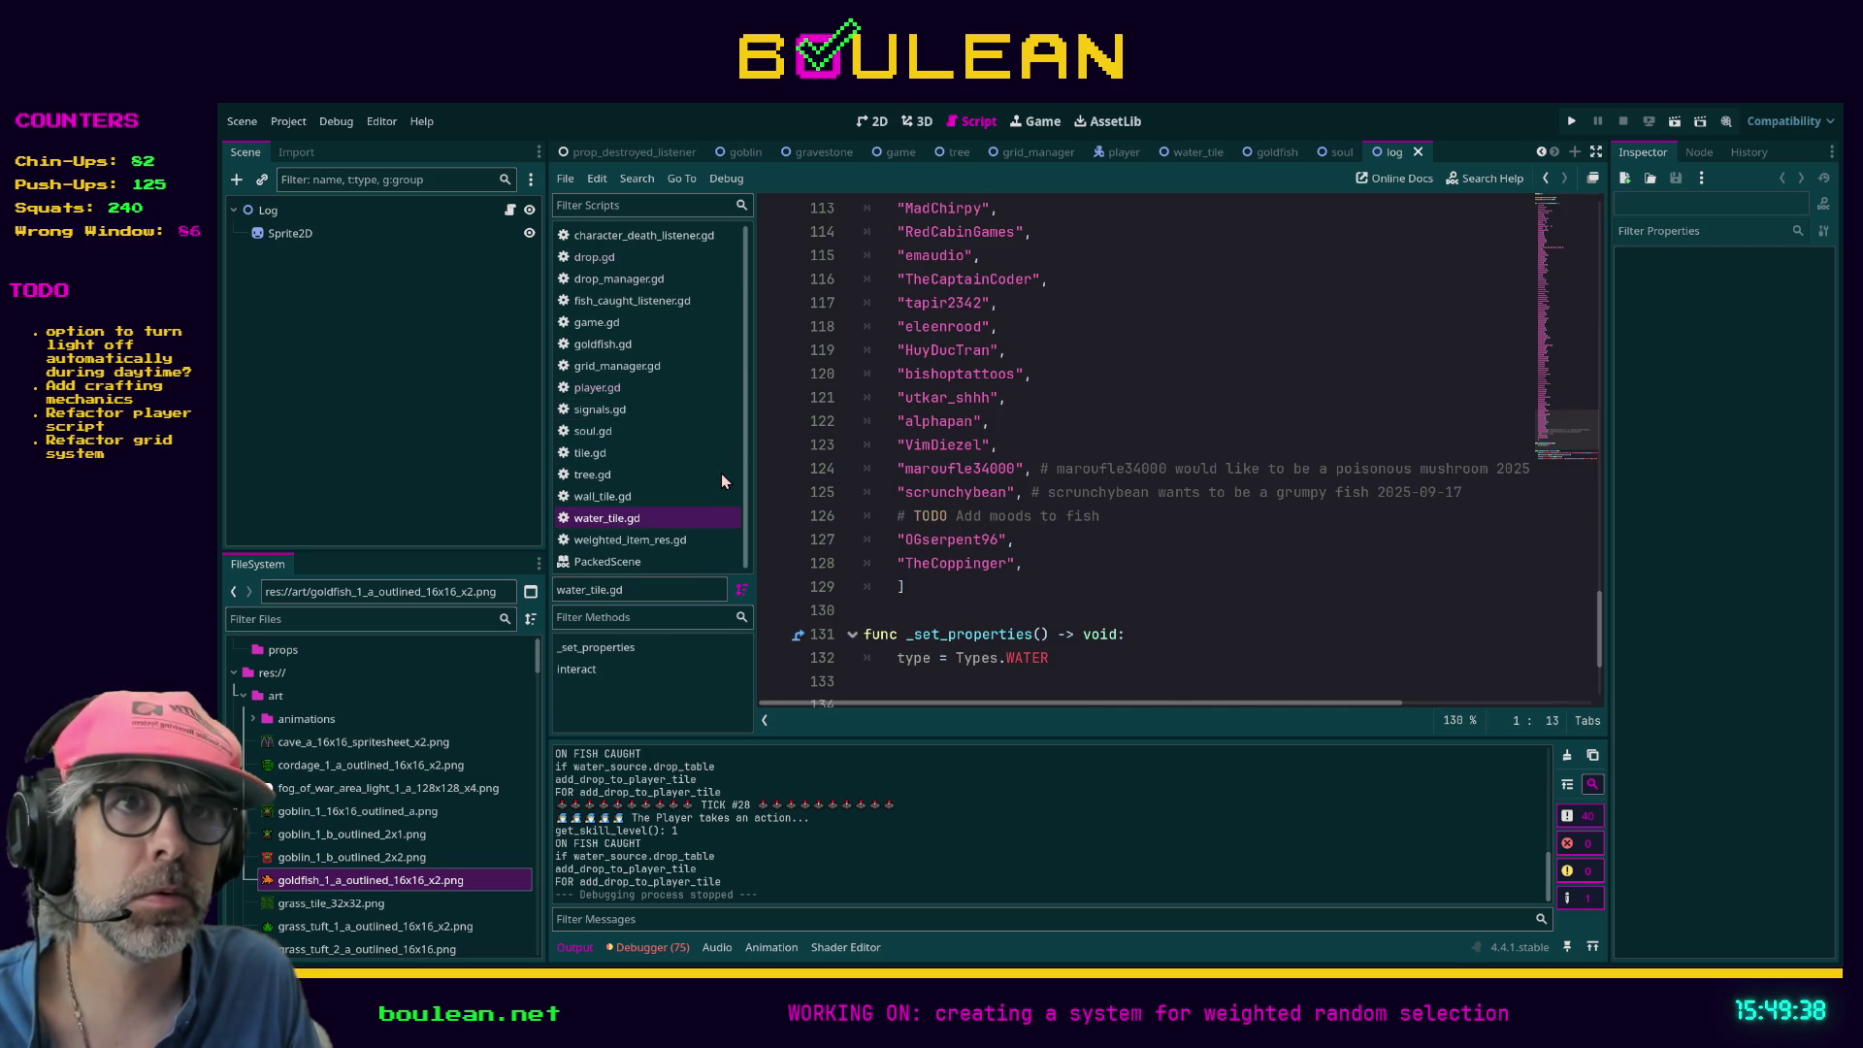
Step: Select soul.gd in the Scripts list and close it
click(621, 434)
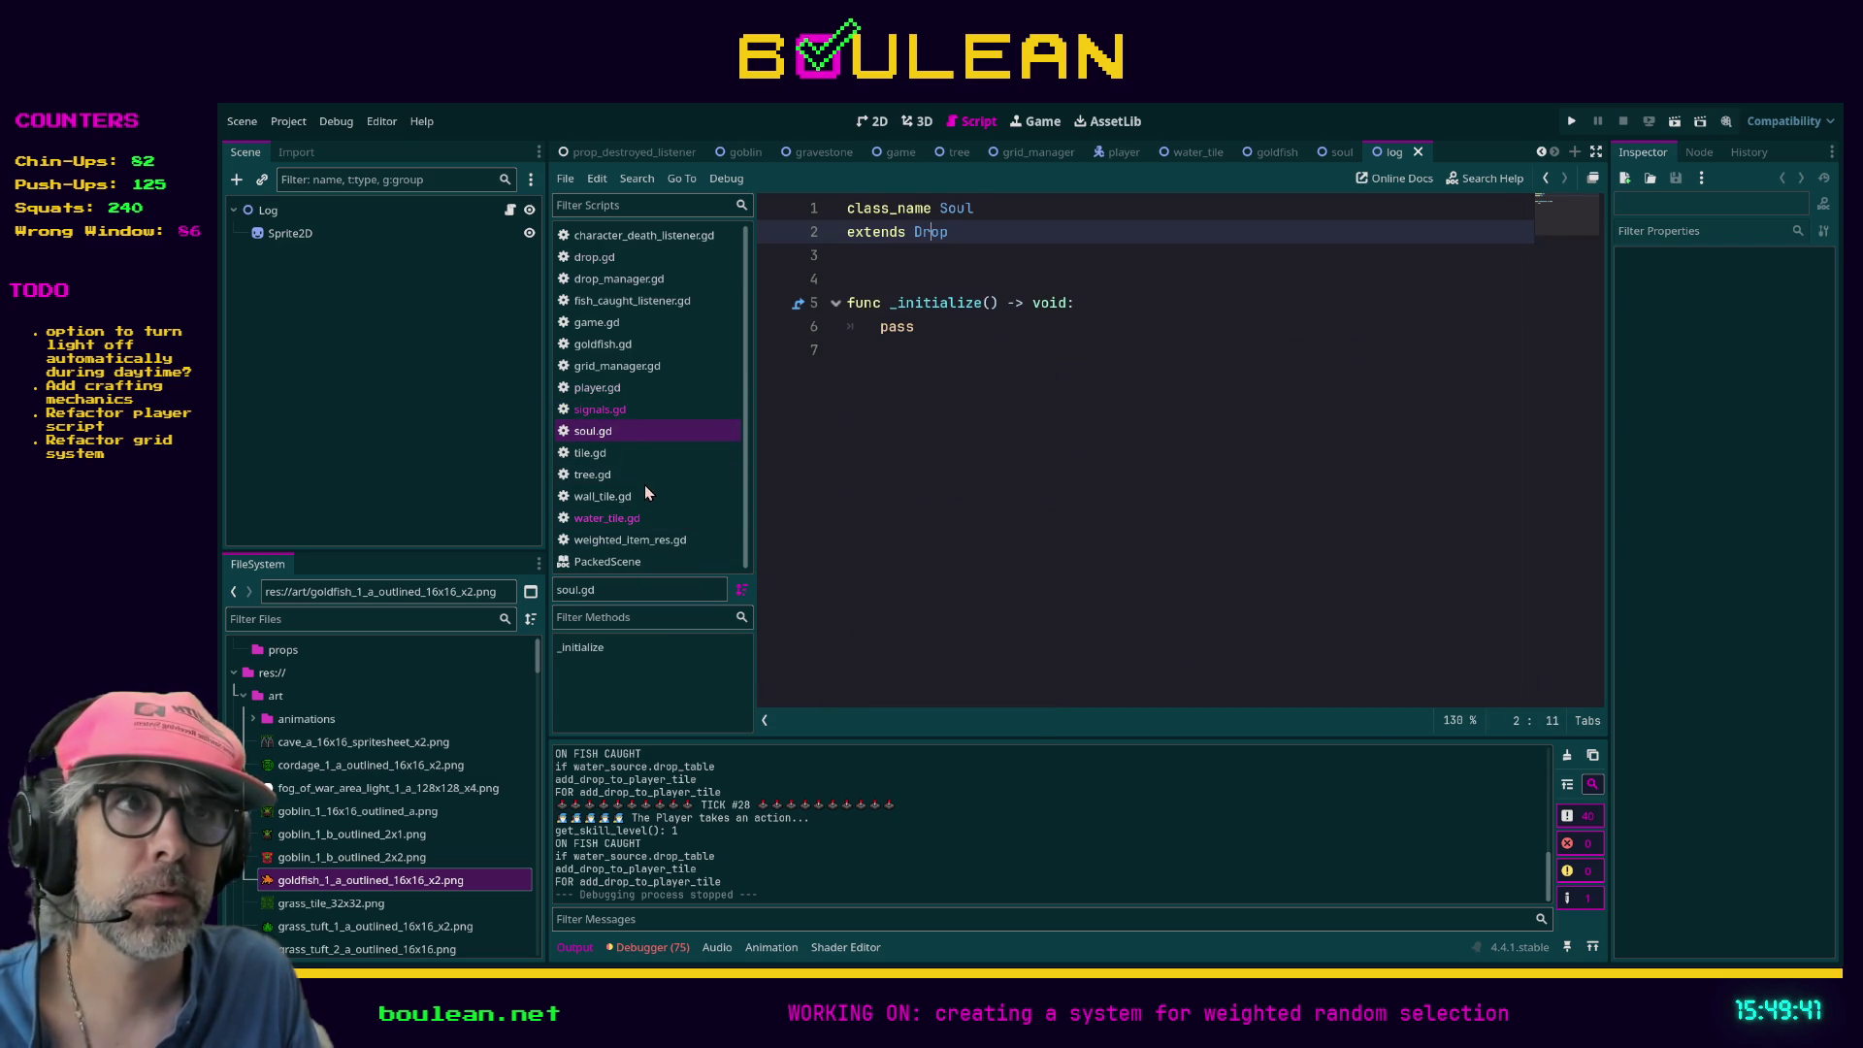
middle_click(609, 433)
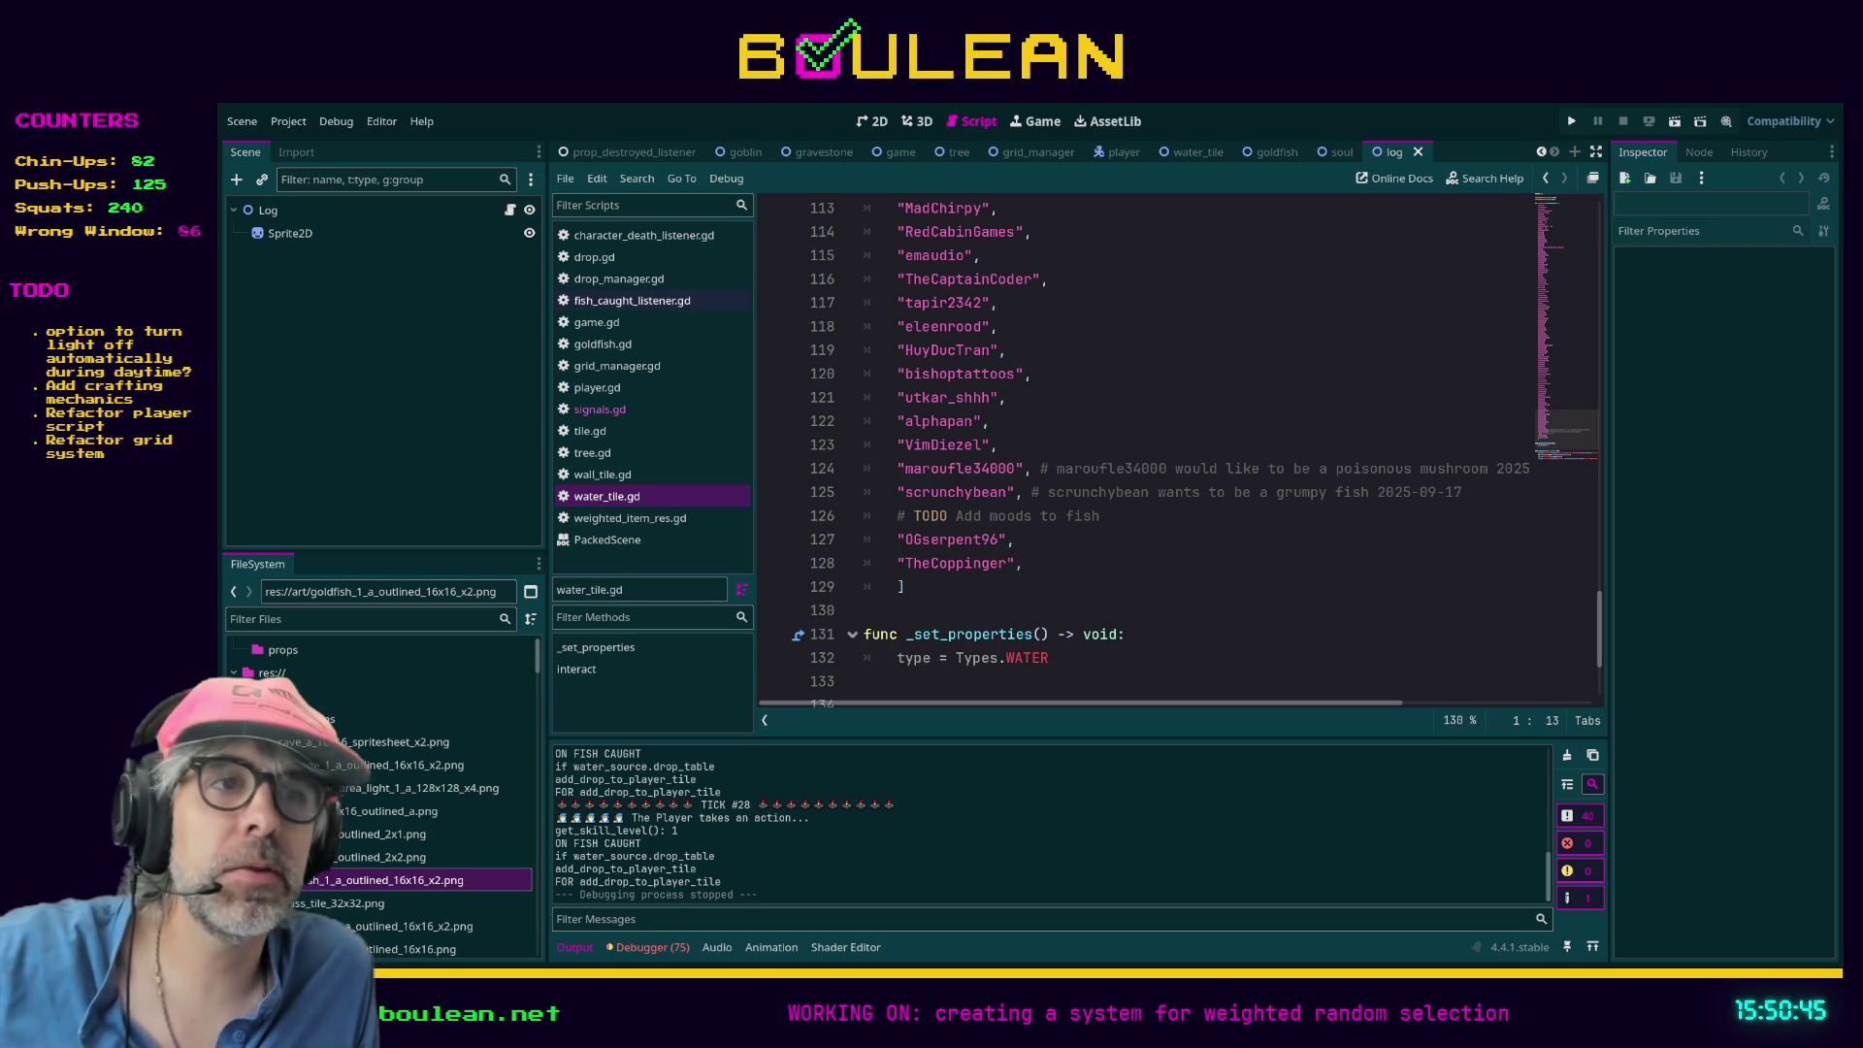
Step: Close weighted_item_res.gd and the PackedScene docs, landing on player.gd's collect_drop
click(968, 632)
click(937, 613)
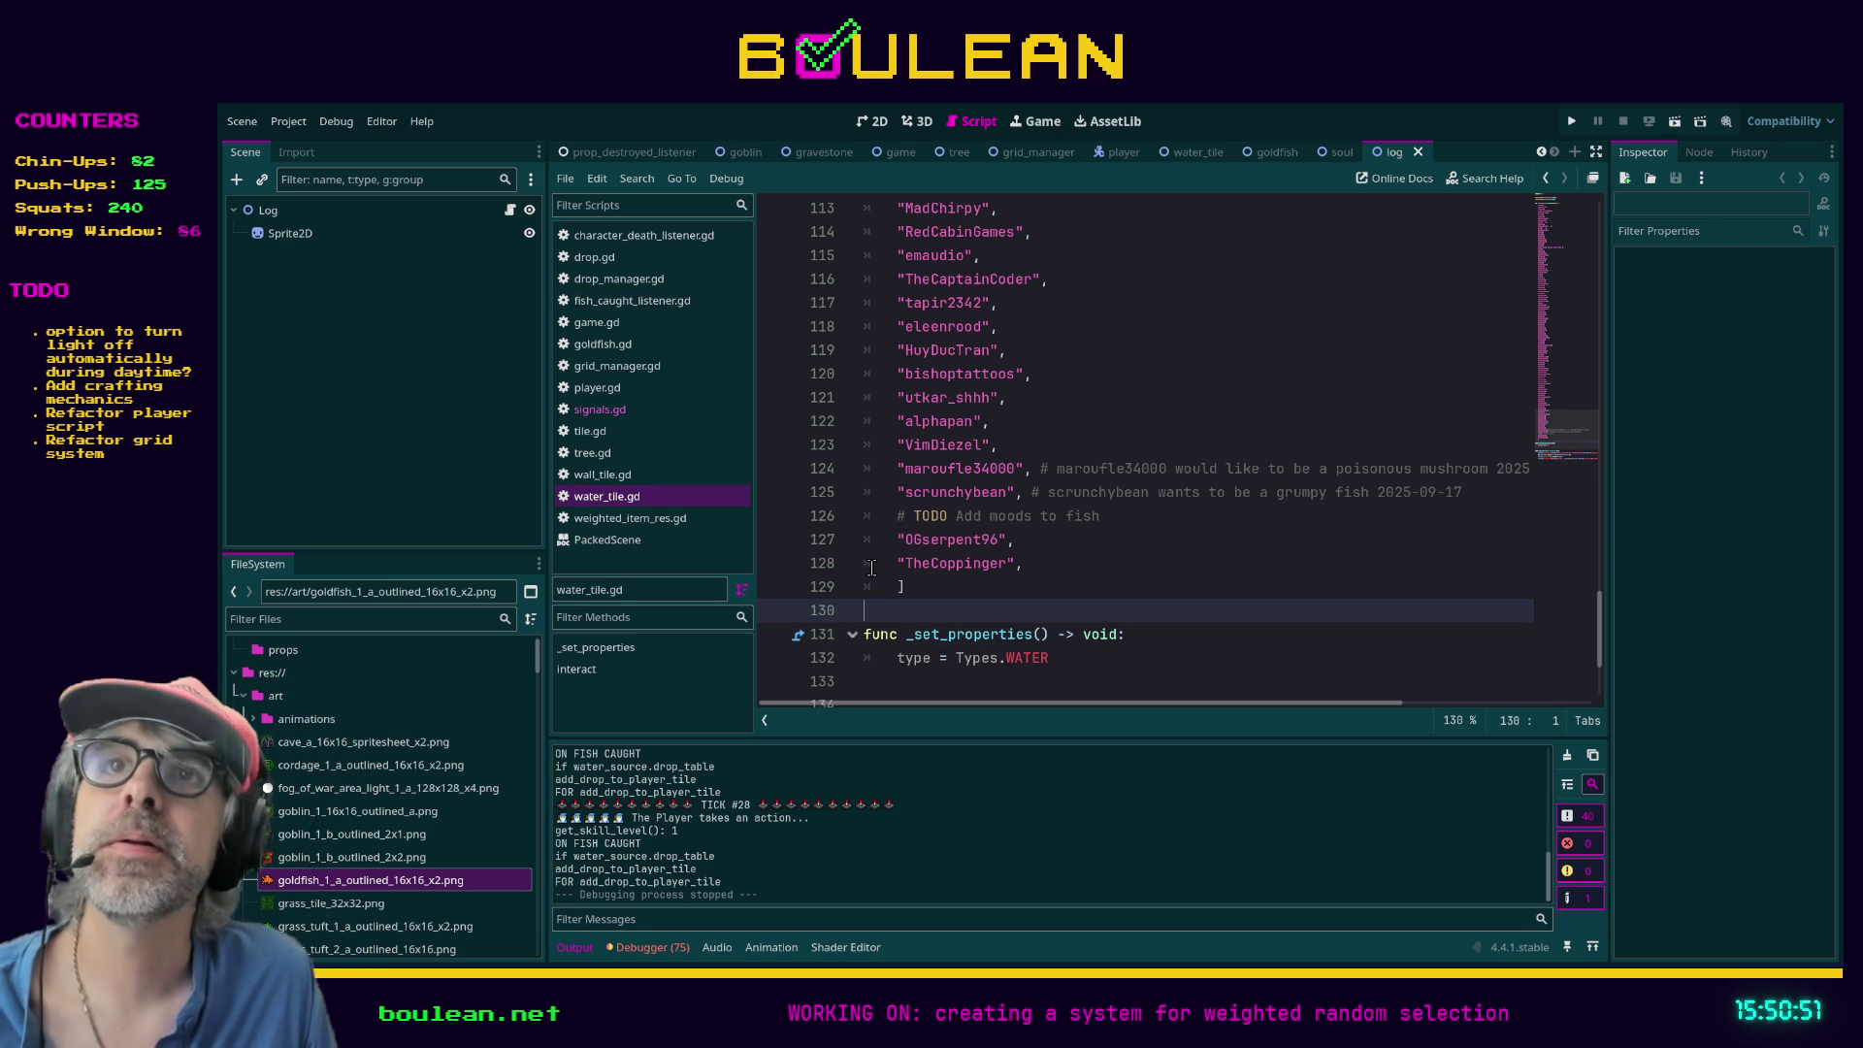
click(637, 522)
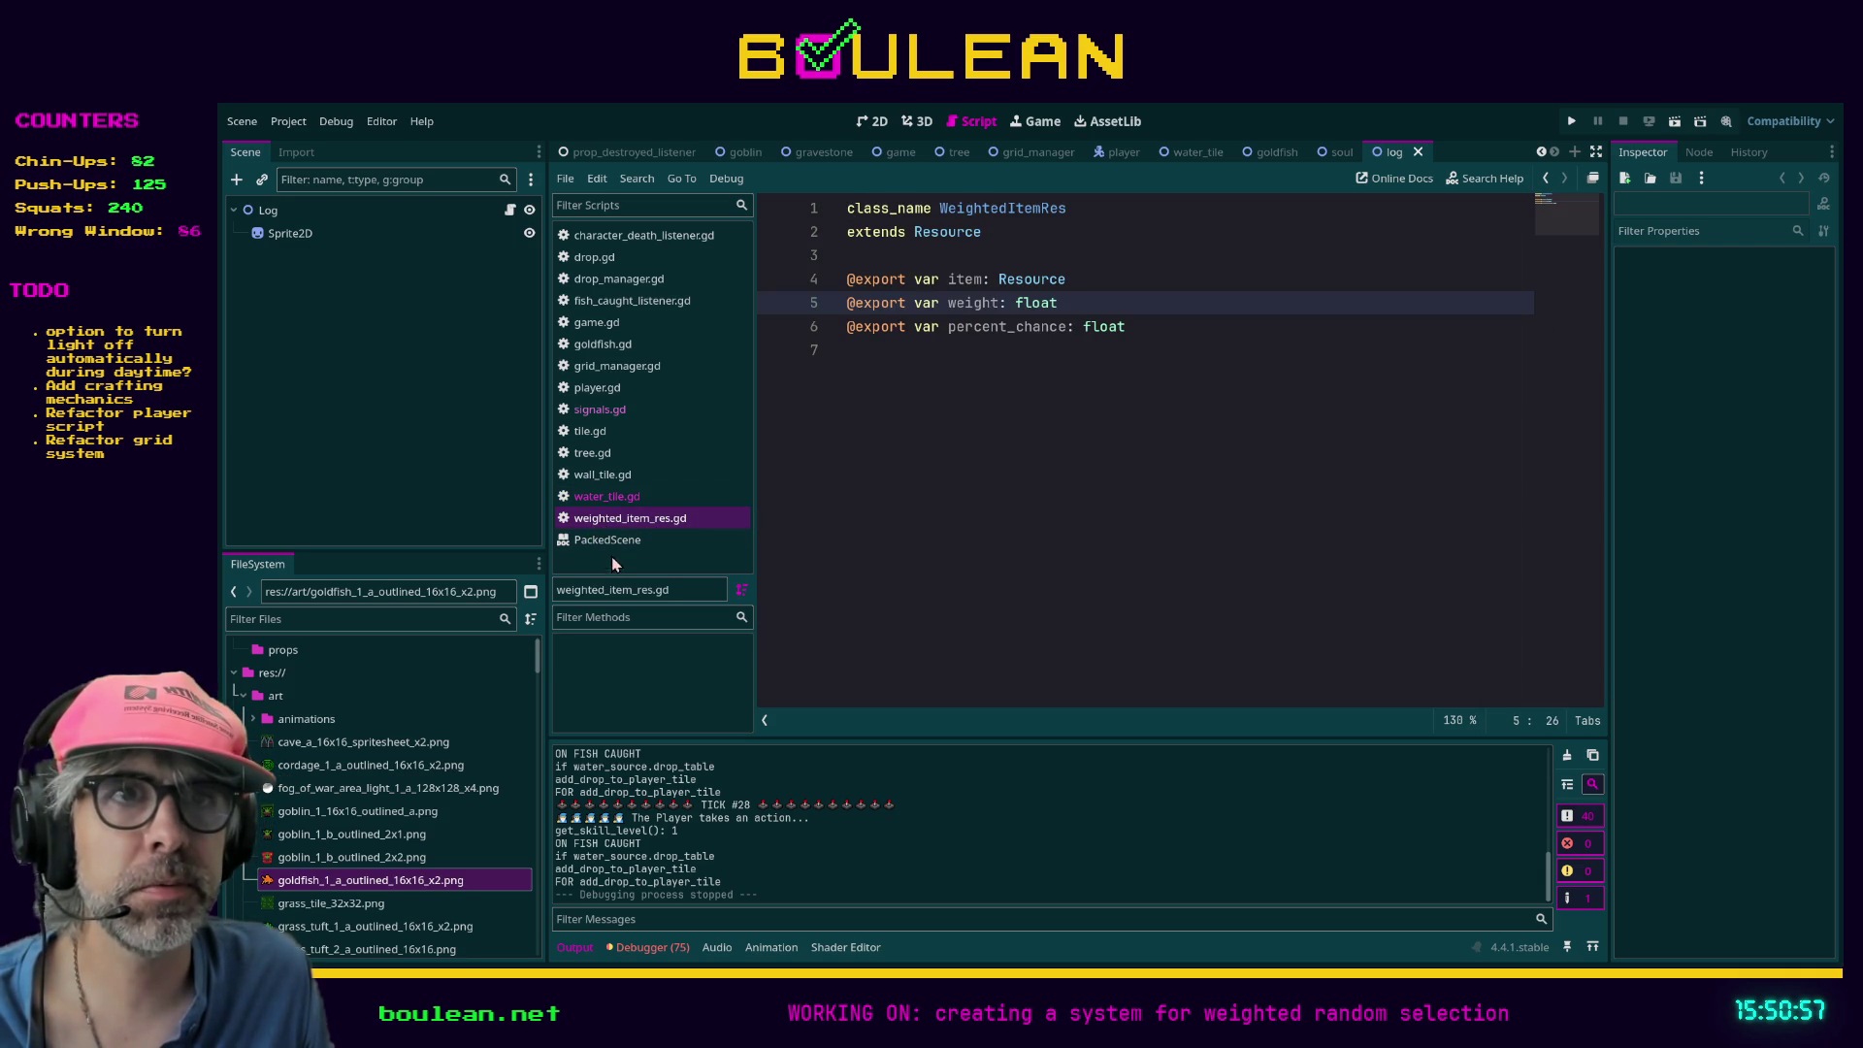
key(ctrl+w)
click(590, 520)
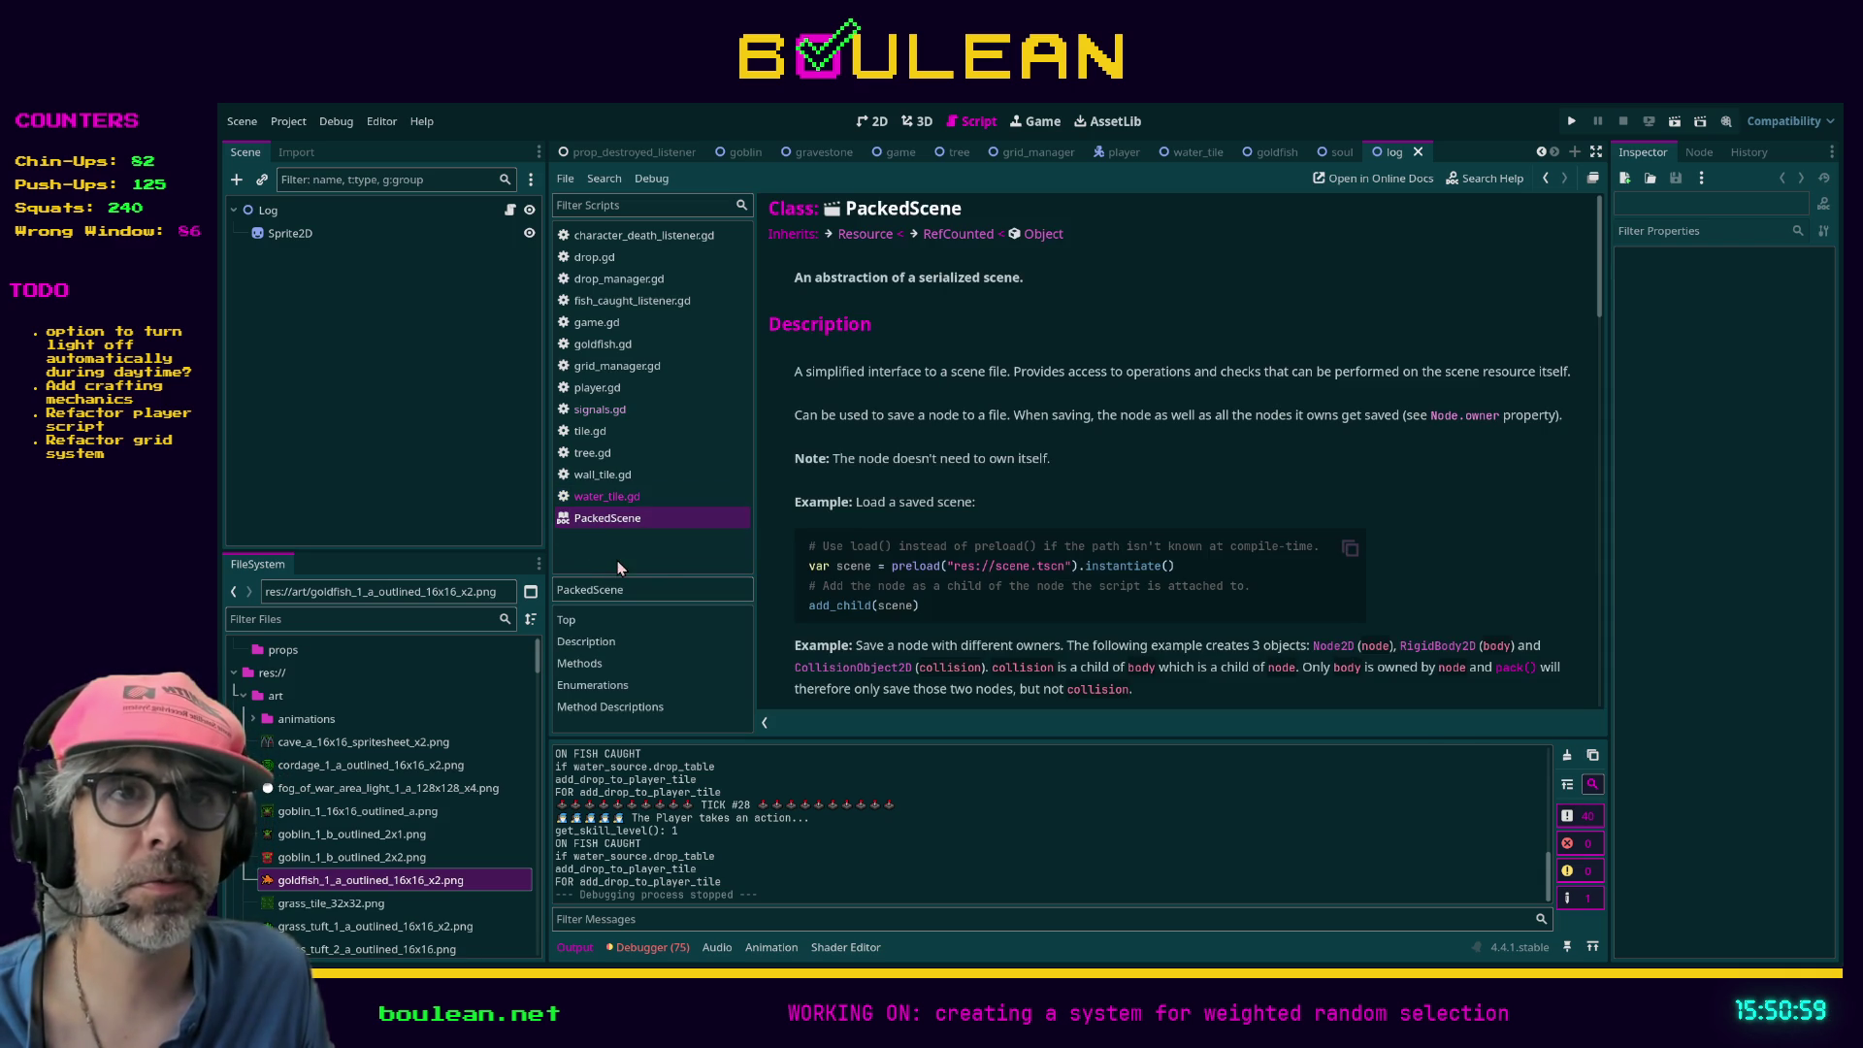
key(ctrl+w)
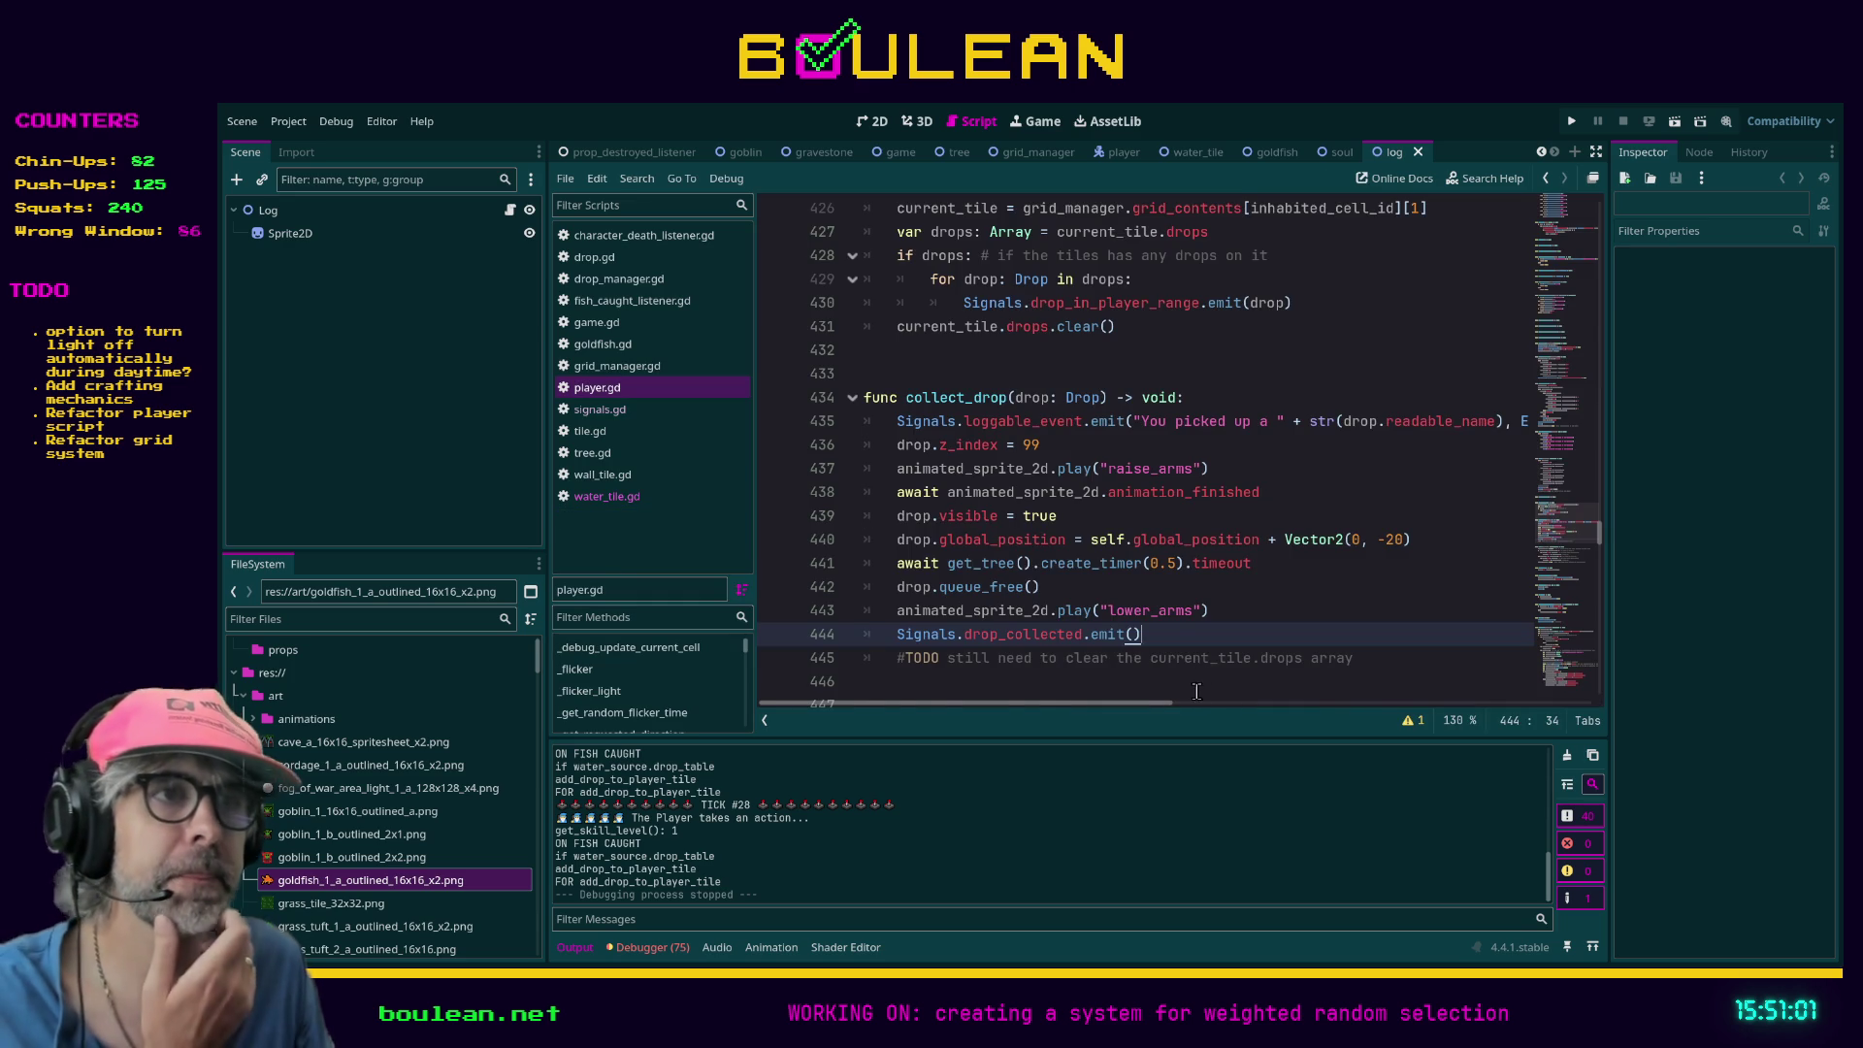
click(1203, 689)
scroll(1203, 689, down, 2)
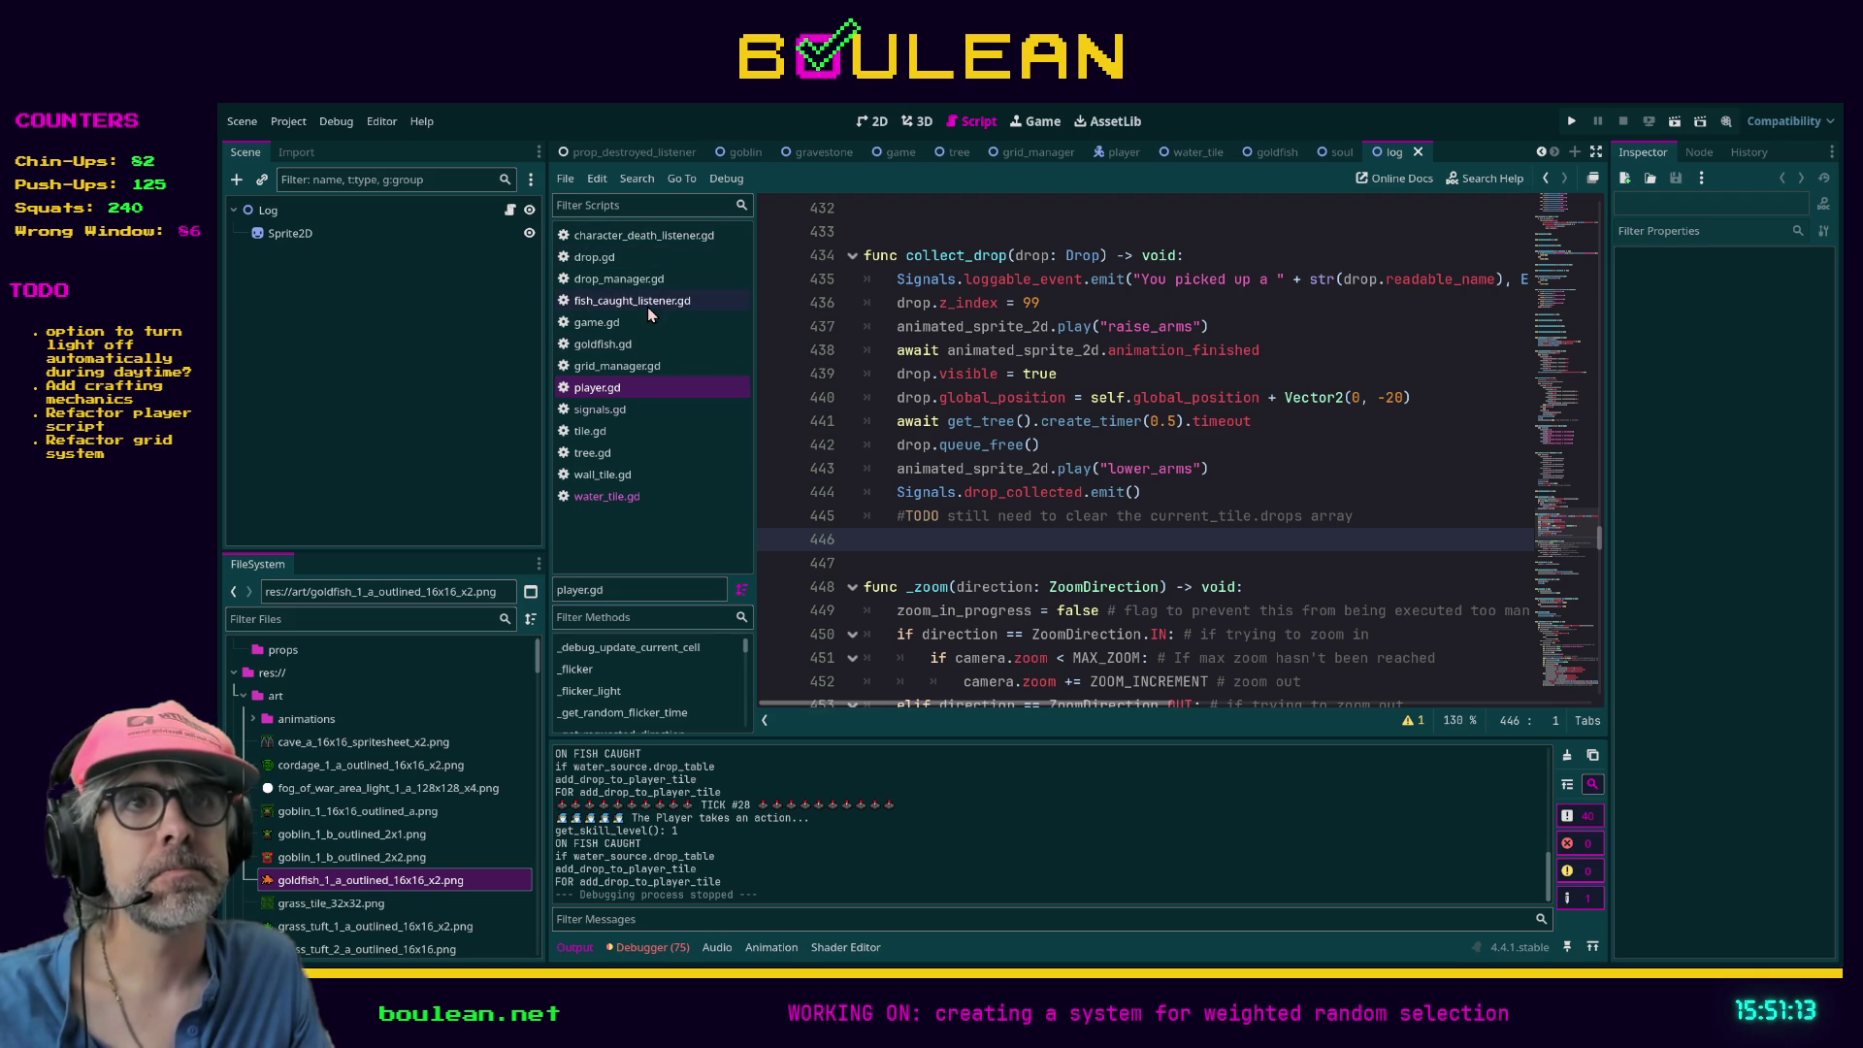
click(655, 235)
Step: Close character_death_listener.gd and delete the line-11 print and ON FISH CAUGHT print
key(ctrl+w)
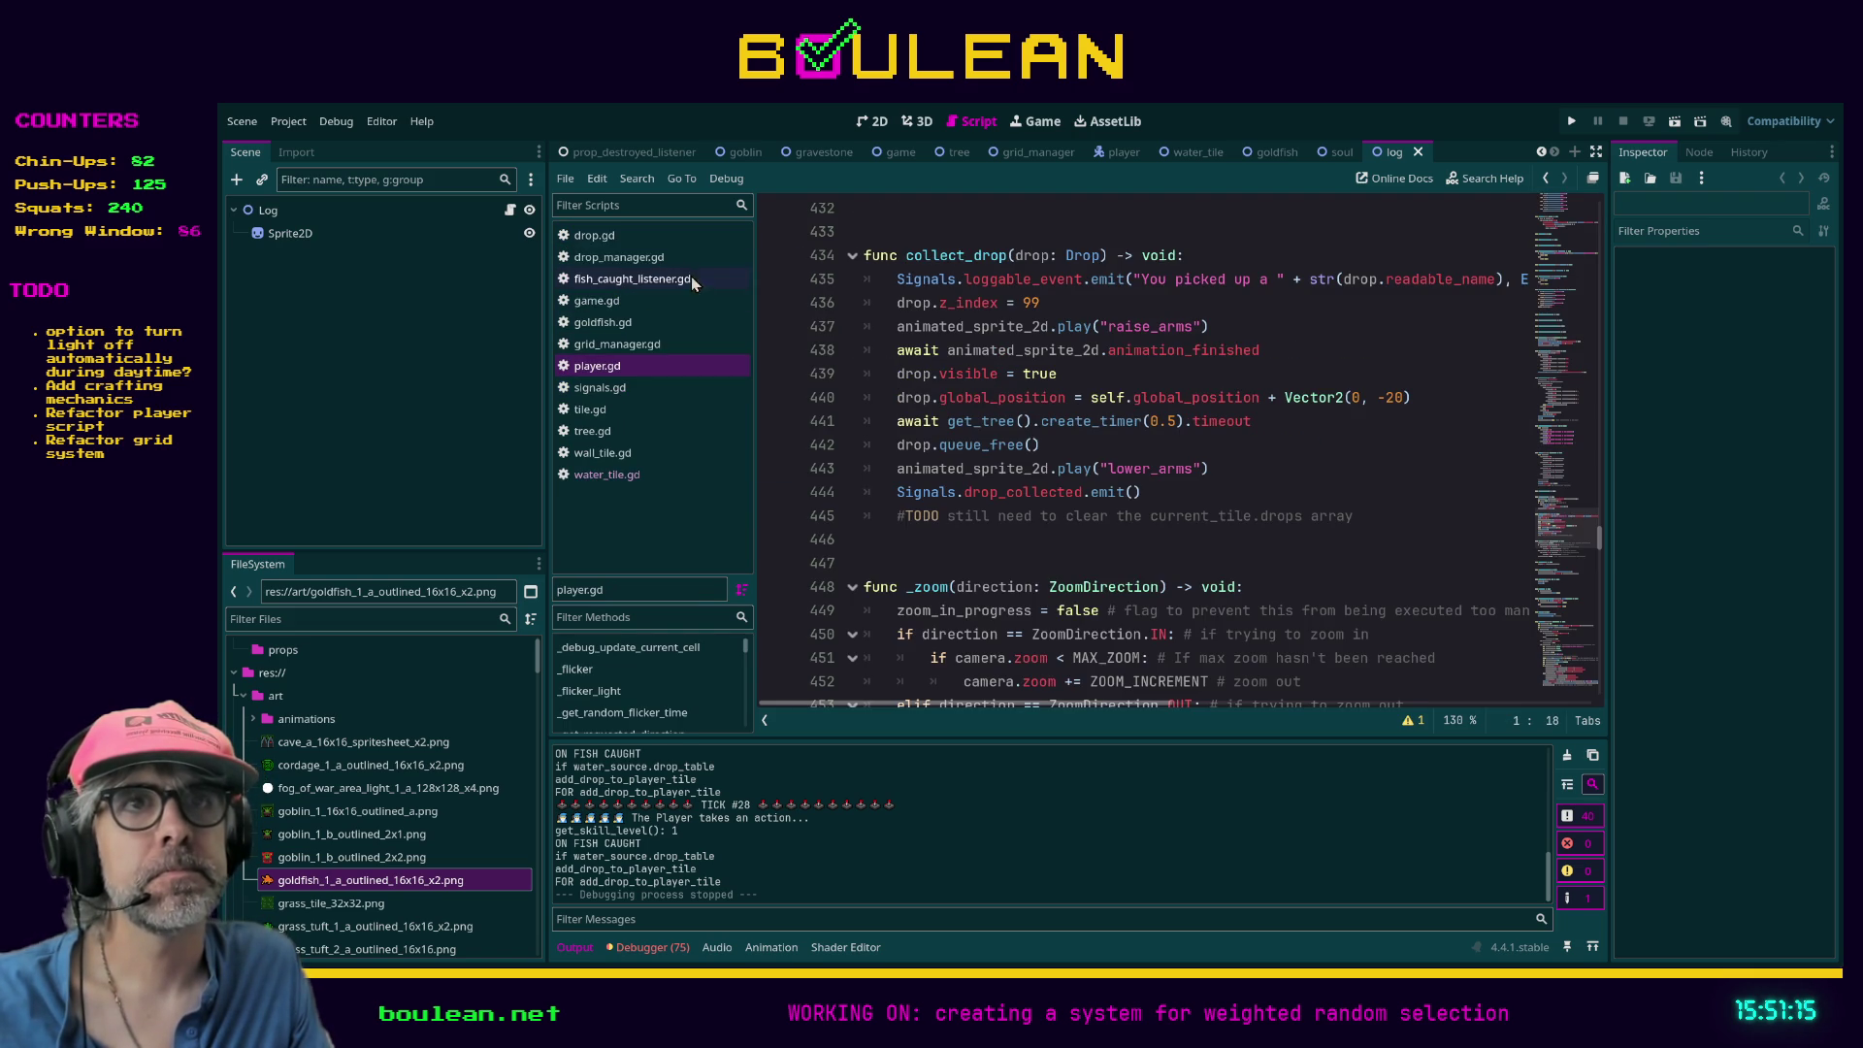
click(642, 280)
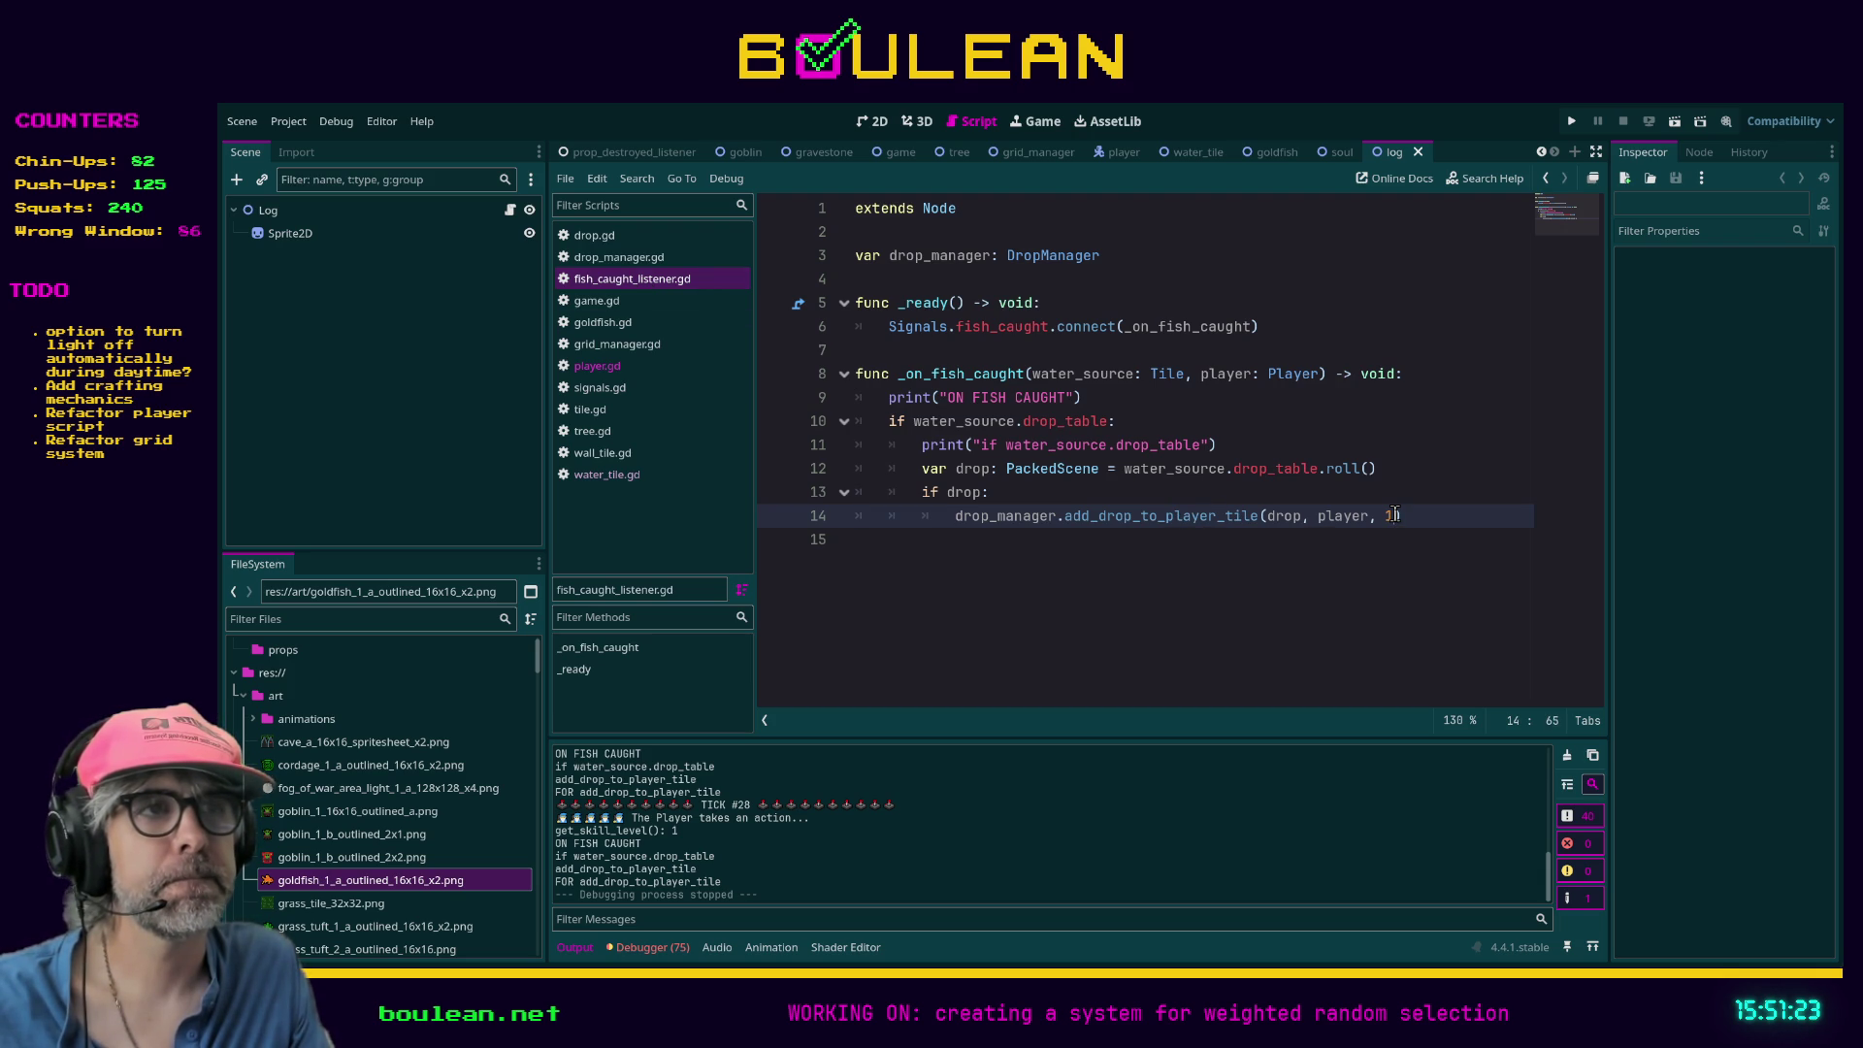
drag(1244, 446, 842, 449)
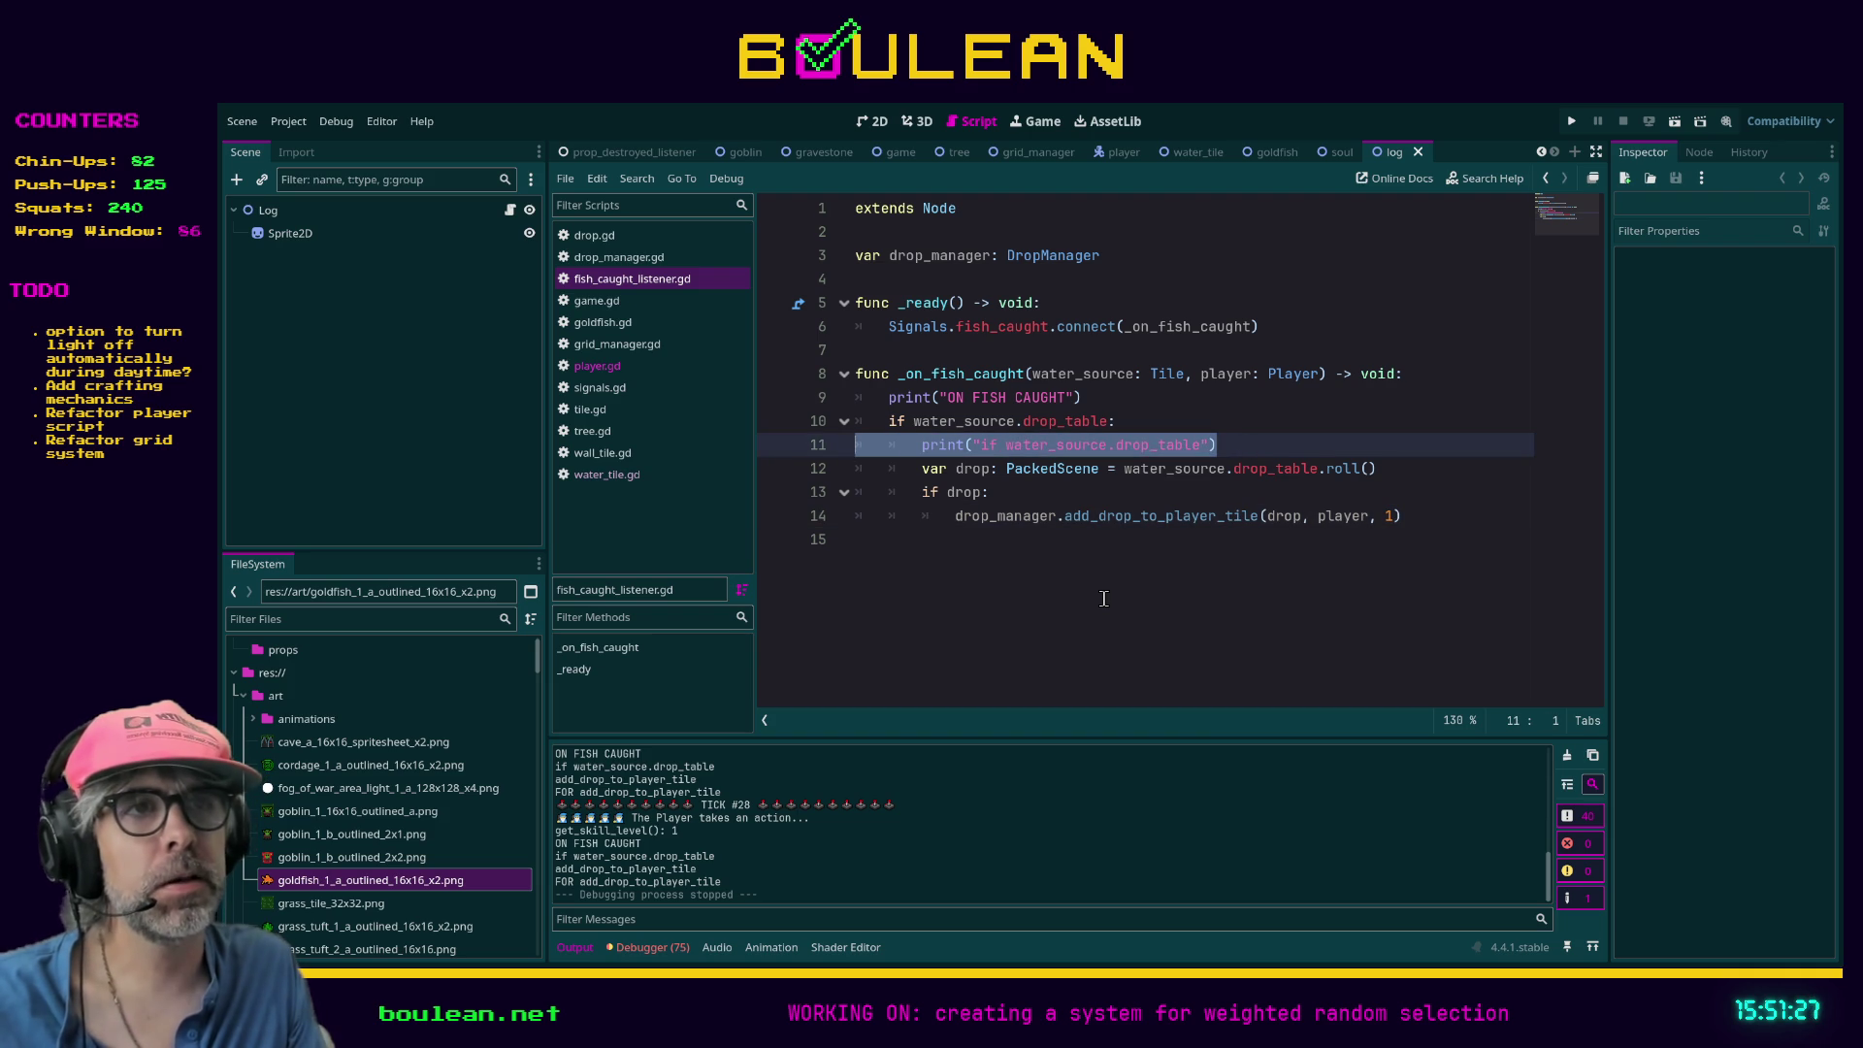
key(BackSpace)
key(BackSpace)
key(Up)
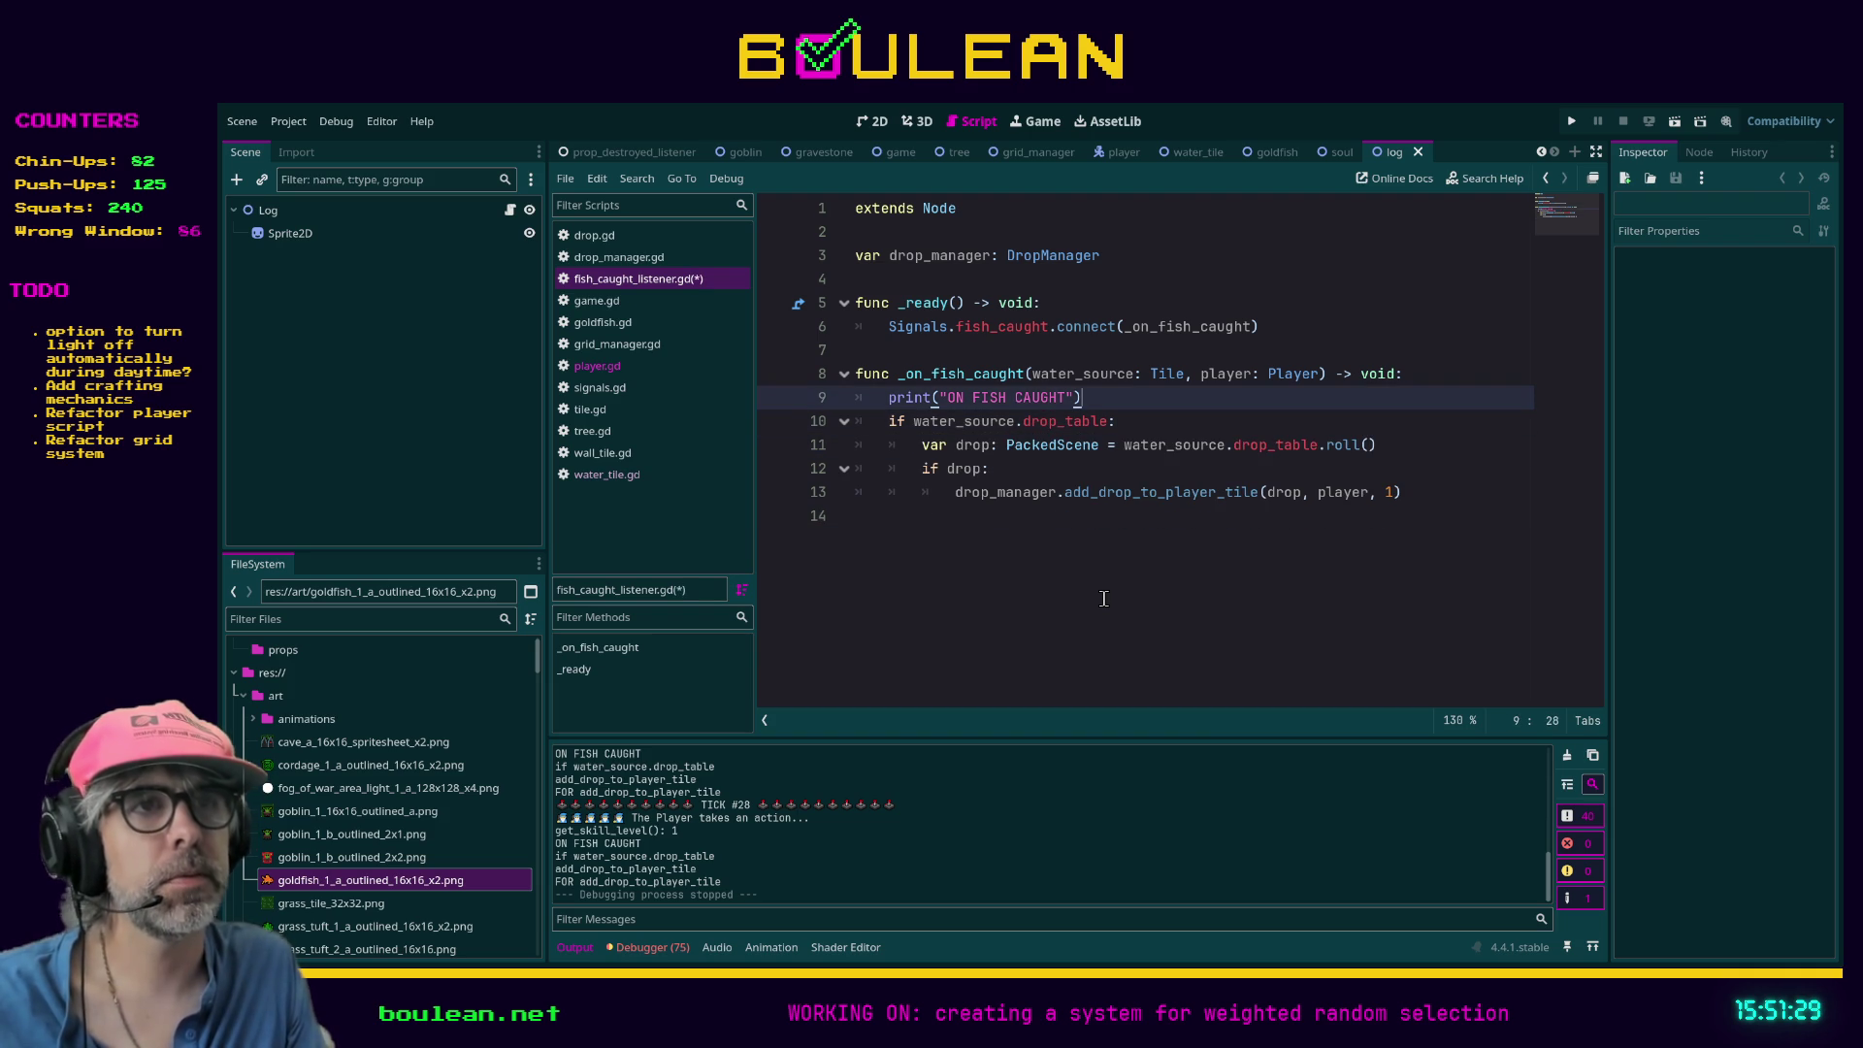
key(shift+Home)
key(shift+Home)
key(BackSpace)
key(BackSpace)
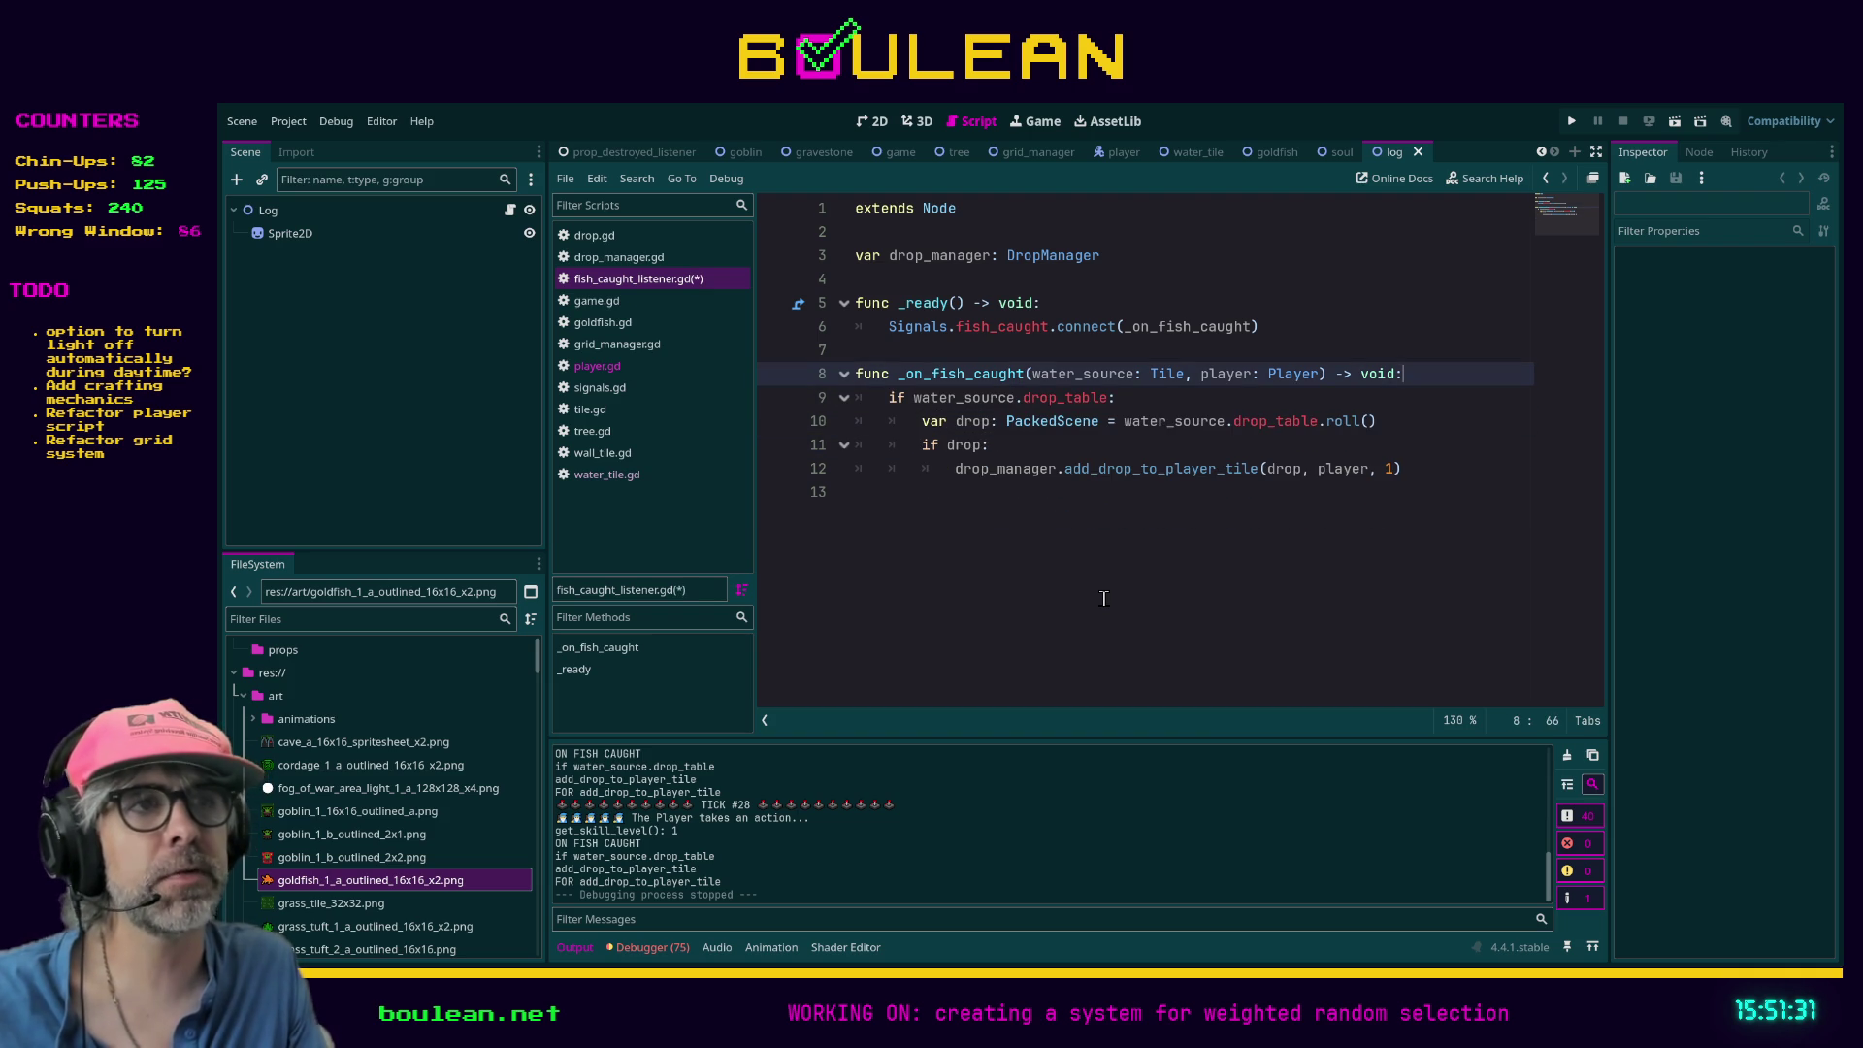
Step: Inspect the add_drop_to_player_tile definition and its drop_amount loop, then save the scripts
ctrl+click(1161, 470)
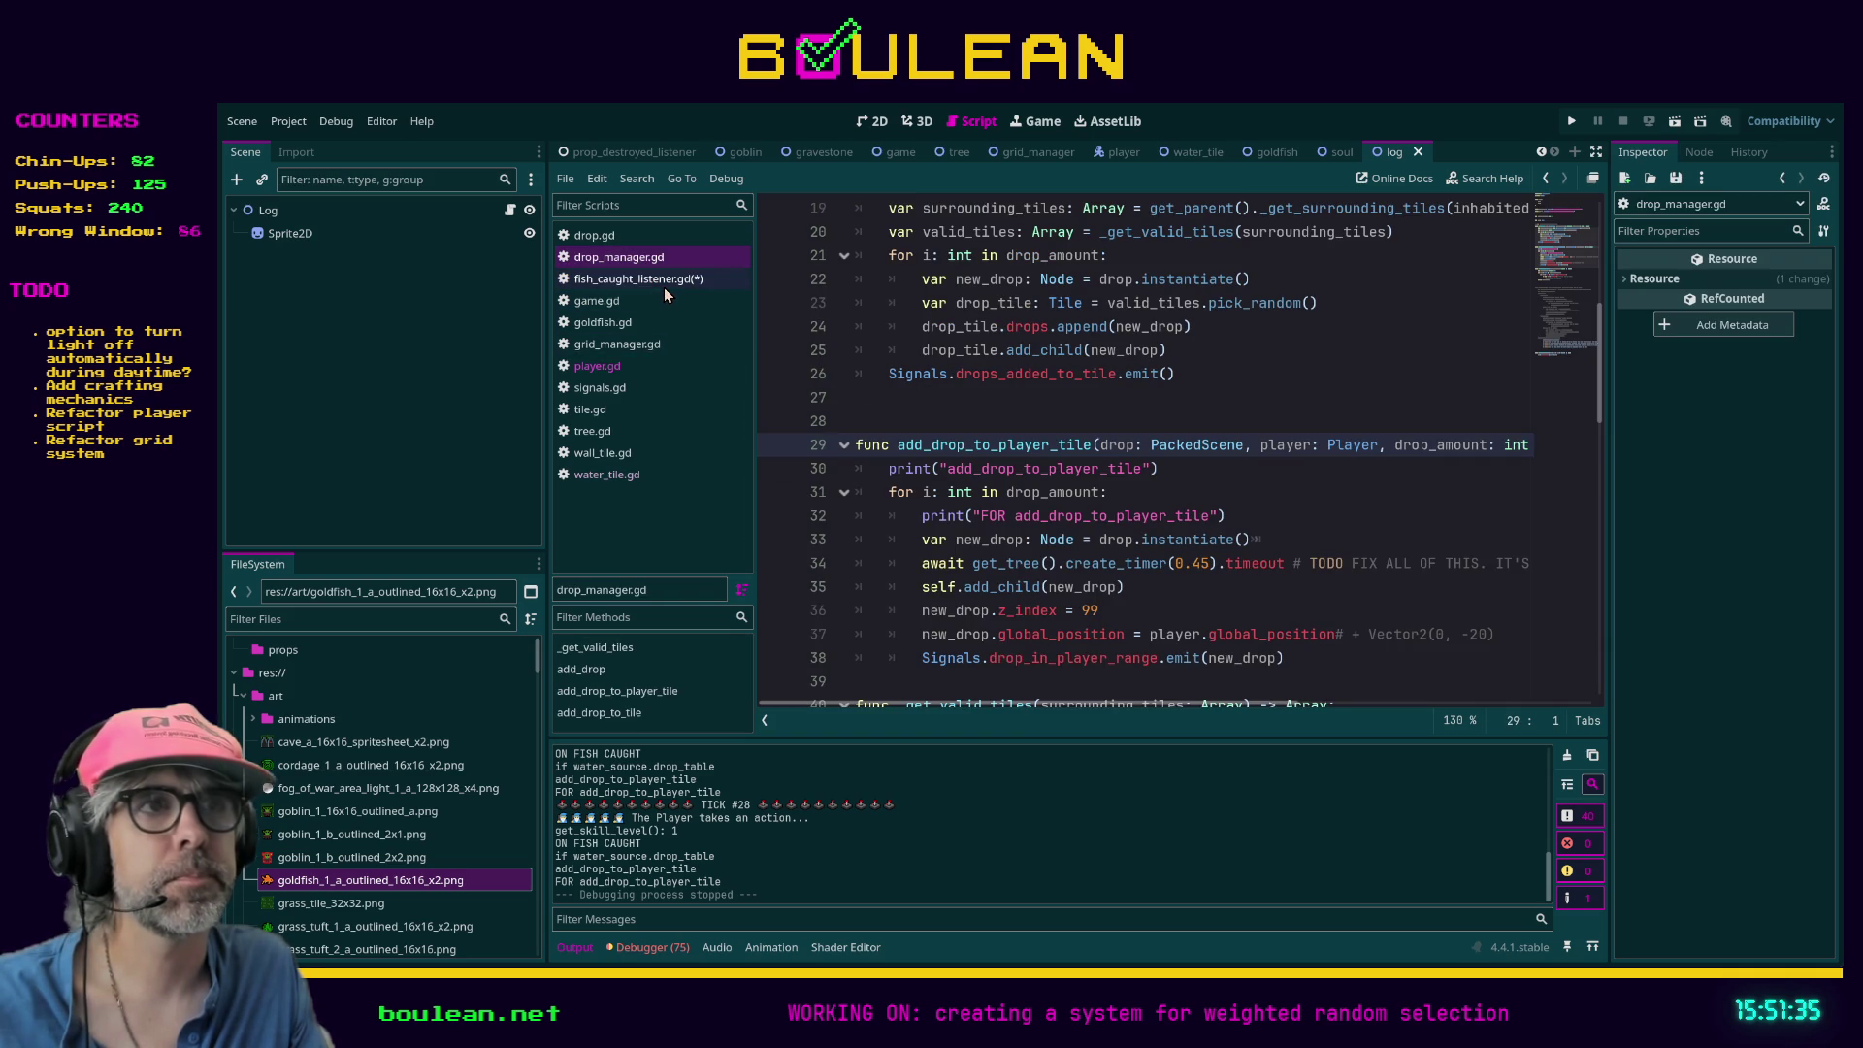
mouse_move(1184, 706)
mouse_down()
mouse_move(1288, 706)
mouse_move(1169, 671)
mouse_up()
click(1395, 489)
key(ctrl+s)
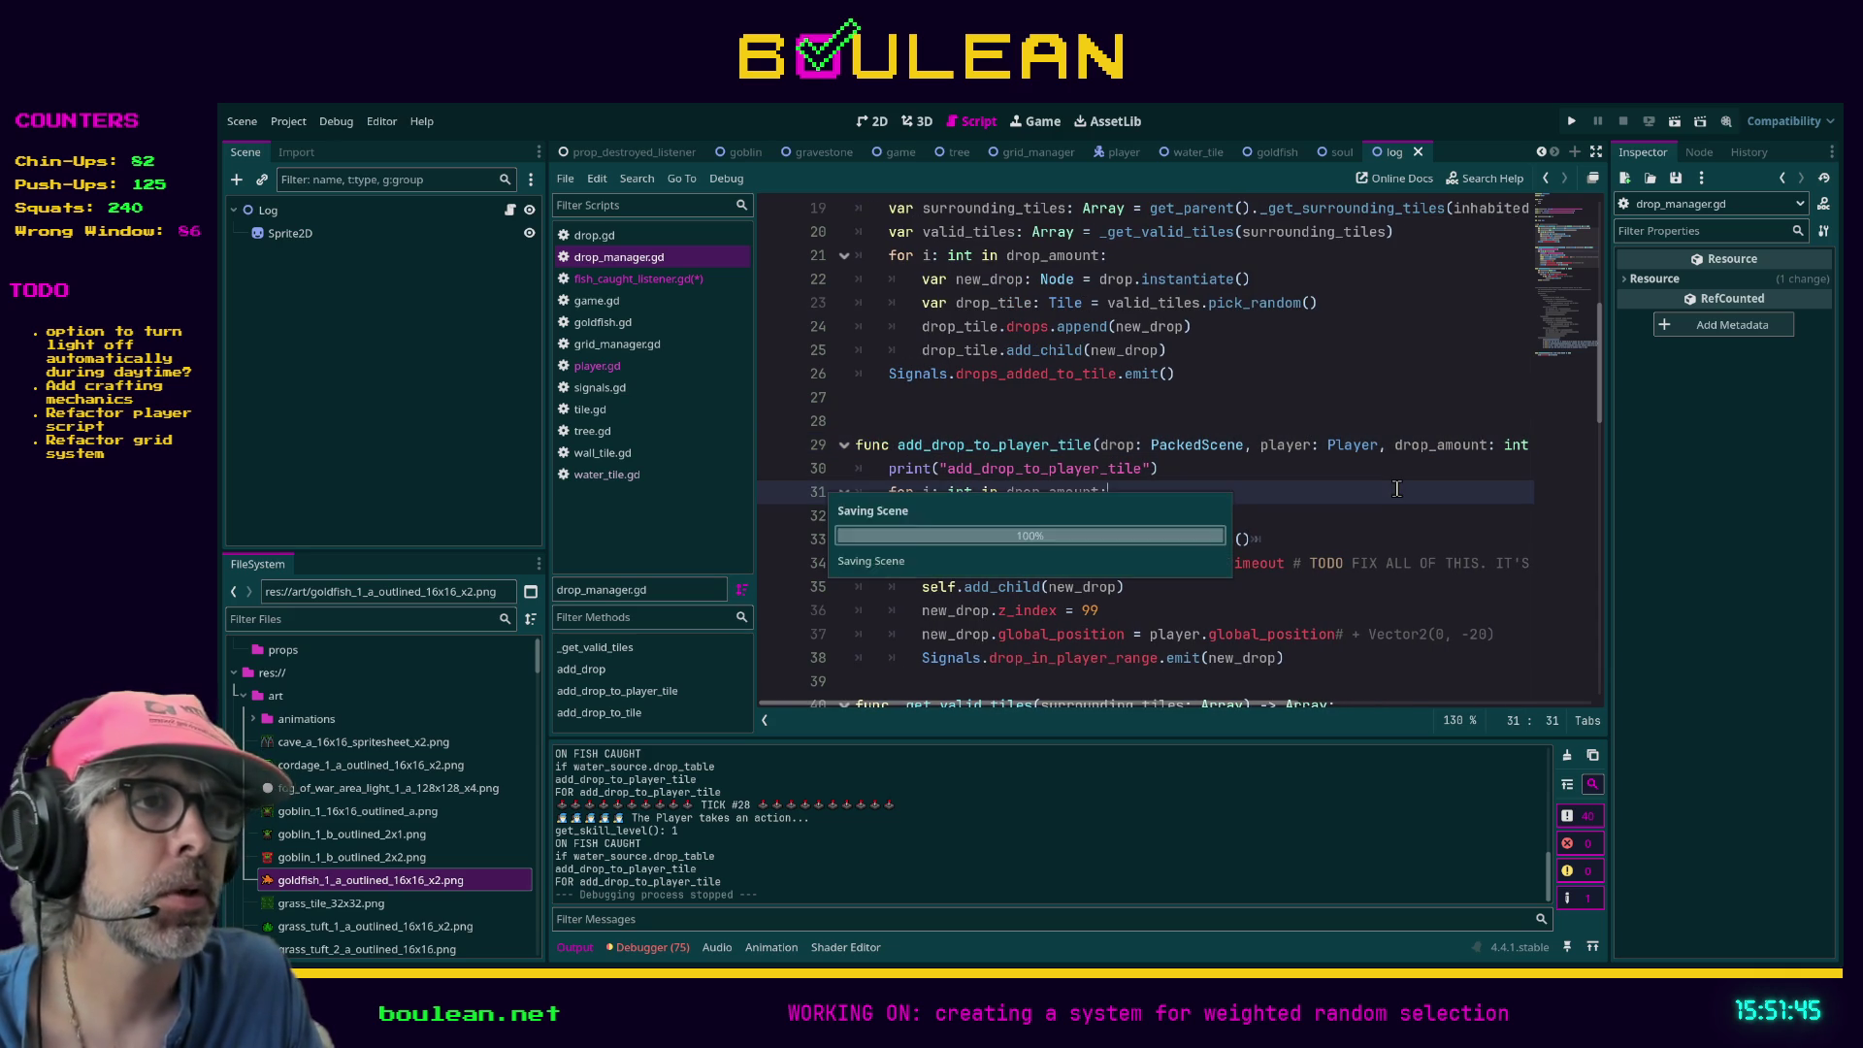
Step: In fish_caught_listener.gd, replace the 1 argument with water_source.drop
click(653, 280)
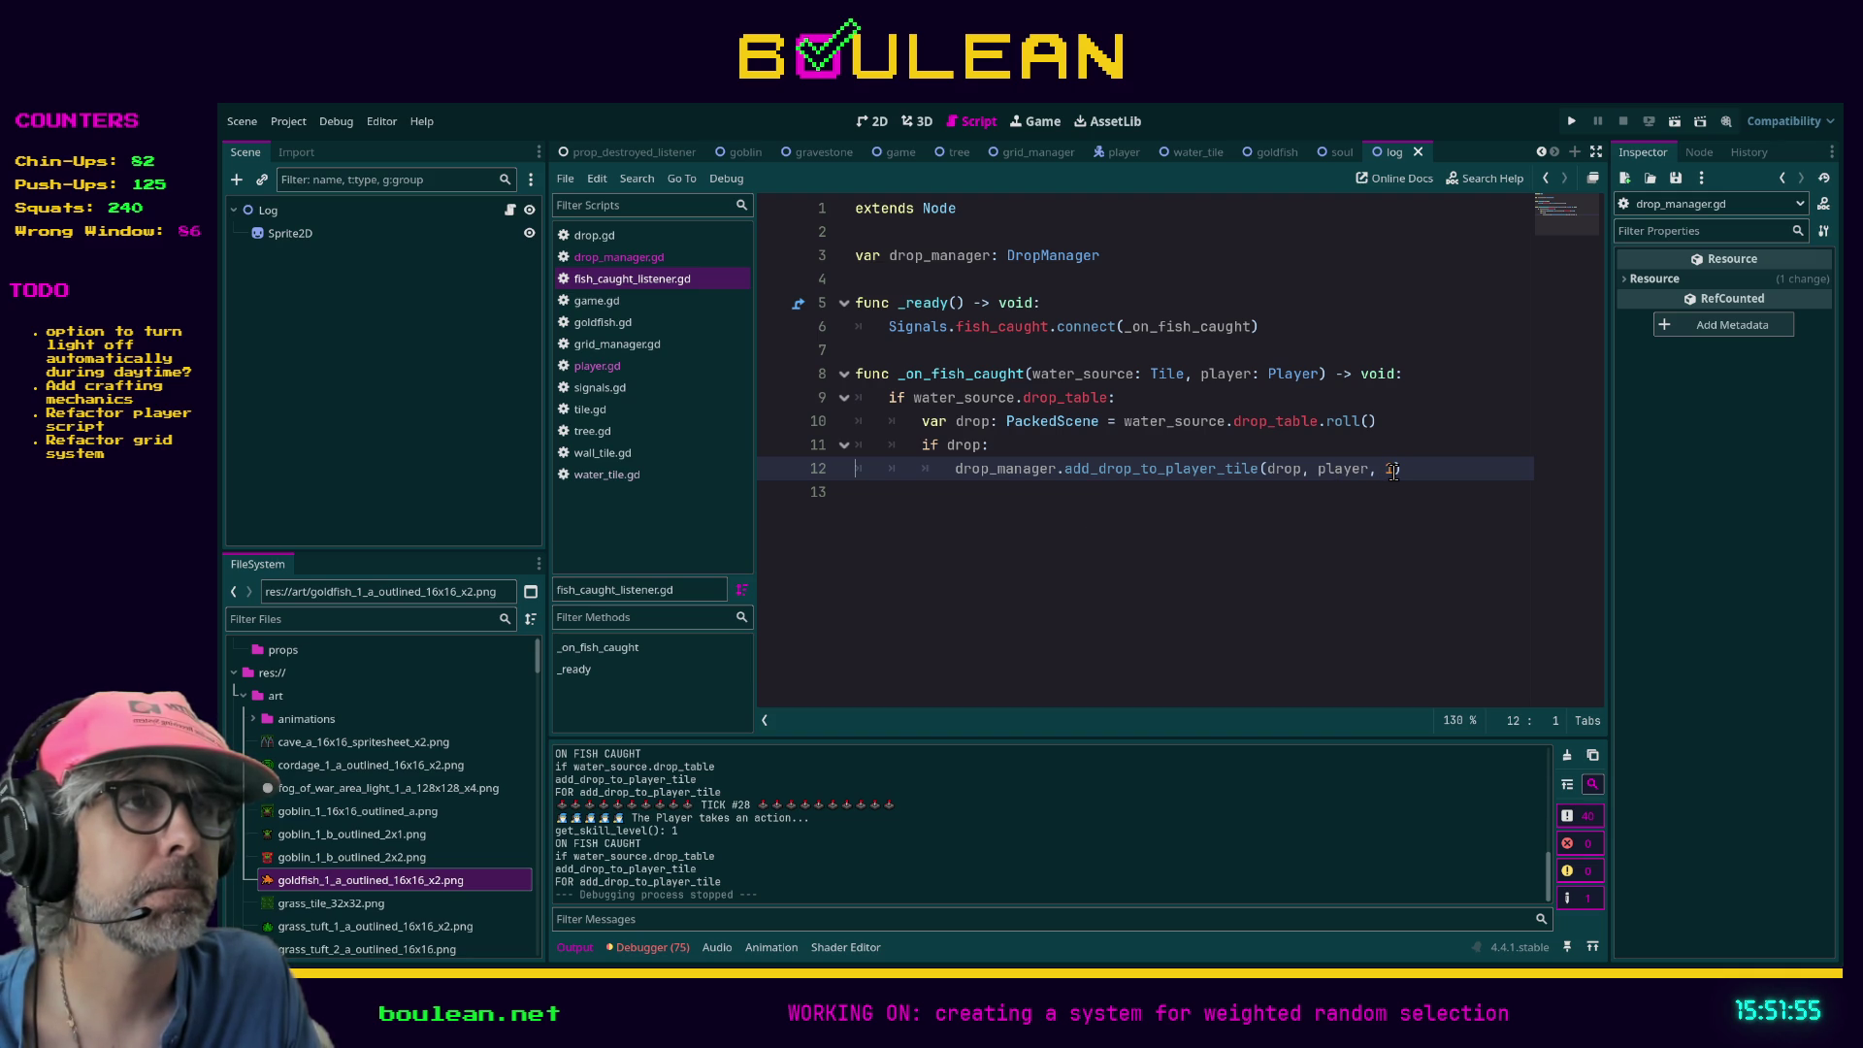
key(BackSpace)
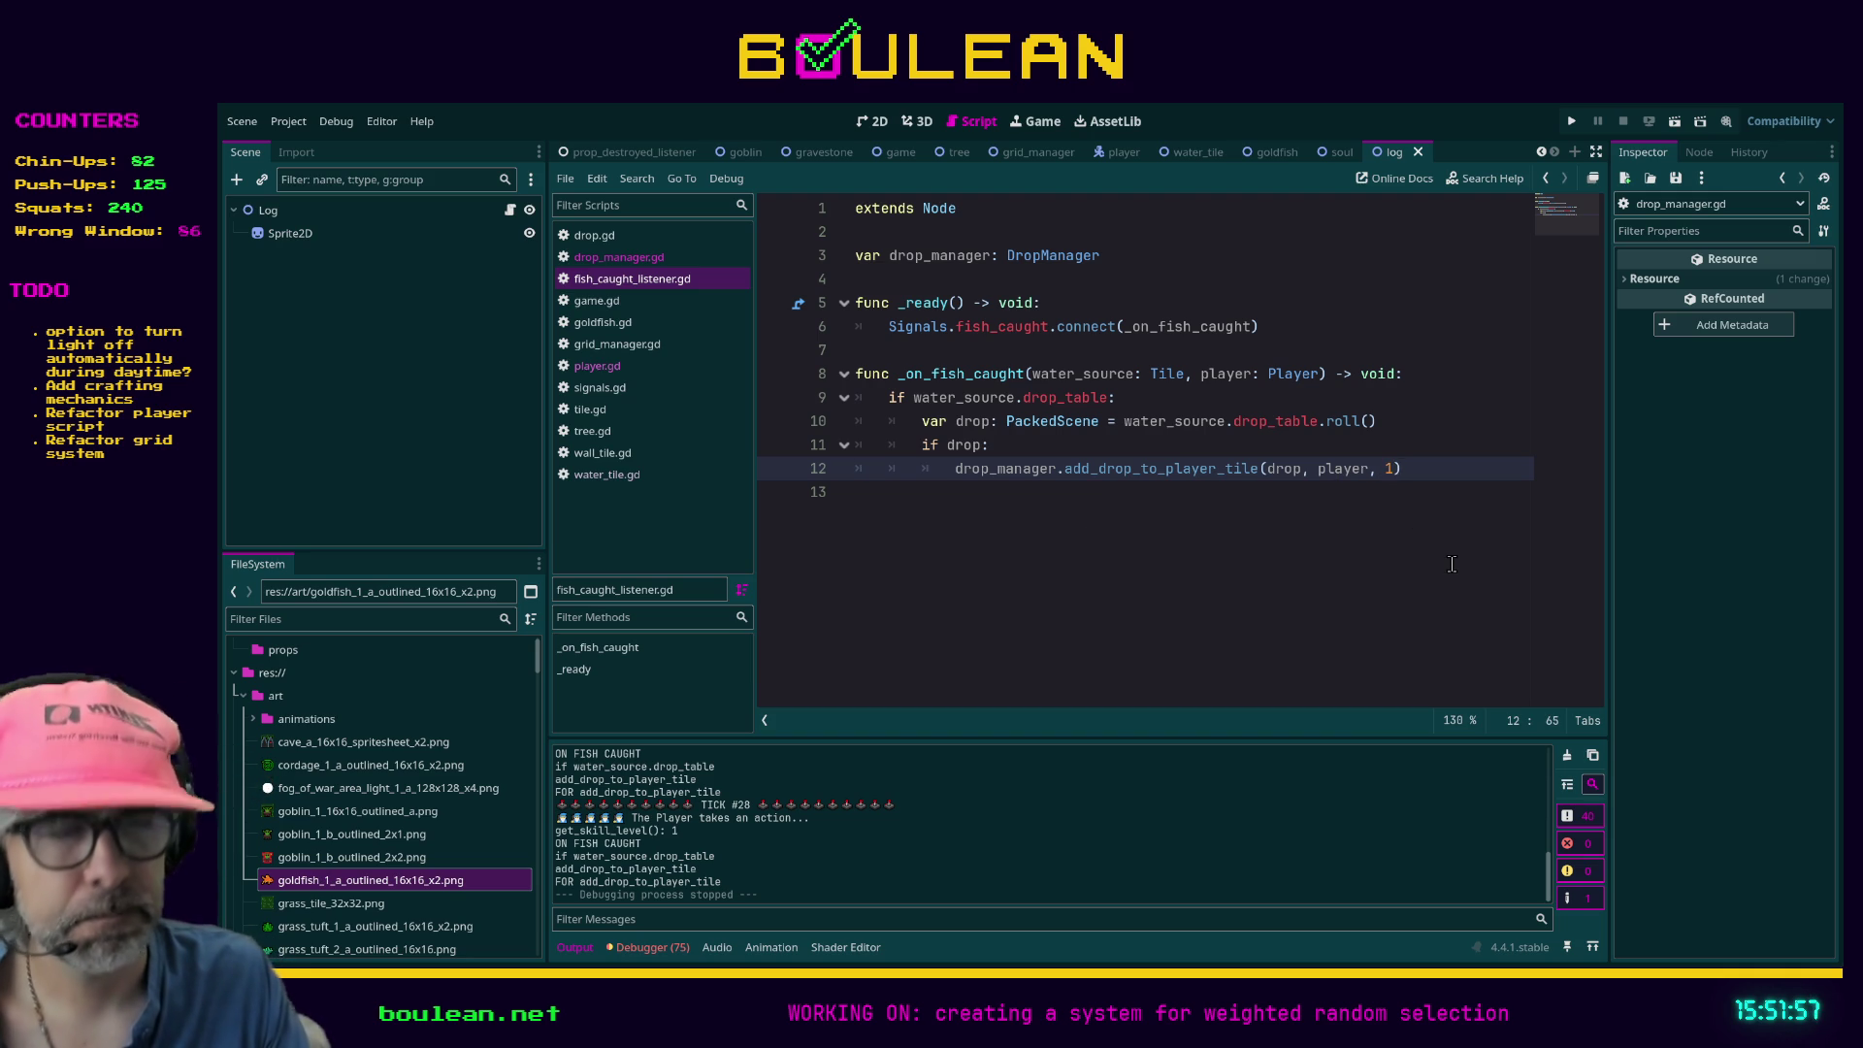
text(water_)
key(Return)
text(.dr)
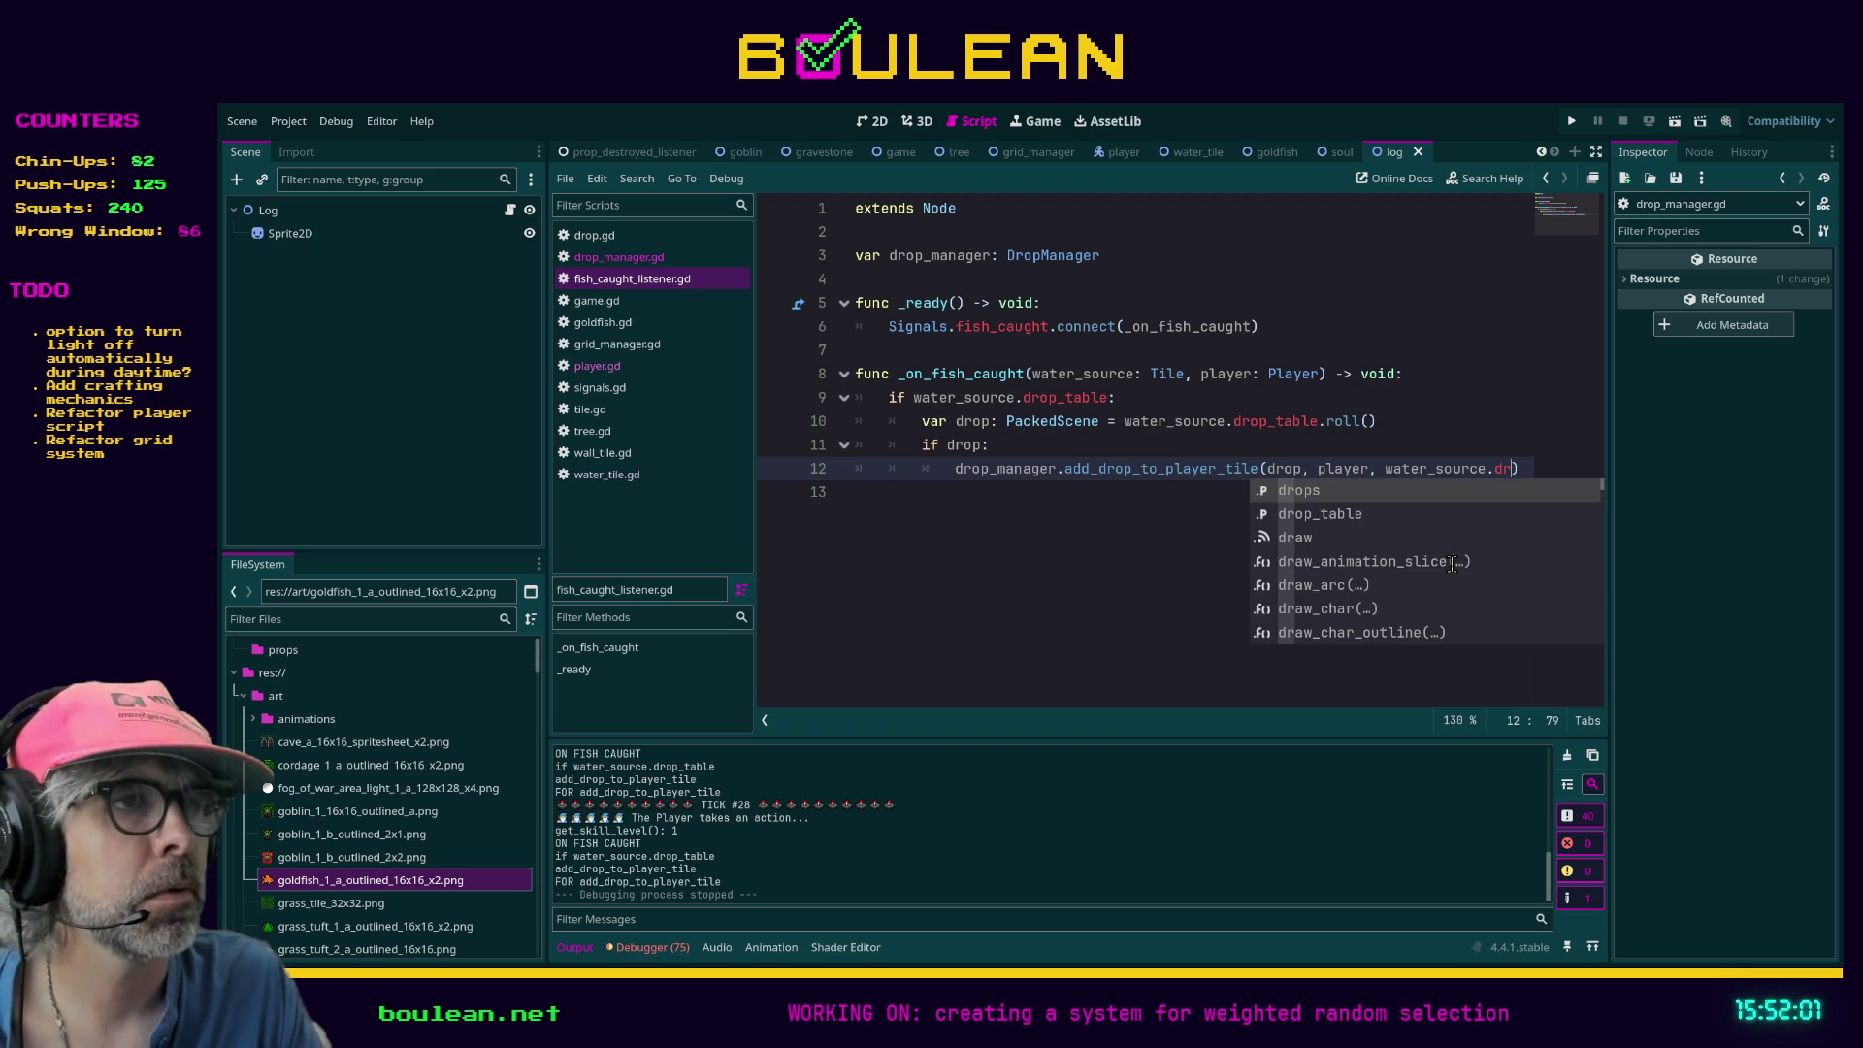
text(op)
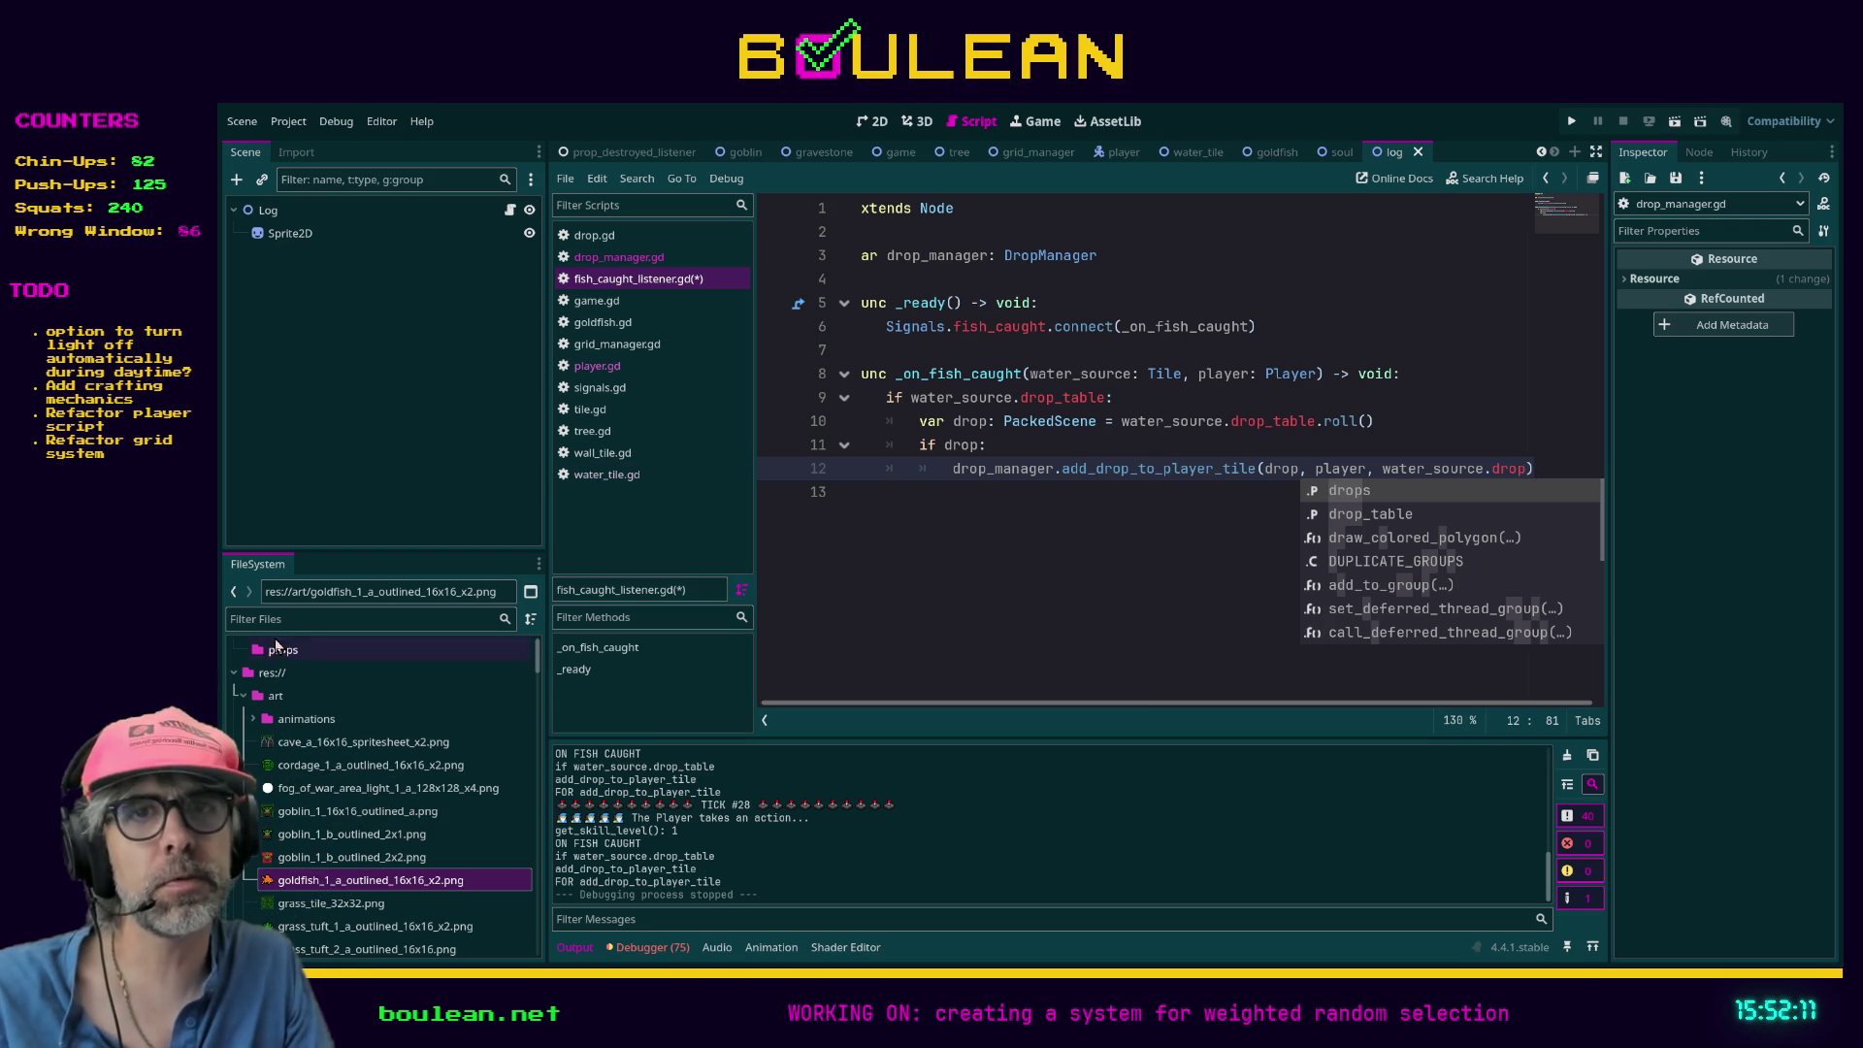
click(297, 622)
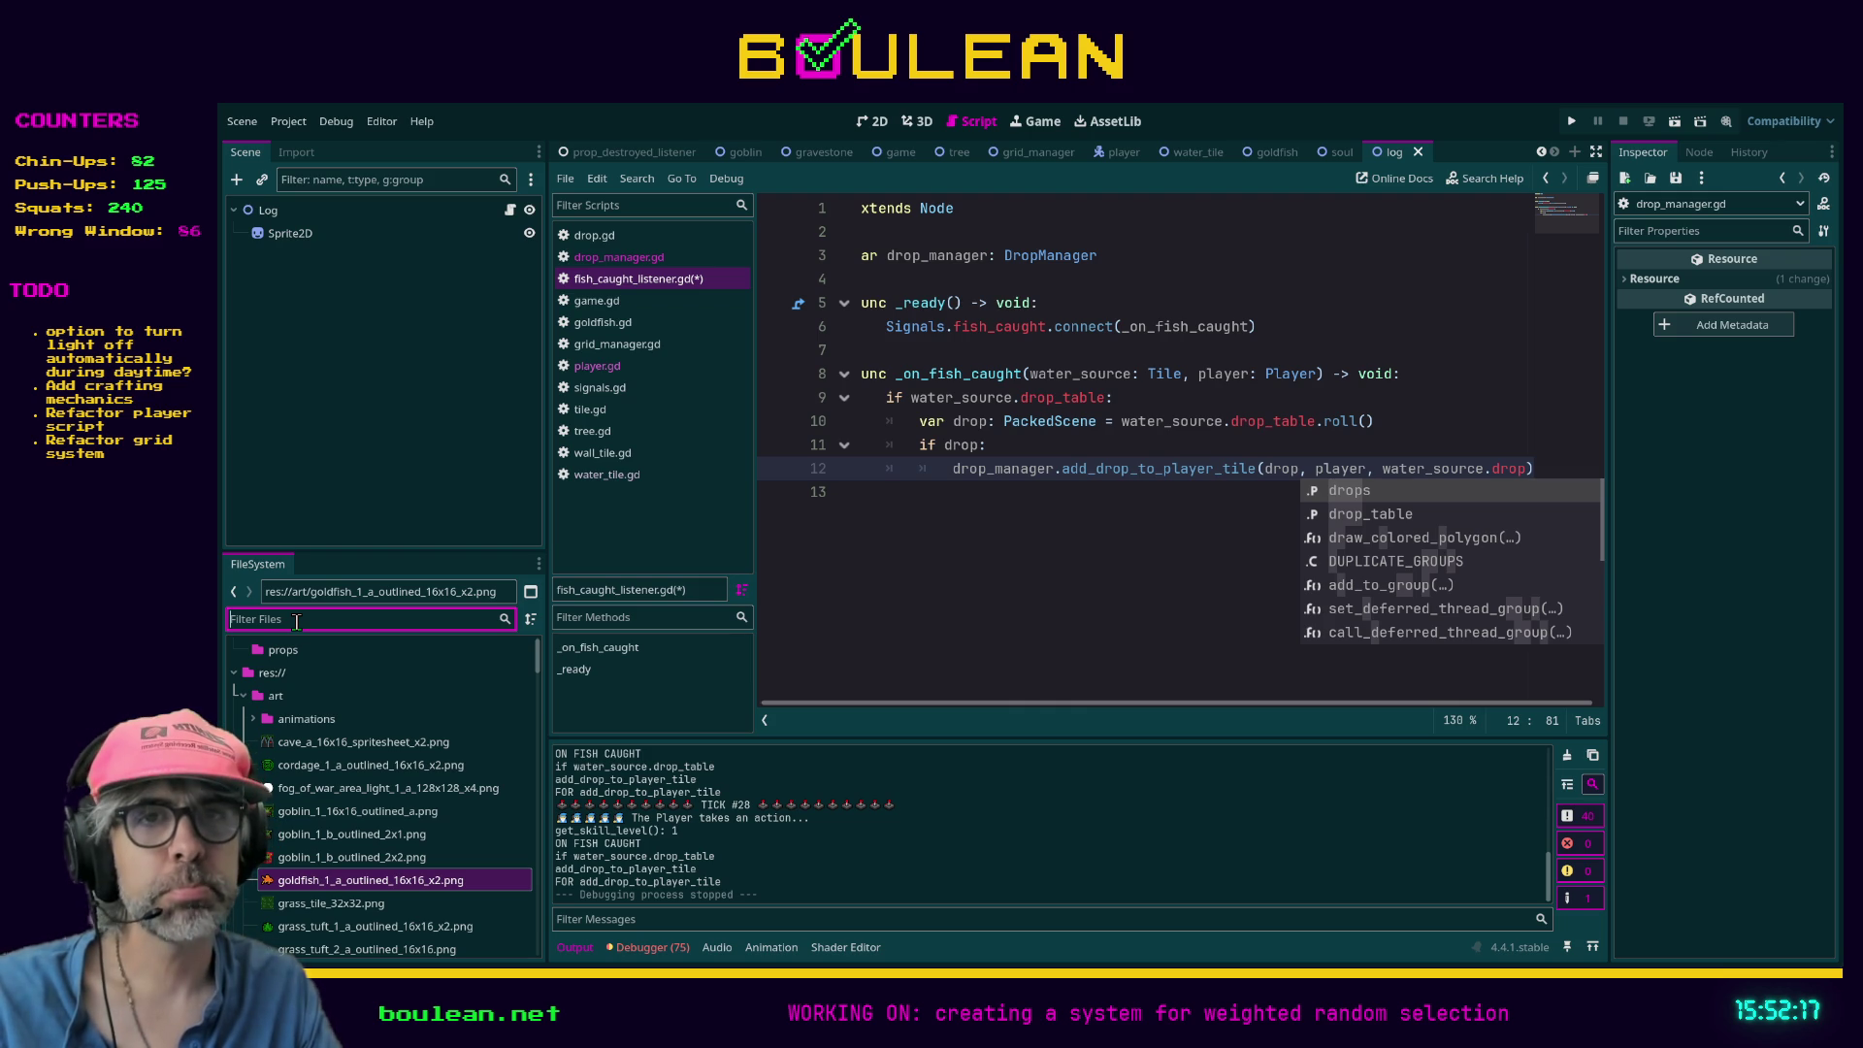
Step: Filter FileSystem for 'prop_d', open prop_destroyed_listener.gd, and return to fish_caught_listener.gd
text(prop_d)
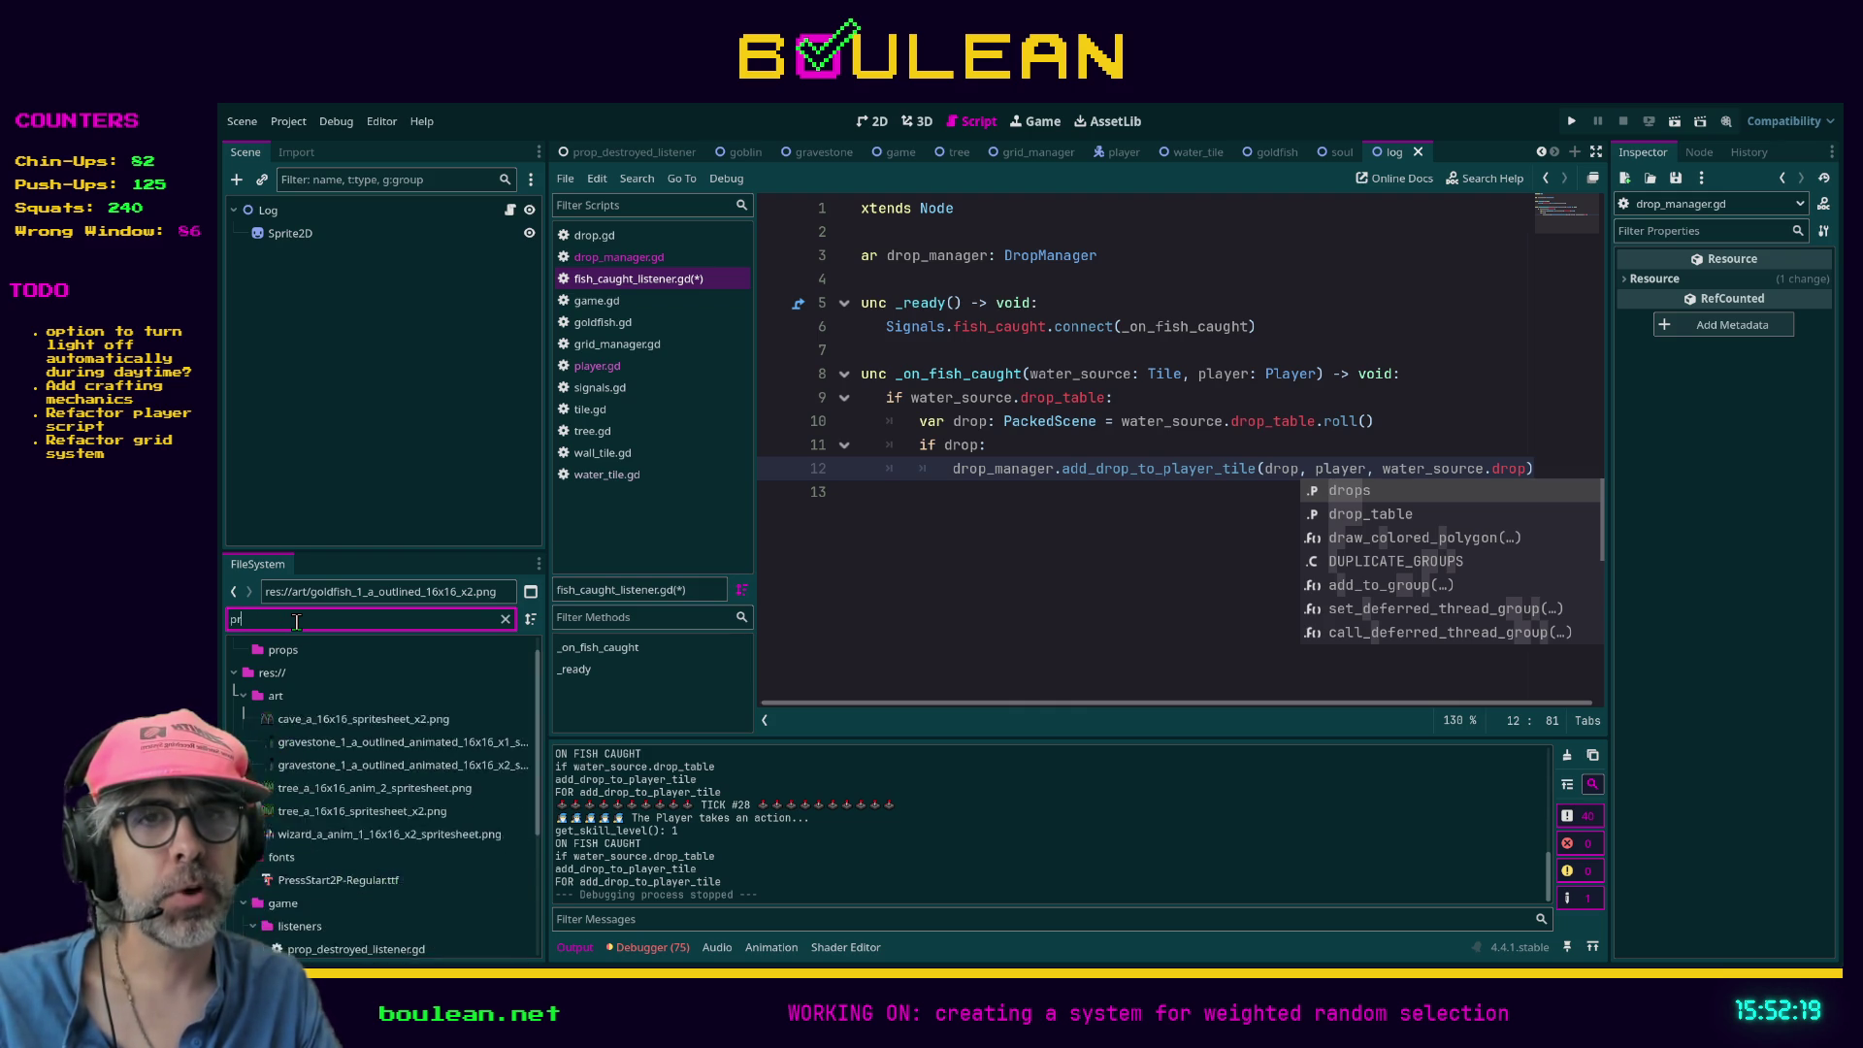
double_click(388, 743)
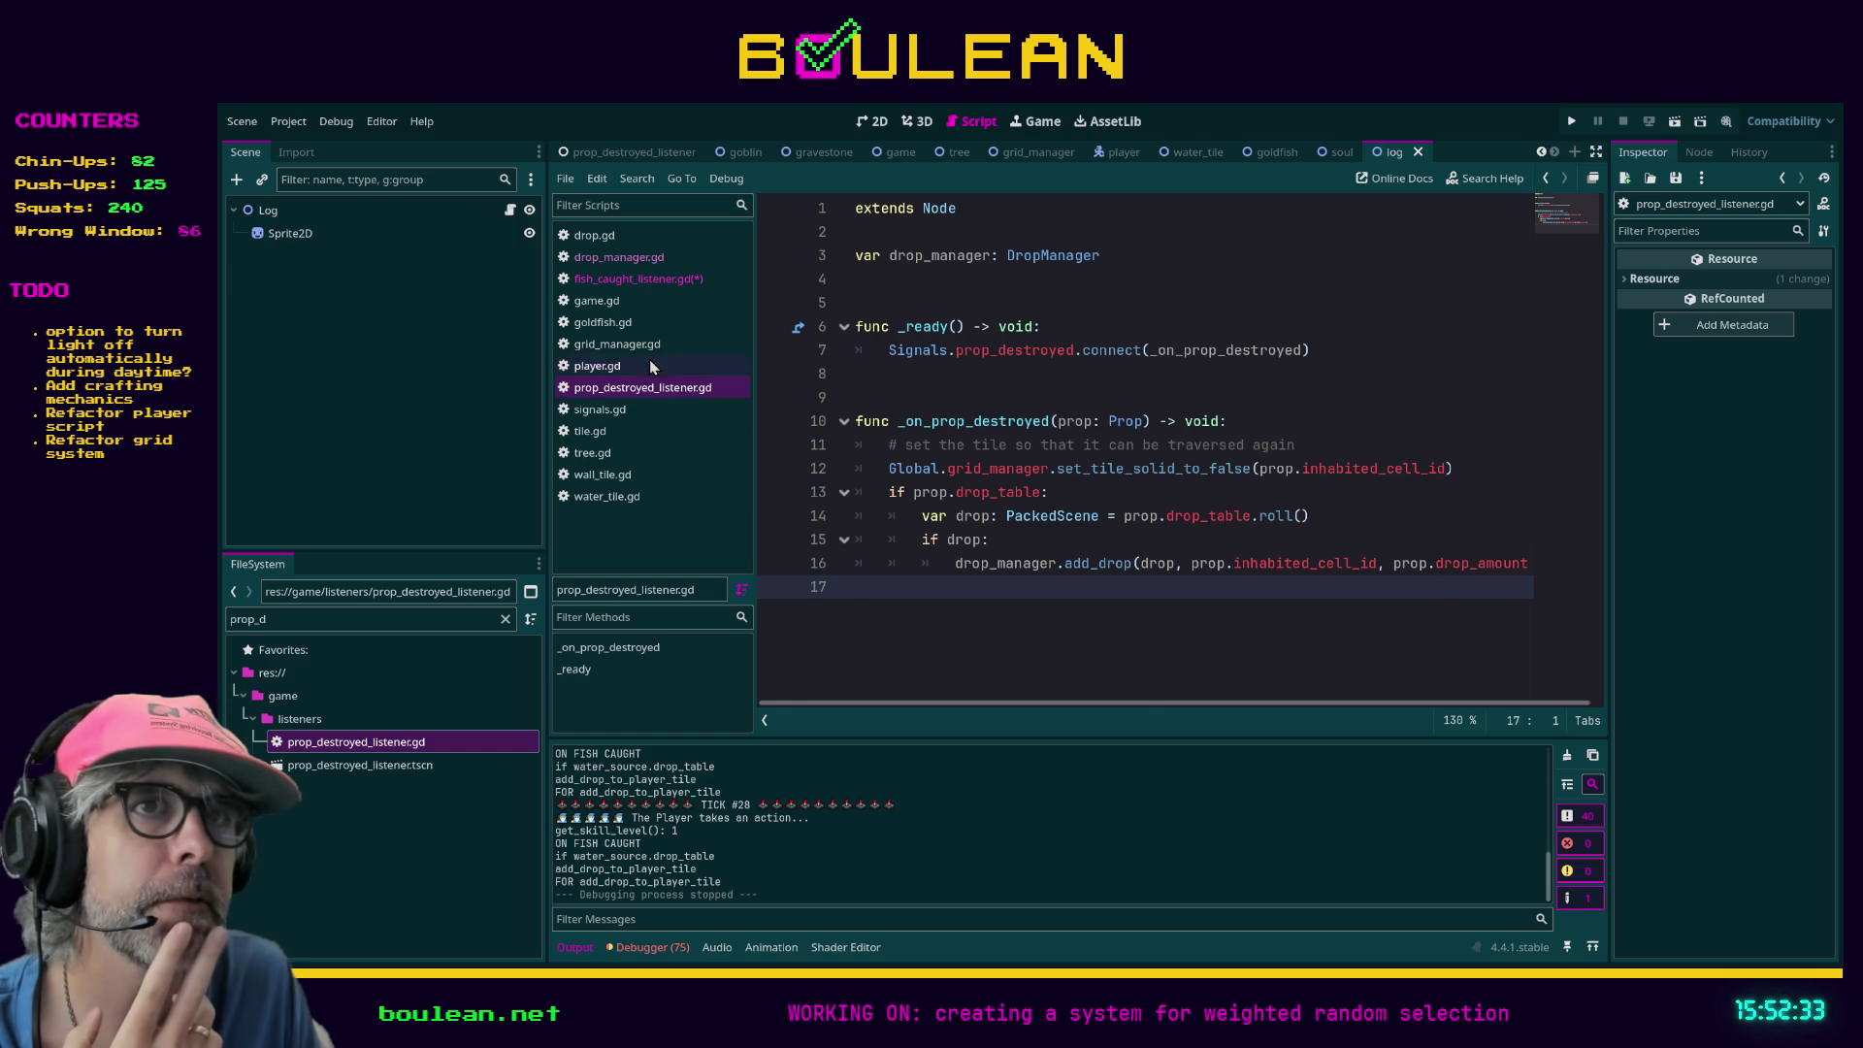
click(637, 280)
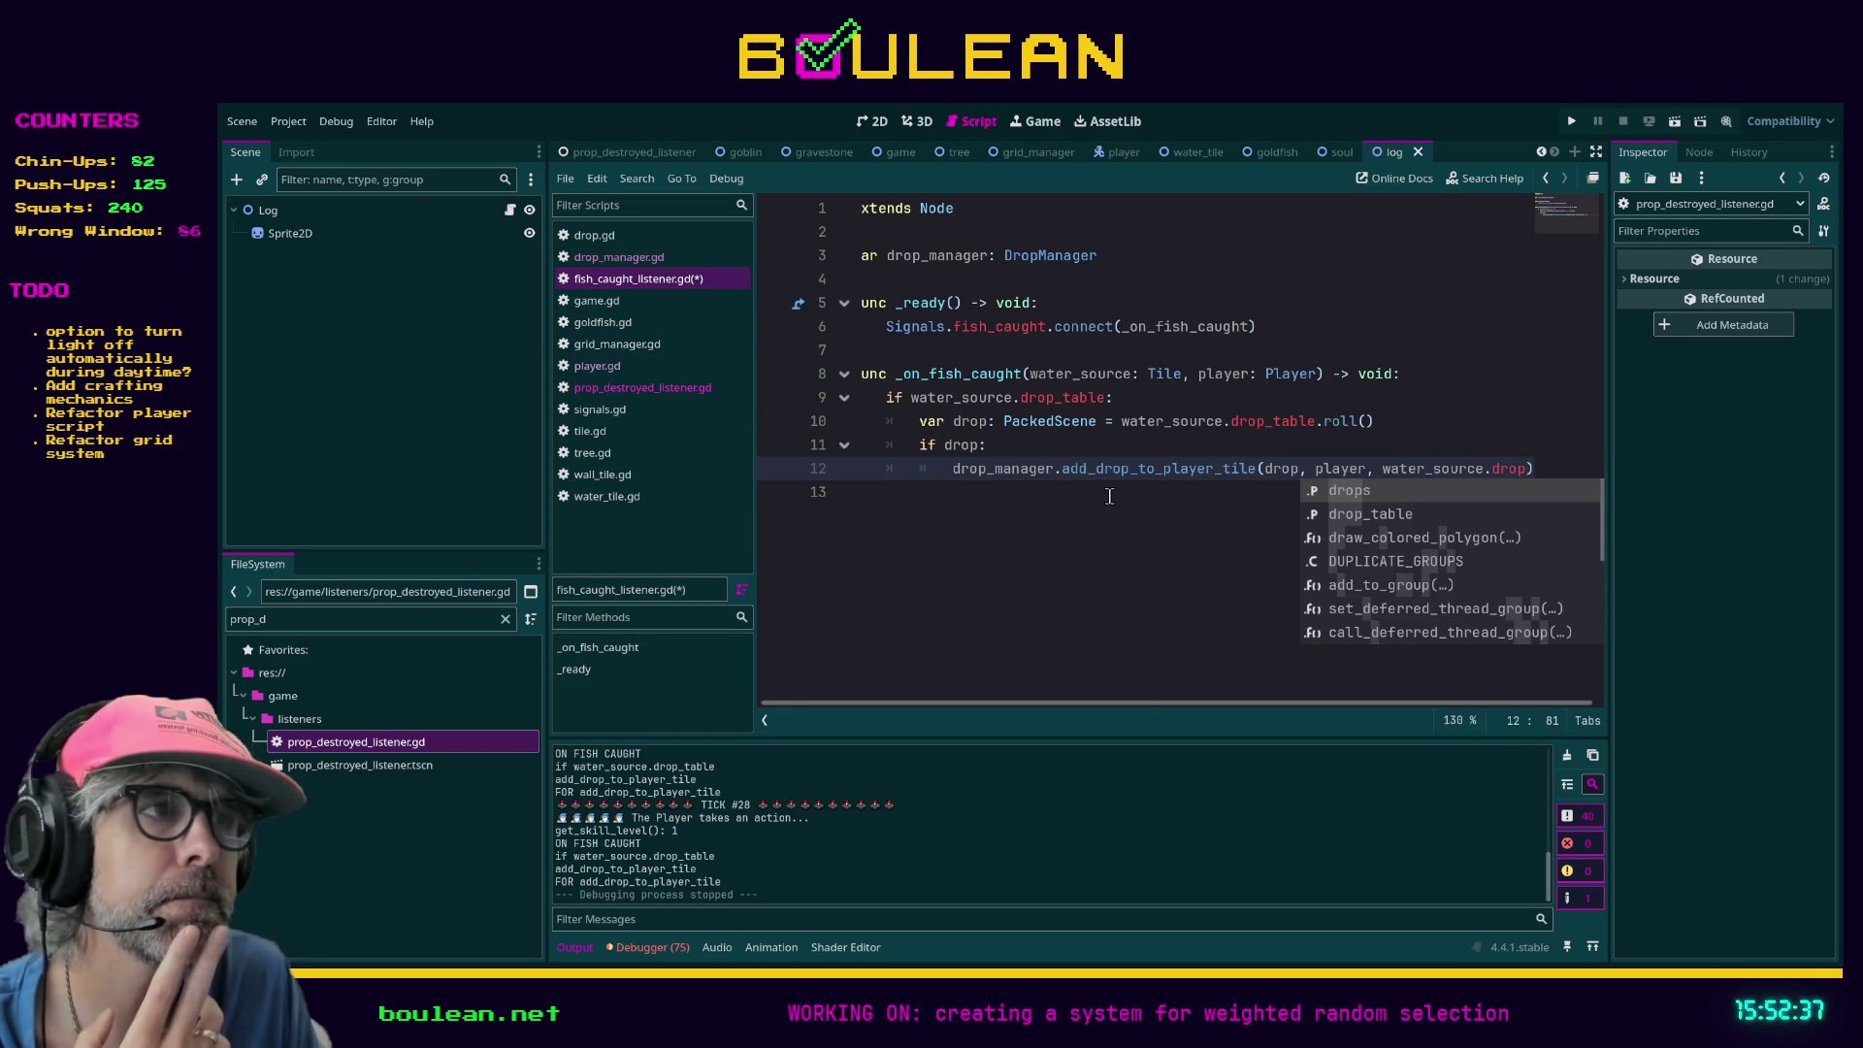
click(1138, 517)
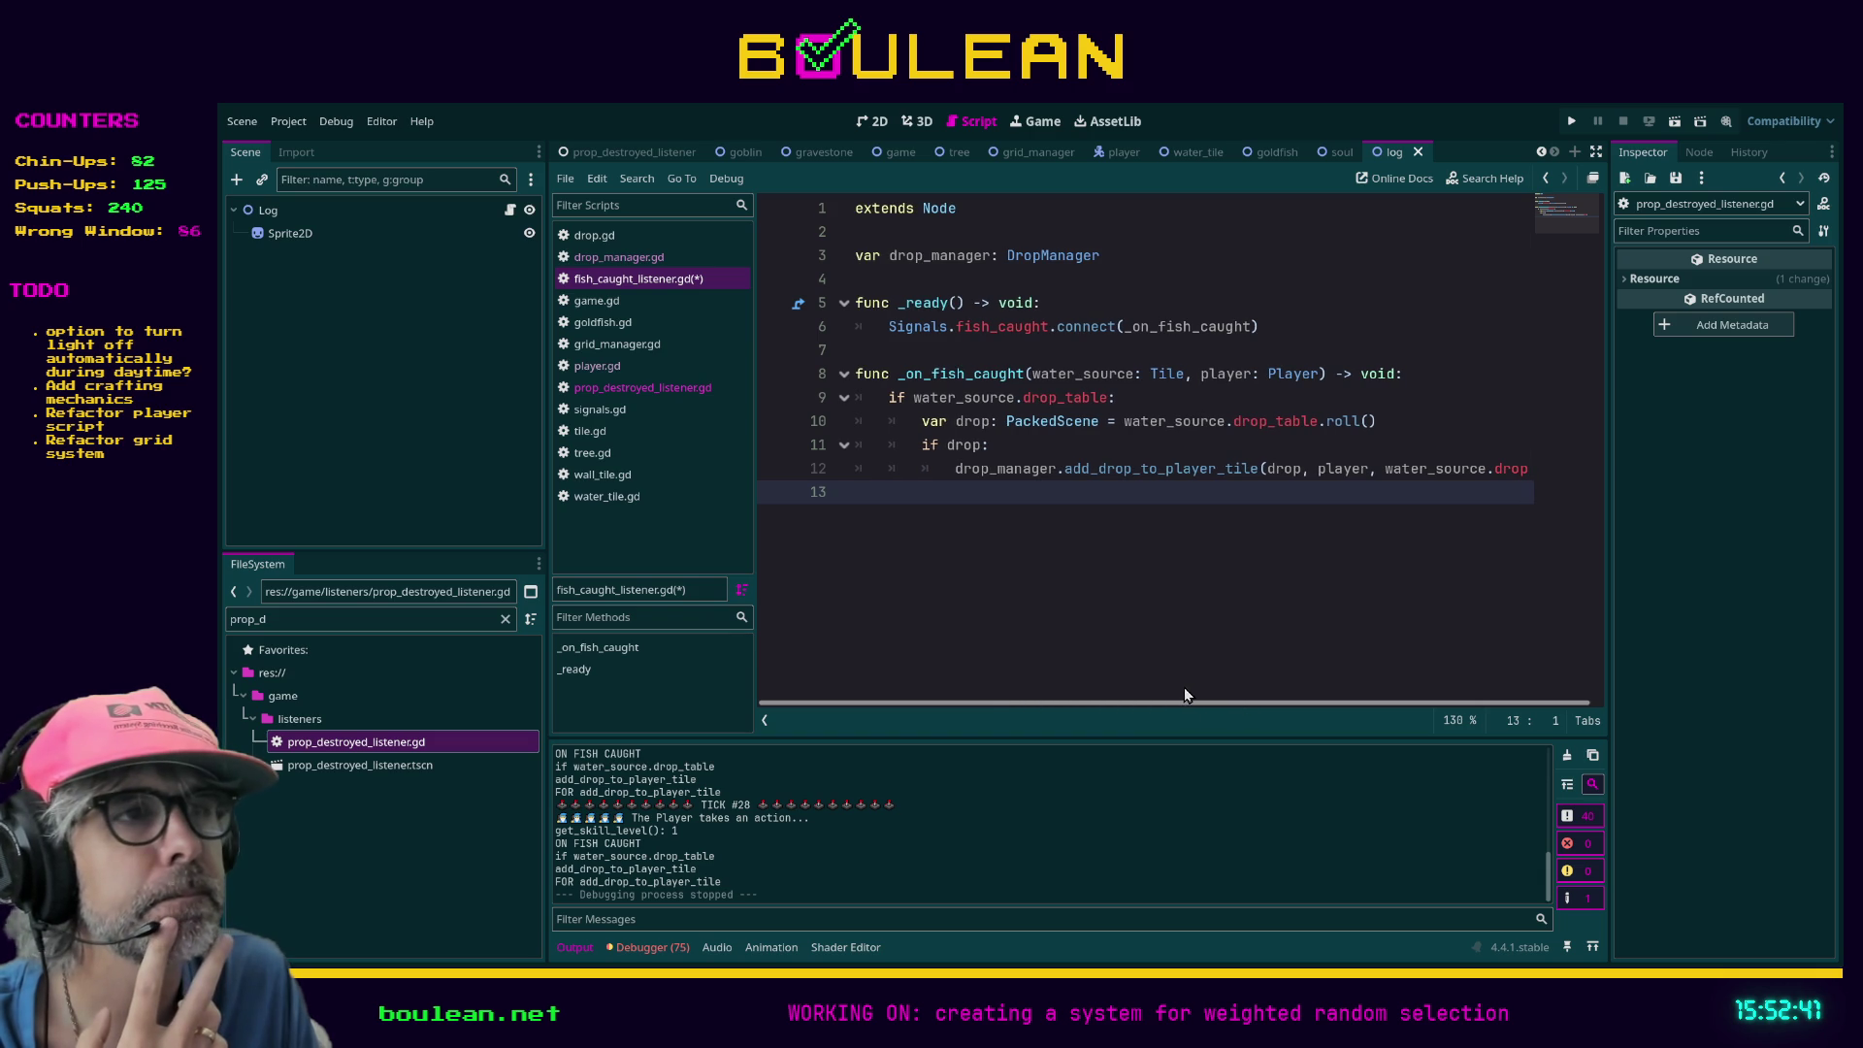
Step: Delete ', water_source.drop' so the call reads add_drop_to_player_tile(drop, player)
drag(1179, 689, 1237, 689)
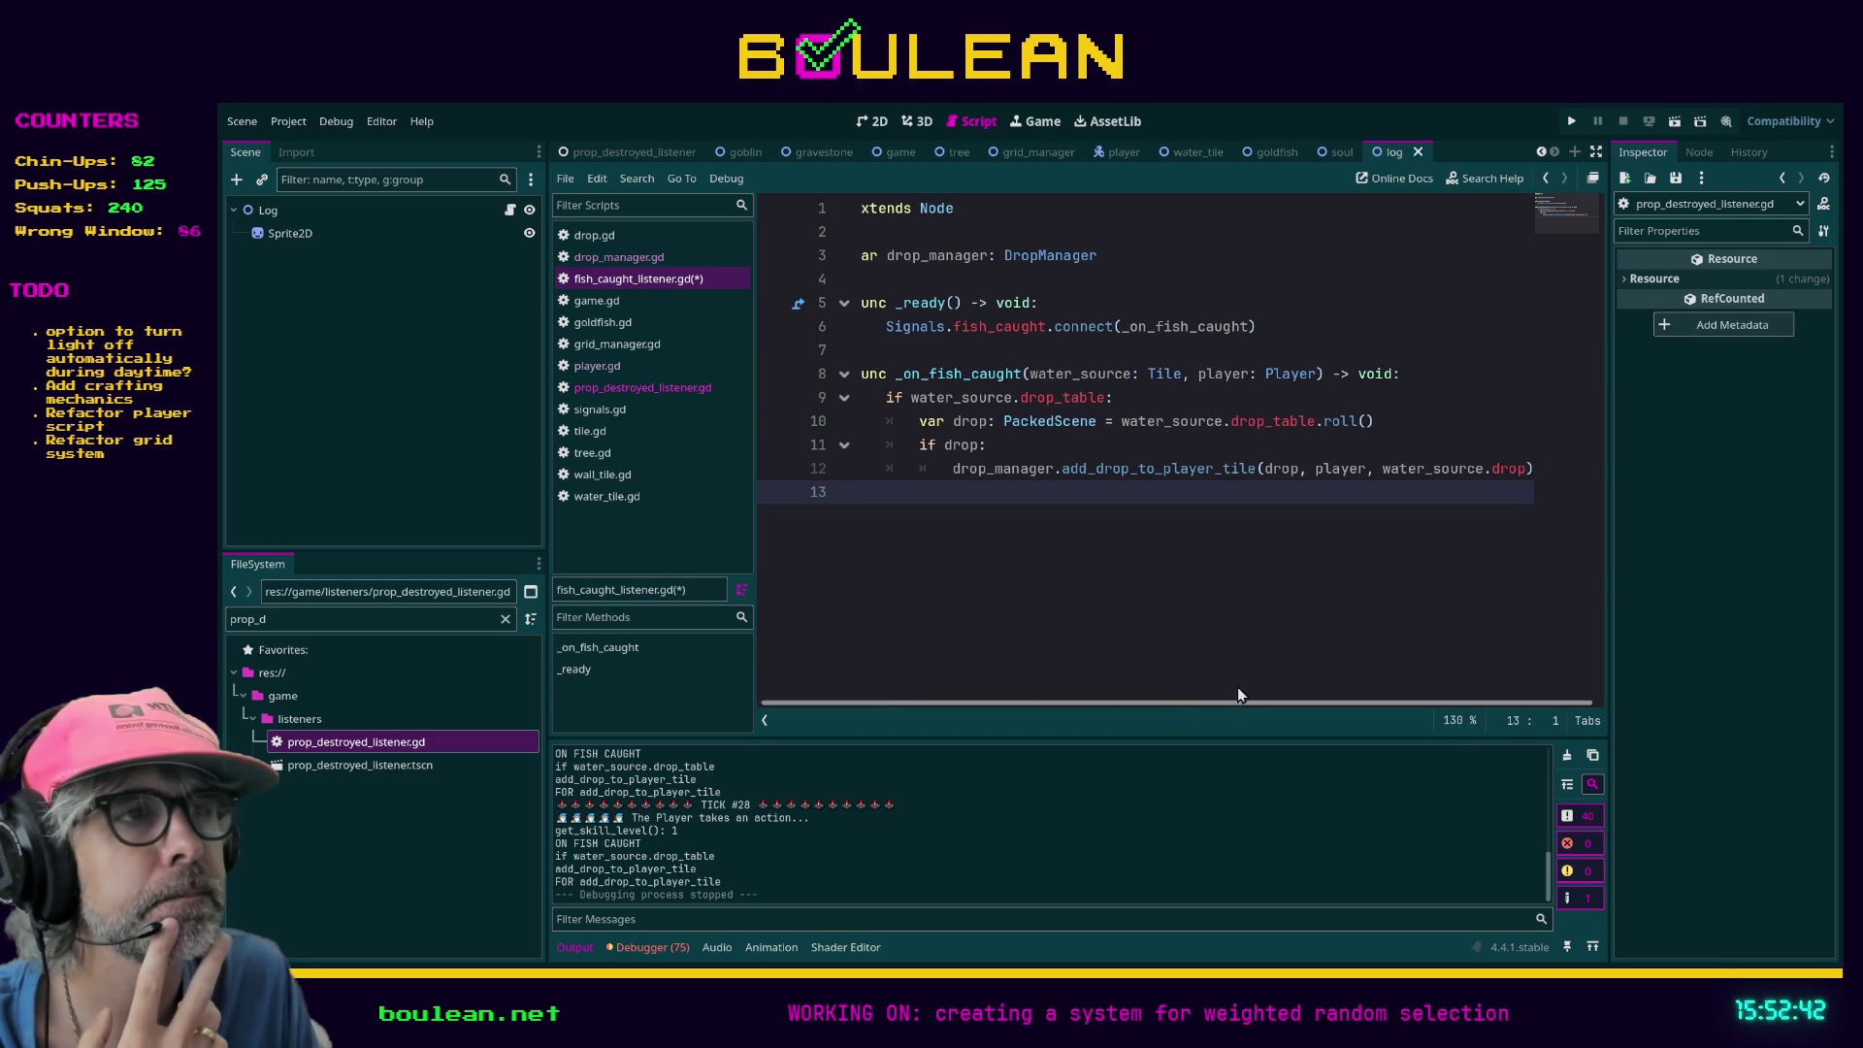
click(1375, 470)
drag(1378, 473, 1525, 470)
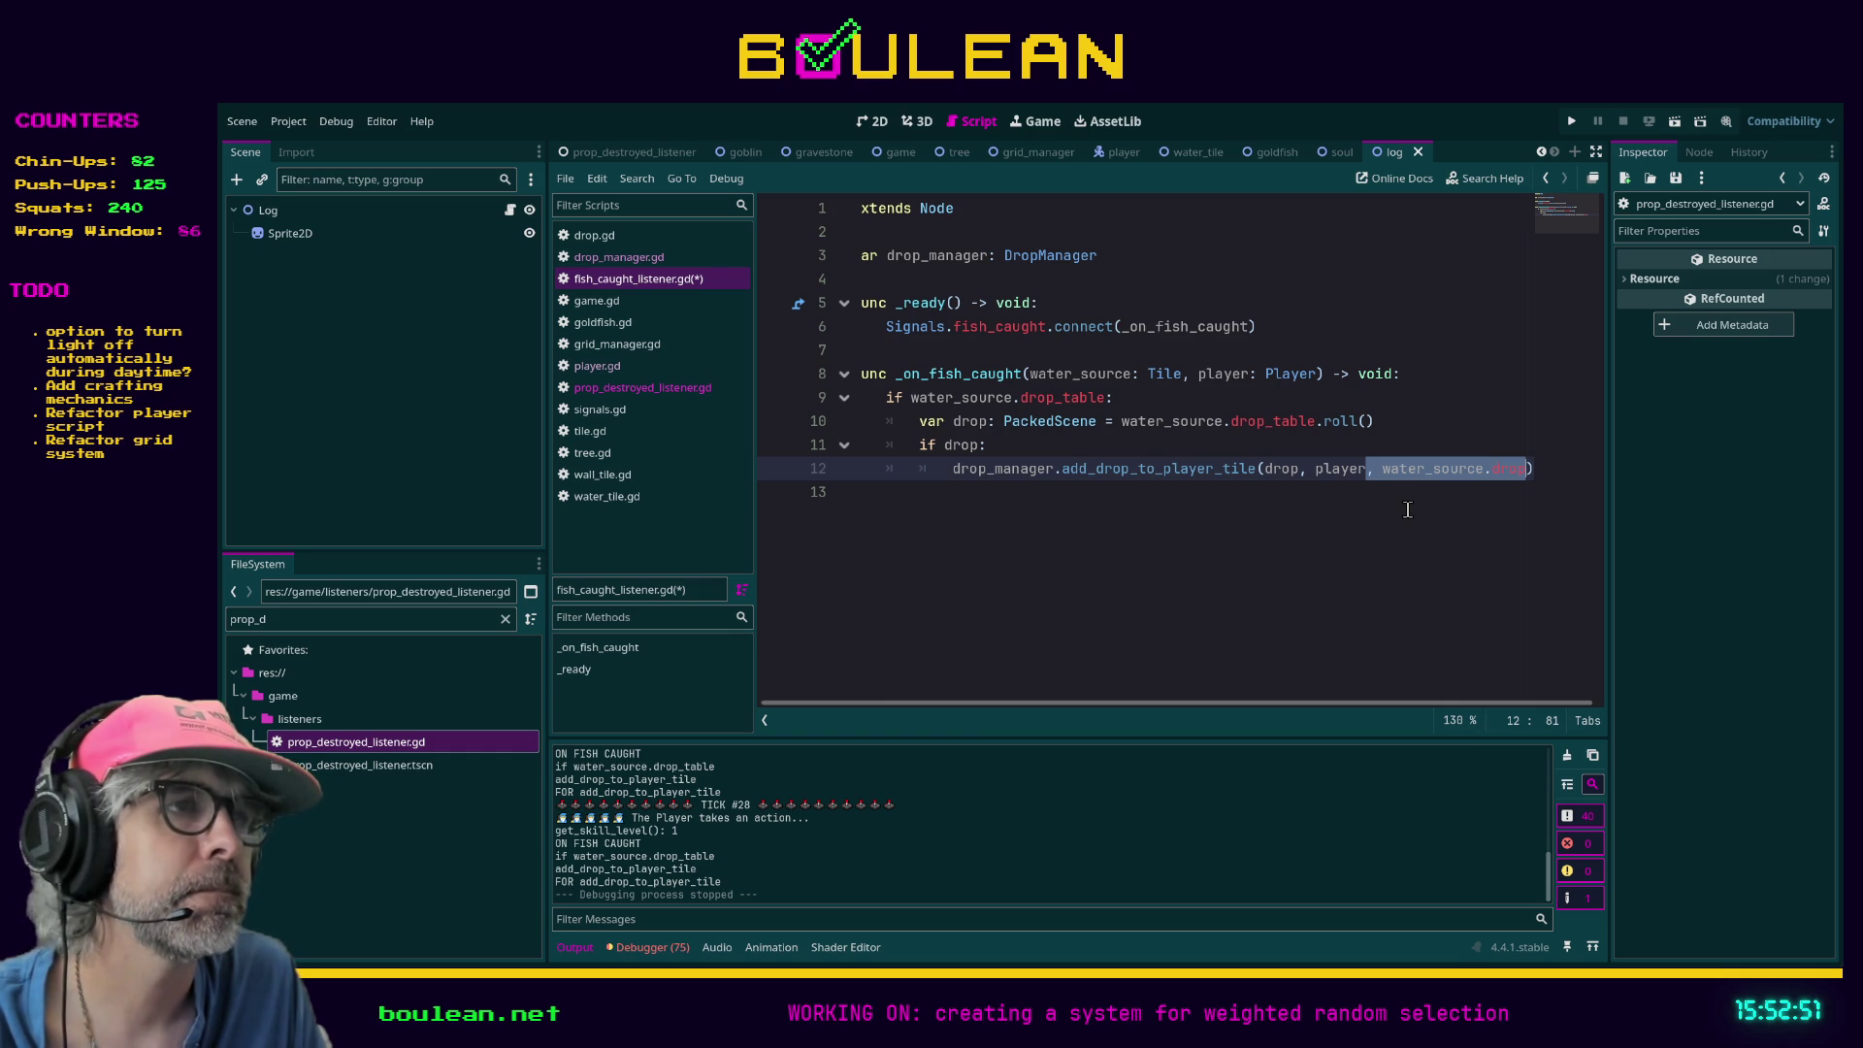
key(BackSpace)
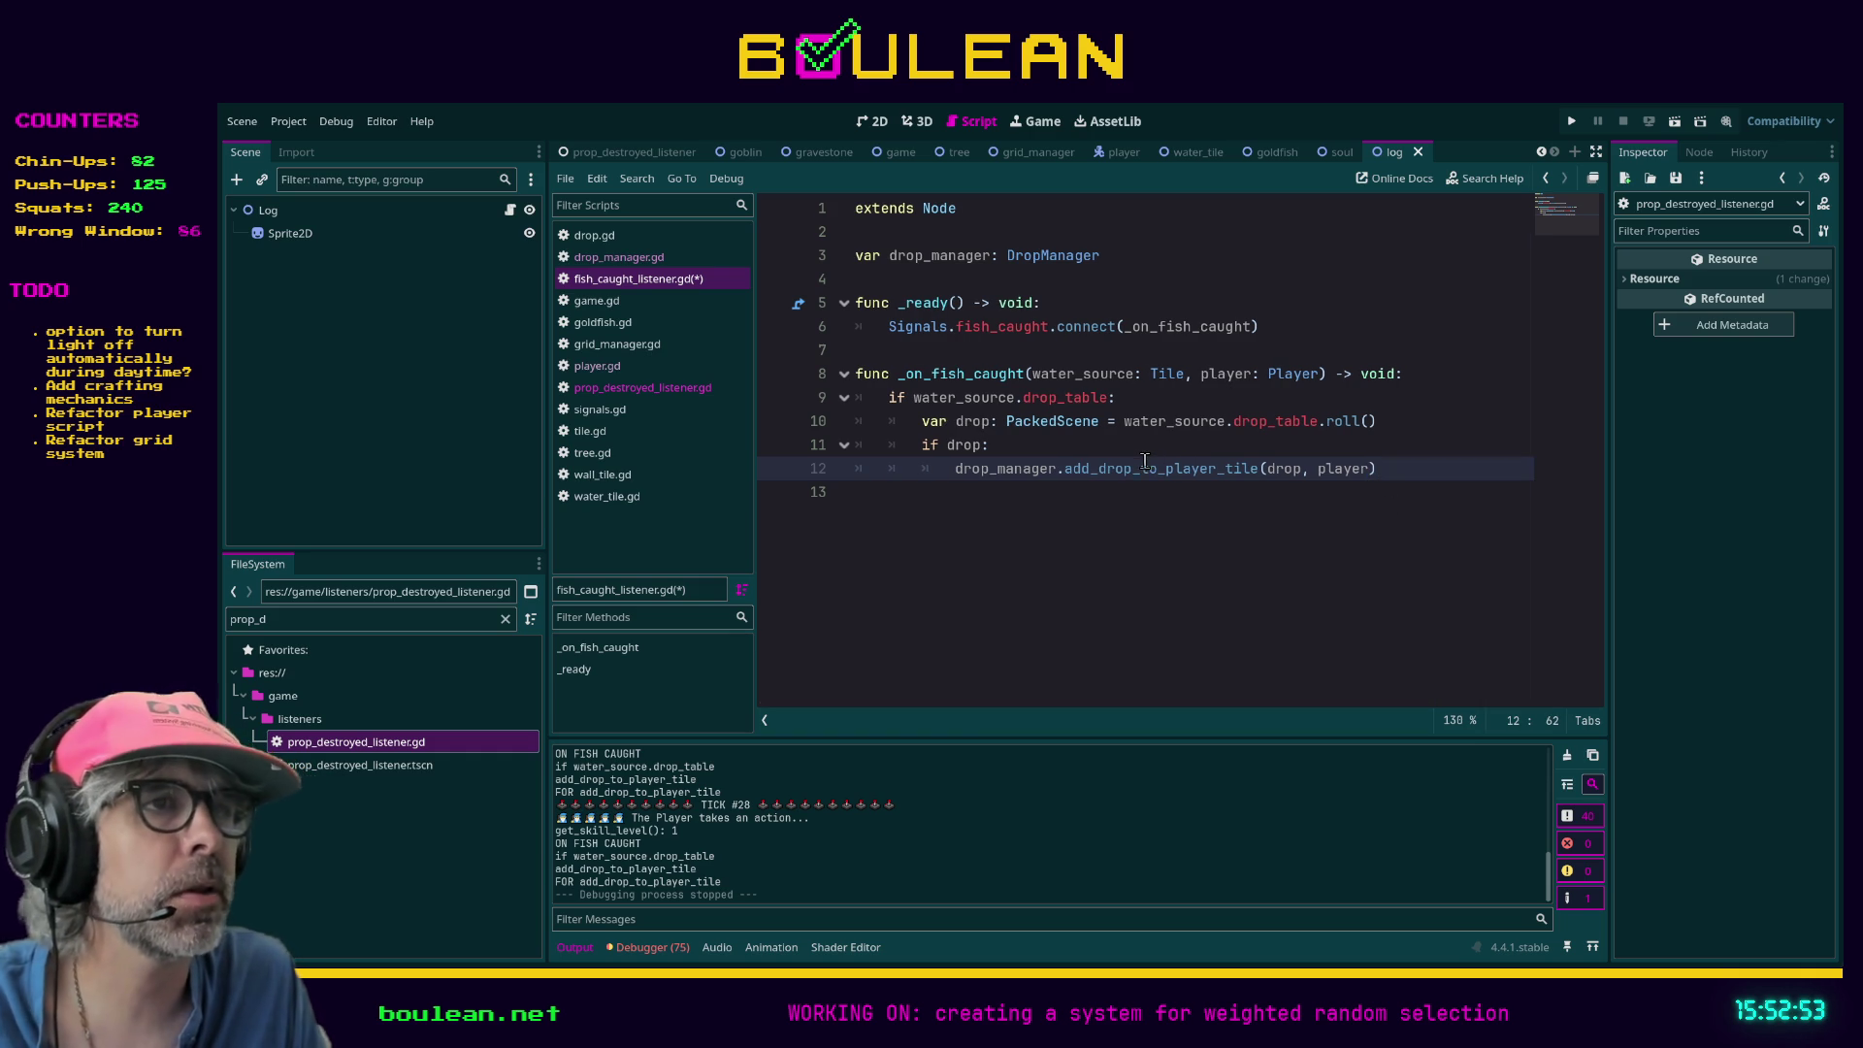
Step: Remove the drop_amount parameter and loop line from add_drop_to_player_tile and unindent the loop body
ctrl+click(1145, 475)
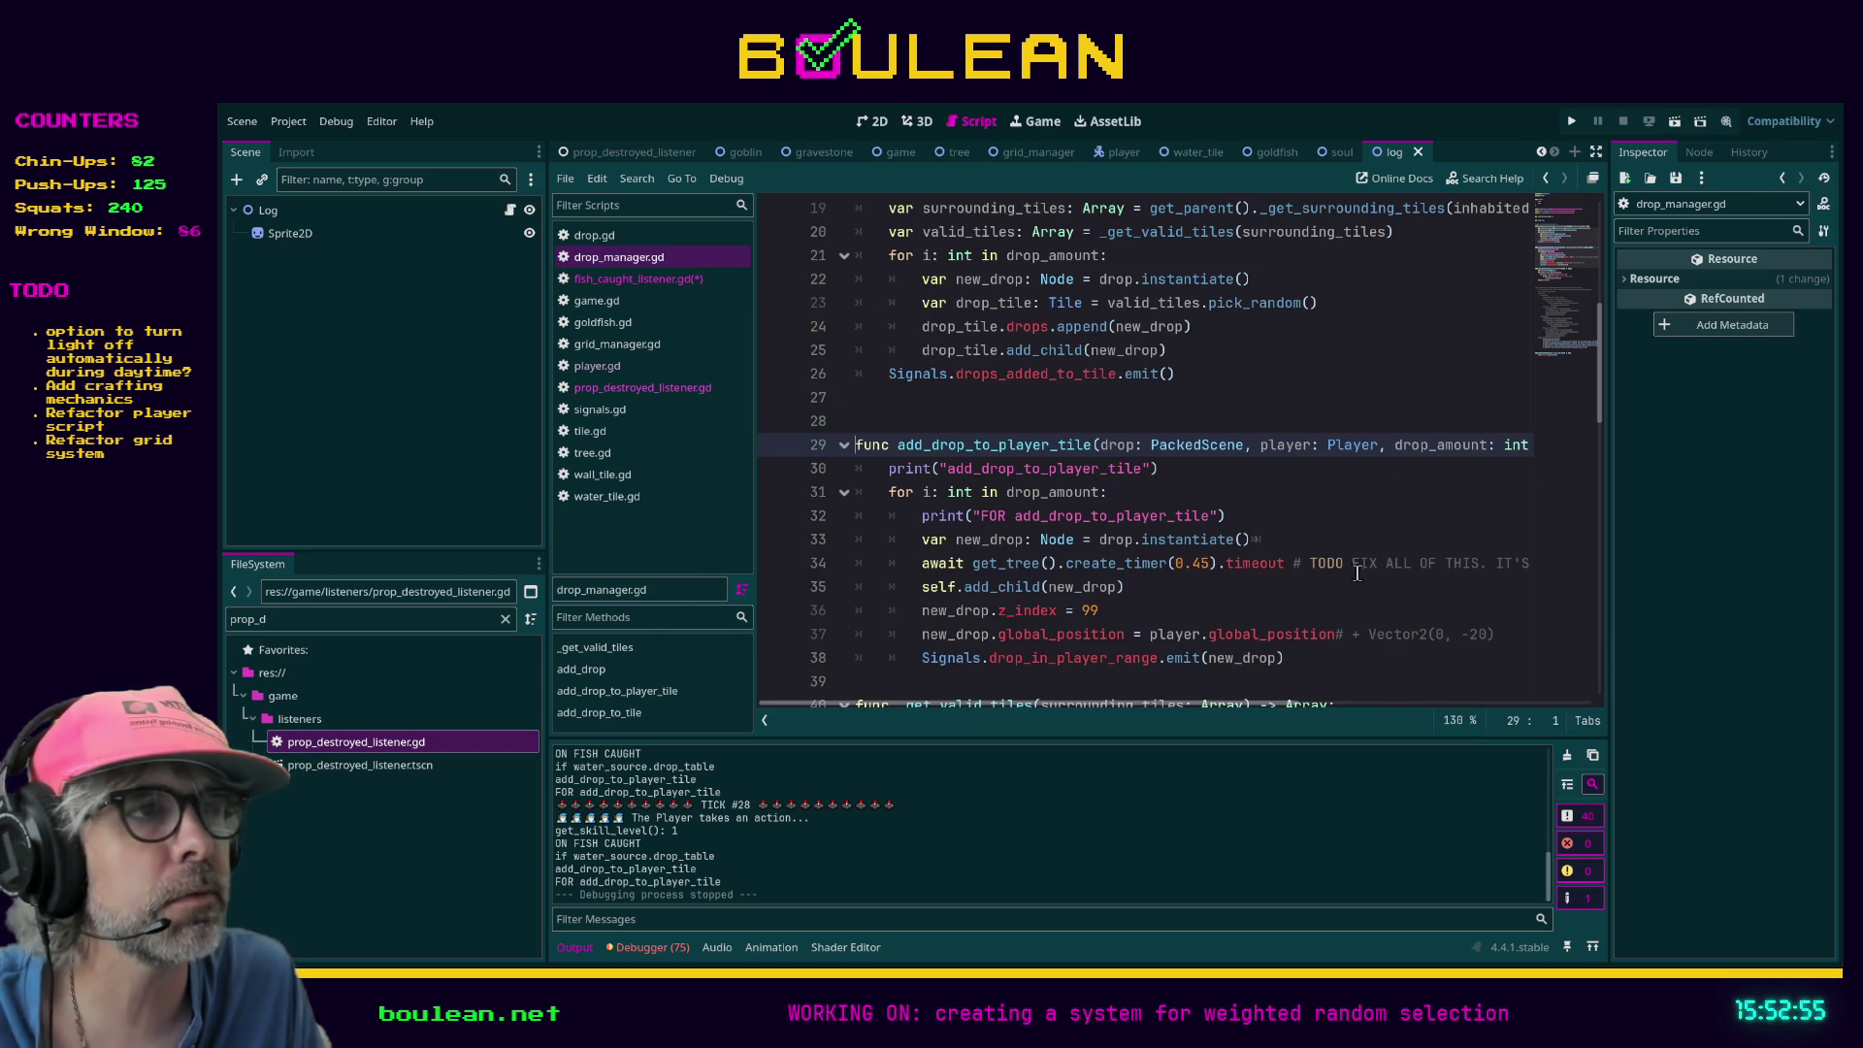
drag(1236, 702, 1377, 702)
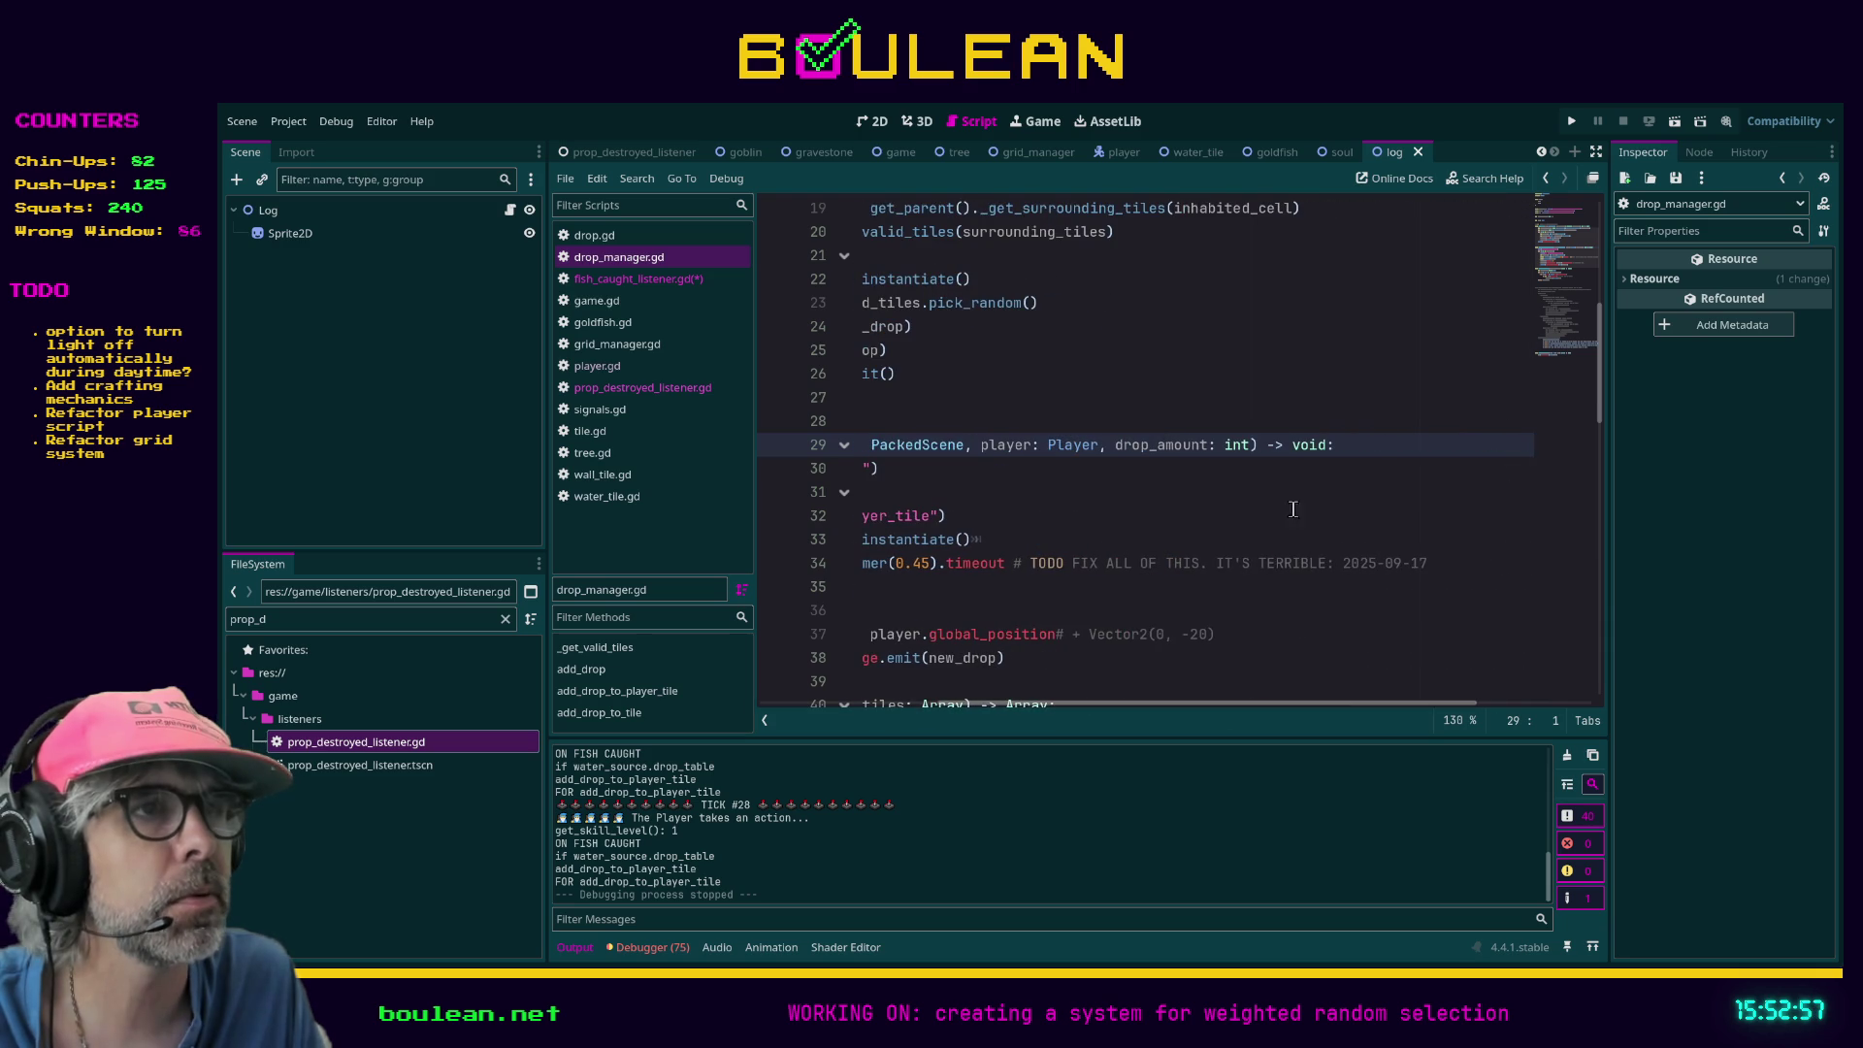
drag(1250, 447, 1099, 446)
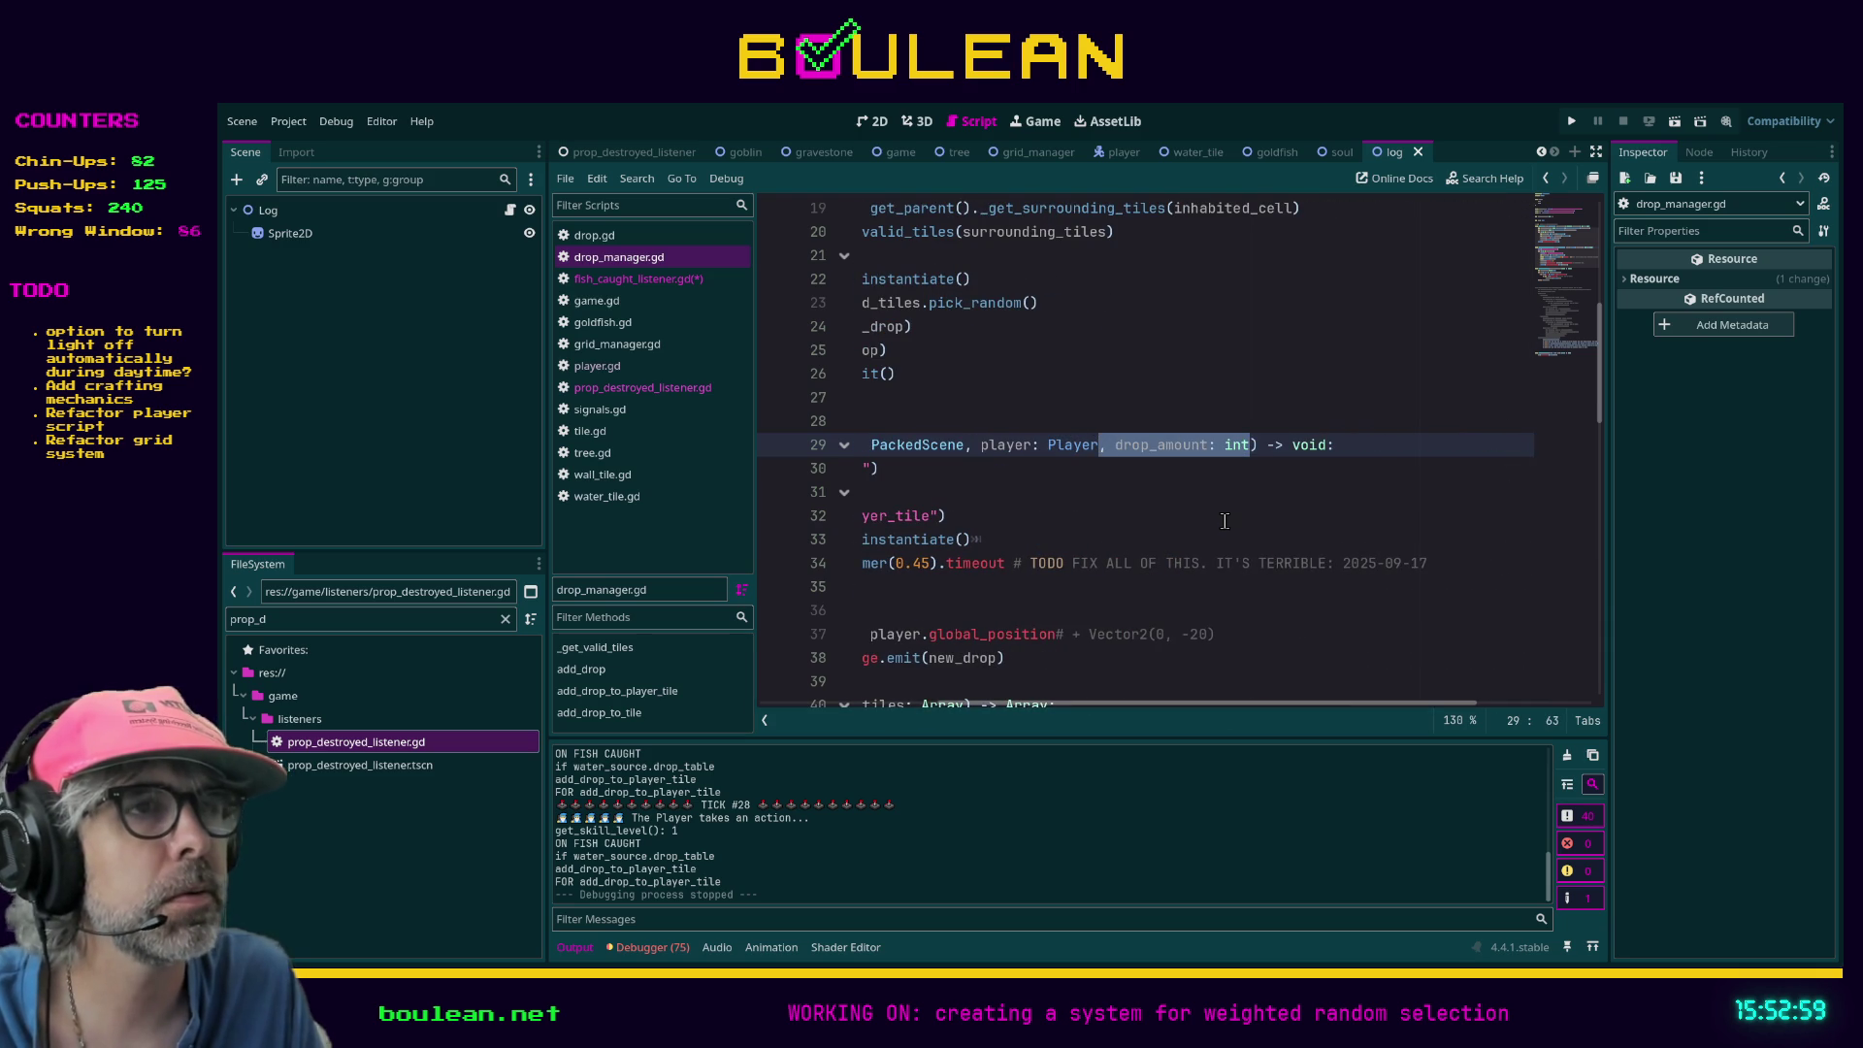
key(BackSpace)
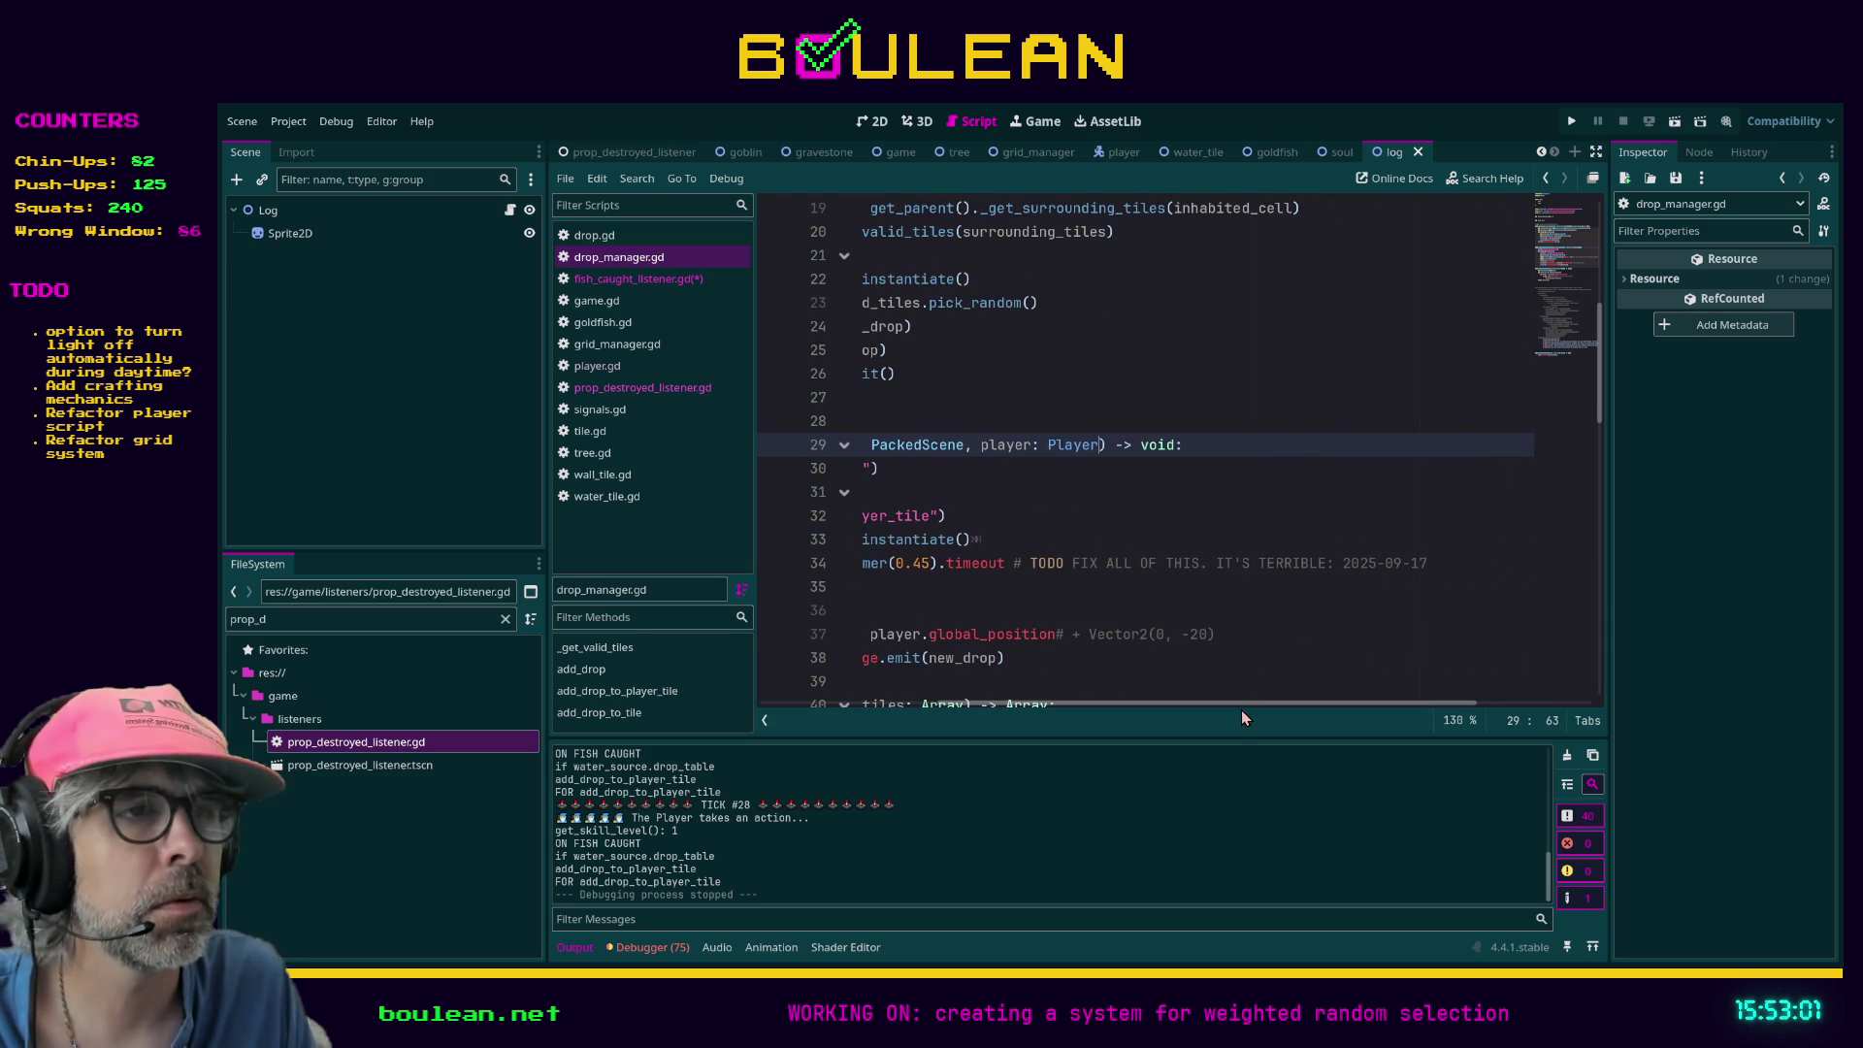
drag(1242, 706, 961, 707)
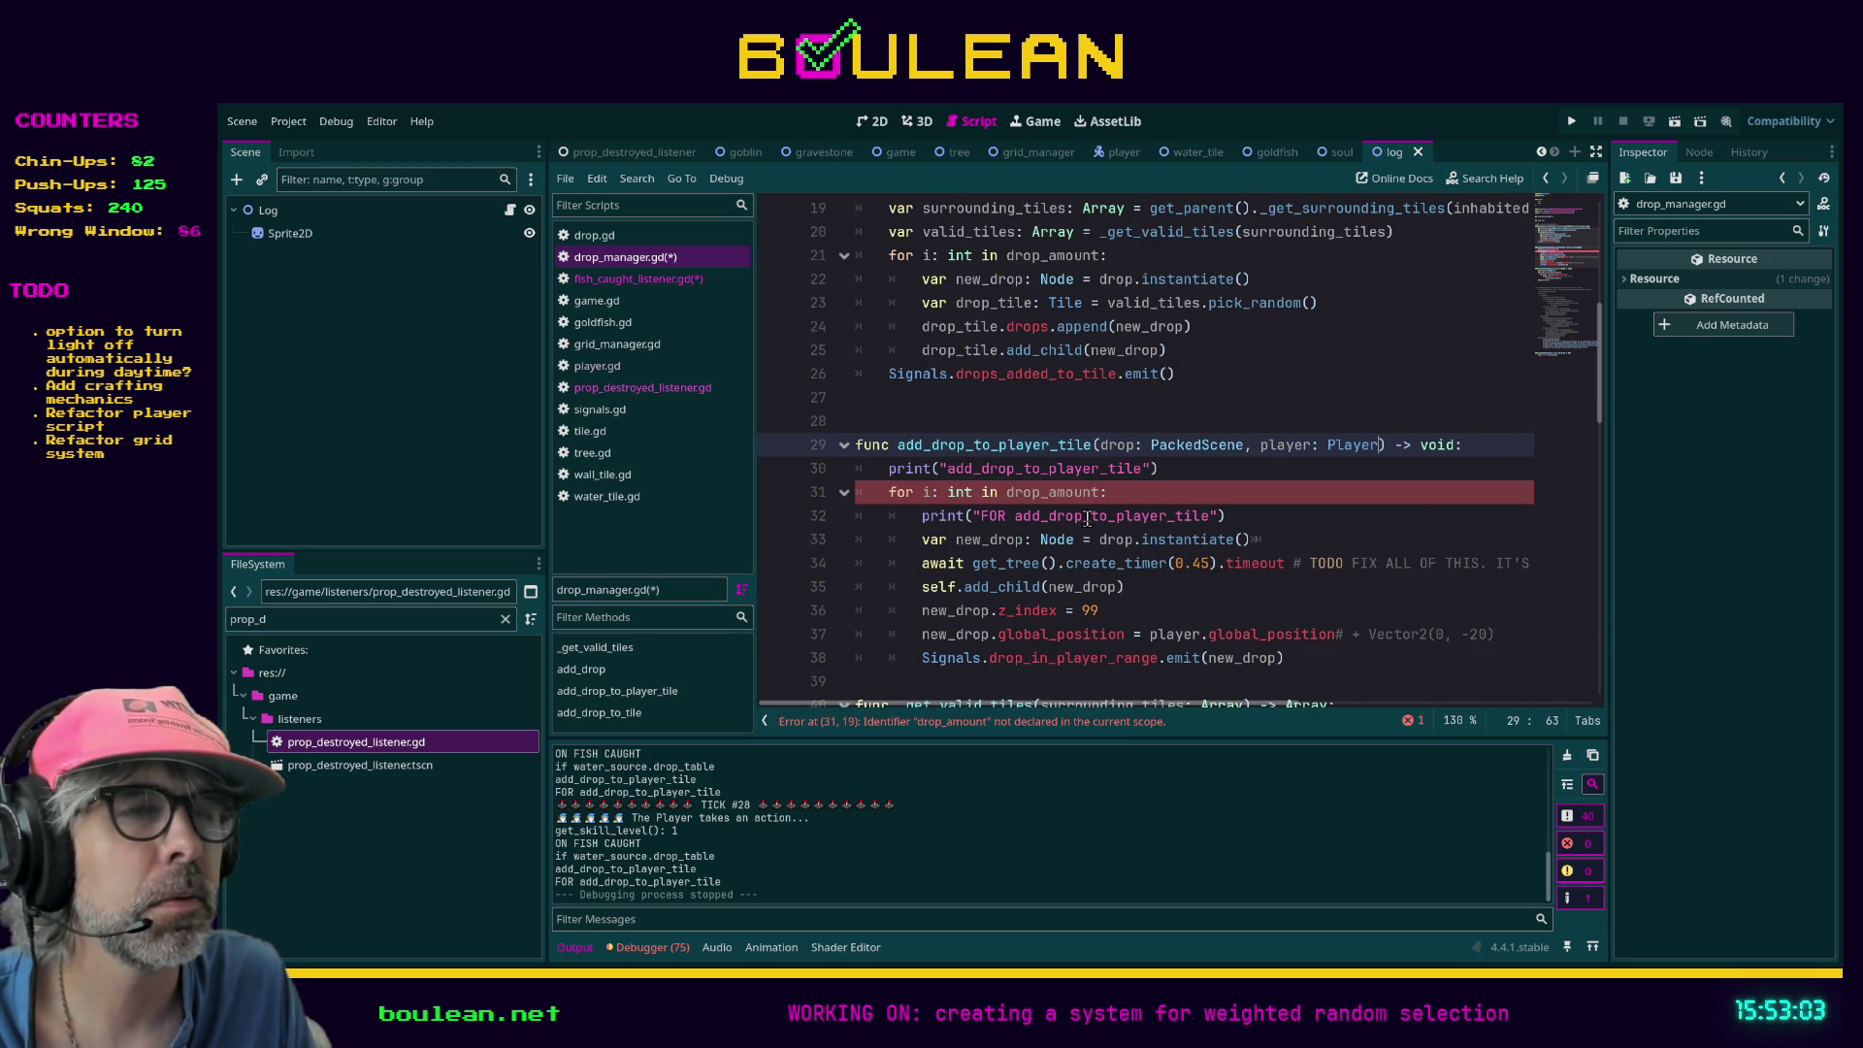
drag(970, 499, 837, 507)
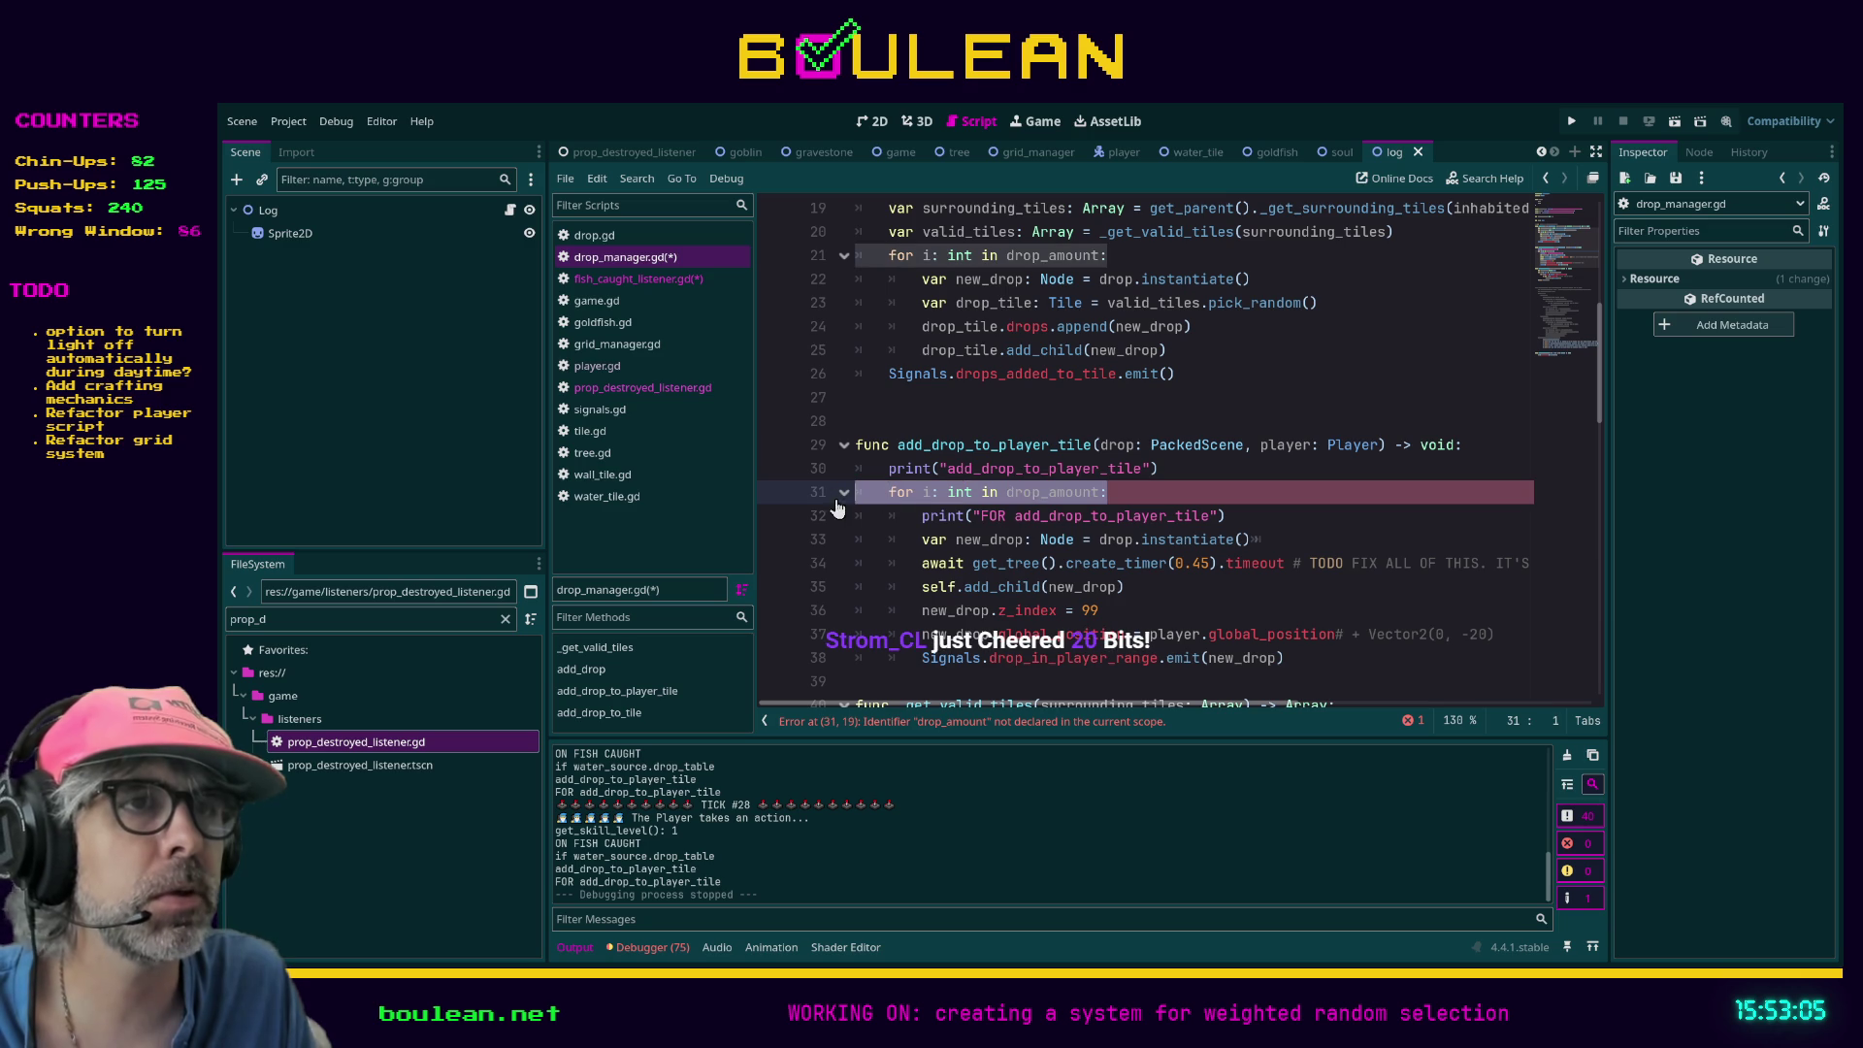
scroll(1213, 586, down, 2)
key(BackSpace)
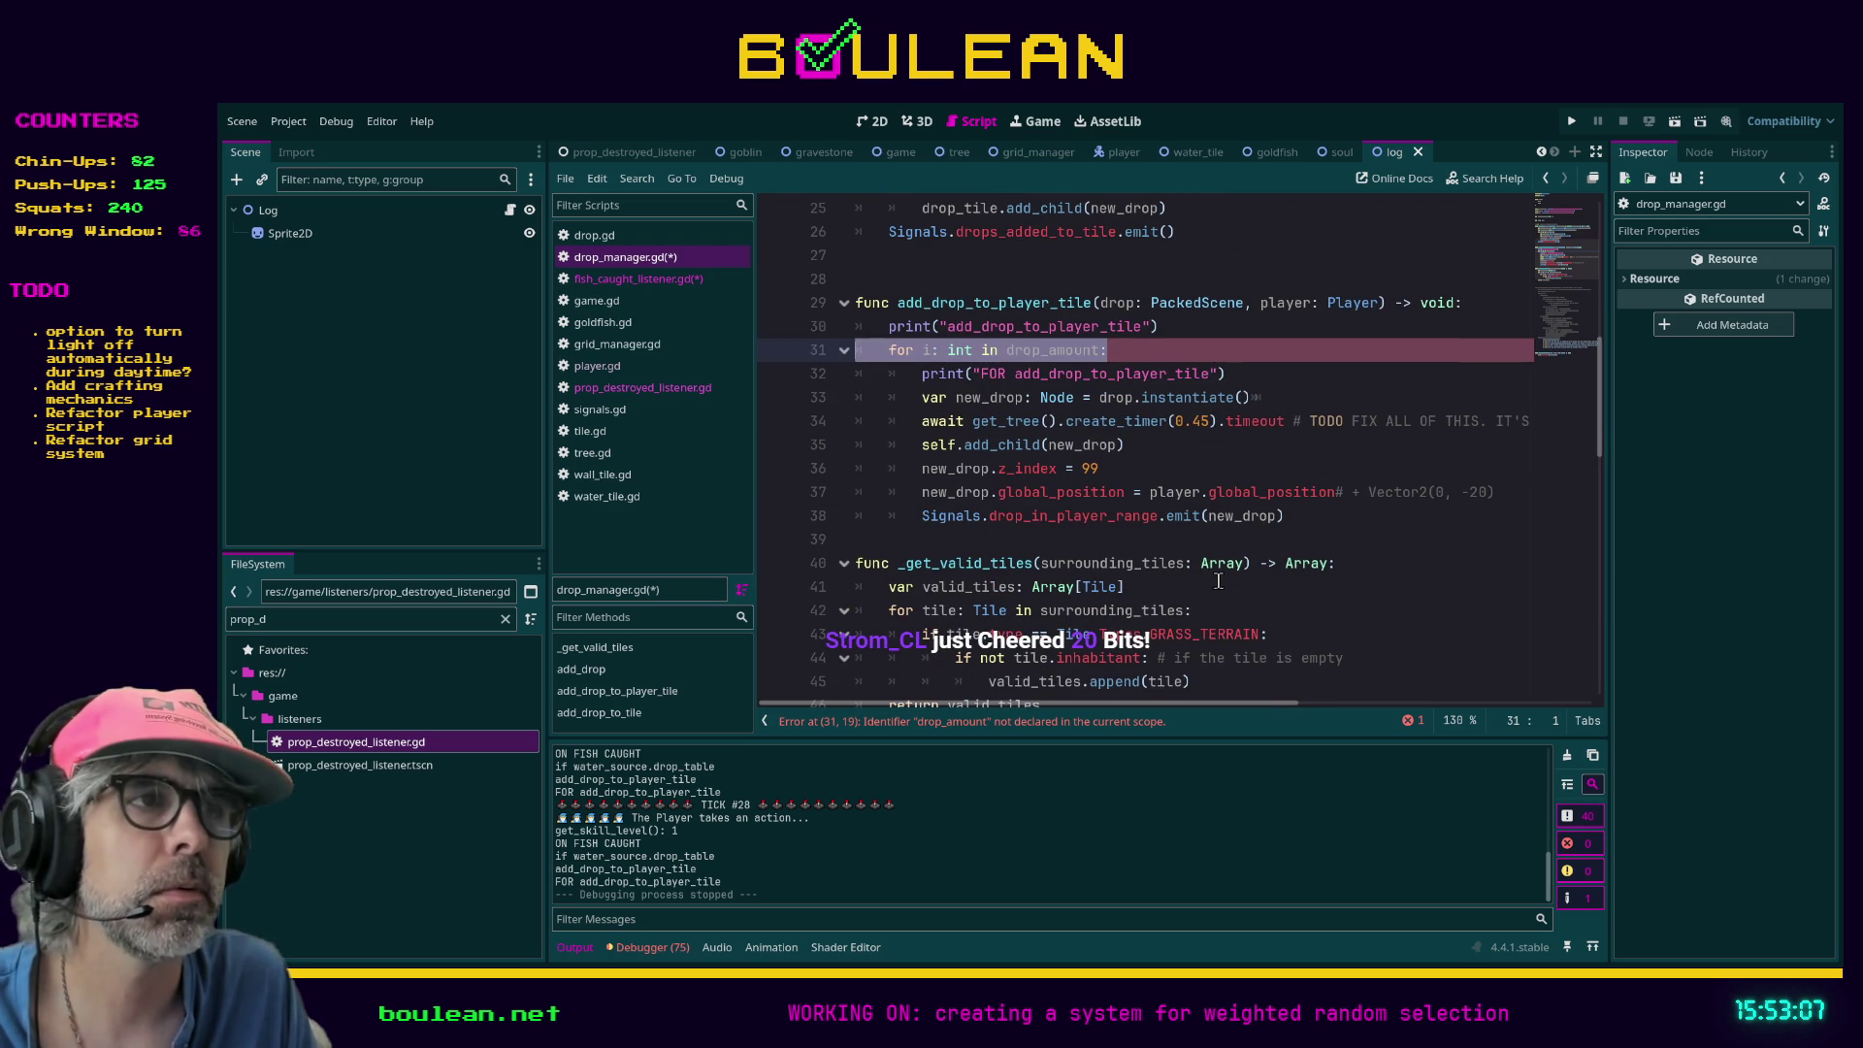
mouse_move(1291, 515)
mouse_down()
mouse_move(853, 446)
mouse_move(818, 398)
mouse_up()
key(shift+Tab)
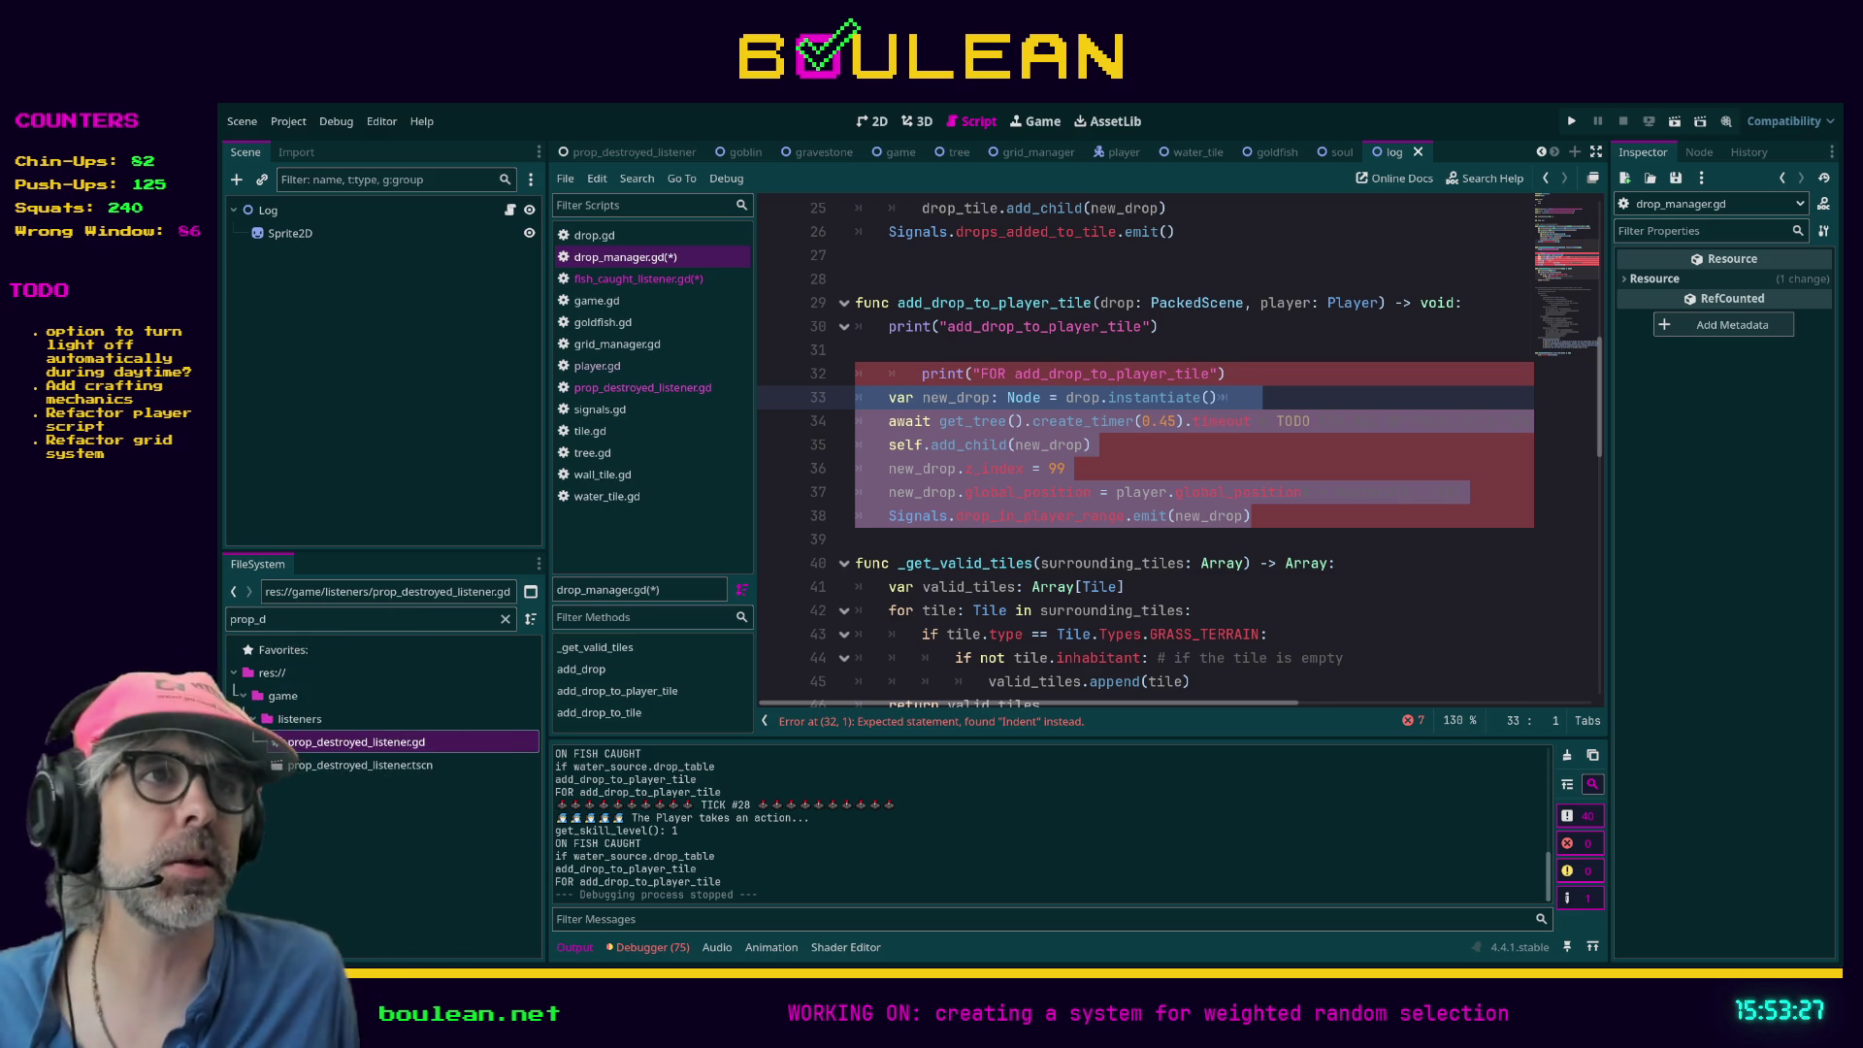
Step: Delete the debug print lines in add_drop_to_player_tile and close up the empty lines
click(1259, 373)
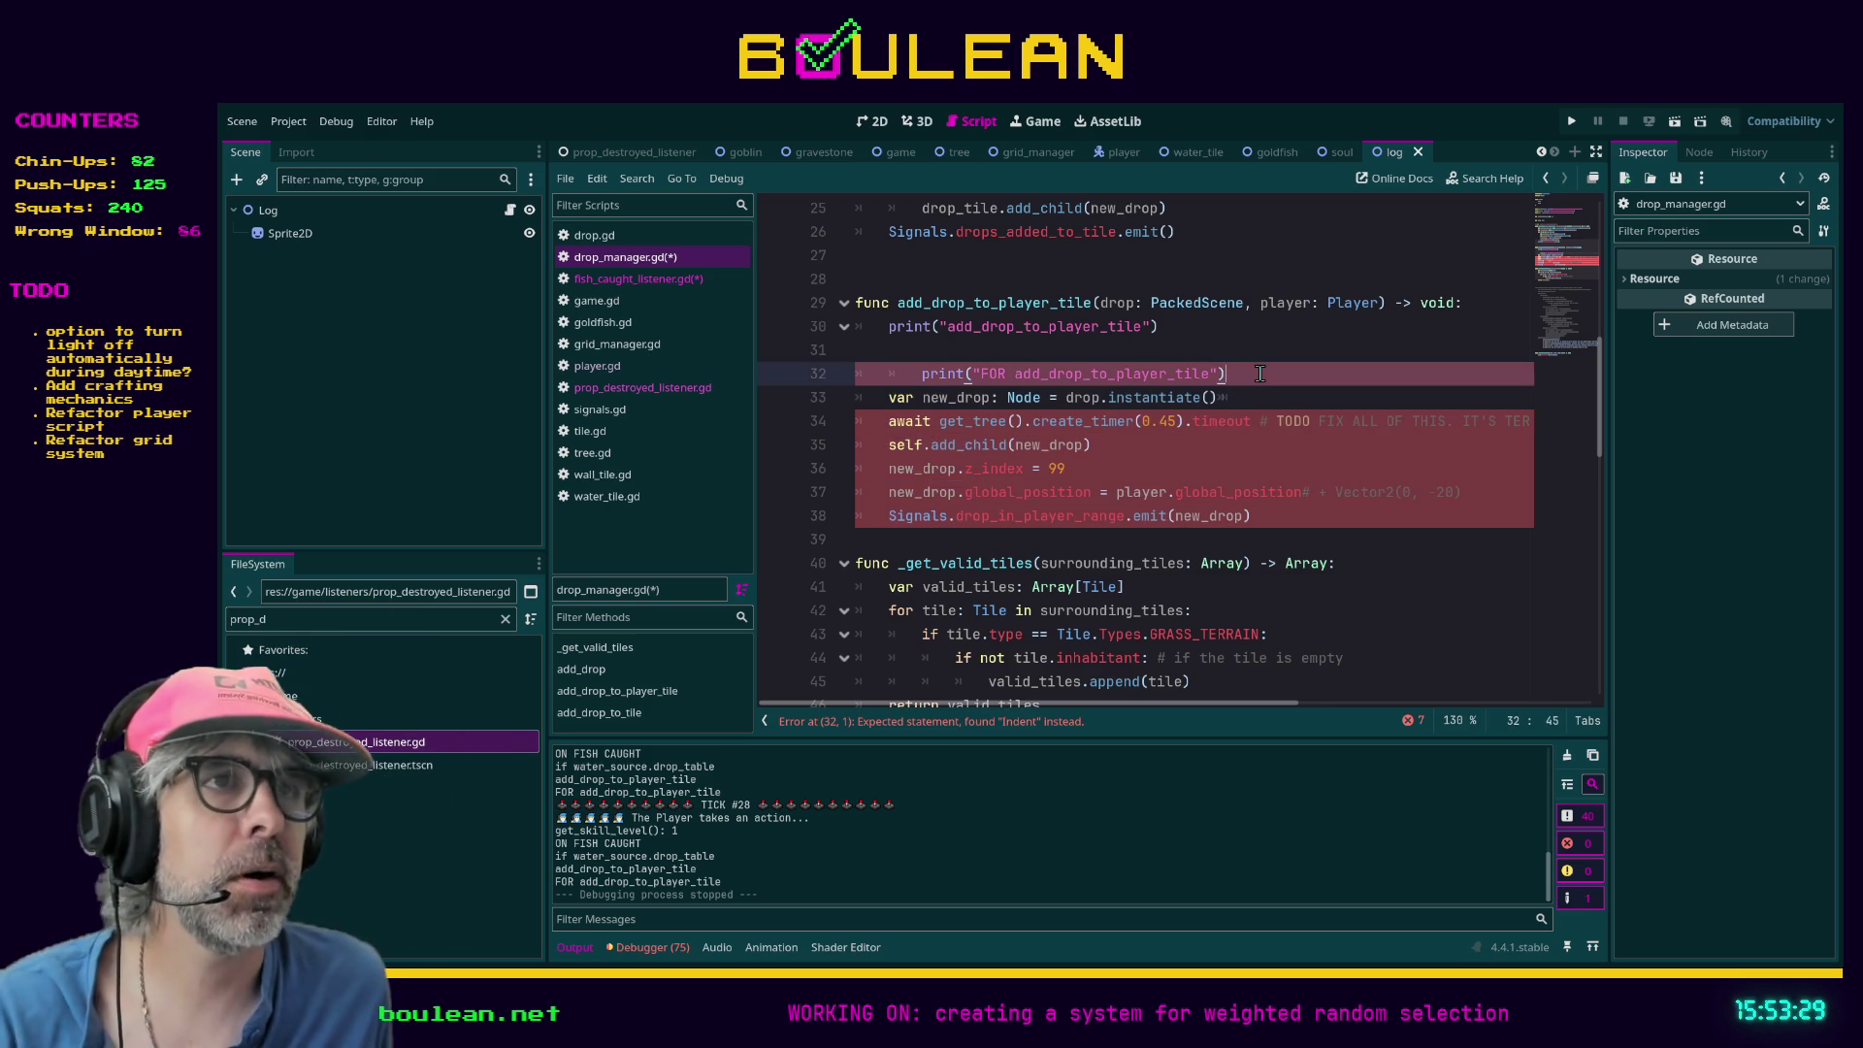
key(ctrl+z)
key(ctrl+z)
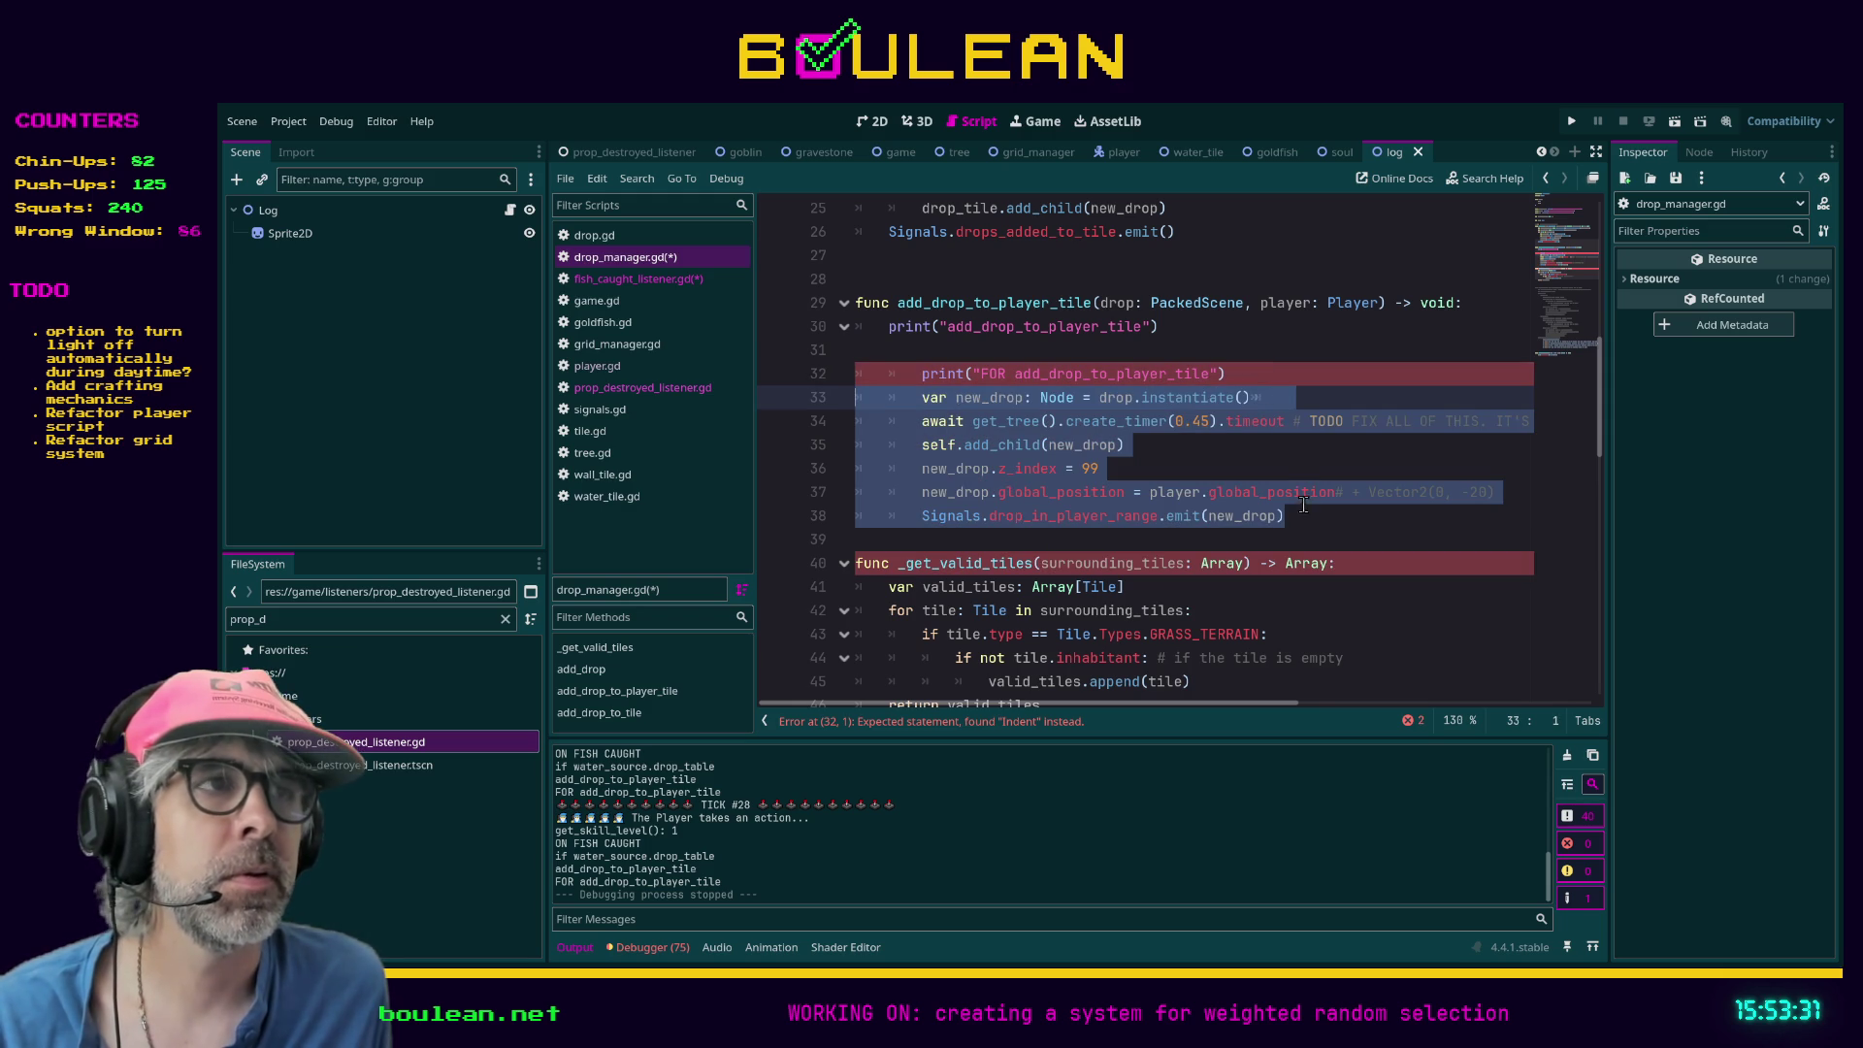
click(1332, 513)
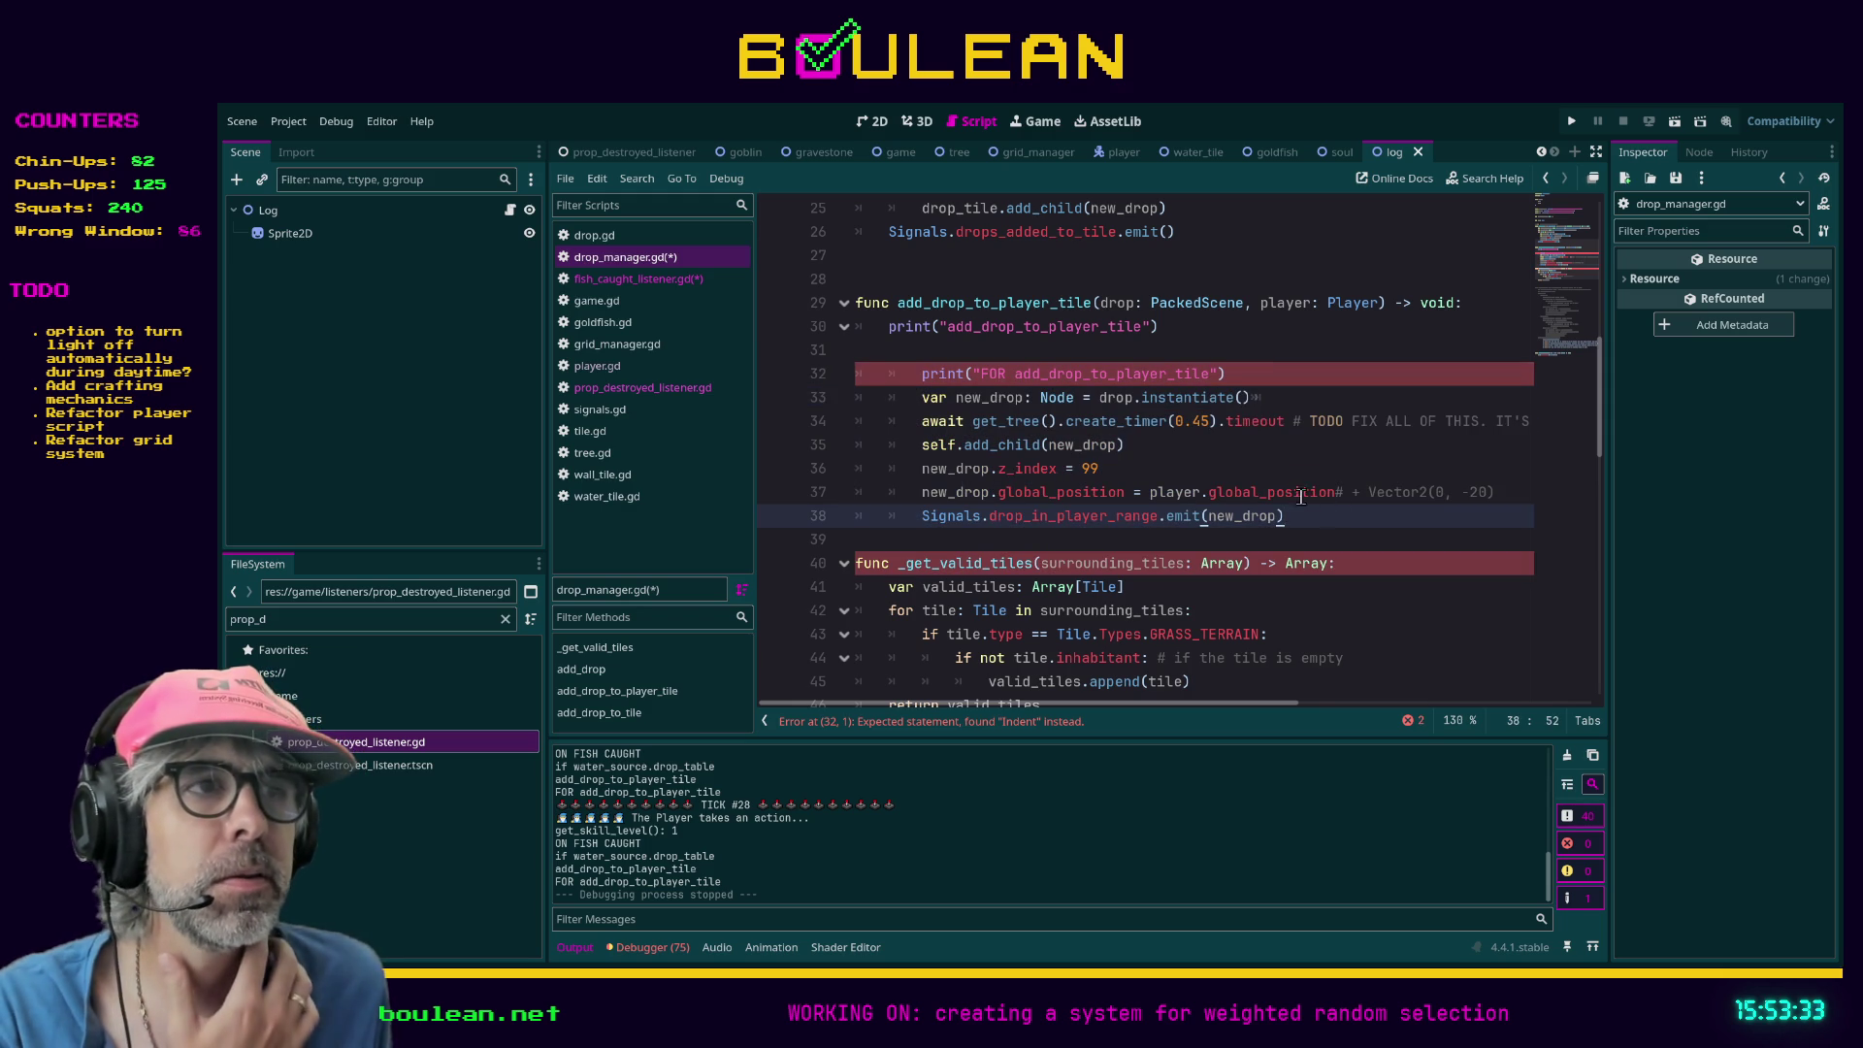
scroll(1234, 441, up, 2)
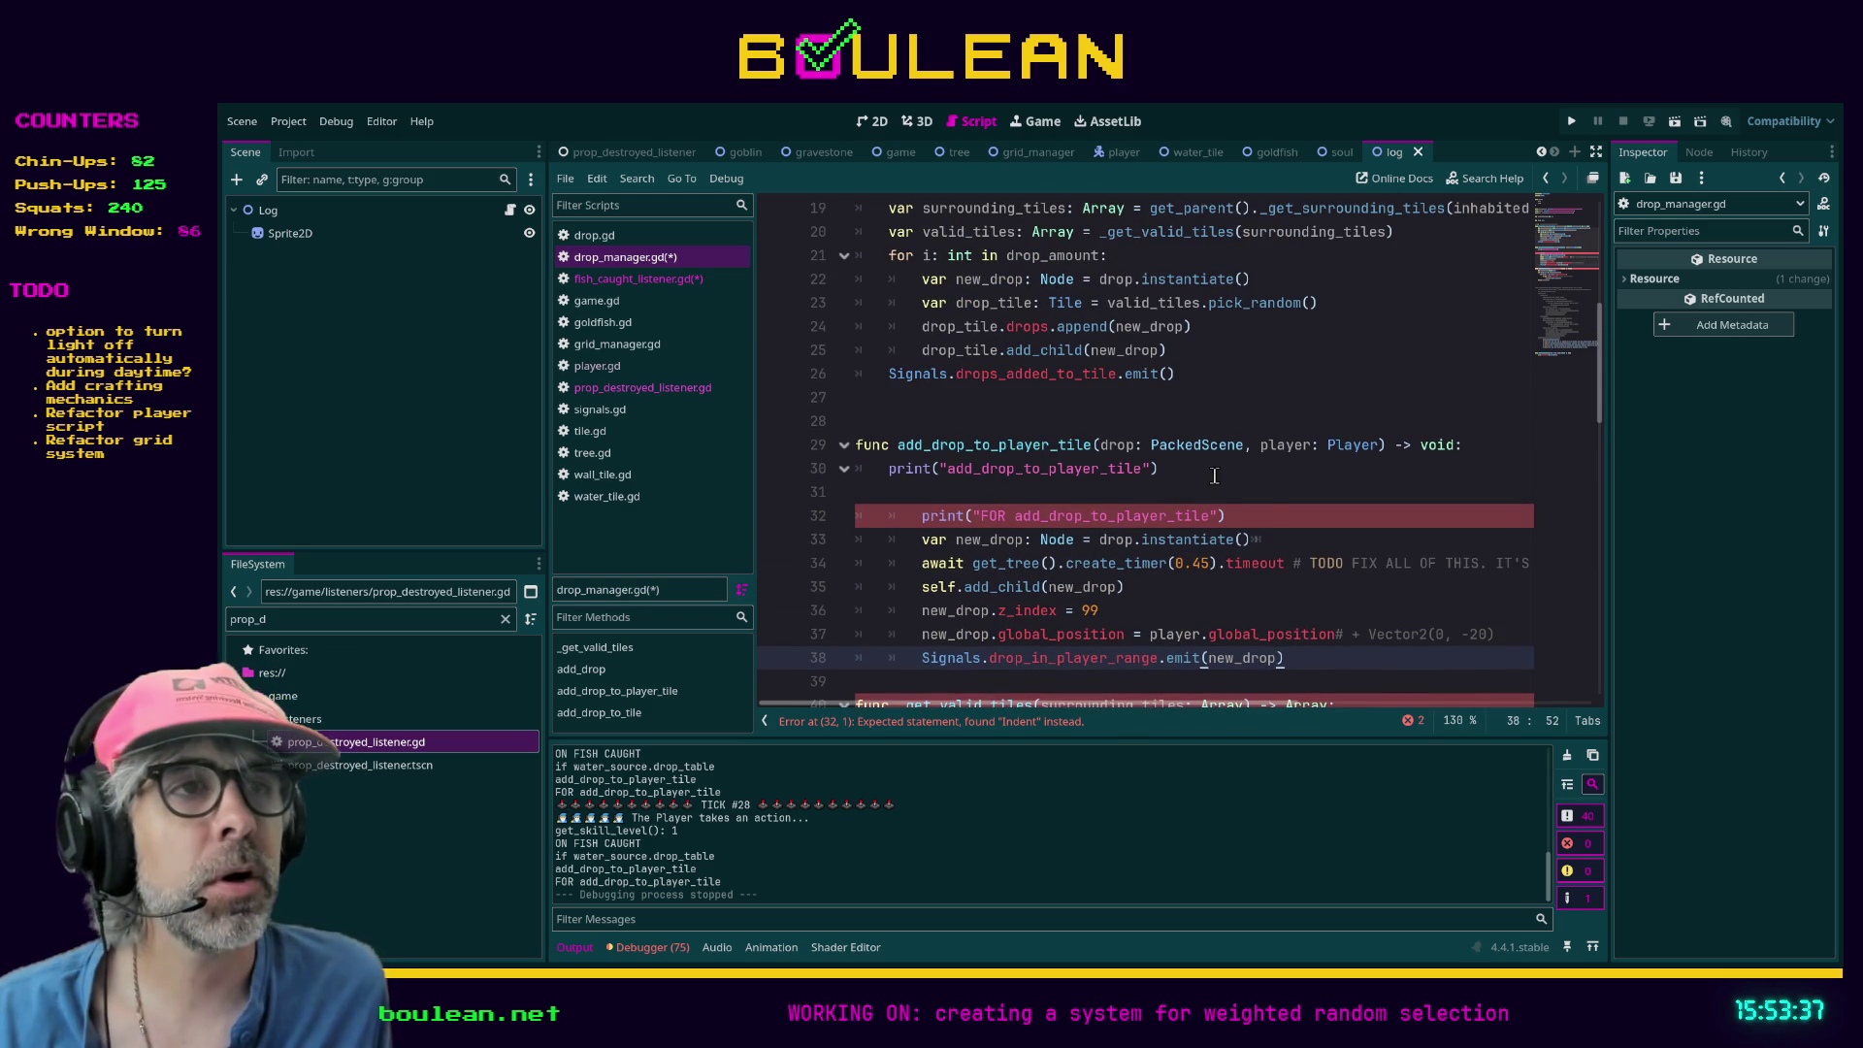
drag(1277, 515, 790, 509)
key(BackSpace)
mouse_move(1286, 658)
mouse_down()
mouse_move(931, 587)
mouse_move(840, 542)
mouse_up()
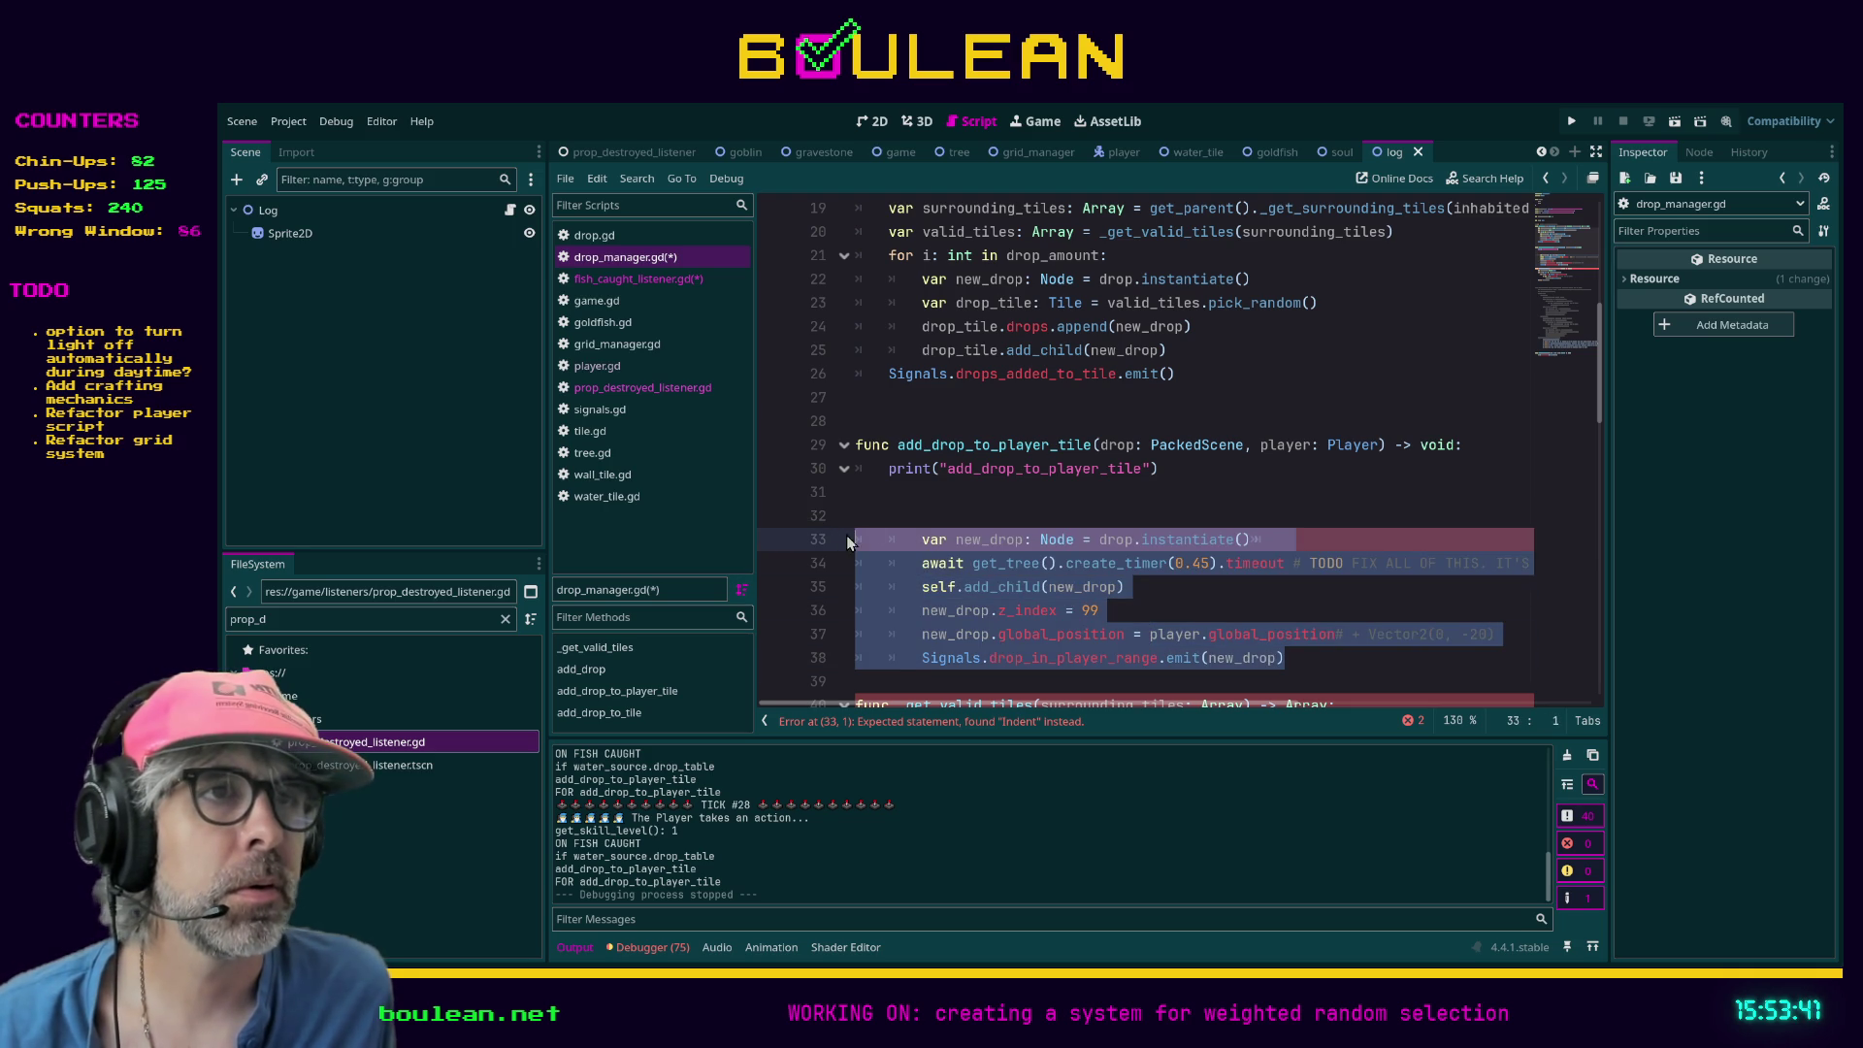
key(alt+Up)
key(shift+Tab)
click(1102, 492)
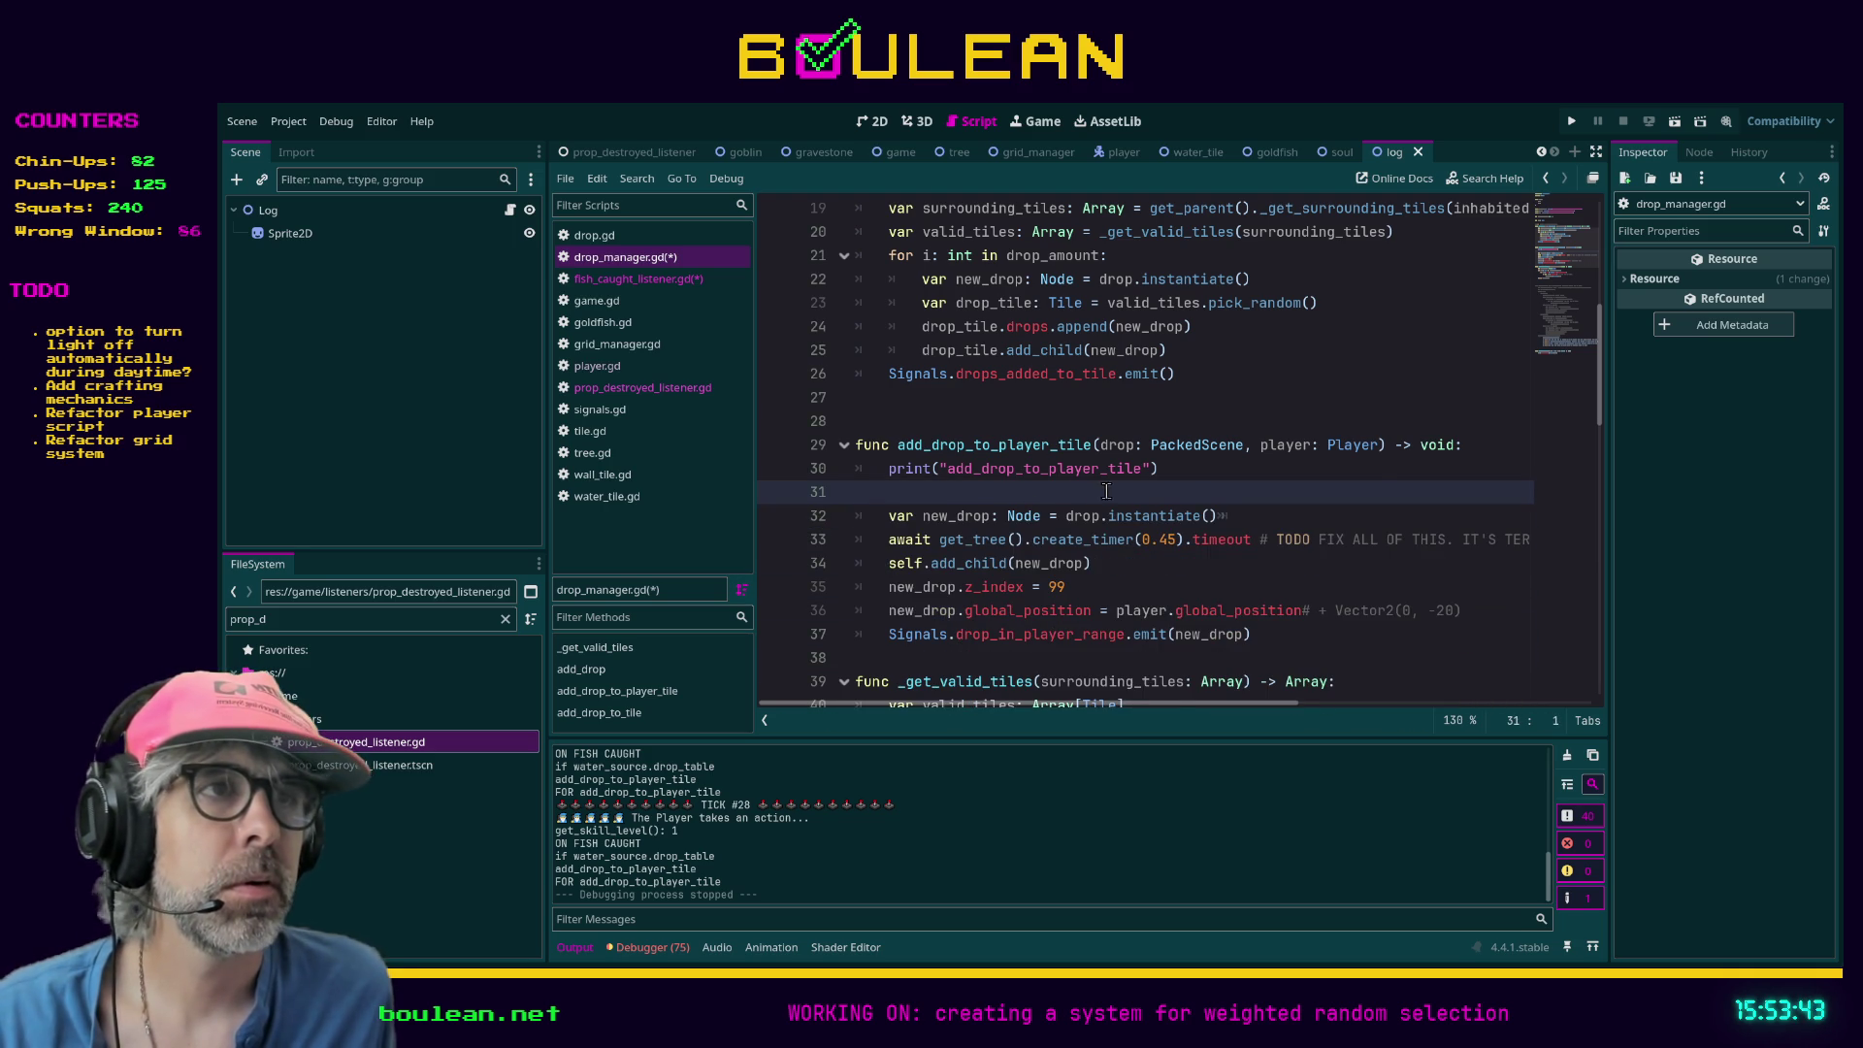
key(BackSpace)
drag(1203, 472, 809, 485)
key(BackSpace)
key(BackSpace)
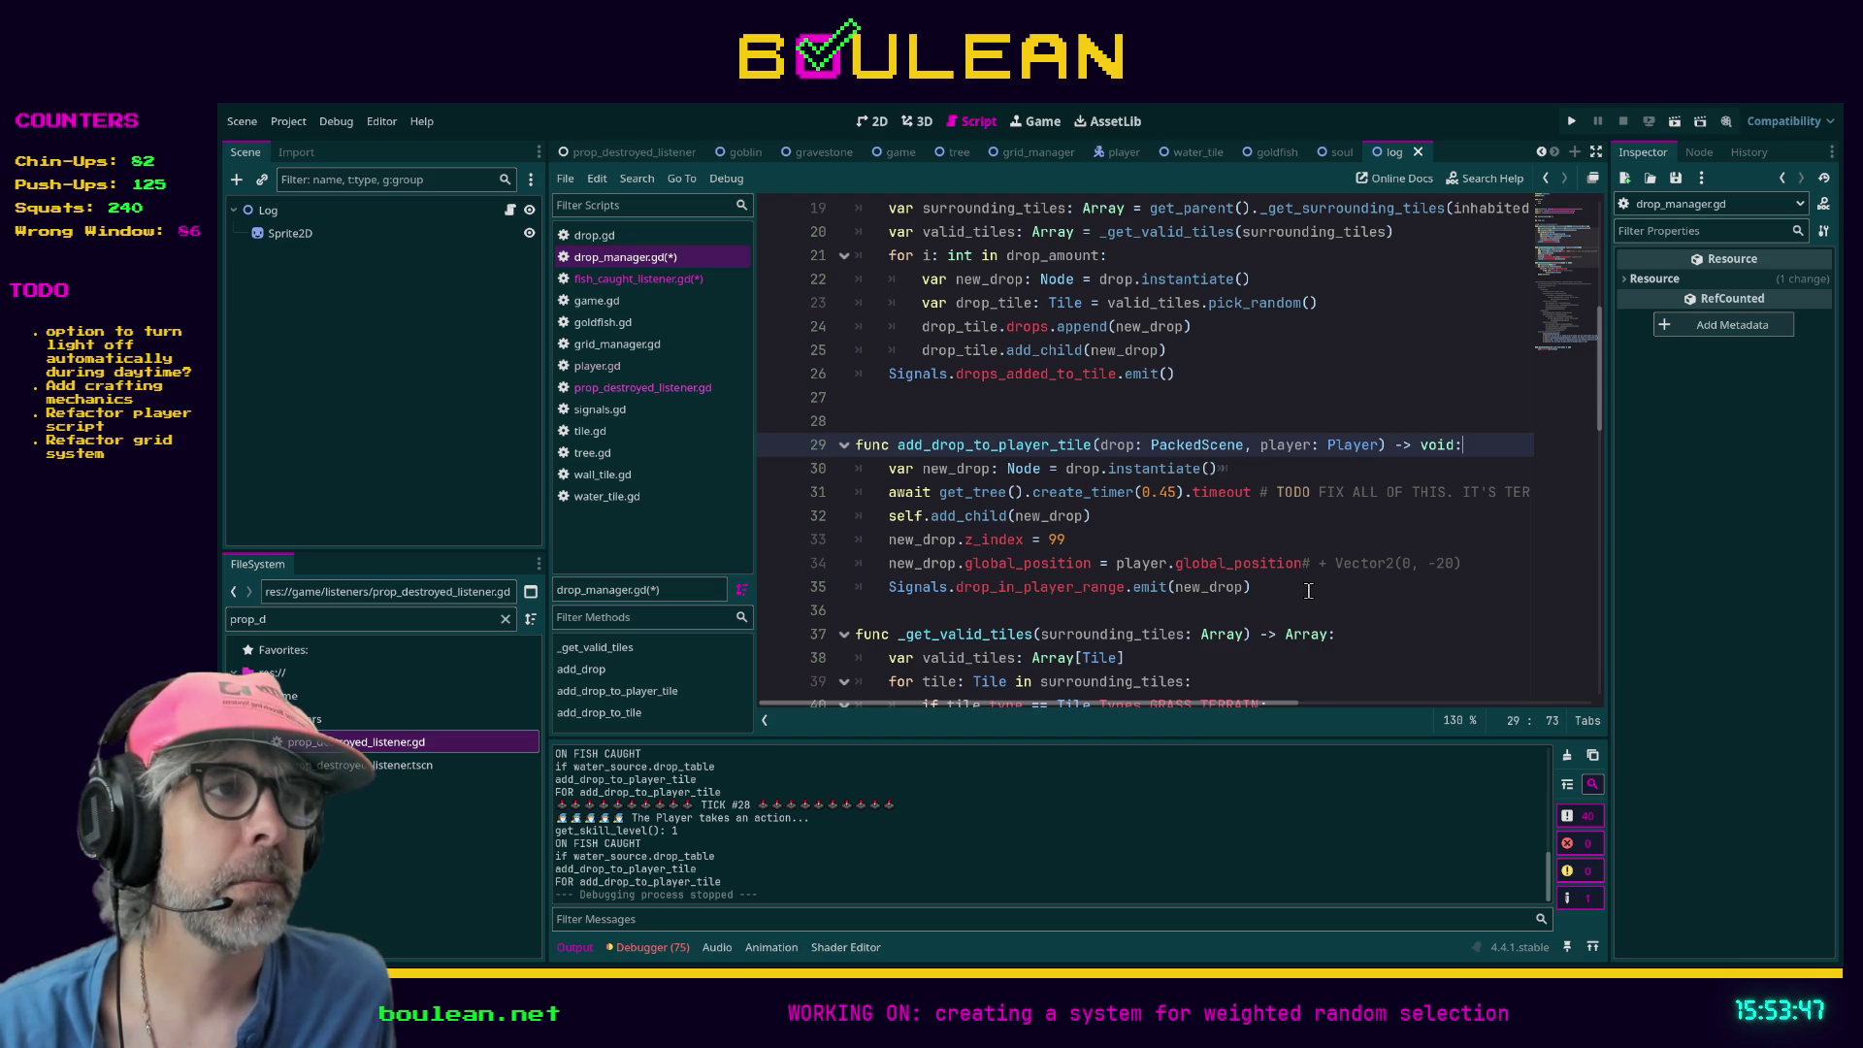
Step: Add a blank line after the function and save the scripts
click(1309, 591)
click(1027, 614)
key(Return)
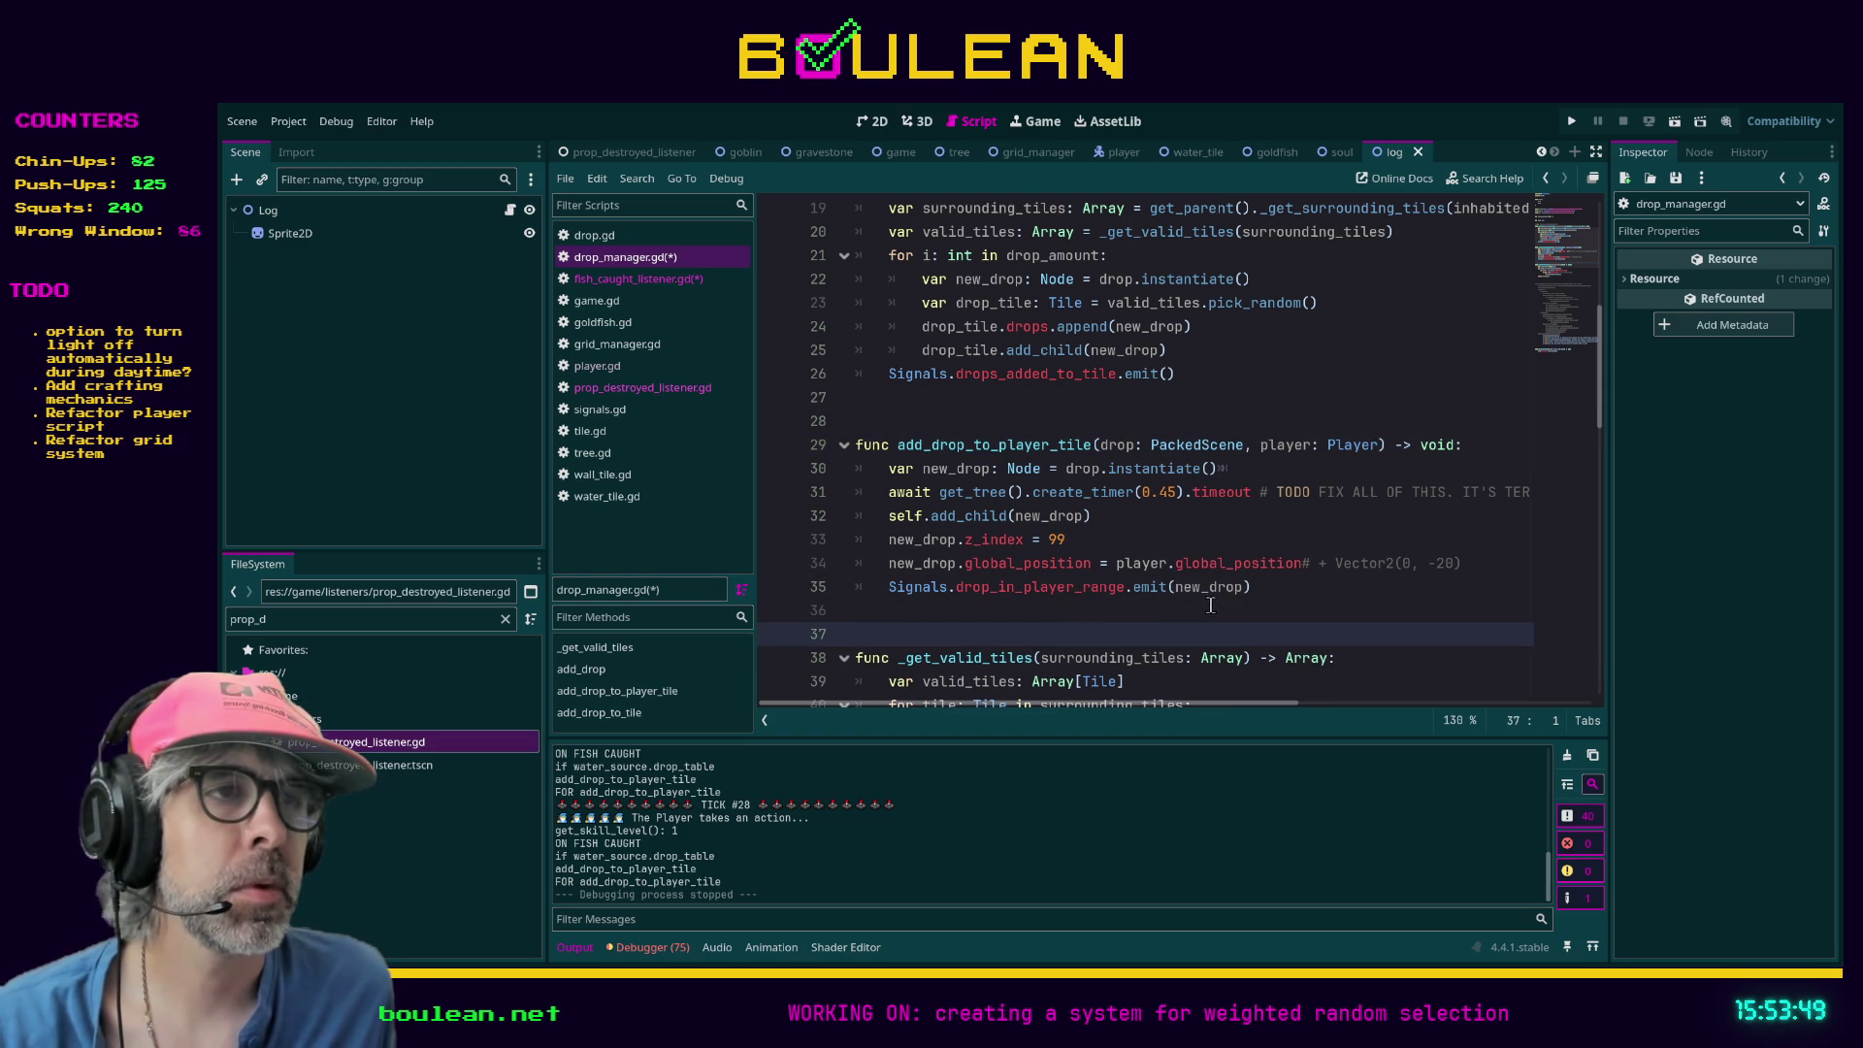
click(1164, 612)
key(ctrl+s)
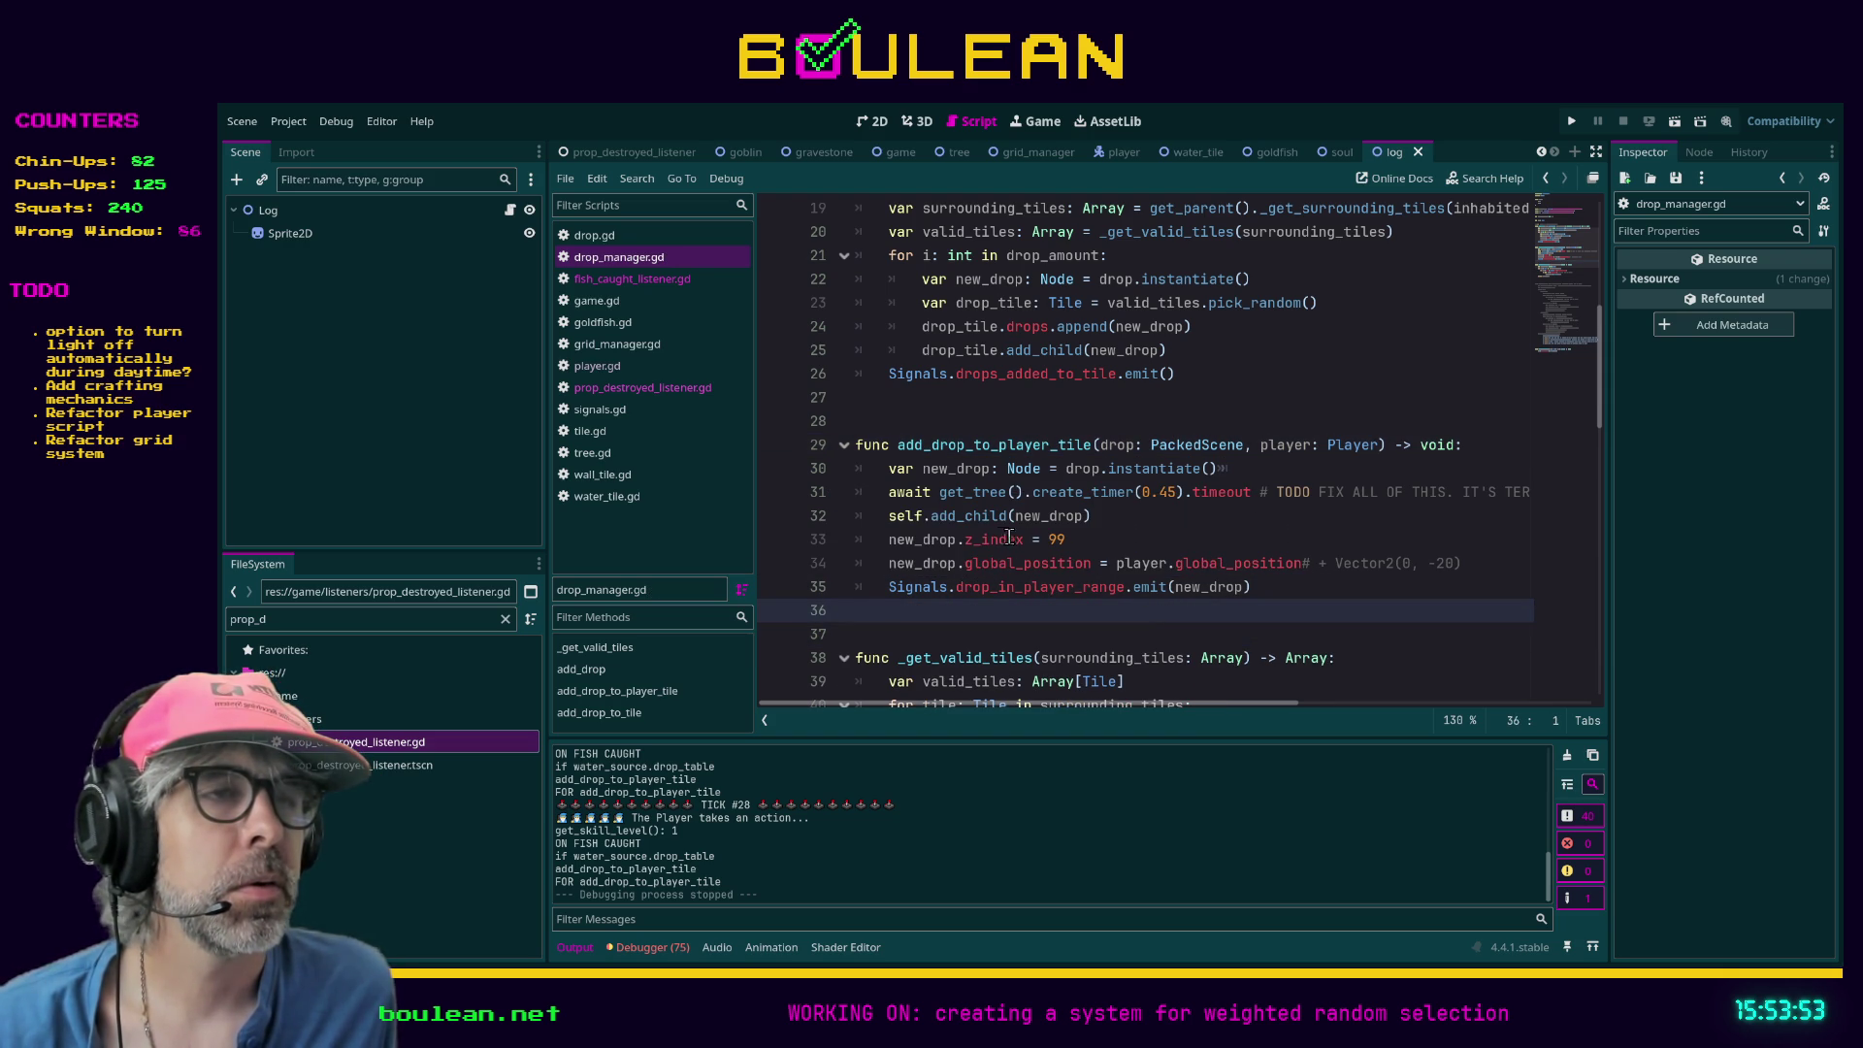
drag(886, 539, 1091, 540)
click(1150, 523)
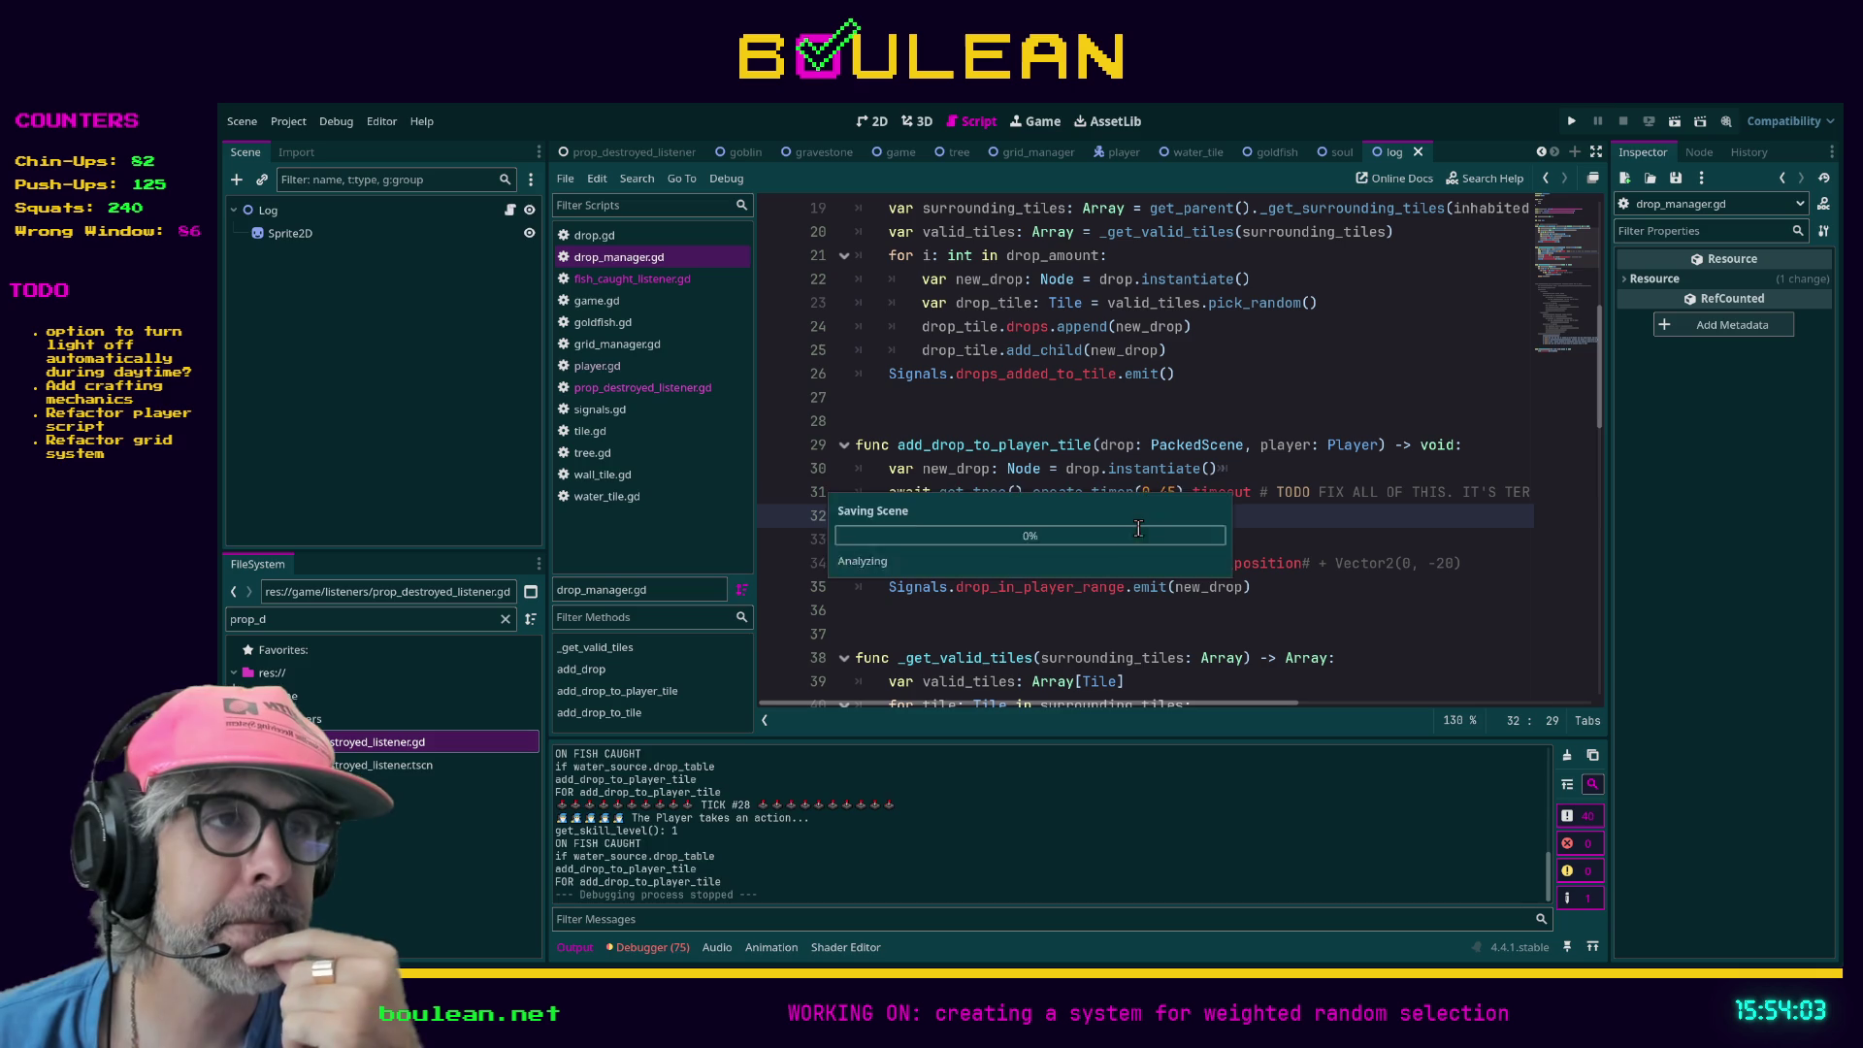
Step: Run the project and fight the nearby goblins, clearing them with SMOTE Goblins
key(F5)
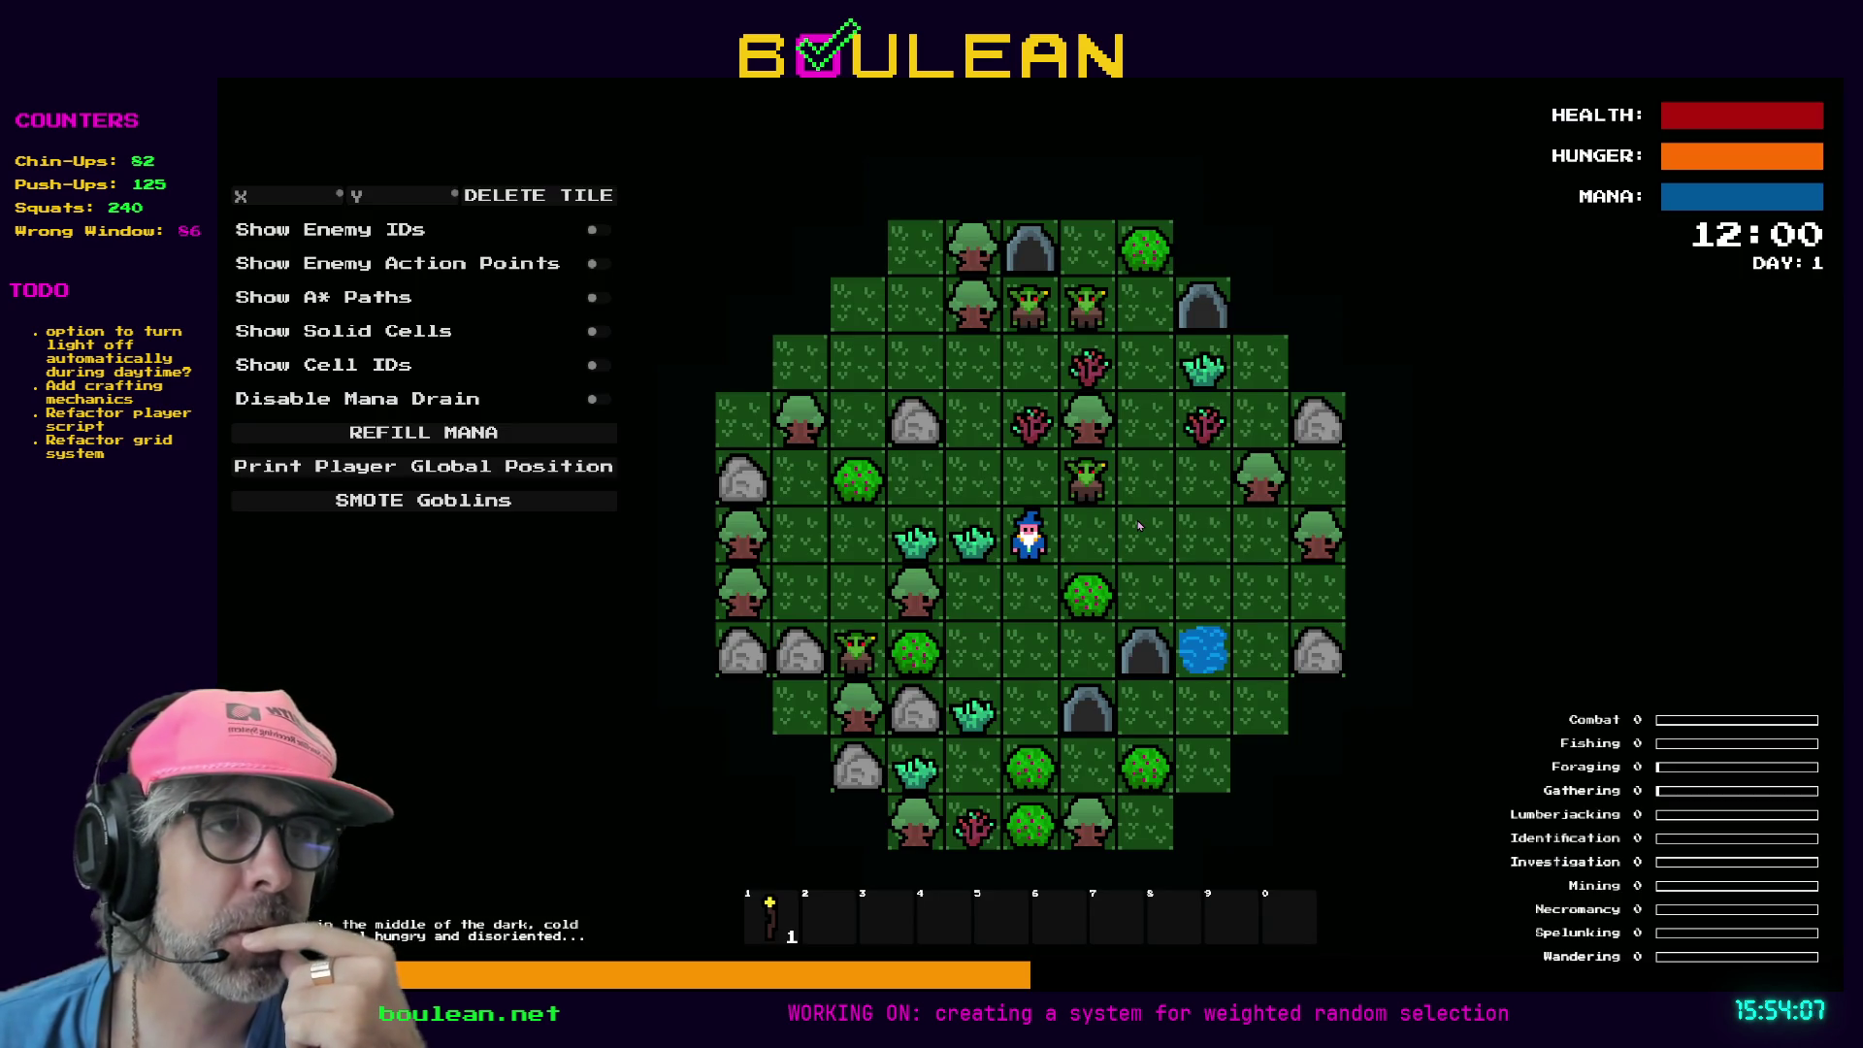
key(d)
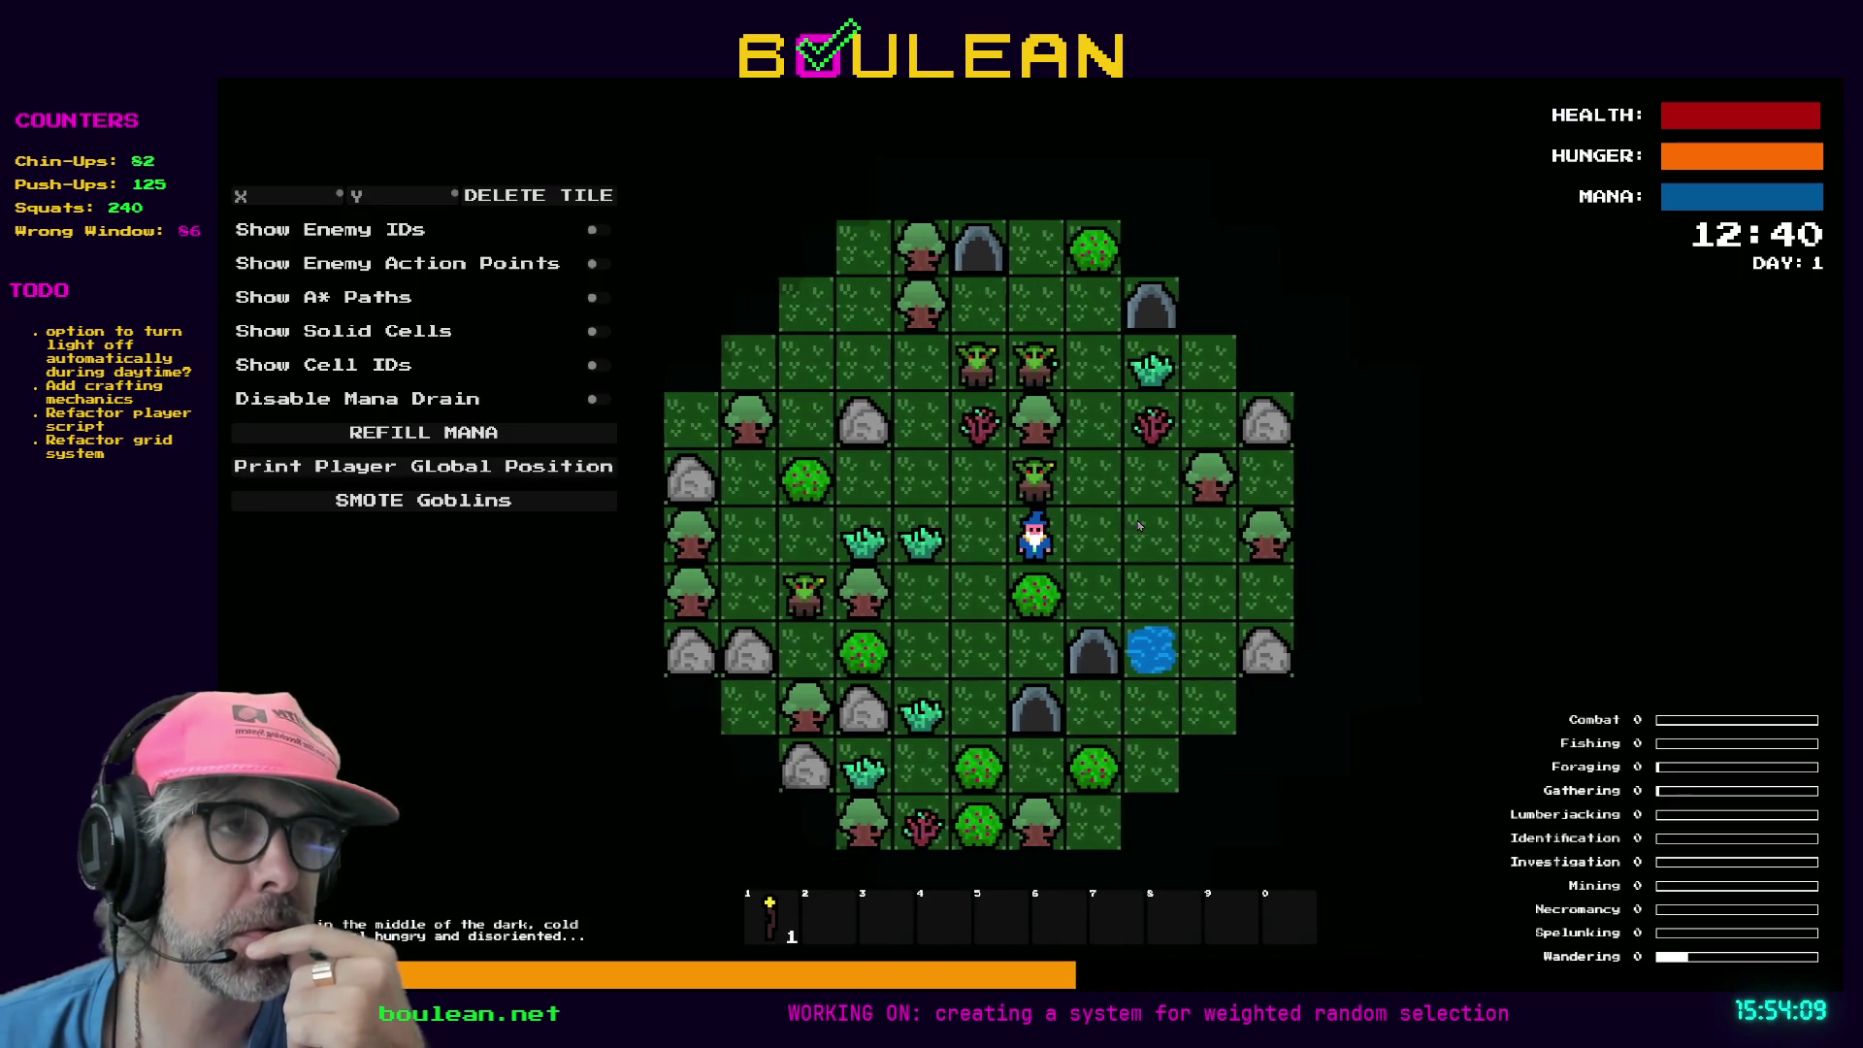
key(w)
key(w)
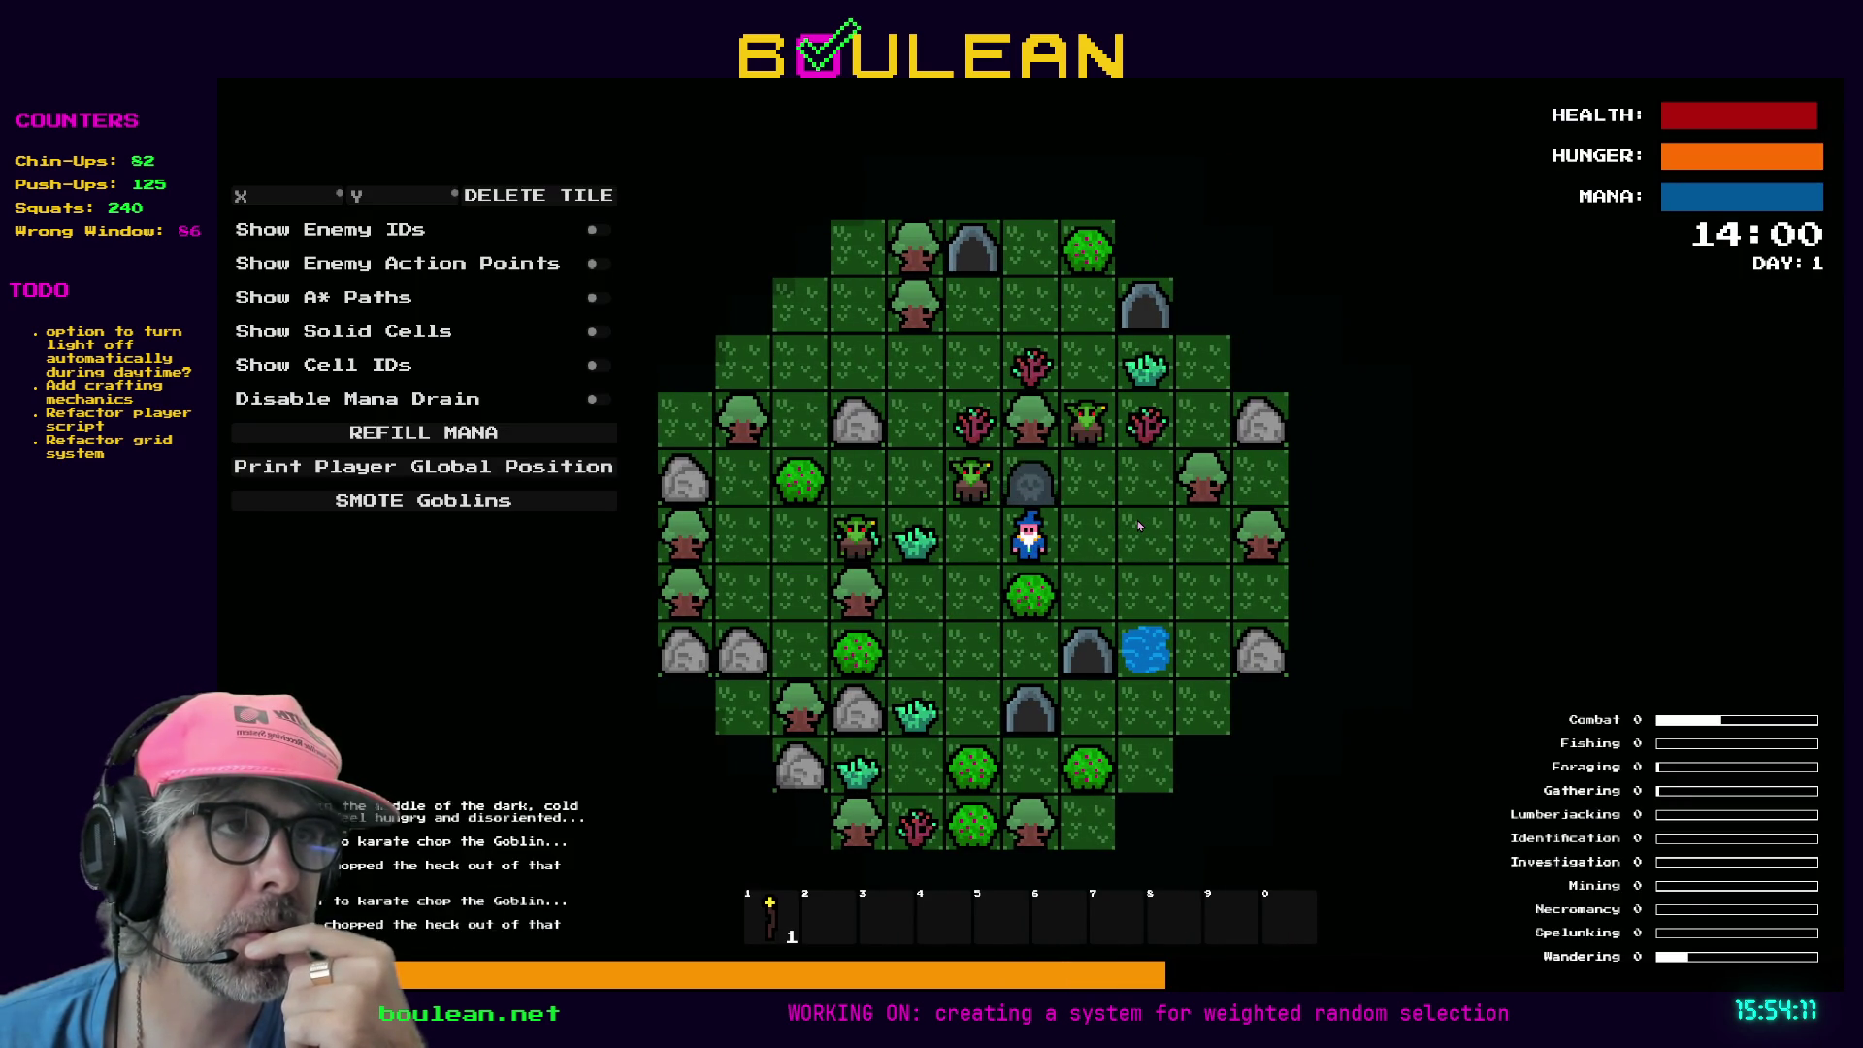
key(w)
key(d)
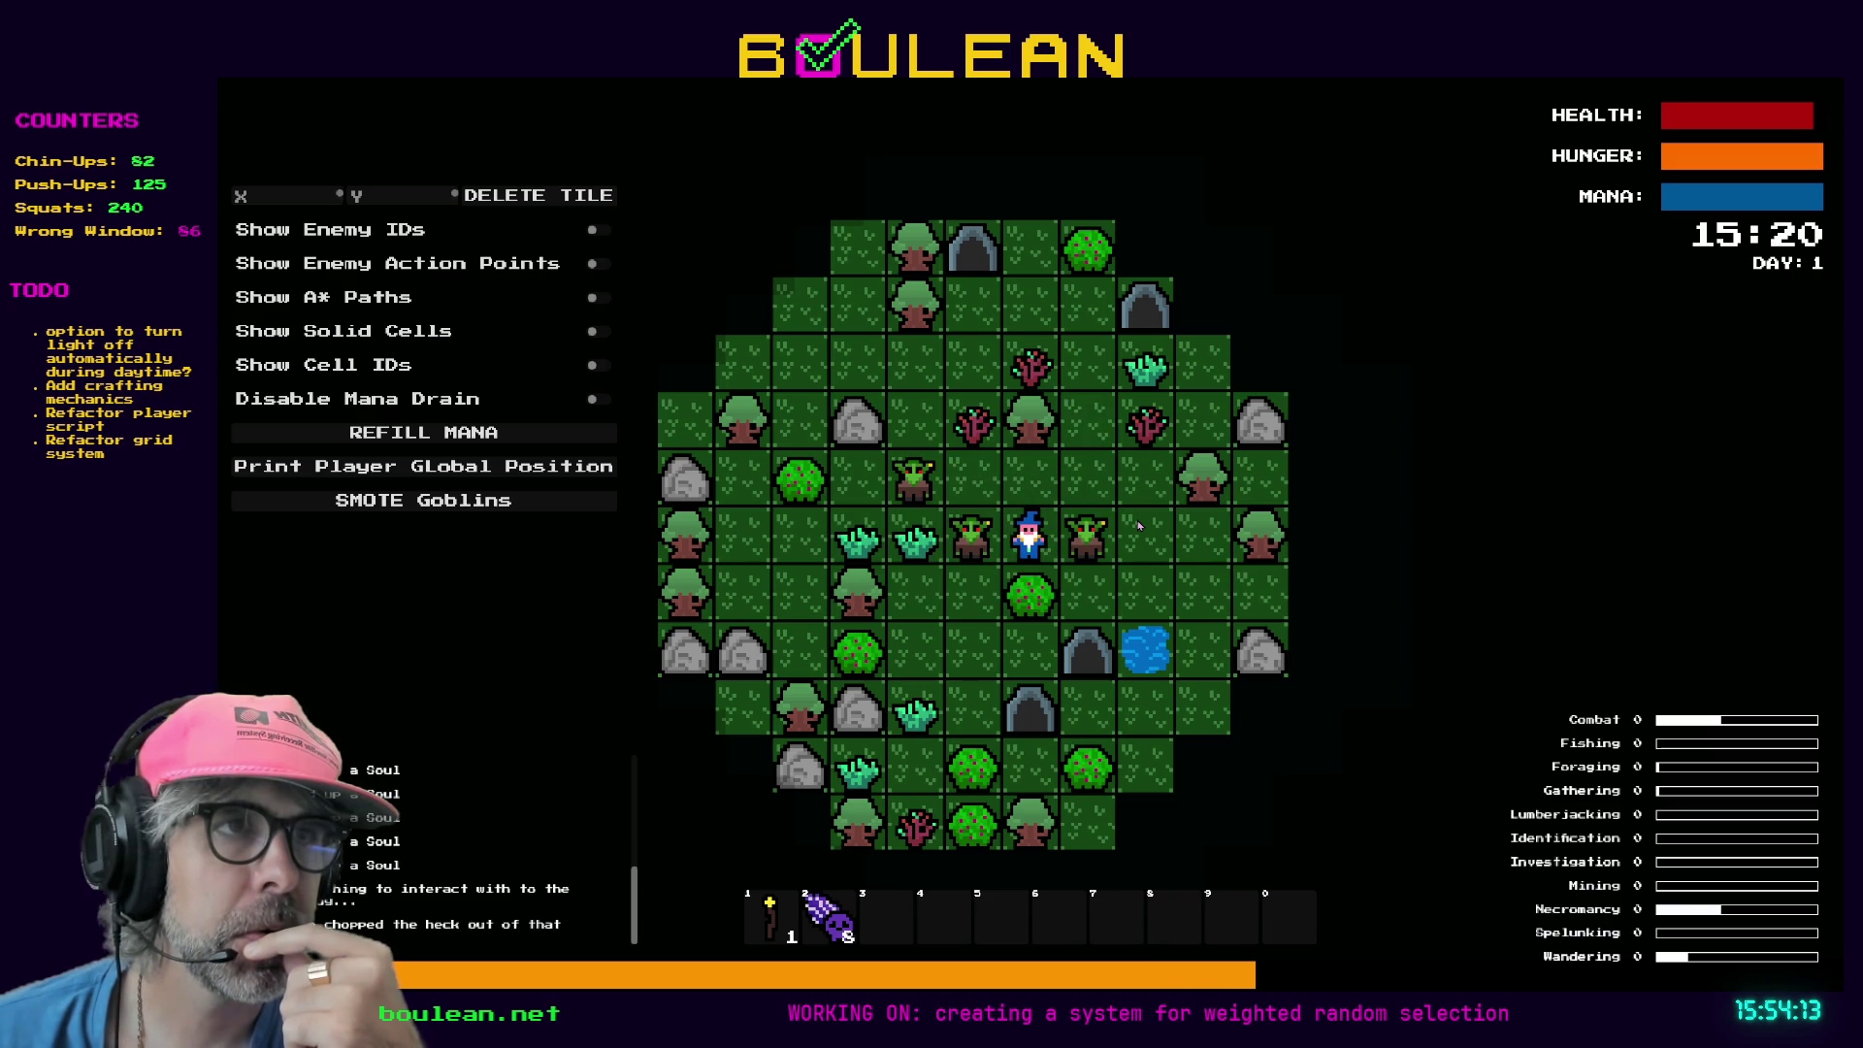
key(d)
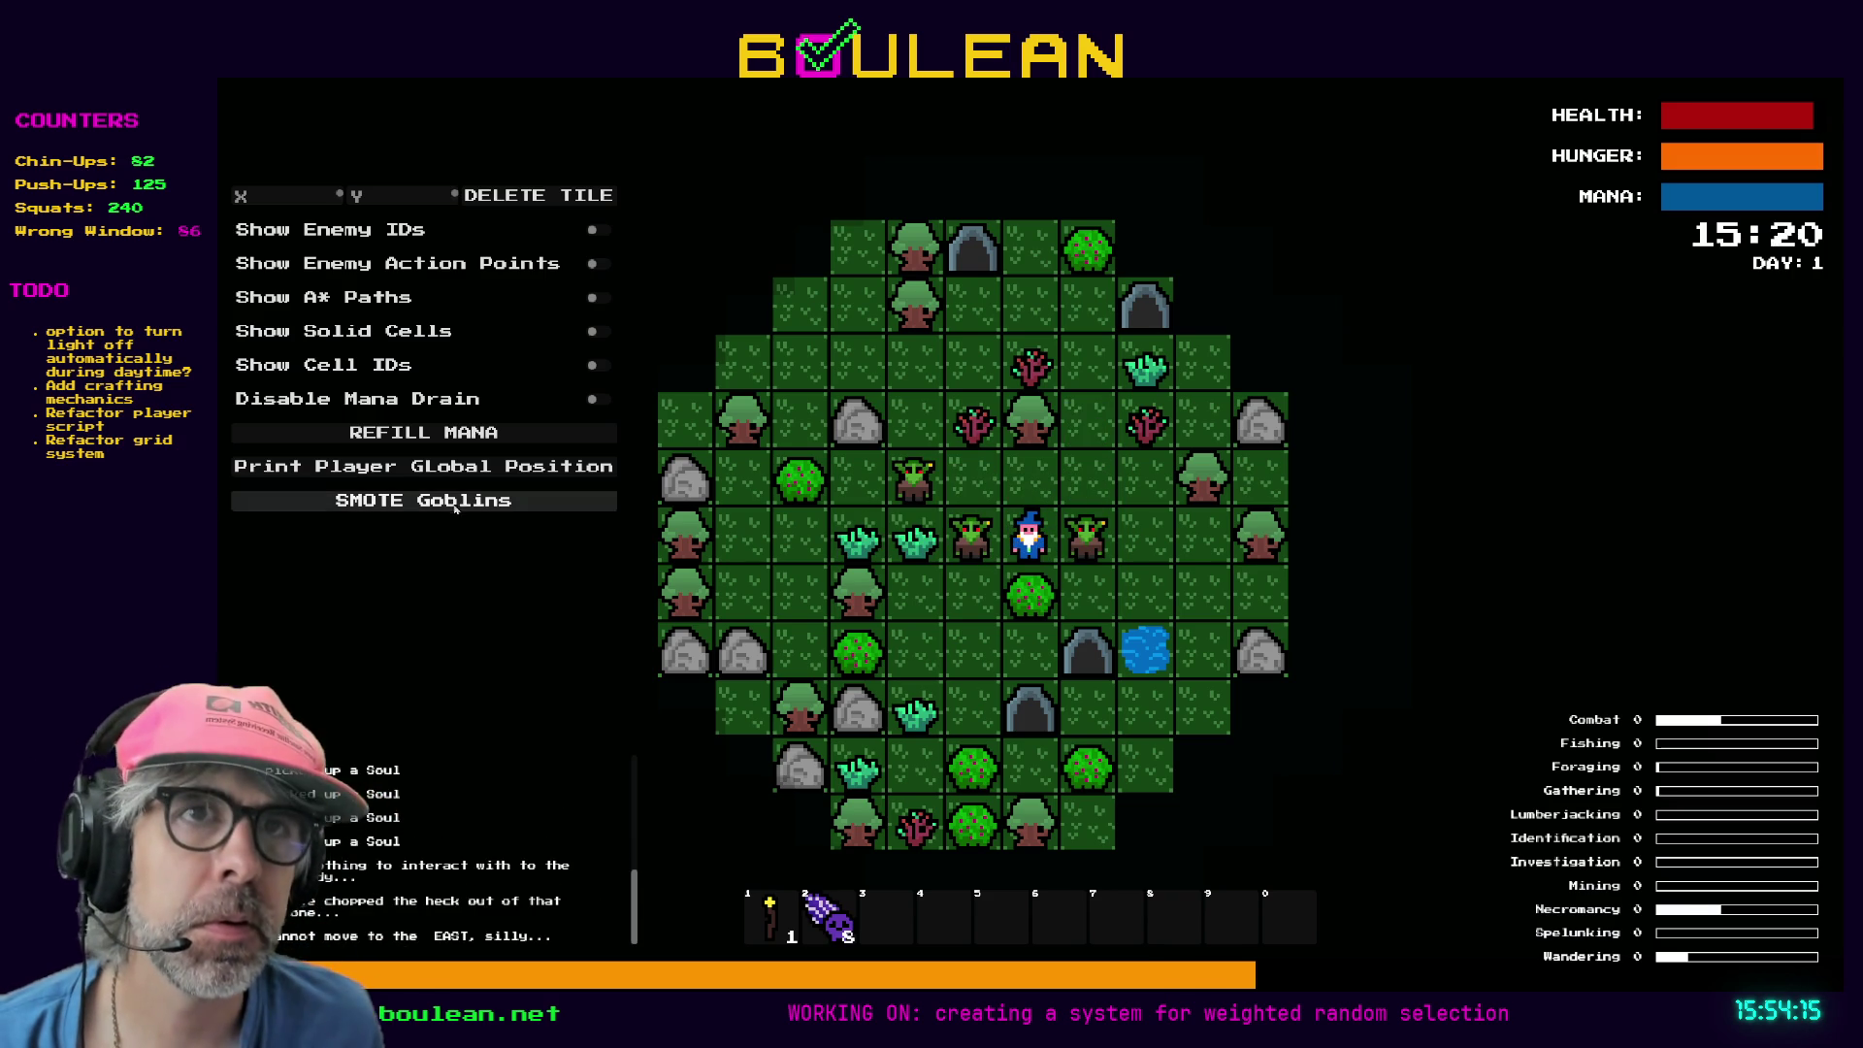
click(460, 503)
key(d)
Step: Walk the wizard to the water and fish repeatedly until a Goldfish and other fish are caught
scroll(1187, 536, up, 3)
key(d)
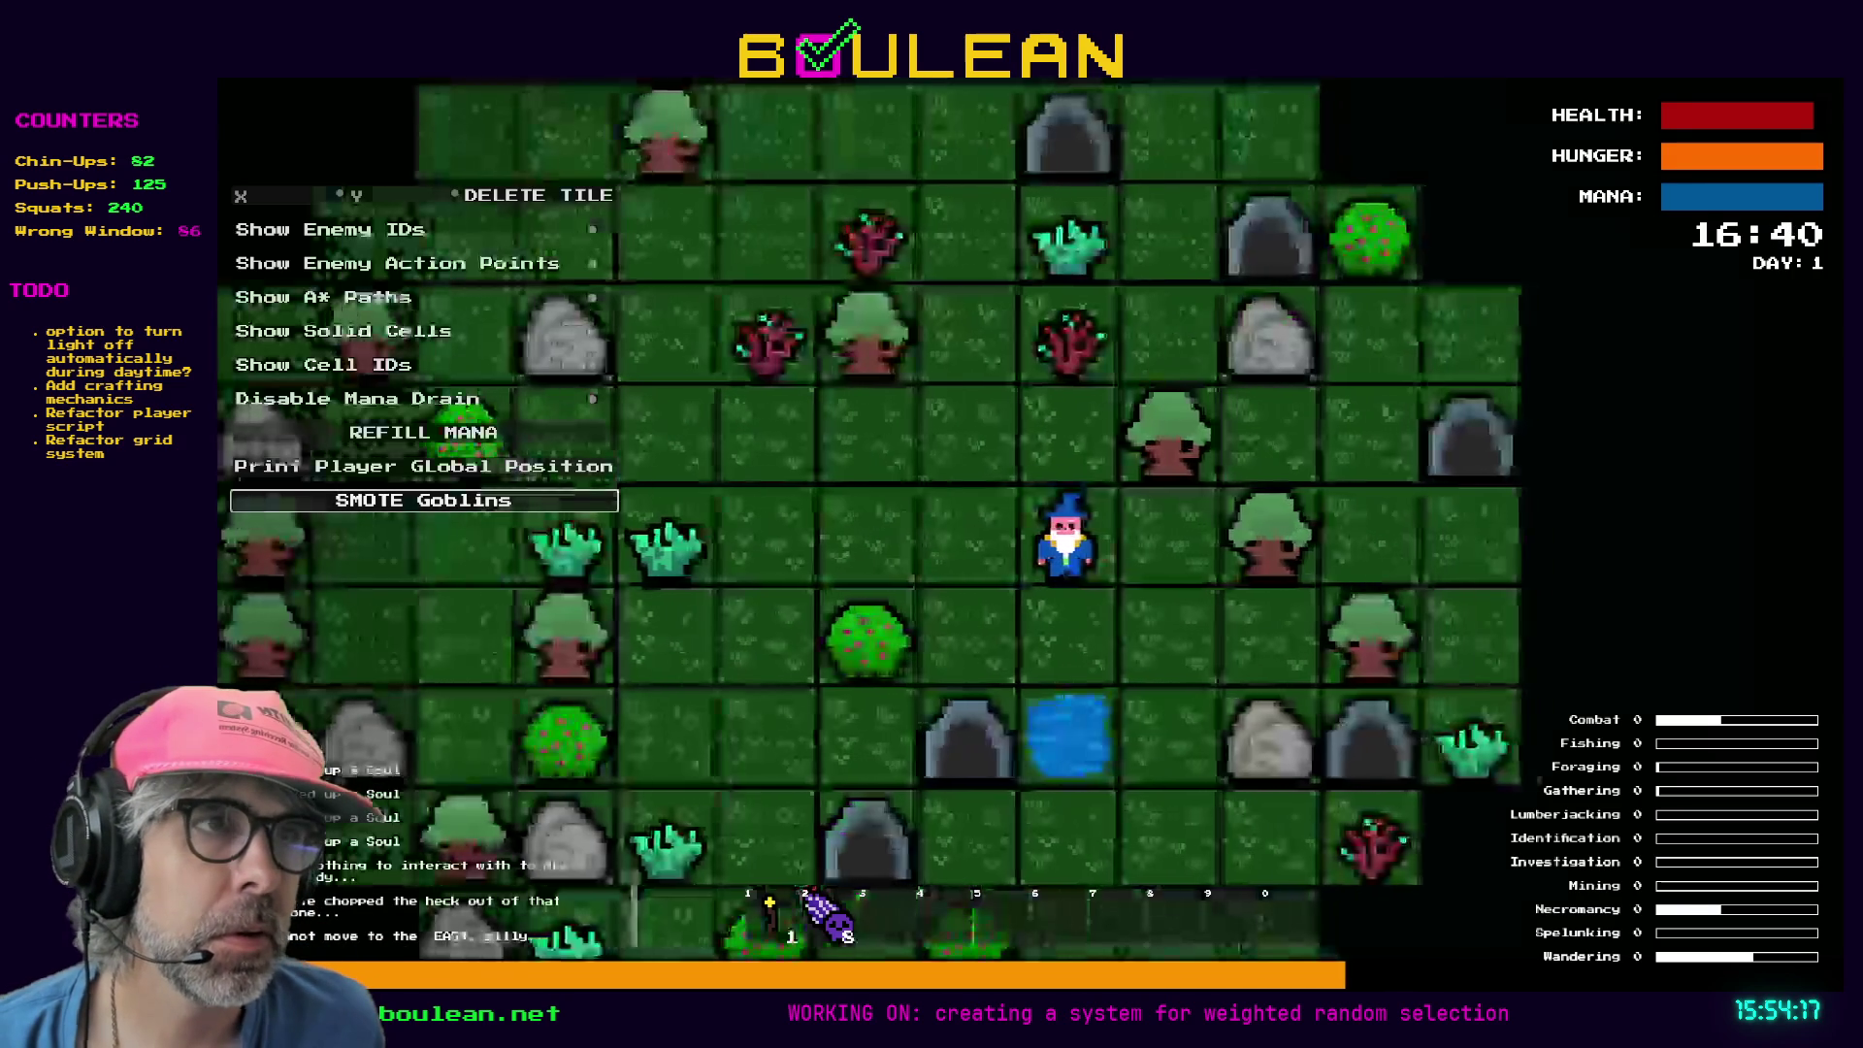
key(s)
key(e)
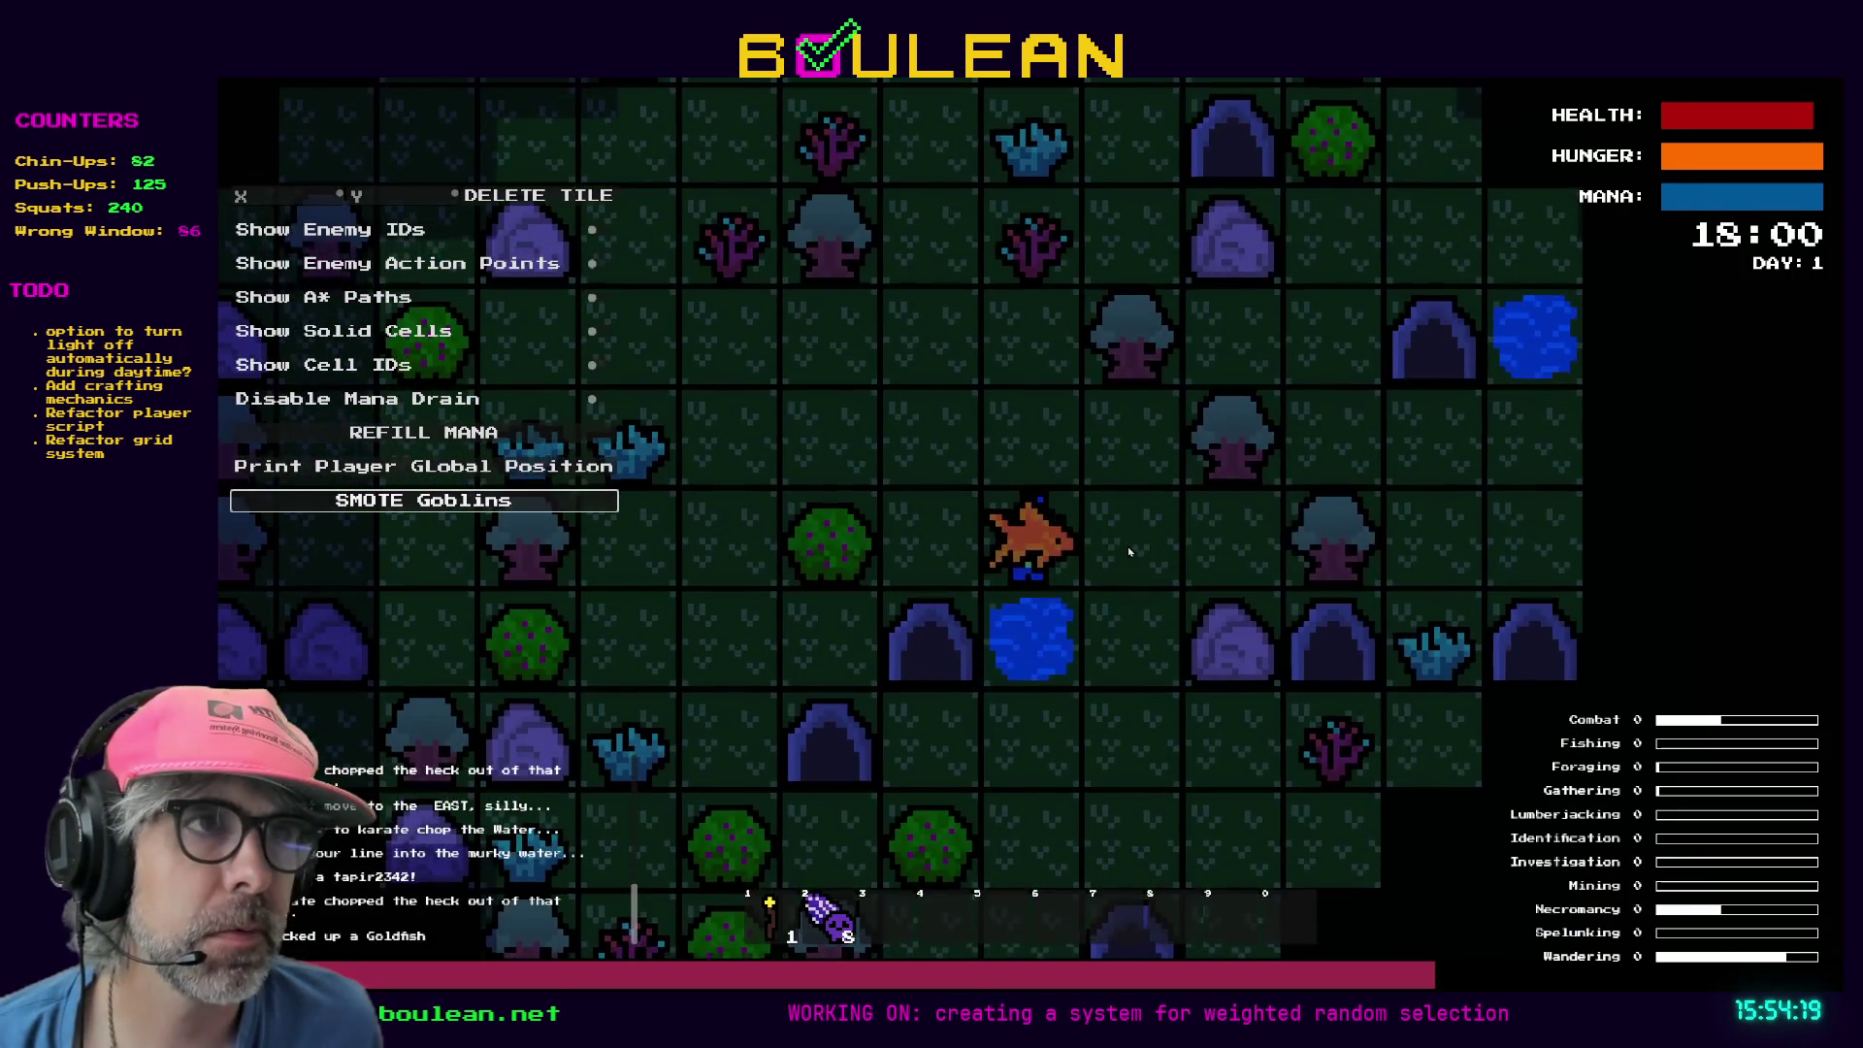
key(e)
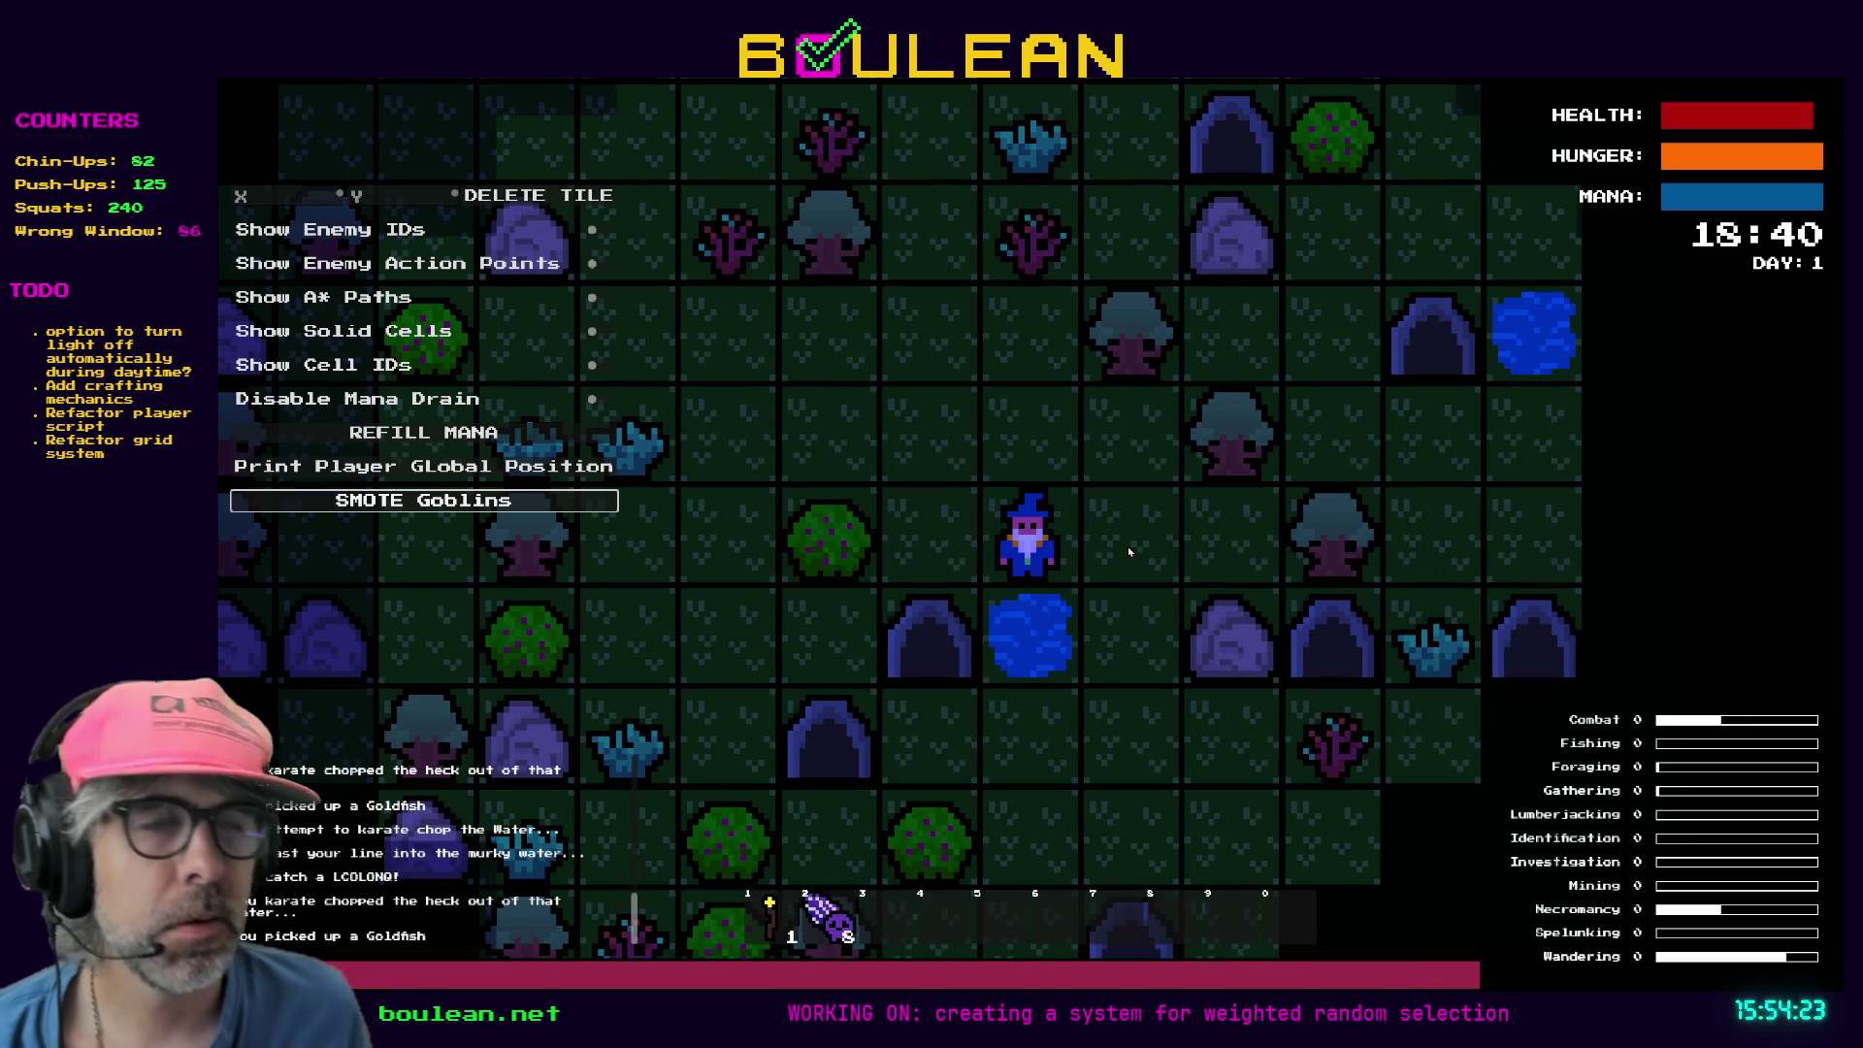
key(e)
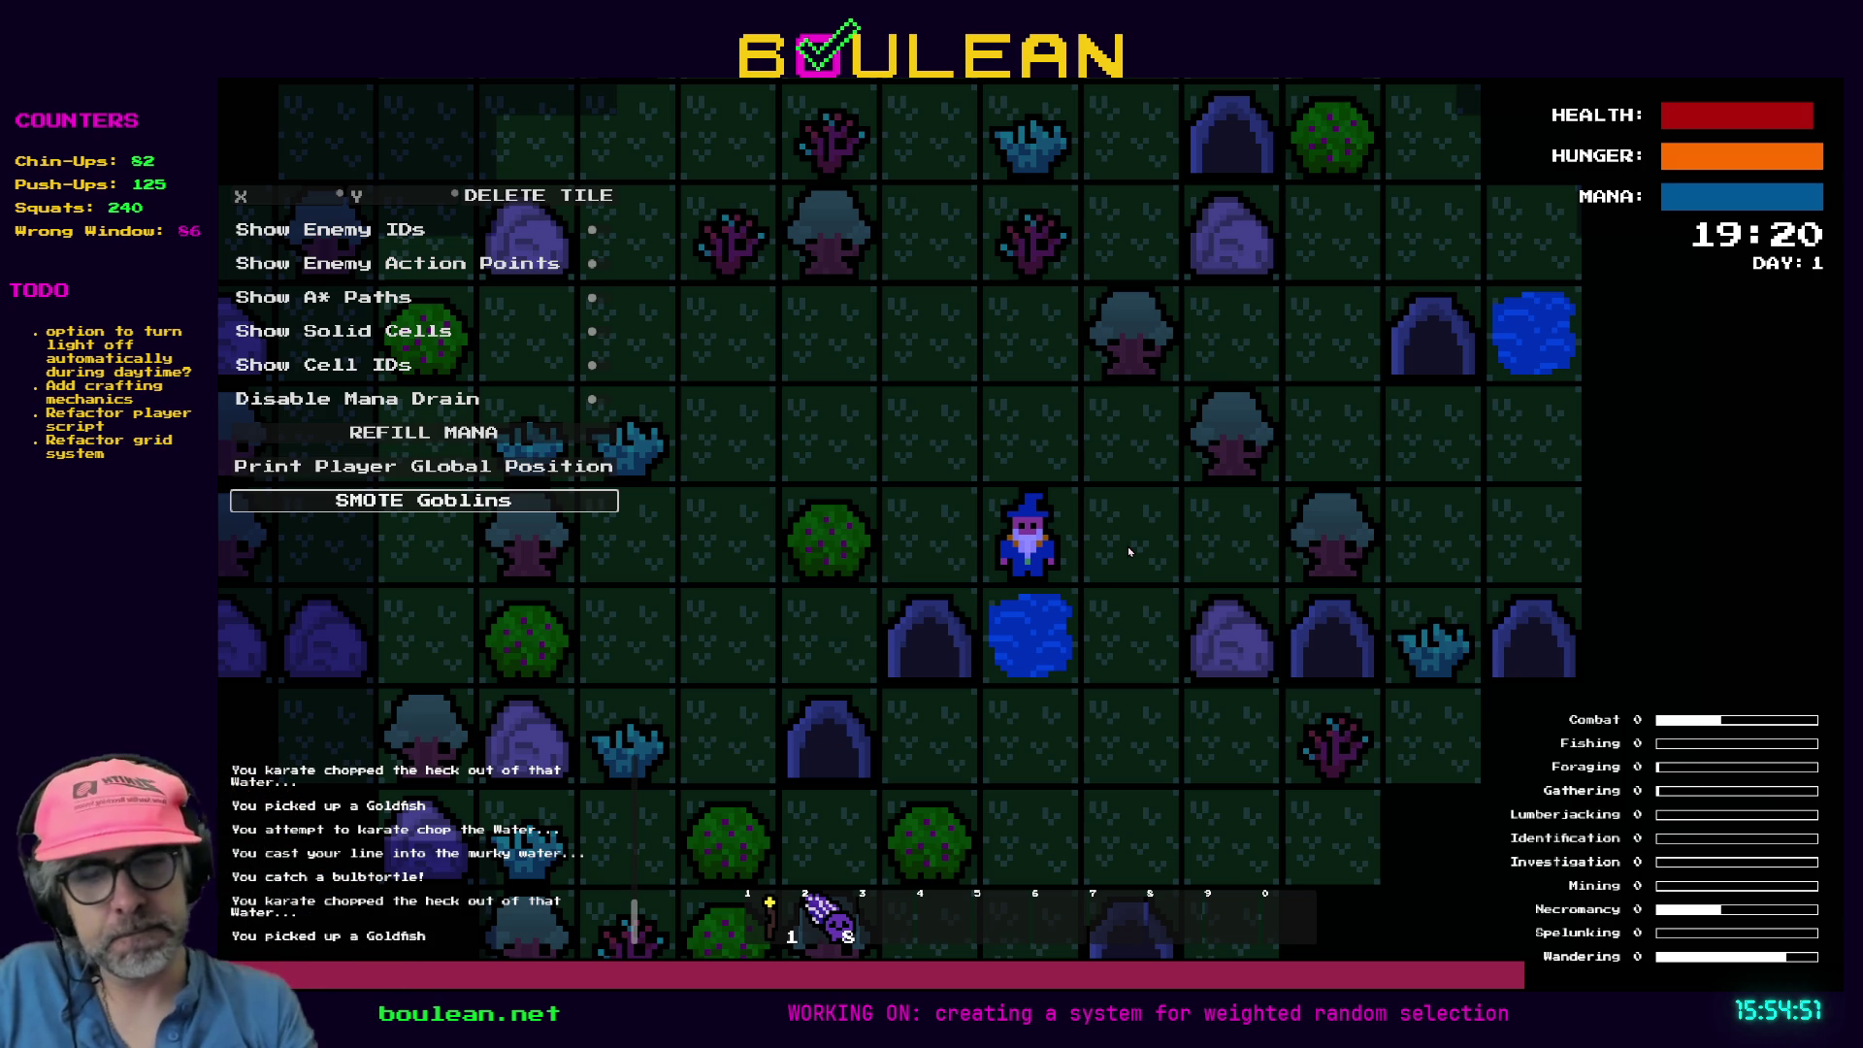
key(l)
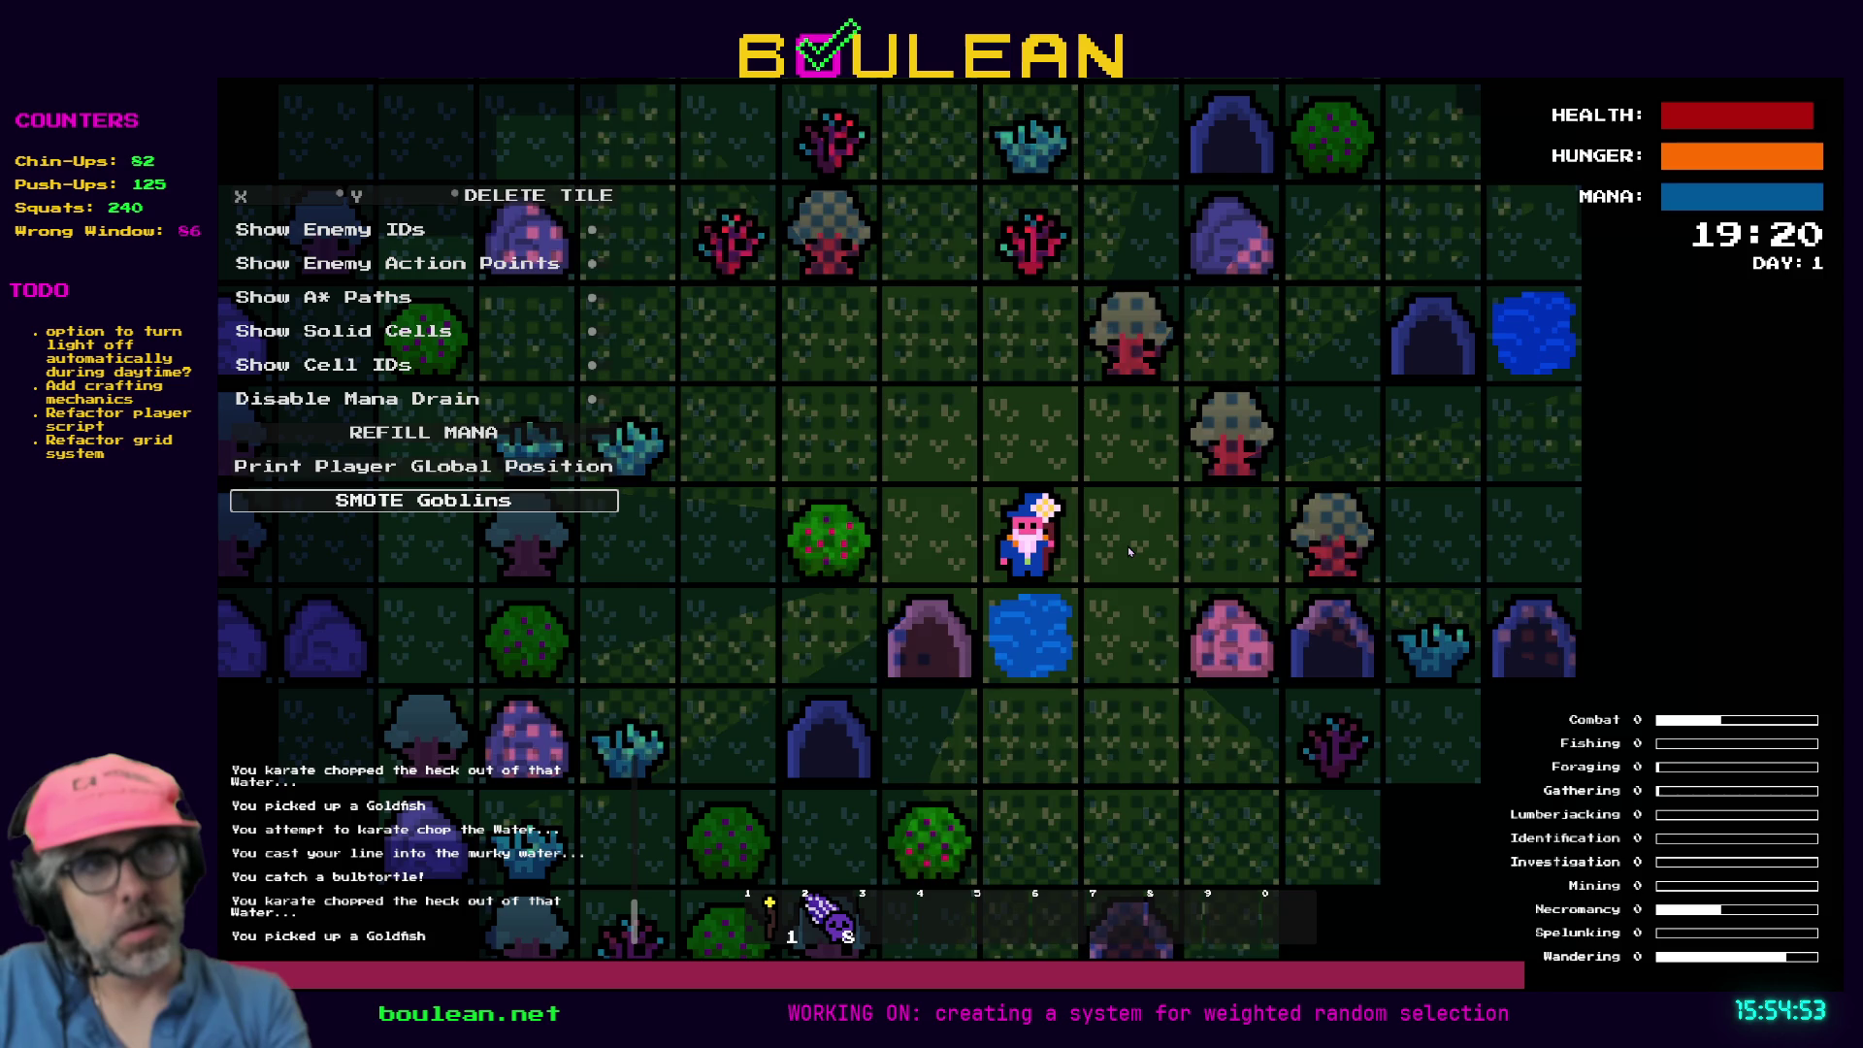
key(l)
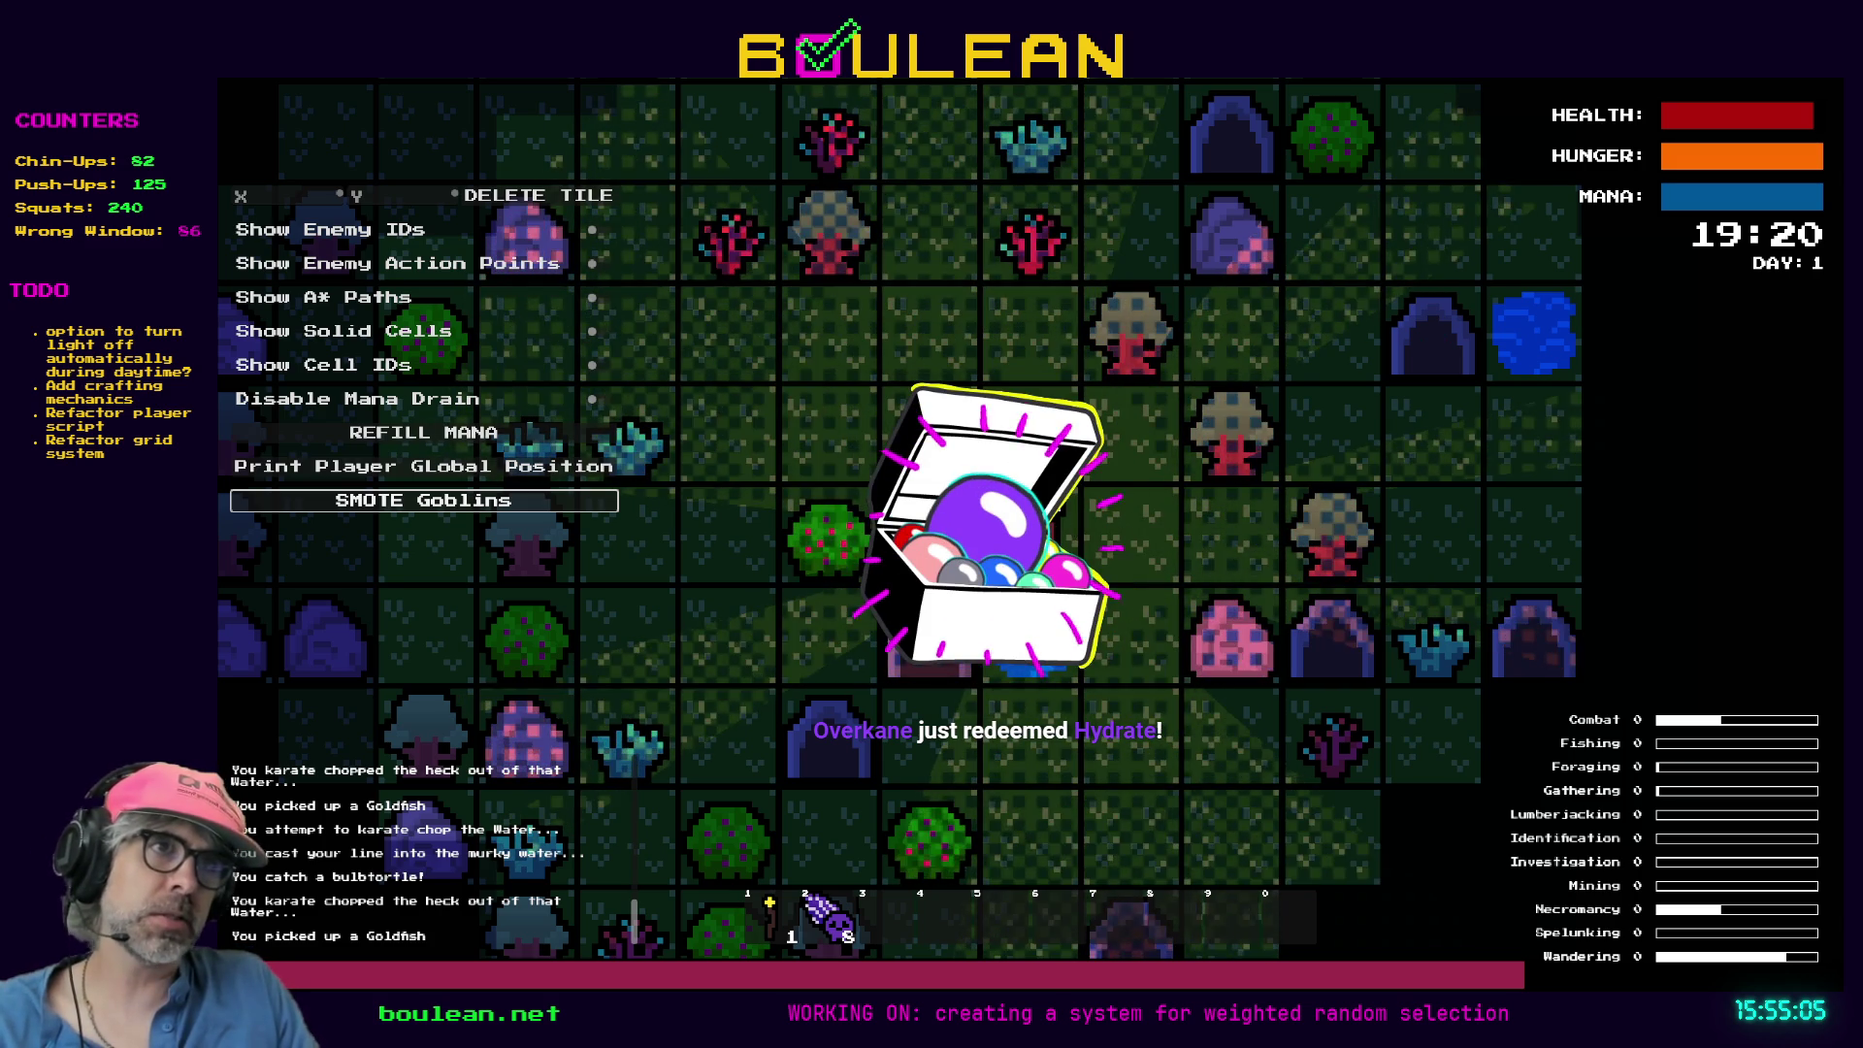
key(space)
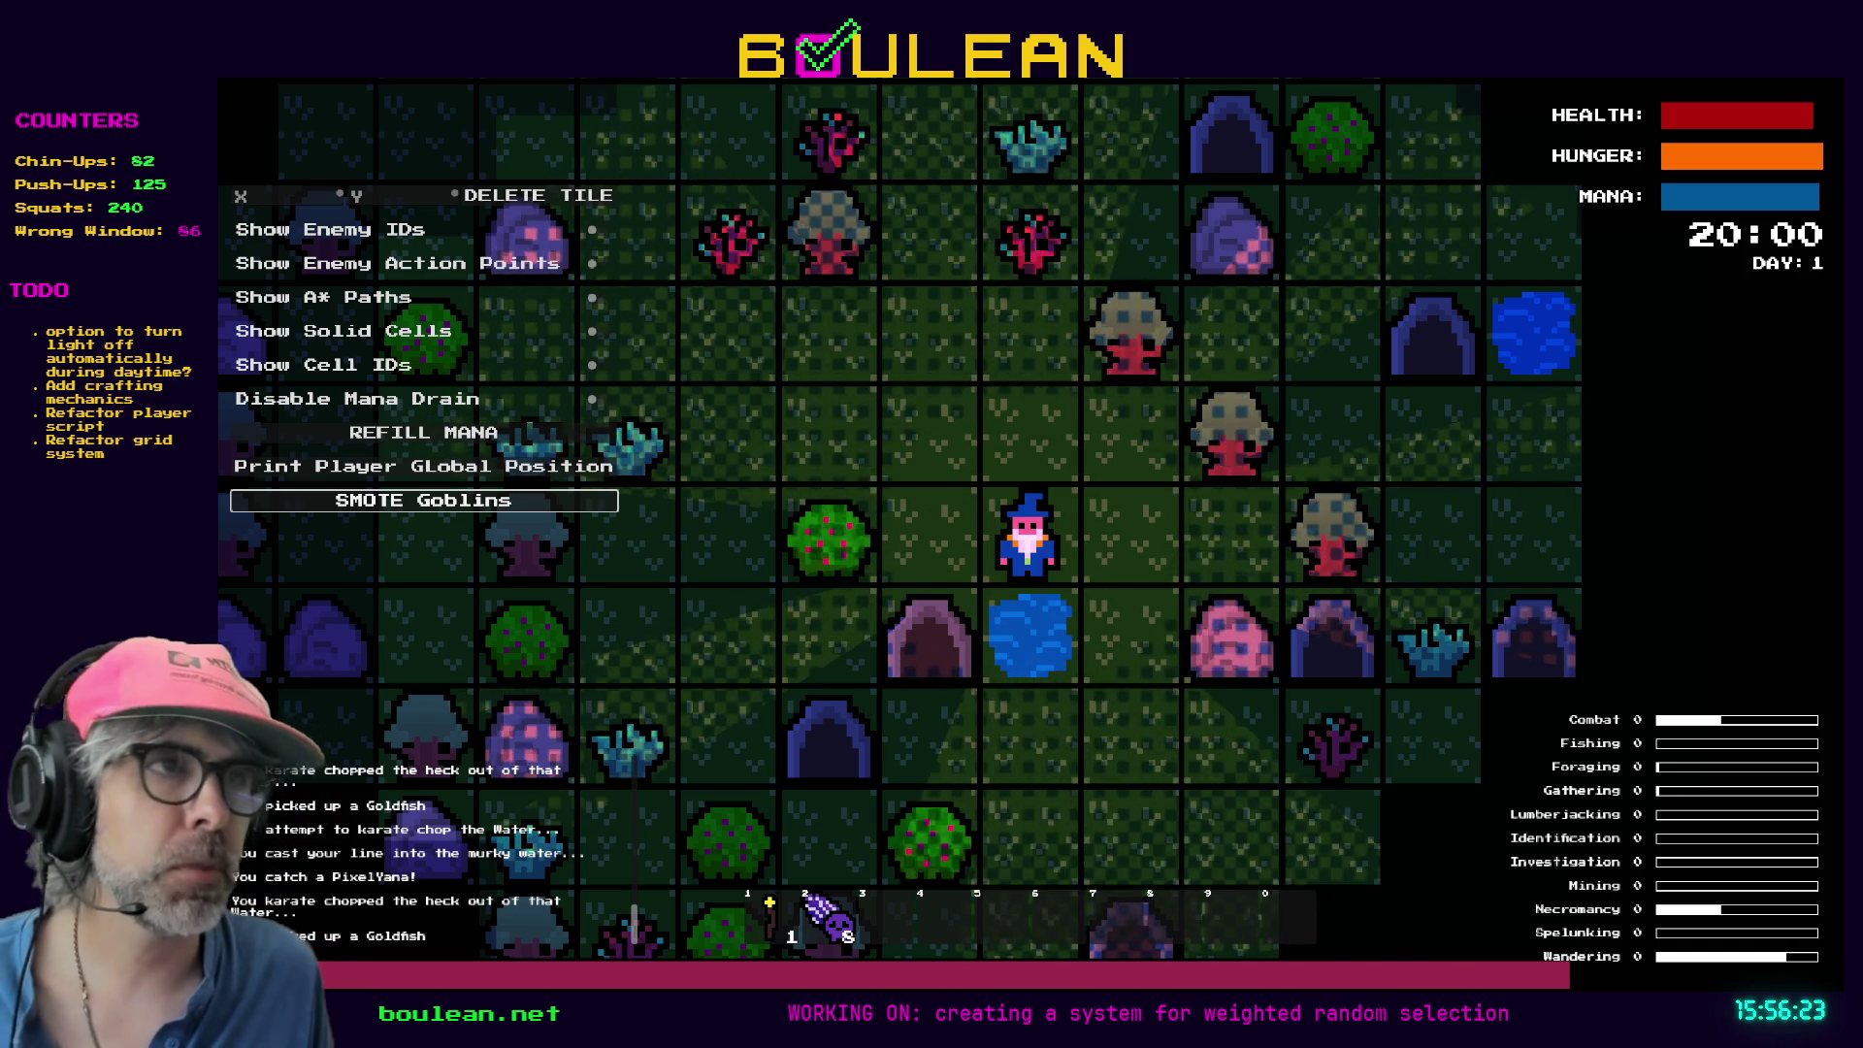
Step: Walk the player to a tree, chop it, and step onto the dropped logs until six are held
key(Right)
key(Right)
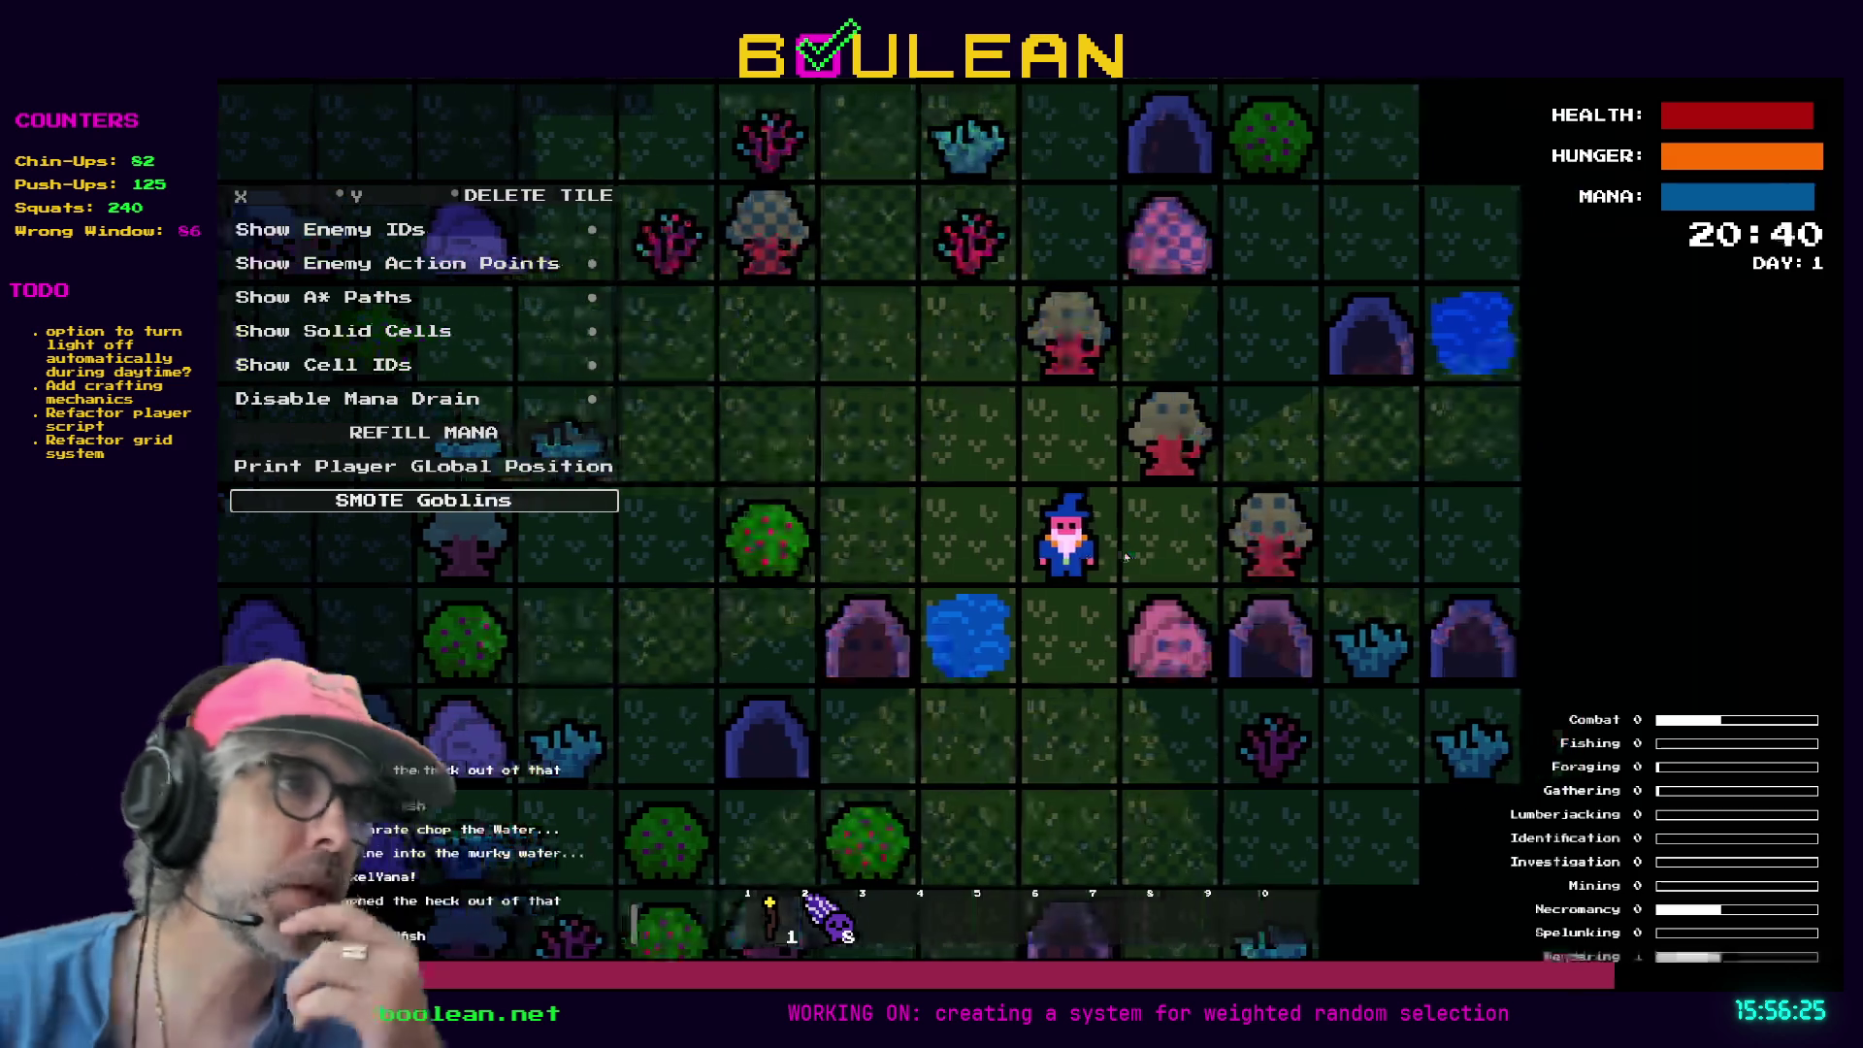
key(Right)
key(Right)
key(Right)
key(Right)
key(Right)
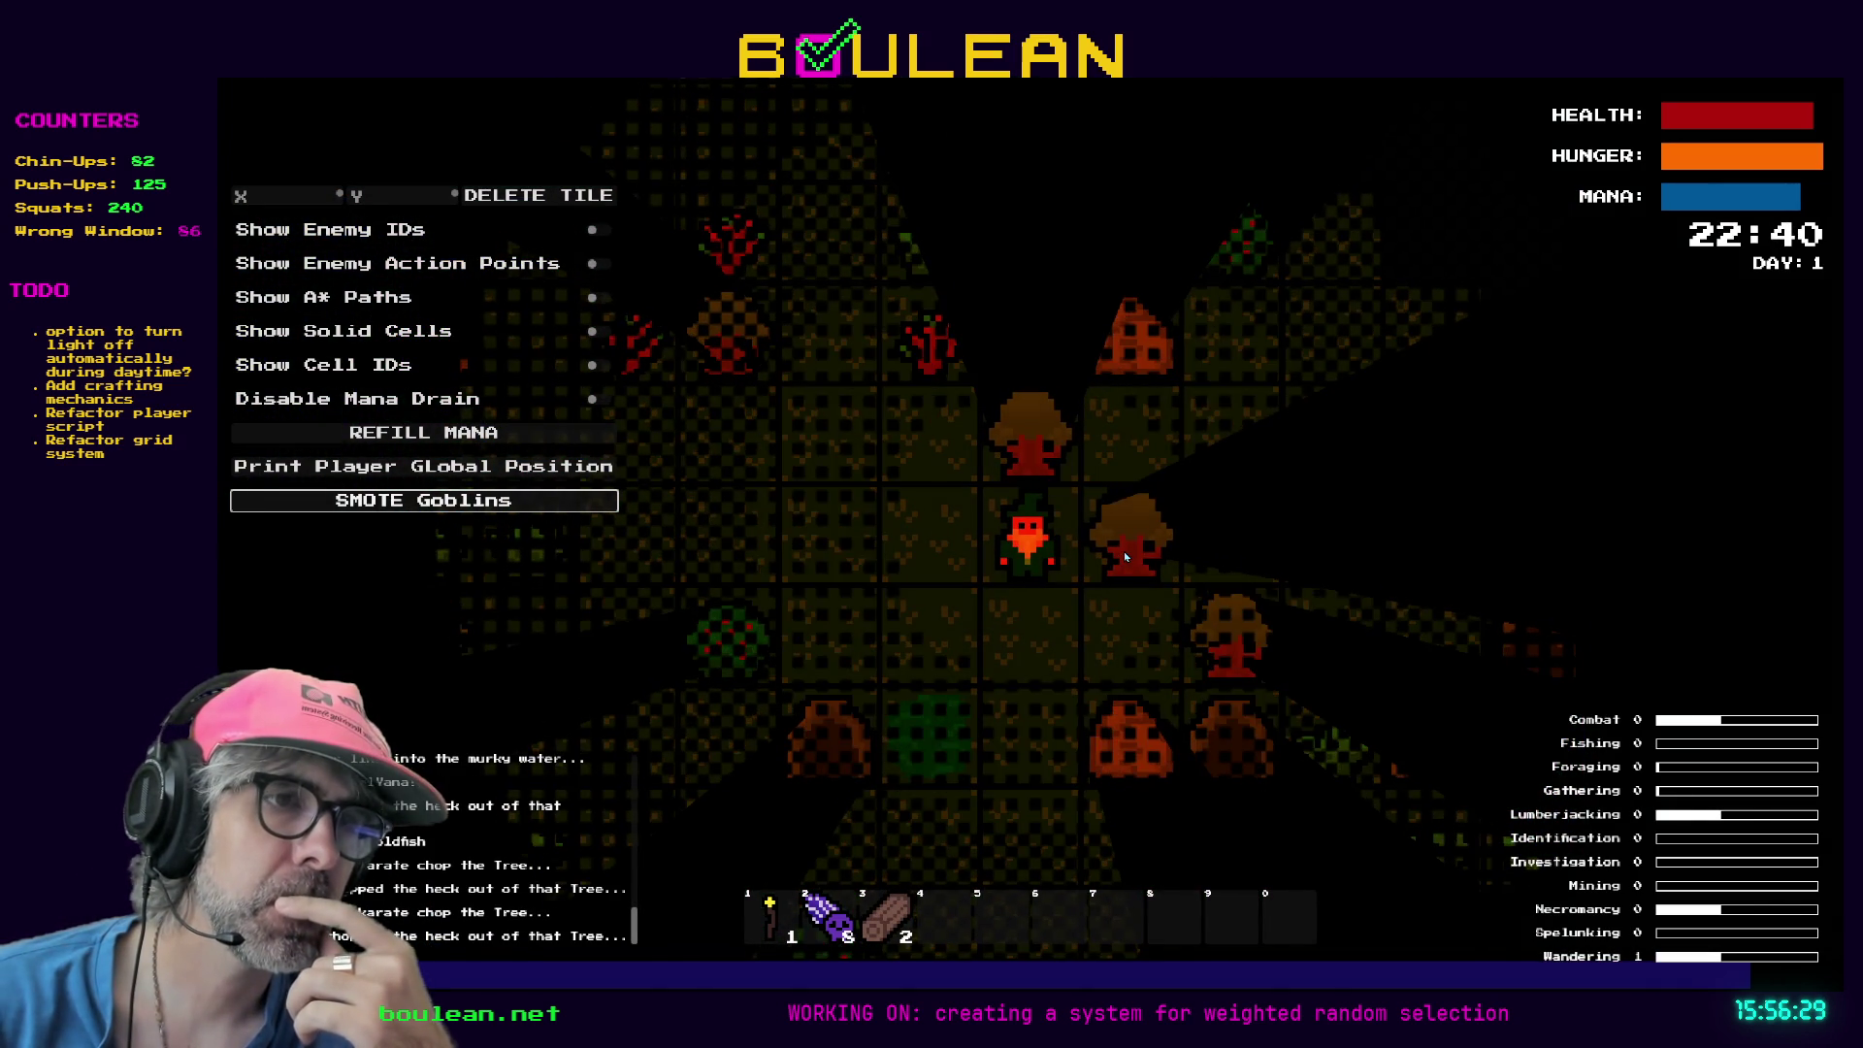
key(Right)
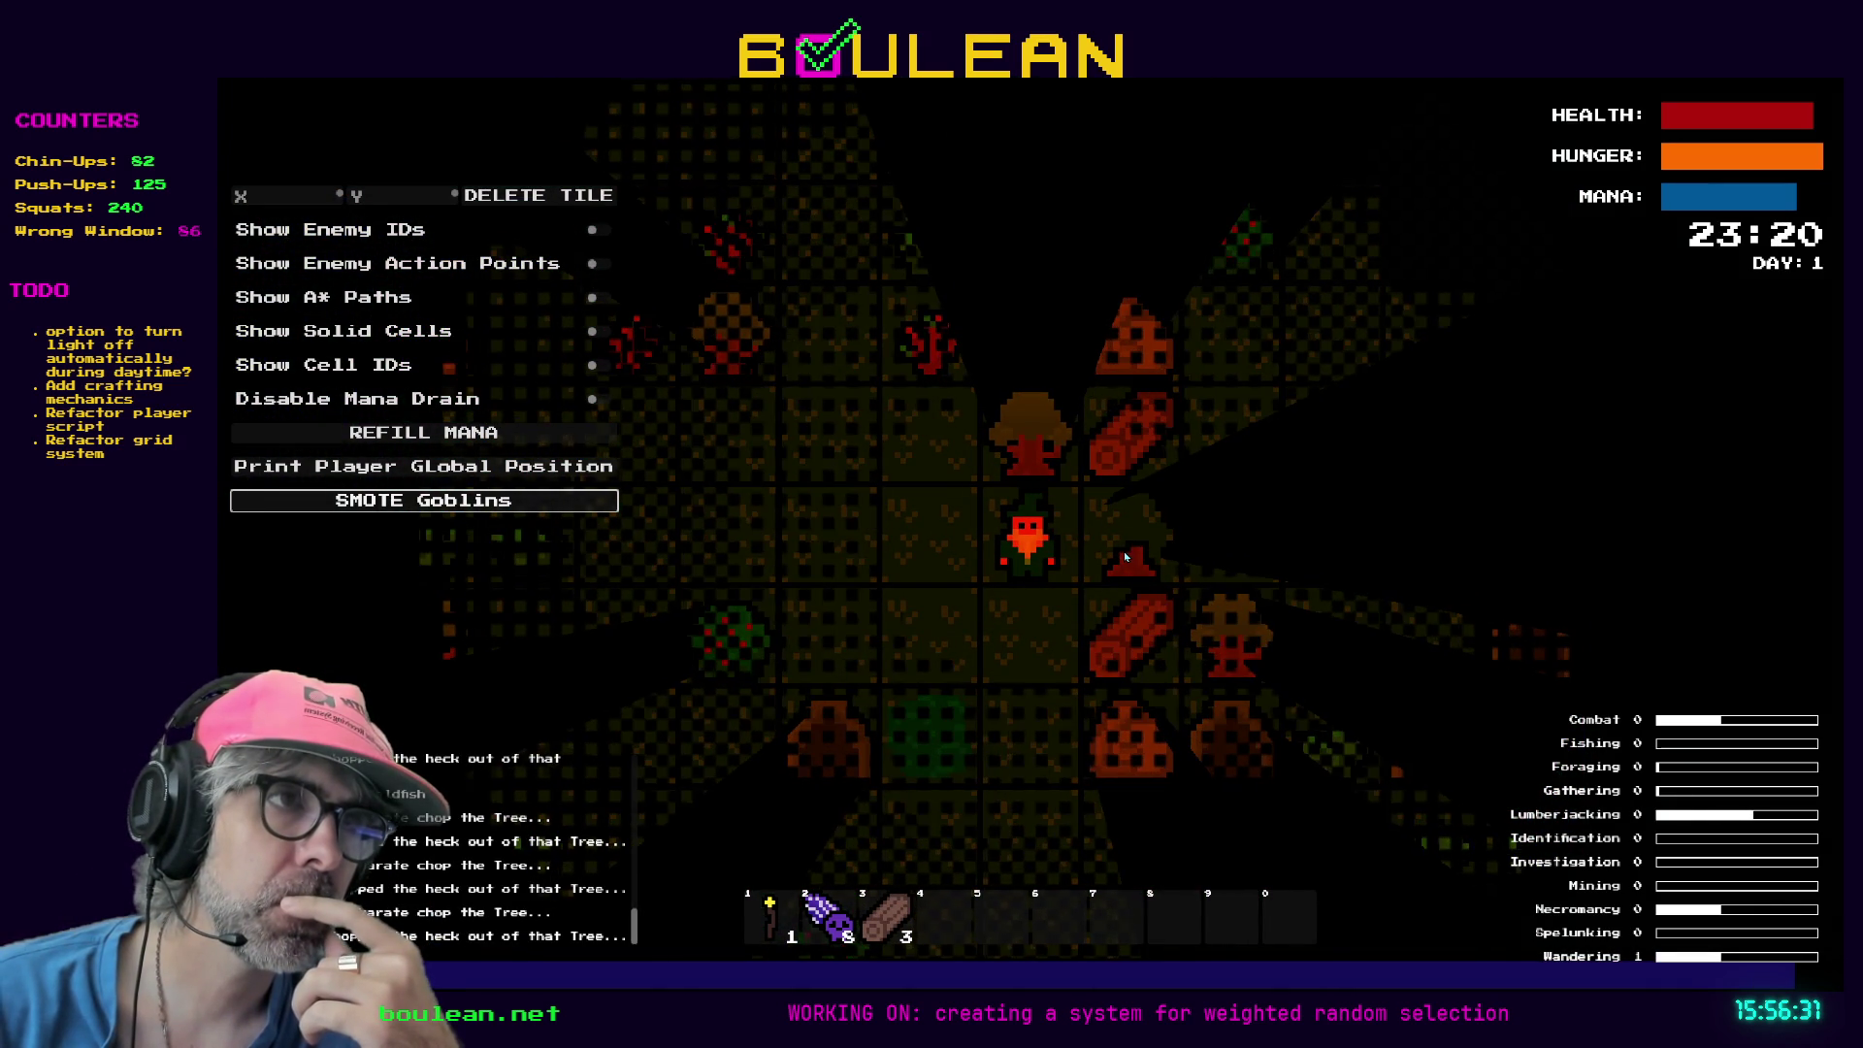
key(Down)
key(Right)
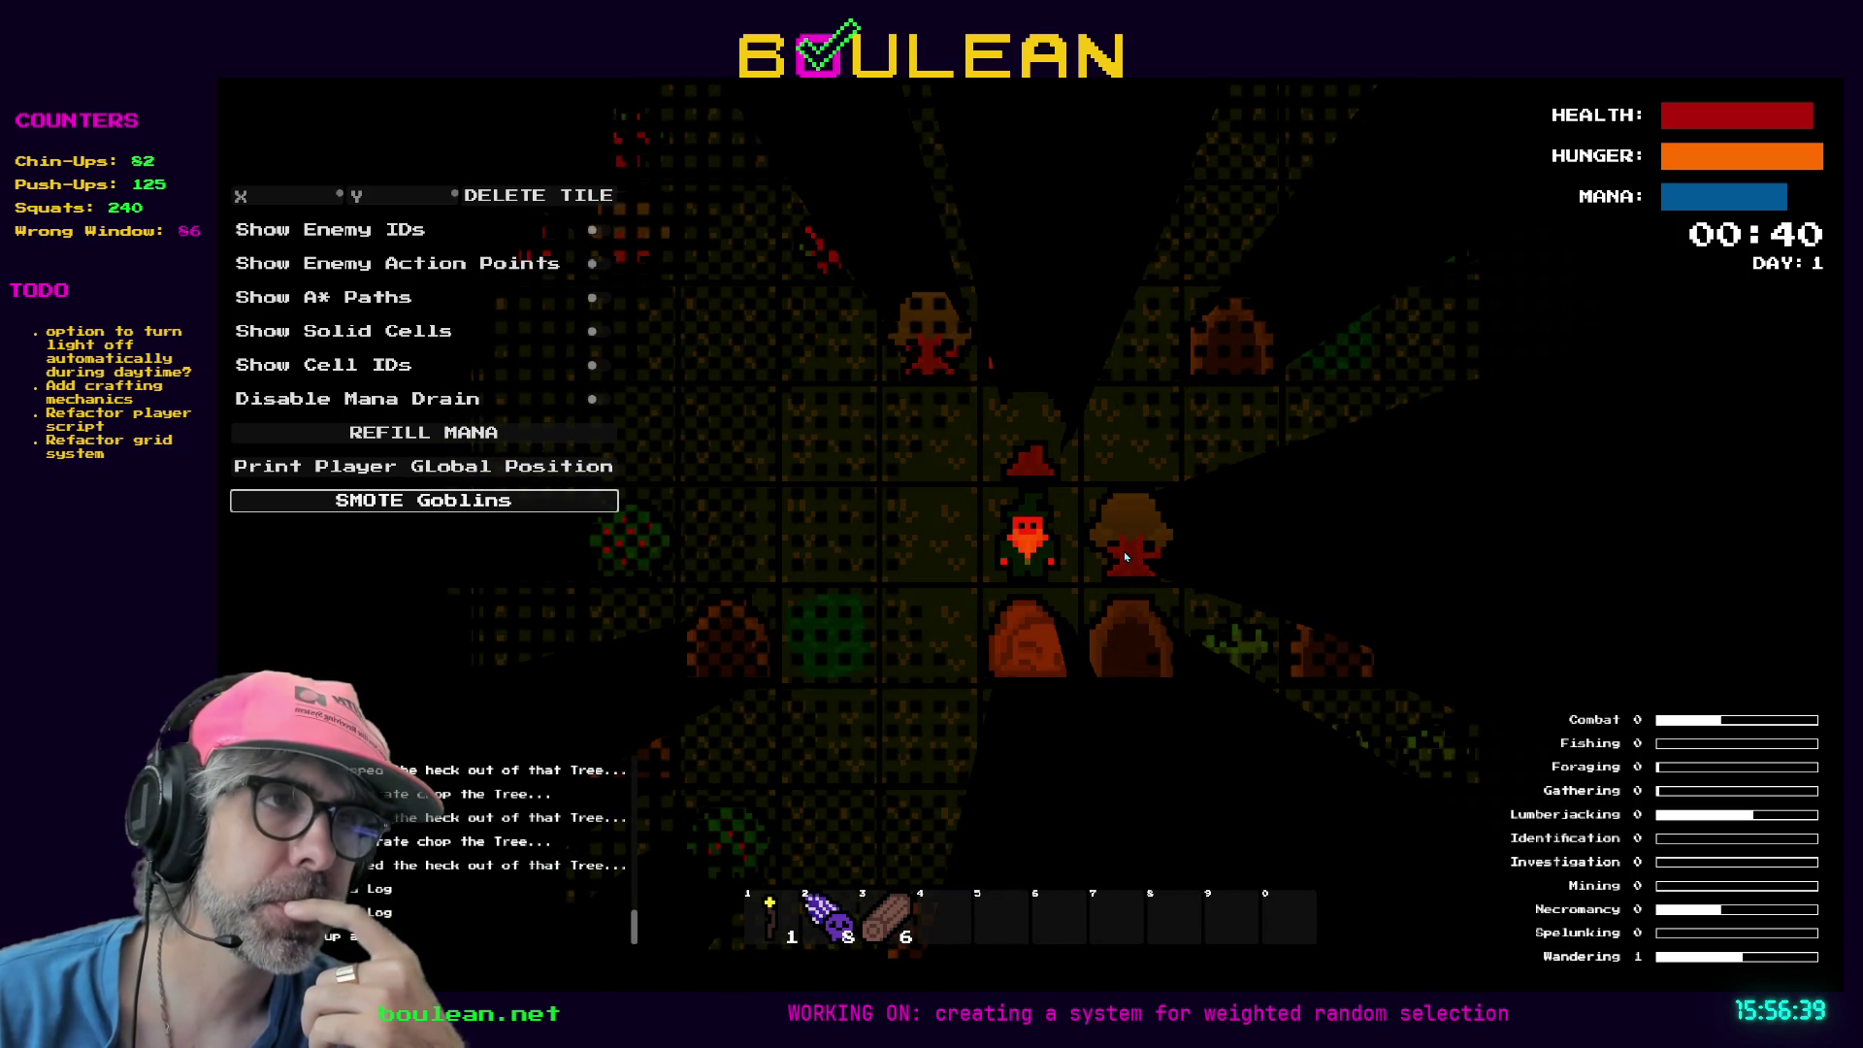
key(Up)
key(Left)
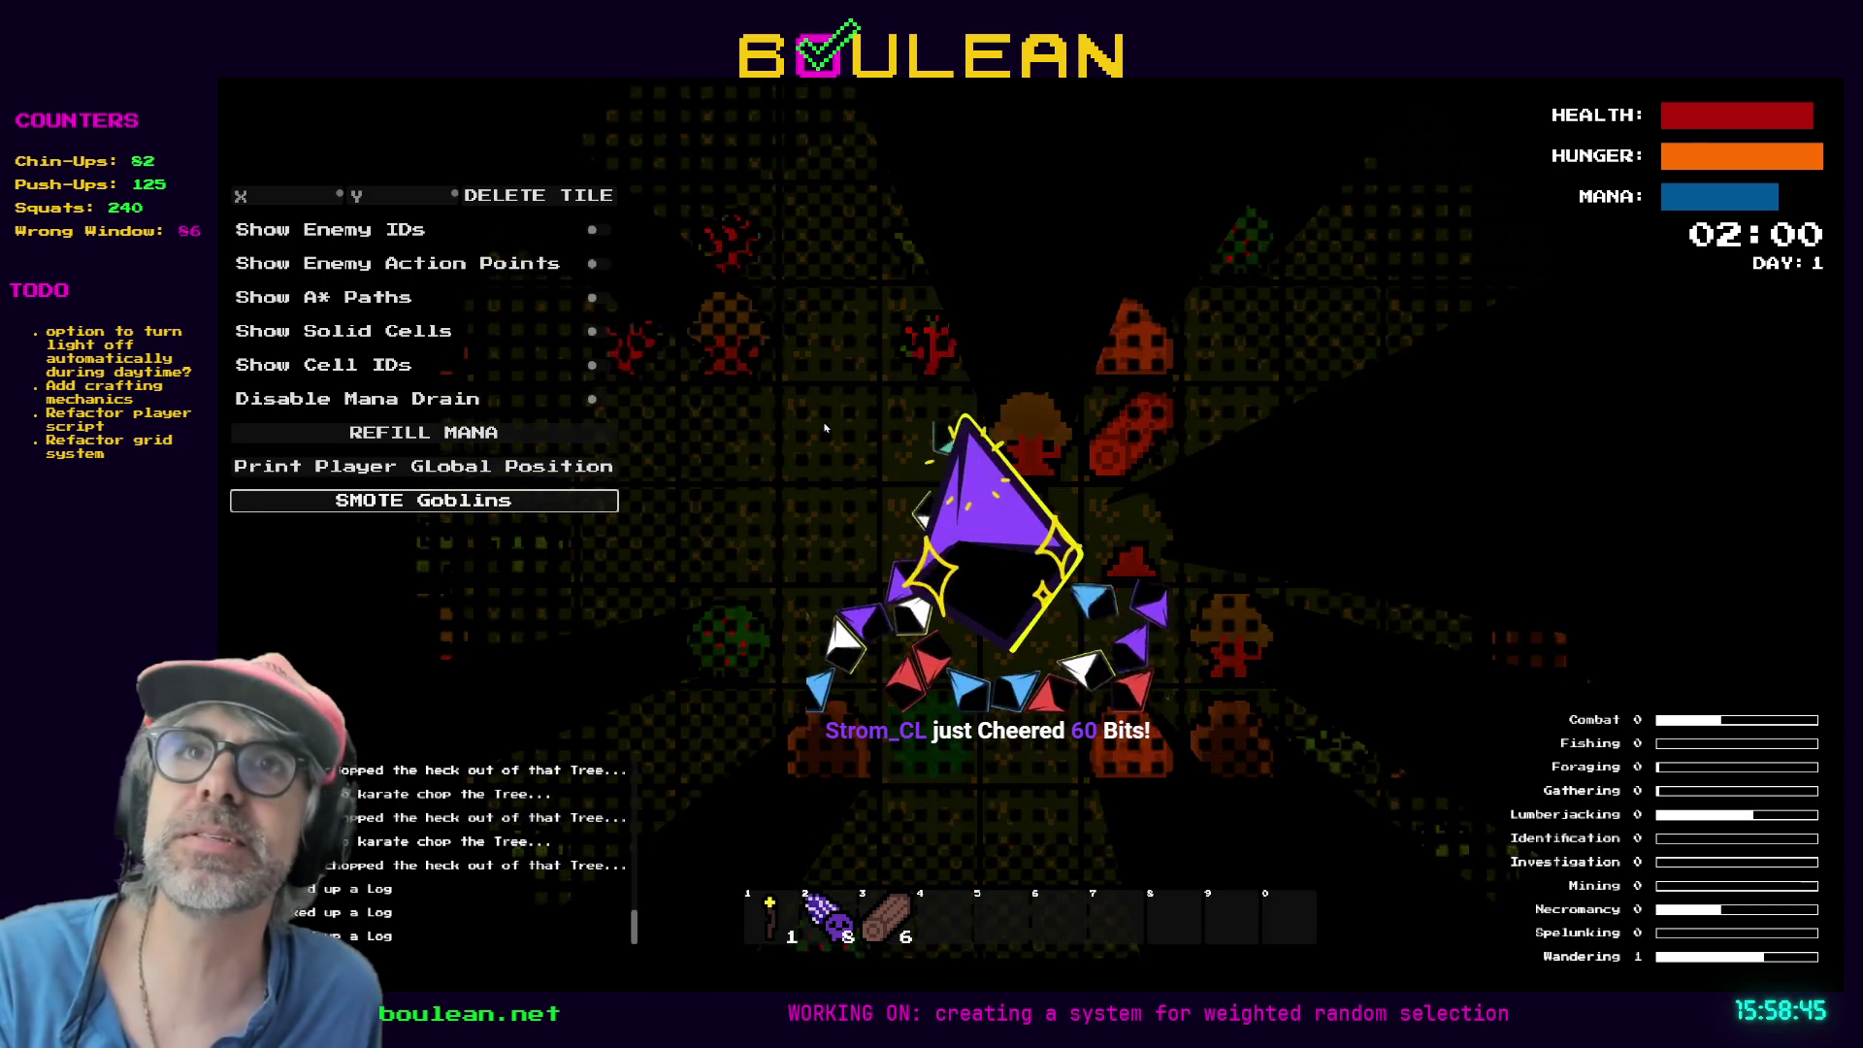
Step: Stop the running Boulean game with F8
key(F8)
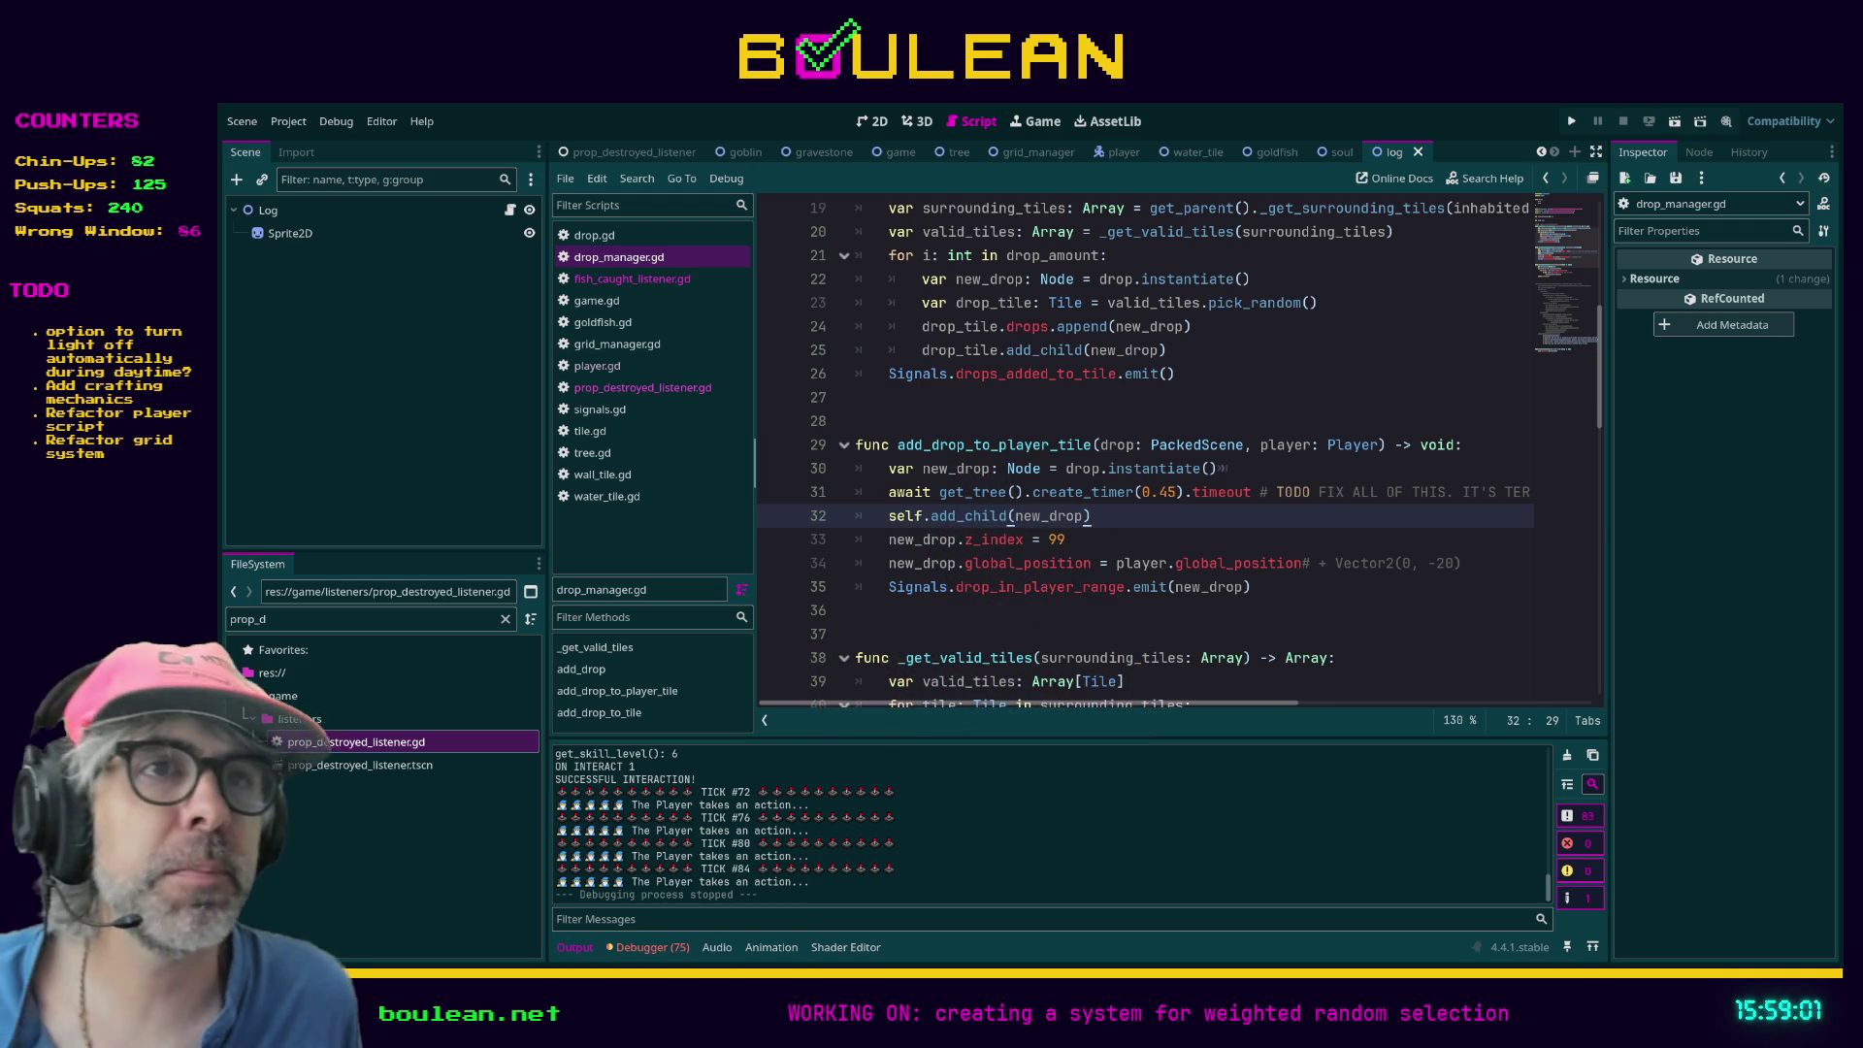
click(606, 495)
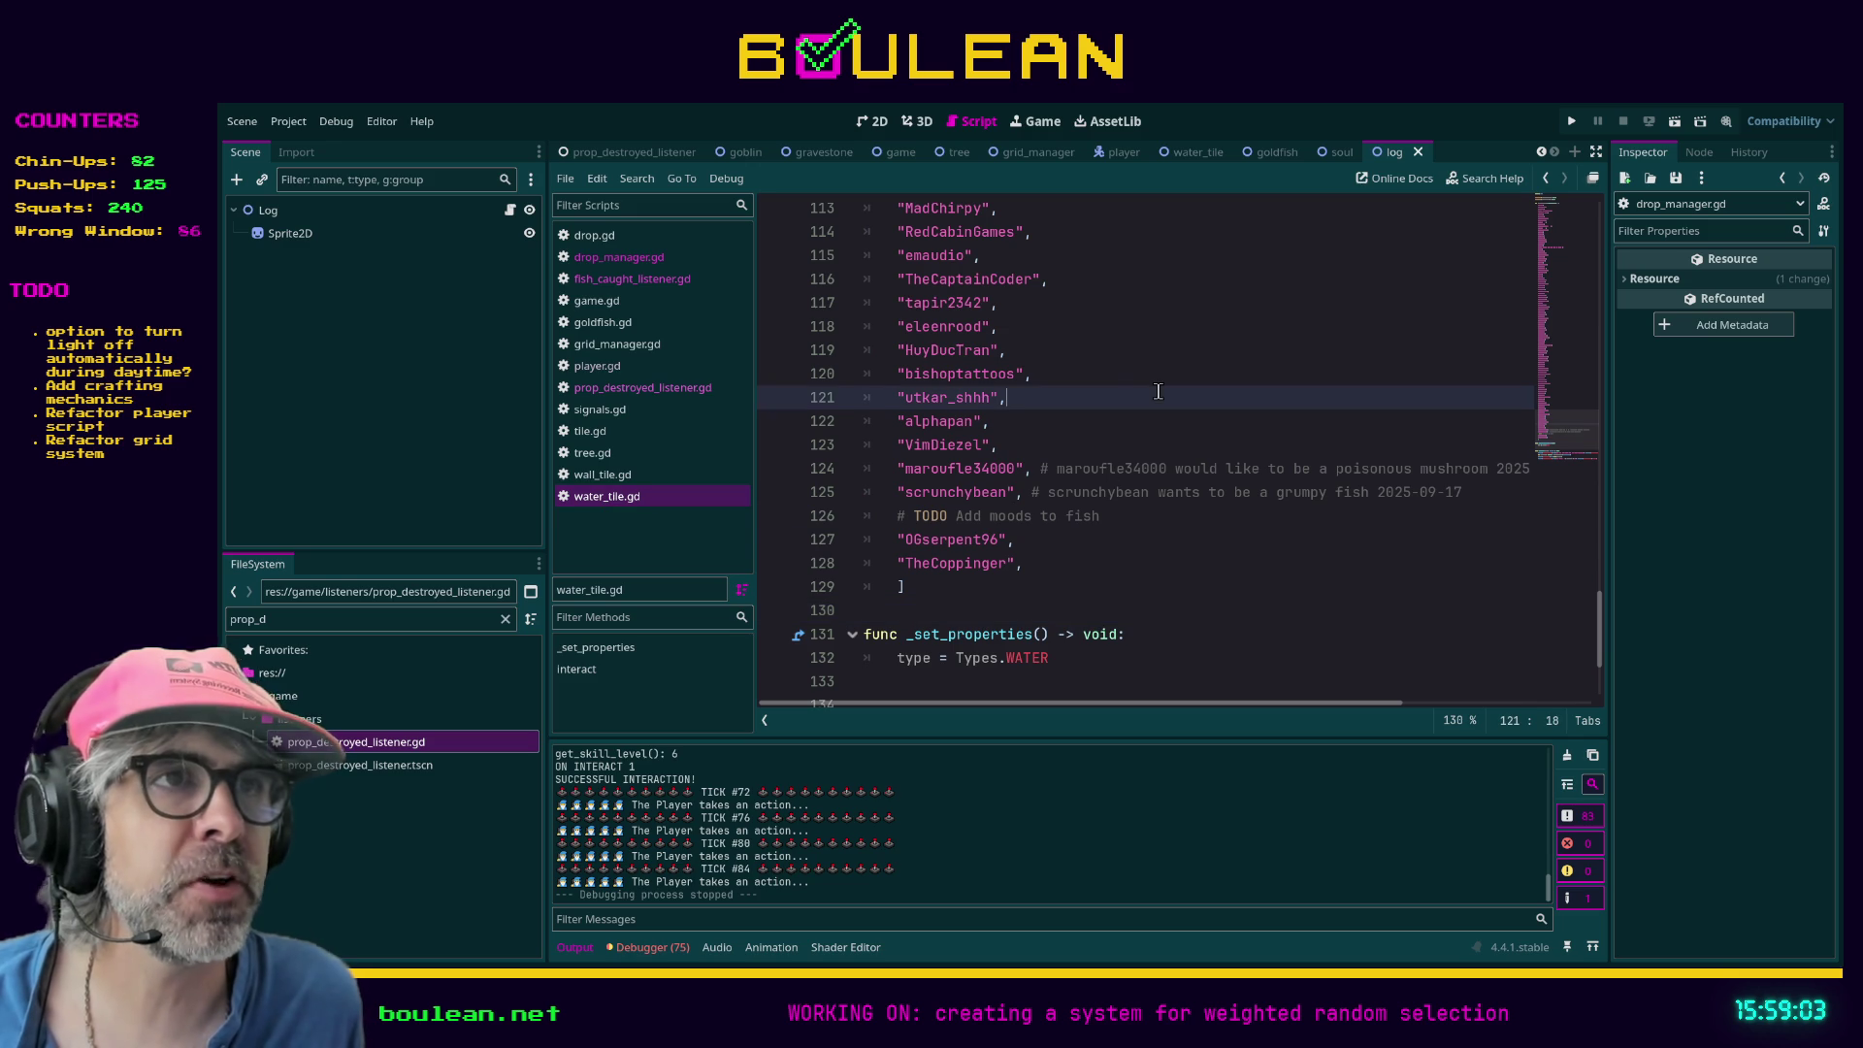
click(1138, 393)
key(ctrl+f)
text(Strom)
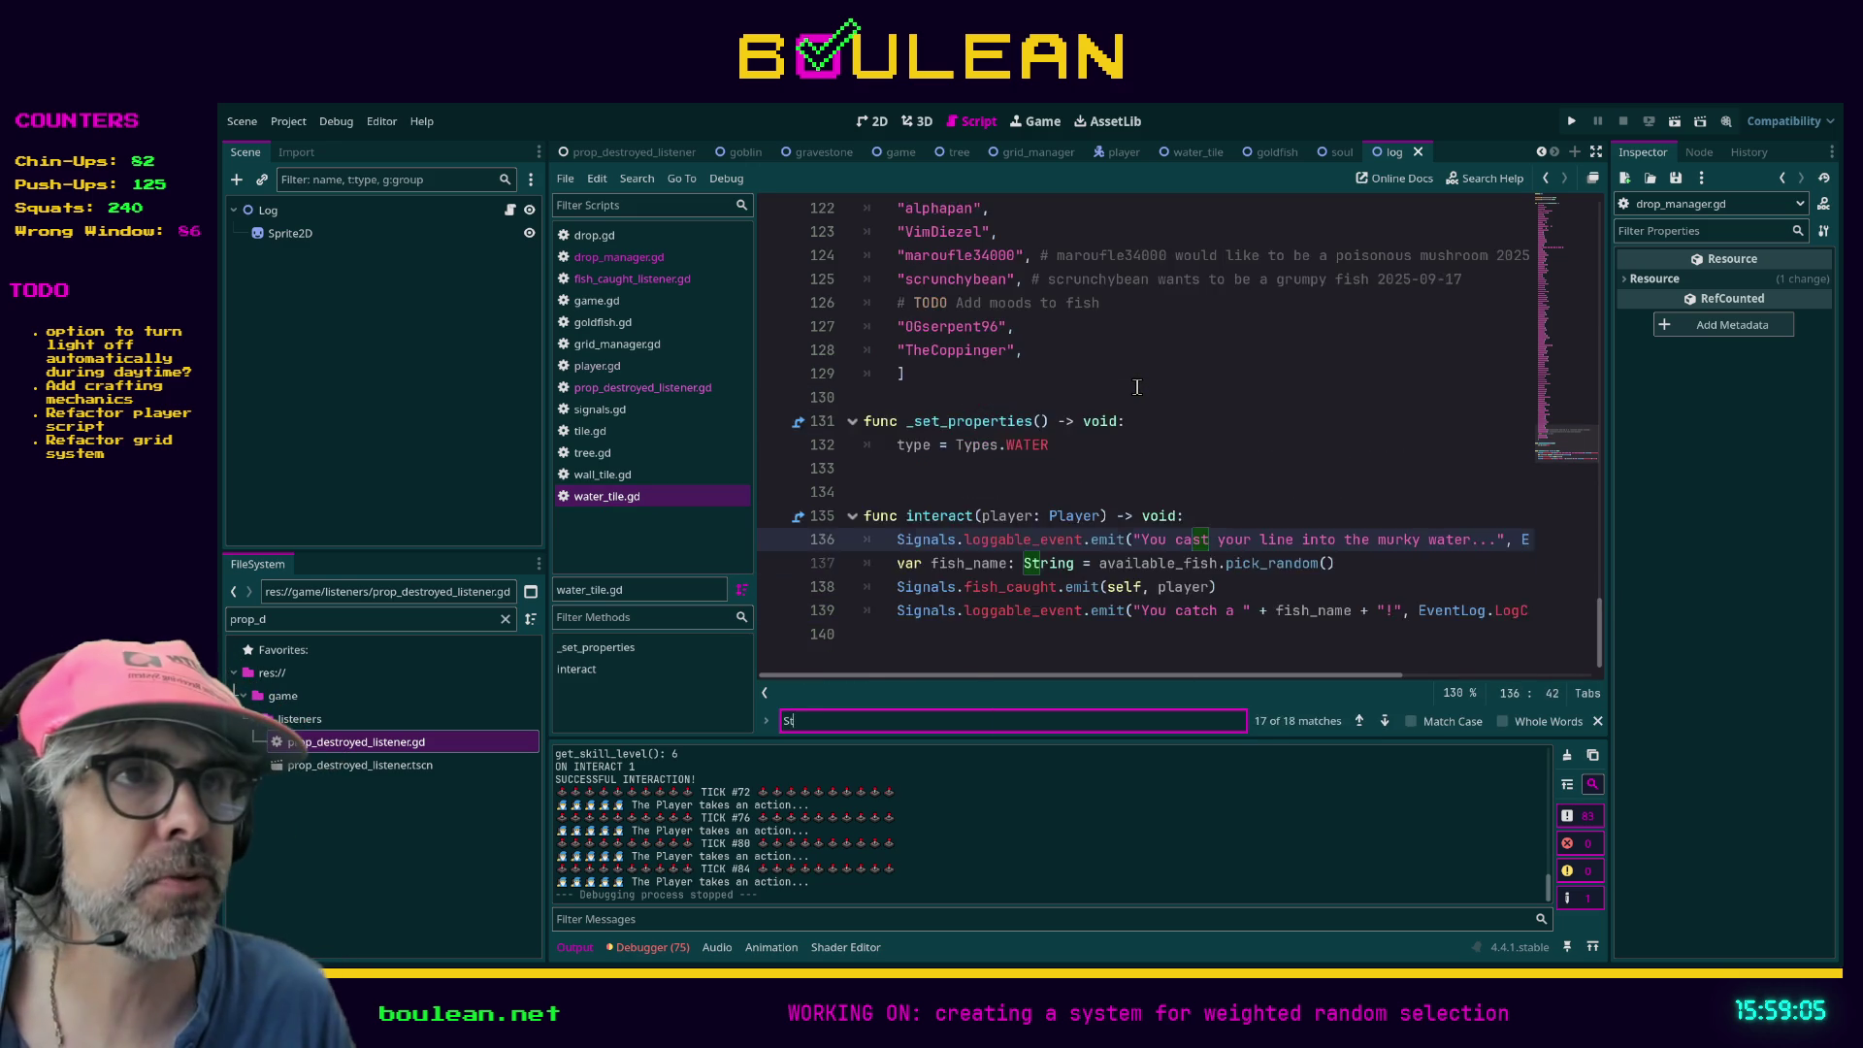
scroll(1106, 388, down, 5)
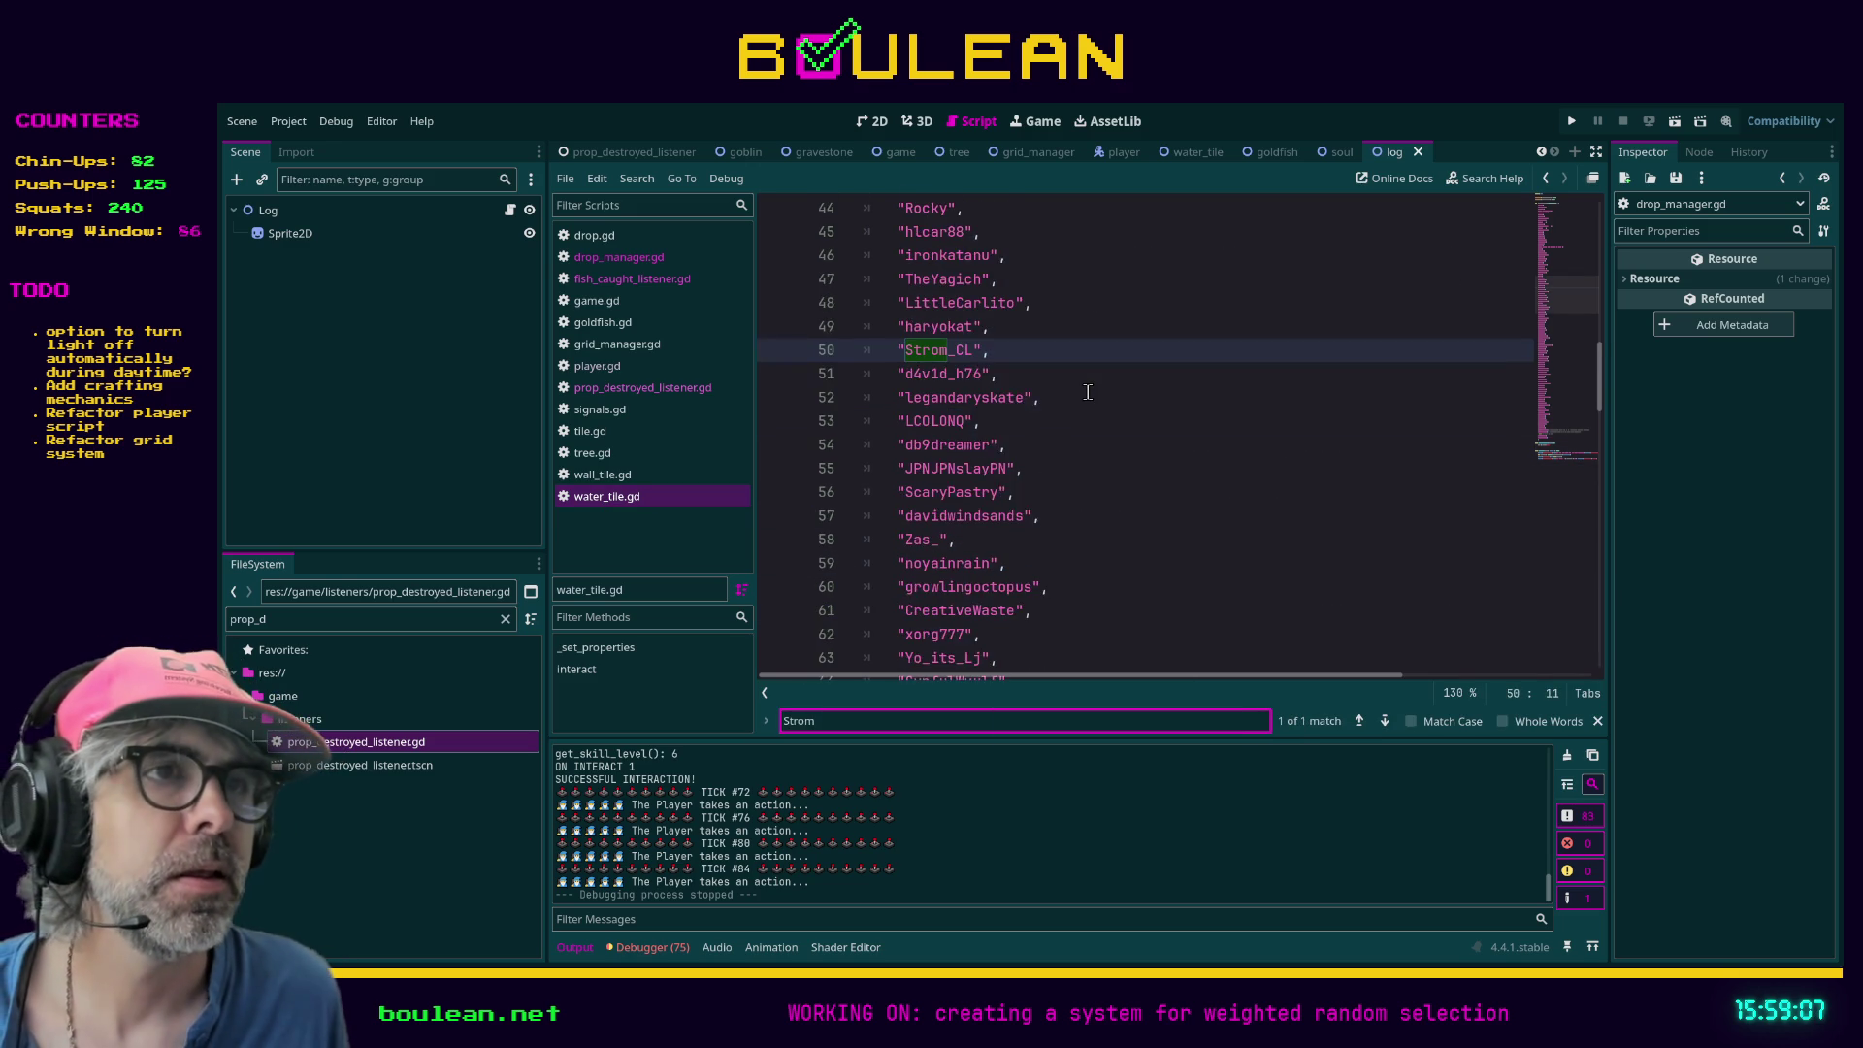
scroll(1078, 391, up, 5)
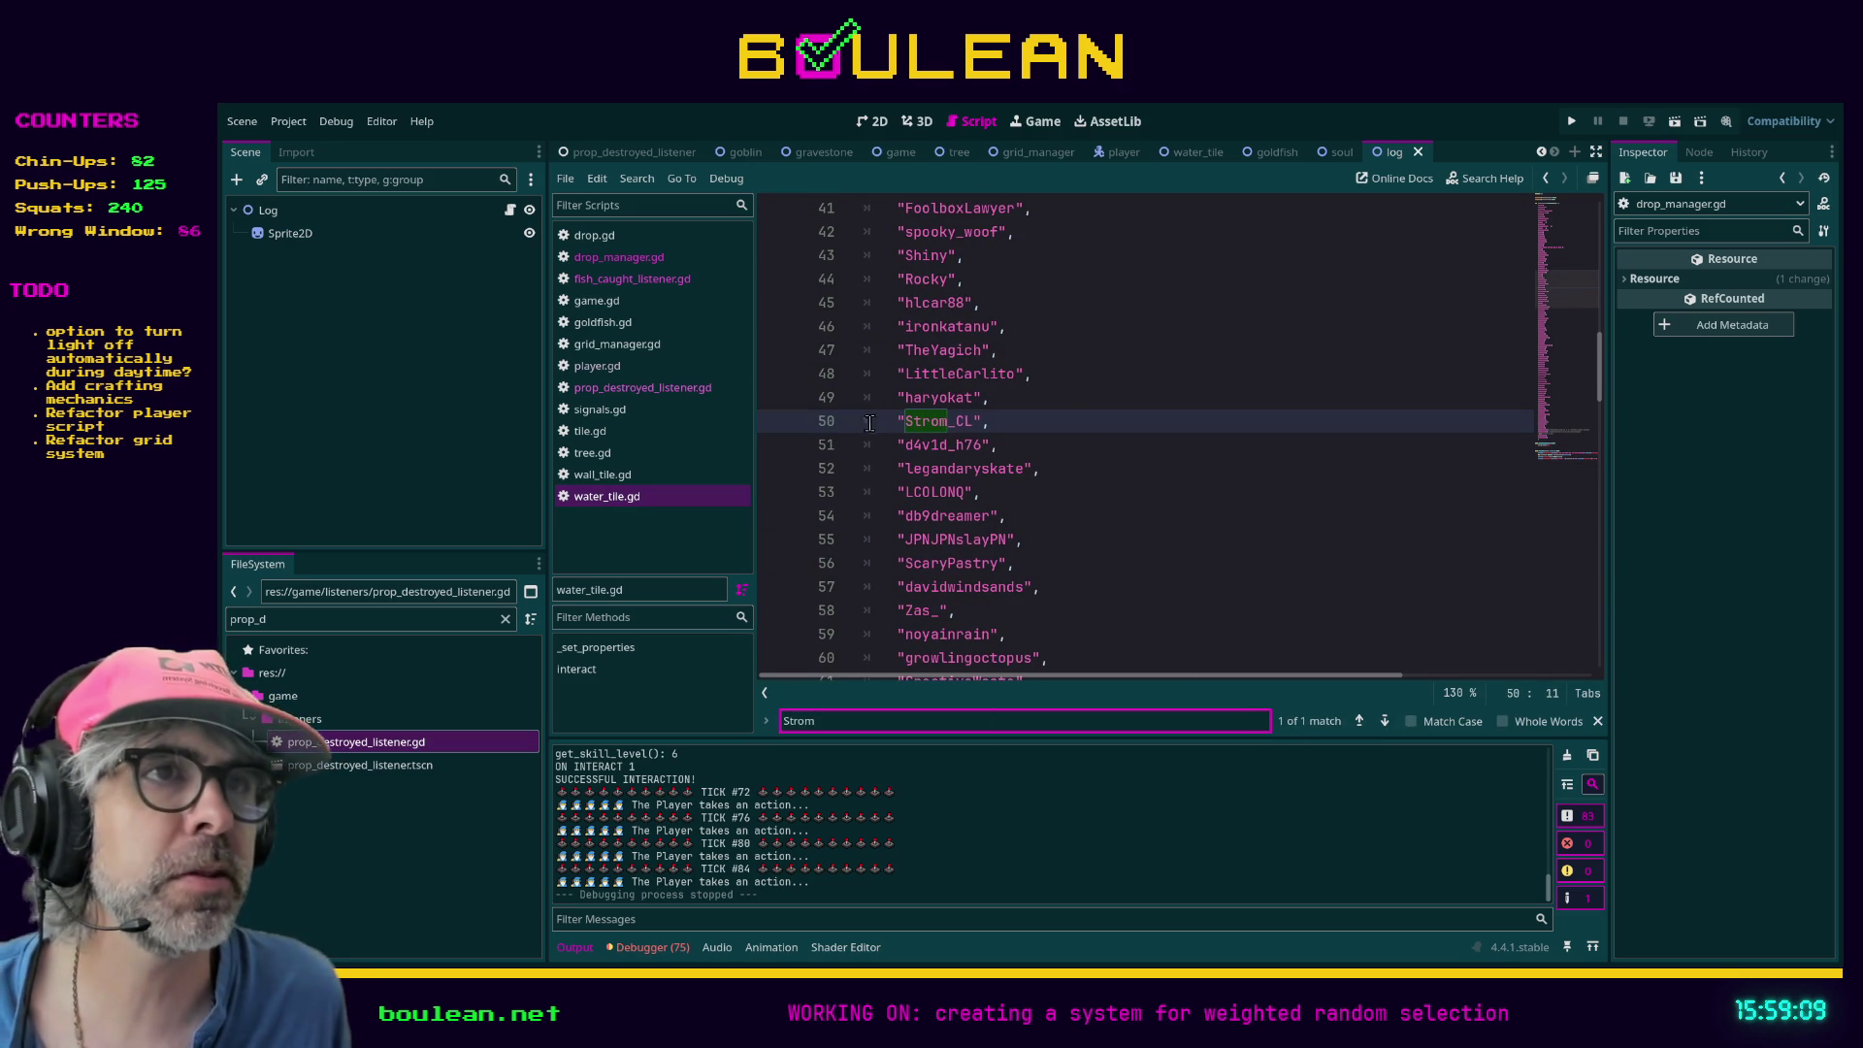
click(862, 433)
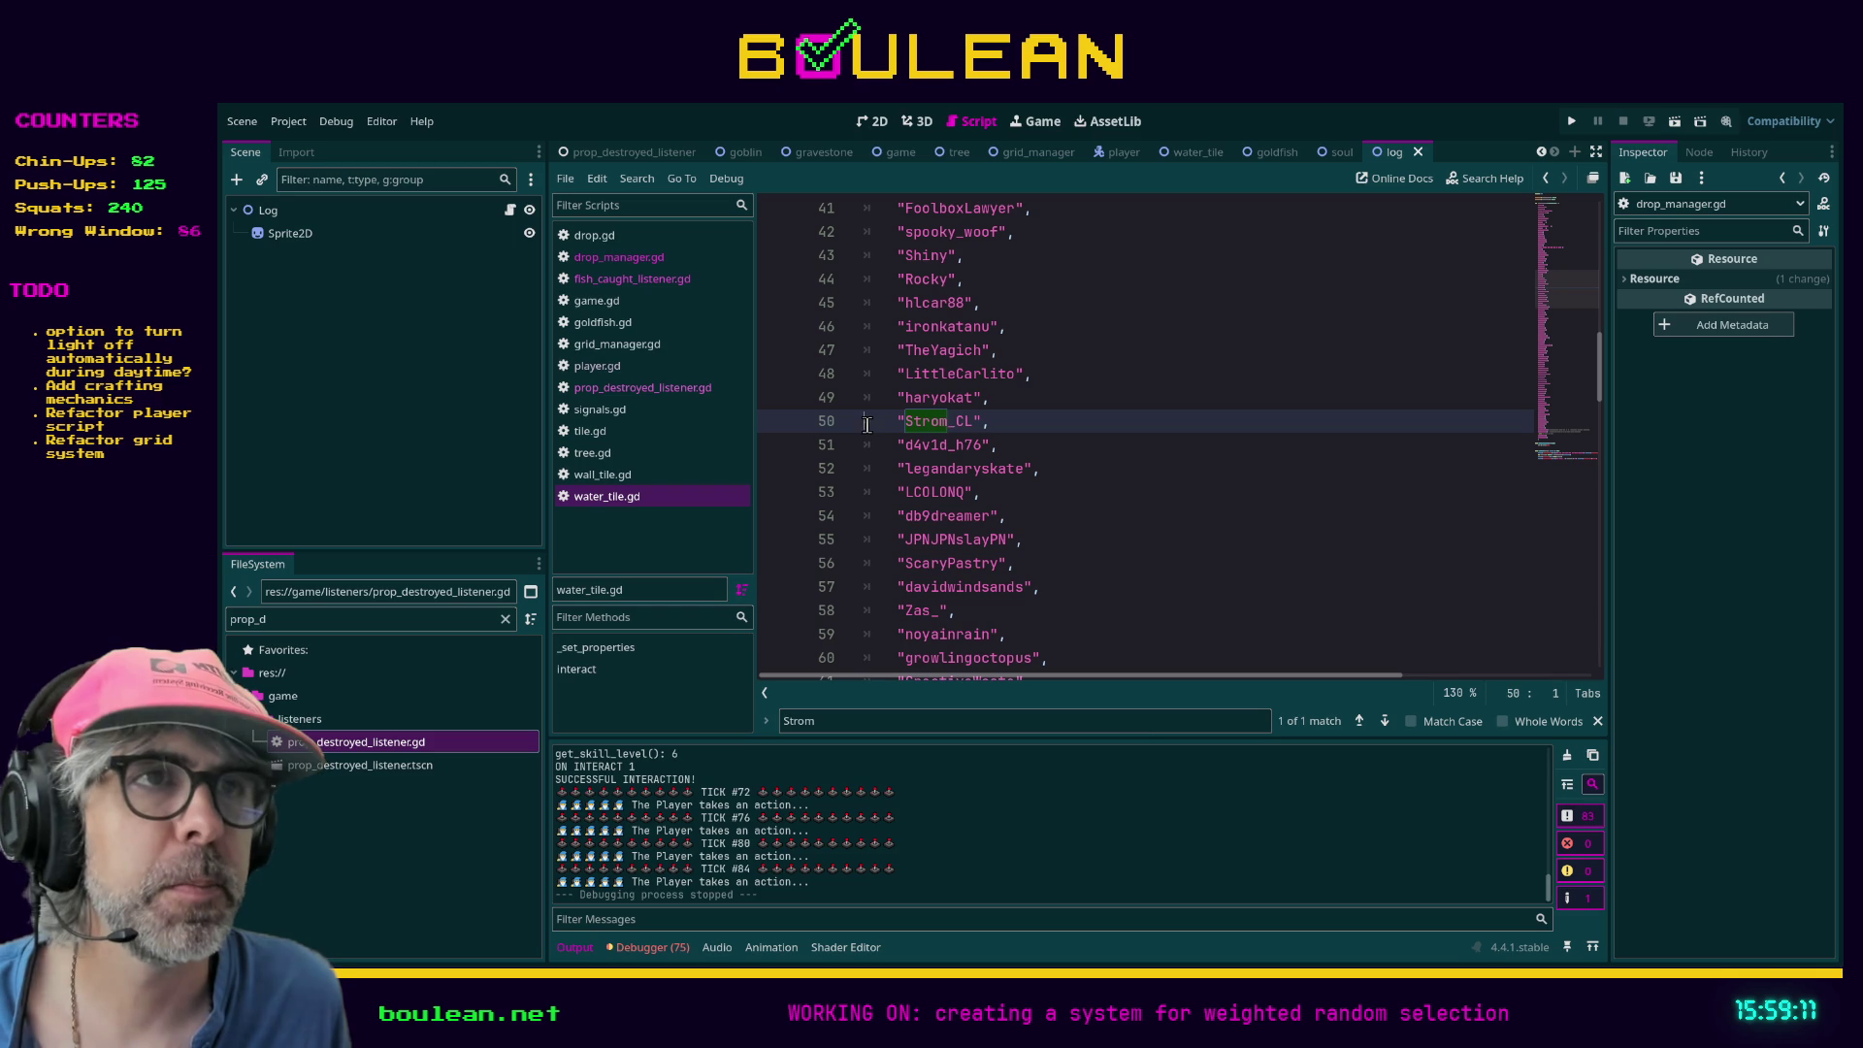
key(Right)
key(Right)
key(Right)
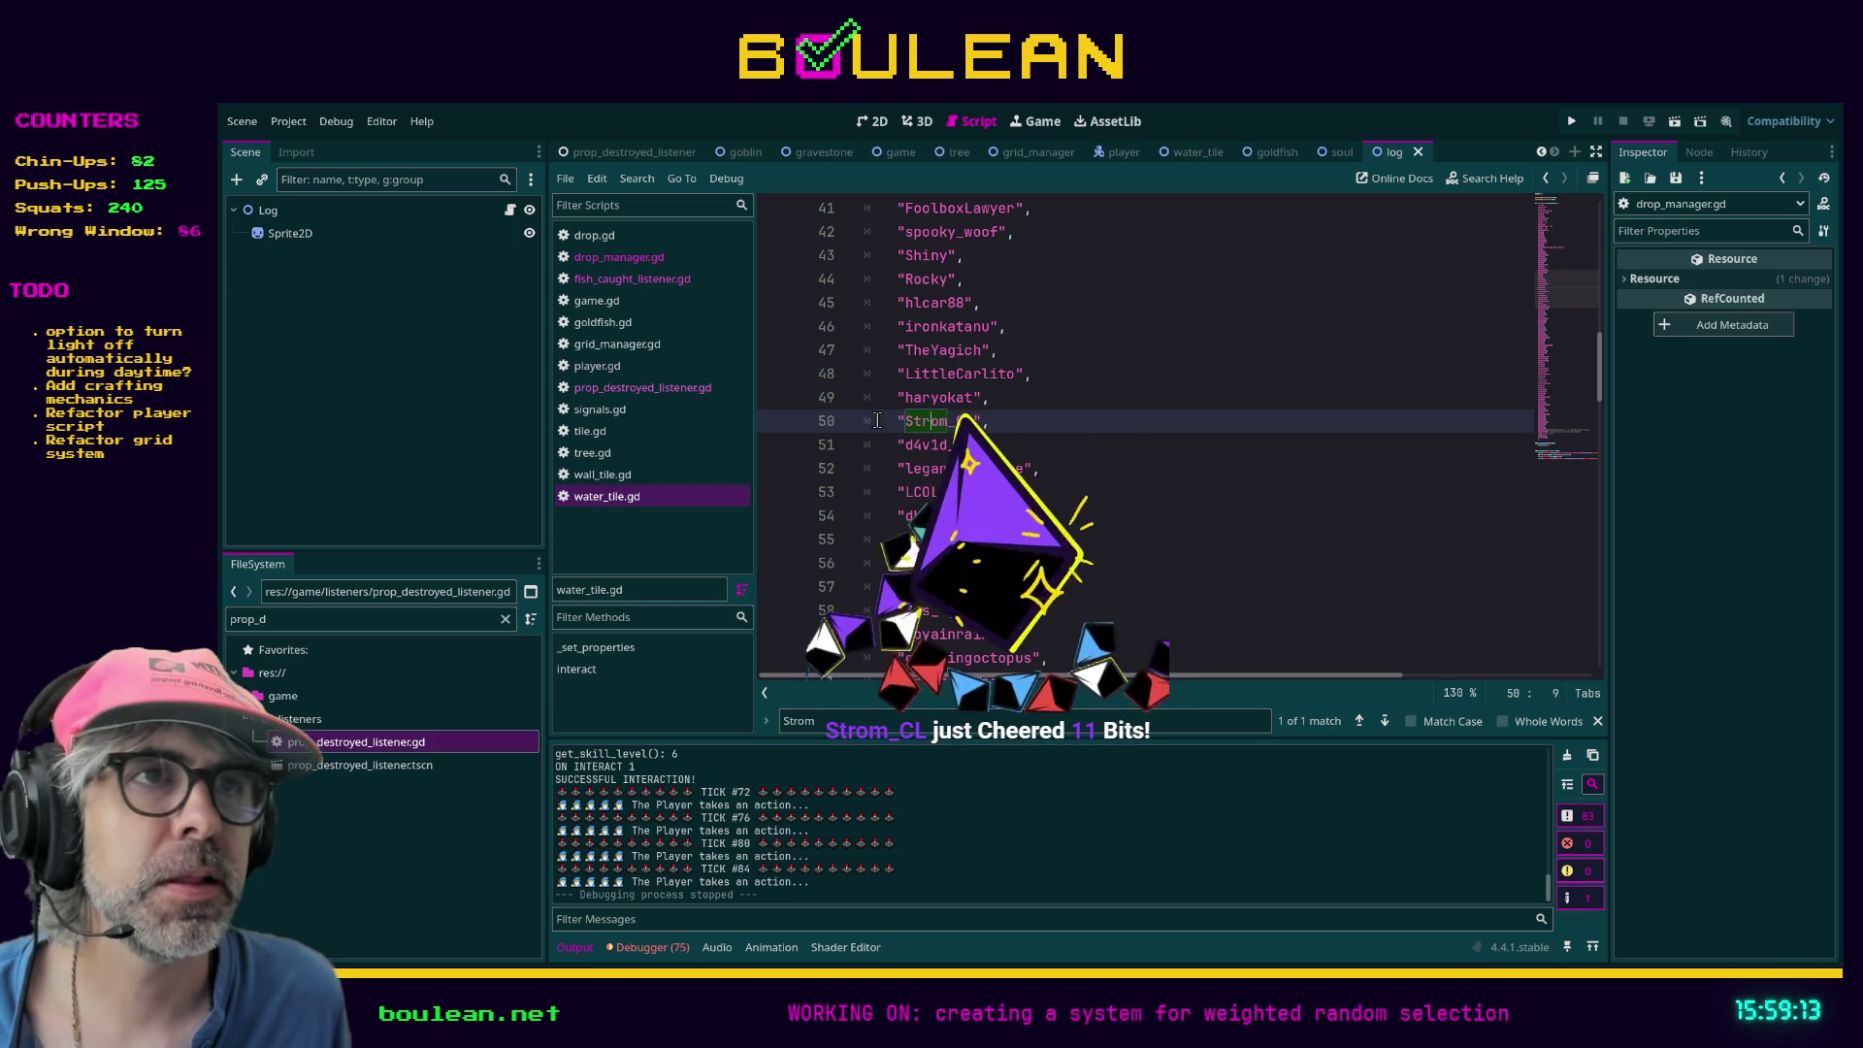
triple_click(877, 420)
scroll(998, 384, down, 1)
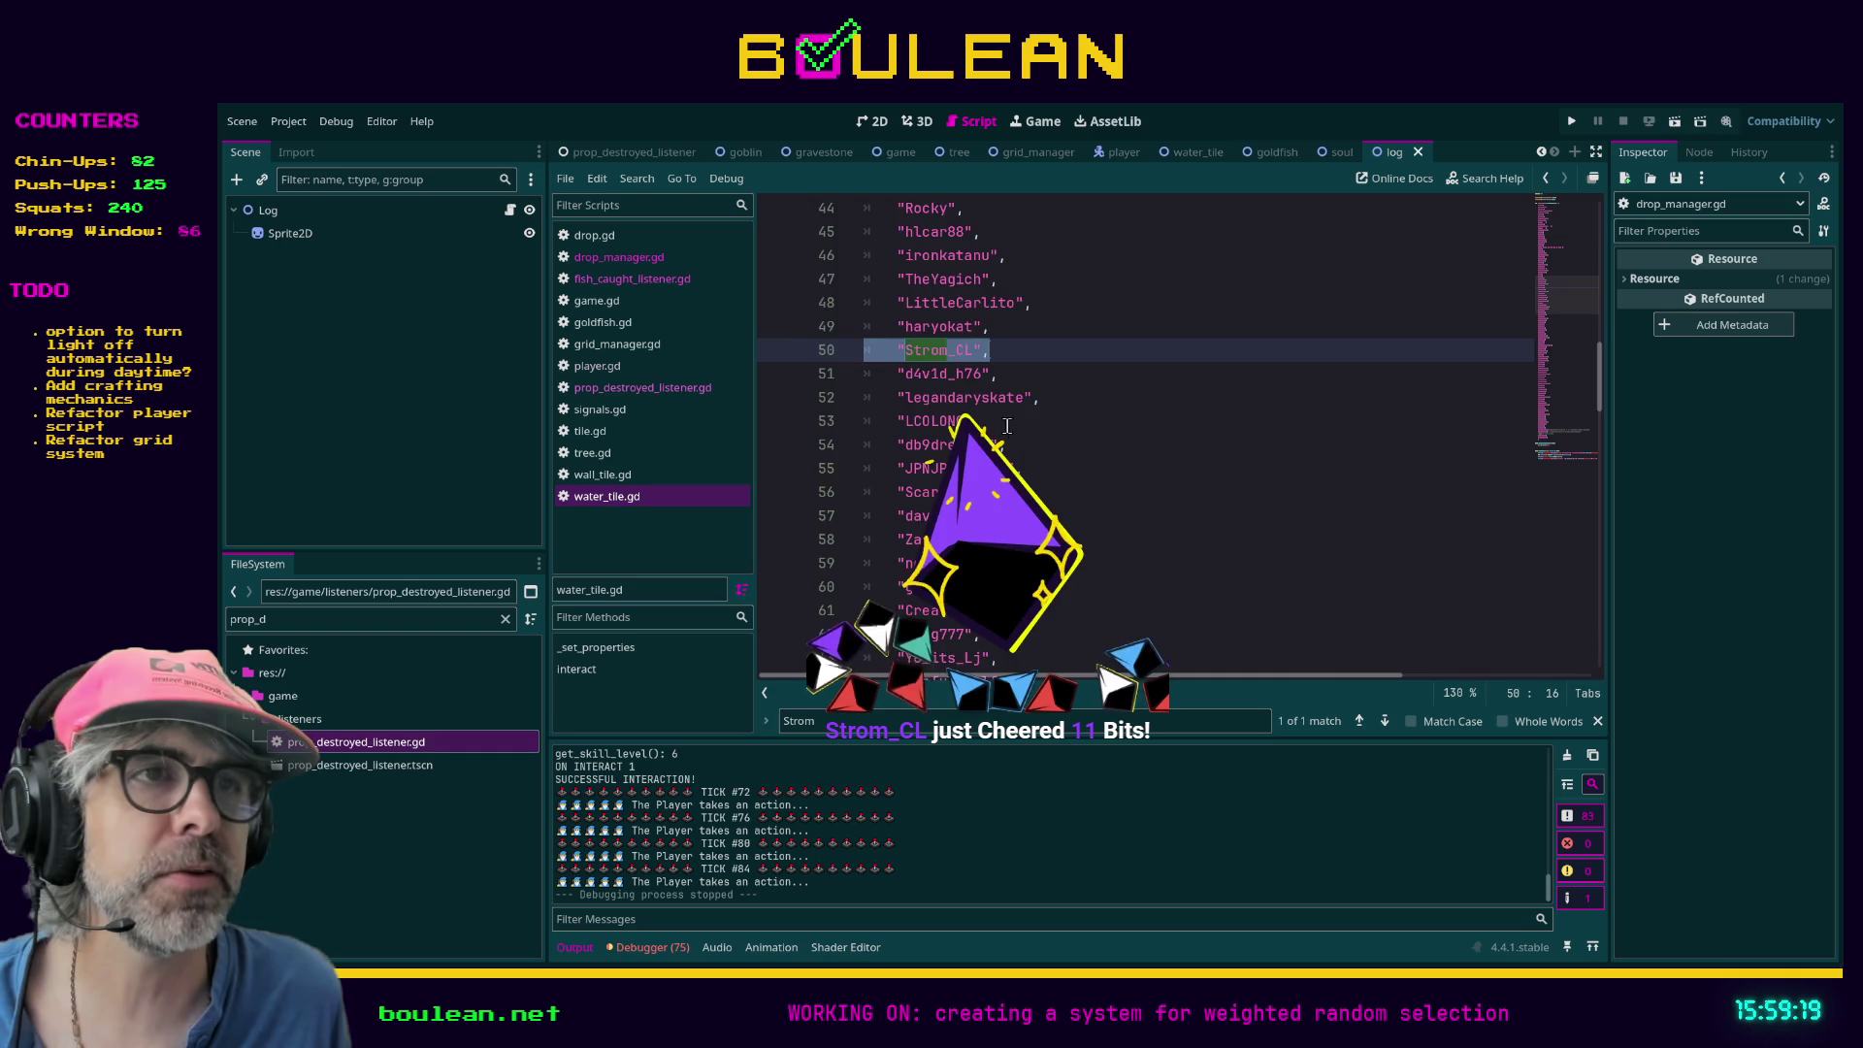
scroll(1013, 430, down, 20)
scroll(964, 392, down, 4)
click(1154, 471)
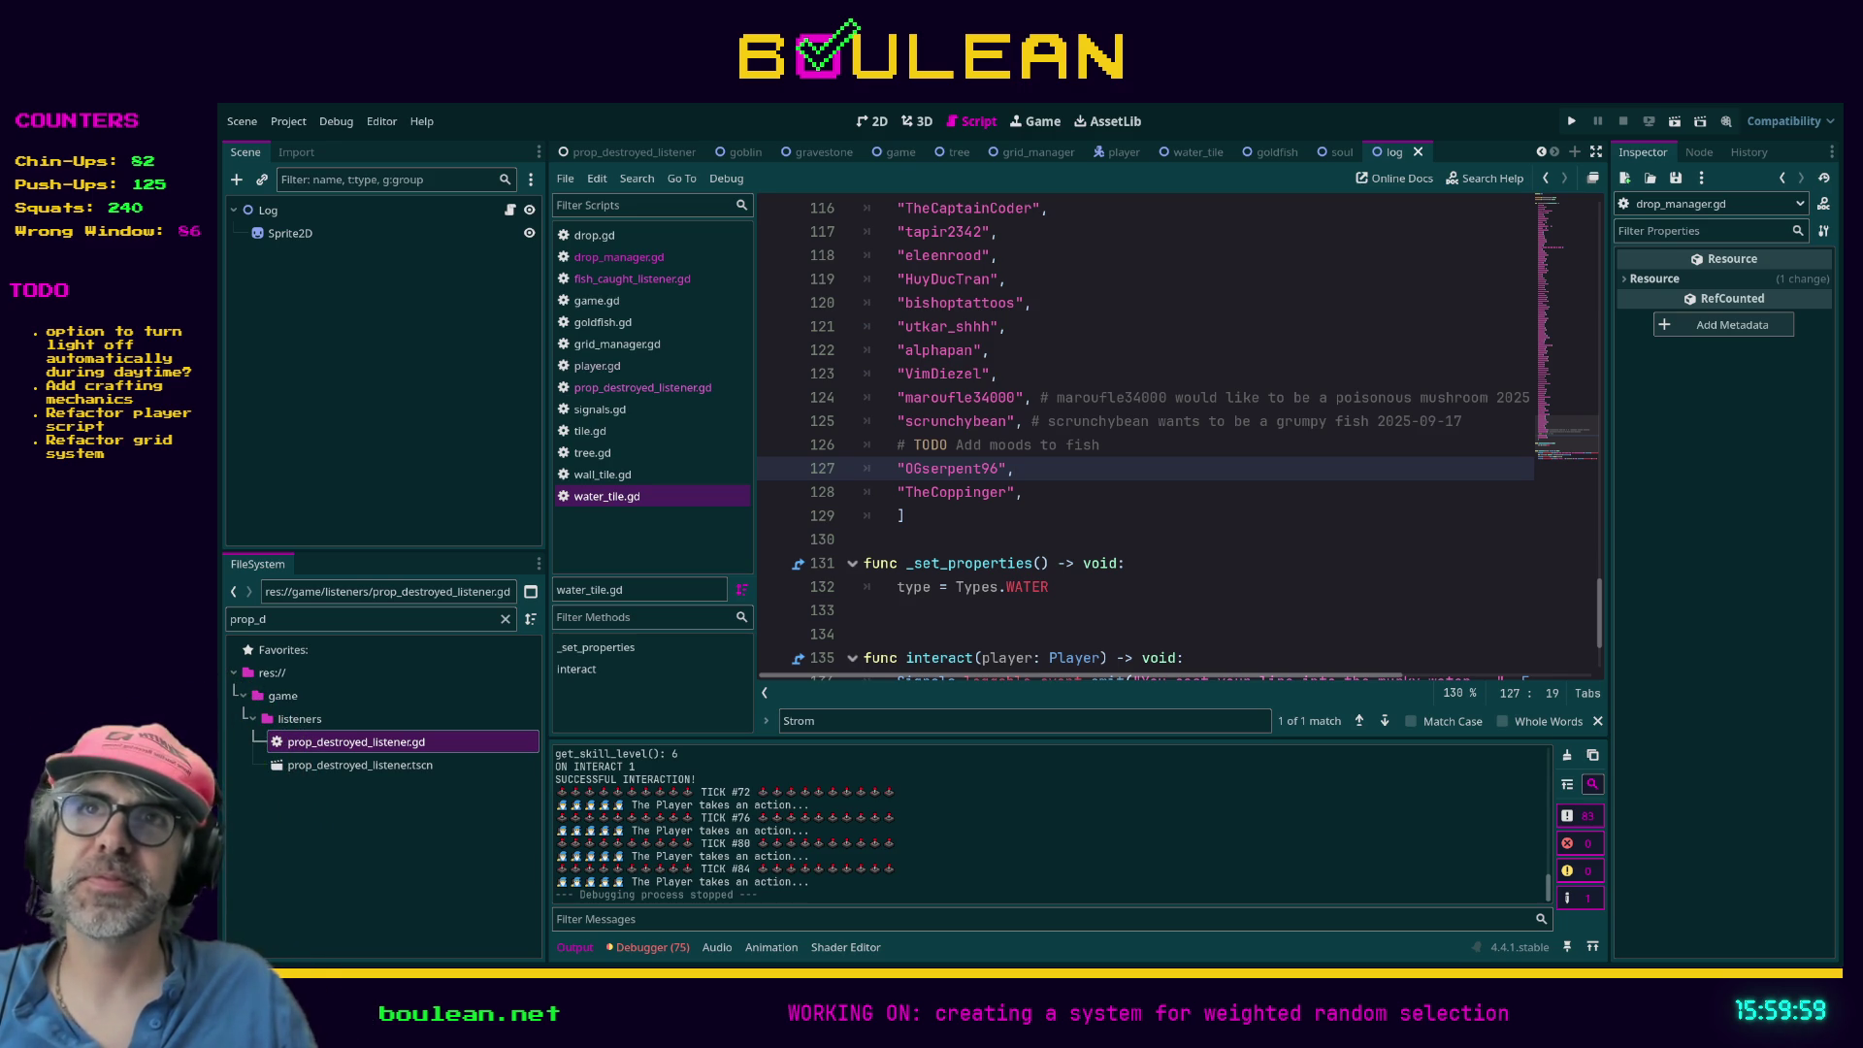
Step: Insert a blank line after the fish name list's closing bracket in water_tile.gd and save
click(1077, 524)
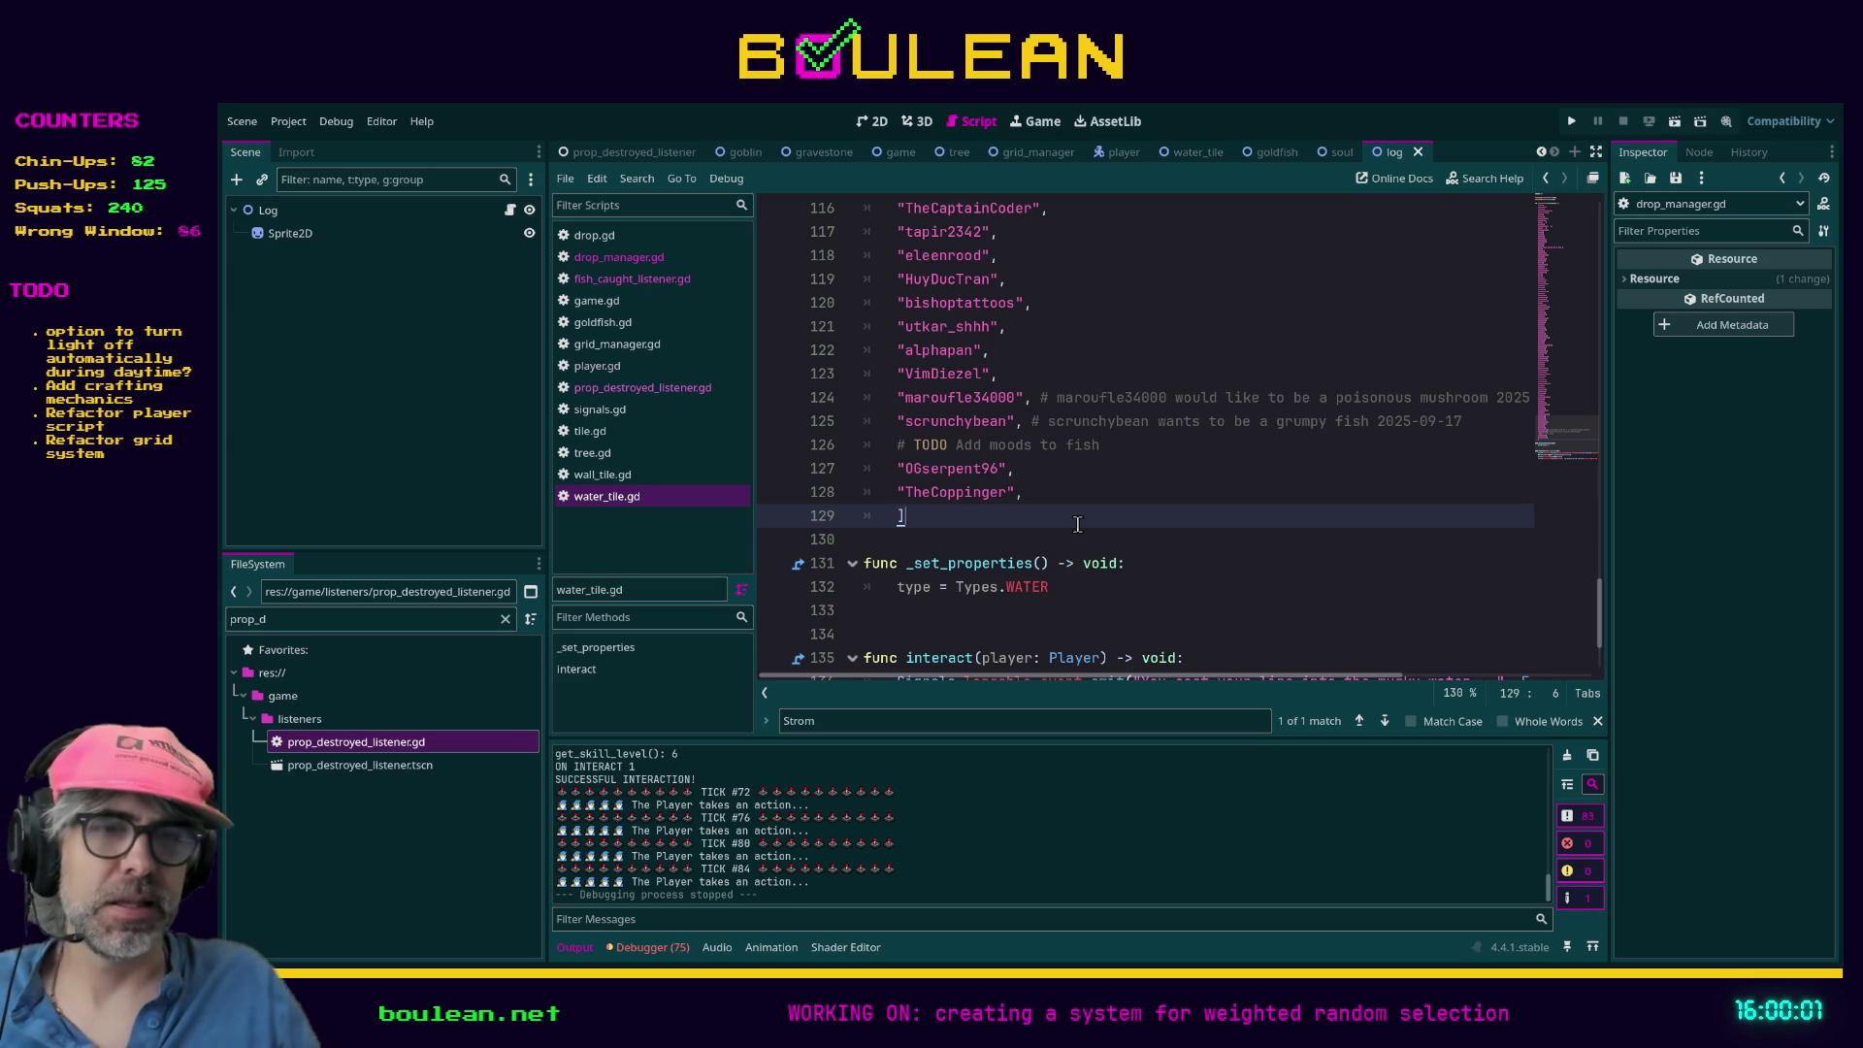
click(921, 542)
key(ctrl+s)
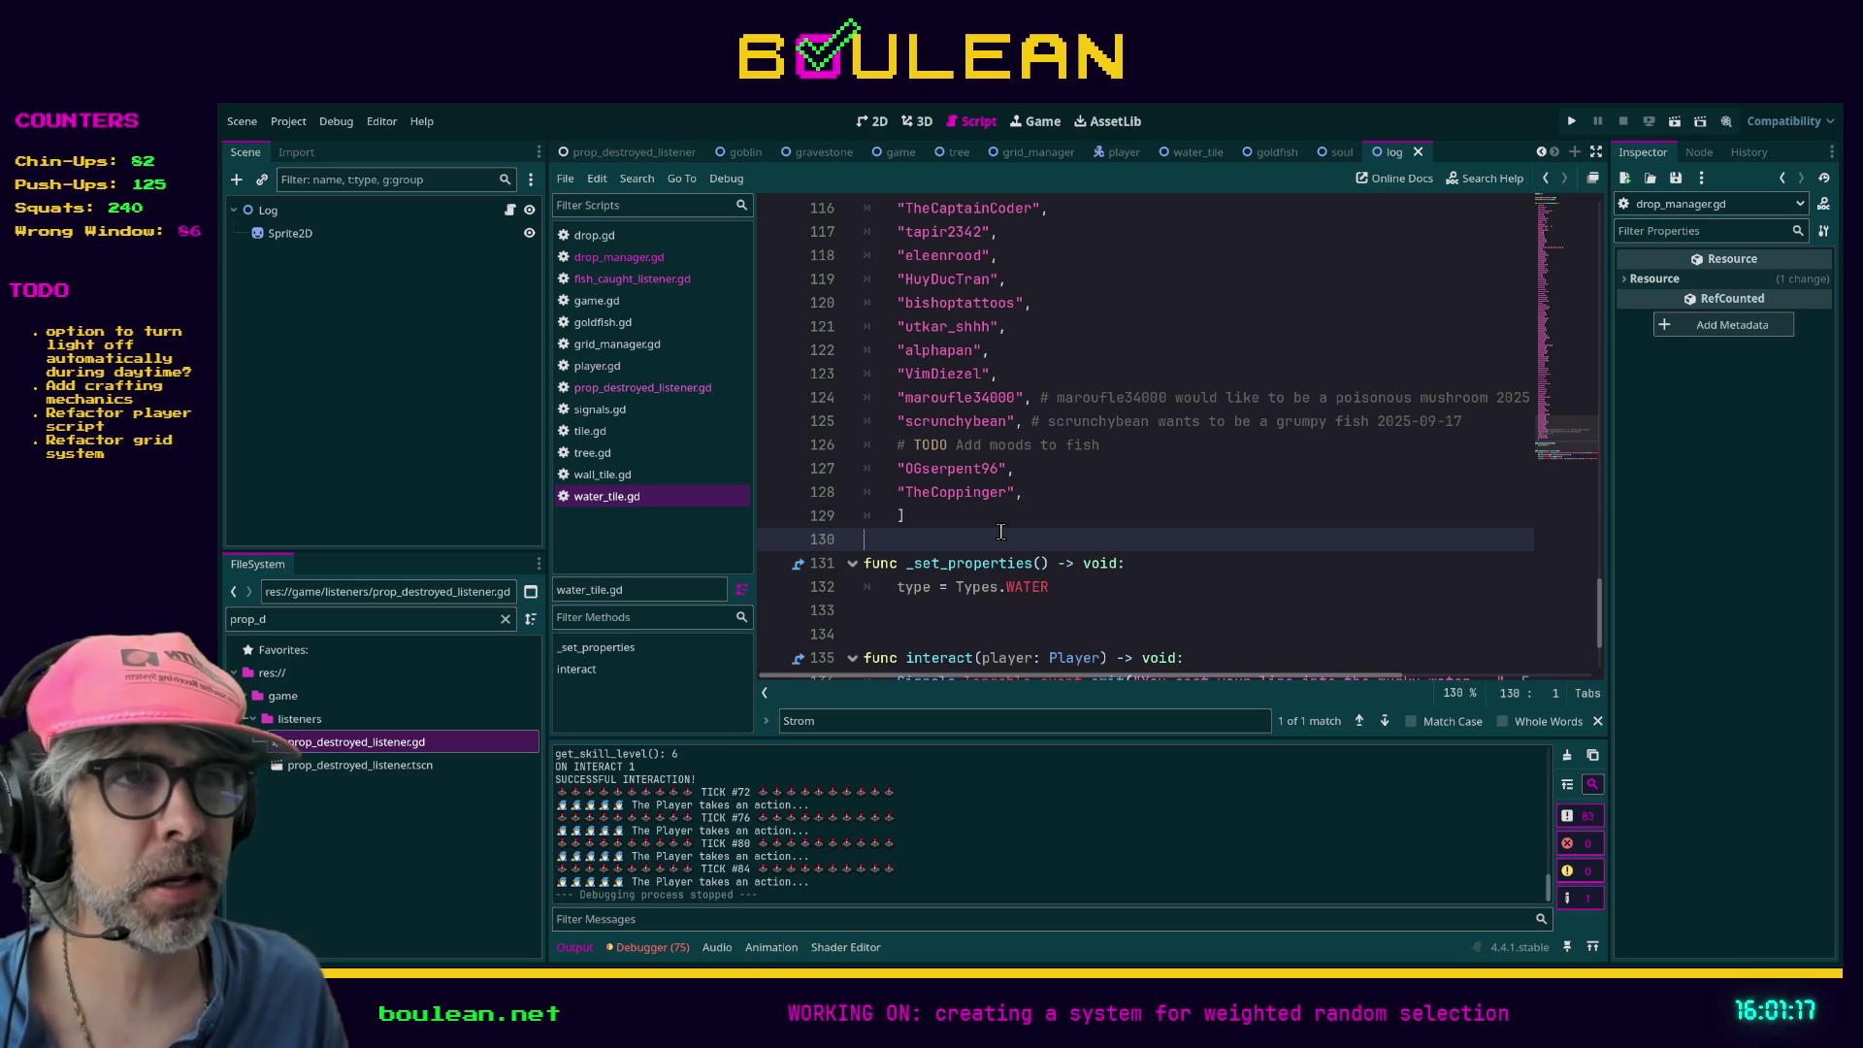
key(Return)
key(Up)
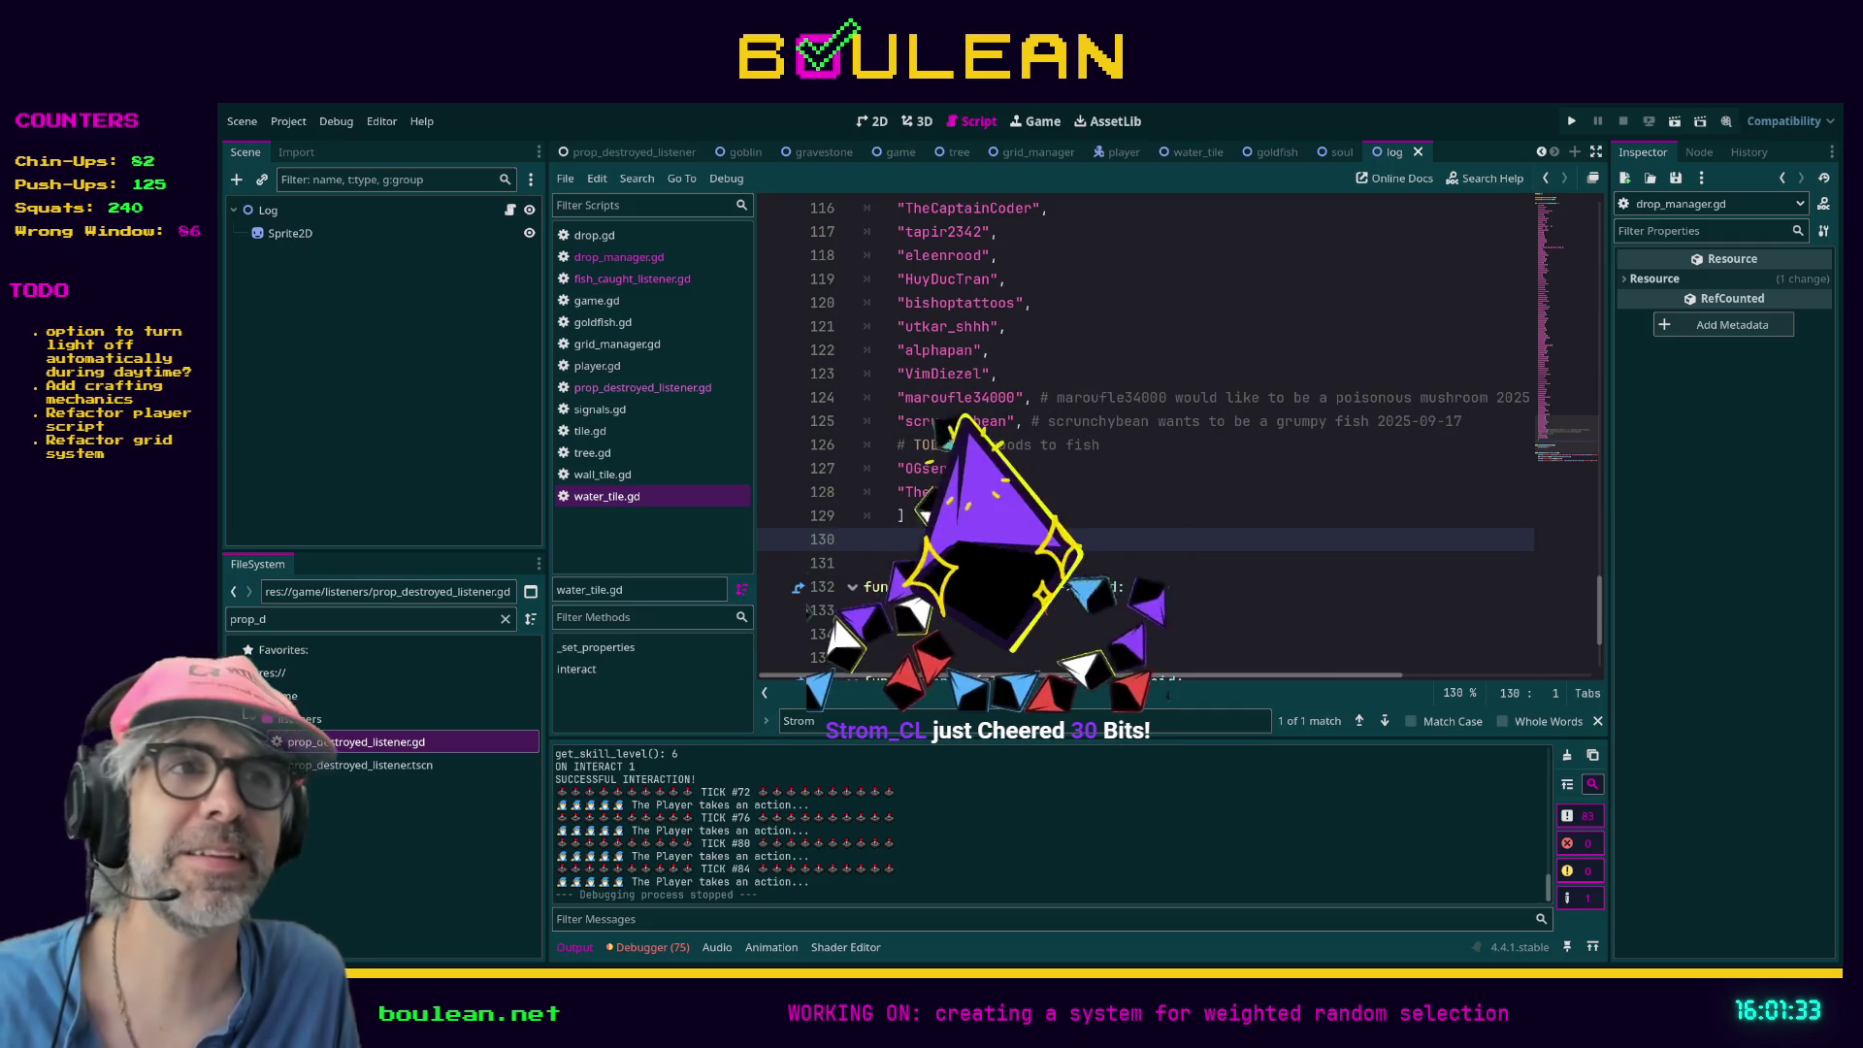
click(889, 561)
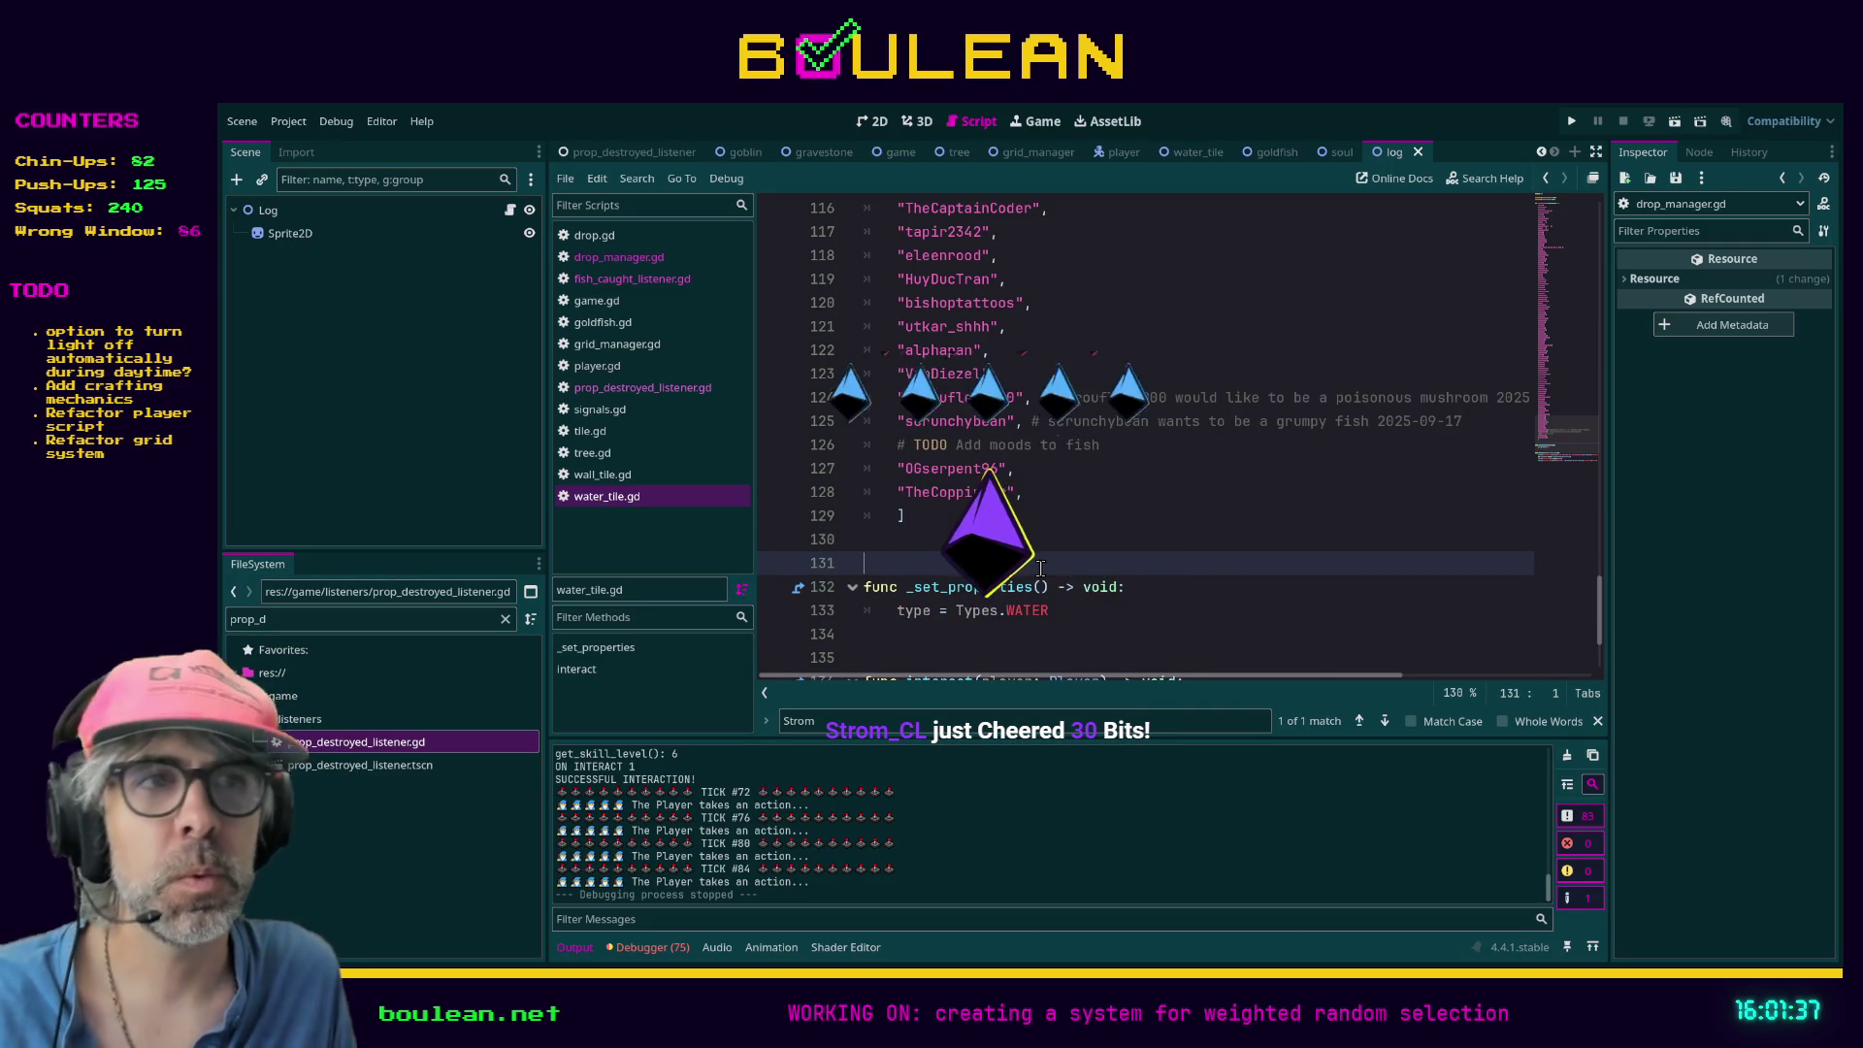
scroll(1145, 436, down, 1)
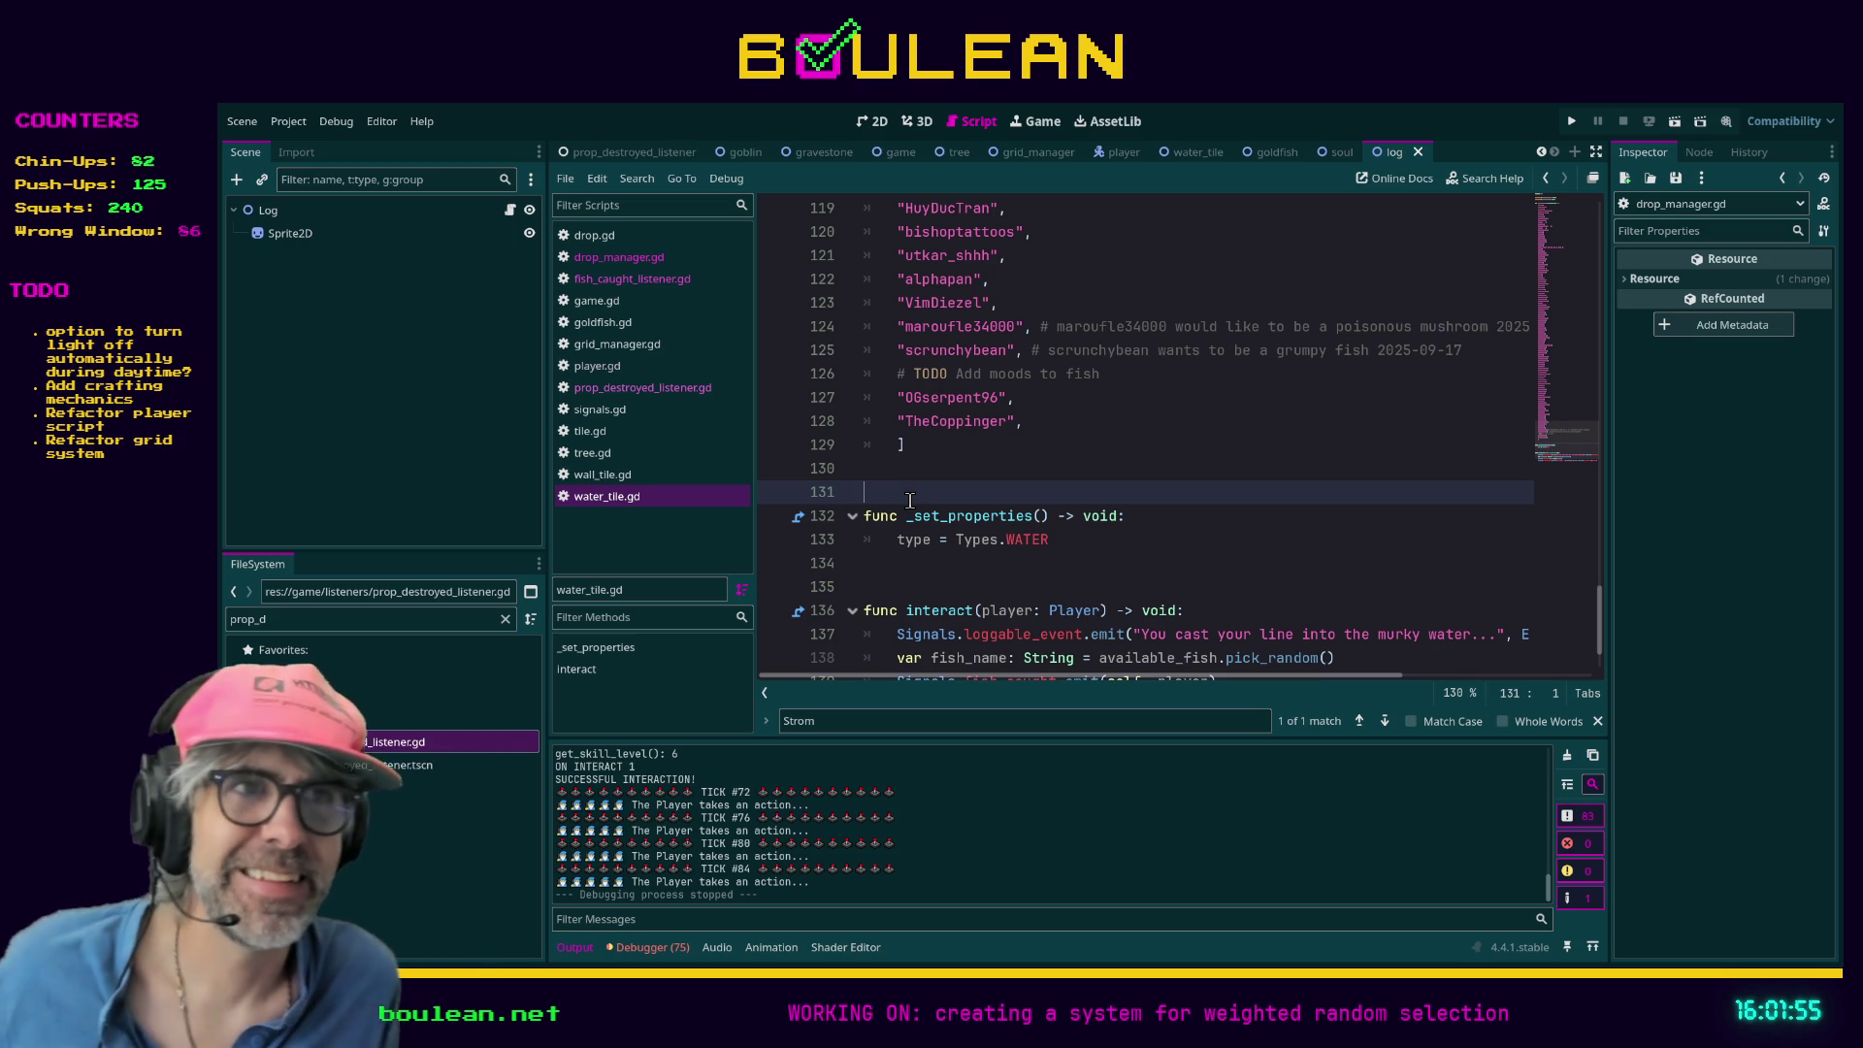
scroll(910, 500, down, 1)
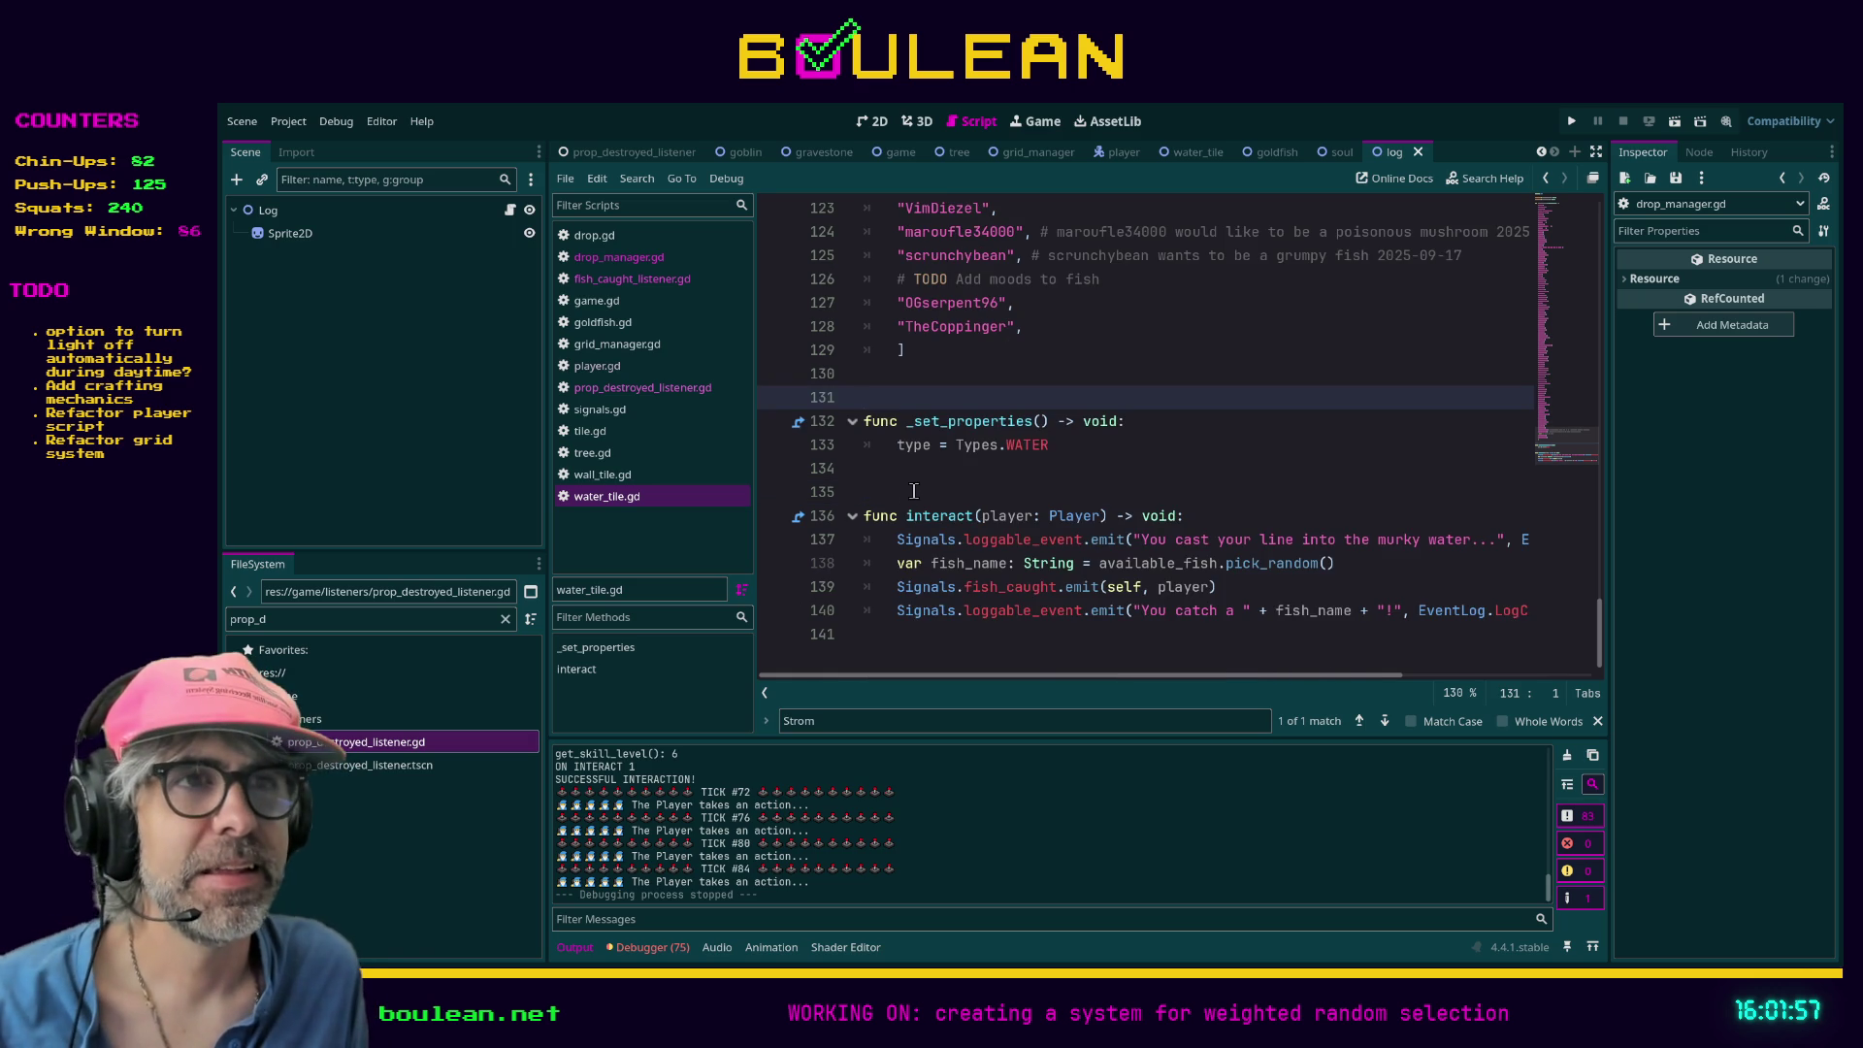
click(912, 490)
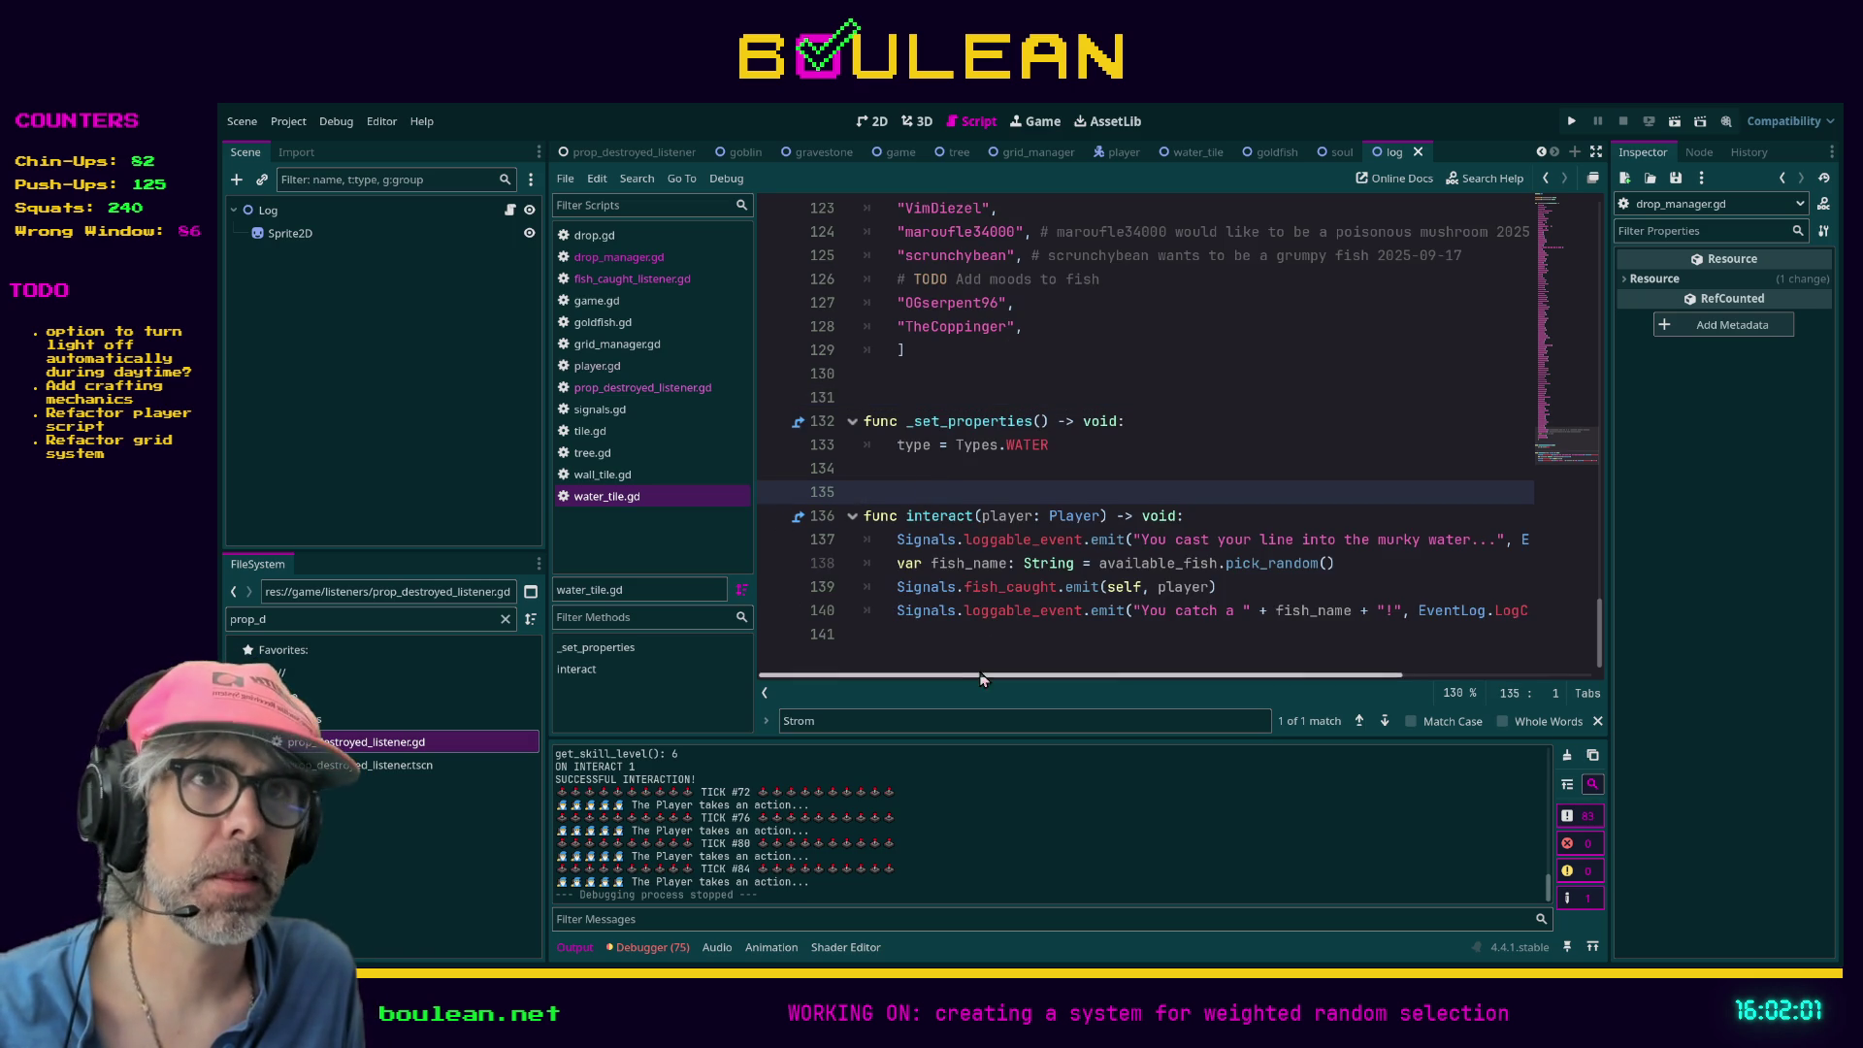
Step: Open drop.gd and add a super._ready() call inside _ready
click(594, 236)
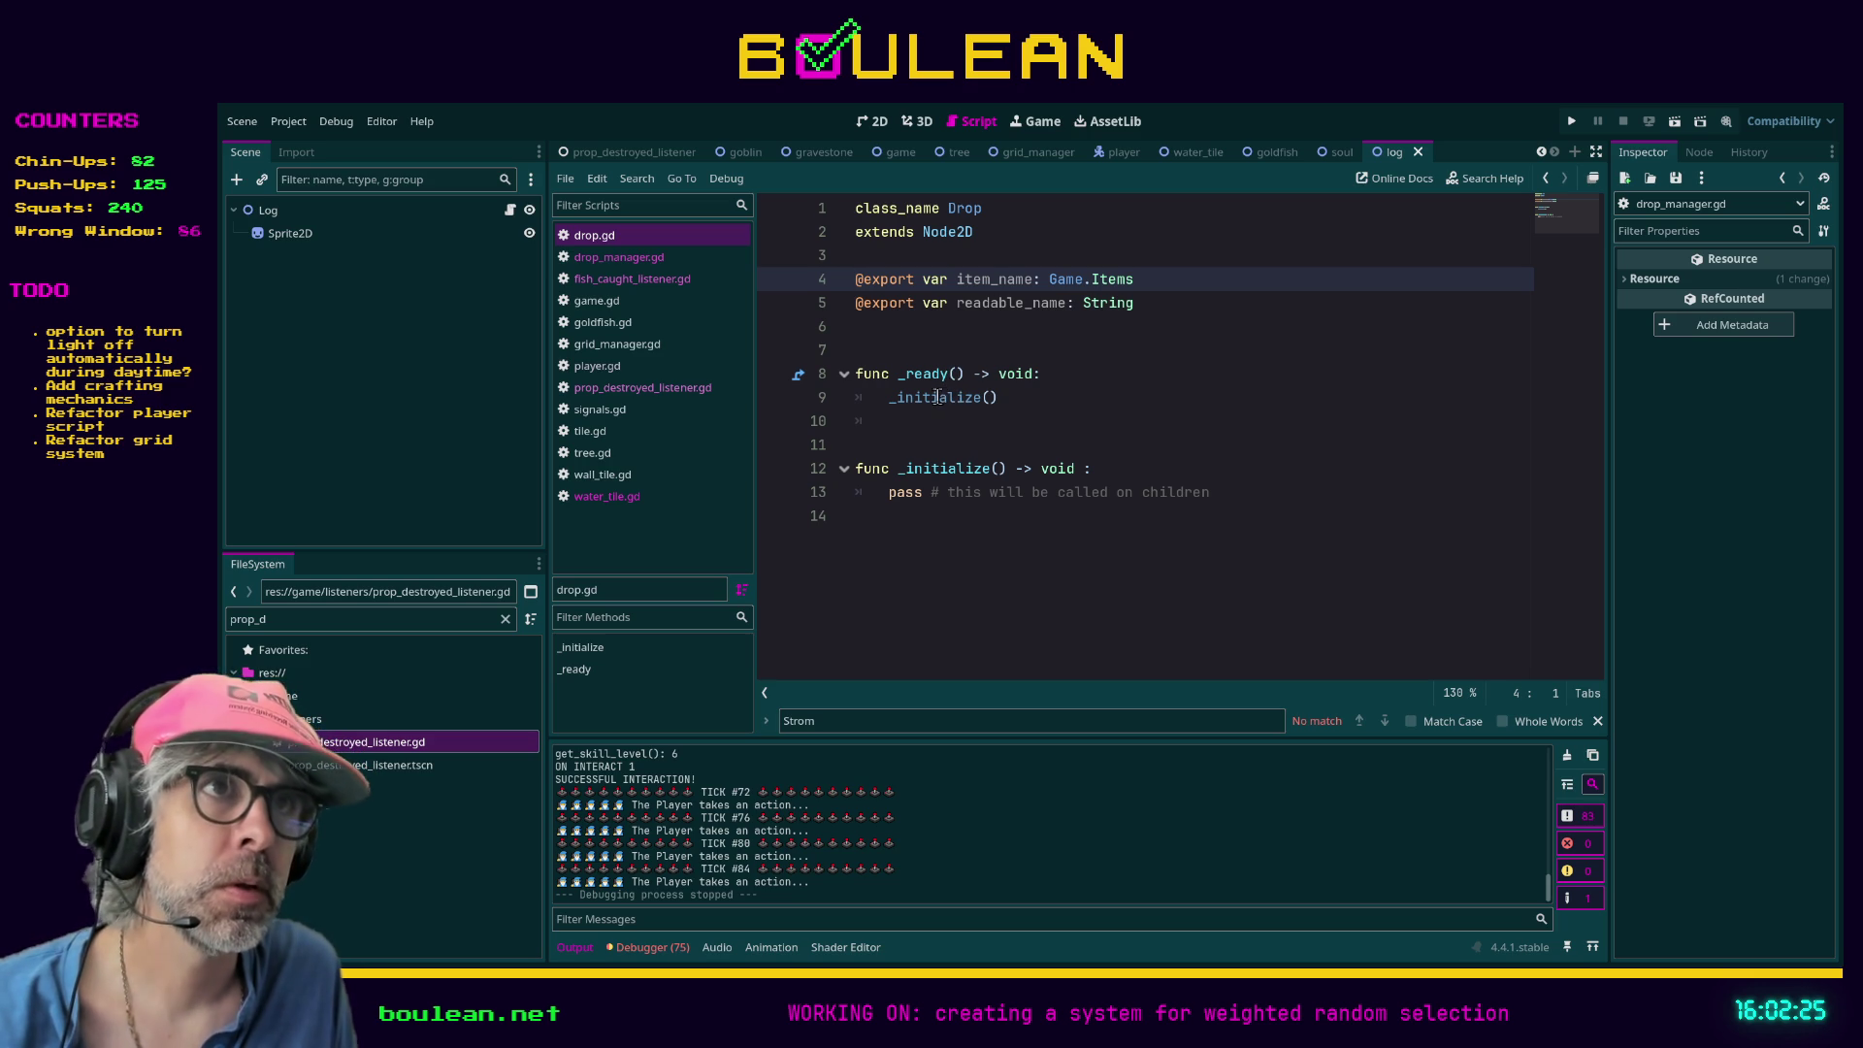
click(1057, 379)
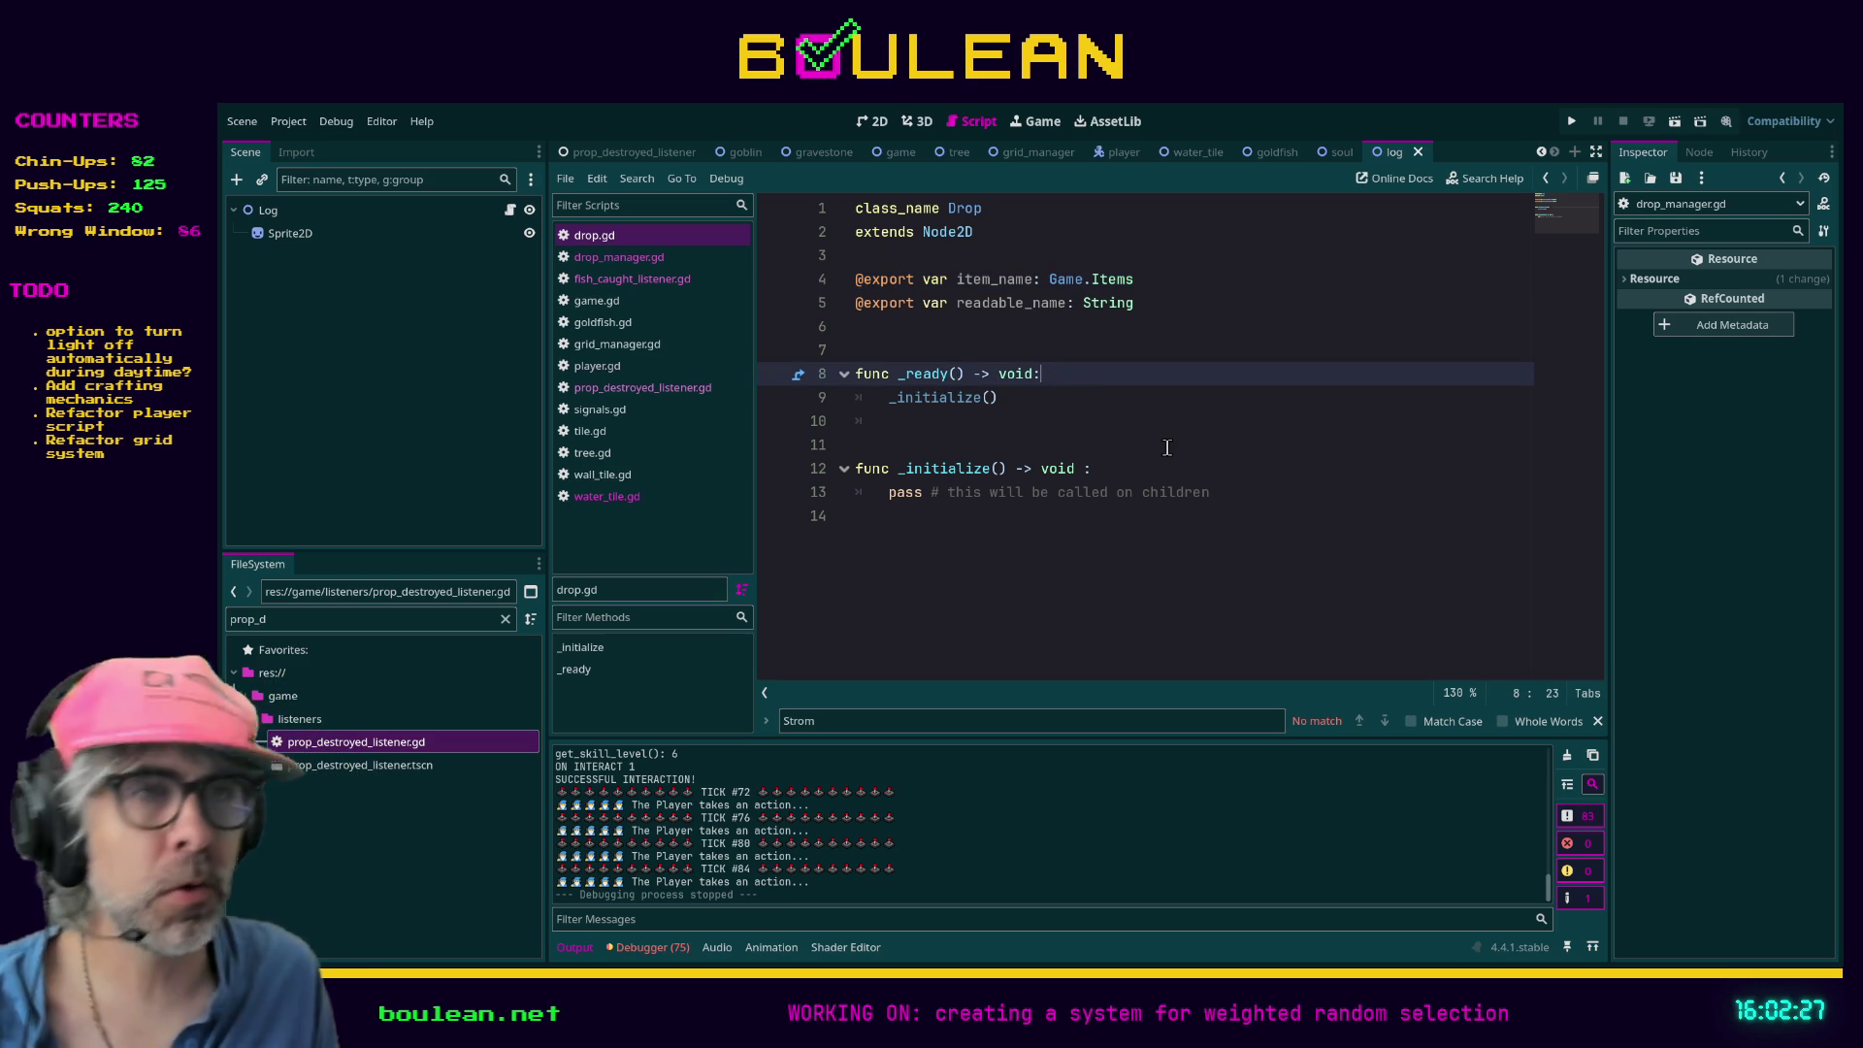
key(Return)
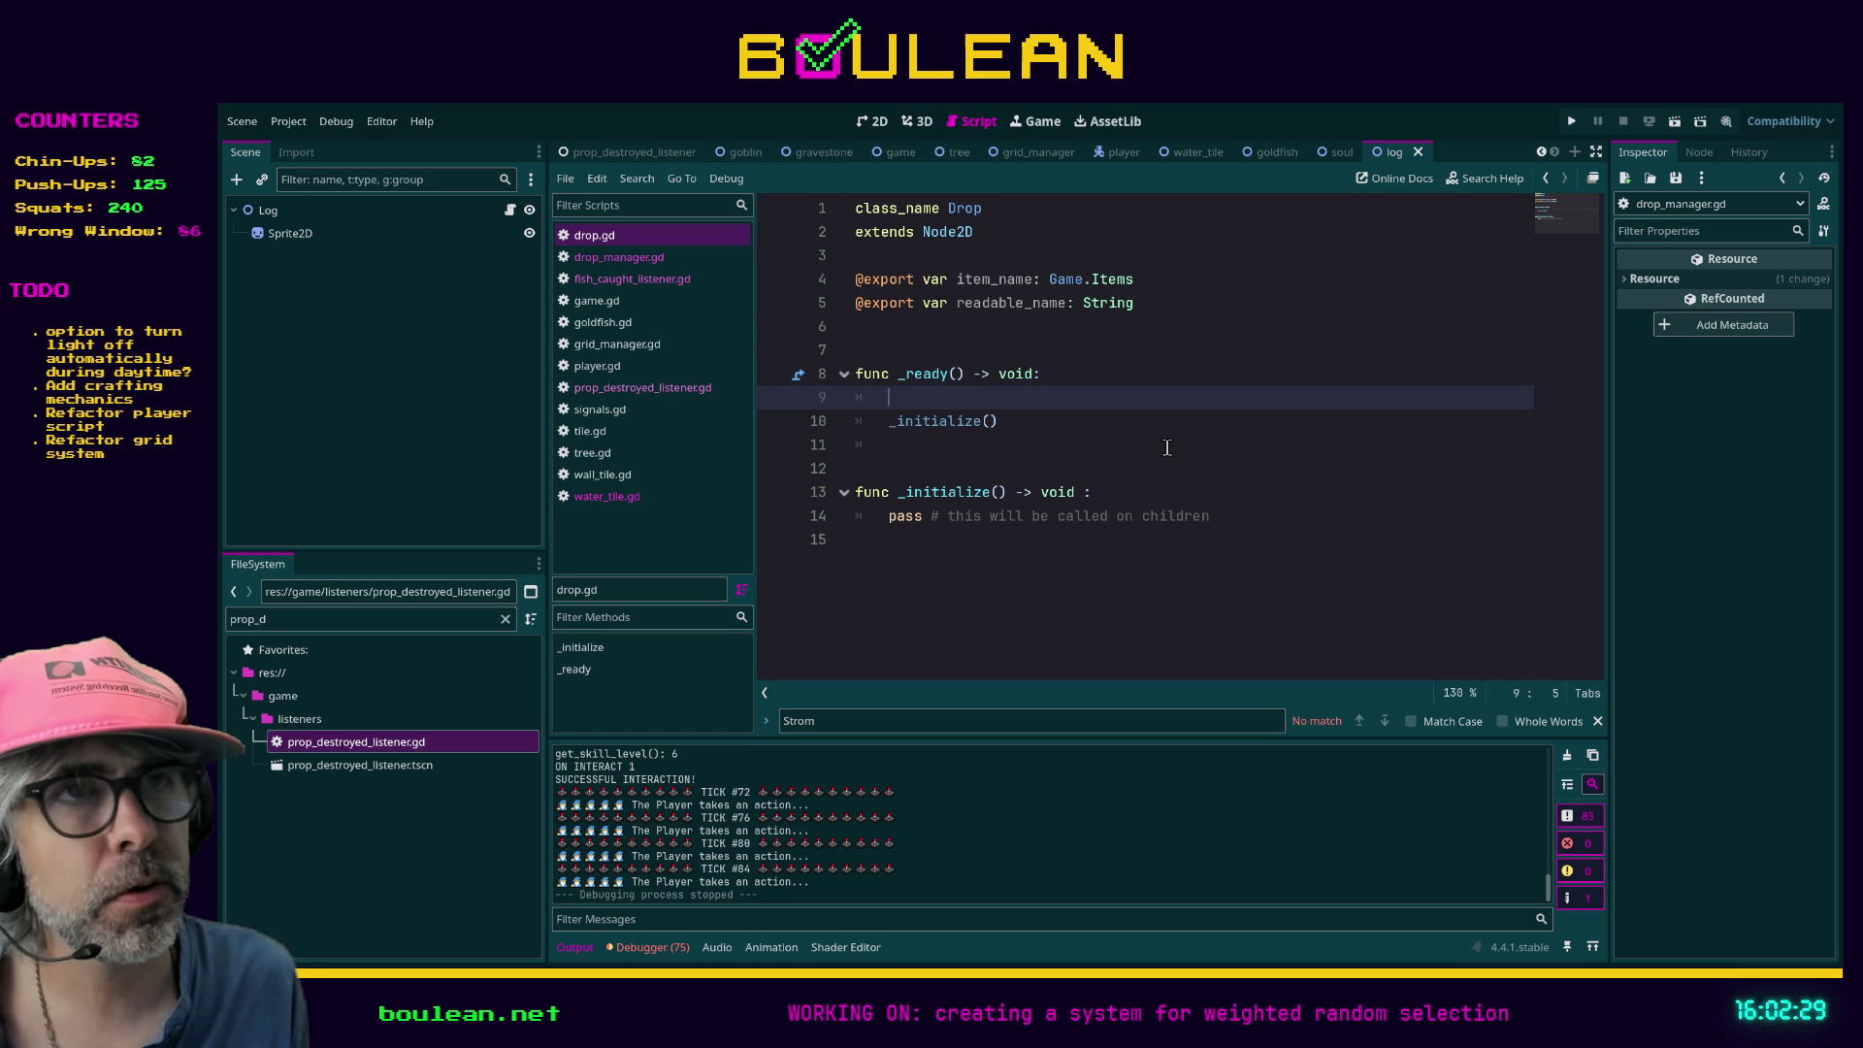
text(su)
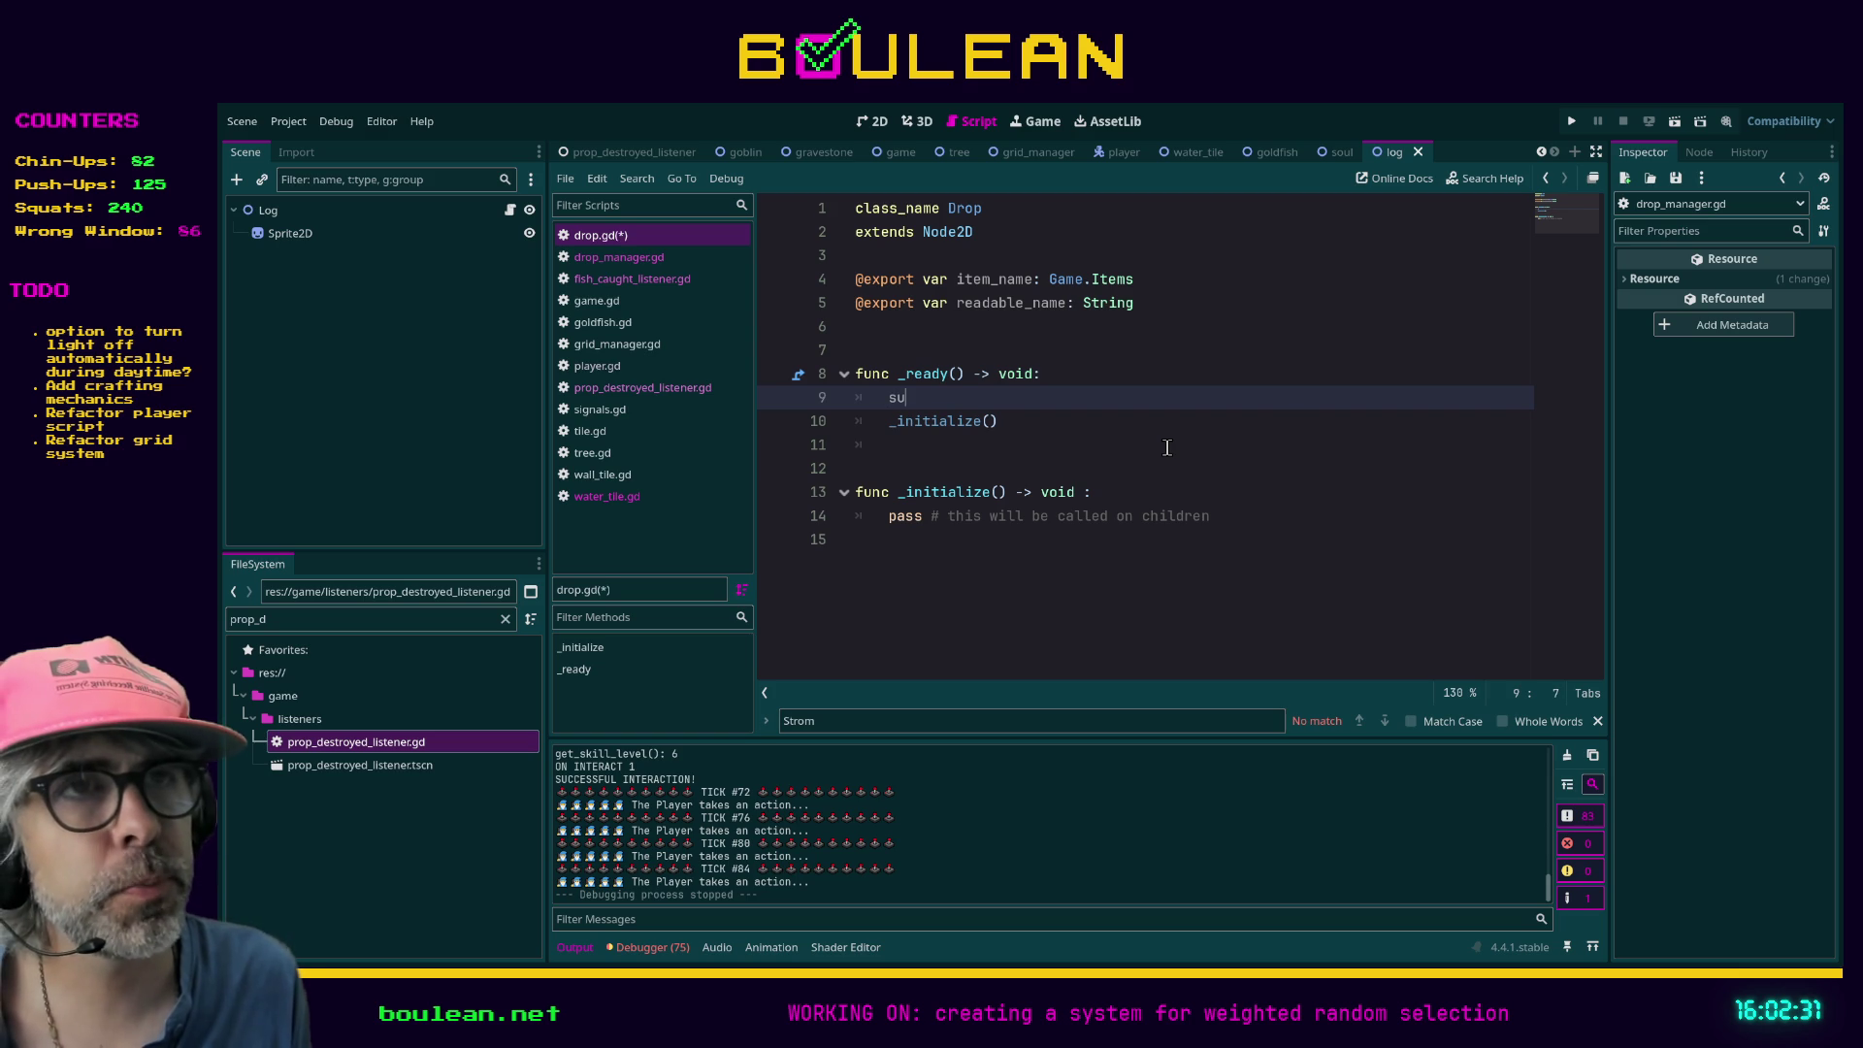
key(Return)
text(._rea)
key(Return)
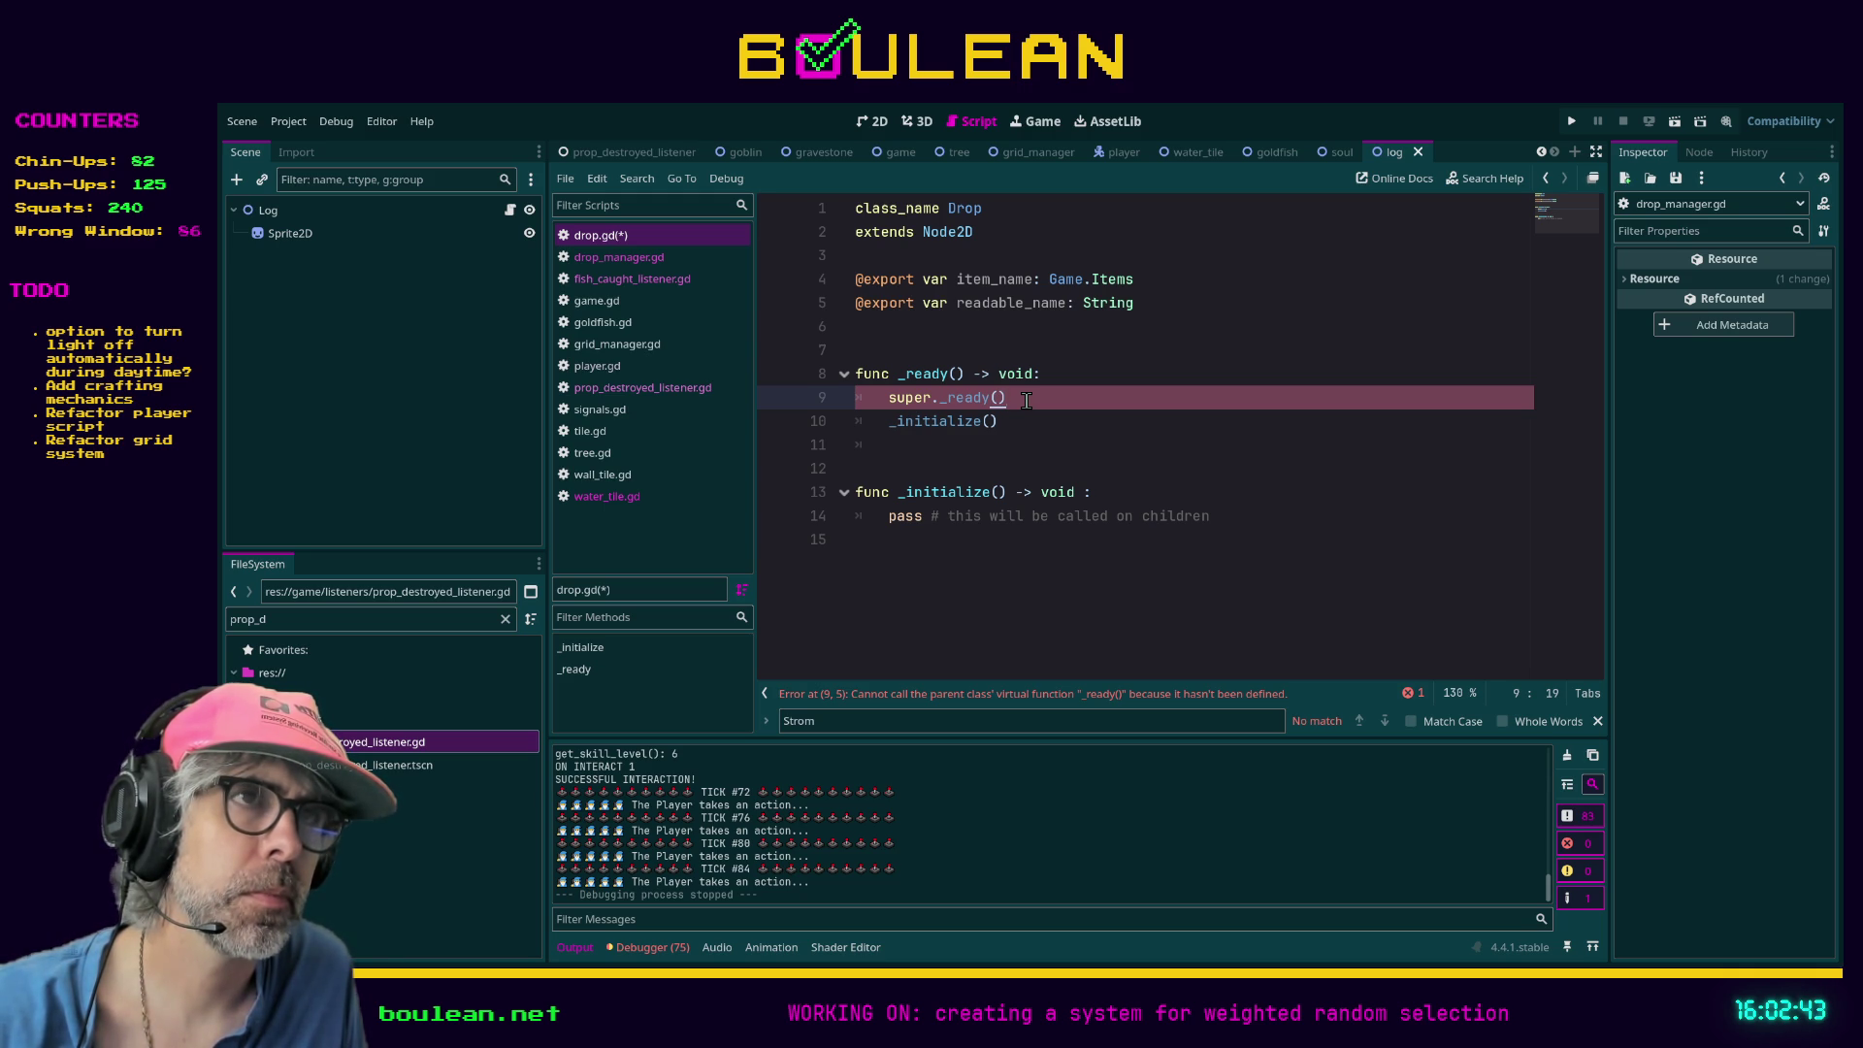
Step: Delete the super._ready() line again, leaving _ready calling only _initialize
drag(1026, 400, 838, 400)
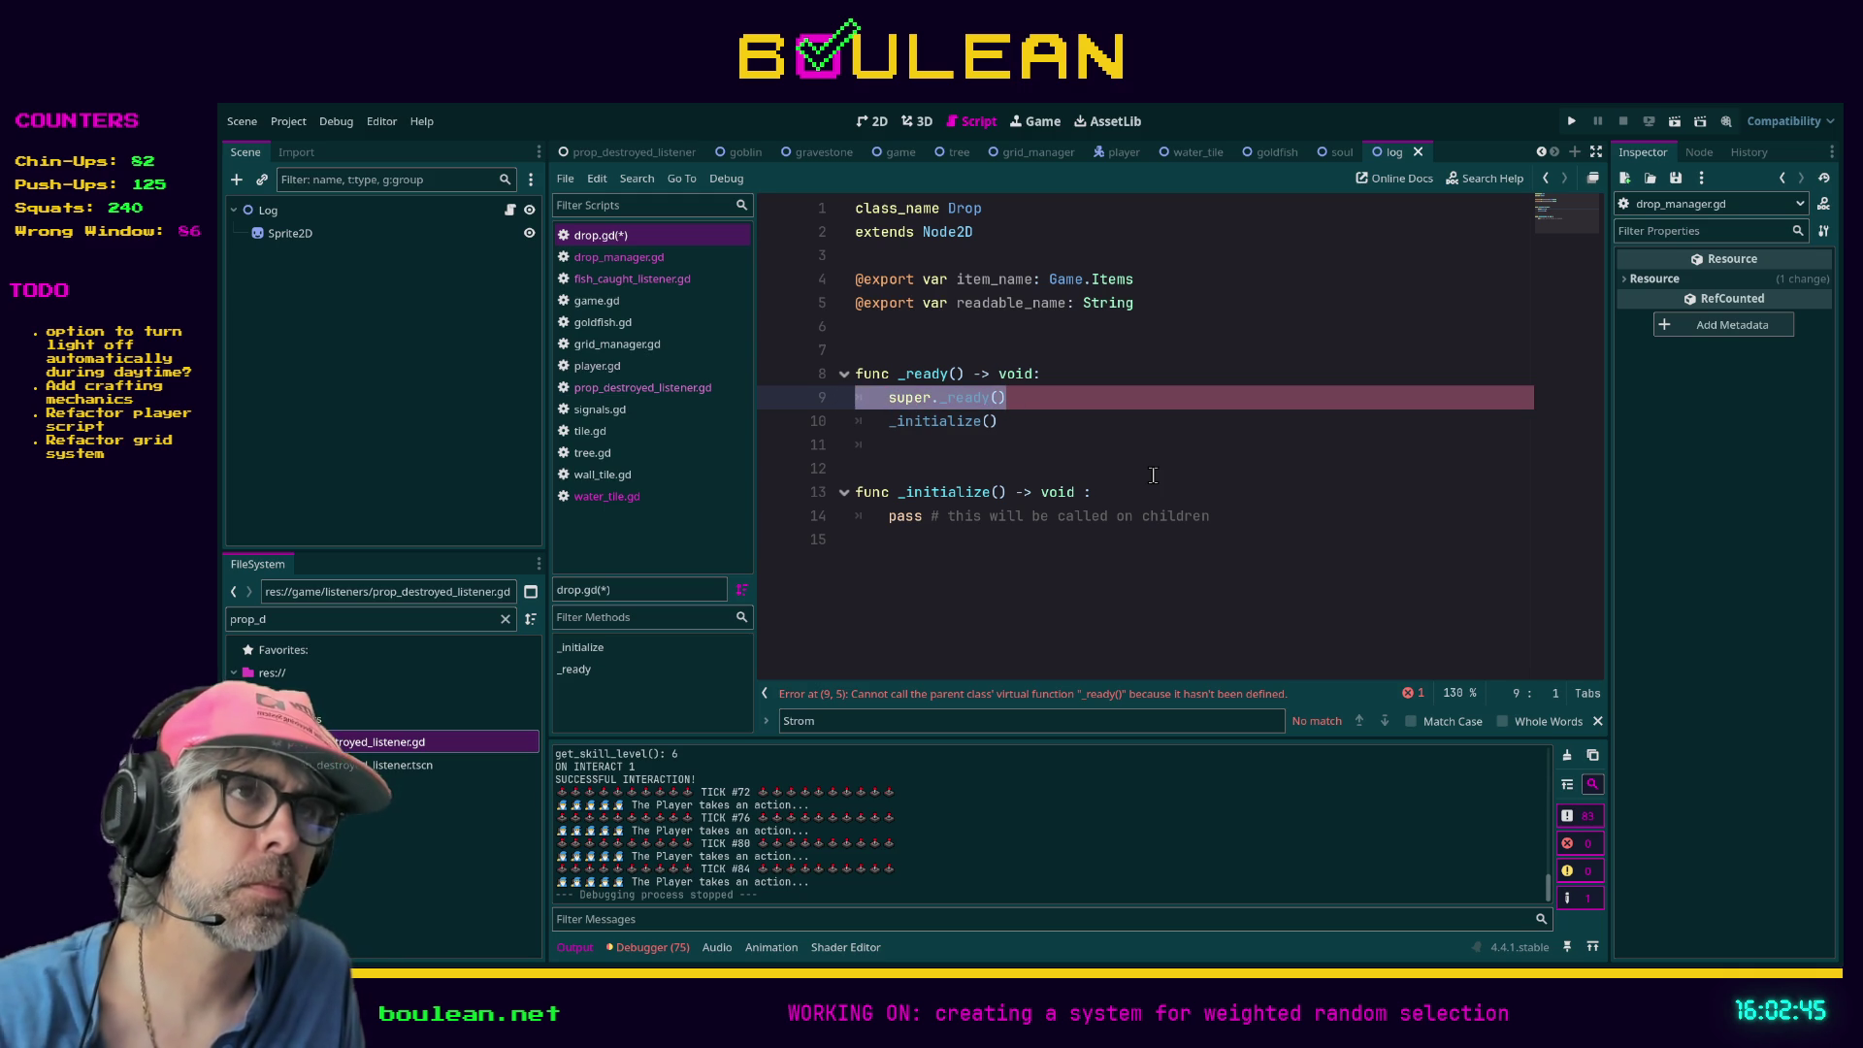
key(BackSpace)
key(BackSpace)
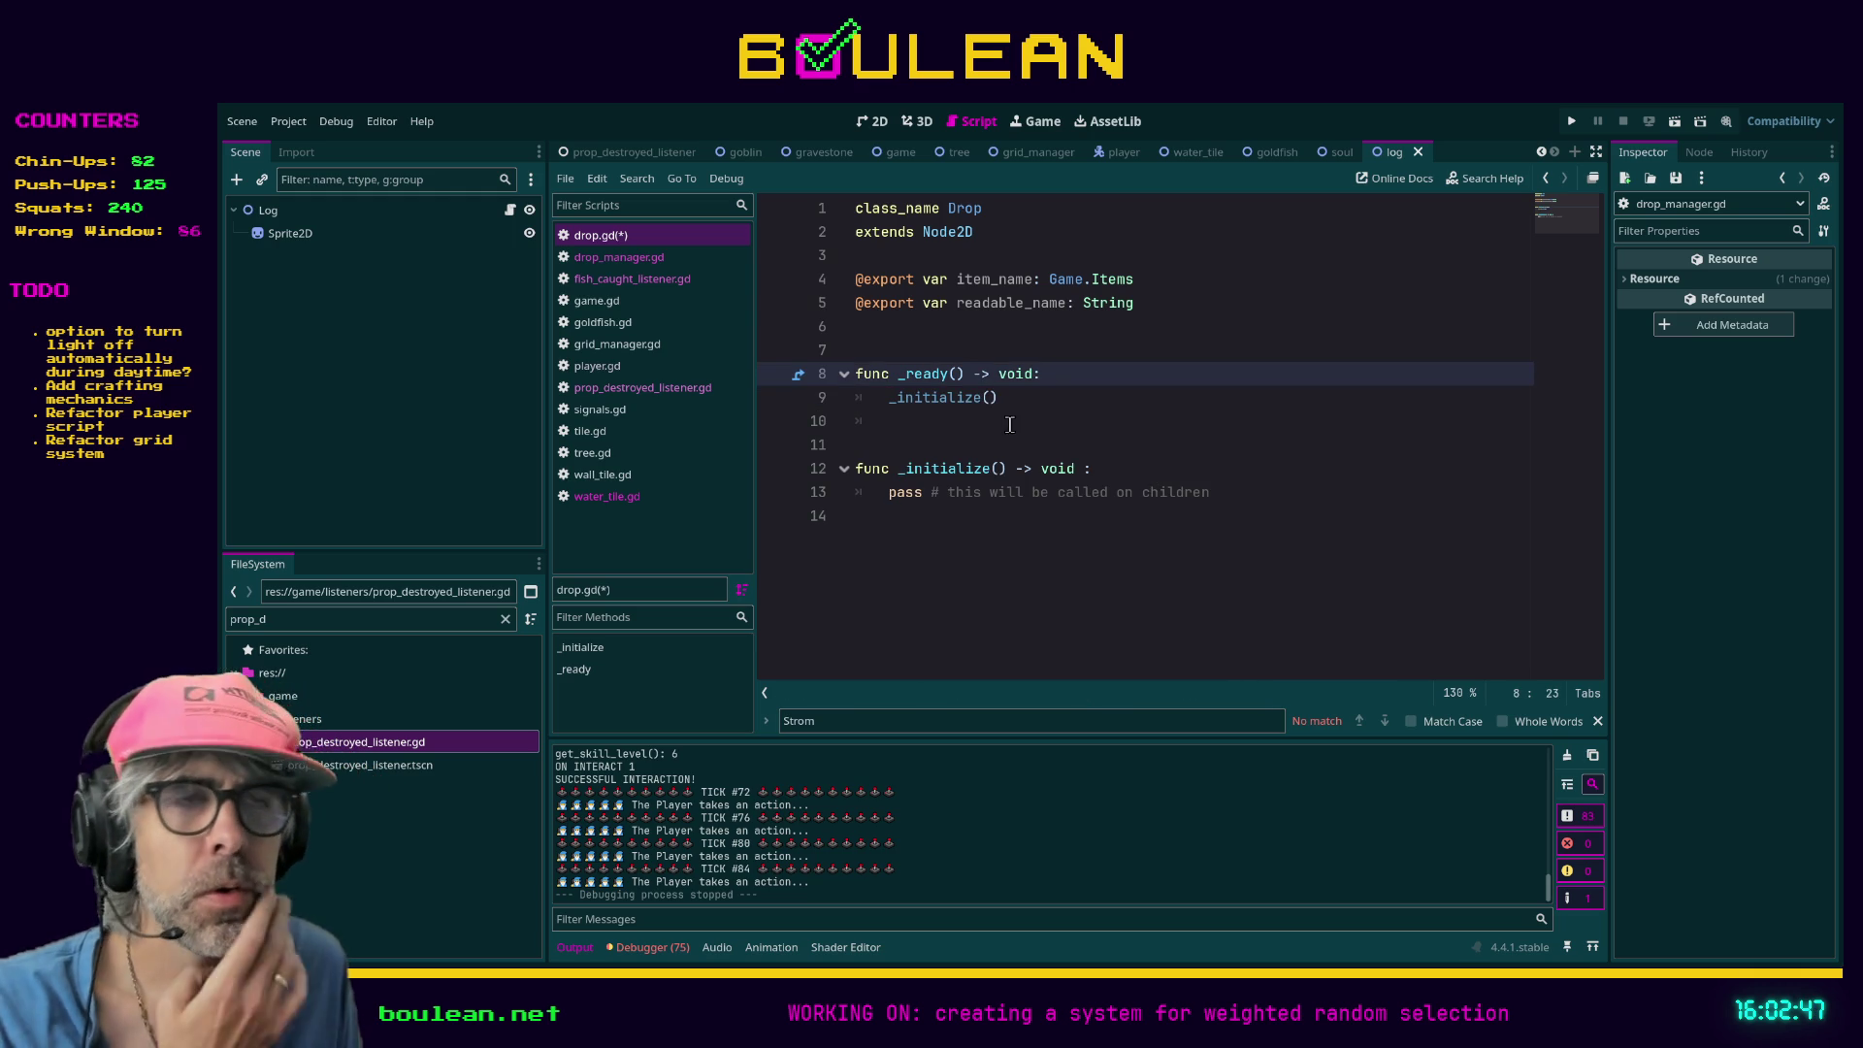
click(968, 524)
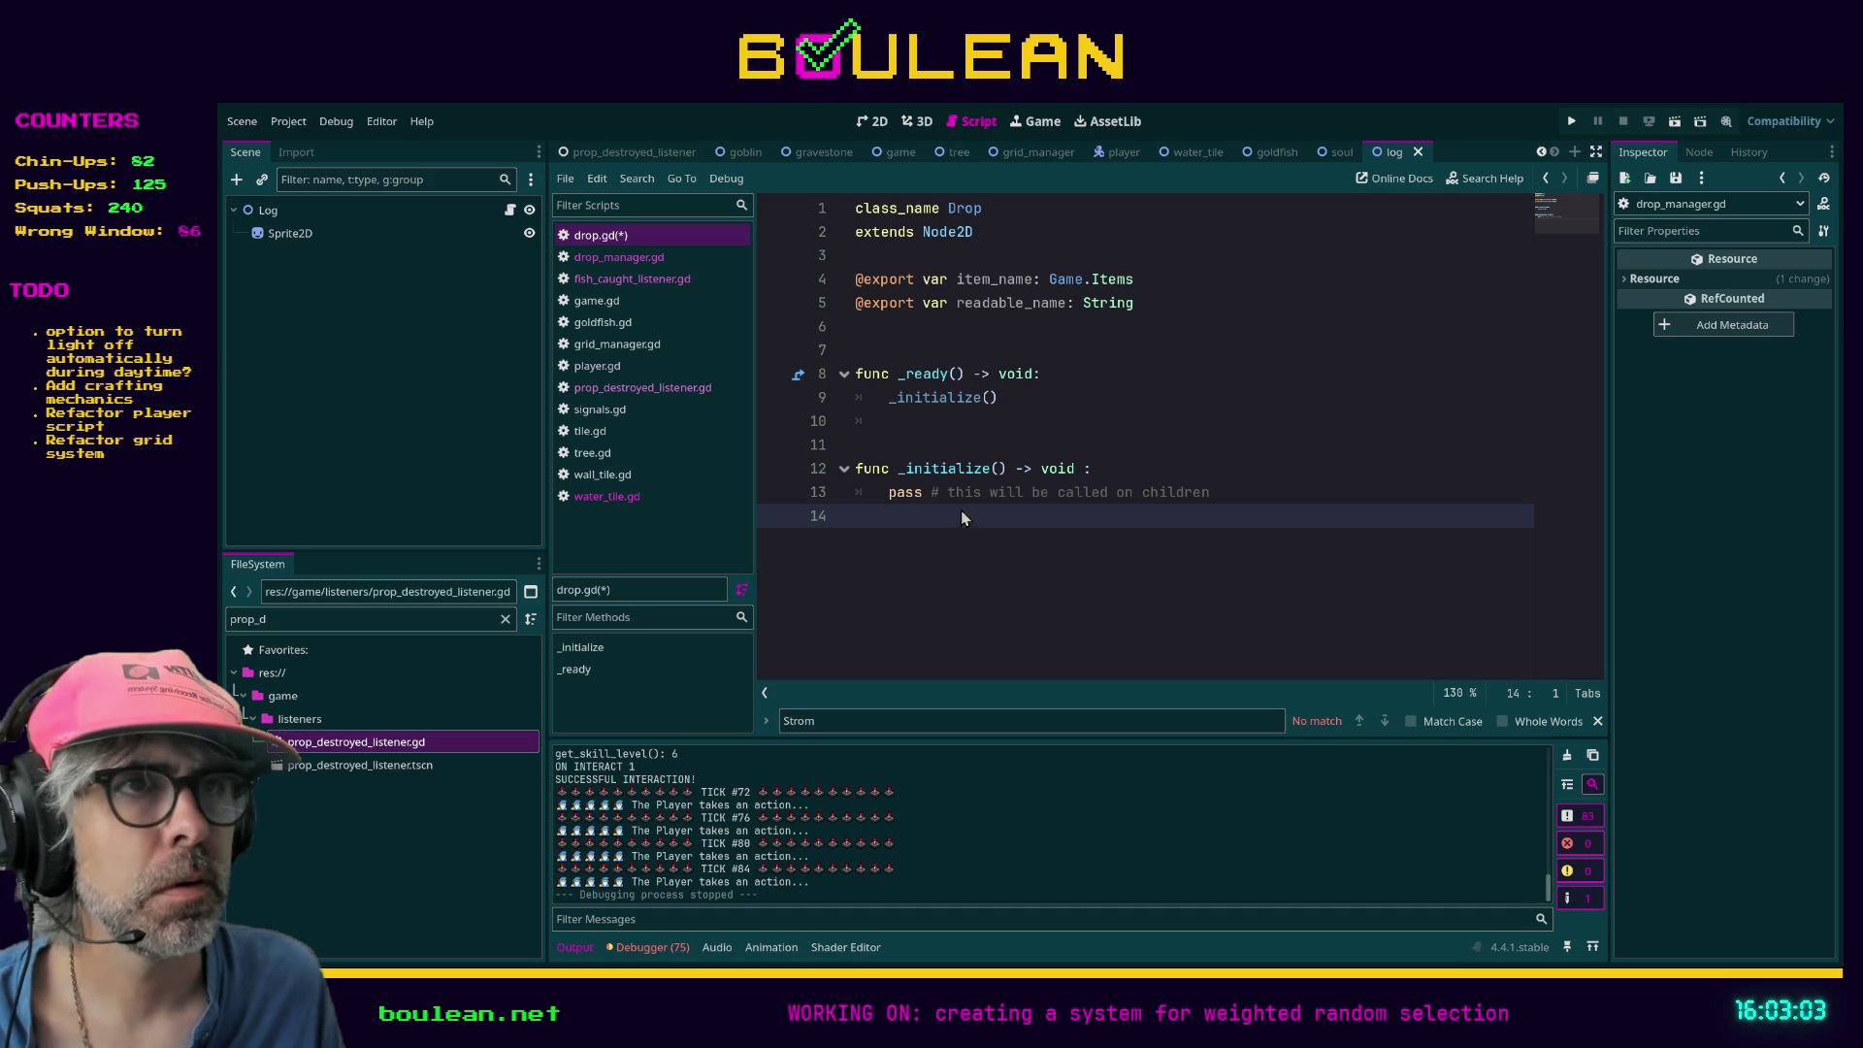
Step: Search all scripts for 'extends Drop' and look through the soul.gd, log.gd and fish.gd matches
key(ctrl+shift+f)
key(Return)
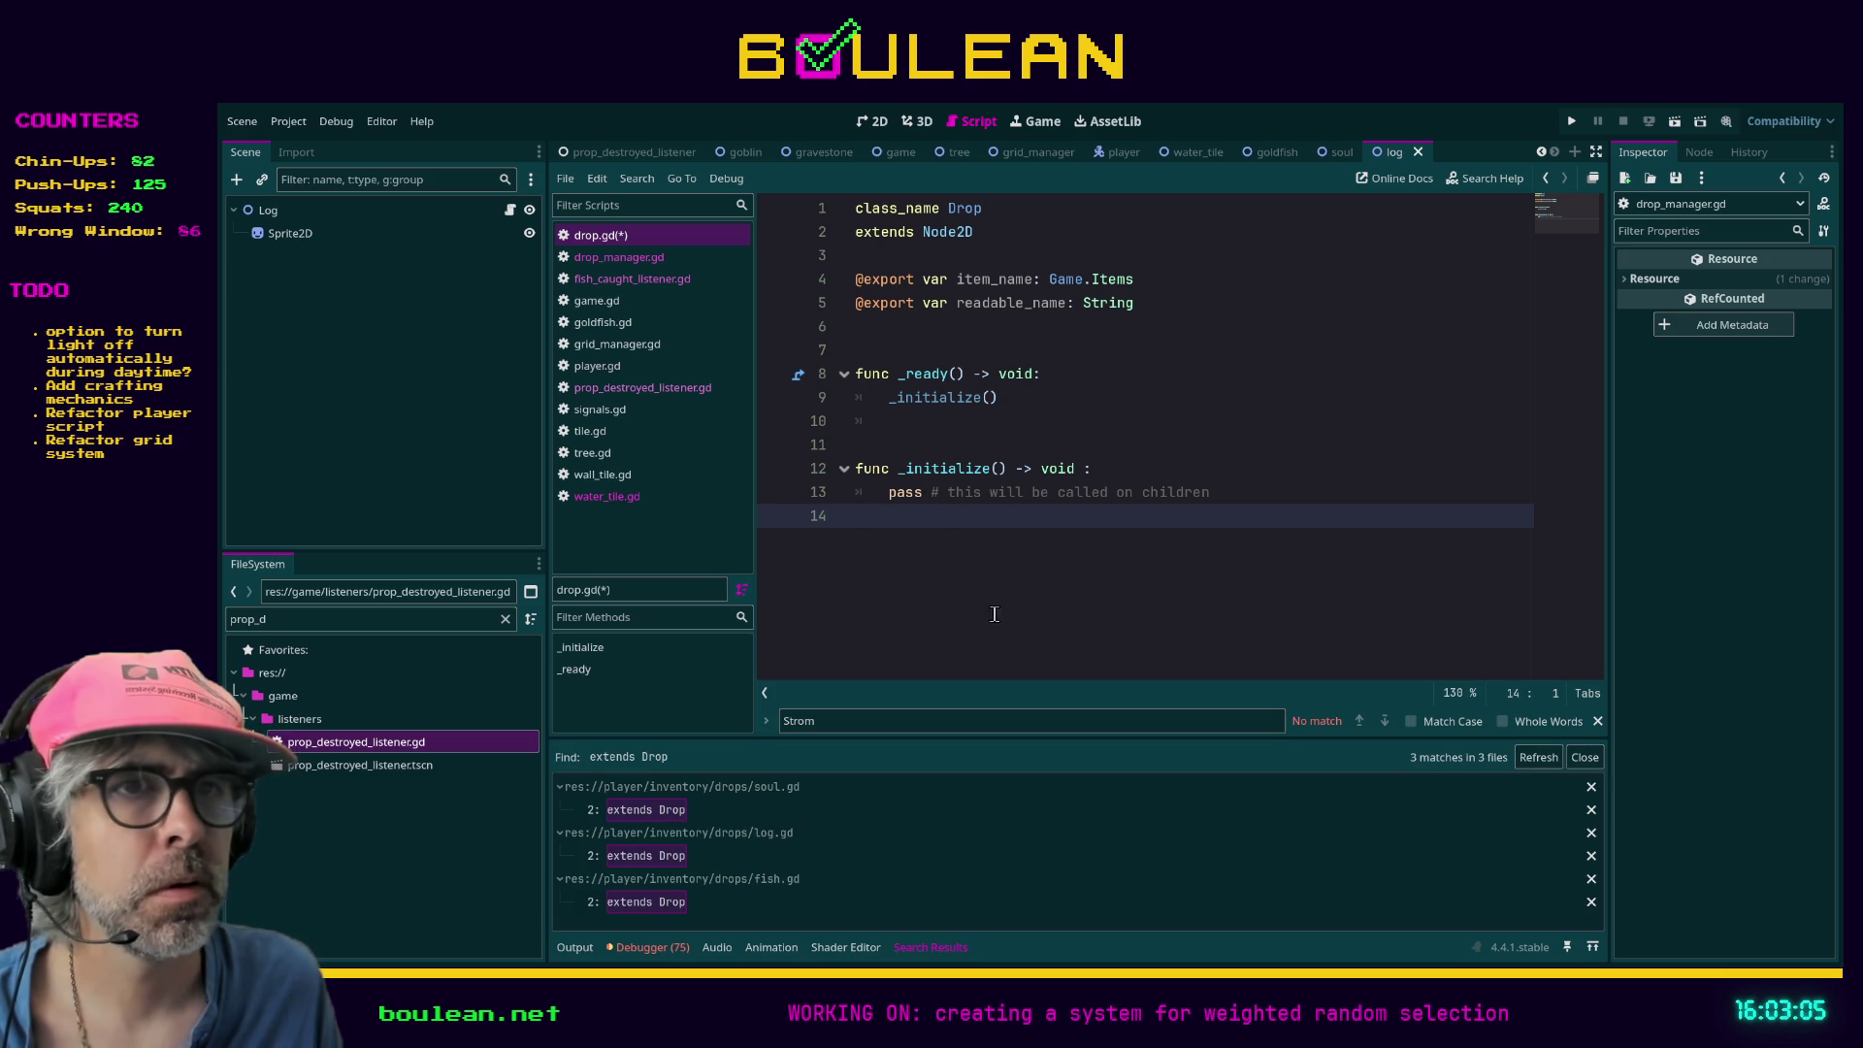
click(667, 811)
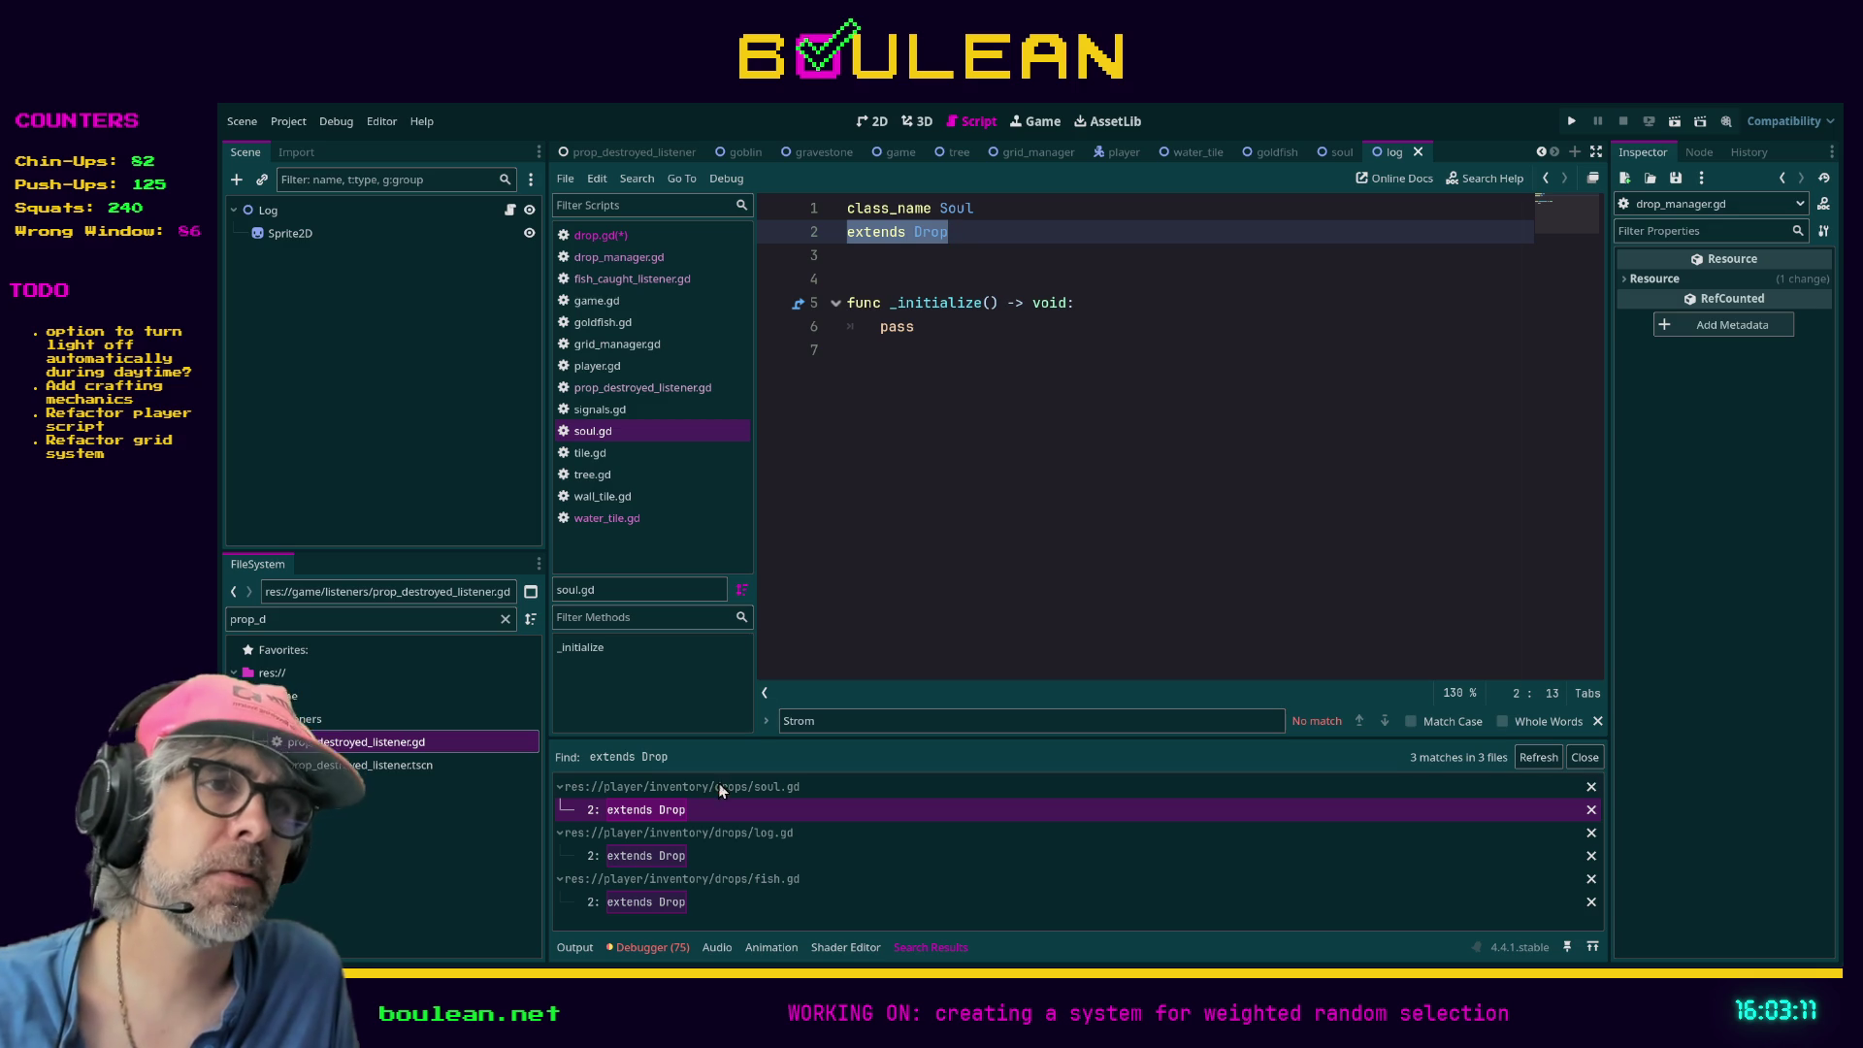
click(677, 853)
click(675, 906)
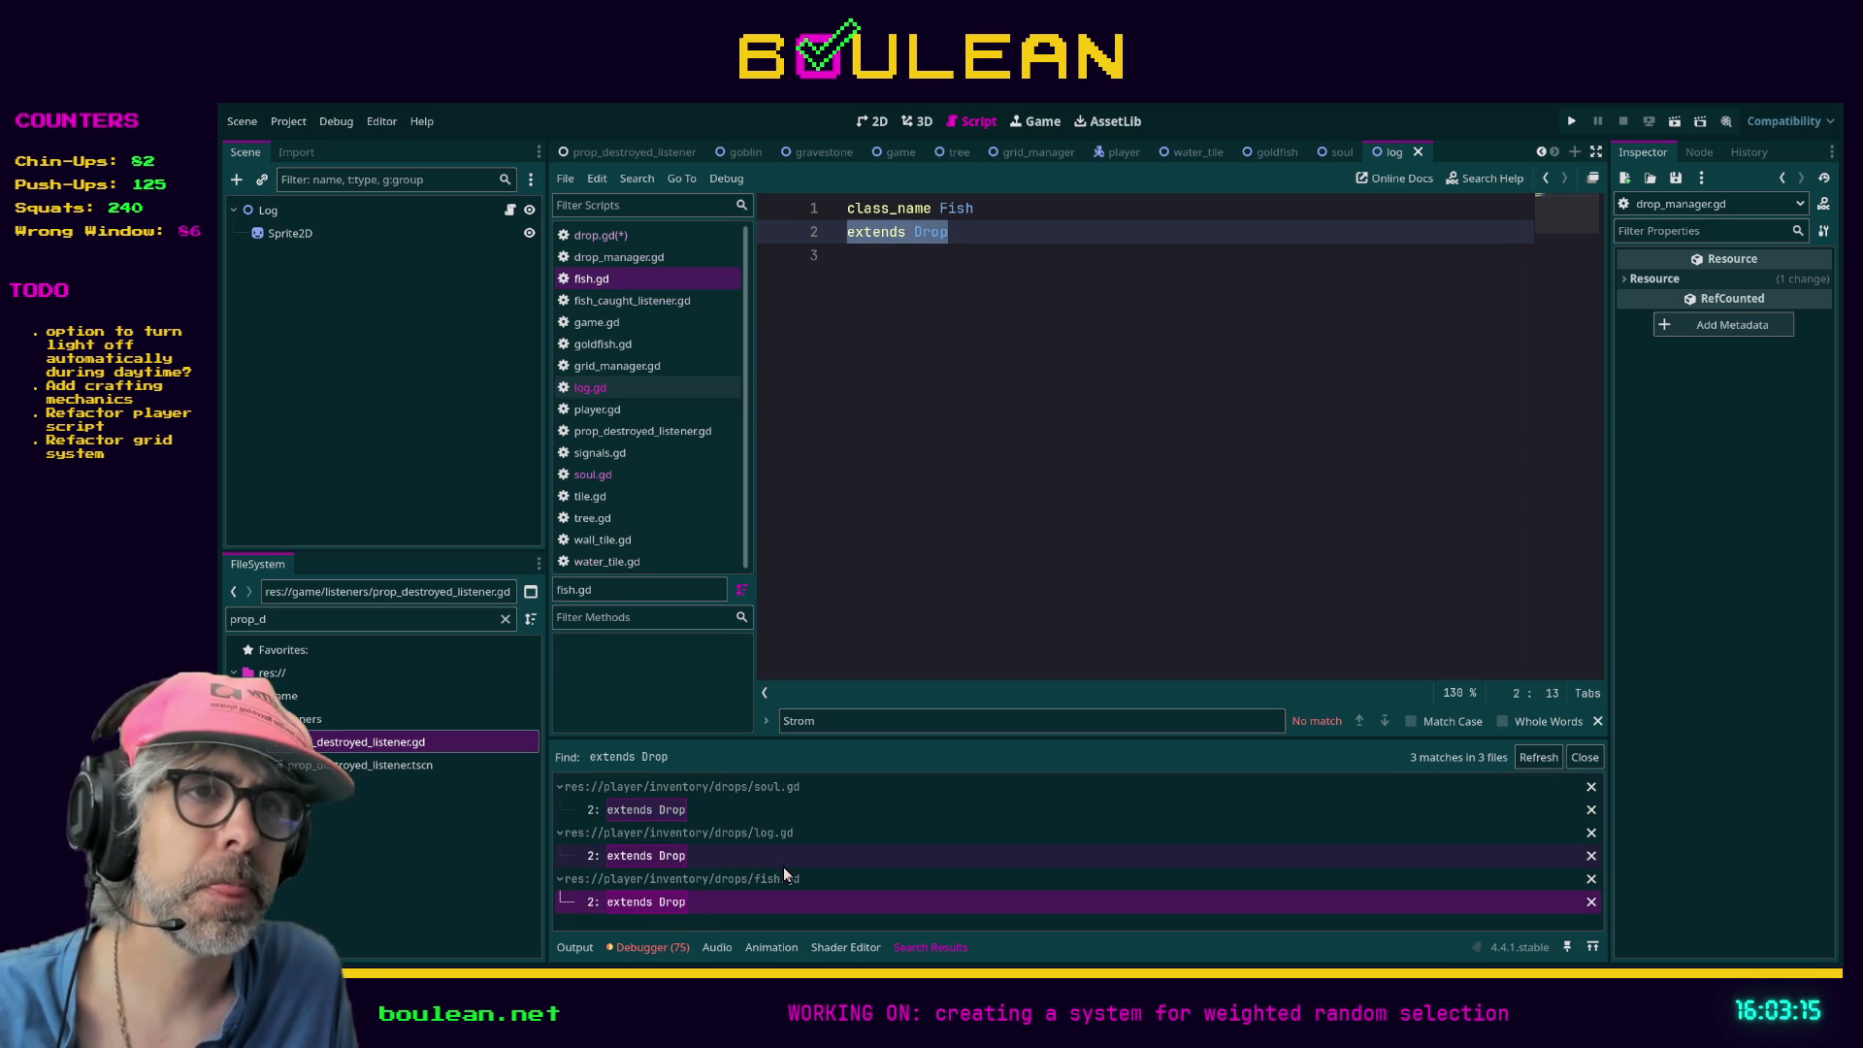
Step: Delete the _initialize function from log.gd and save it
click(703, 854)
click(892, 460)
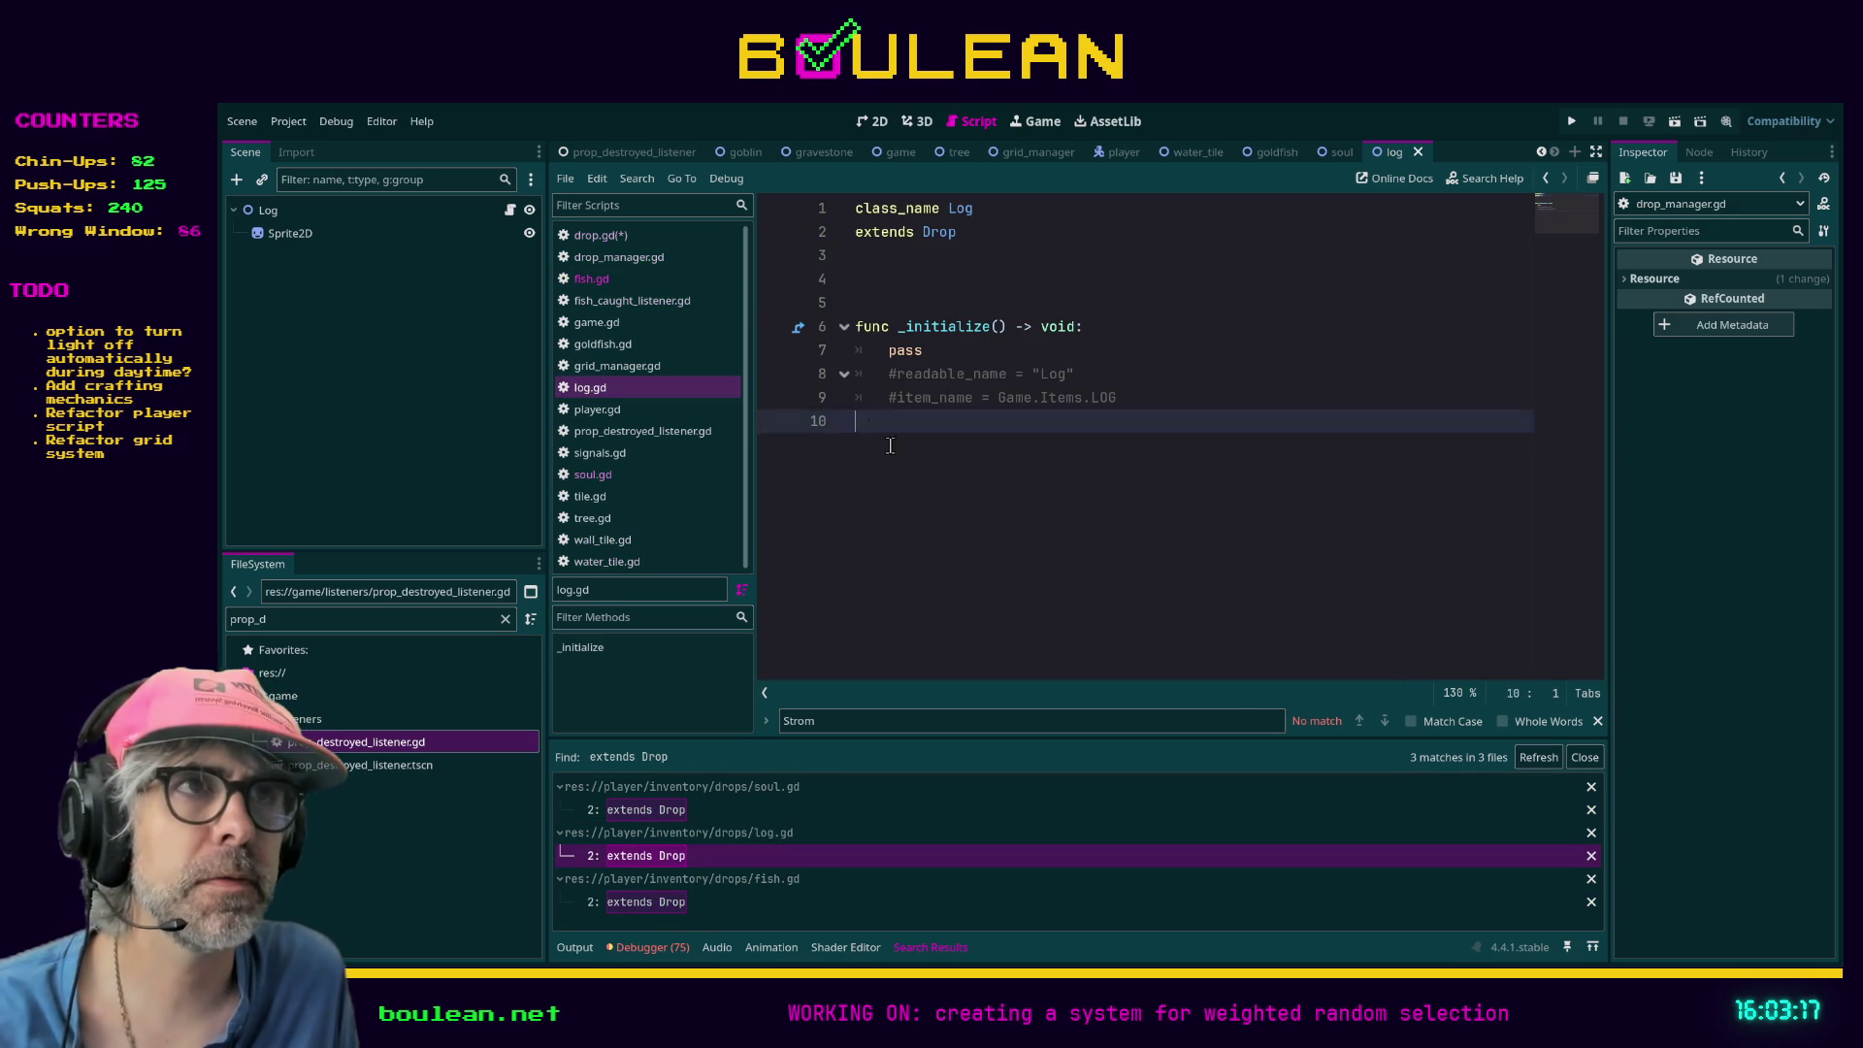
key(shift+Up)
key(shift+Up)
key(shift+Up)
key(BackSpace)
key(BackSpace)
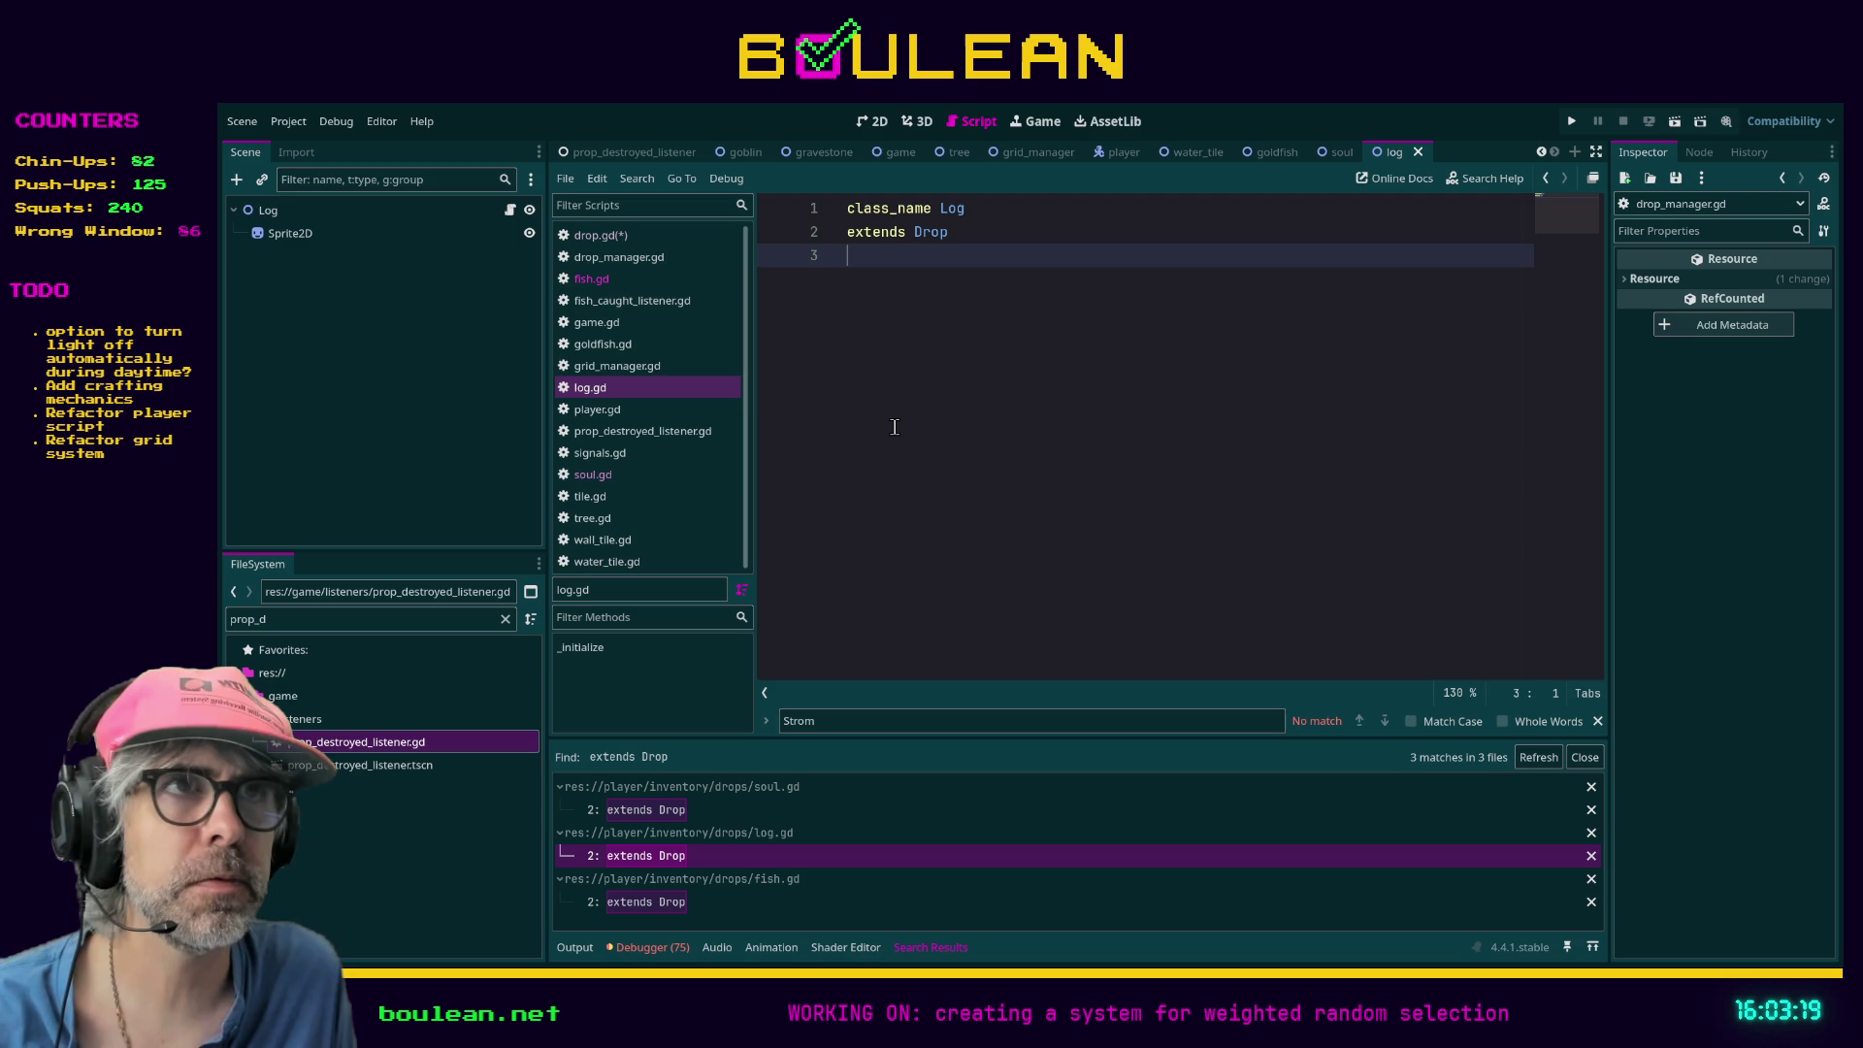
key(BackSpace)
key(ctrl+s)
Step: Delete the _initialize function from soul.gd
click(681, 810)
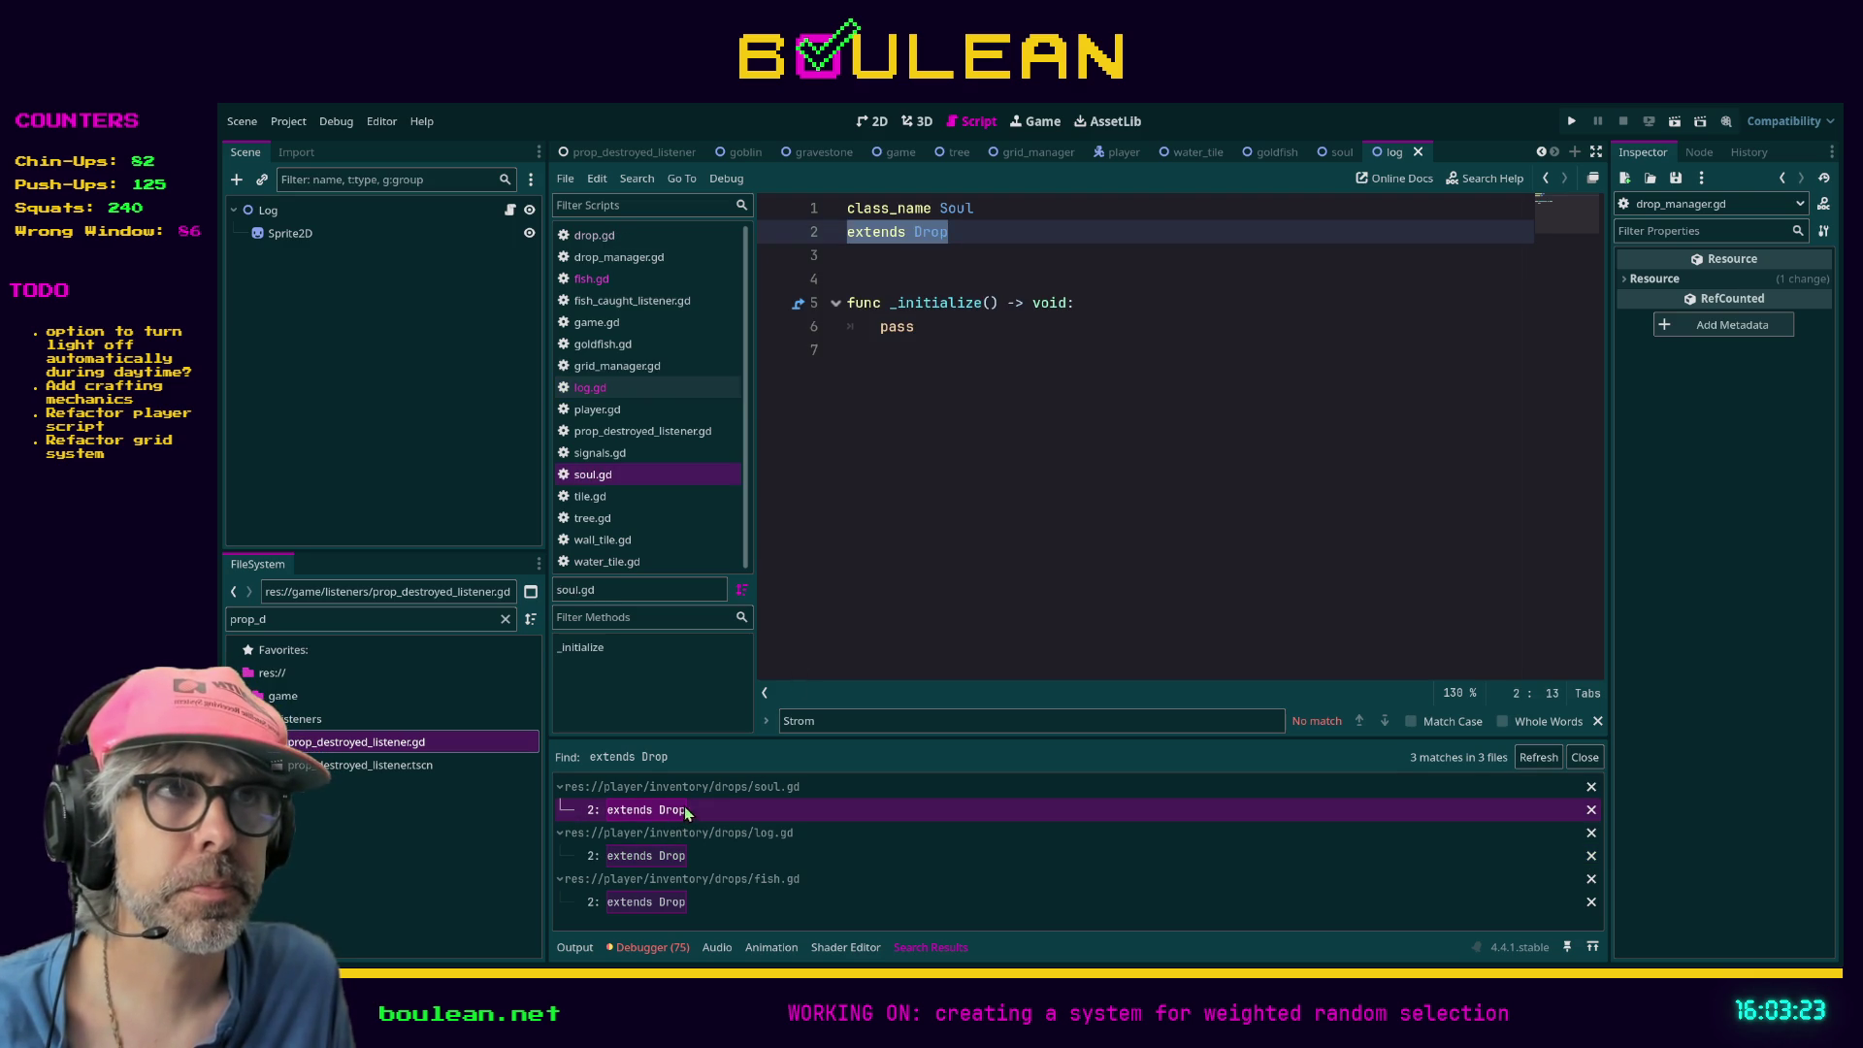
click(931, 437)
key(shift+Up)
key(shift+Up)
key(shift+Up)
key(BackSpace)
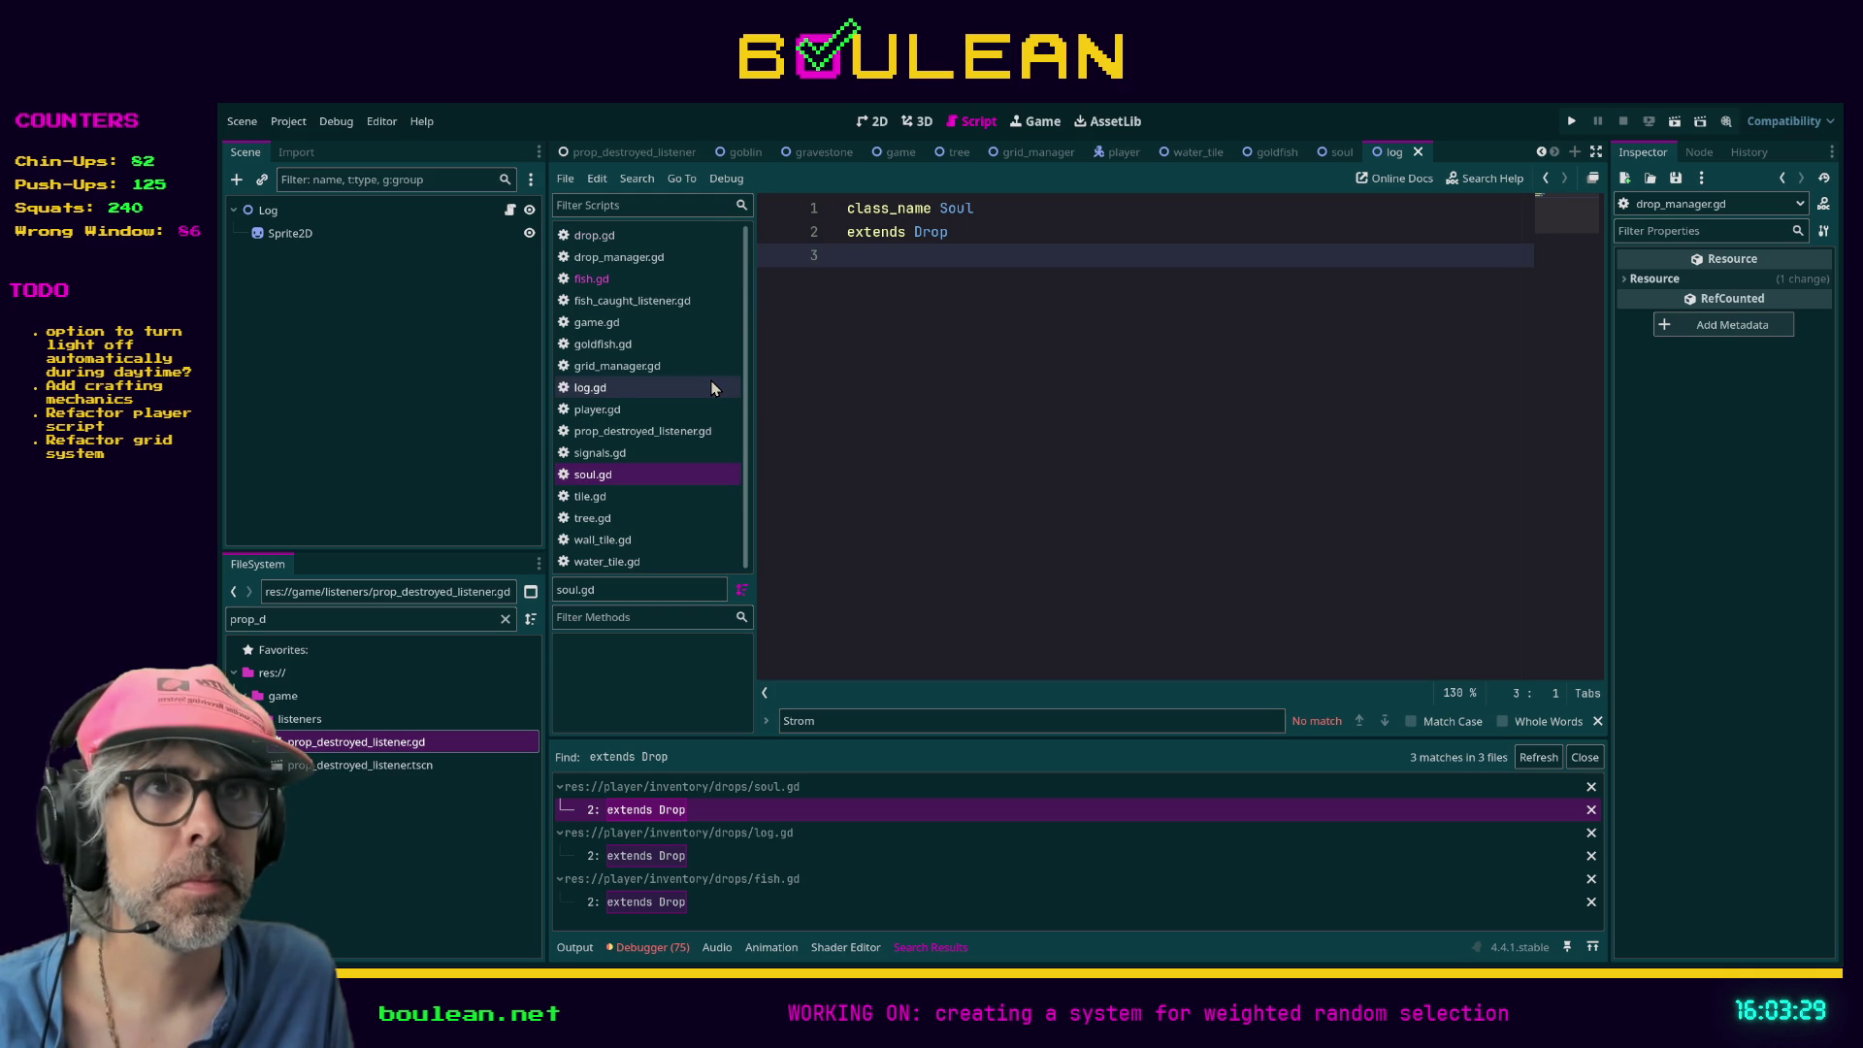
Step: Delete the _initialize function from goldfish.gd and save it
click(591, 283)
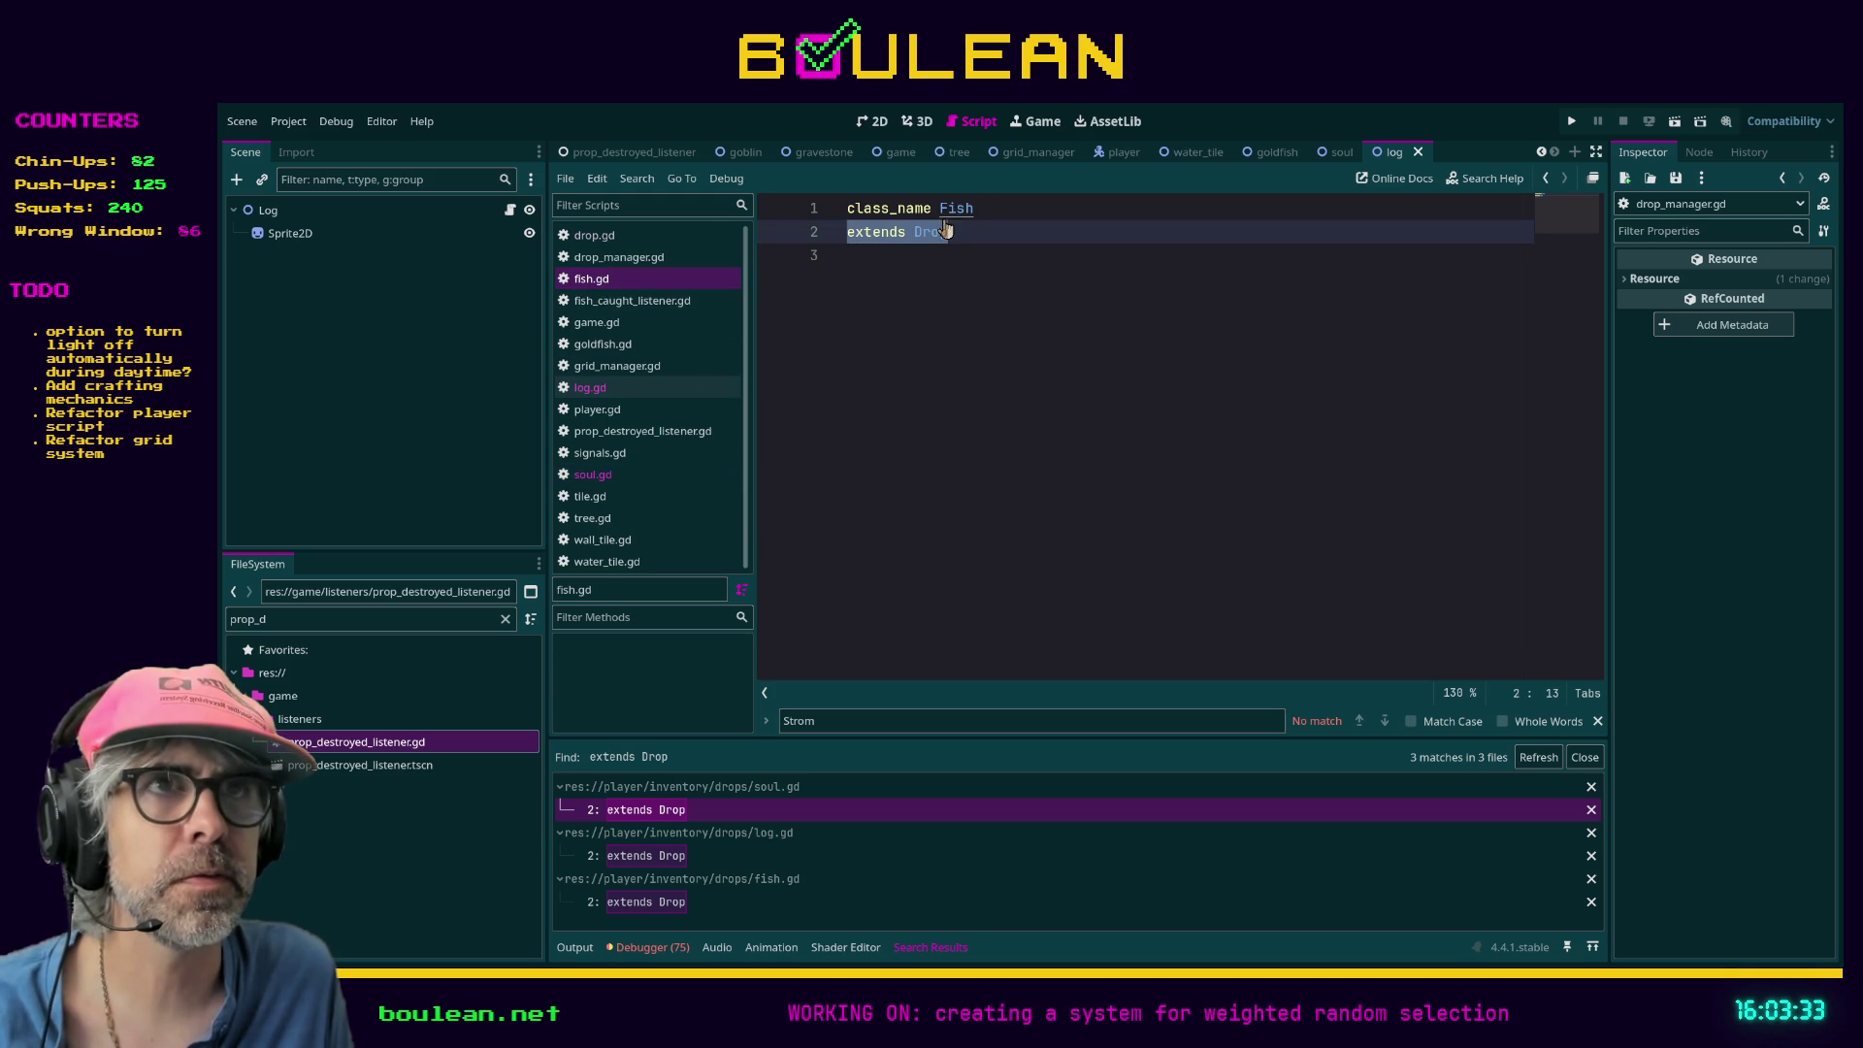
click(602, 344)
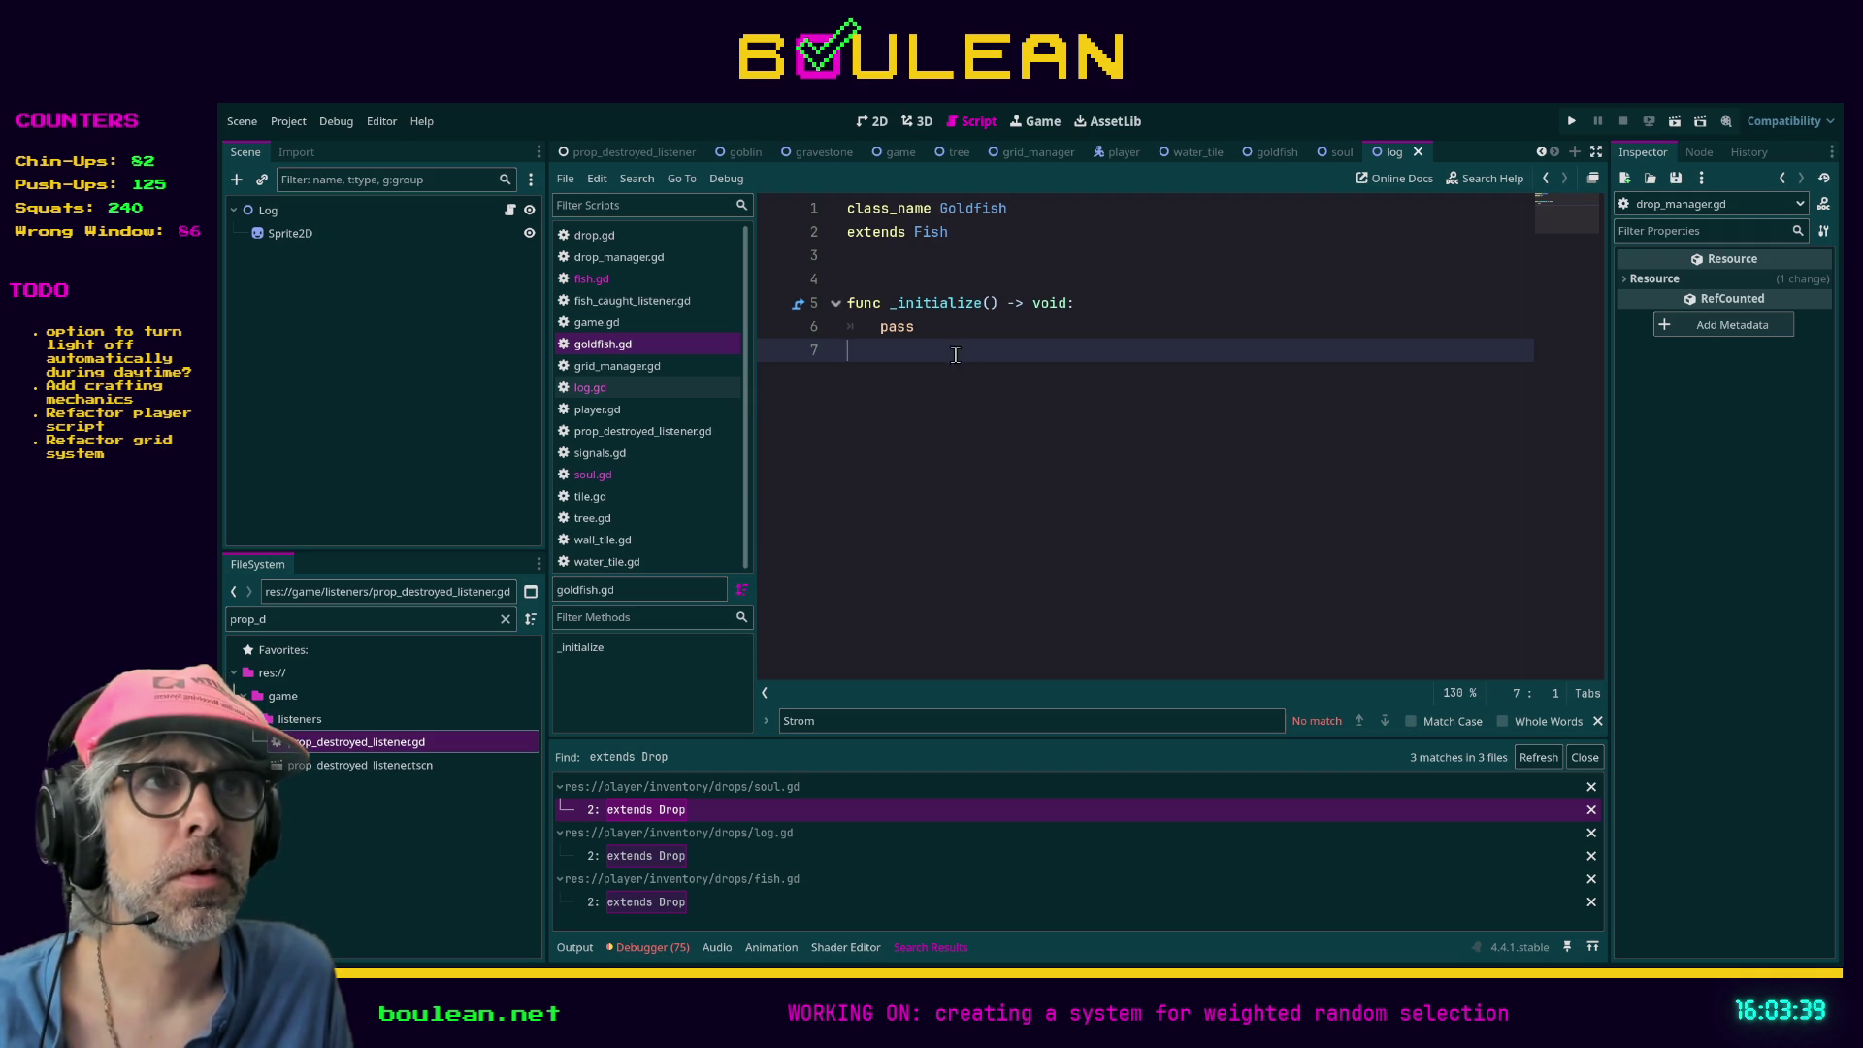
drag(954, 351, 834, 288)
key(BackSpace)
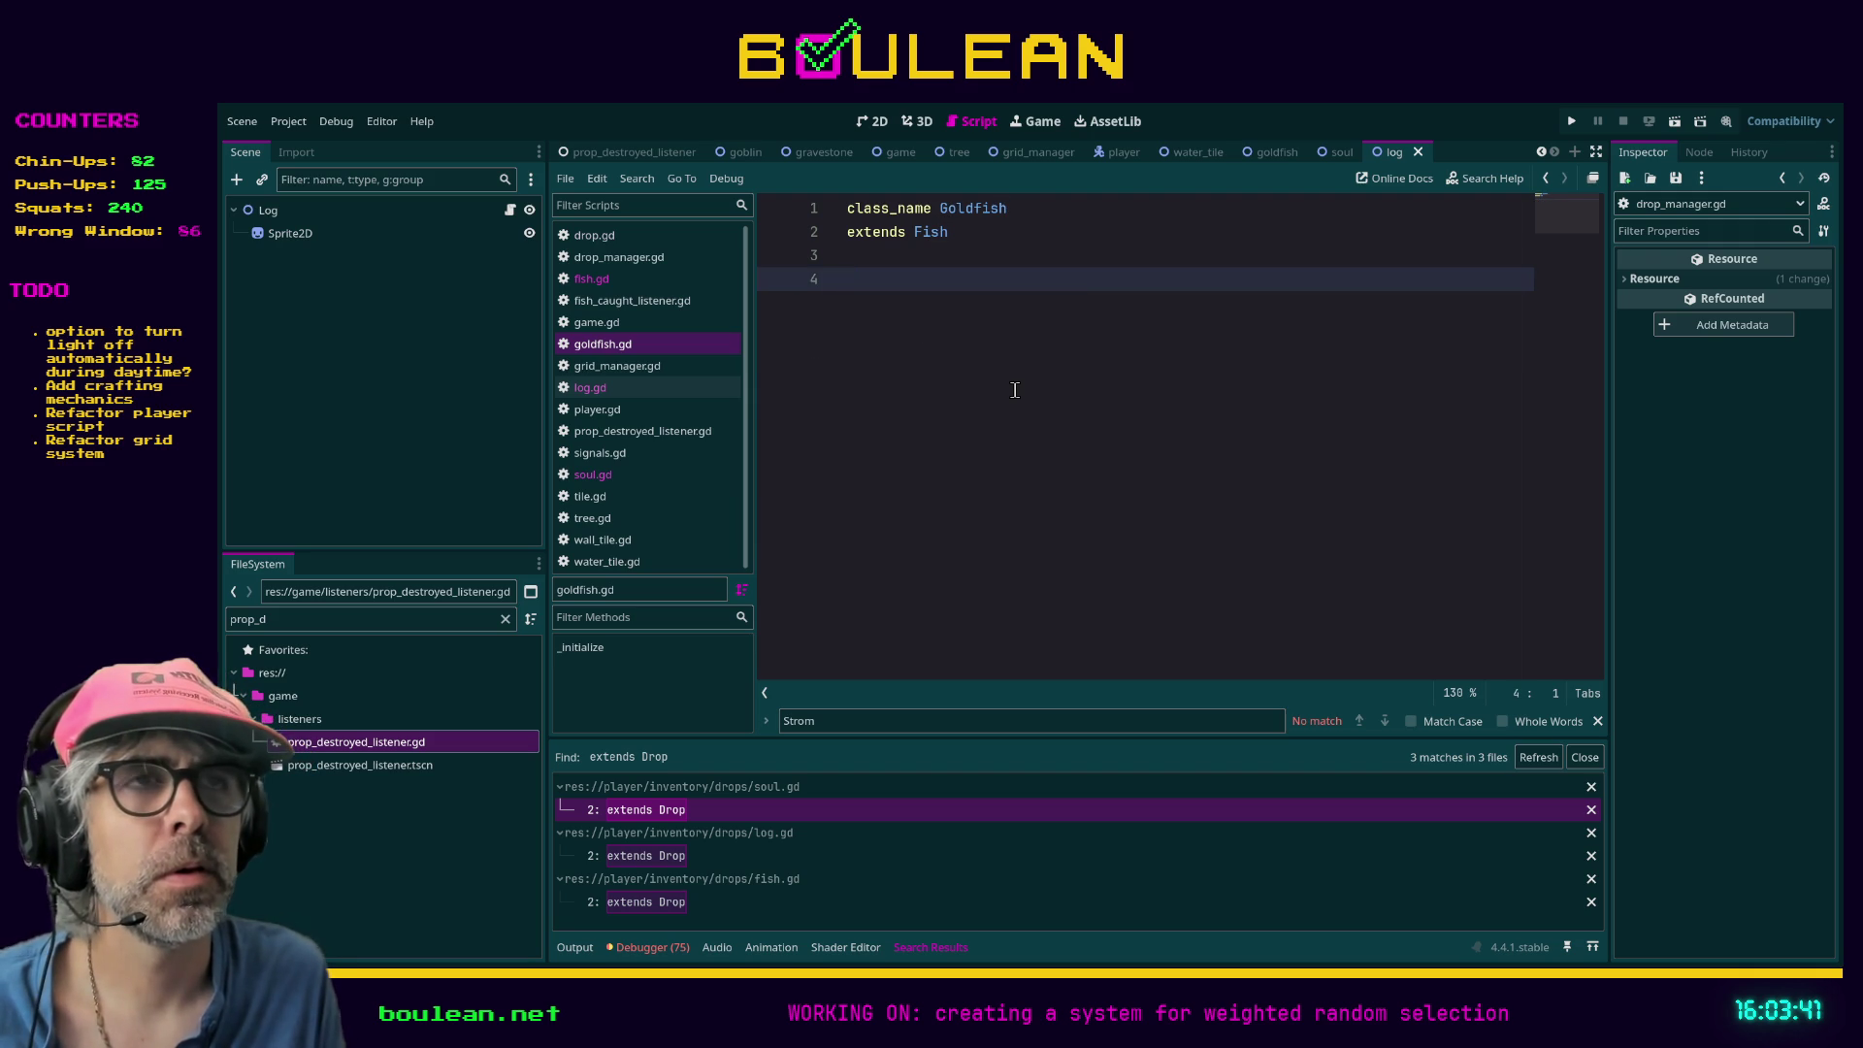
key(BackSpace)
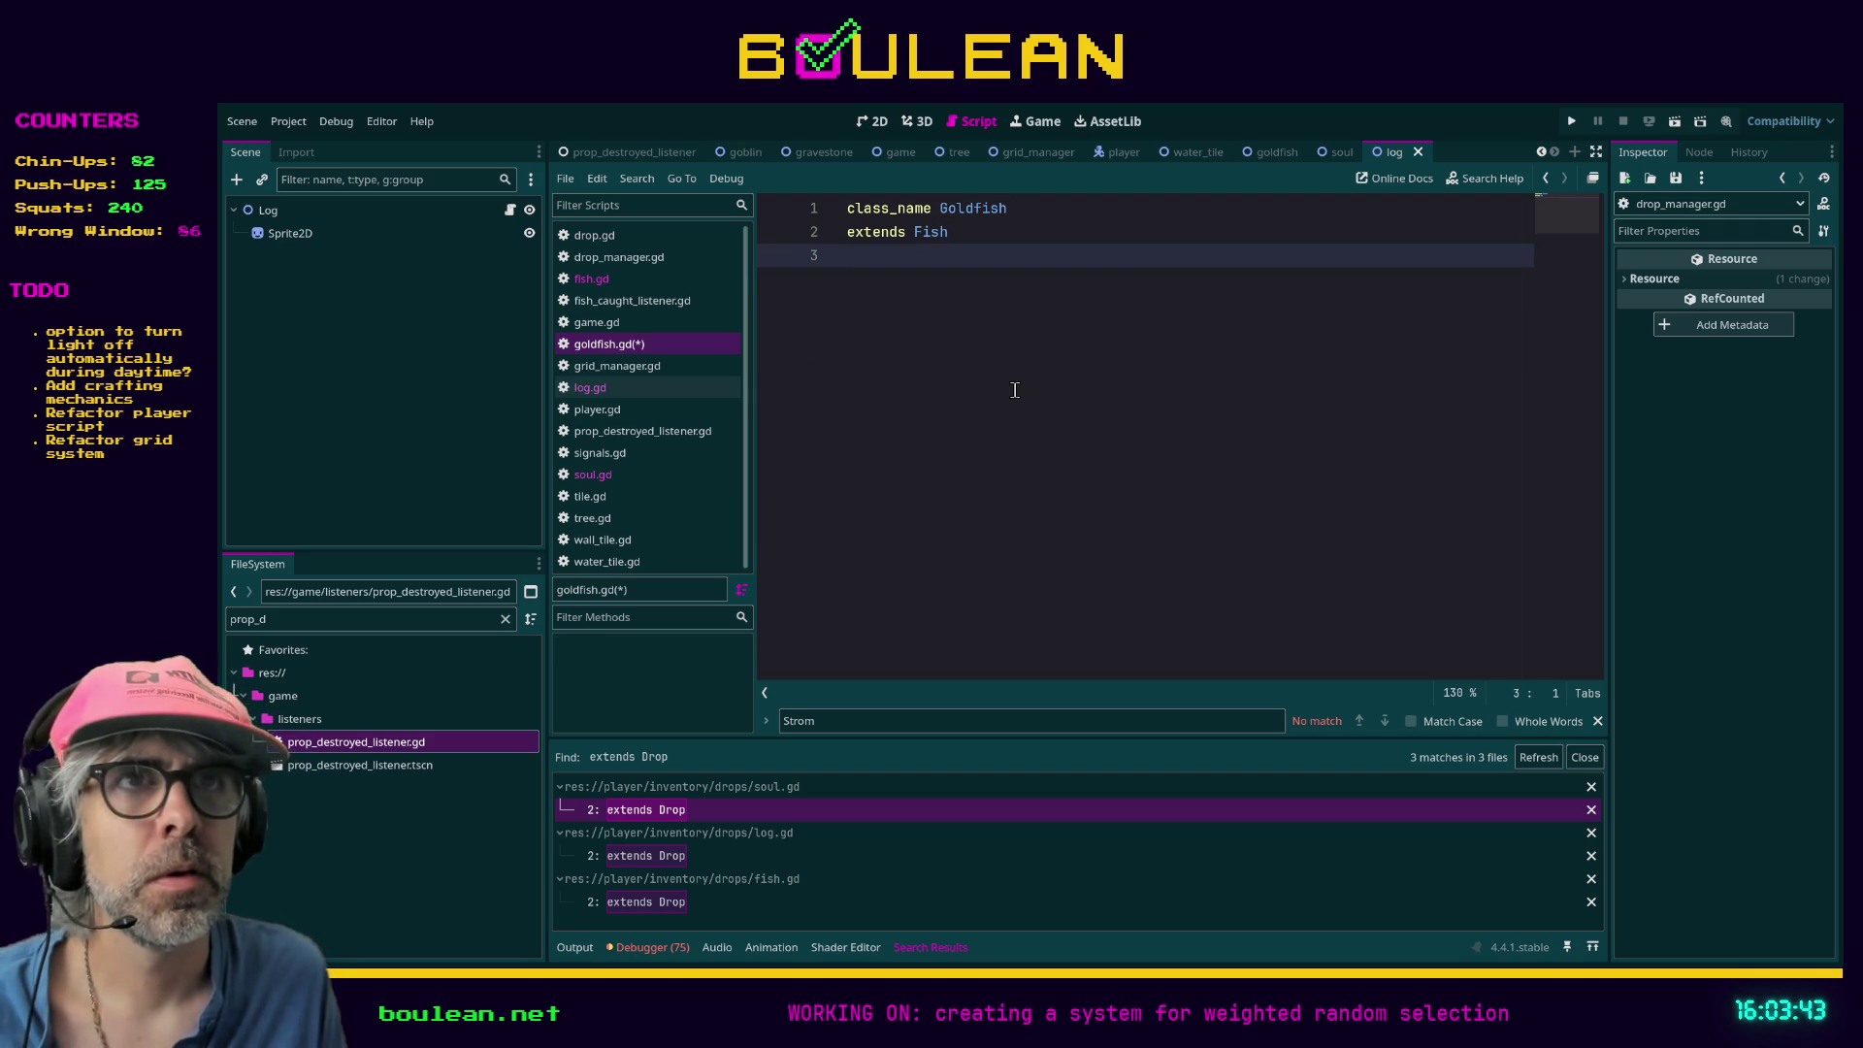
key(ctrl+s)
Step: Refresh the 'extends Drop' results and review the Soul, Goldfish and Drop scripts
ctrl+click(934, 232)
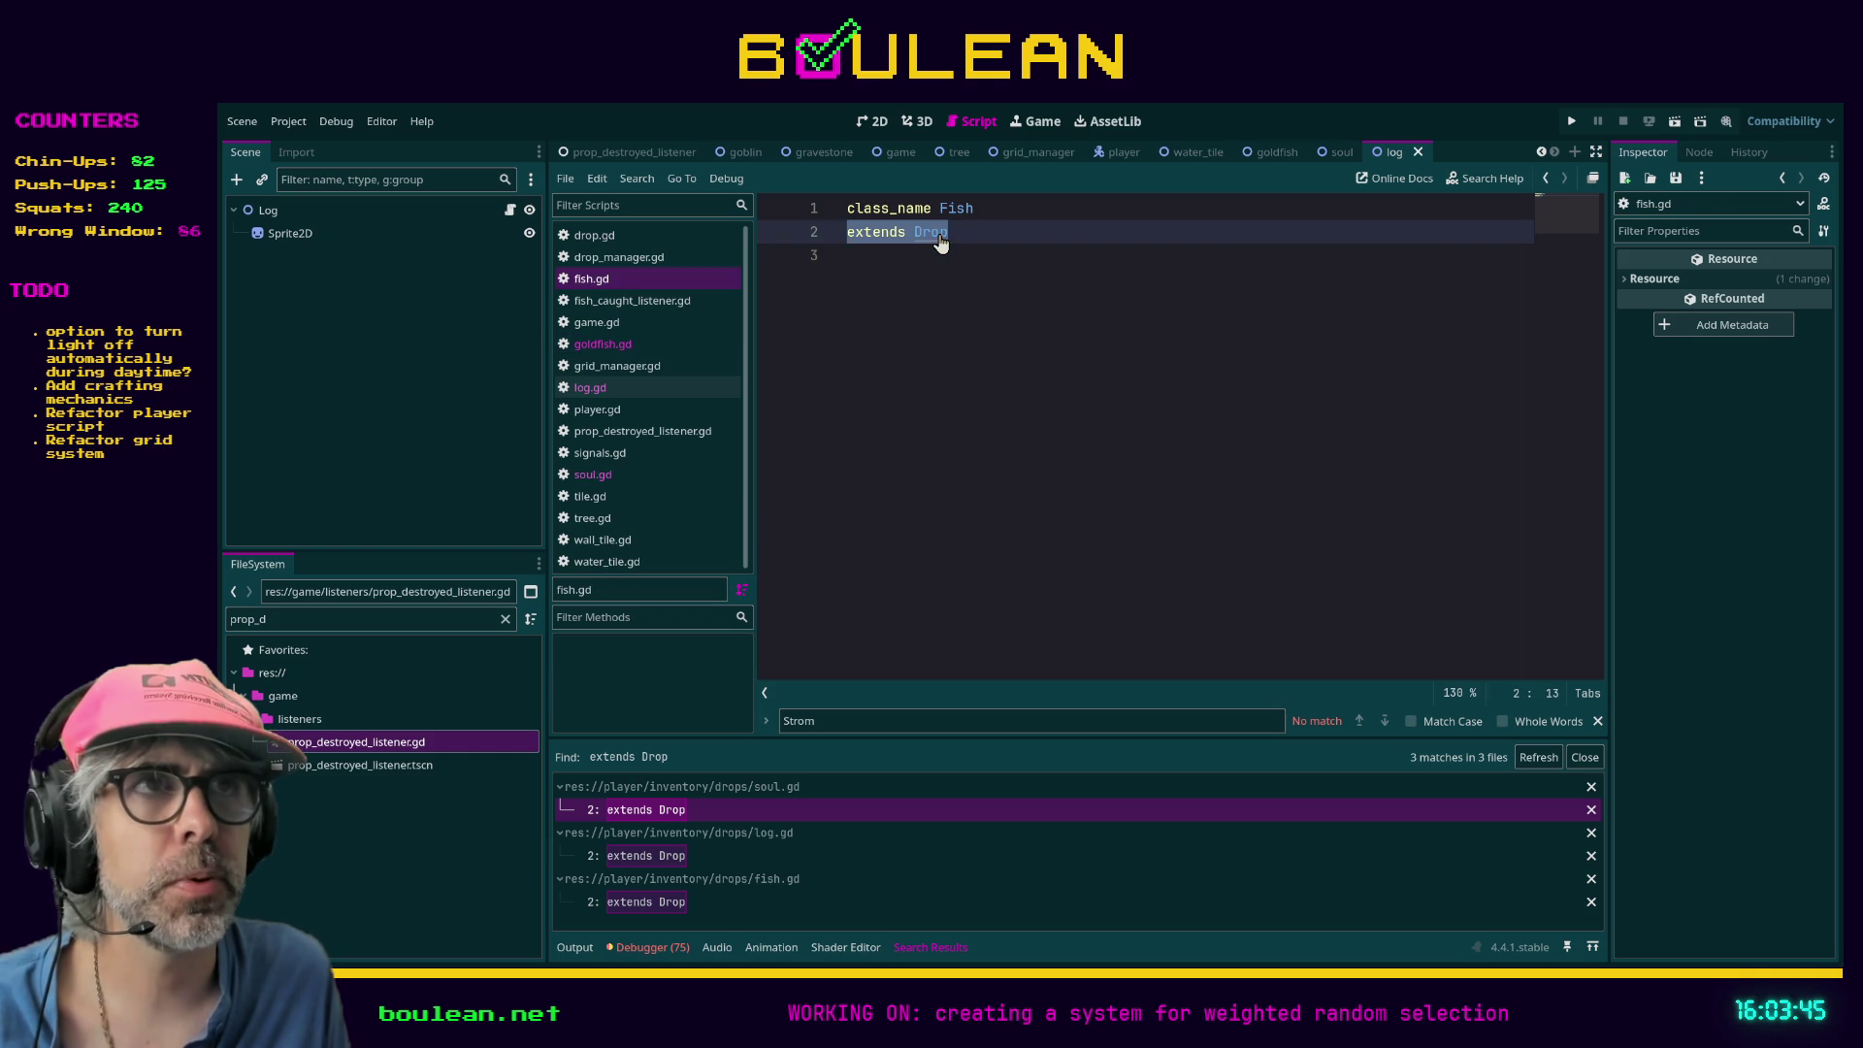
click(1526, 762)
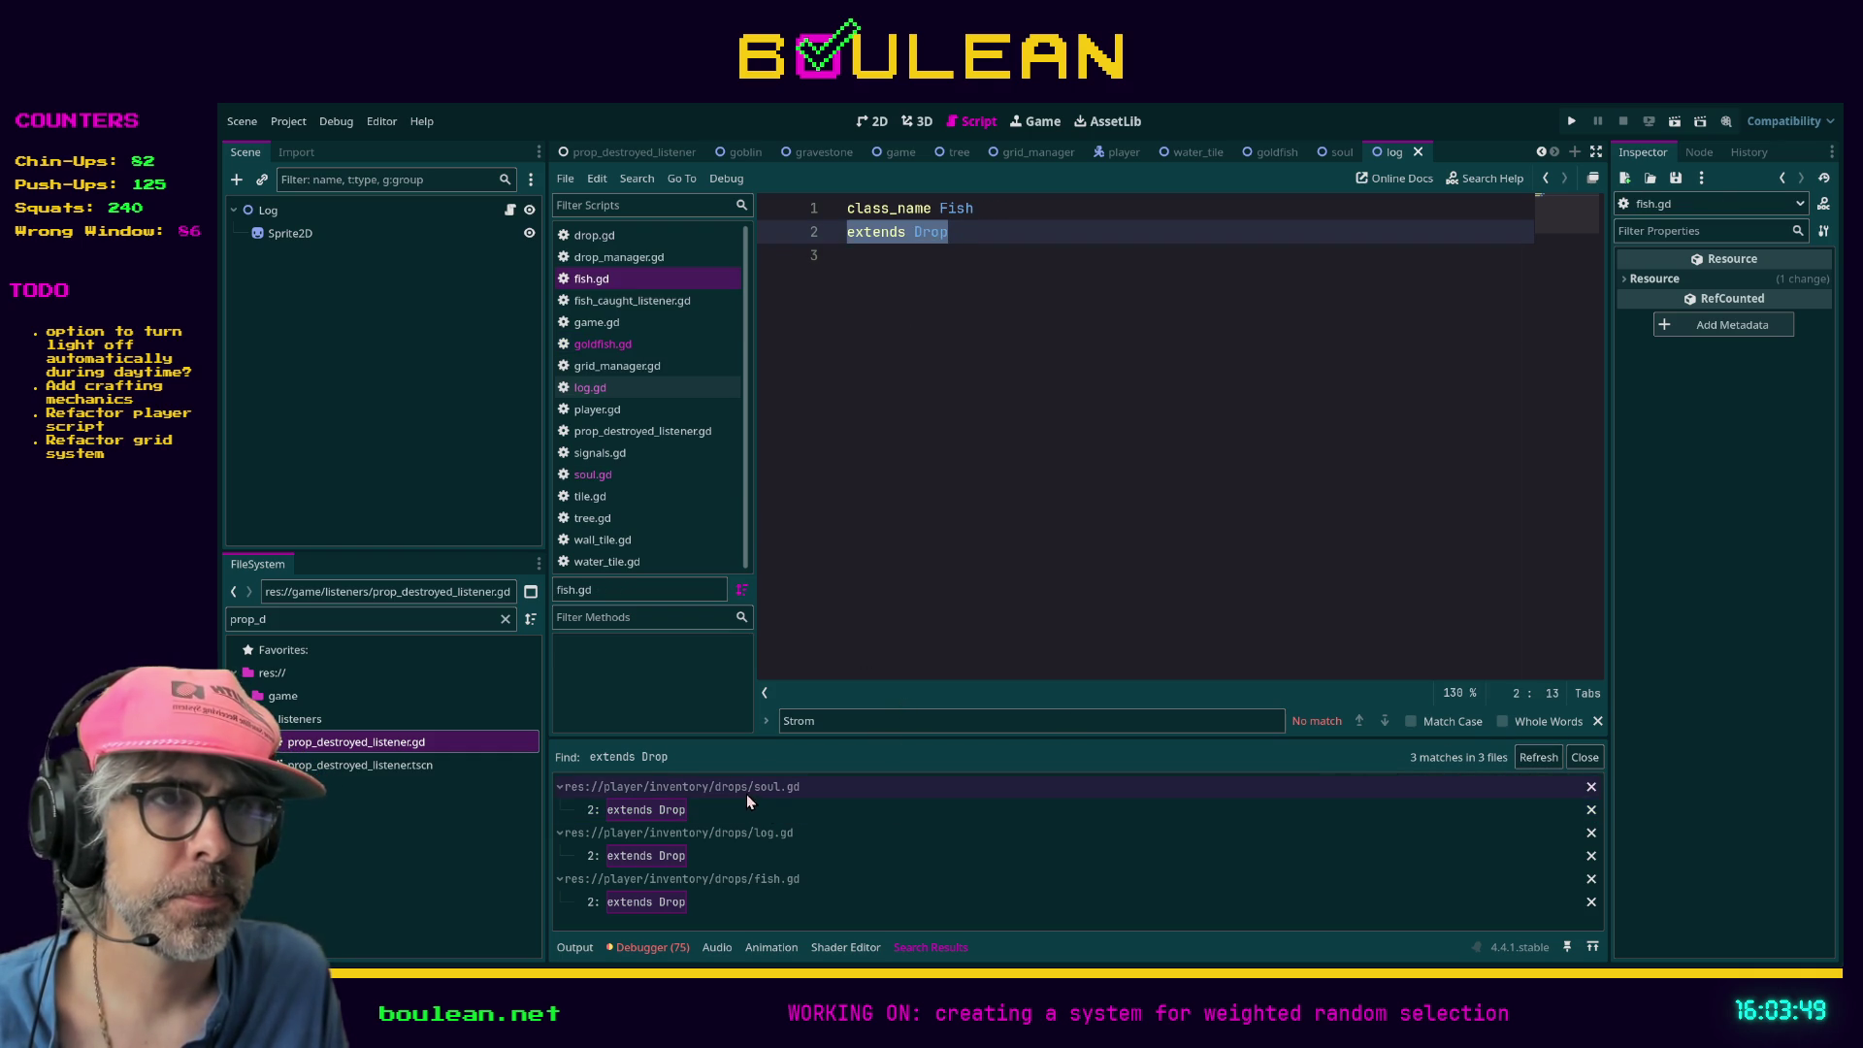
click(695, 811)
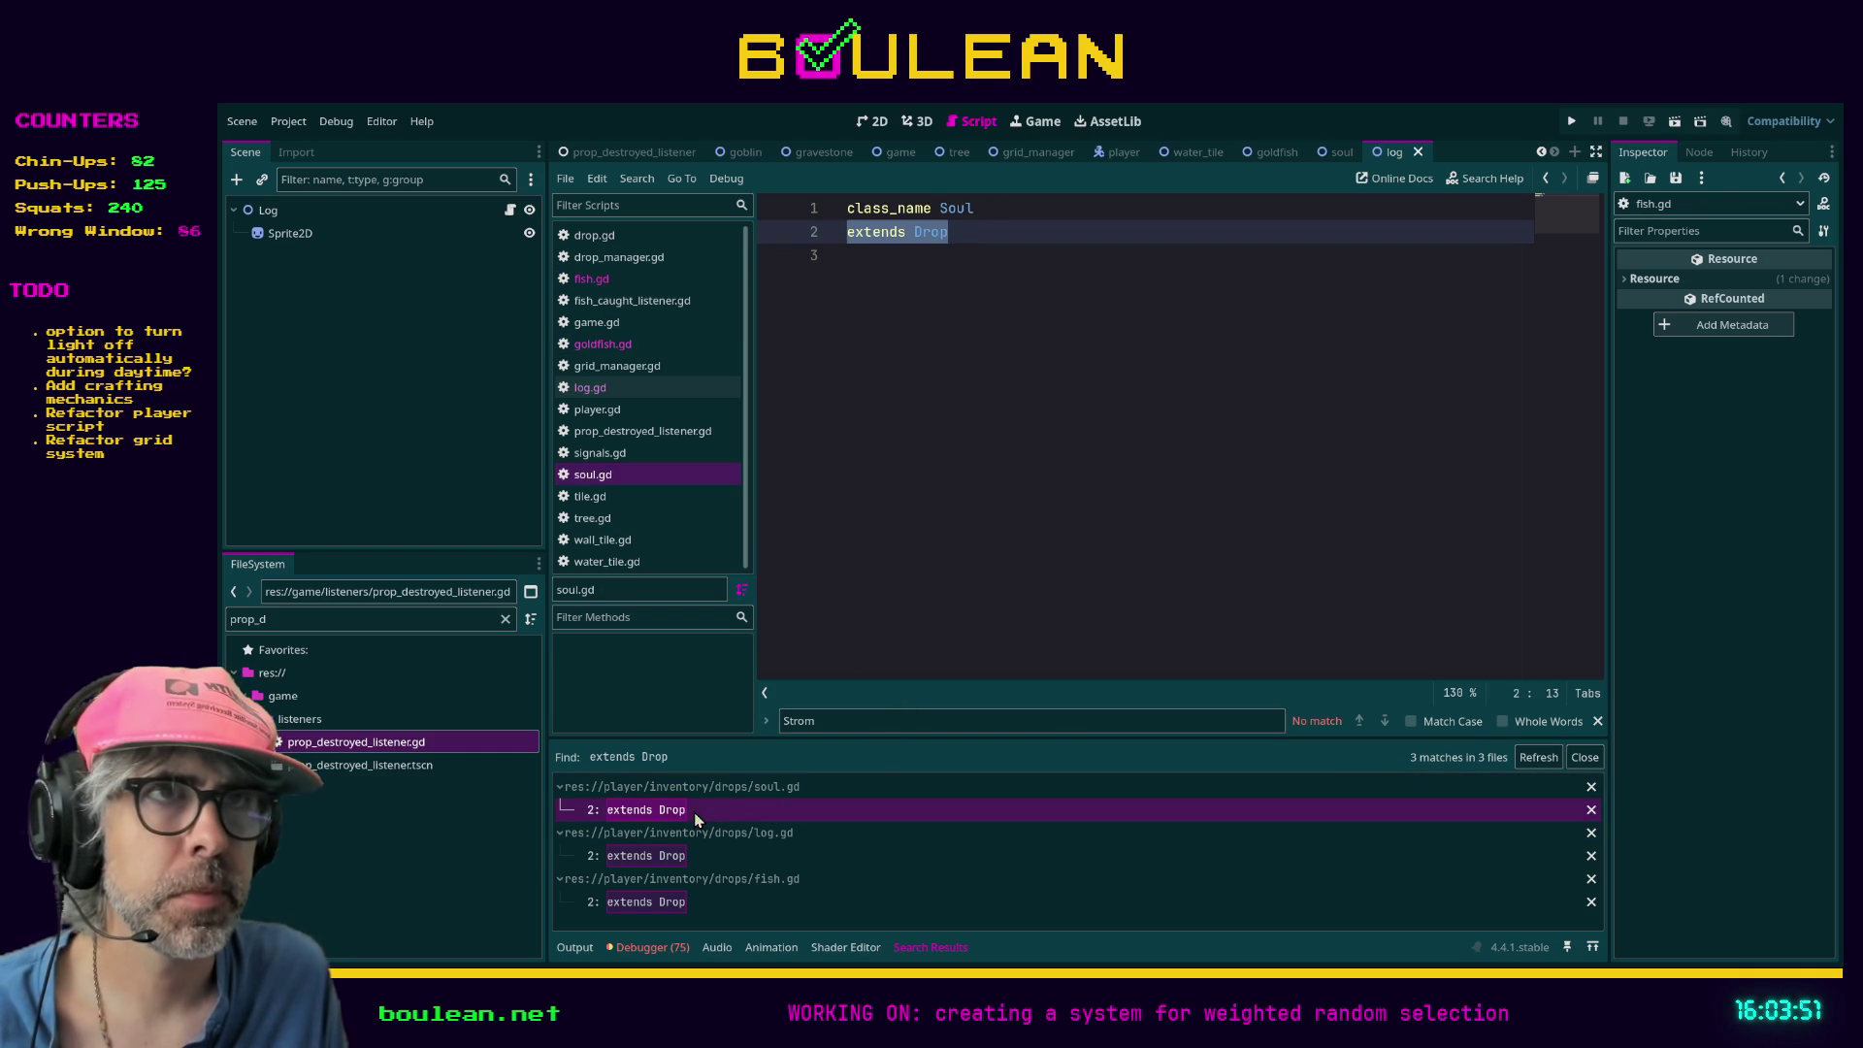
click(587, 348)
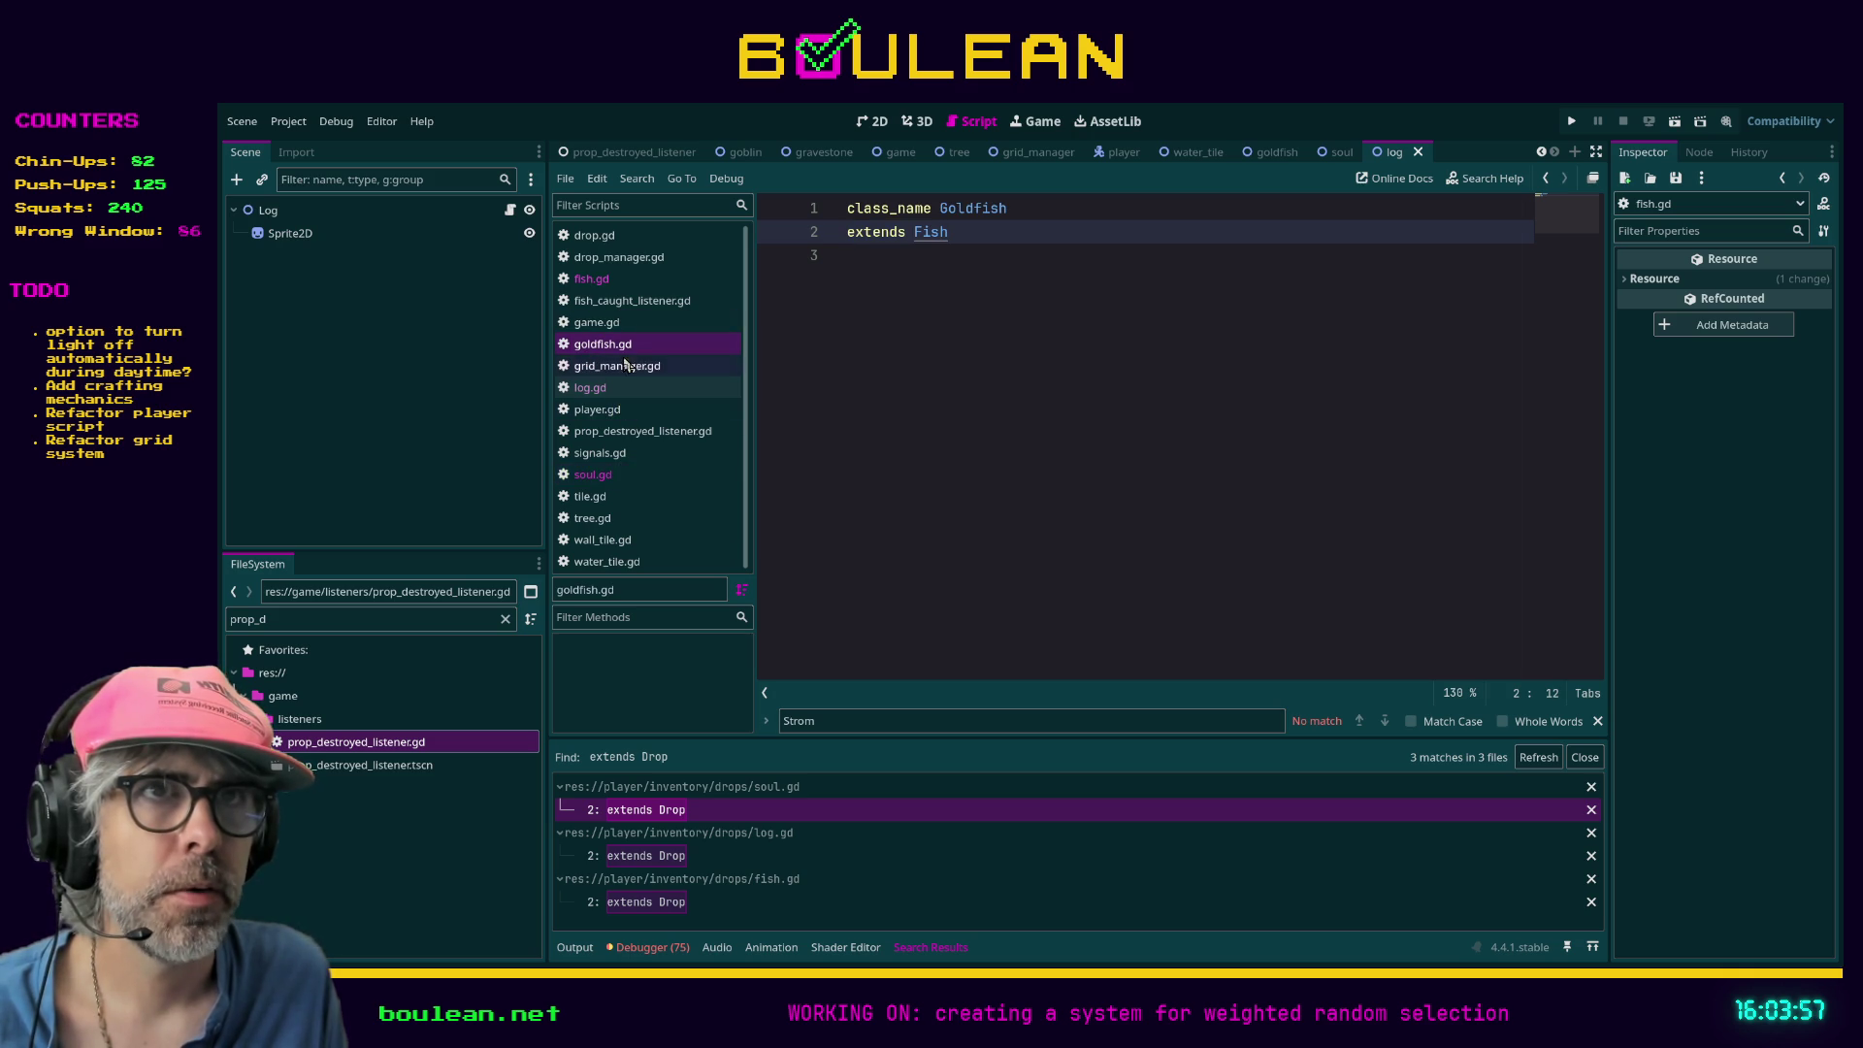
click(594, 235)
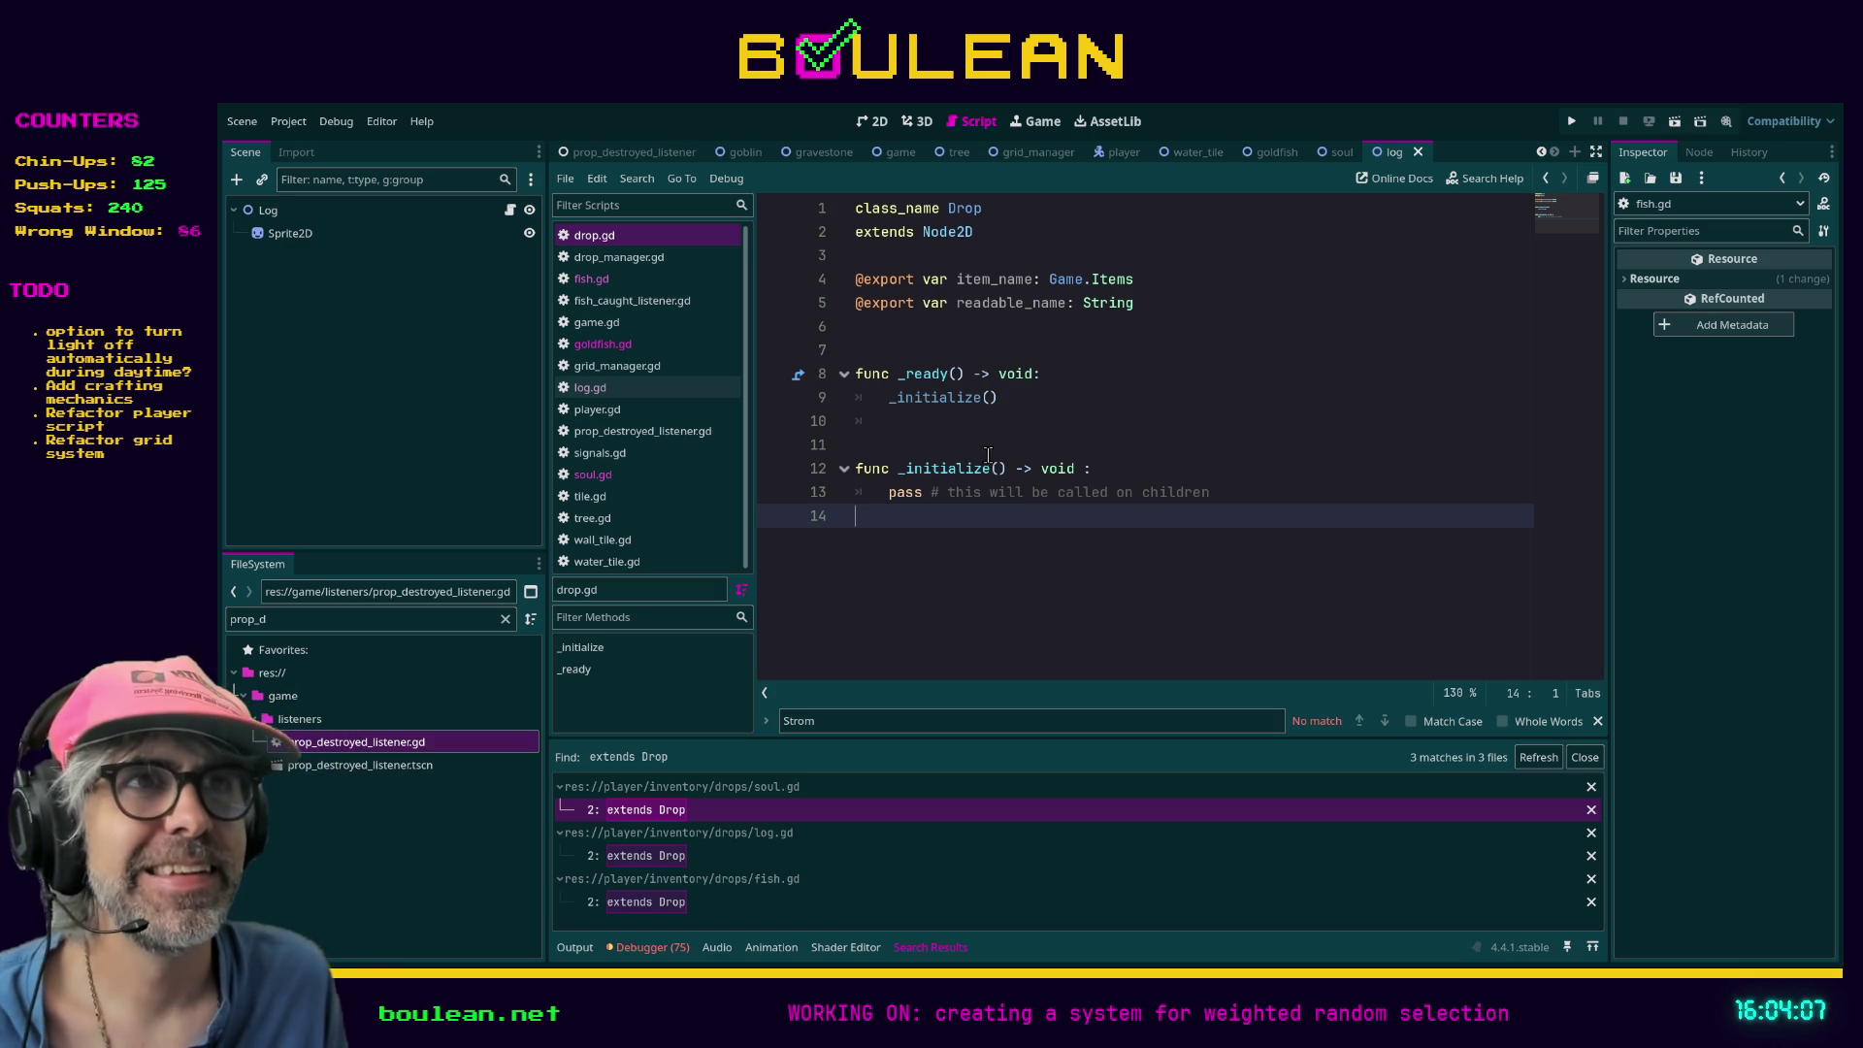
Step: Delete the _initialize function and its call from drop.gd, leaving 'pass' in _ready
drag(1147, 551, 817, 446)
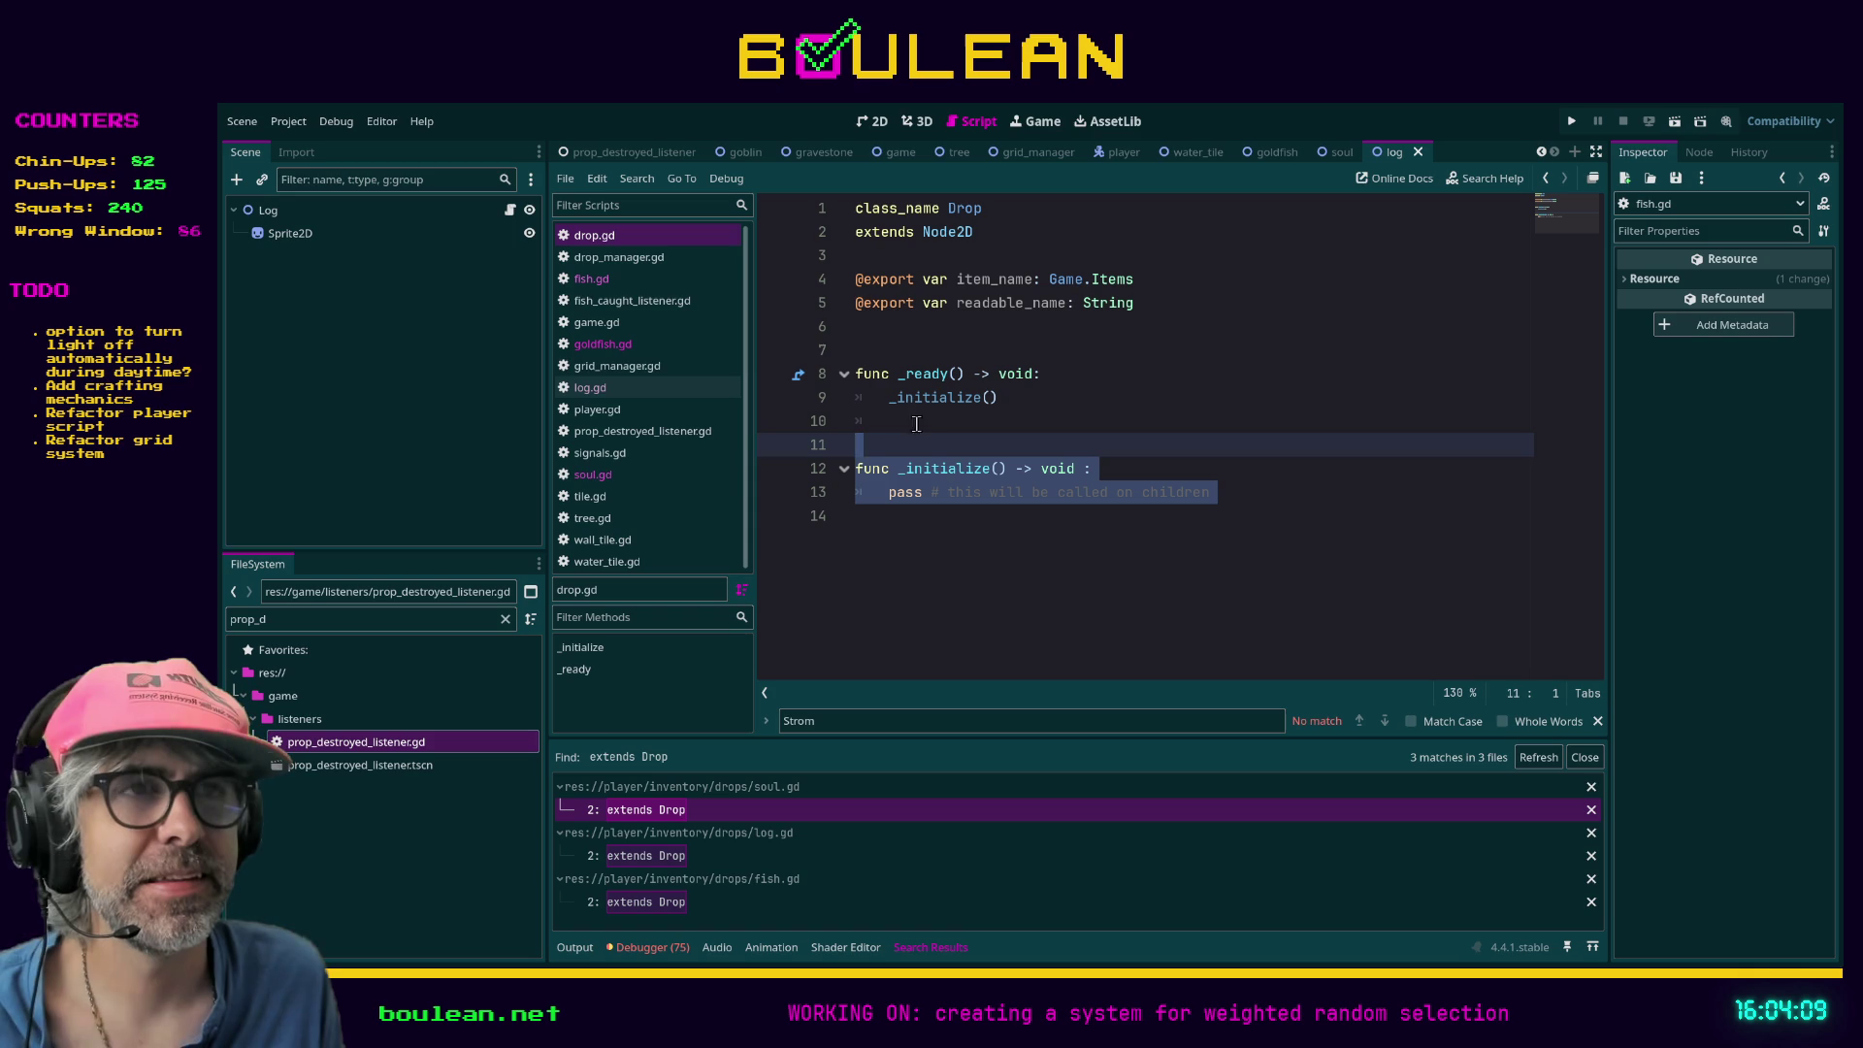
key(shift+Up)
key(shift+Up)
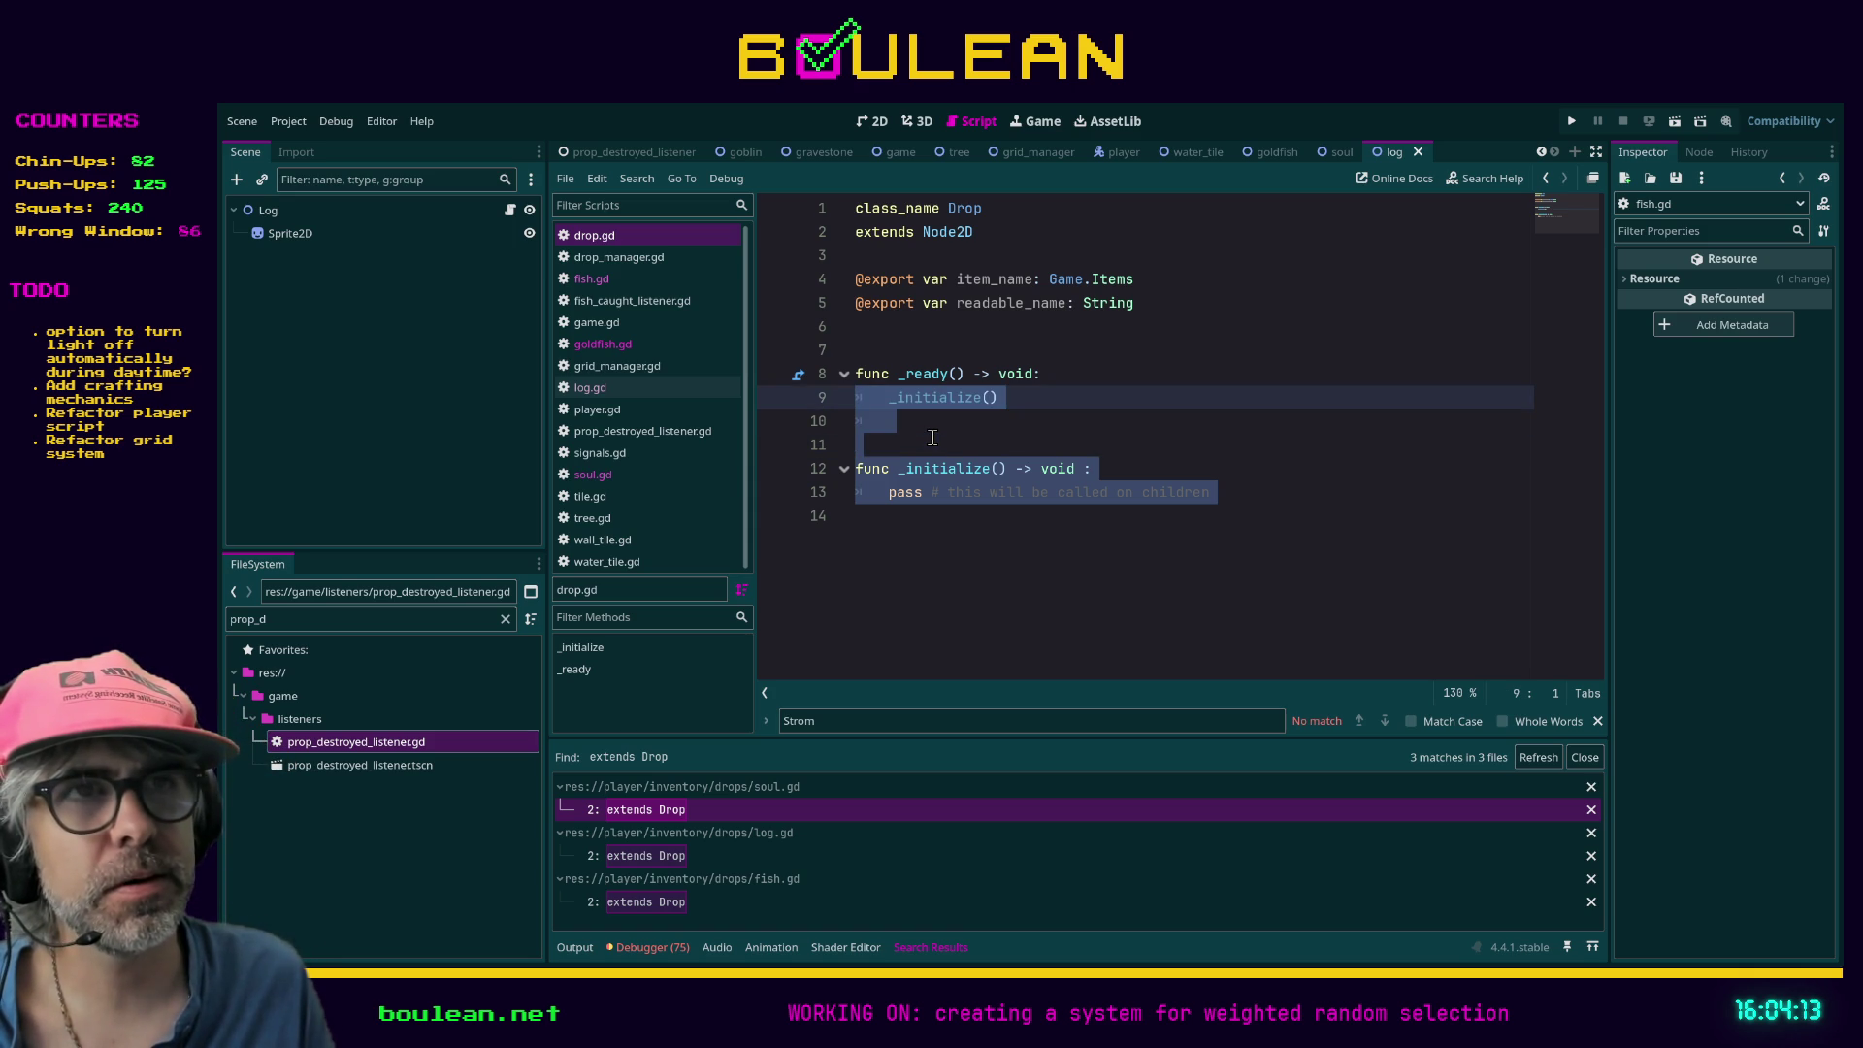
key(shift+Up)
key(Delete)
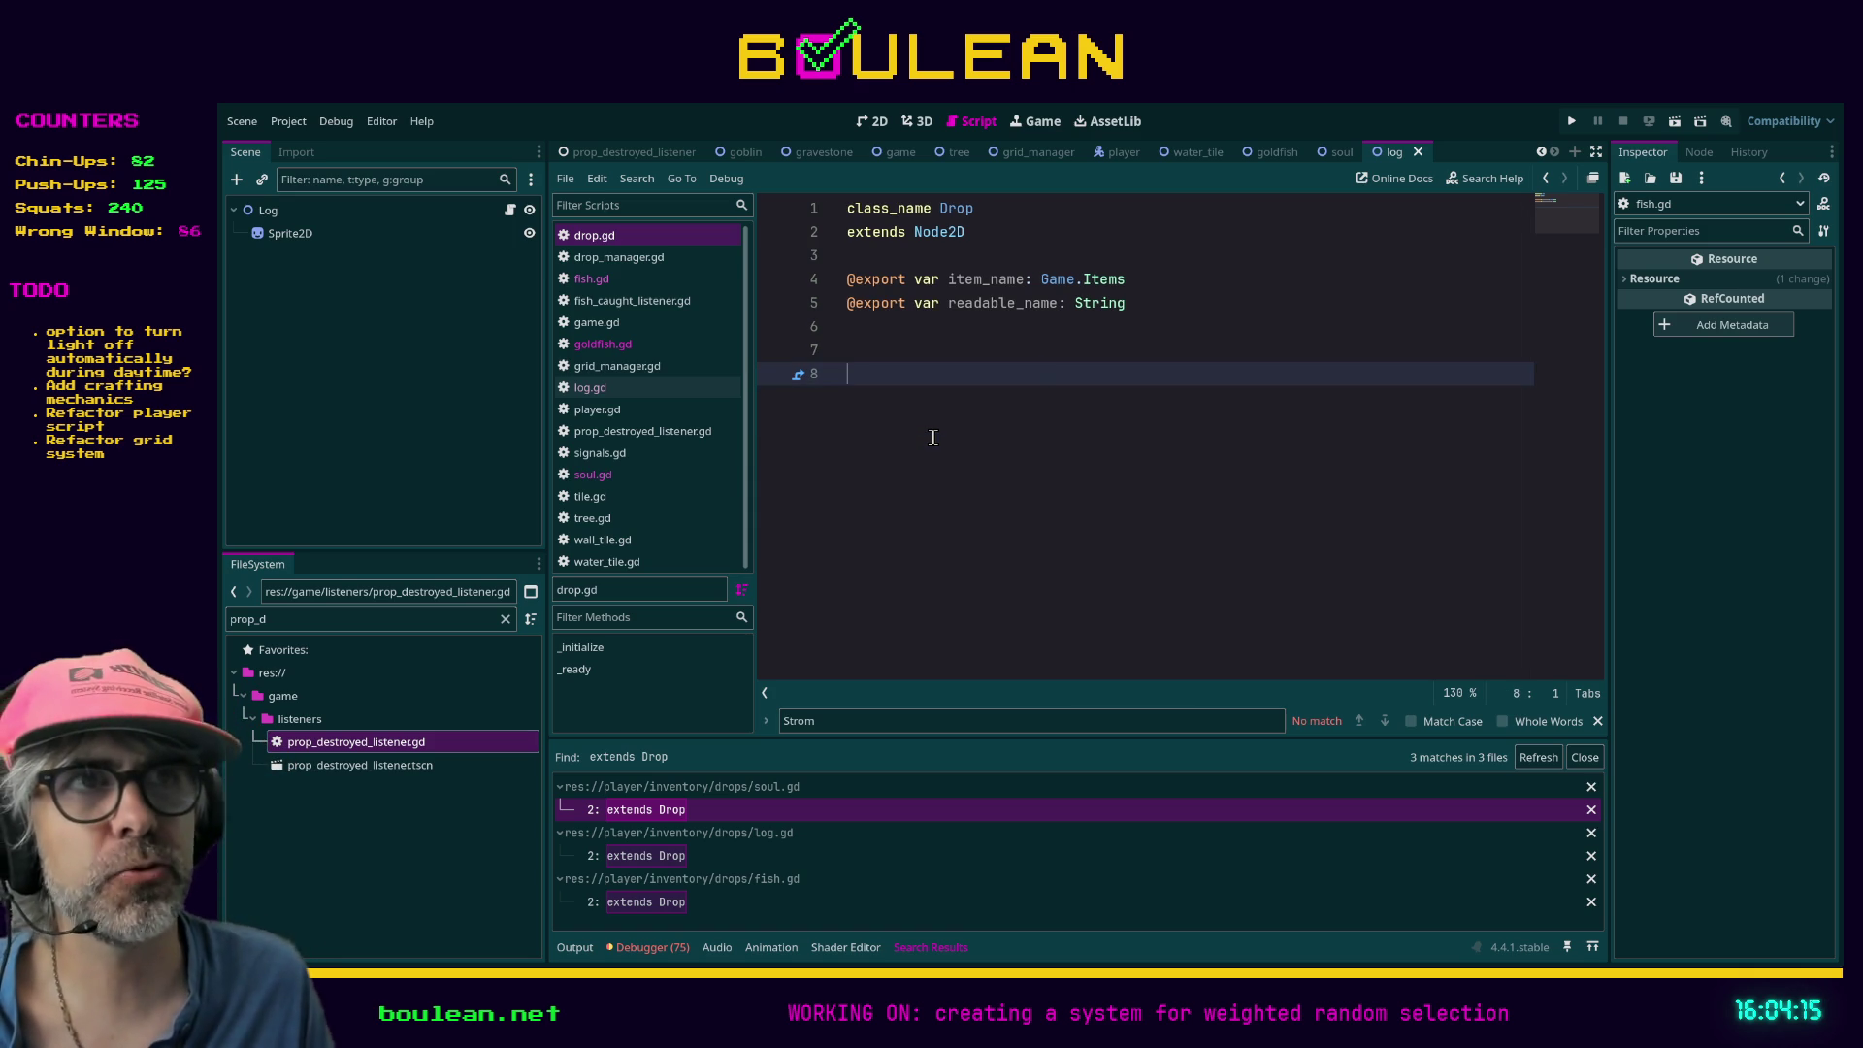
key(ctrl+z)
mouse_move(1246, 497)
mouse_down()
mouse_move(869, 466)
mouse_move(773, 400)
mouse_up()
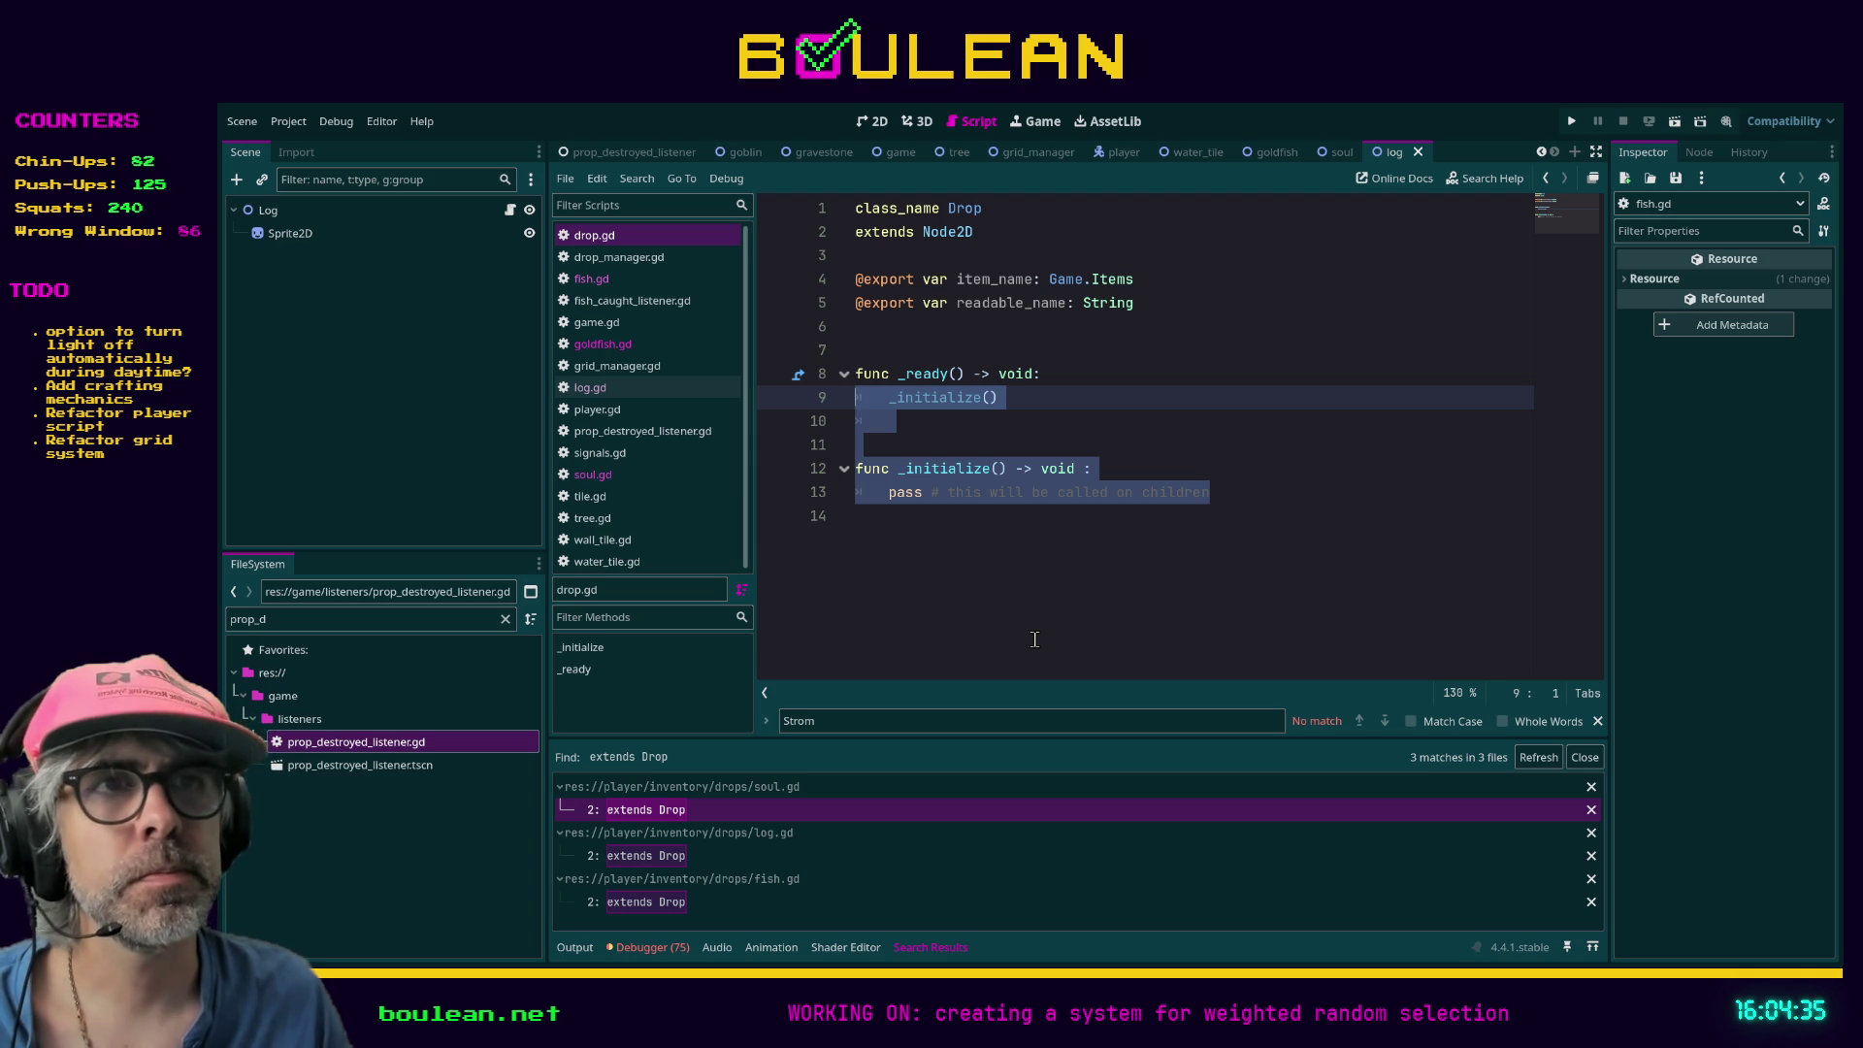
key(BackSpace)
key(Tab)
text(pass)
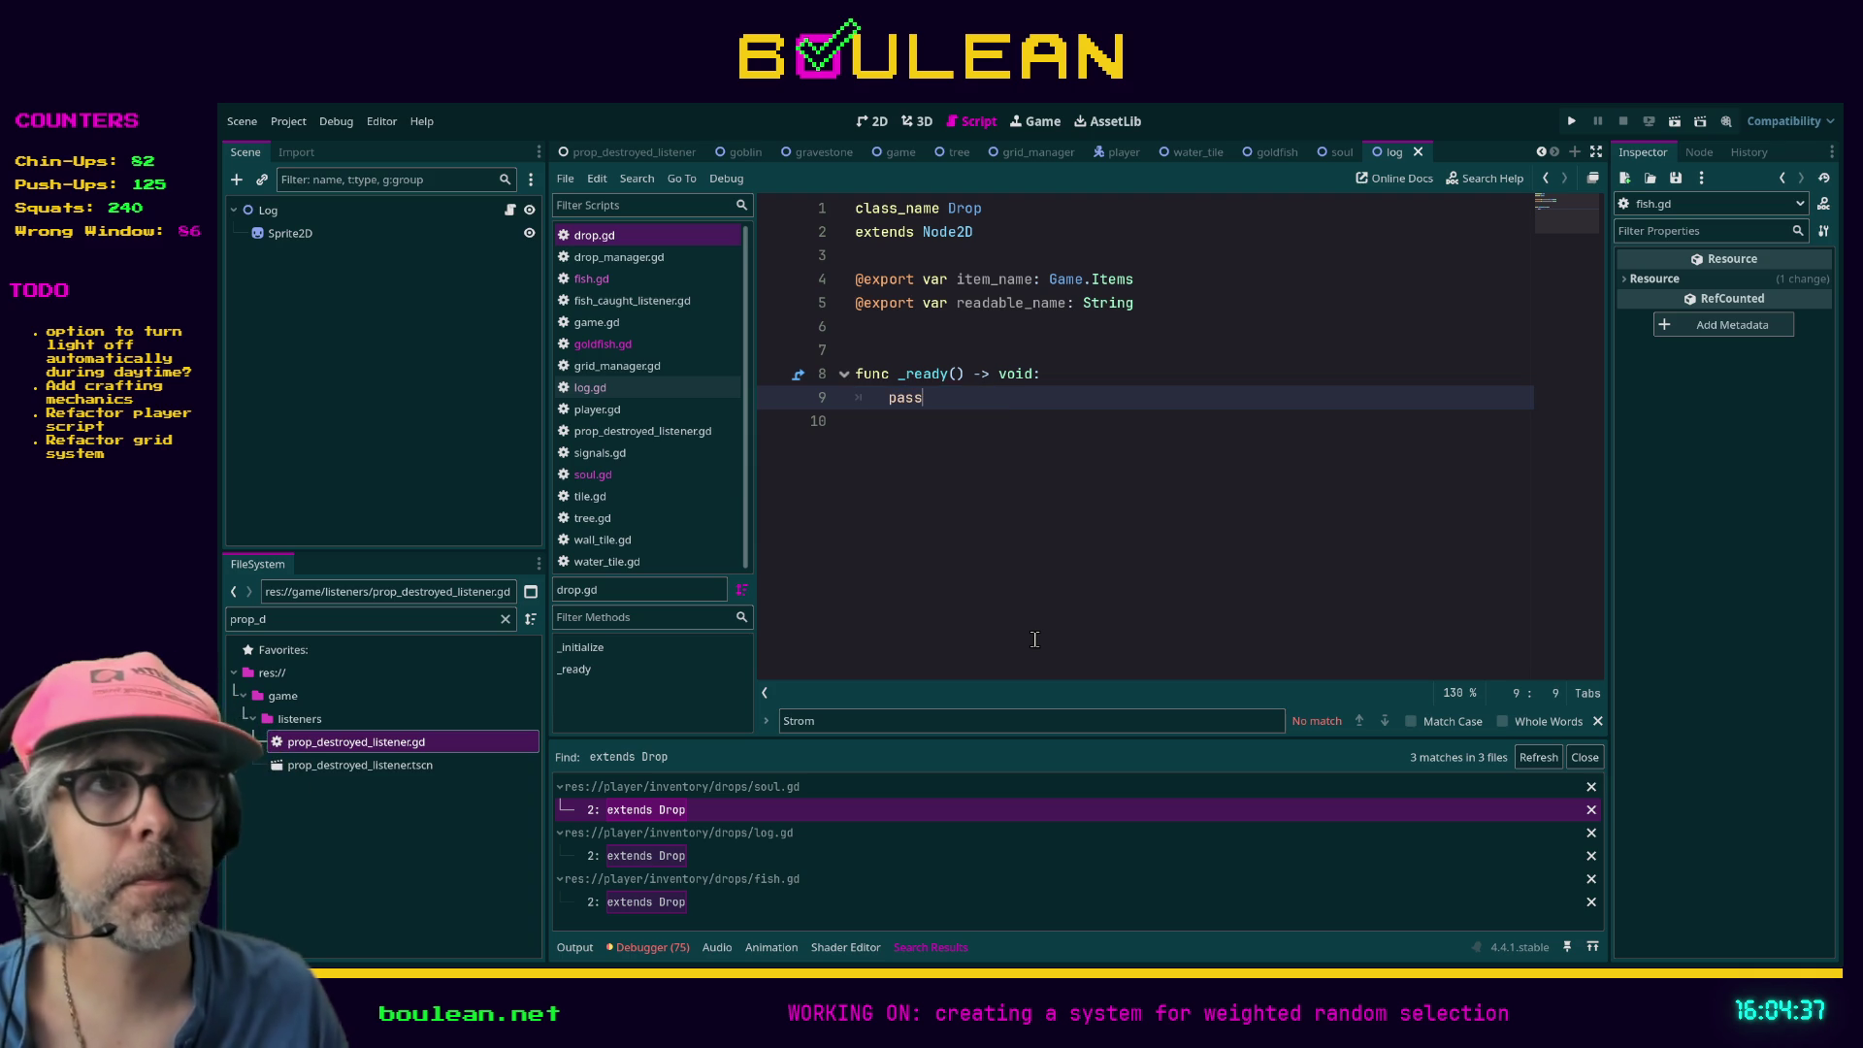
key(Down)
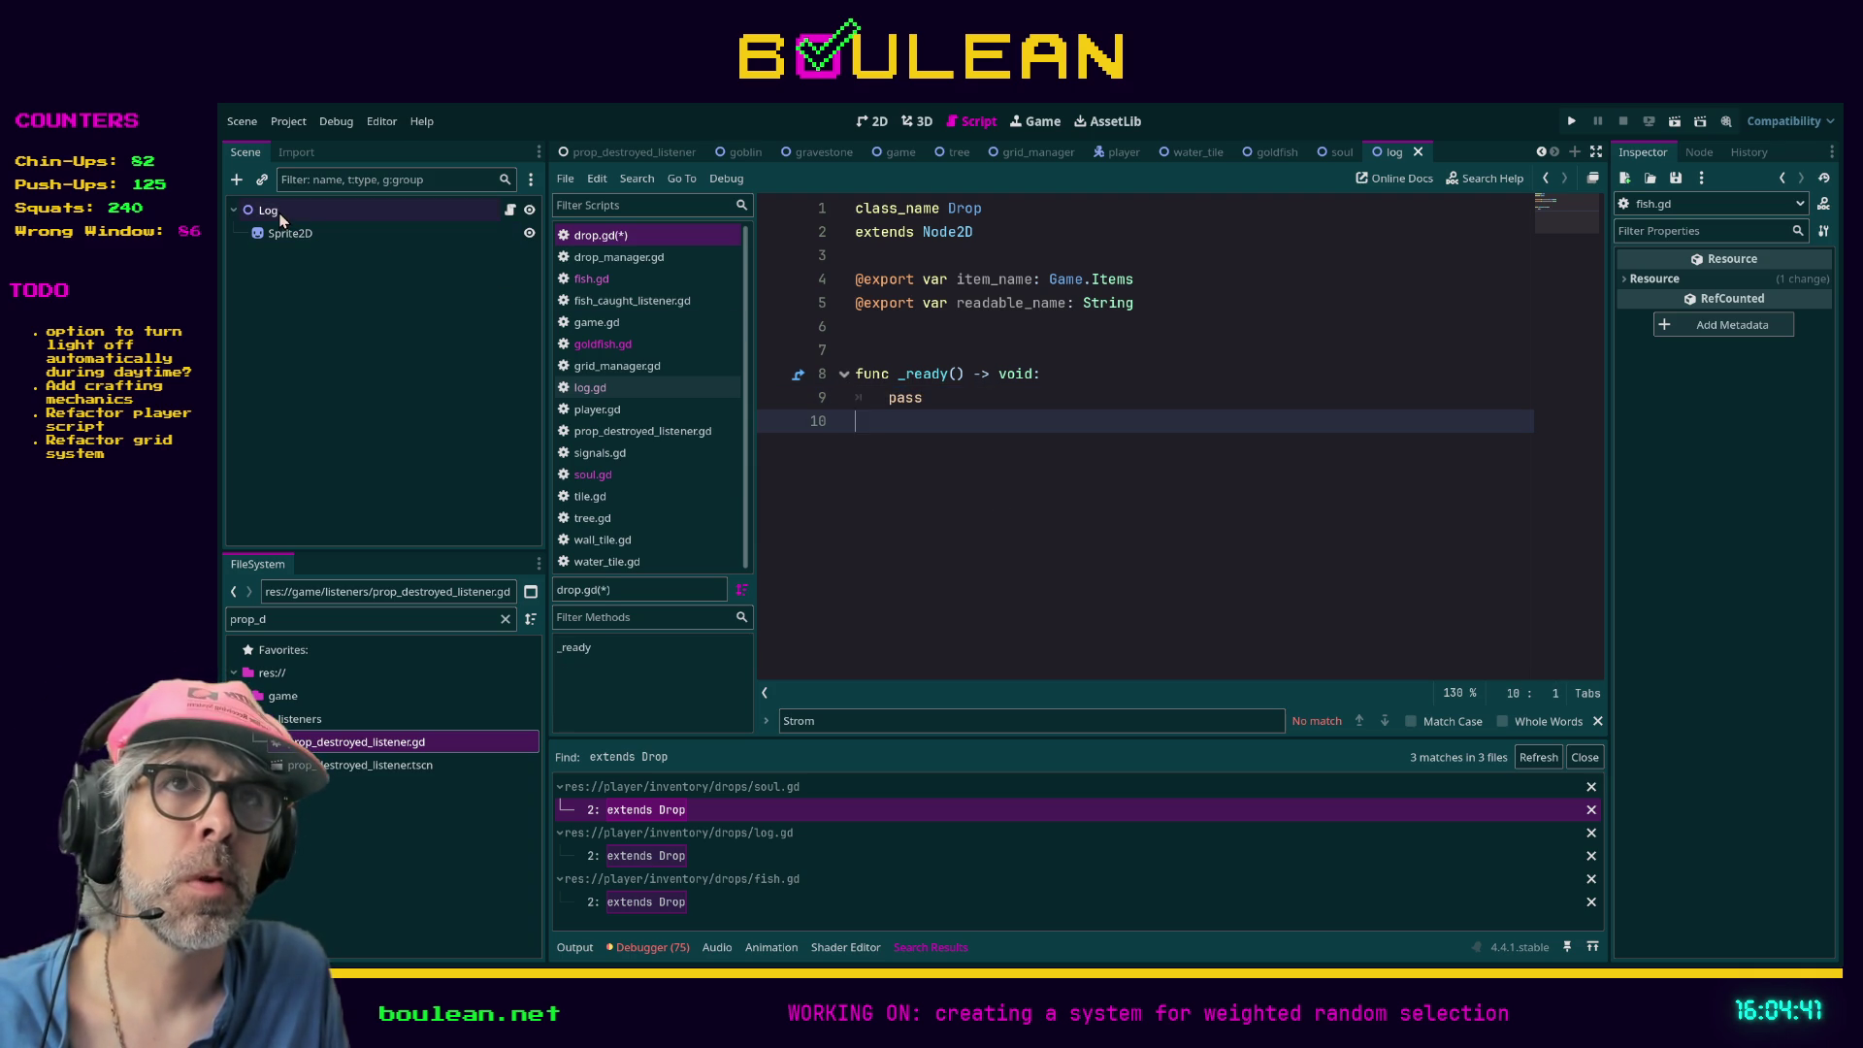
click(281, 219)
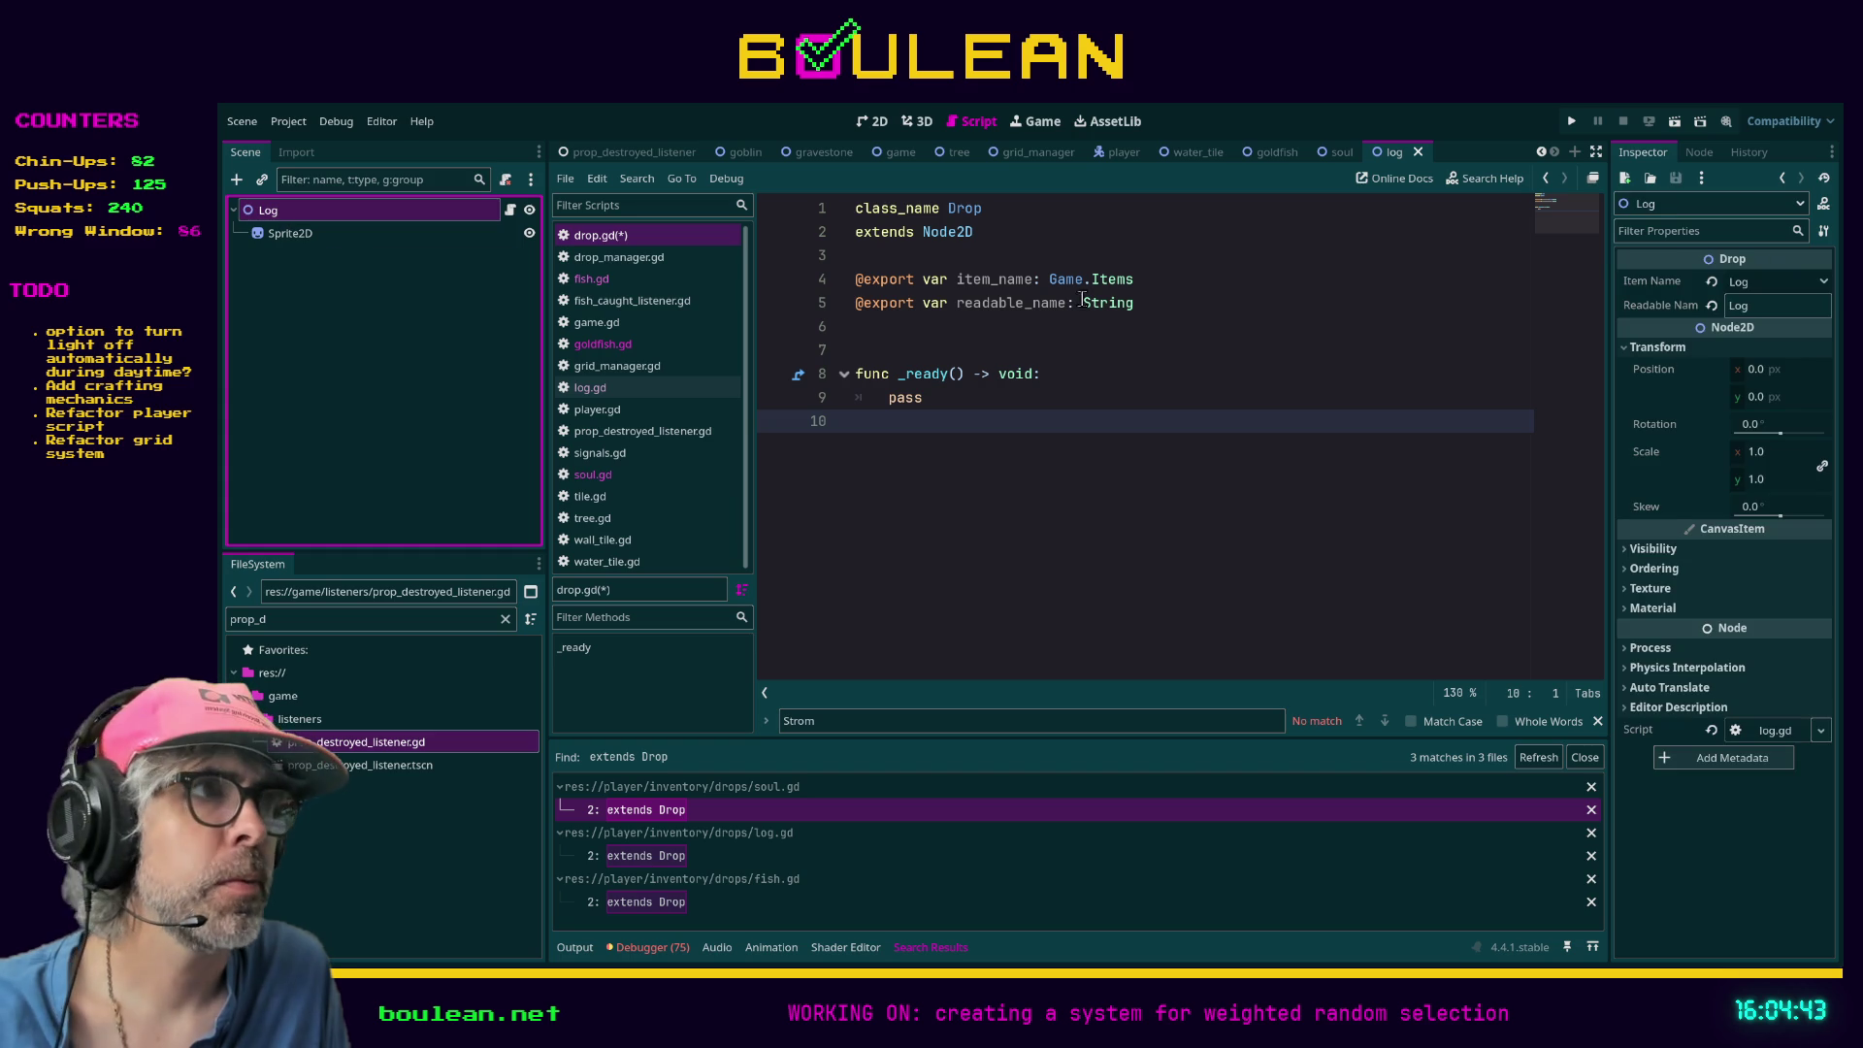
click(877, 324)
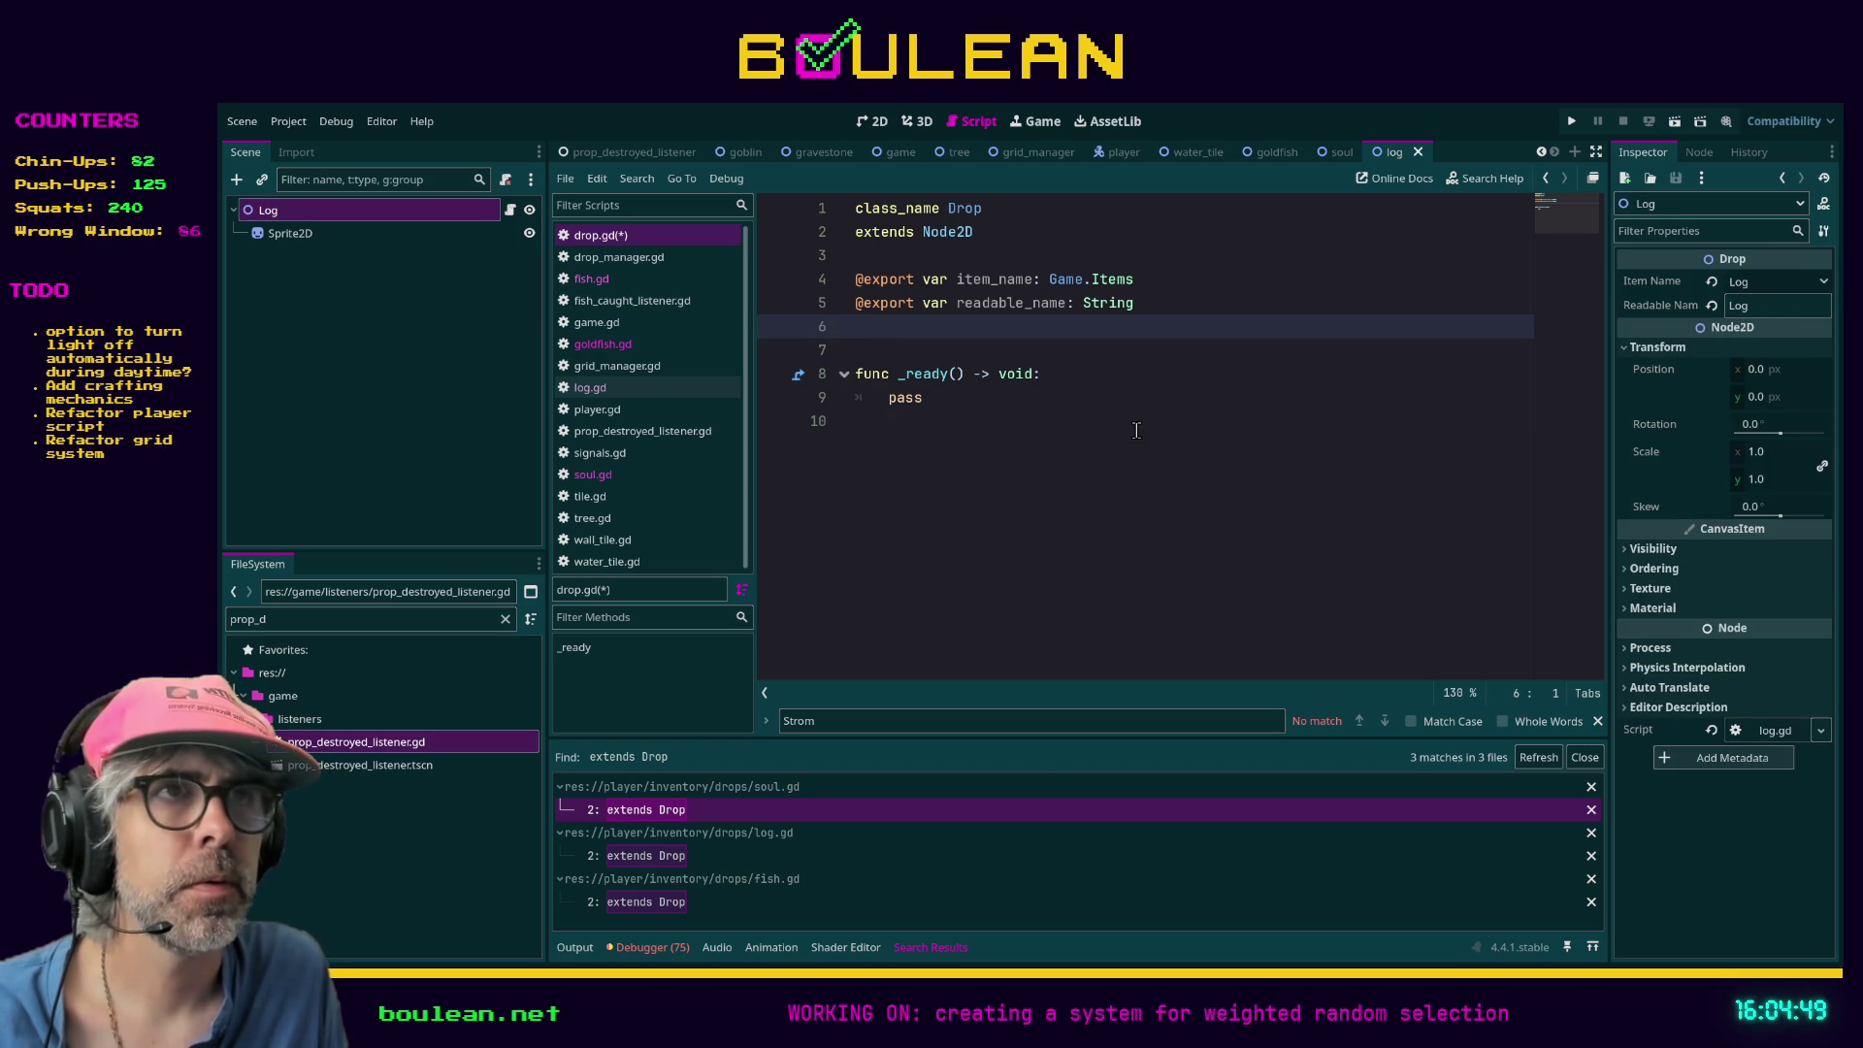
text(@export v)
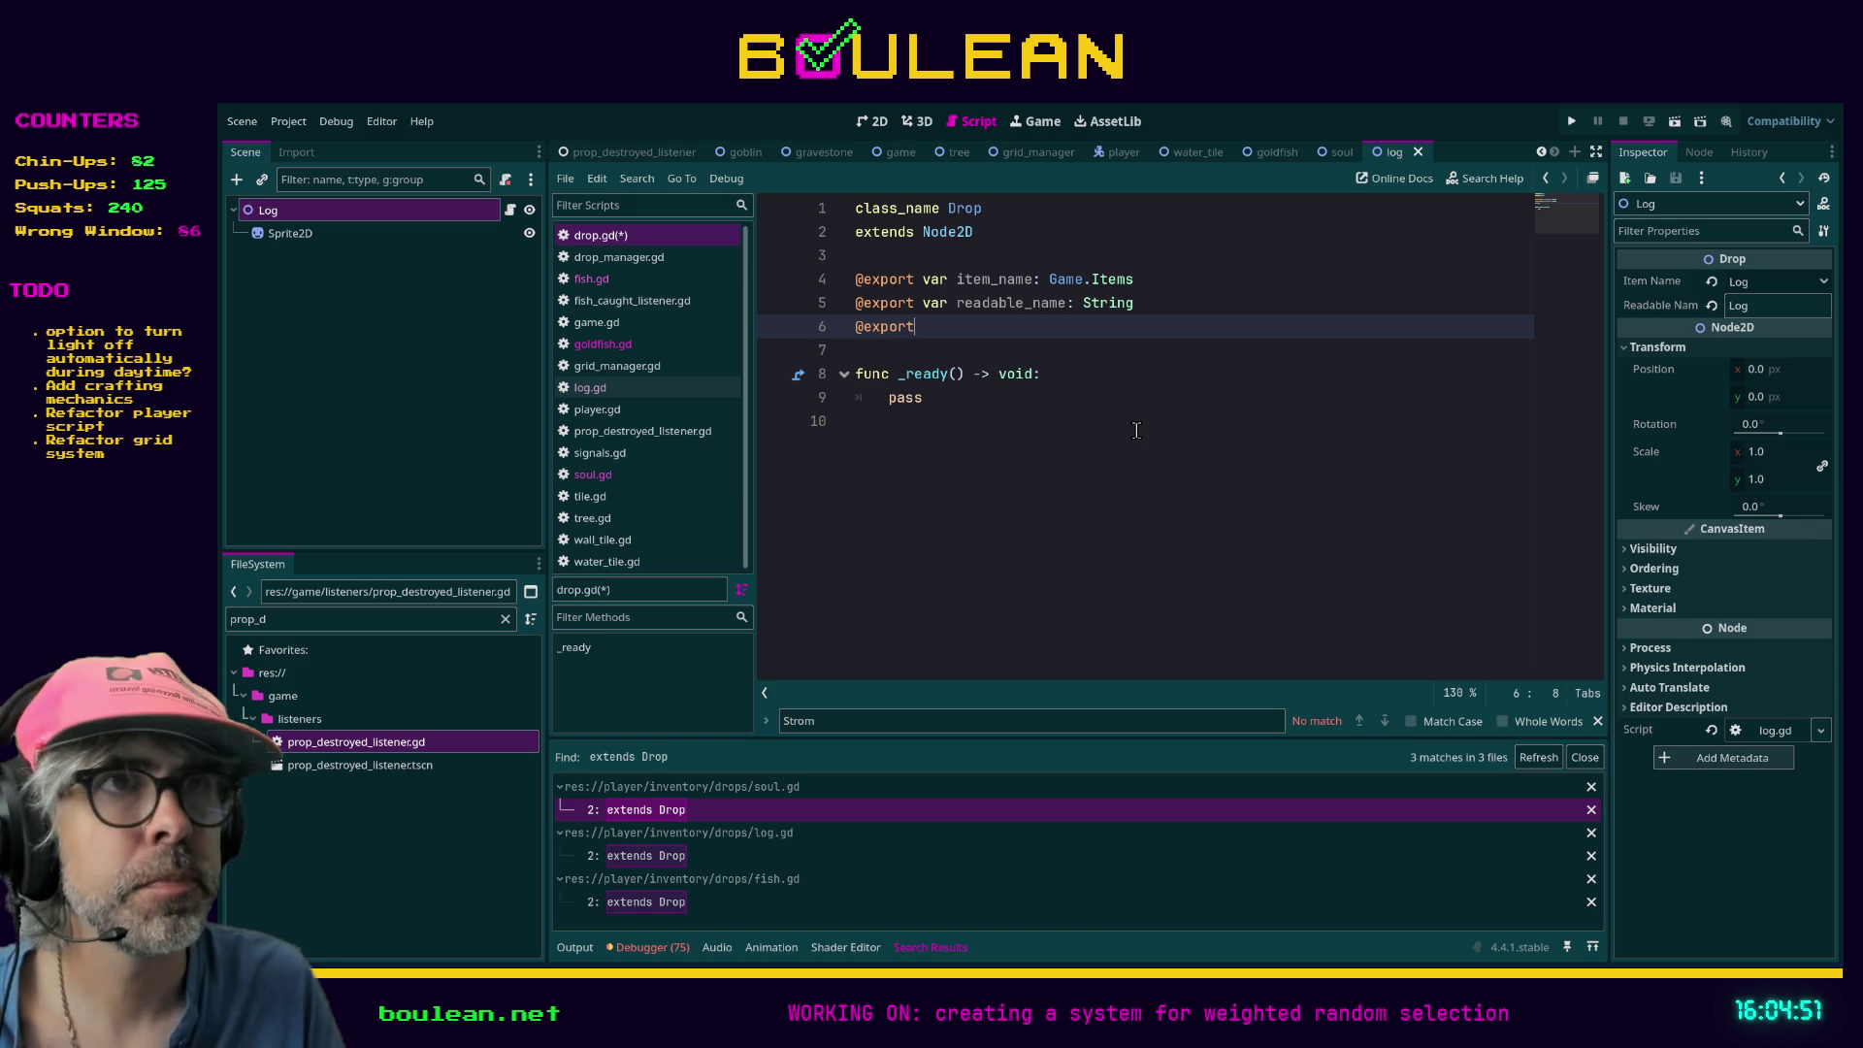
text(ar)
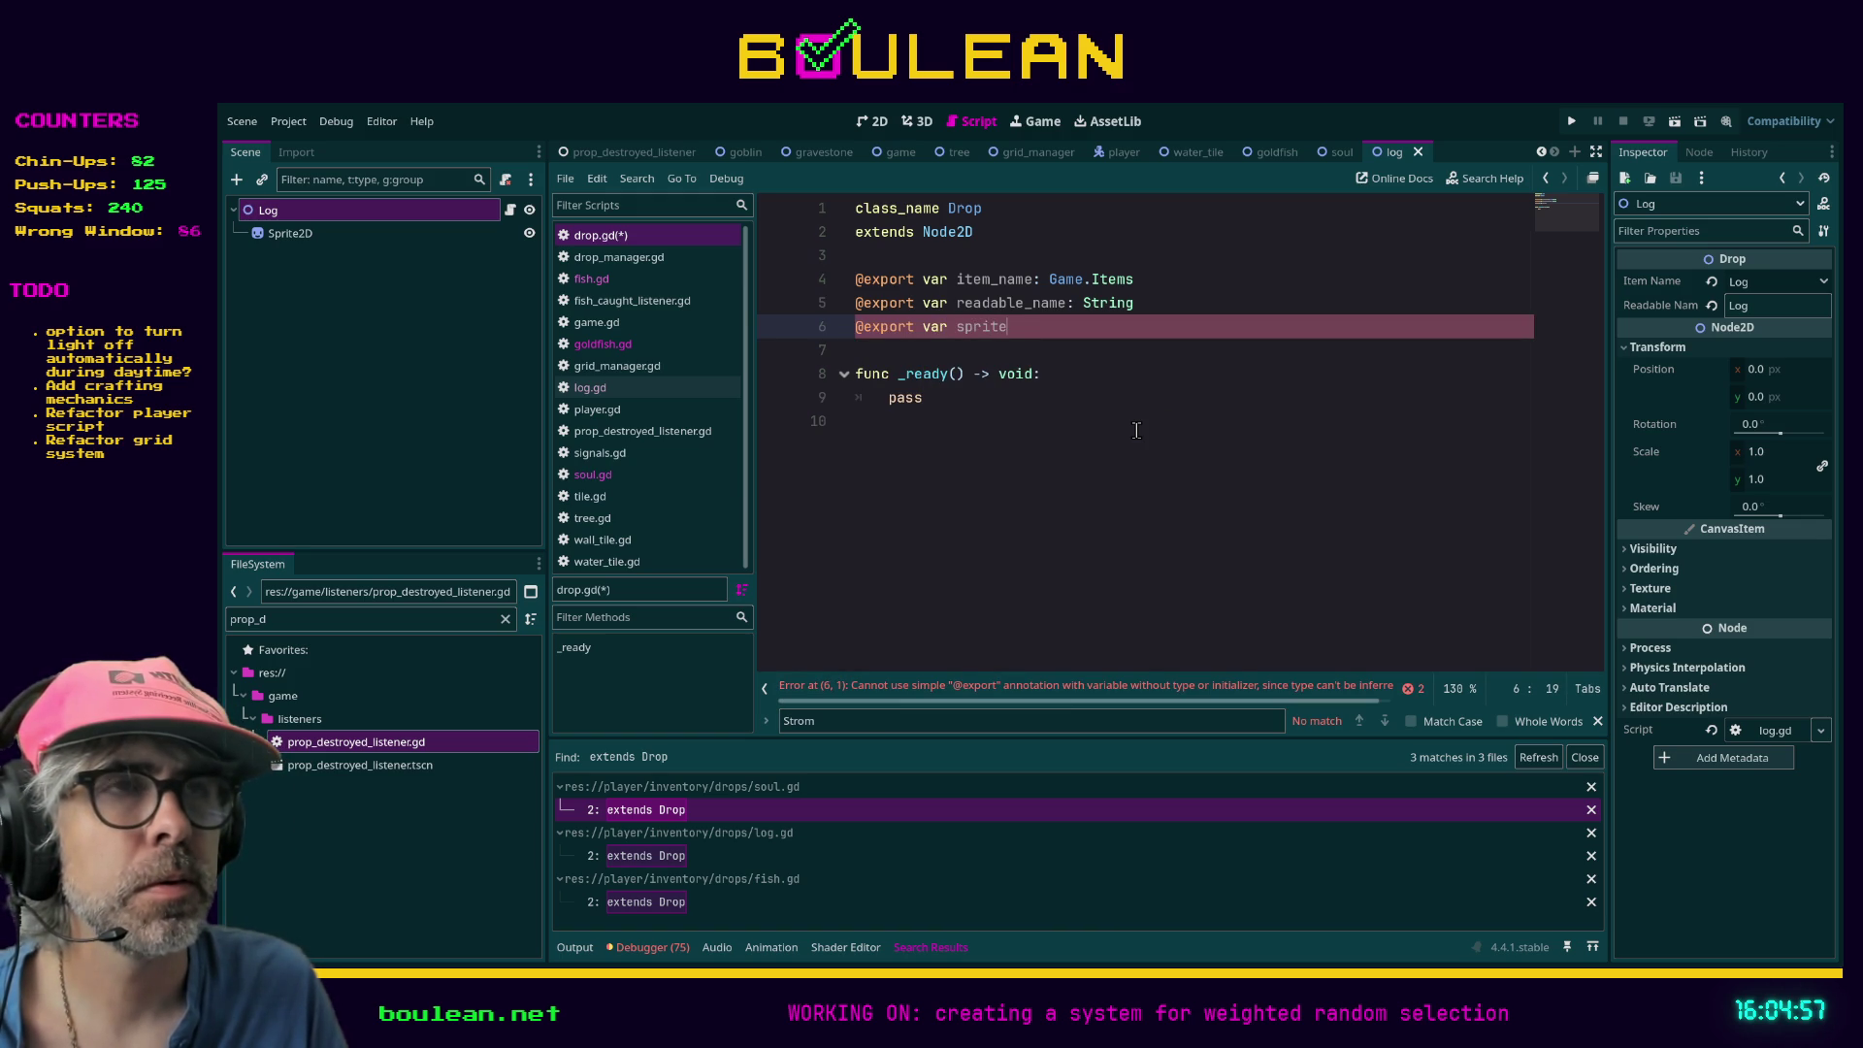
text(Sprite)
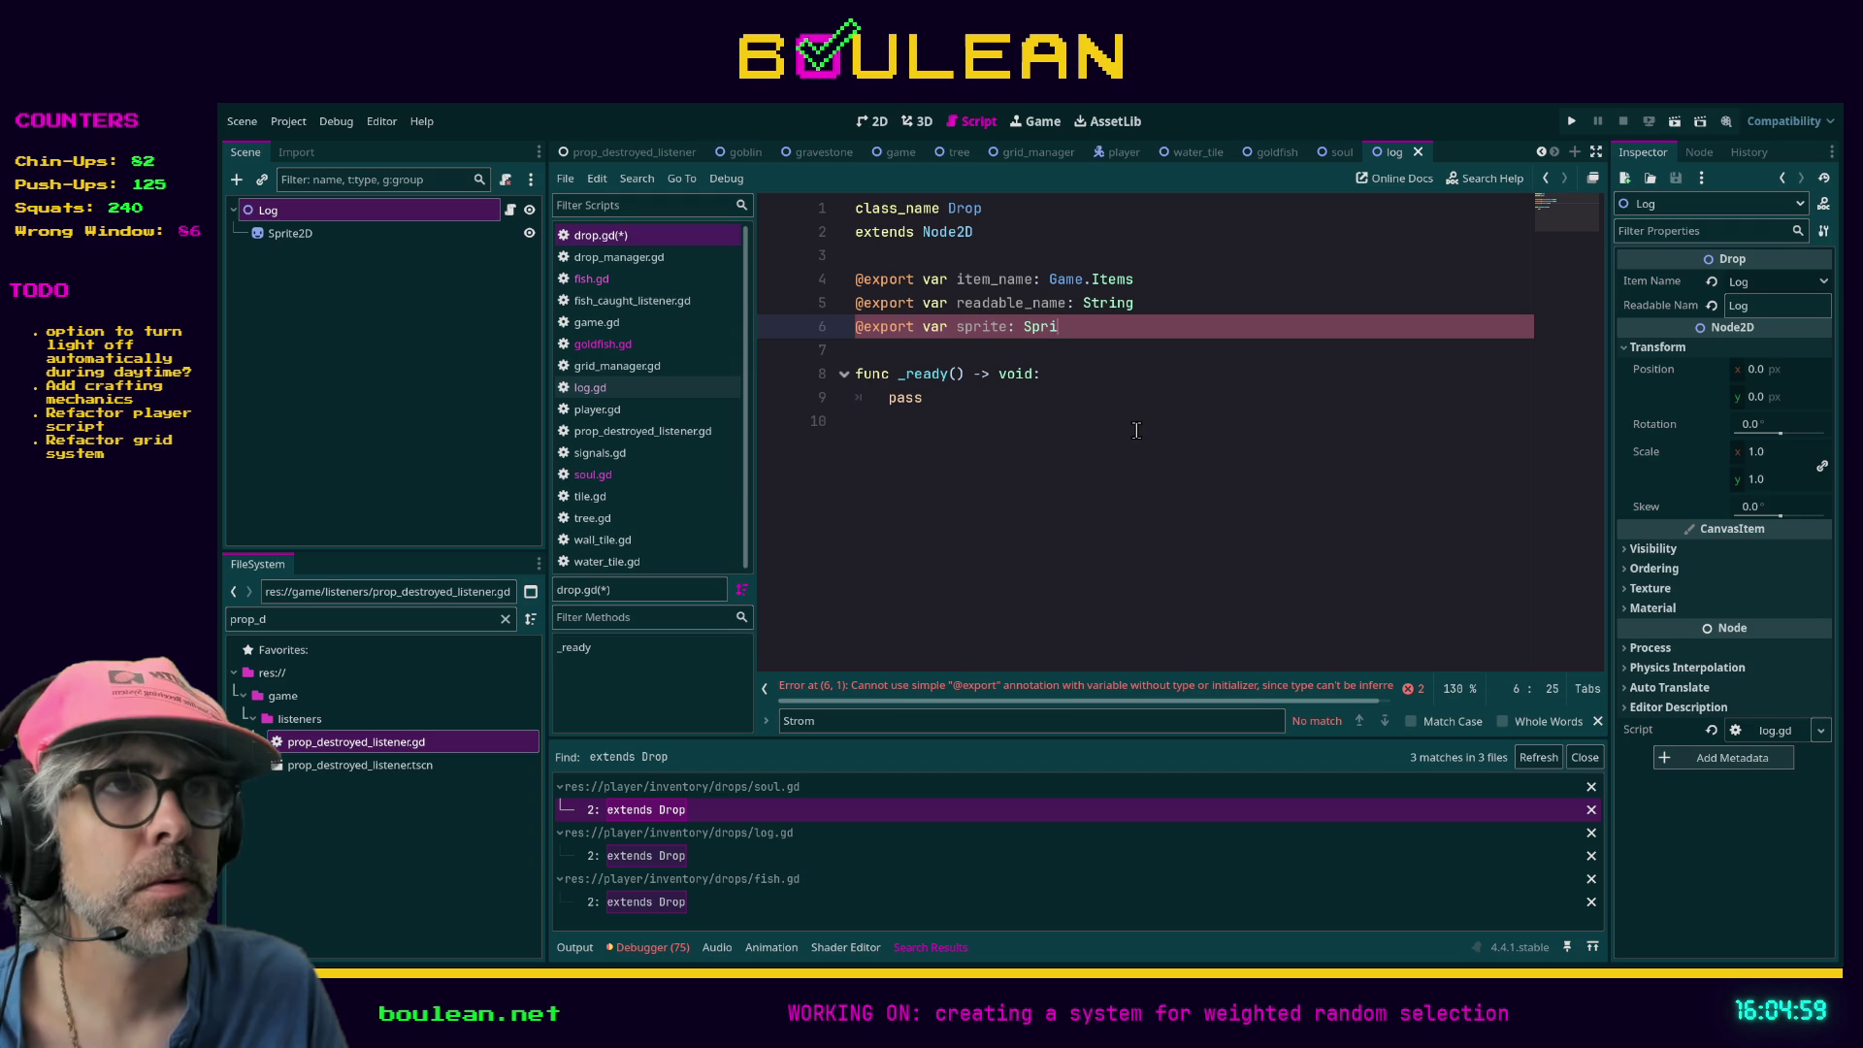
key(Return)
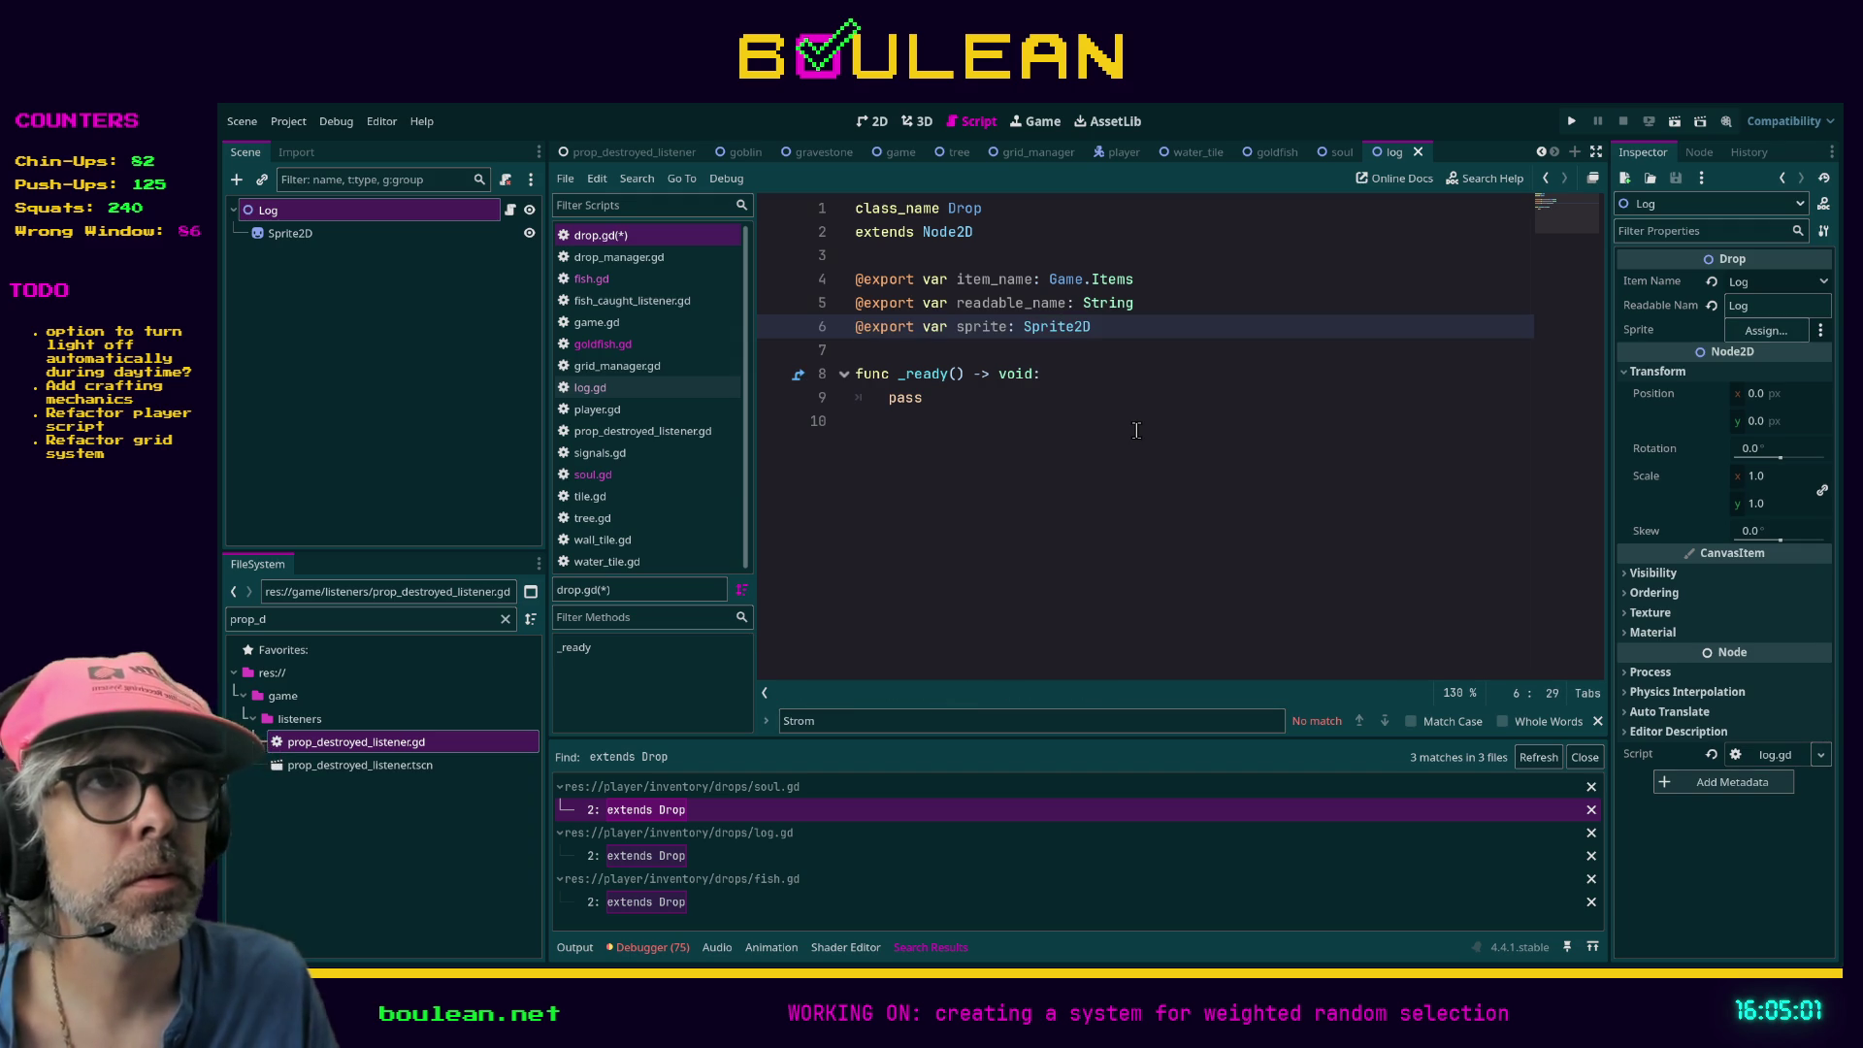
key(Down)
key(Down)
key(Down)
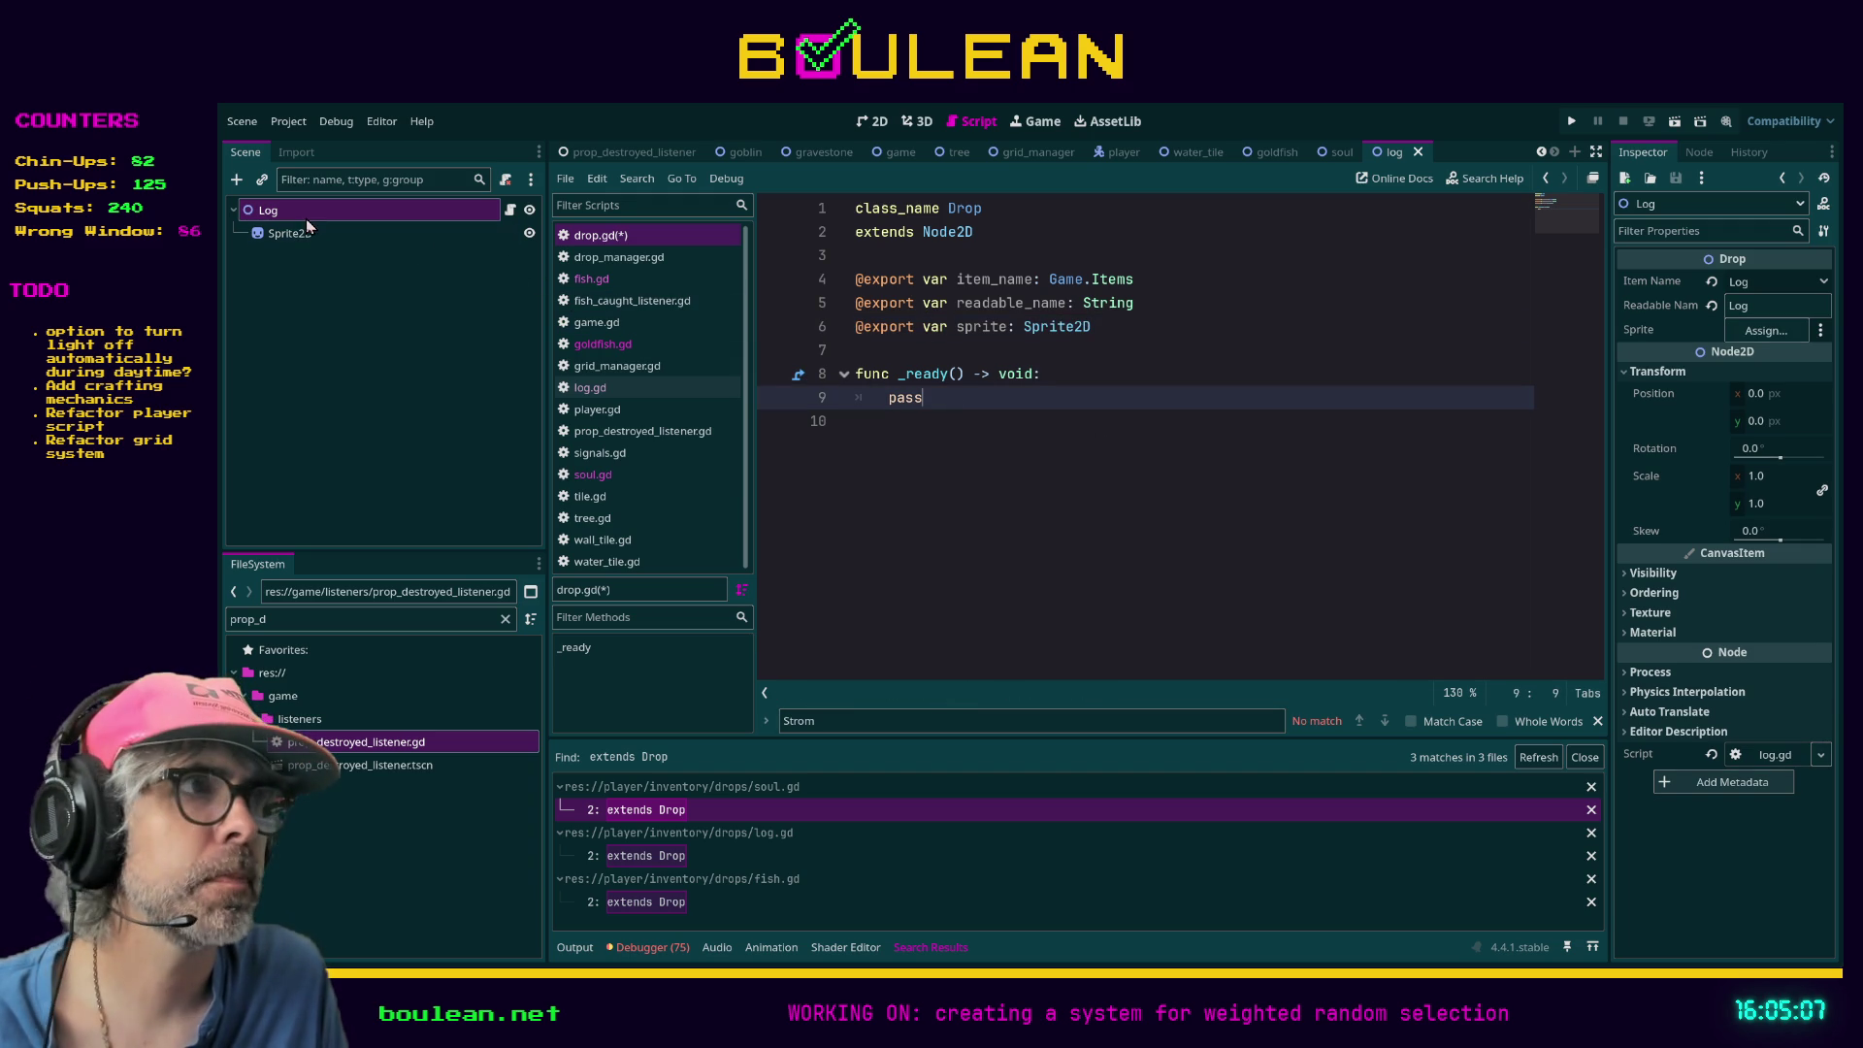
drag(289, 237, 1762, 330)
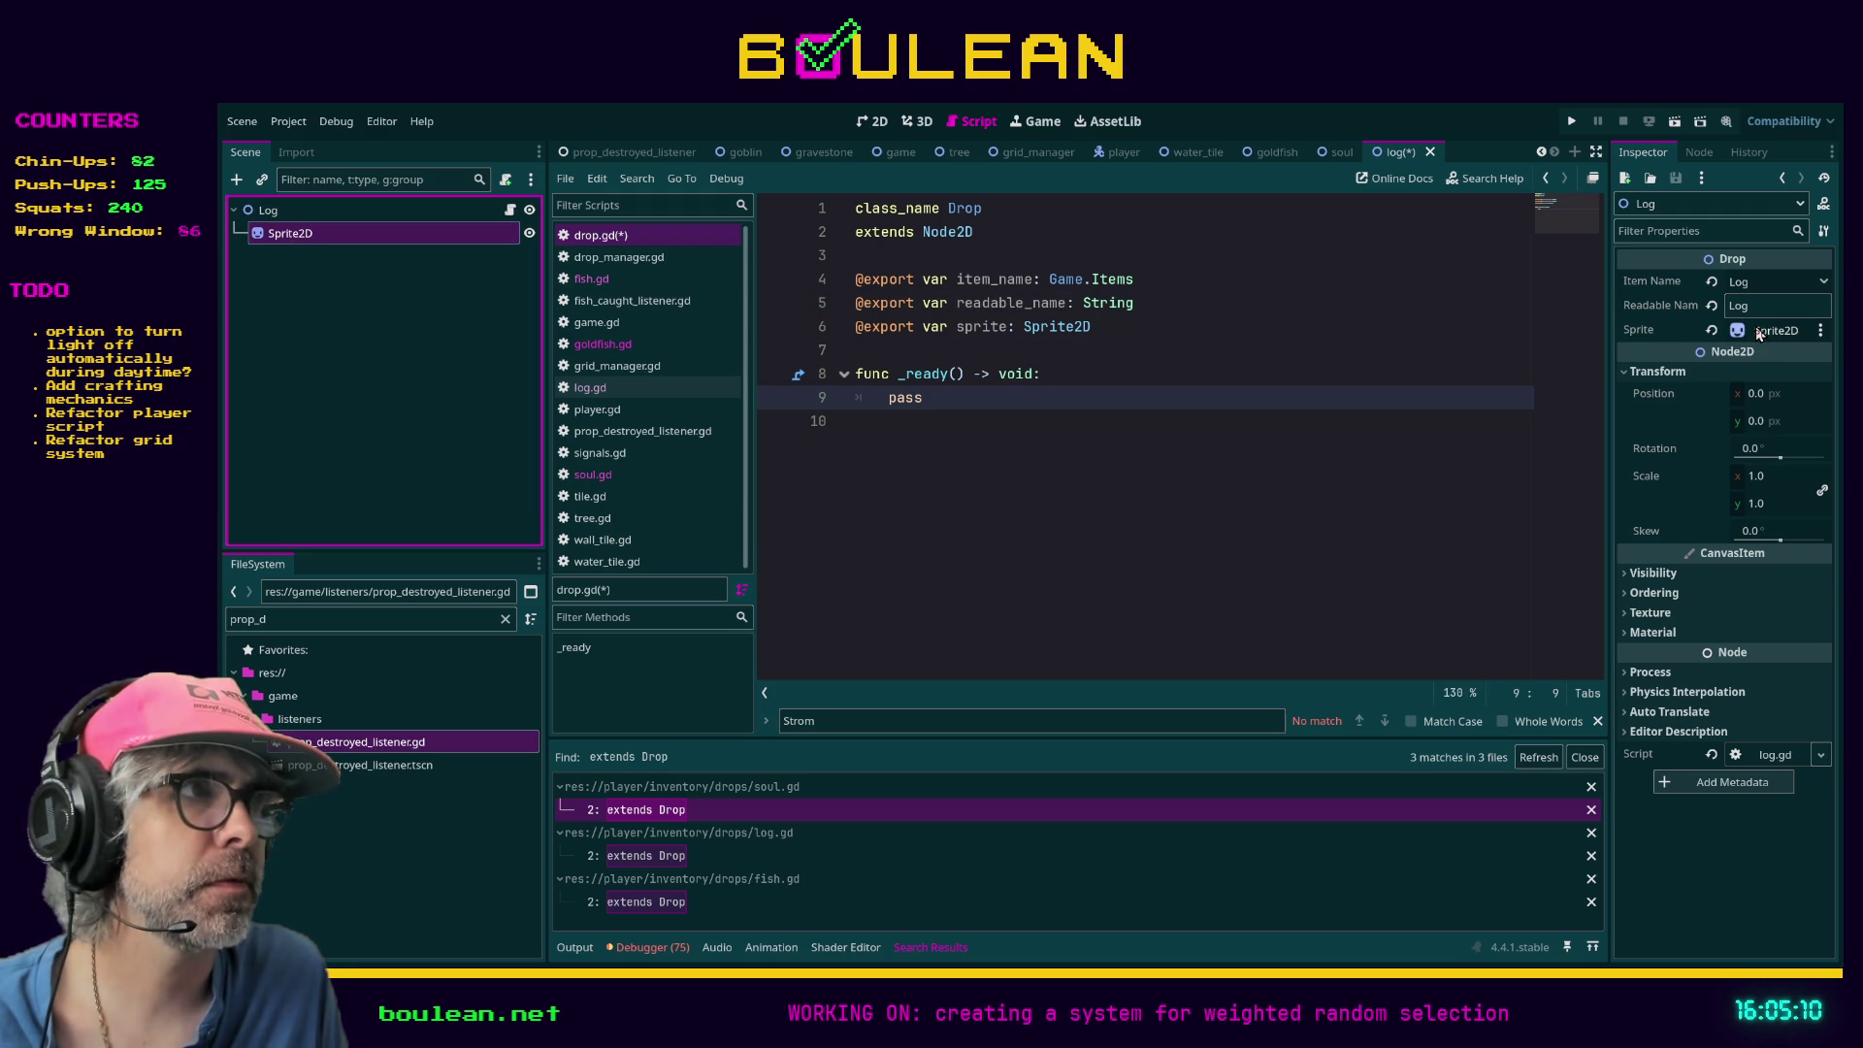
Step: Delete the sprite export declaration from drop.gd again
click(979, 401)
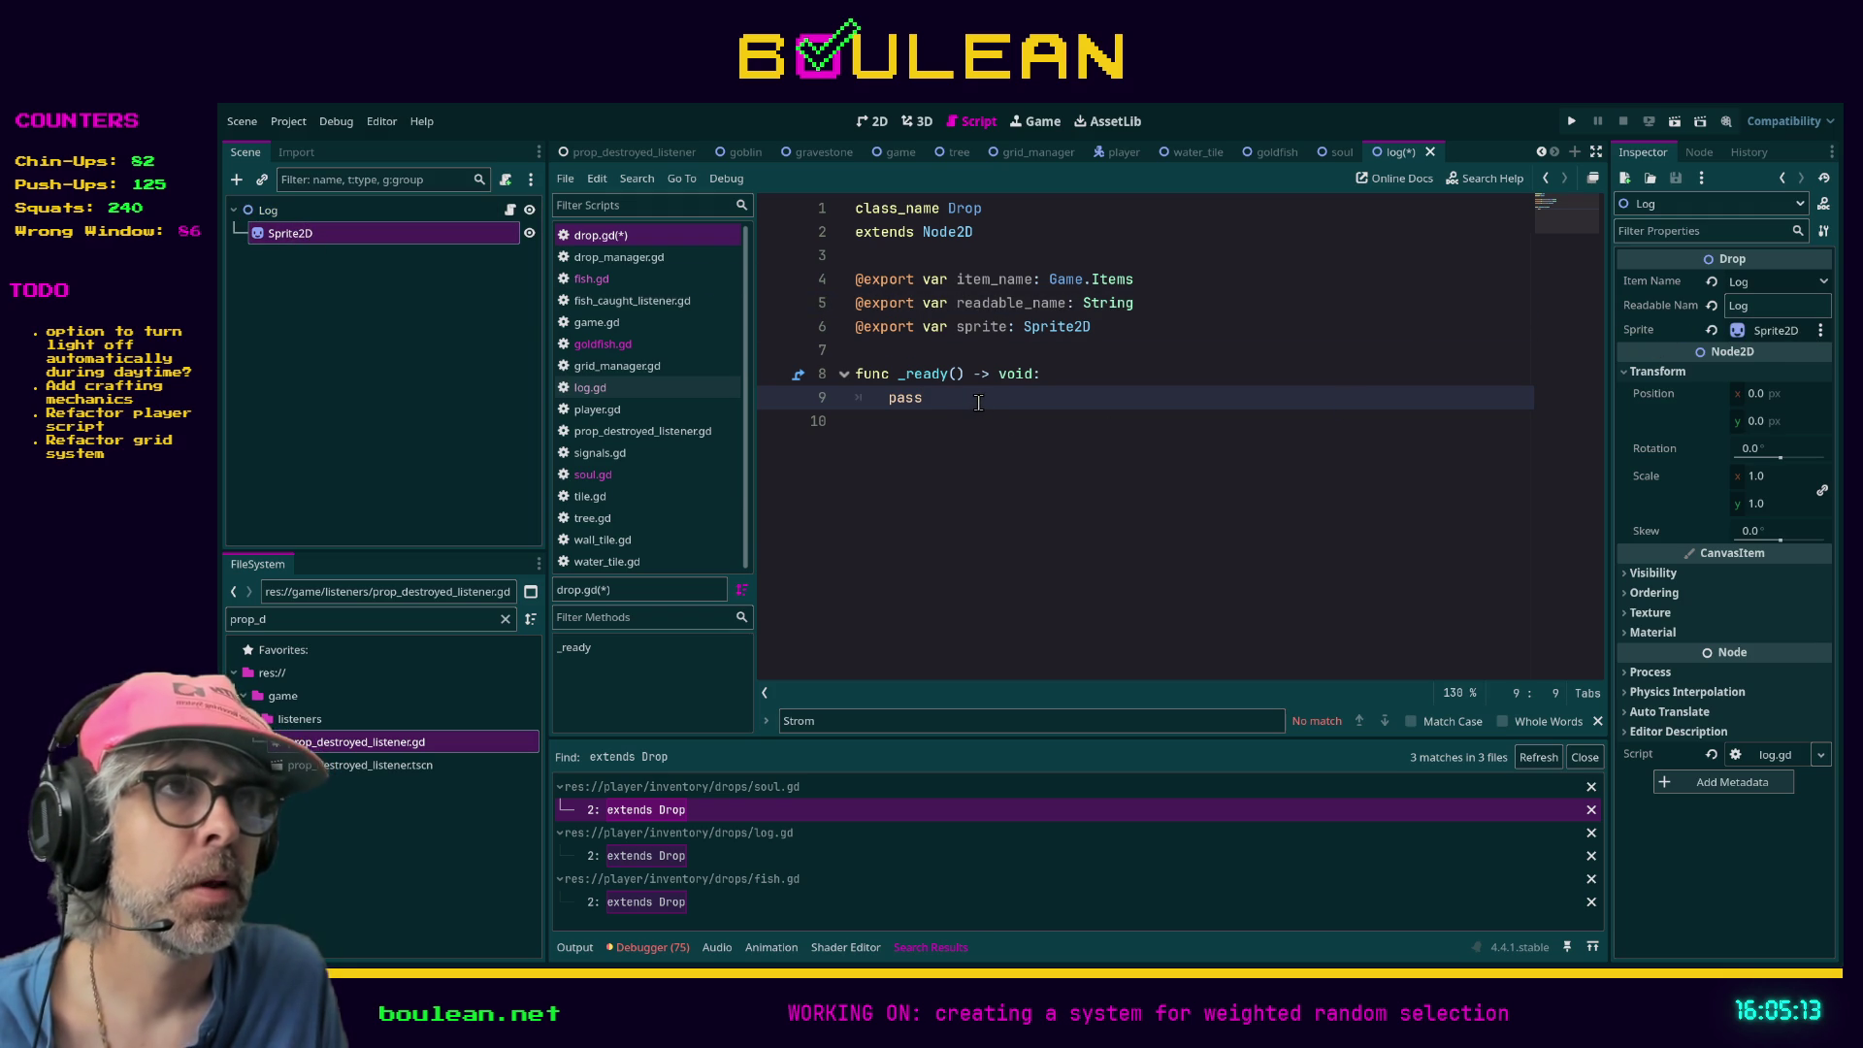
drag(1104, 326, 825, 337)
key(BackSpace)
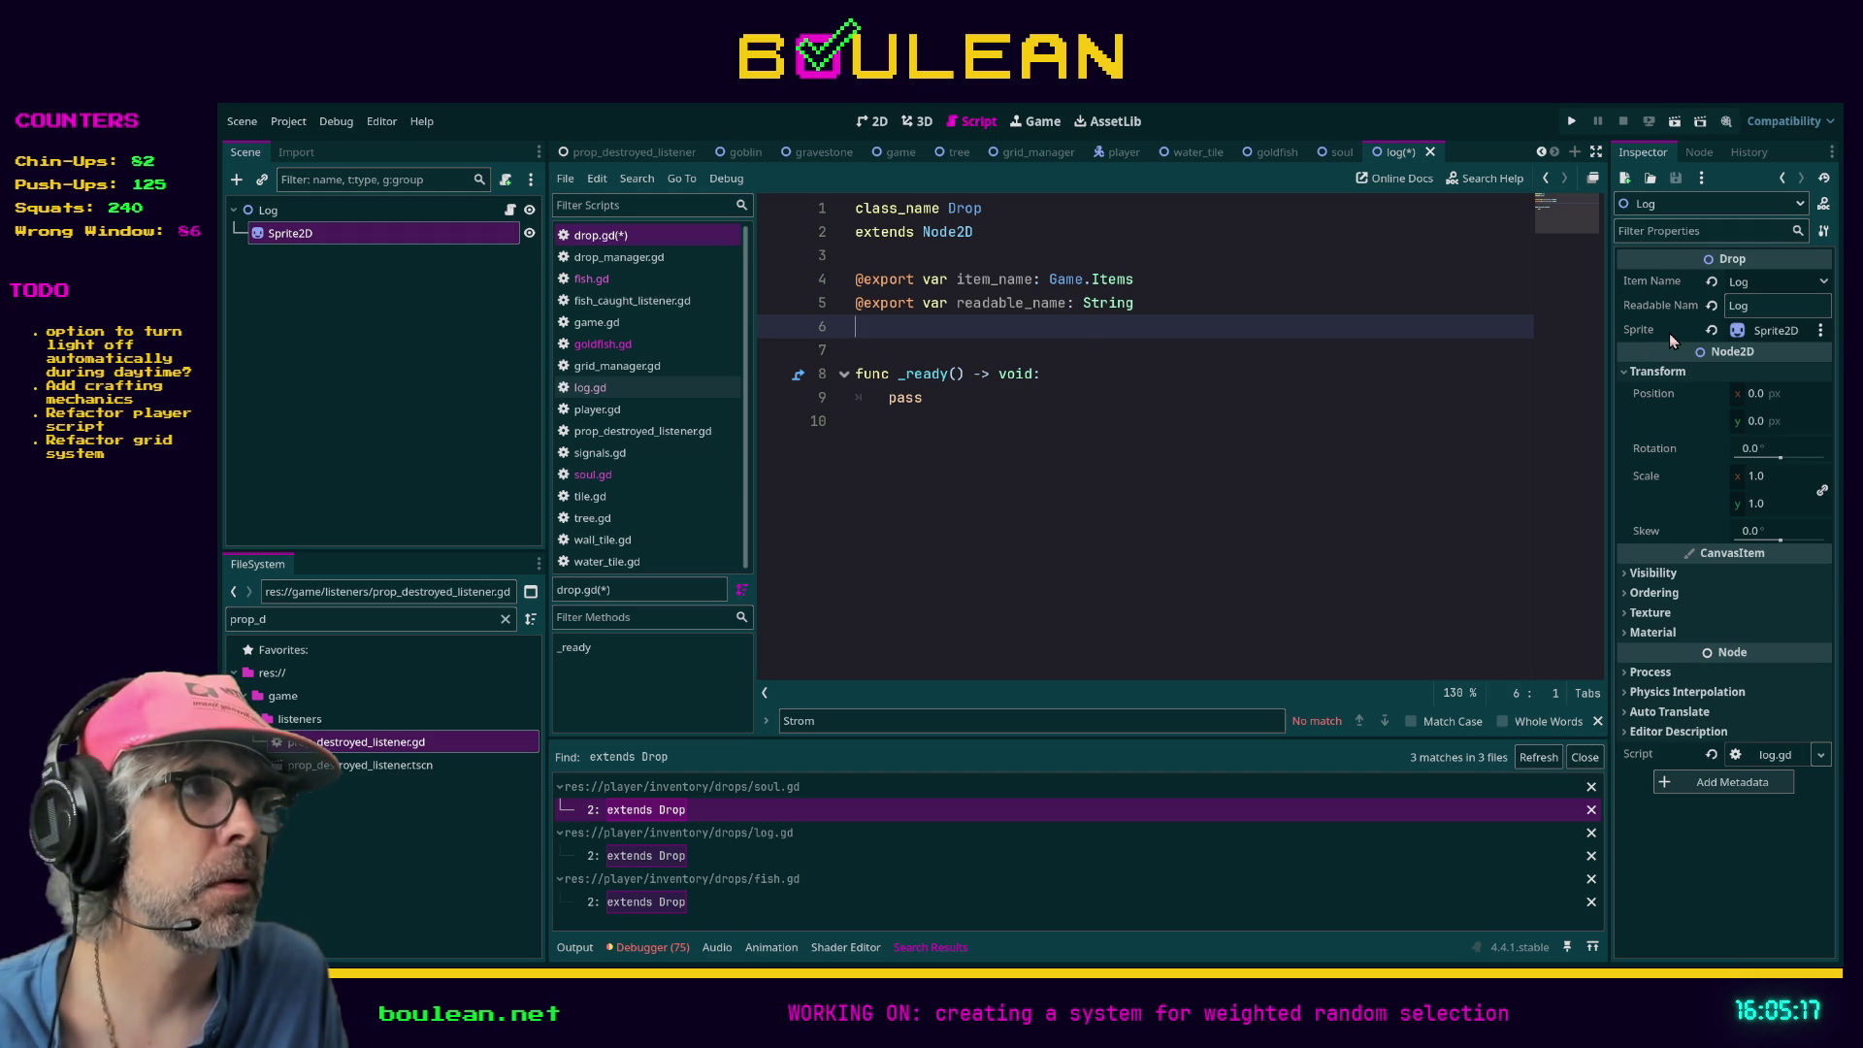
click(940, 400)
Step: Replace pass in Drop's _ready with 'self.z_index = 5', save, and open goldfish.gd
drag(940, 400, 839, 406)
key(BackSpace)
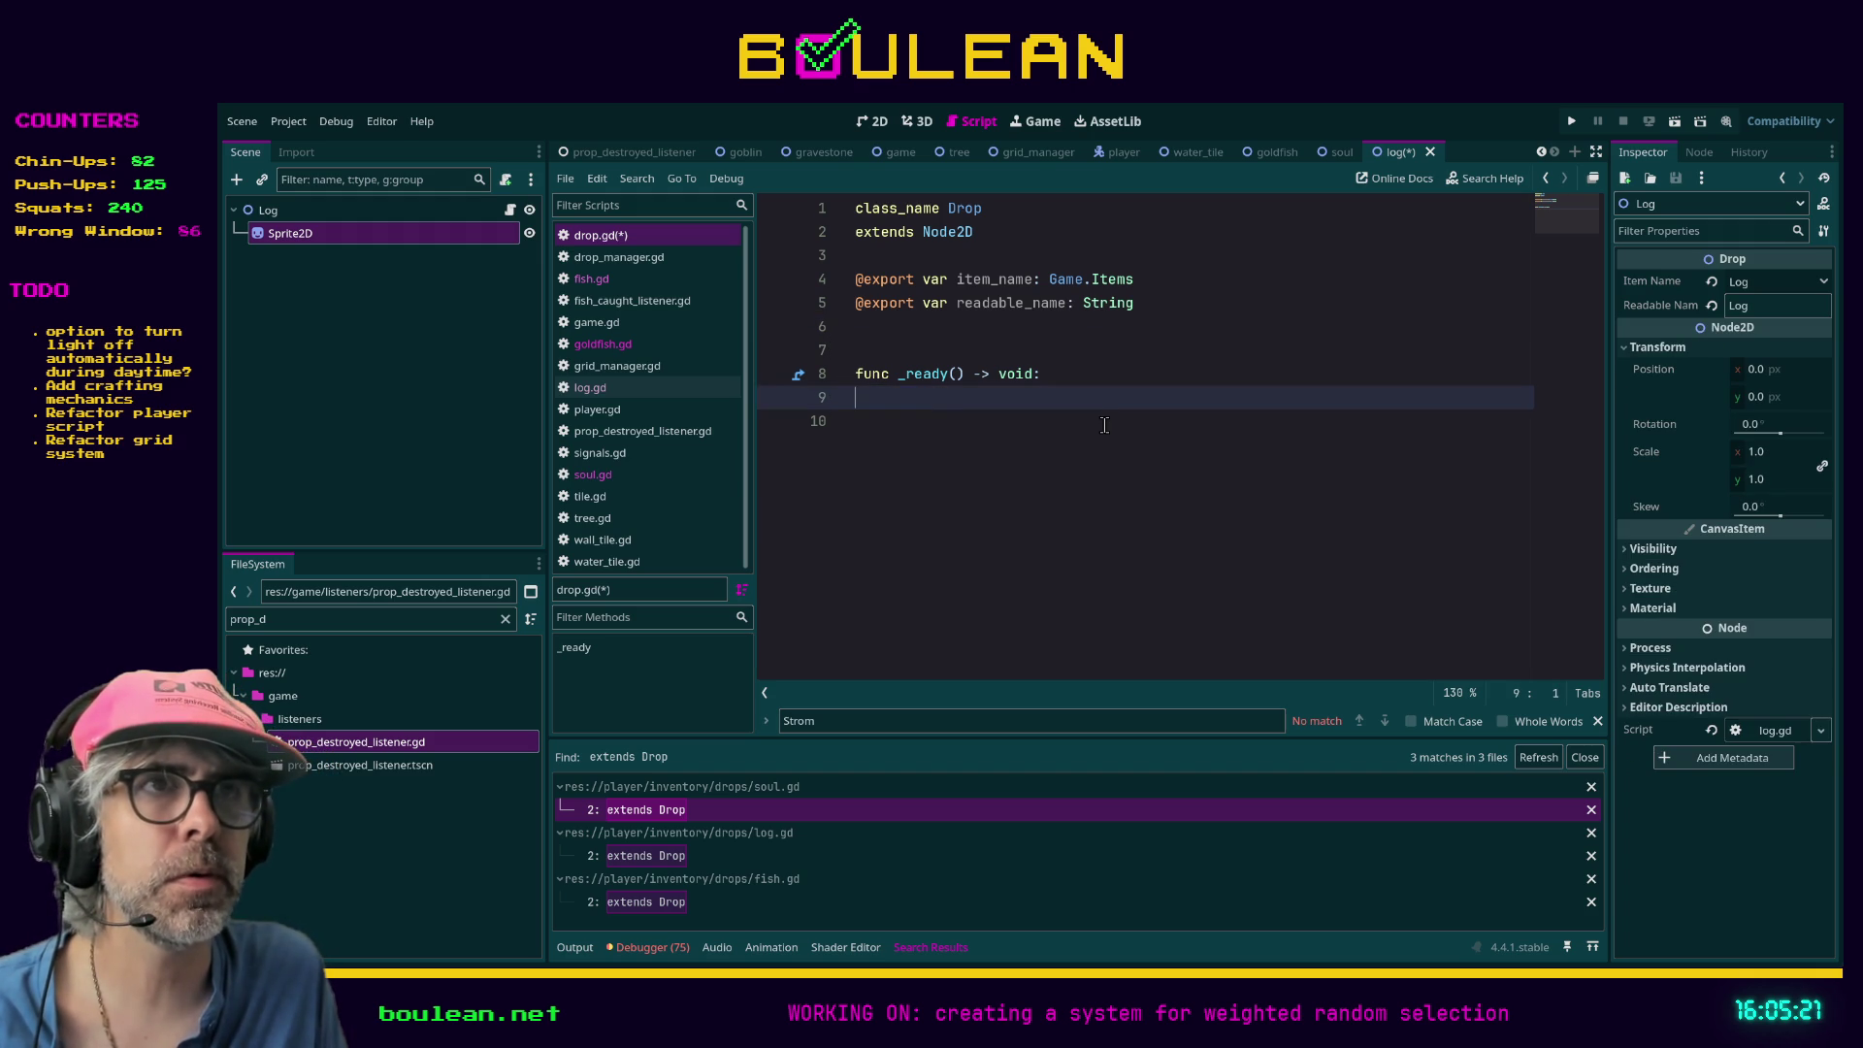
key(Tab)
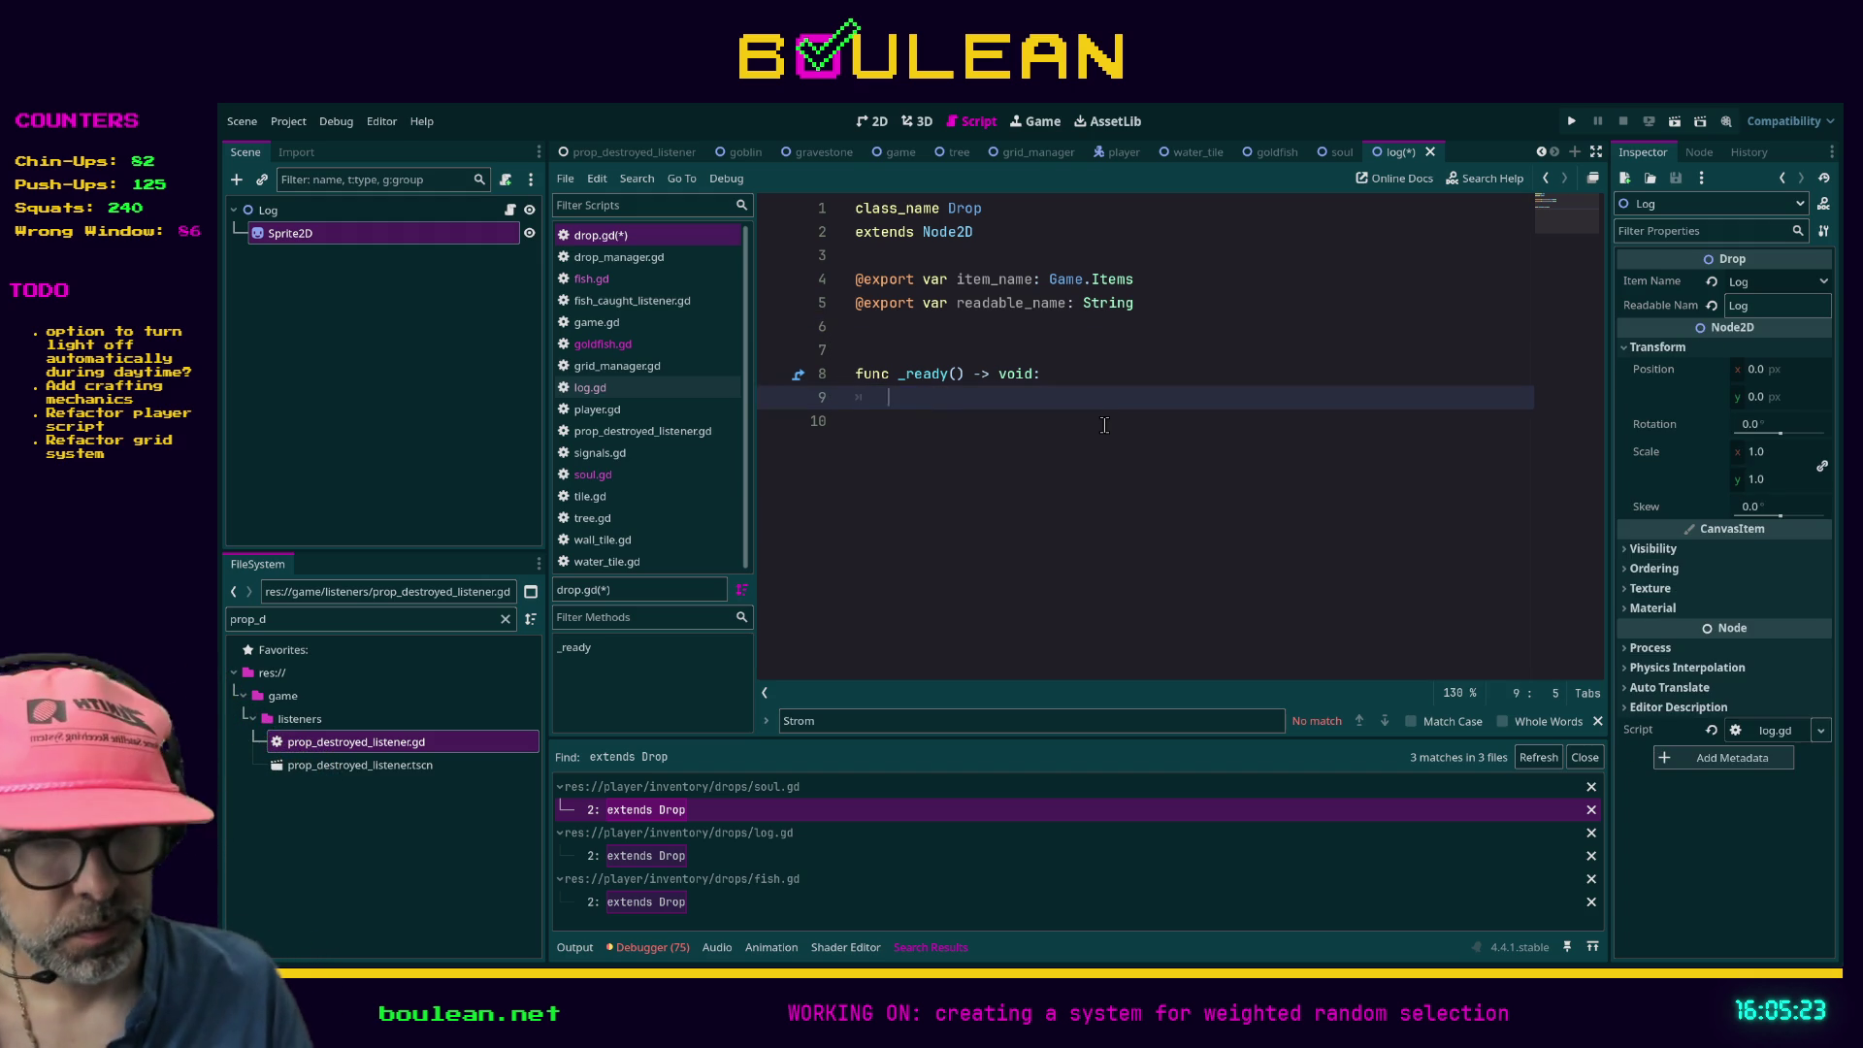
text(self.s)
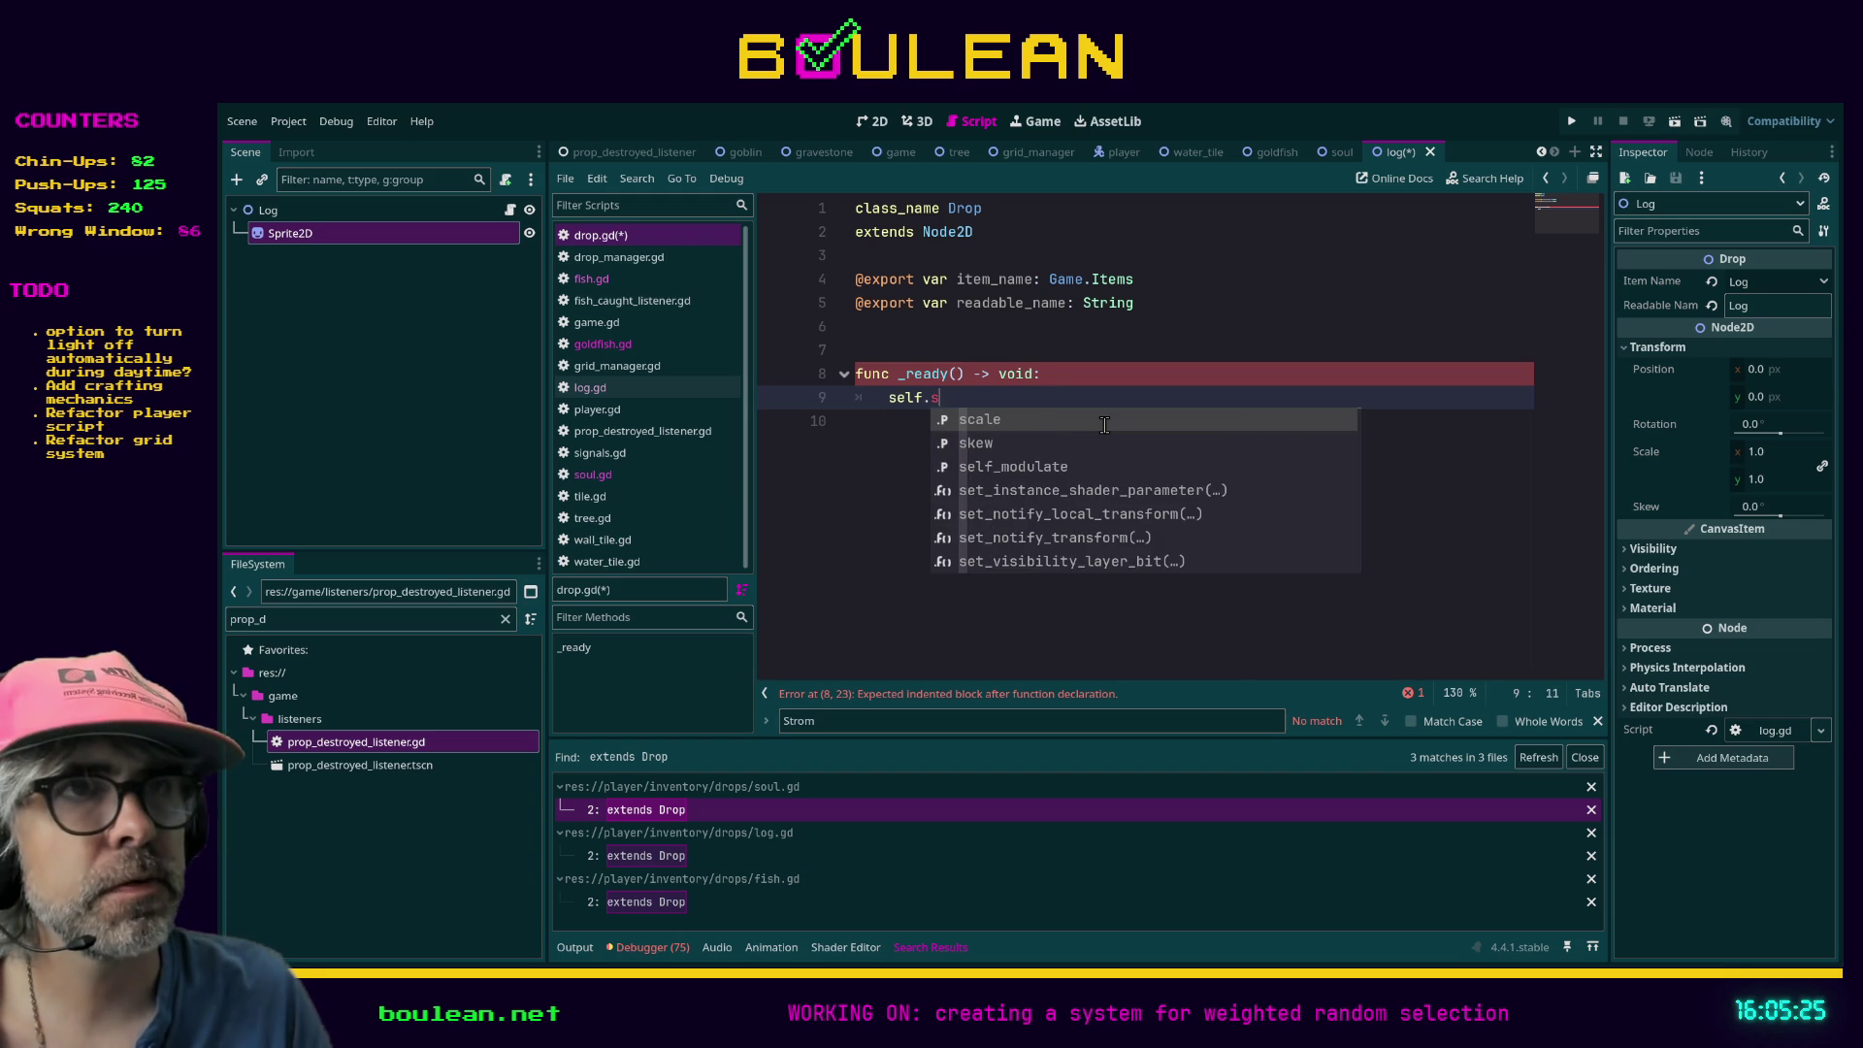
key(BackSpace)
text(z)
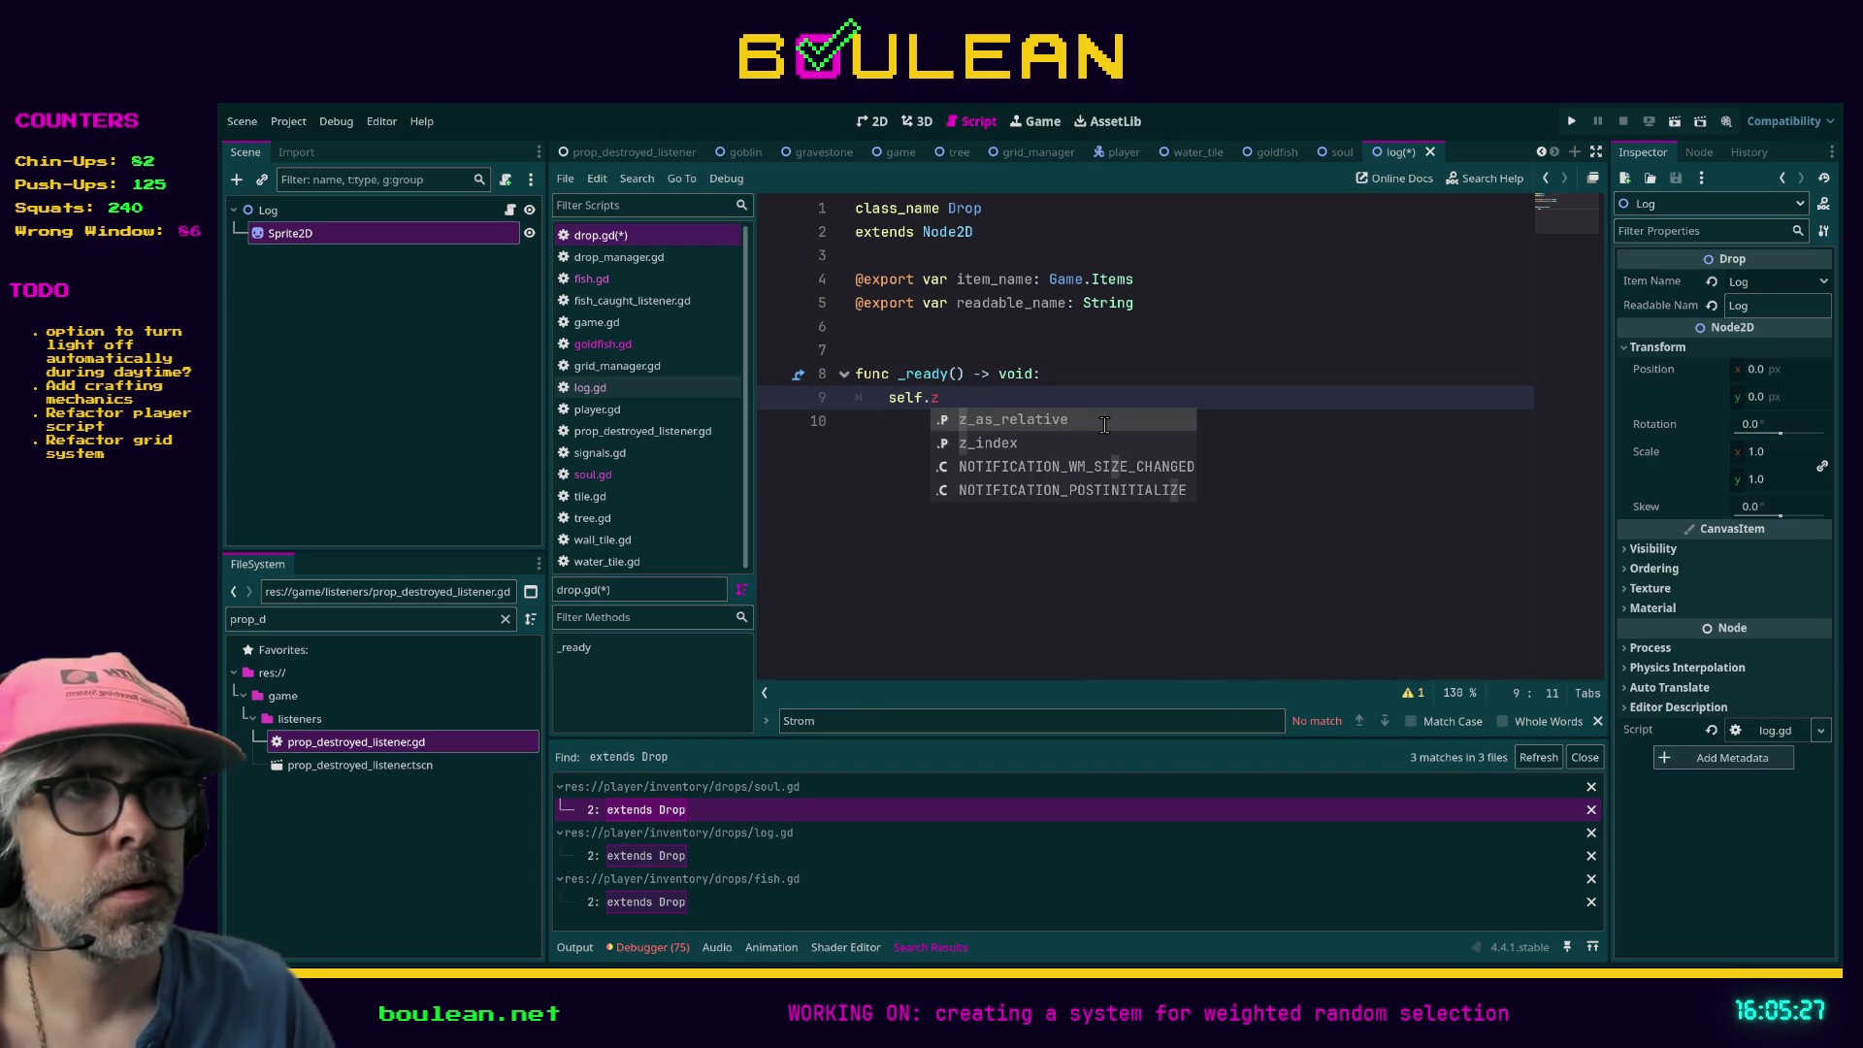
key(Down)
key(Return)
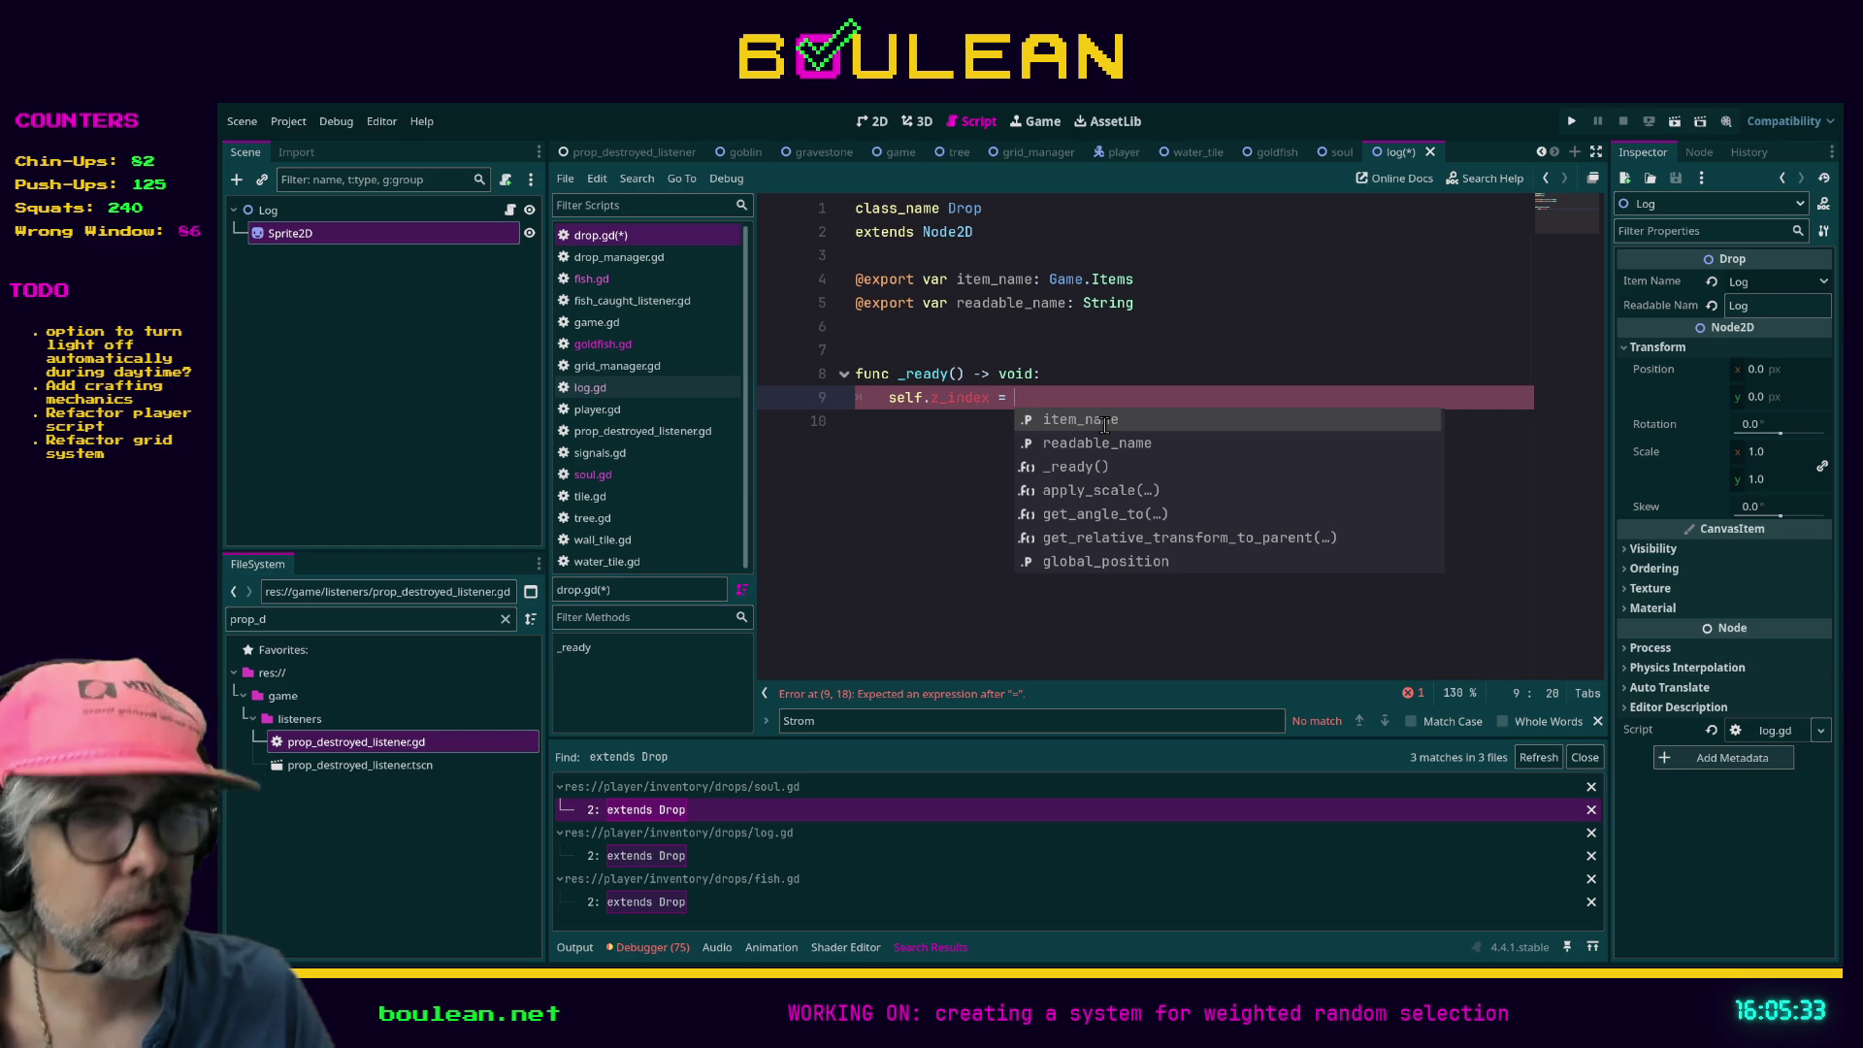
text(5)
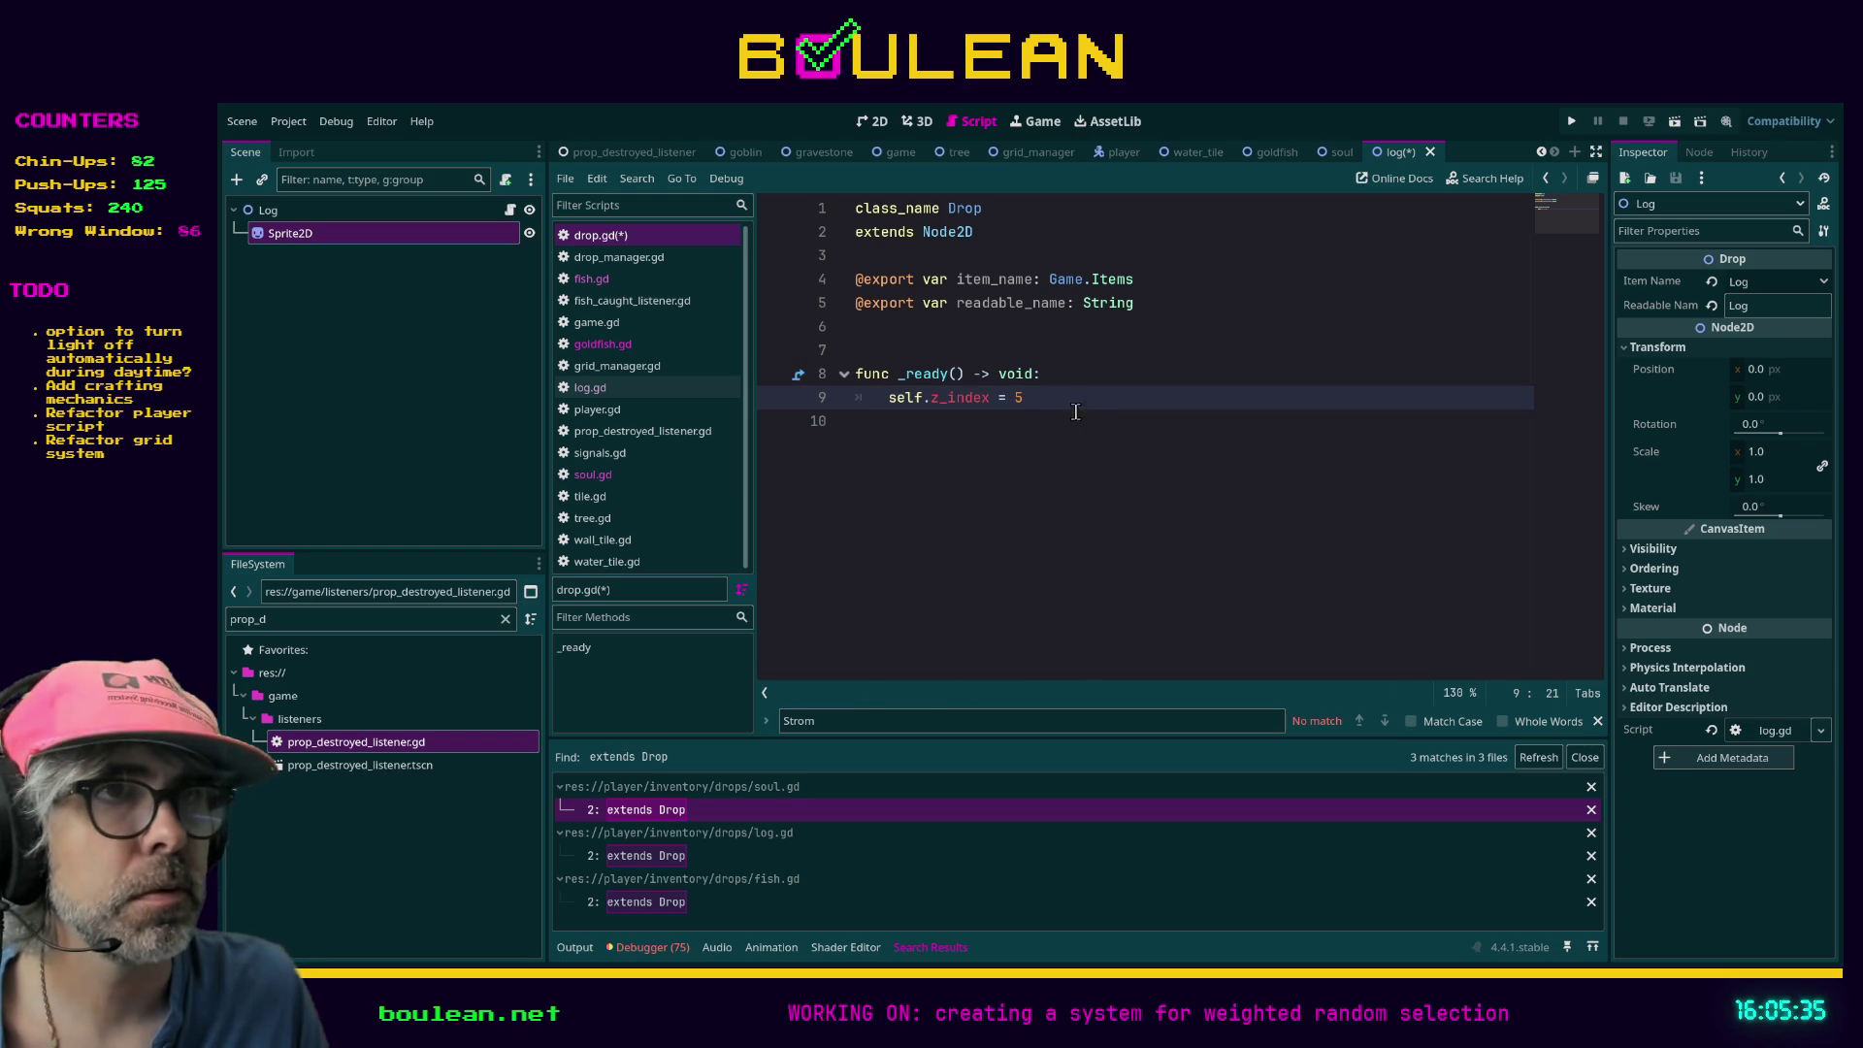
key(ctrl+s)
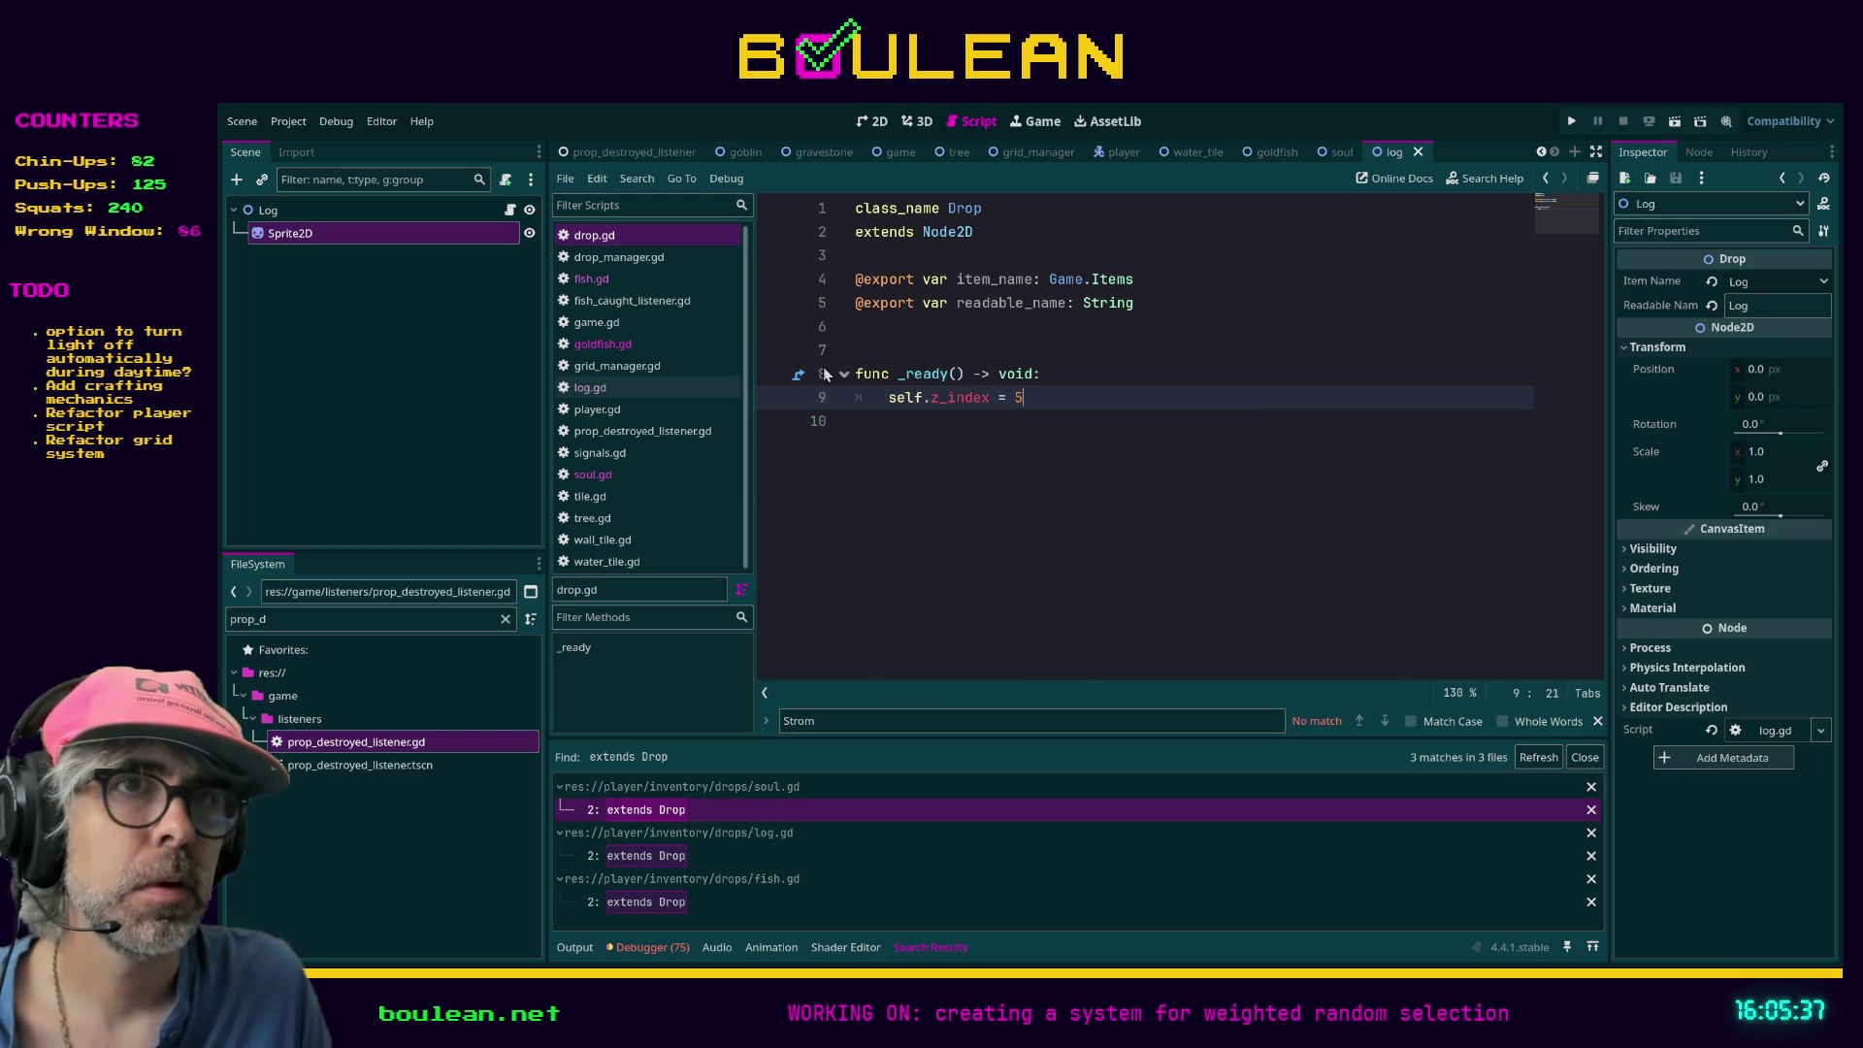
click(635, 347)
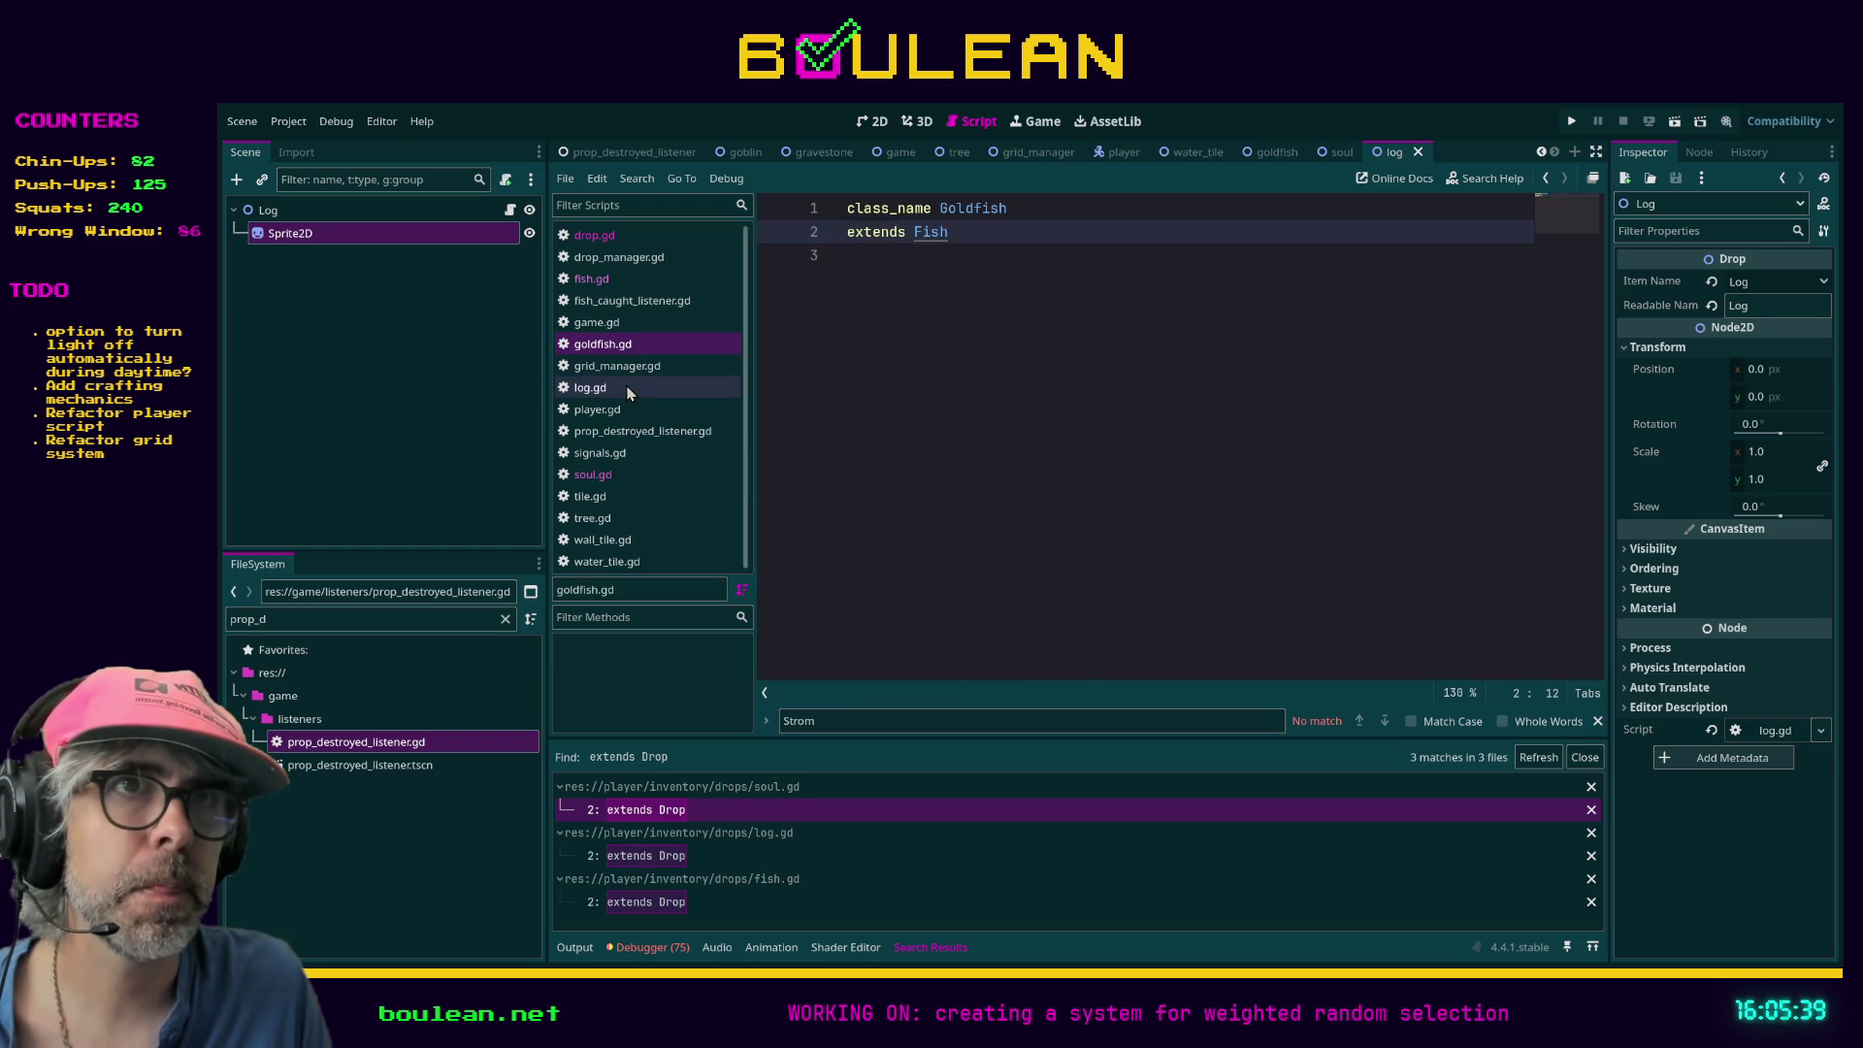
Step: Go through the Fish and listener scripts to the add_drop_to_player_tile definition
click(610, 285)
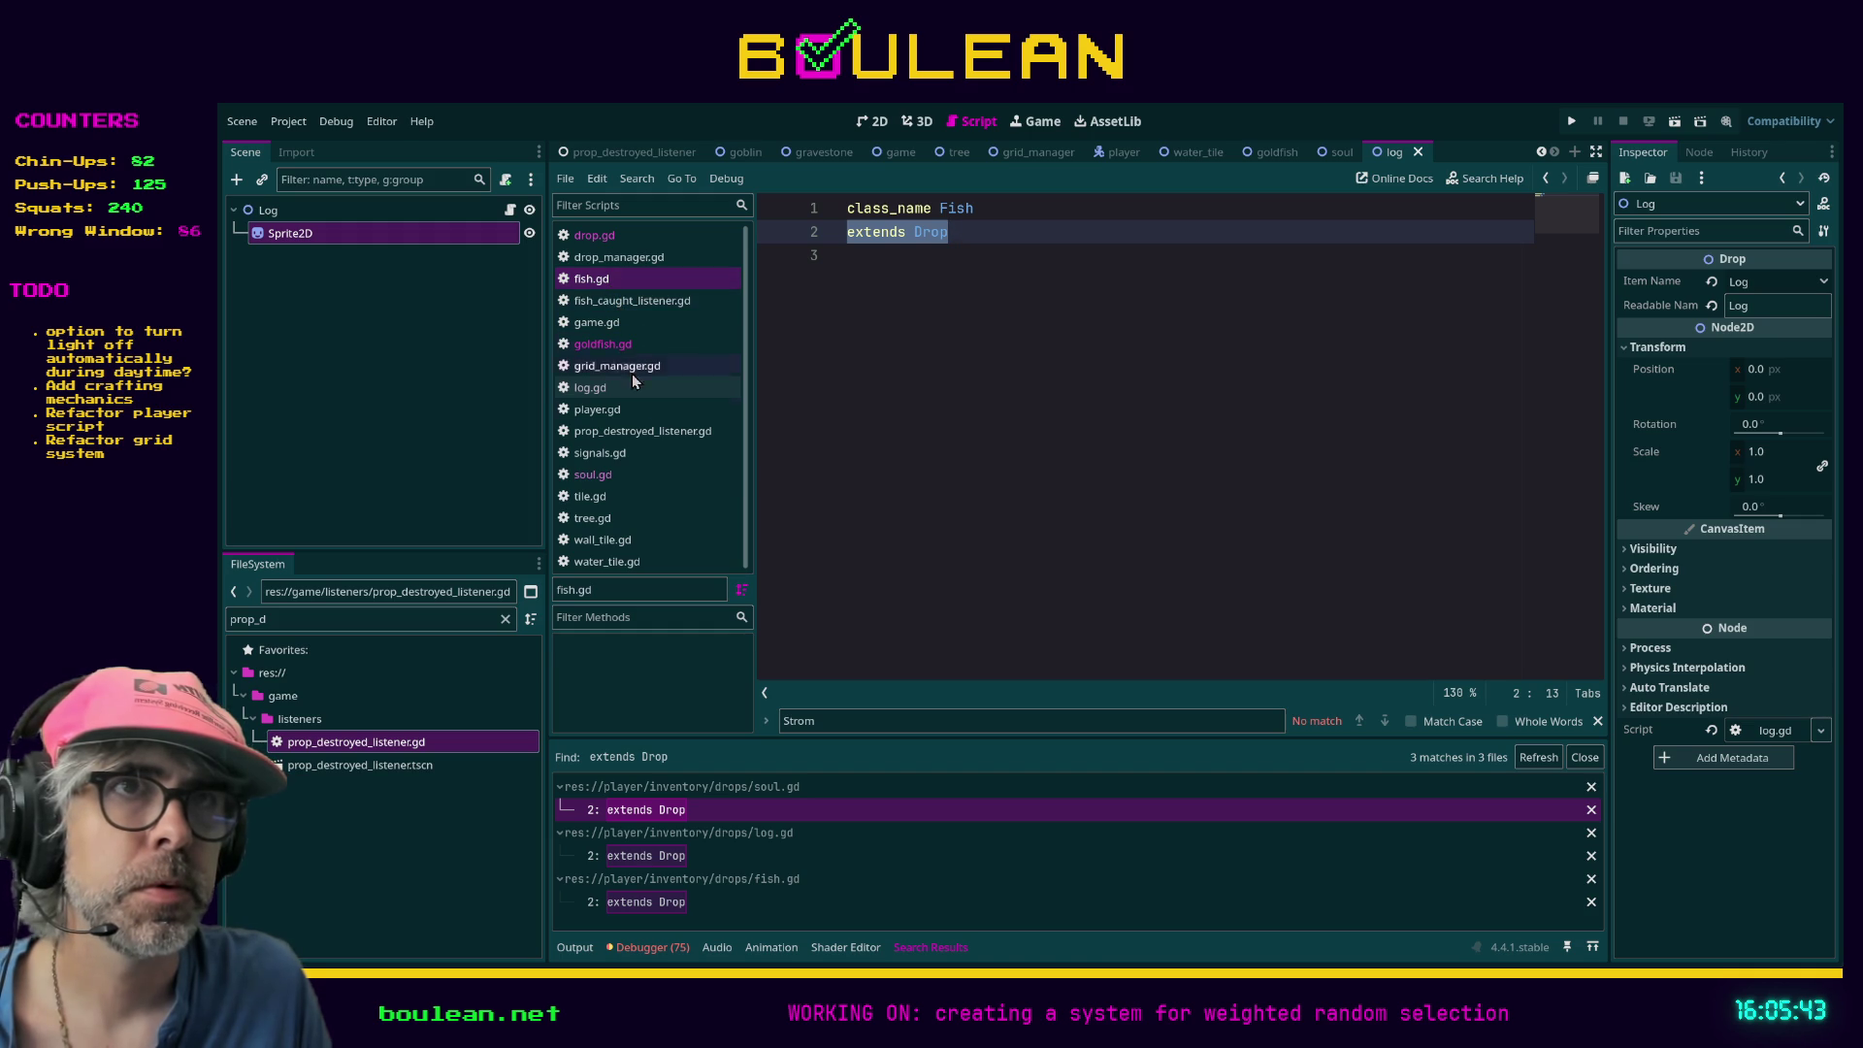
click(642, 432)
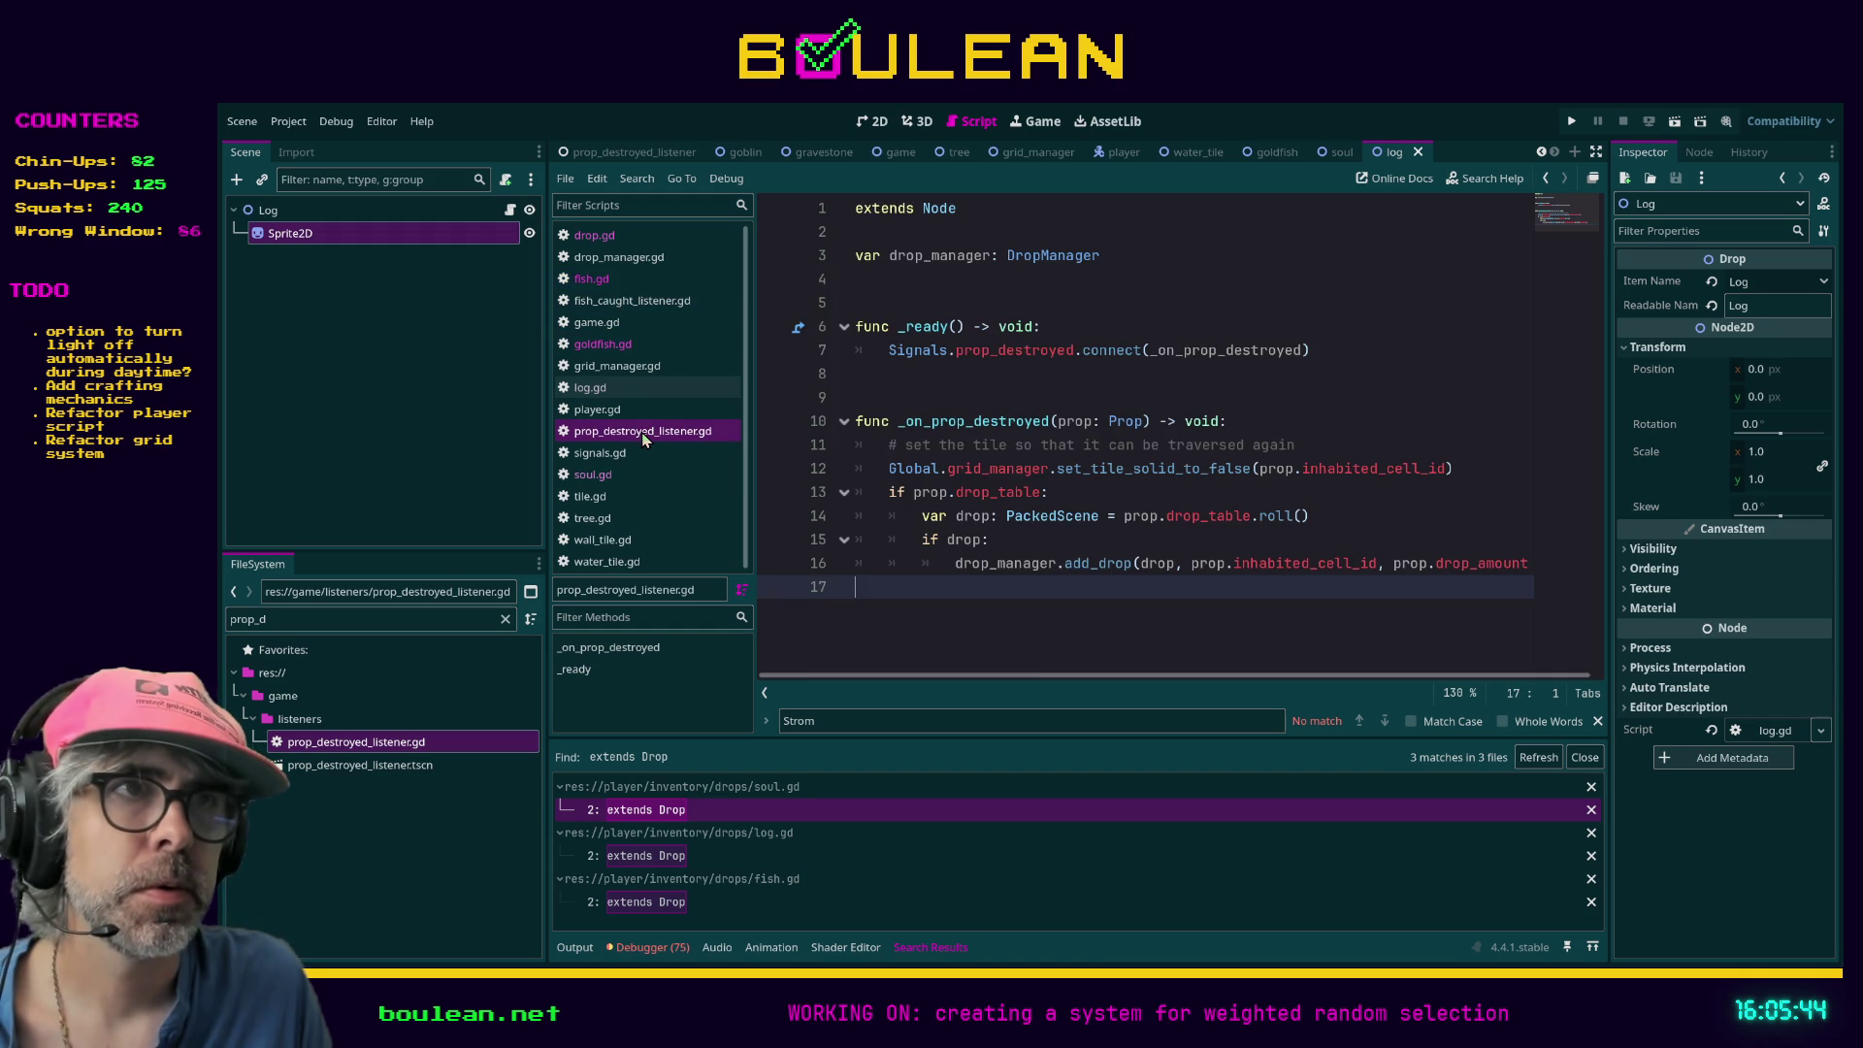
click(639, 300)
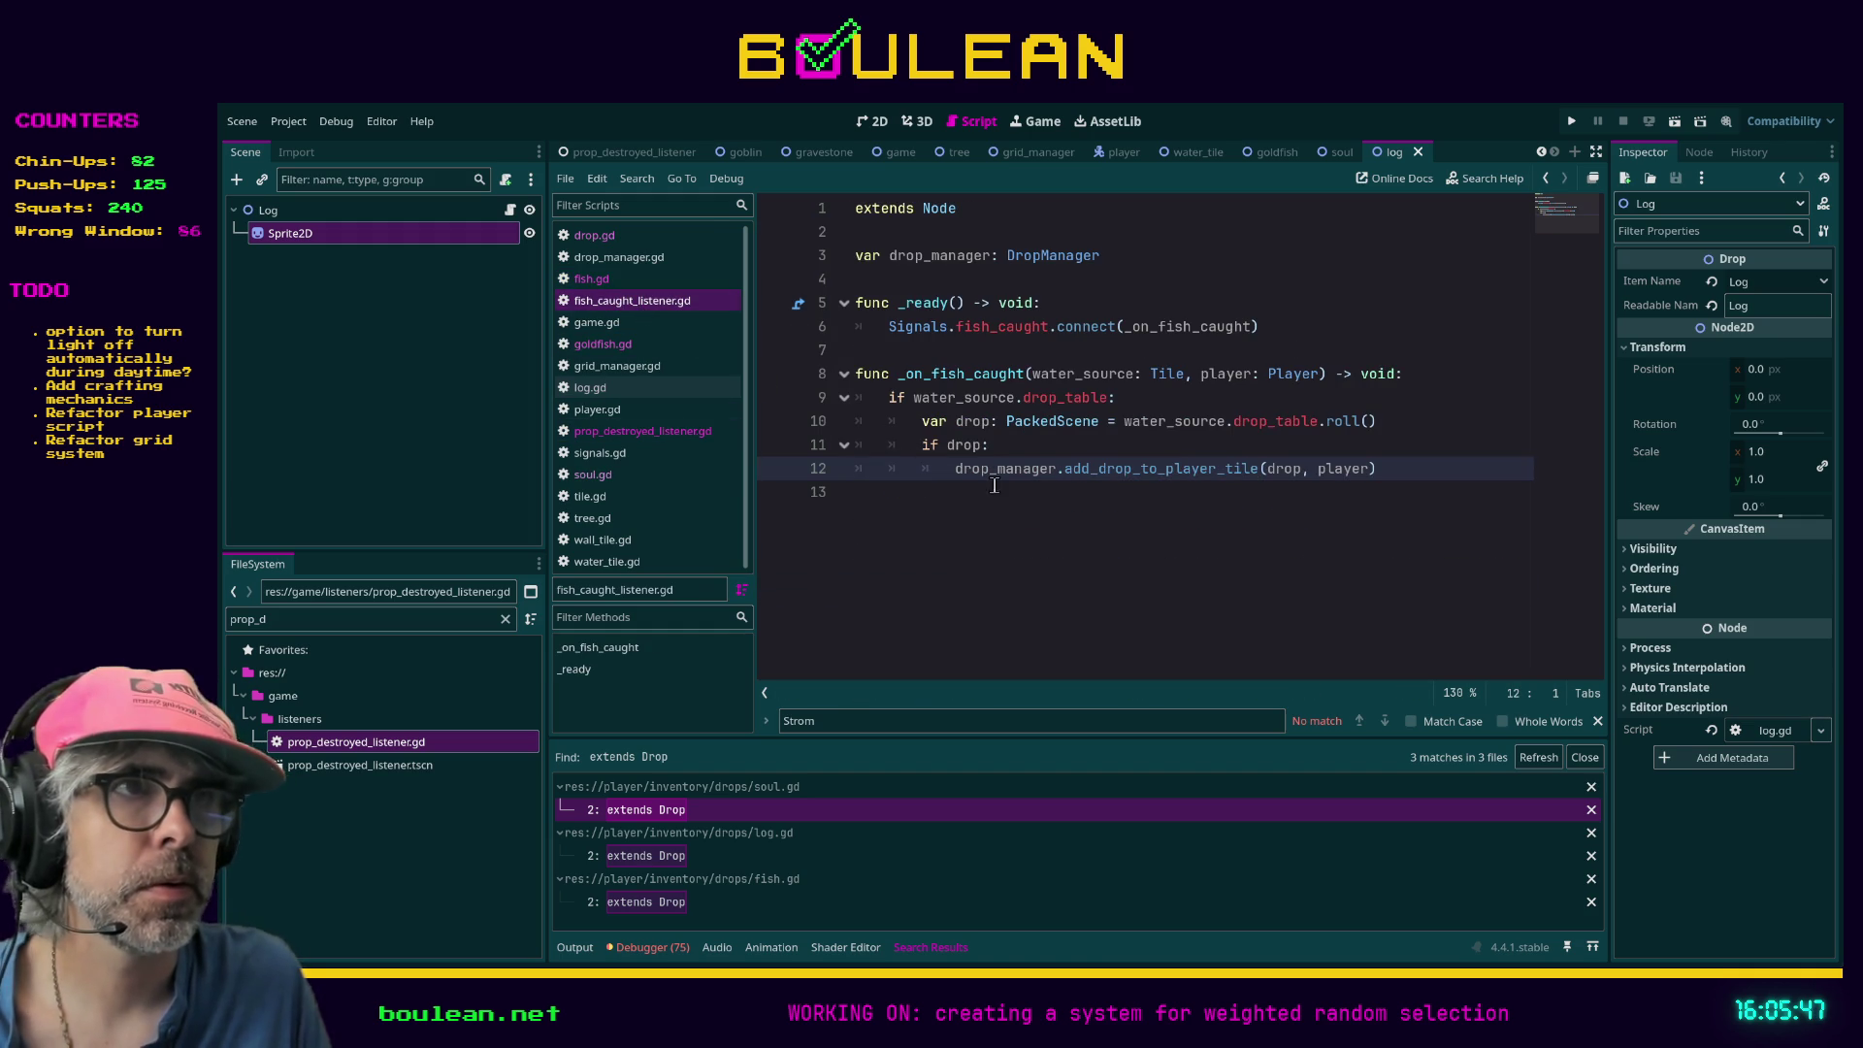
ctrl+click(1114, 470)
Step: Comment out the z_index = 99 line on line 33 and run the game
click(1157, 541)
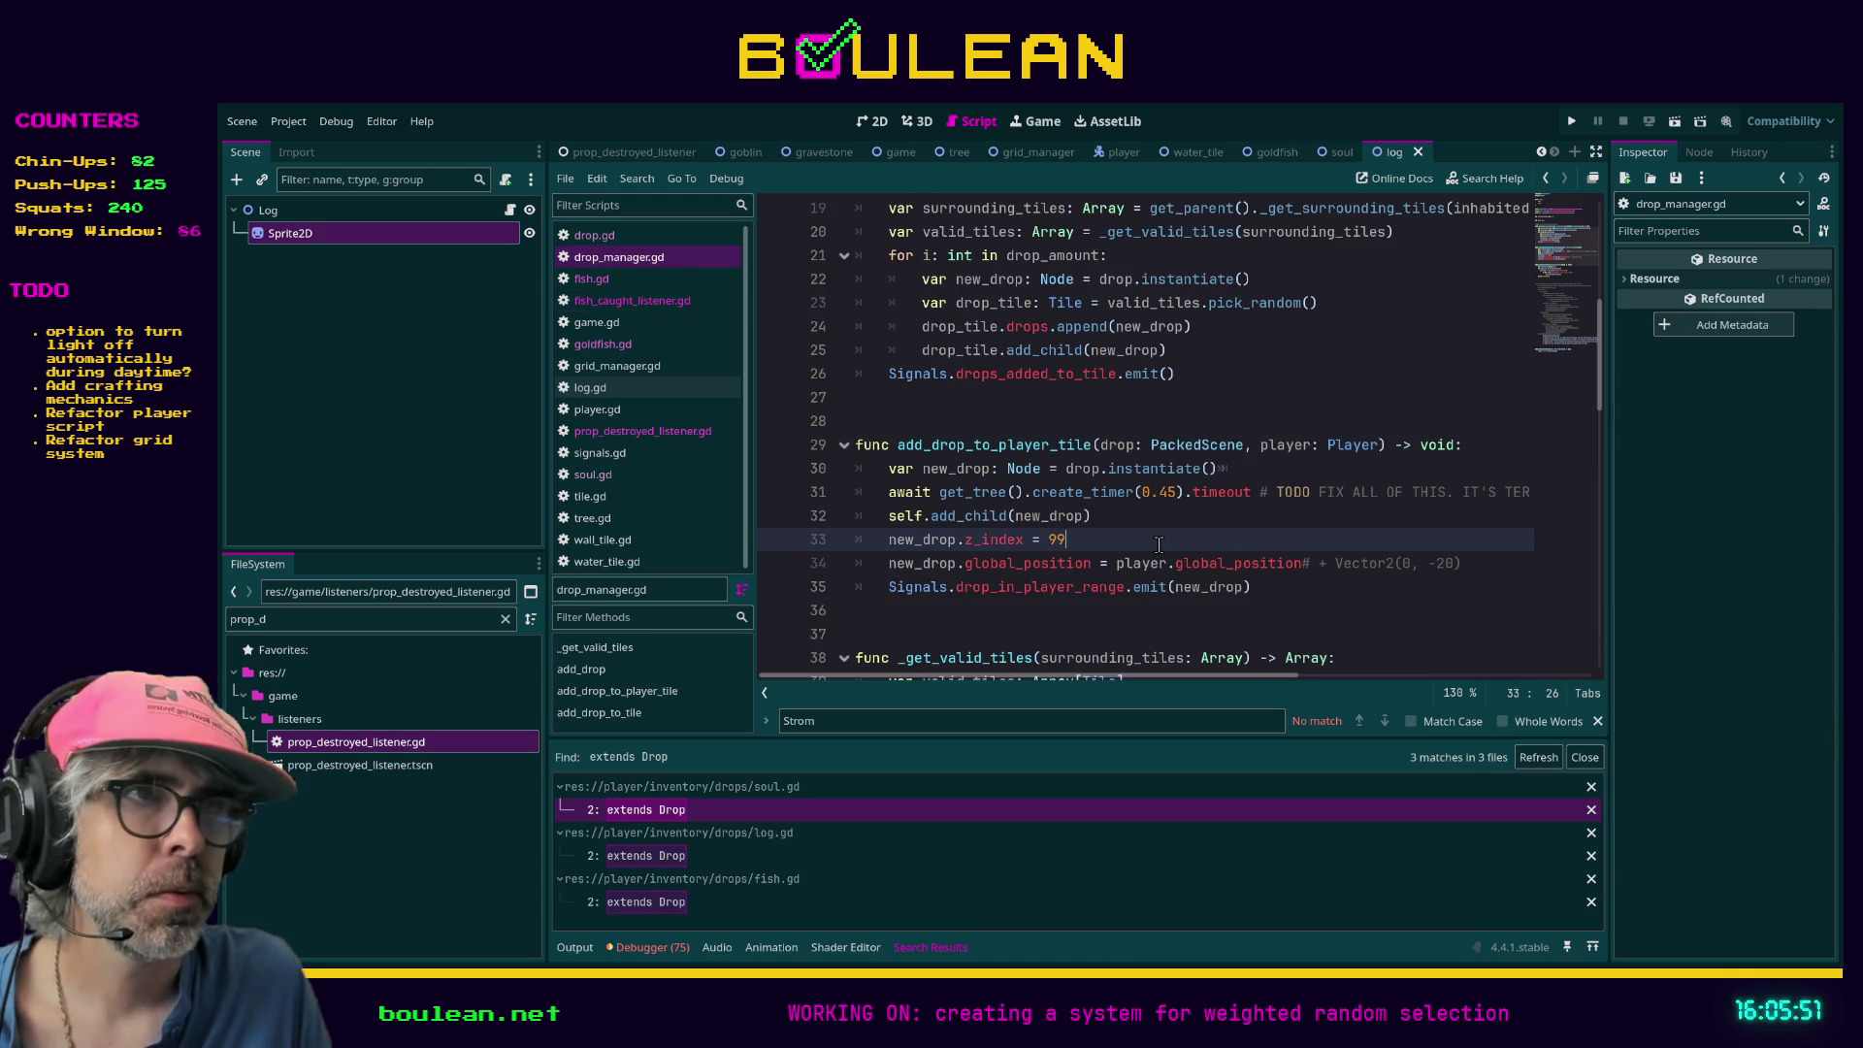
key(ctrl+k)
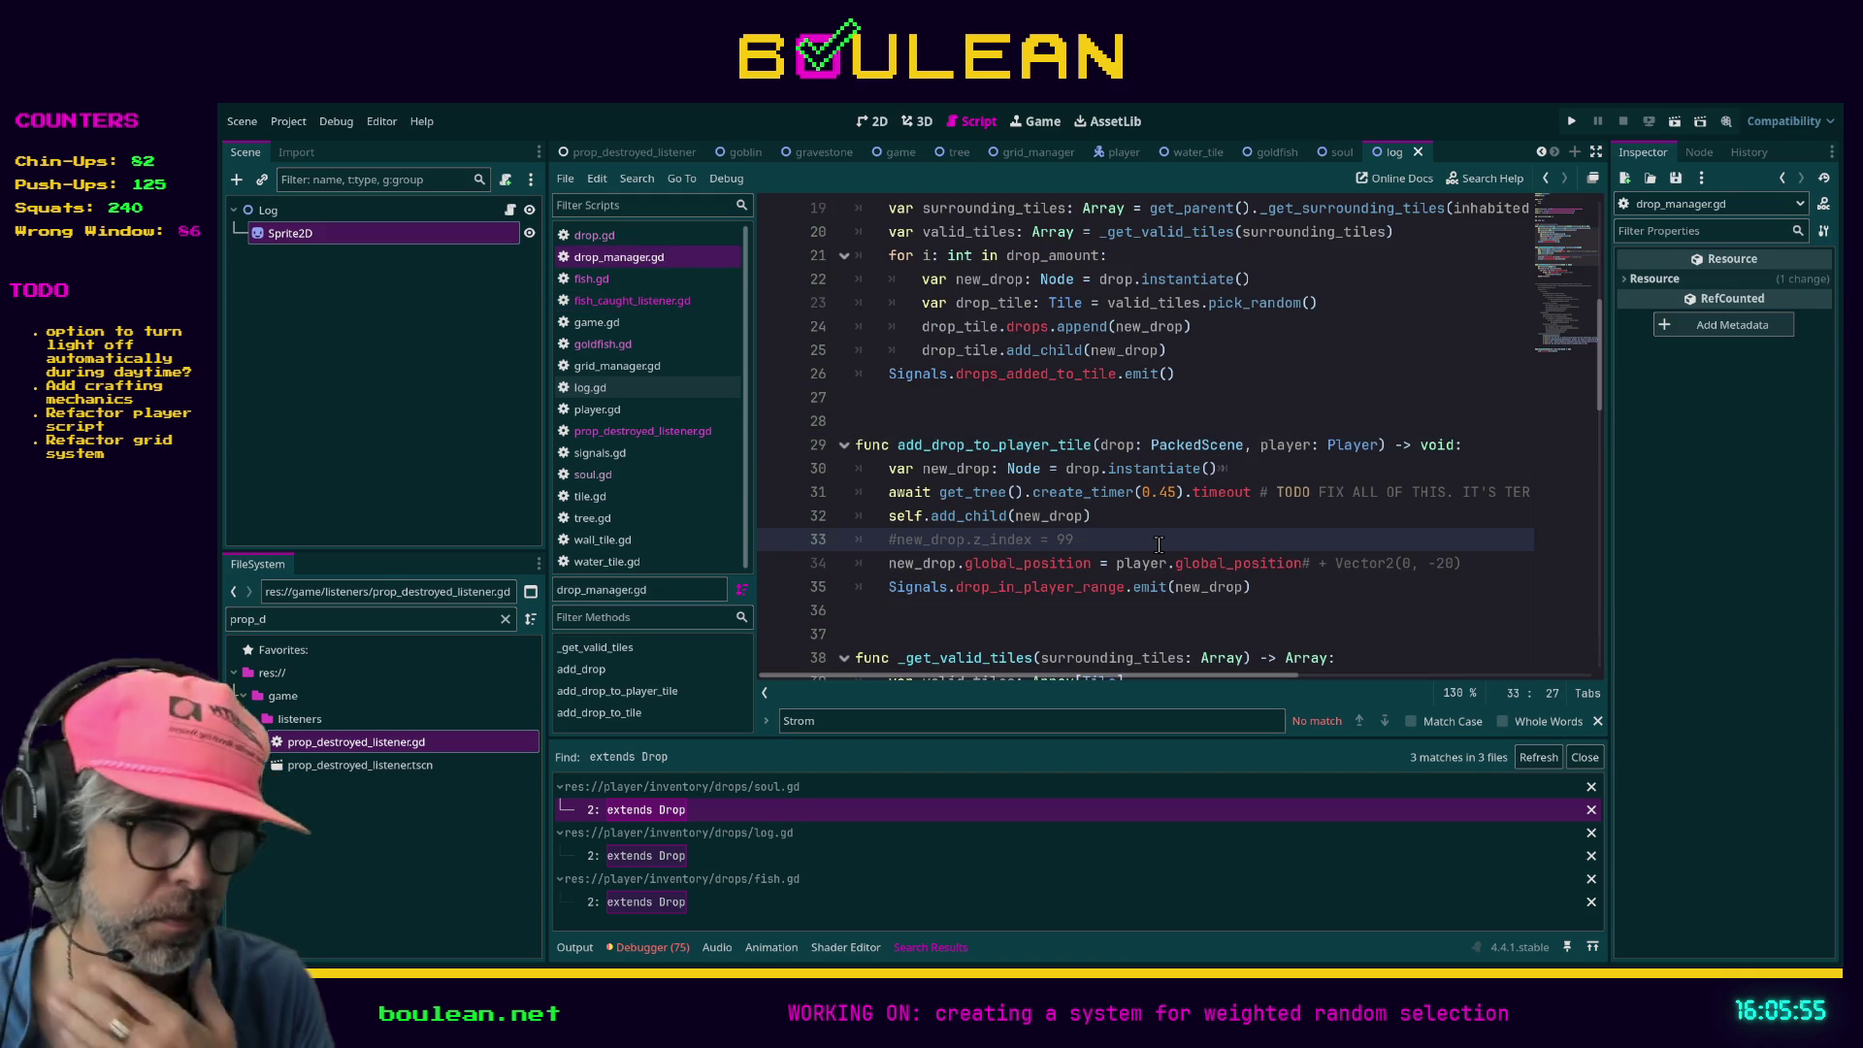
key(F5)
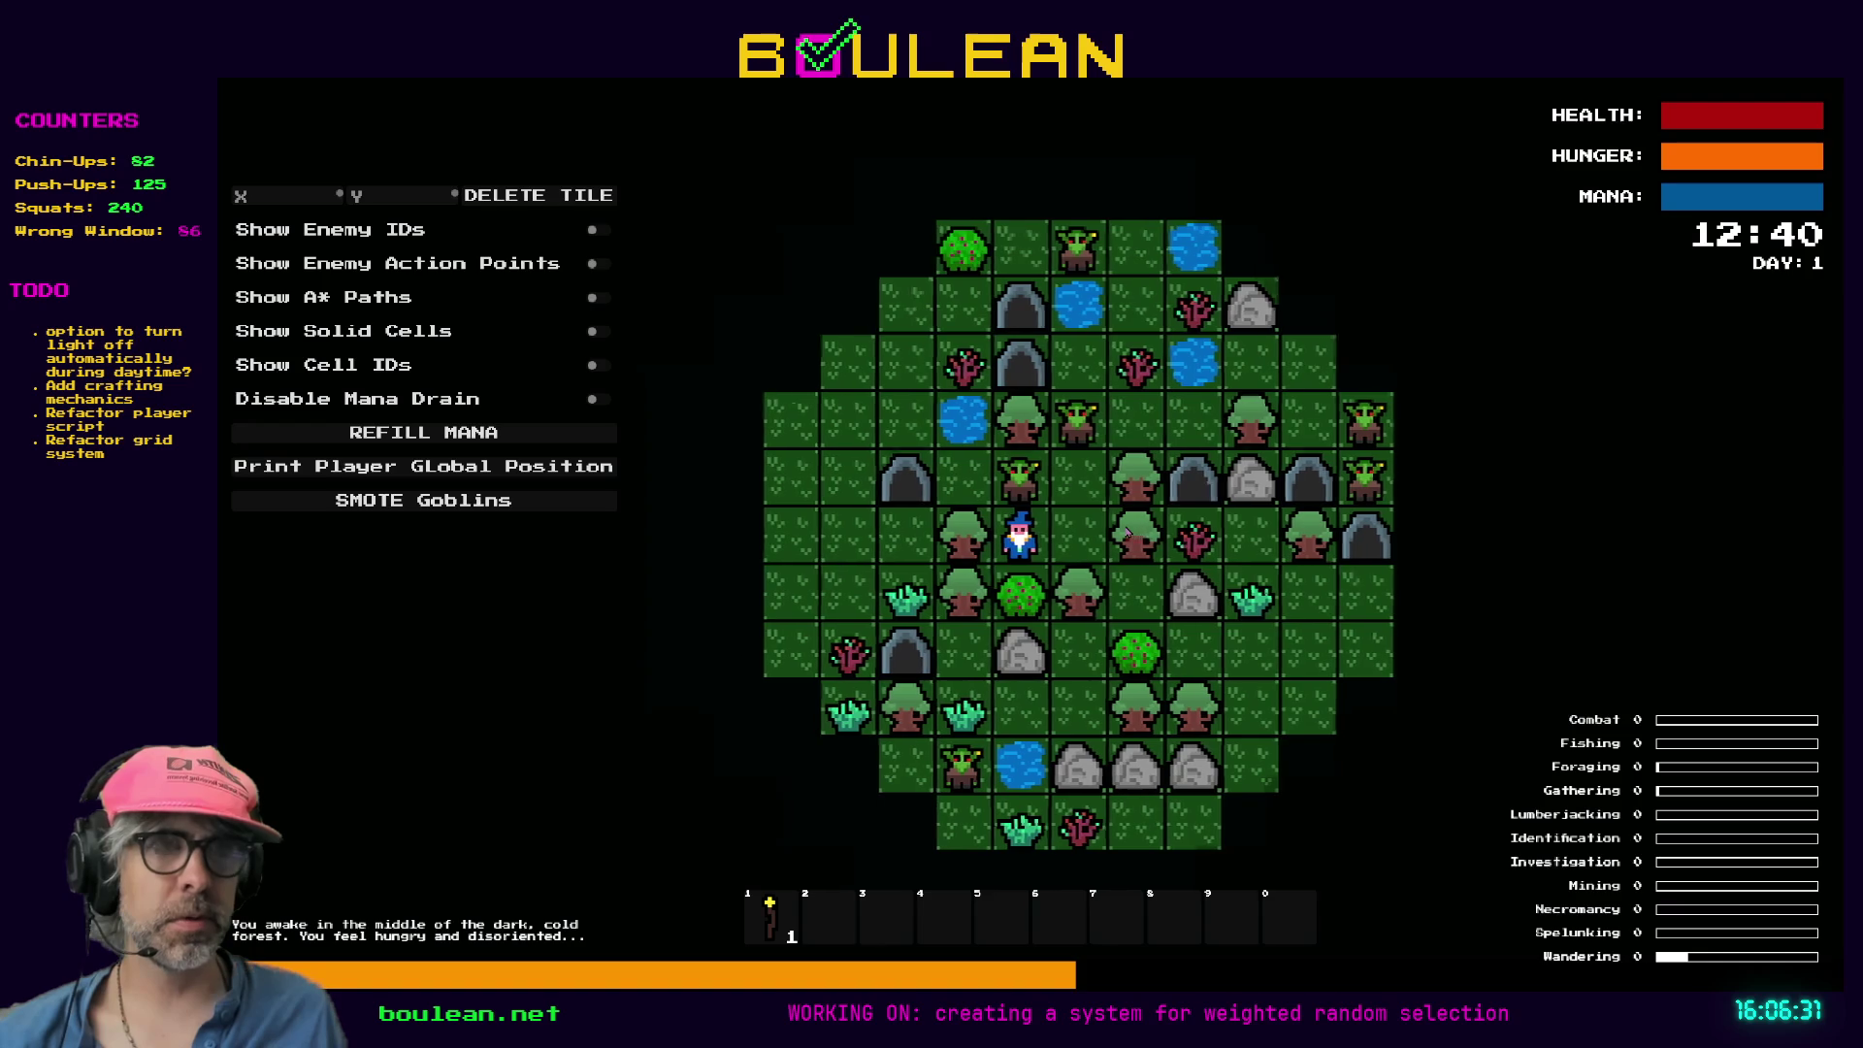
Step: Clear the goblins with the debug button, chop a tree, pick up the log and fish
click(467, 509)
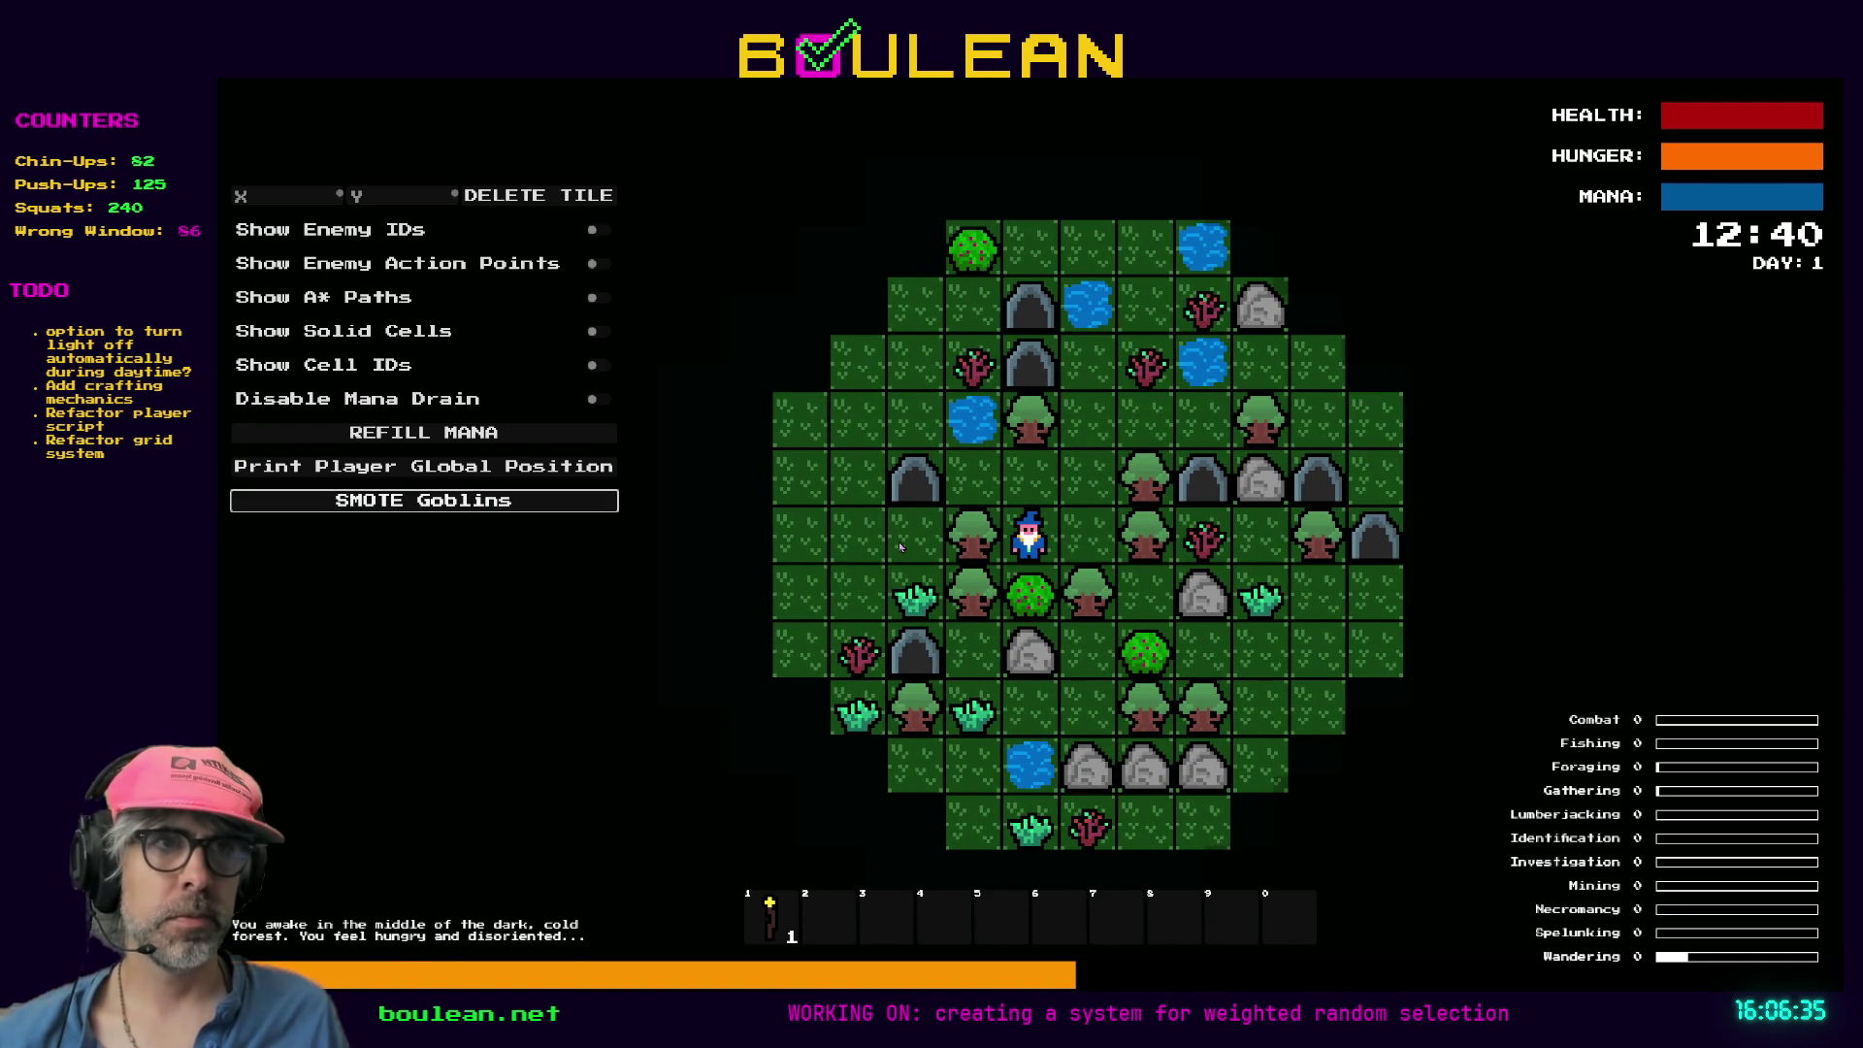
key(Left)
key(Left)
key(Left)
key(Up)
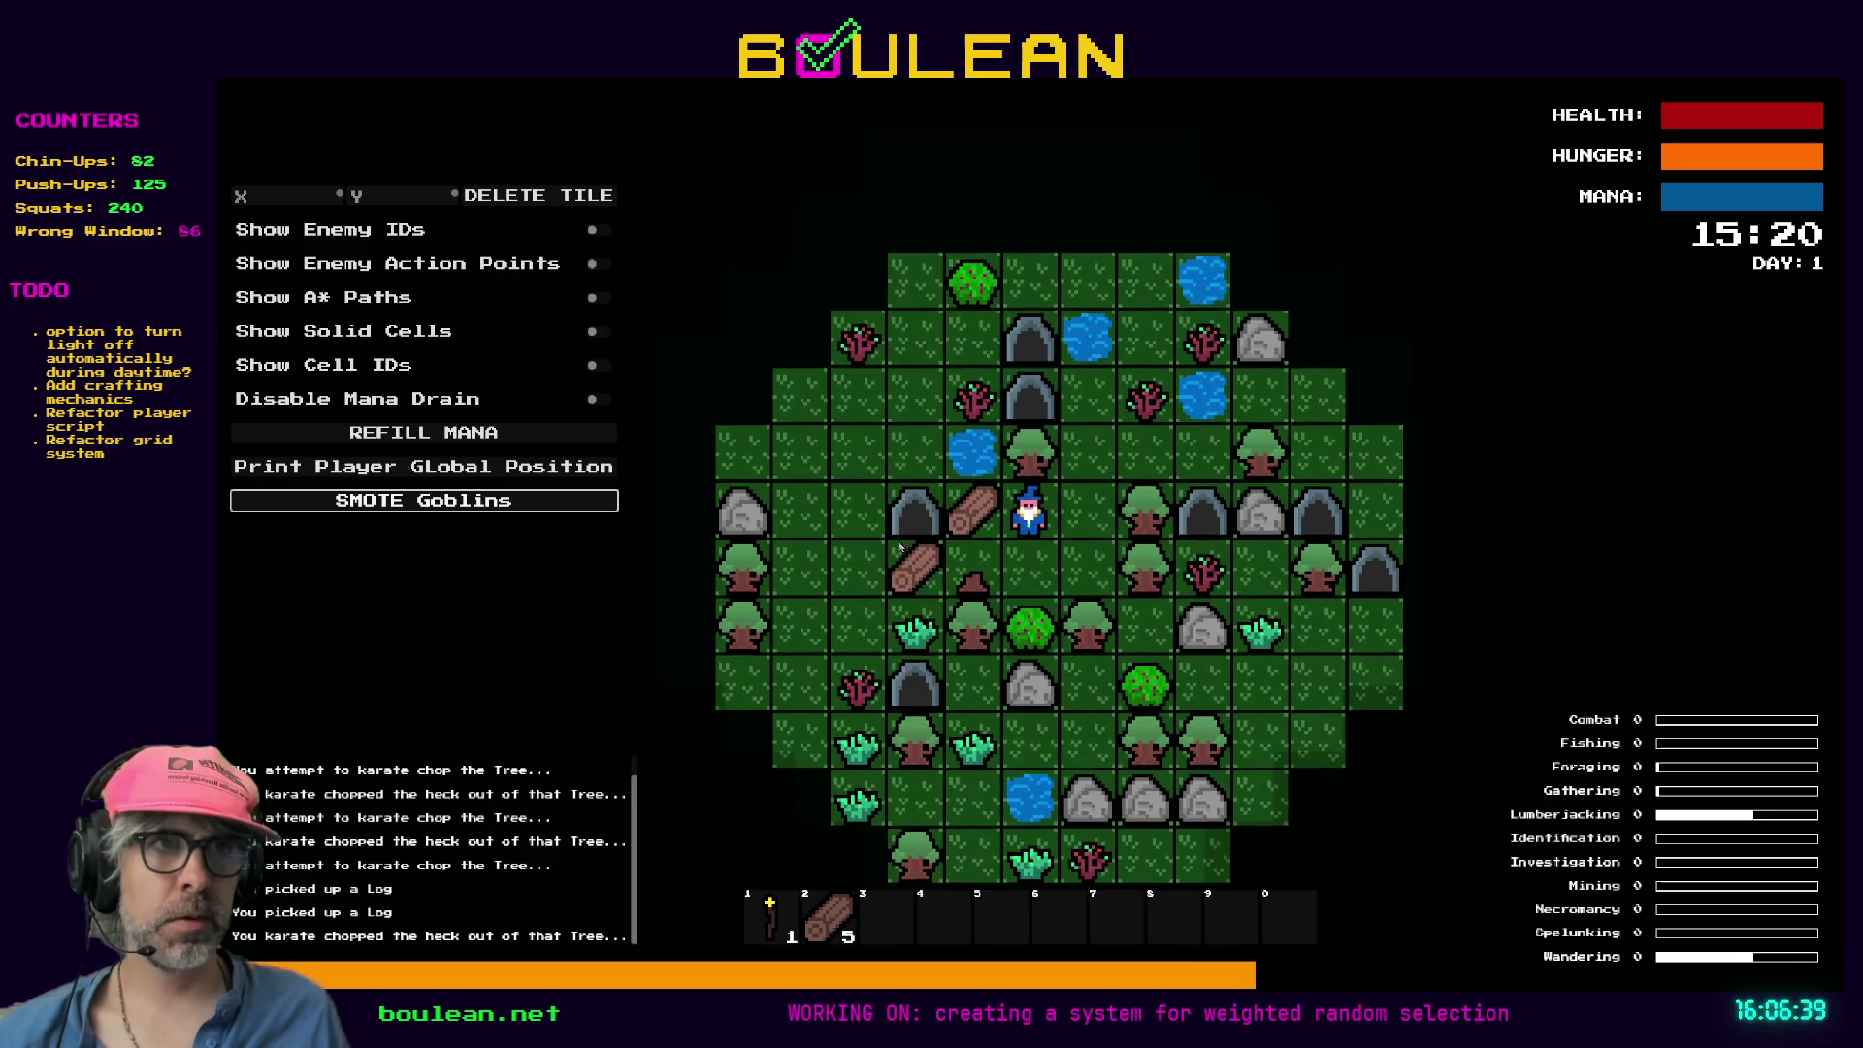
key(Left)
key(Up)
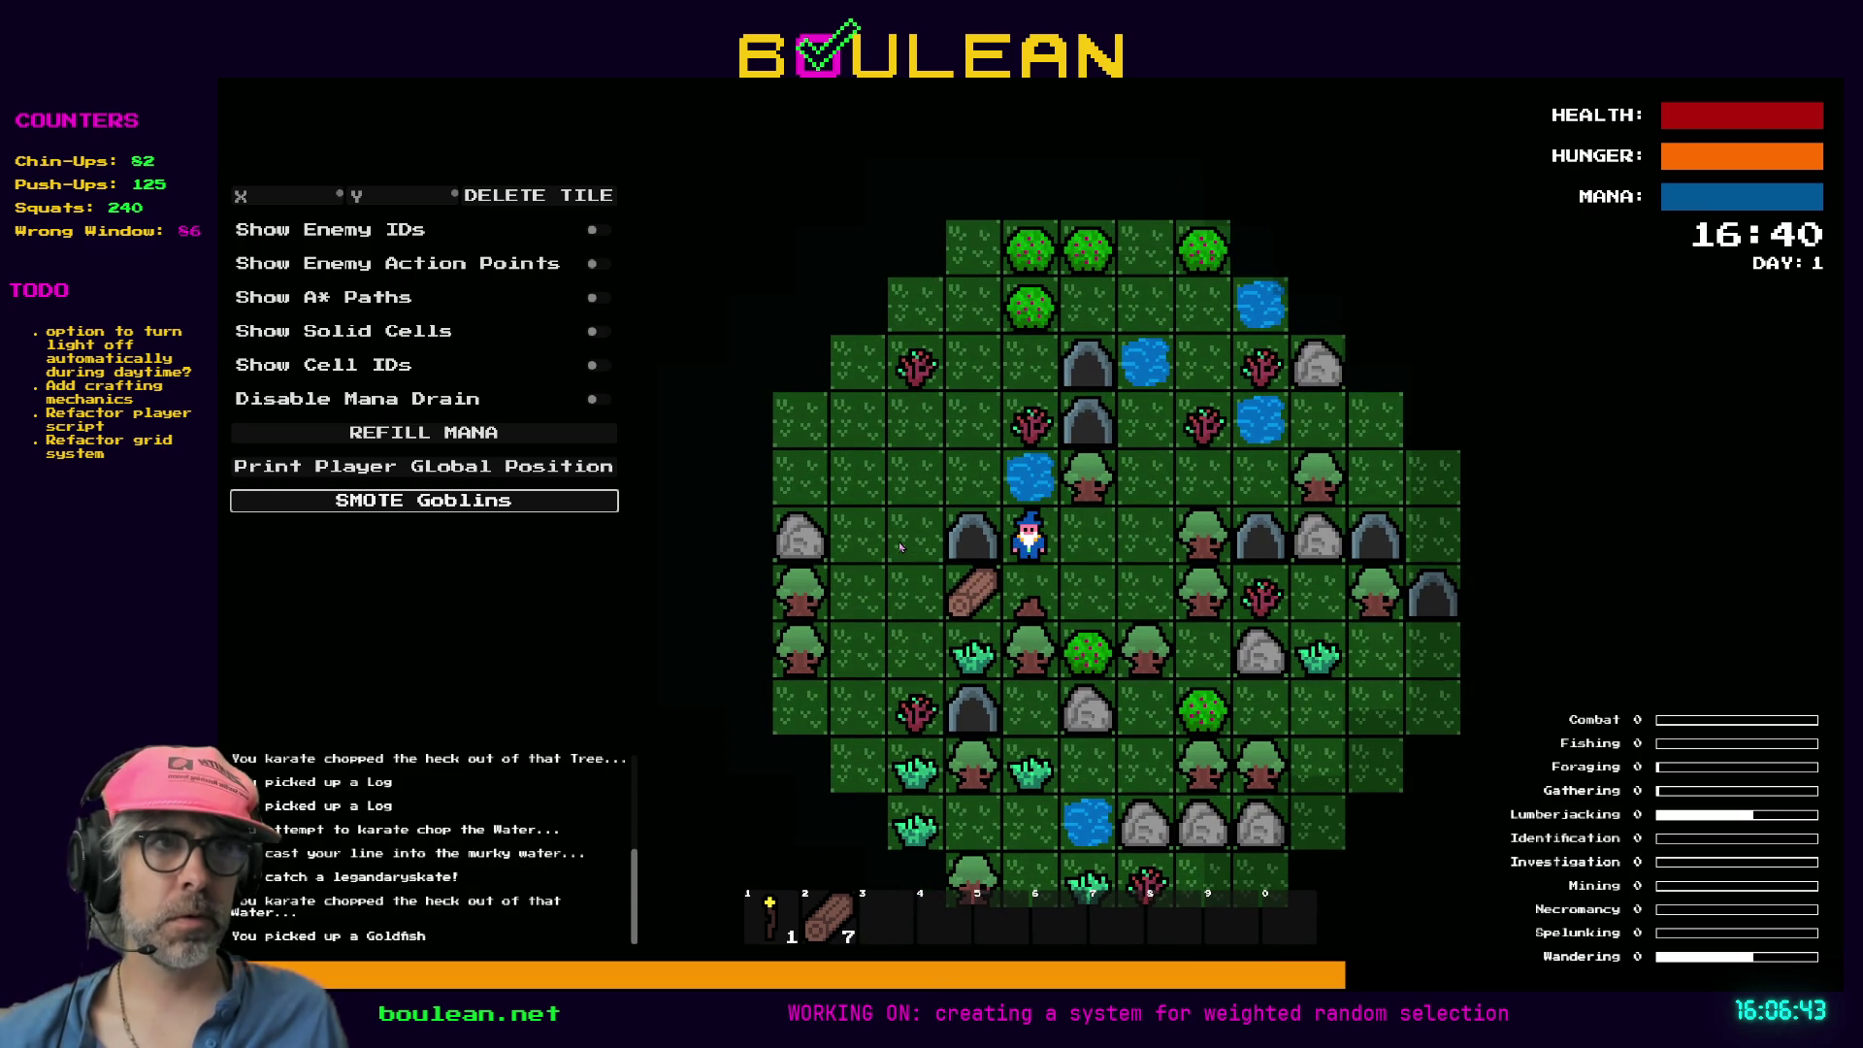
Step: Restart on a fresh map, kill two goblins, collect souls, close the game, and select line 33
key(r)
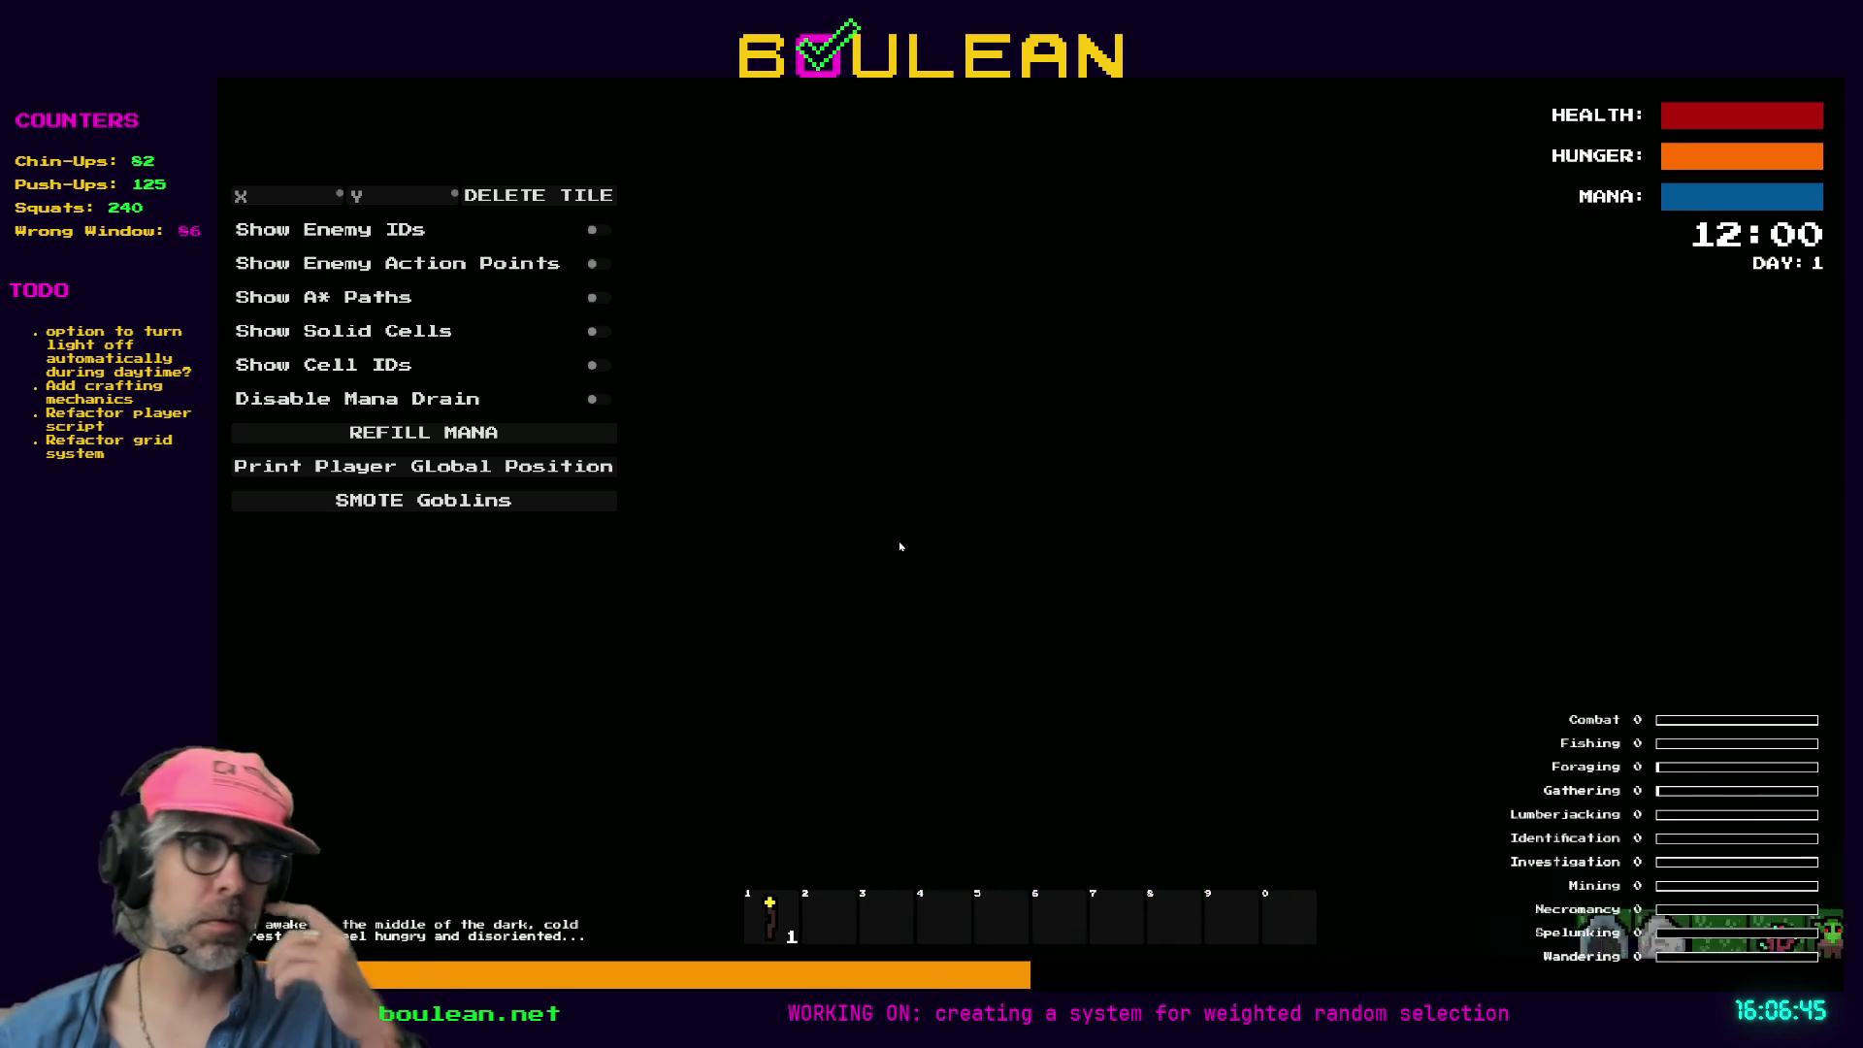
key(Down)
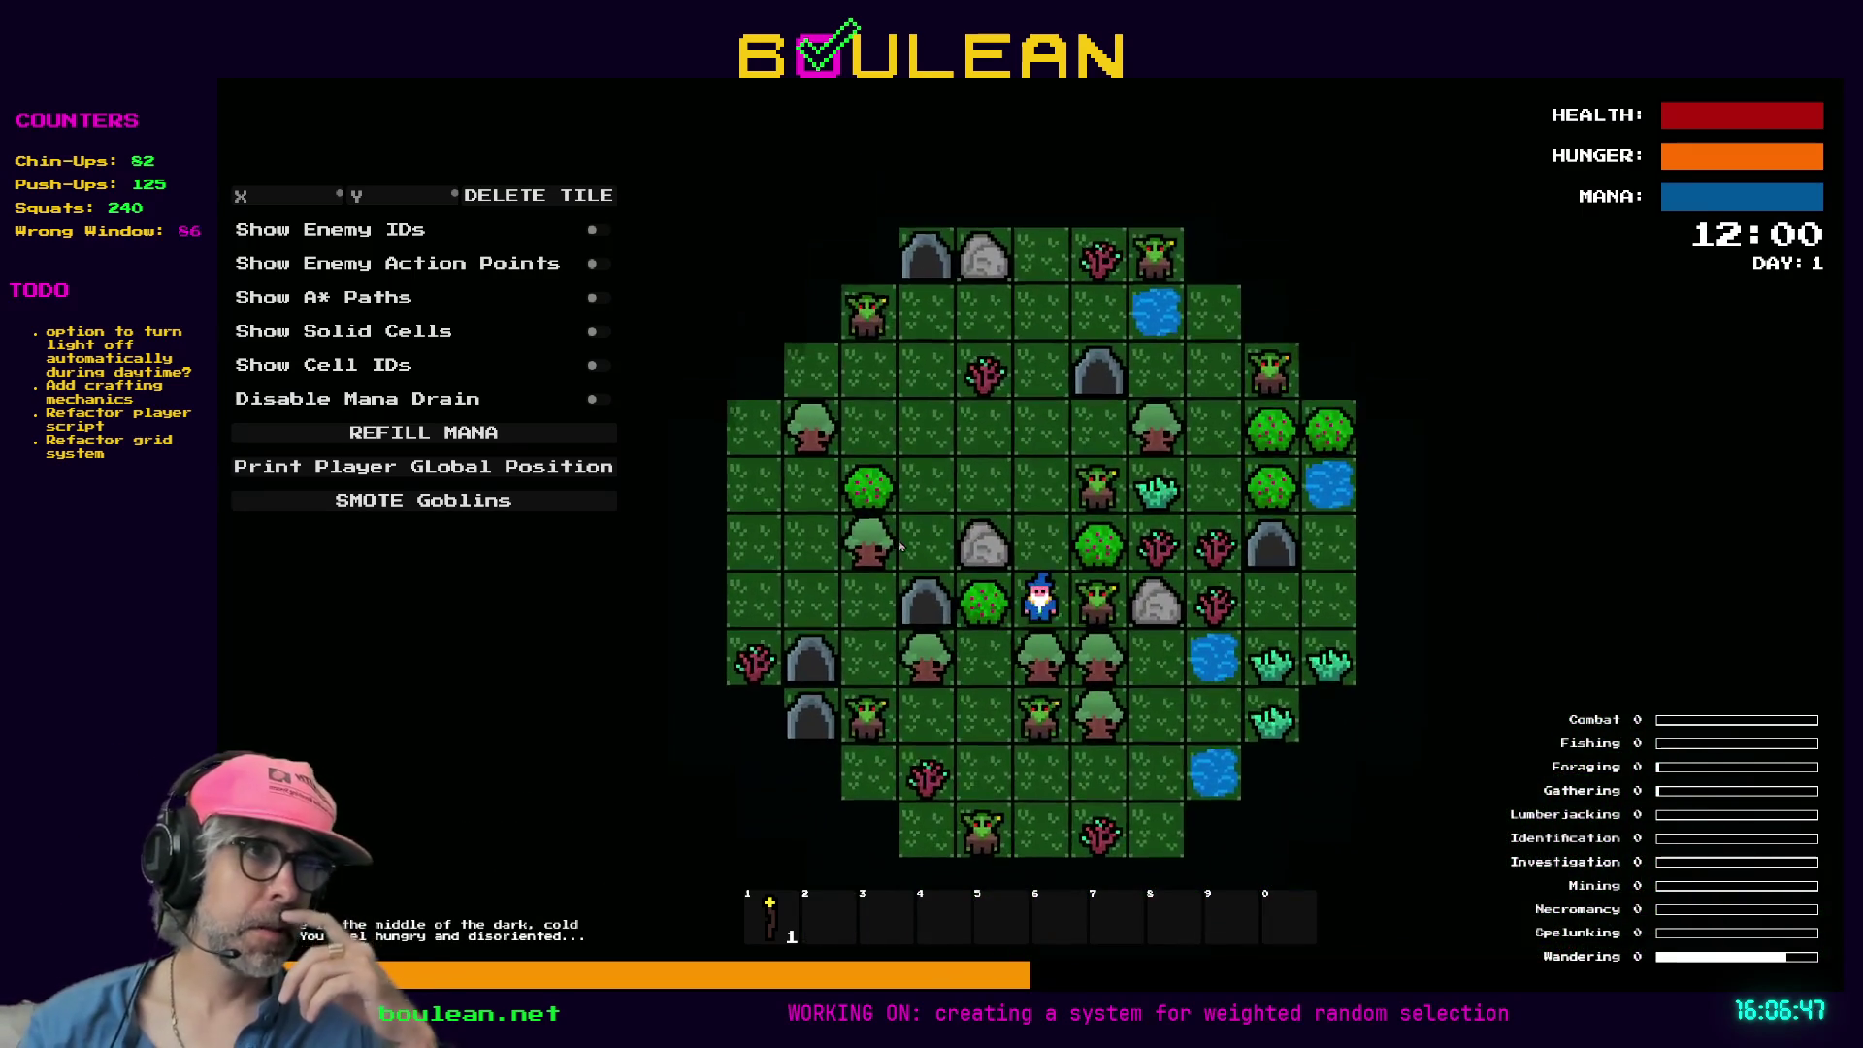
key(Right)
key(Right)
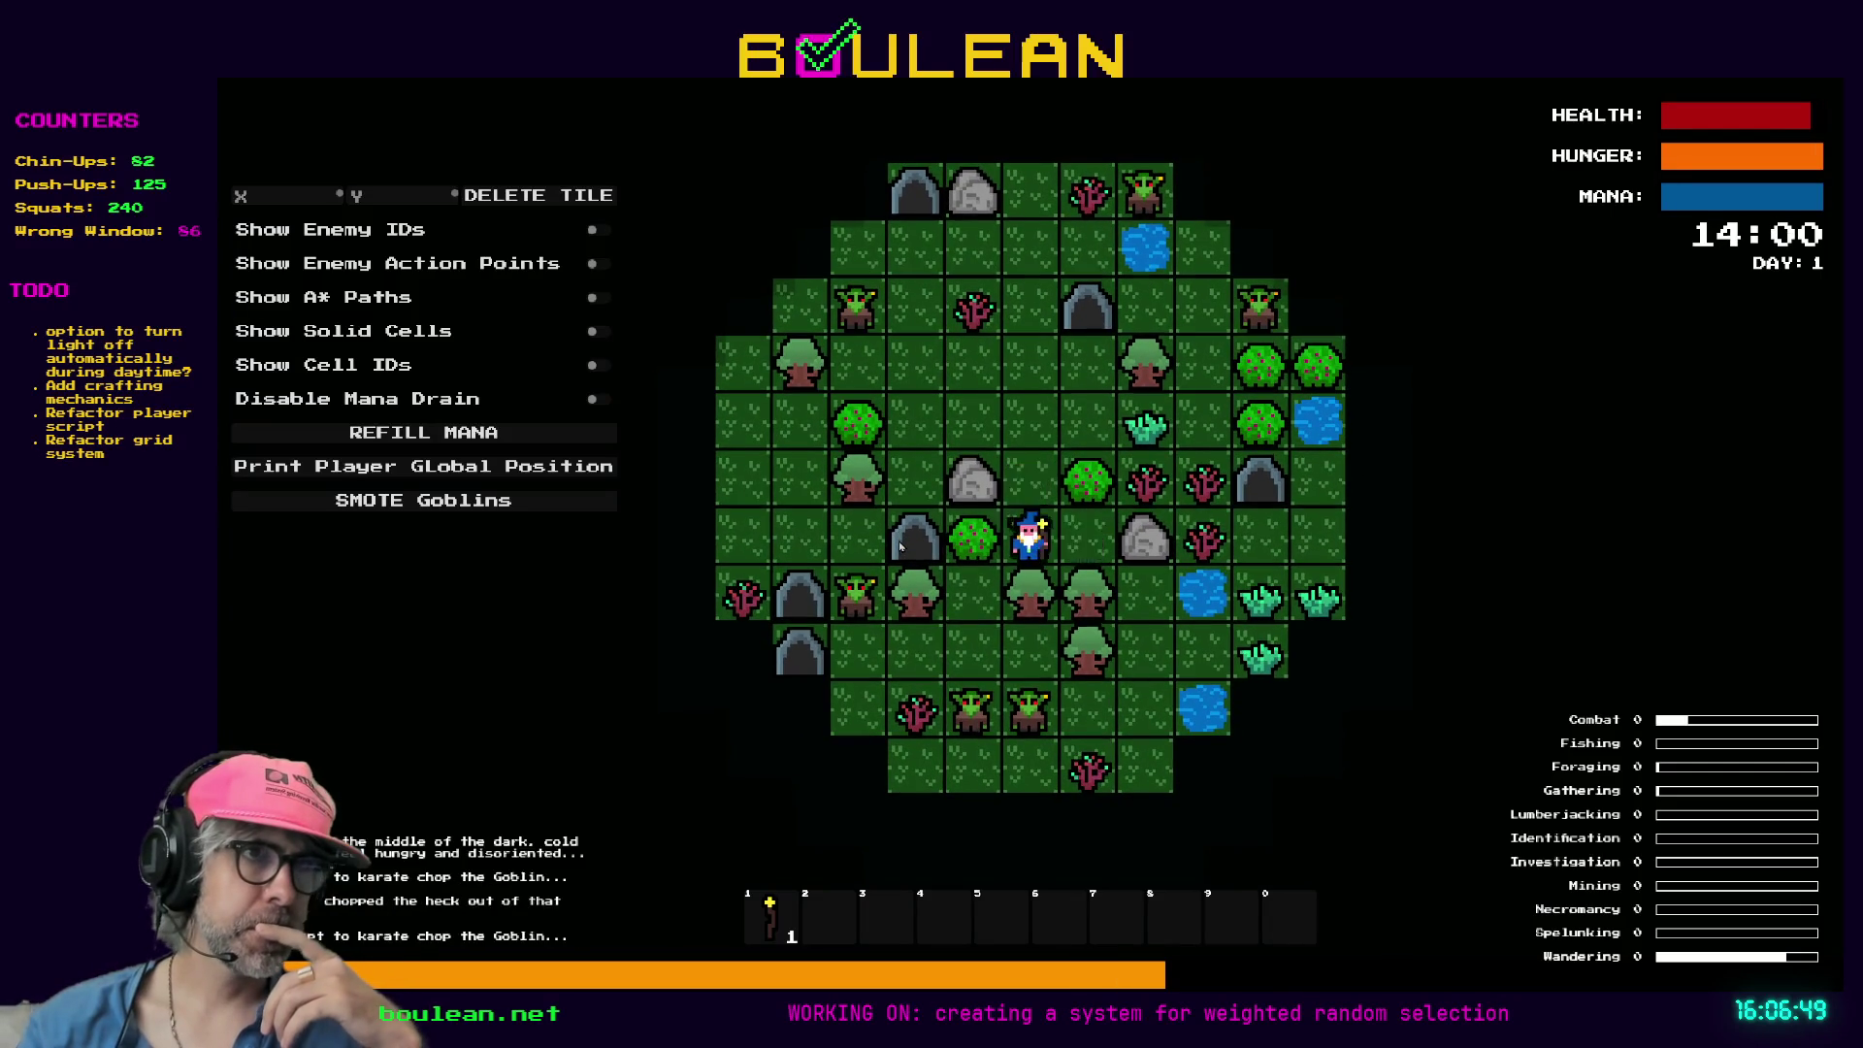
key(Right)
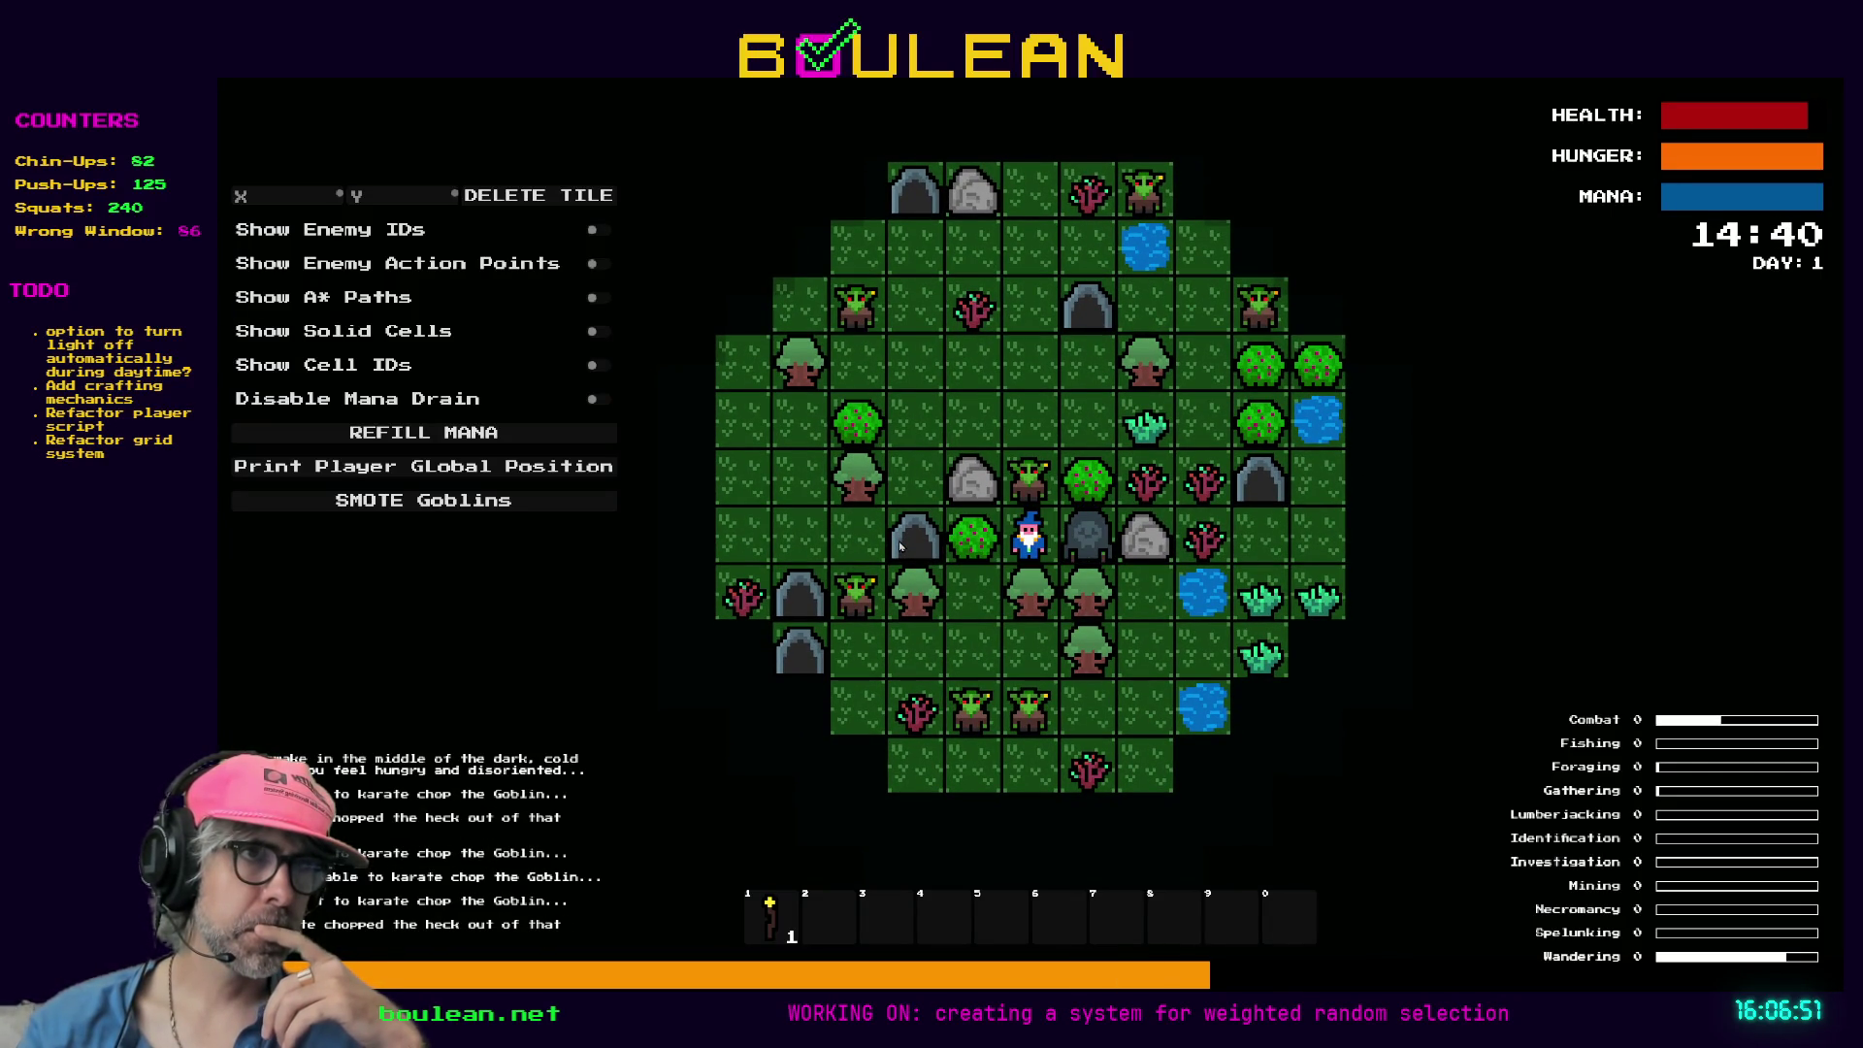
key(Right)
key(Right)
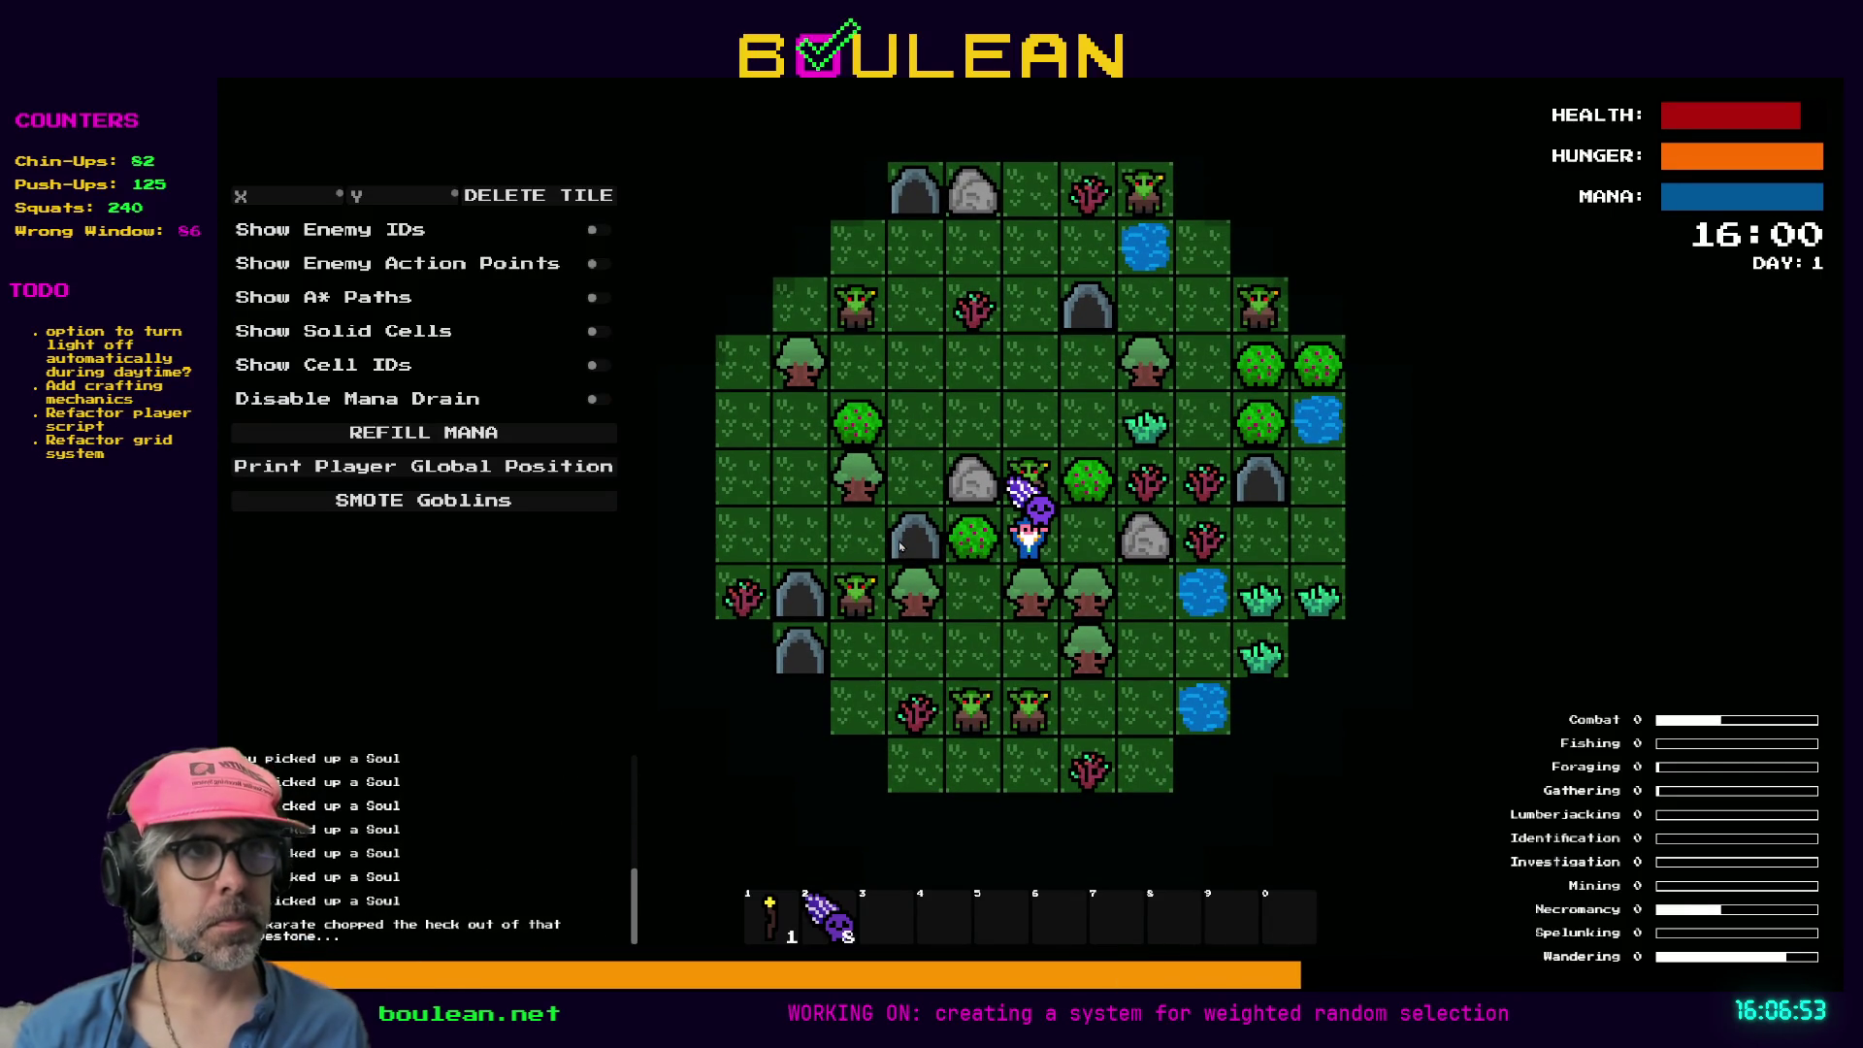
key(Up)
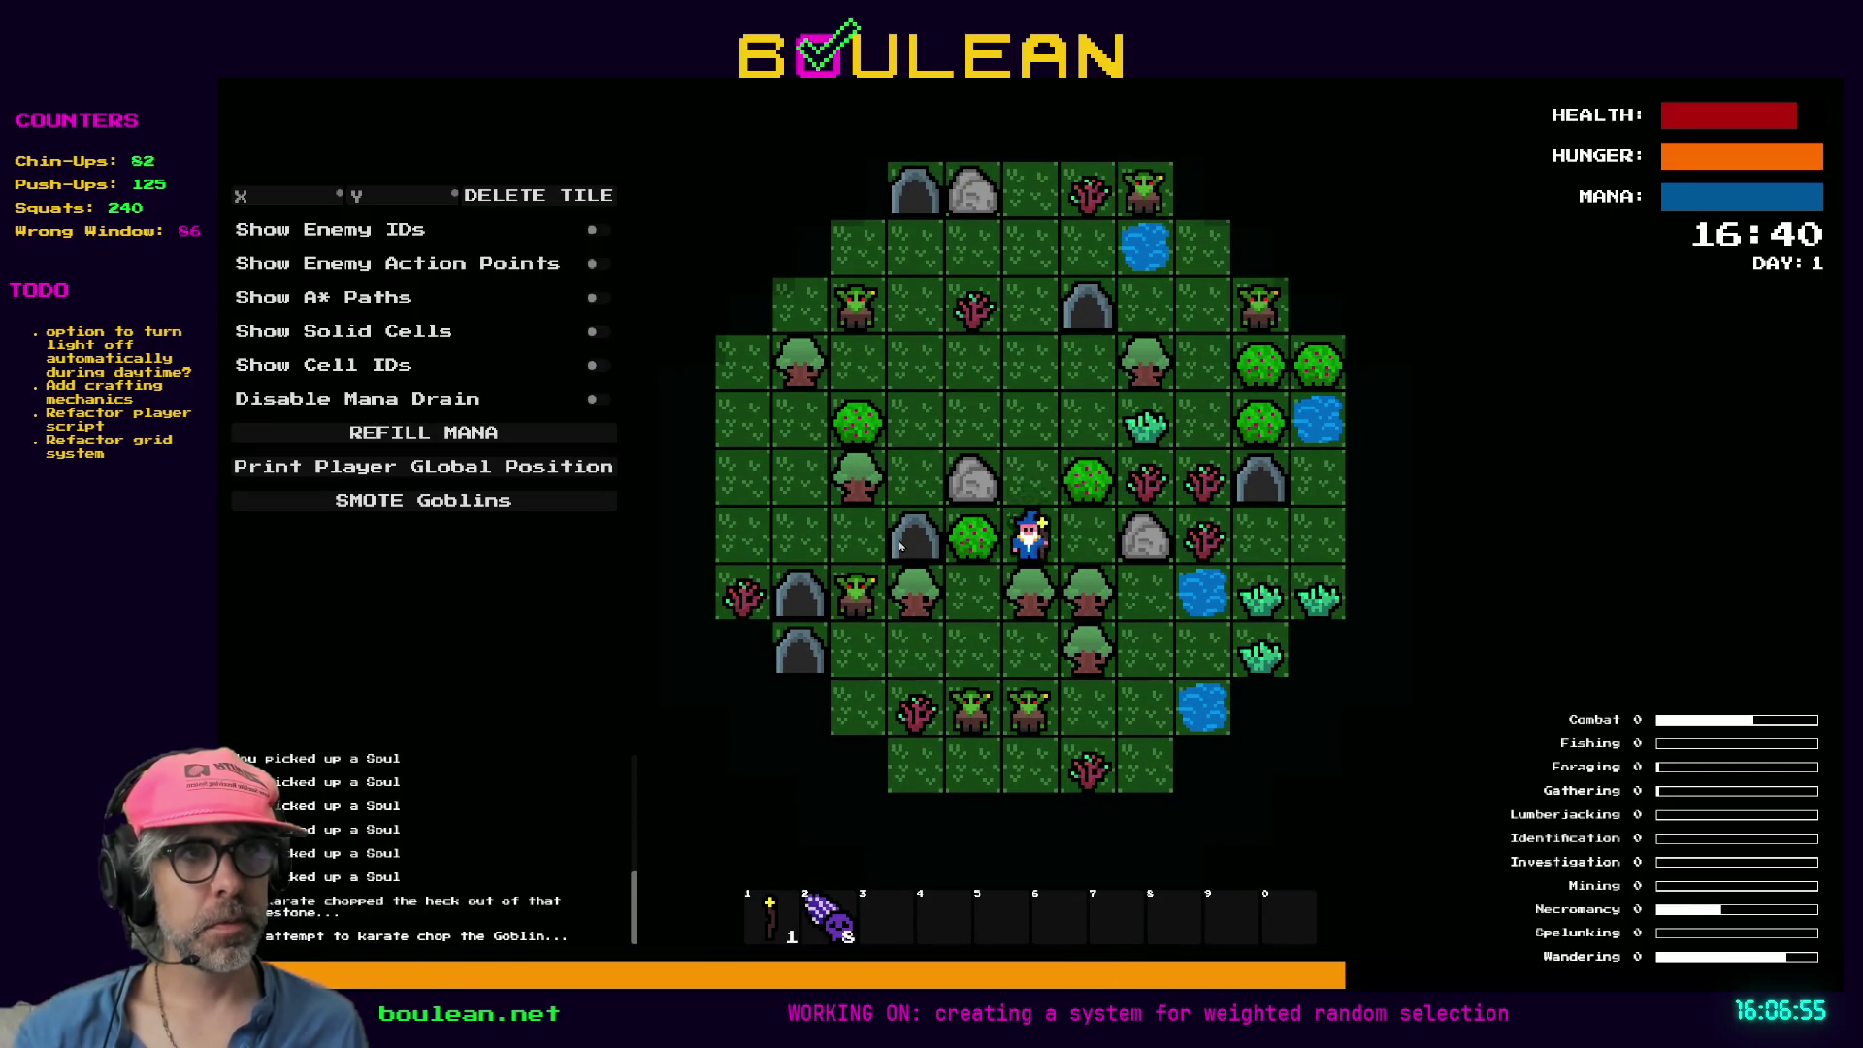
key(Up)
key(Up)
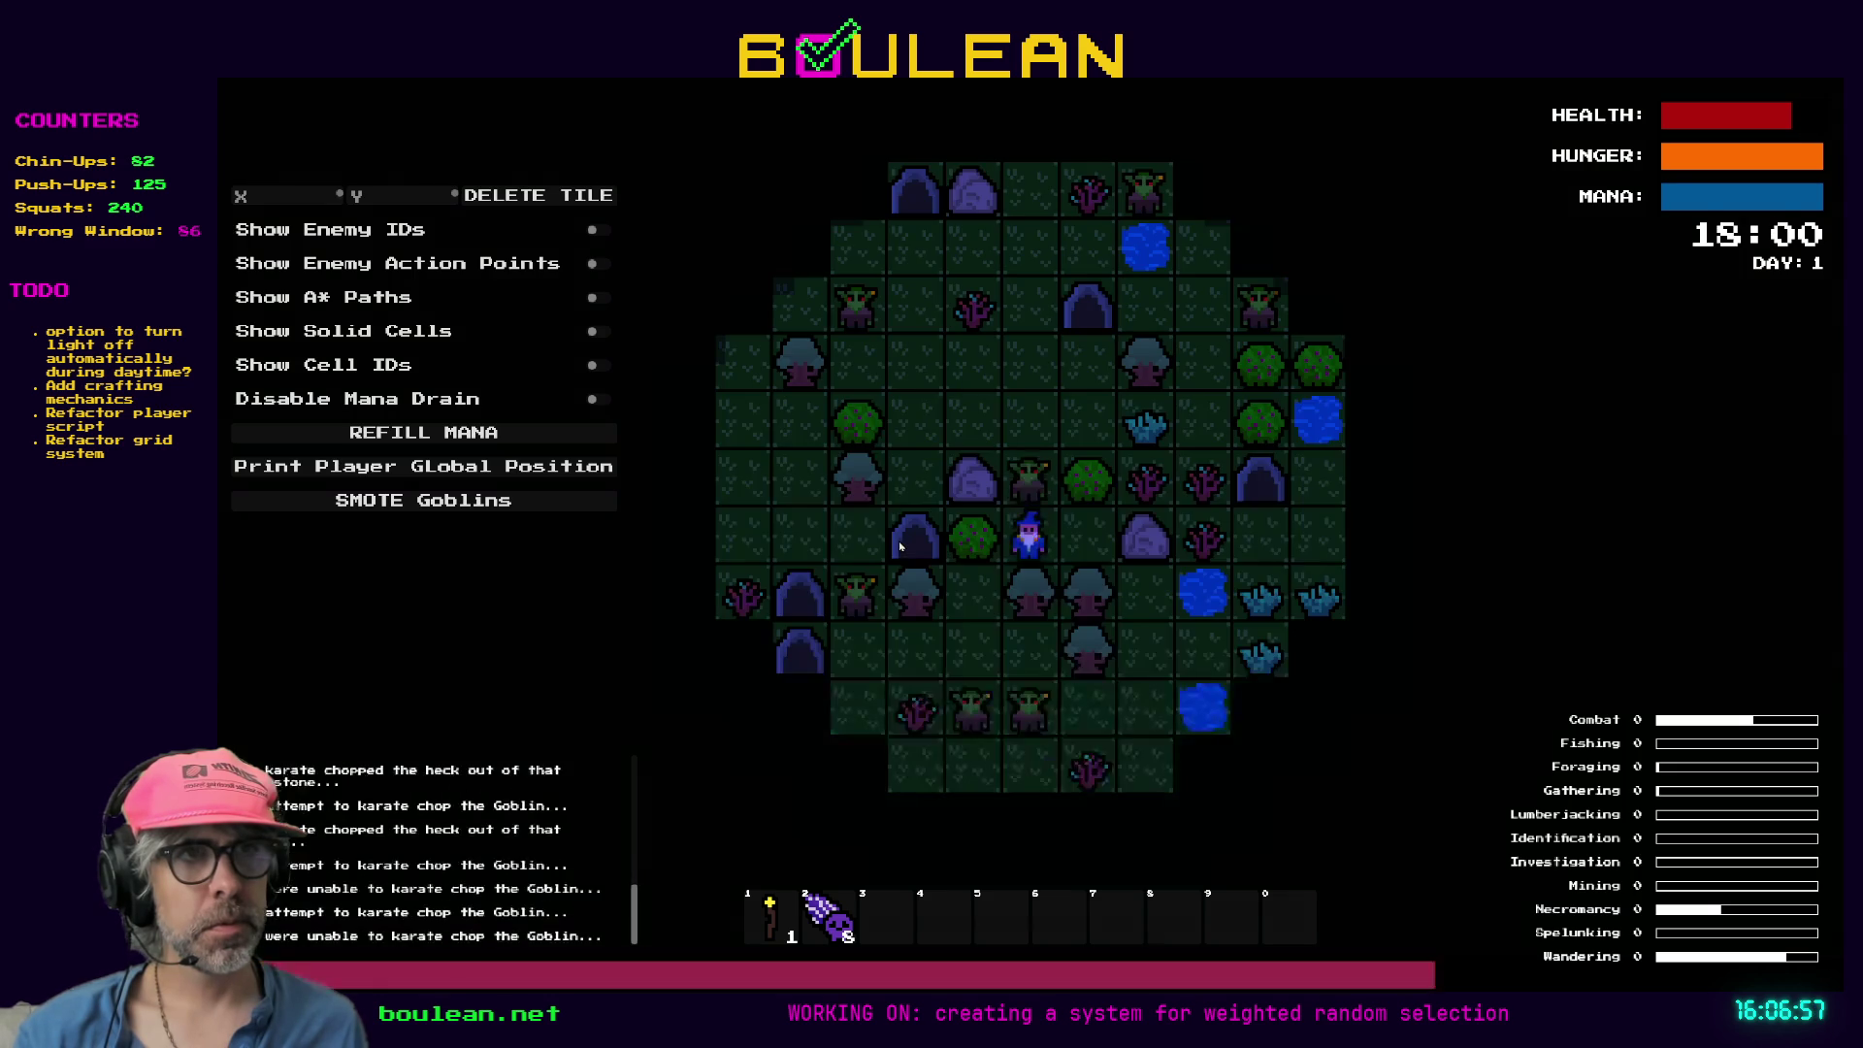
key(Up)
key(Up)
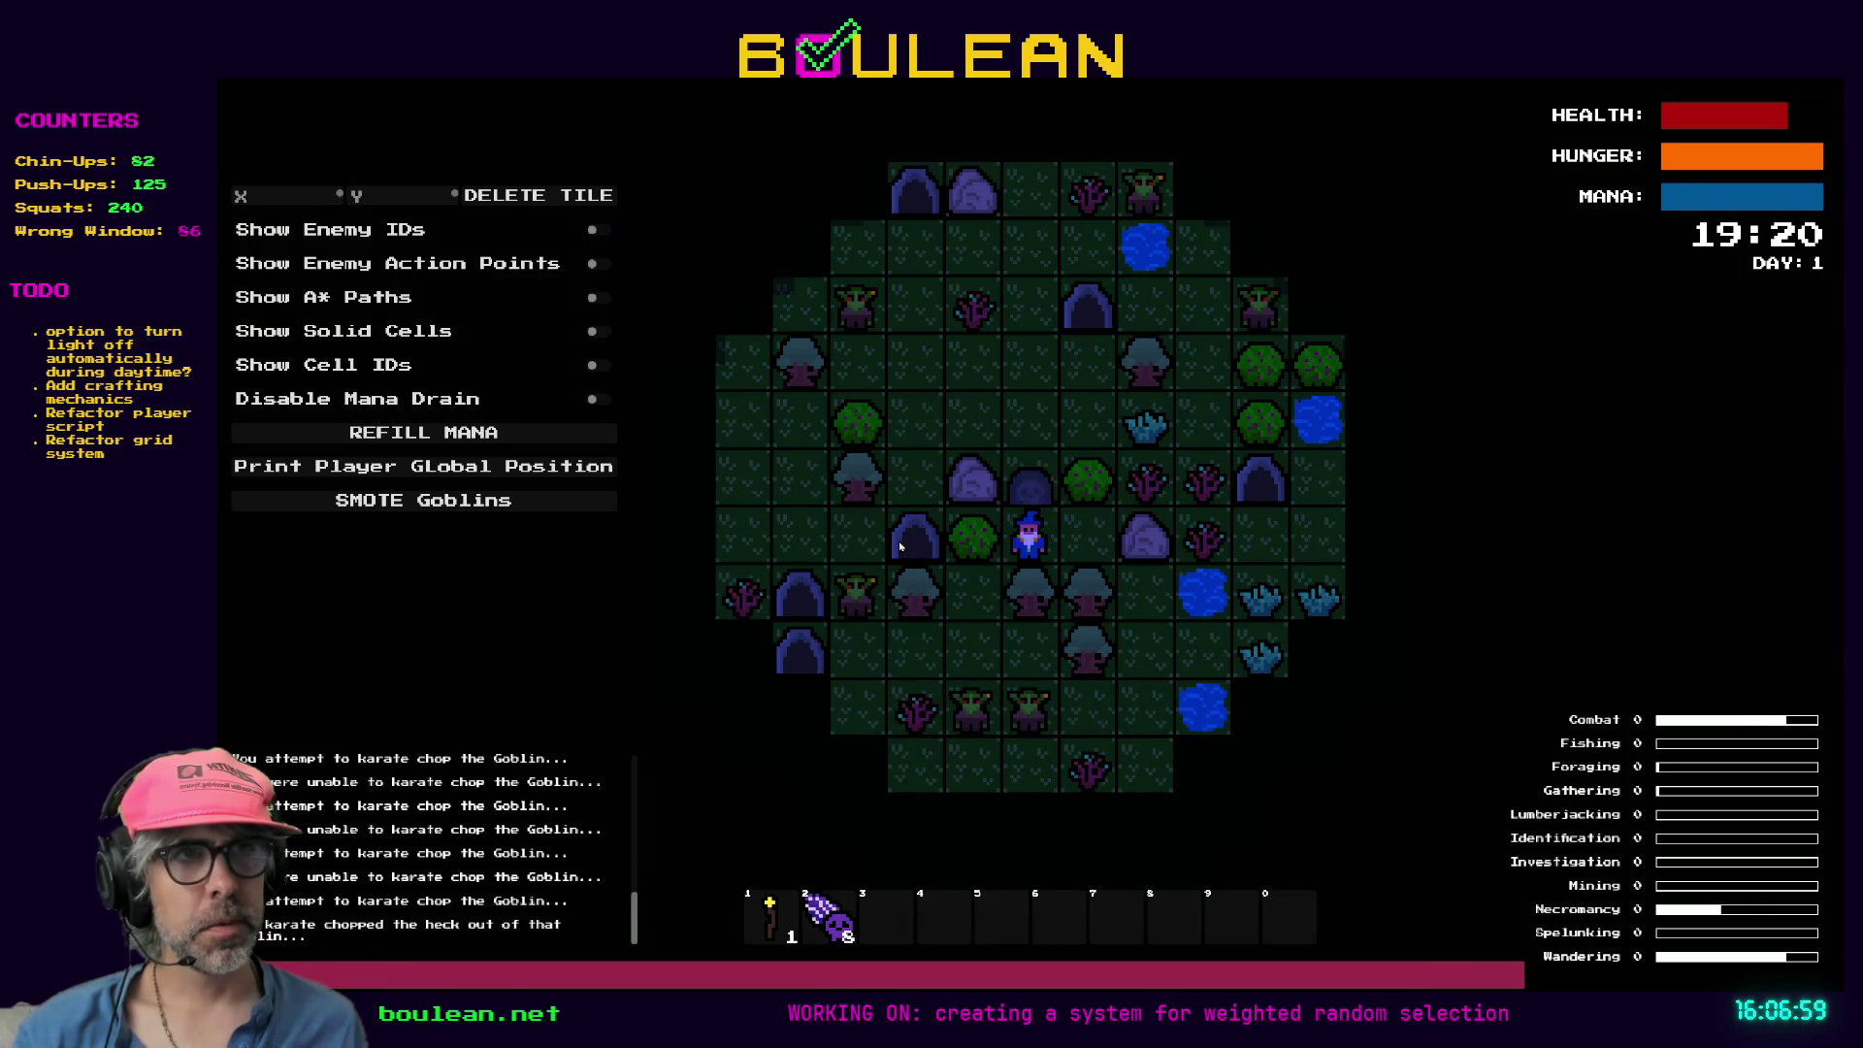
key(Up)
key(Up)
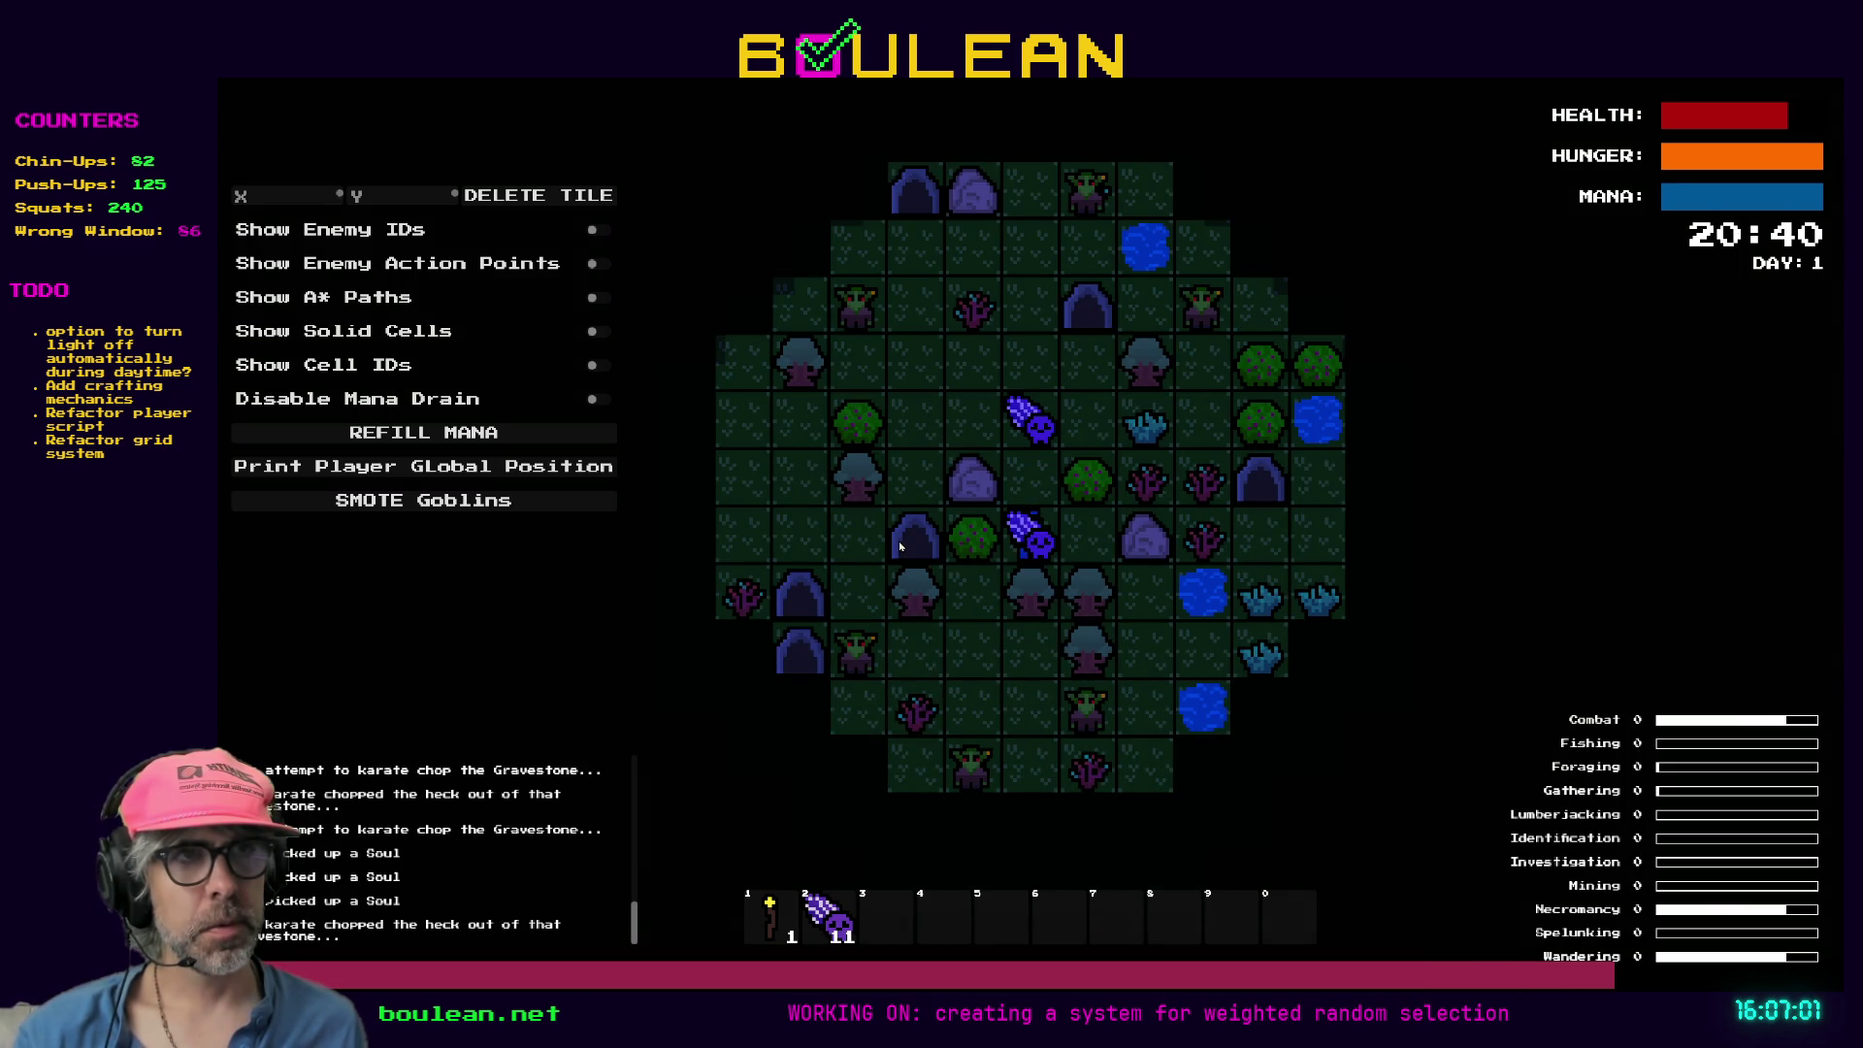
key(Up)
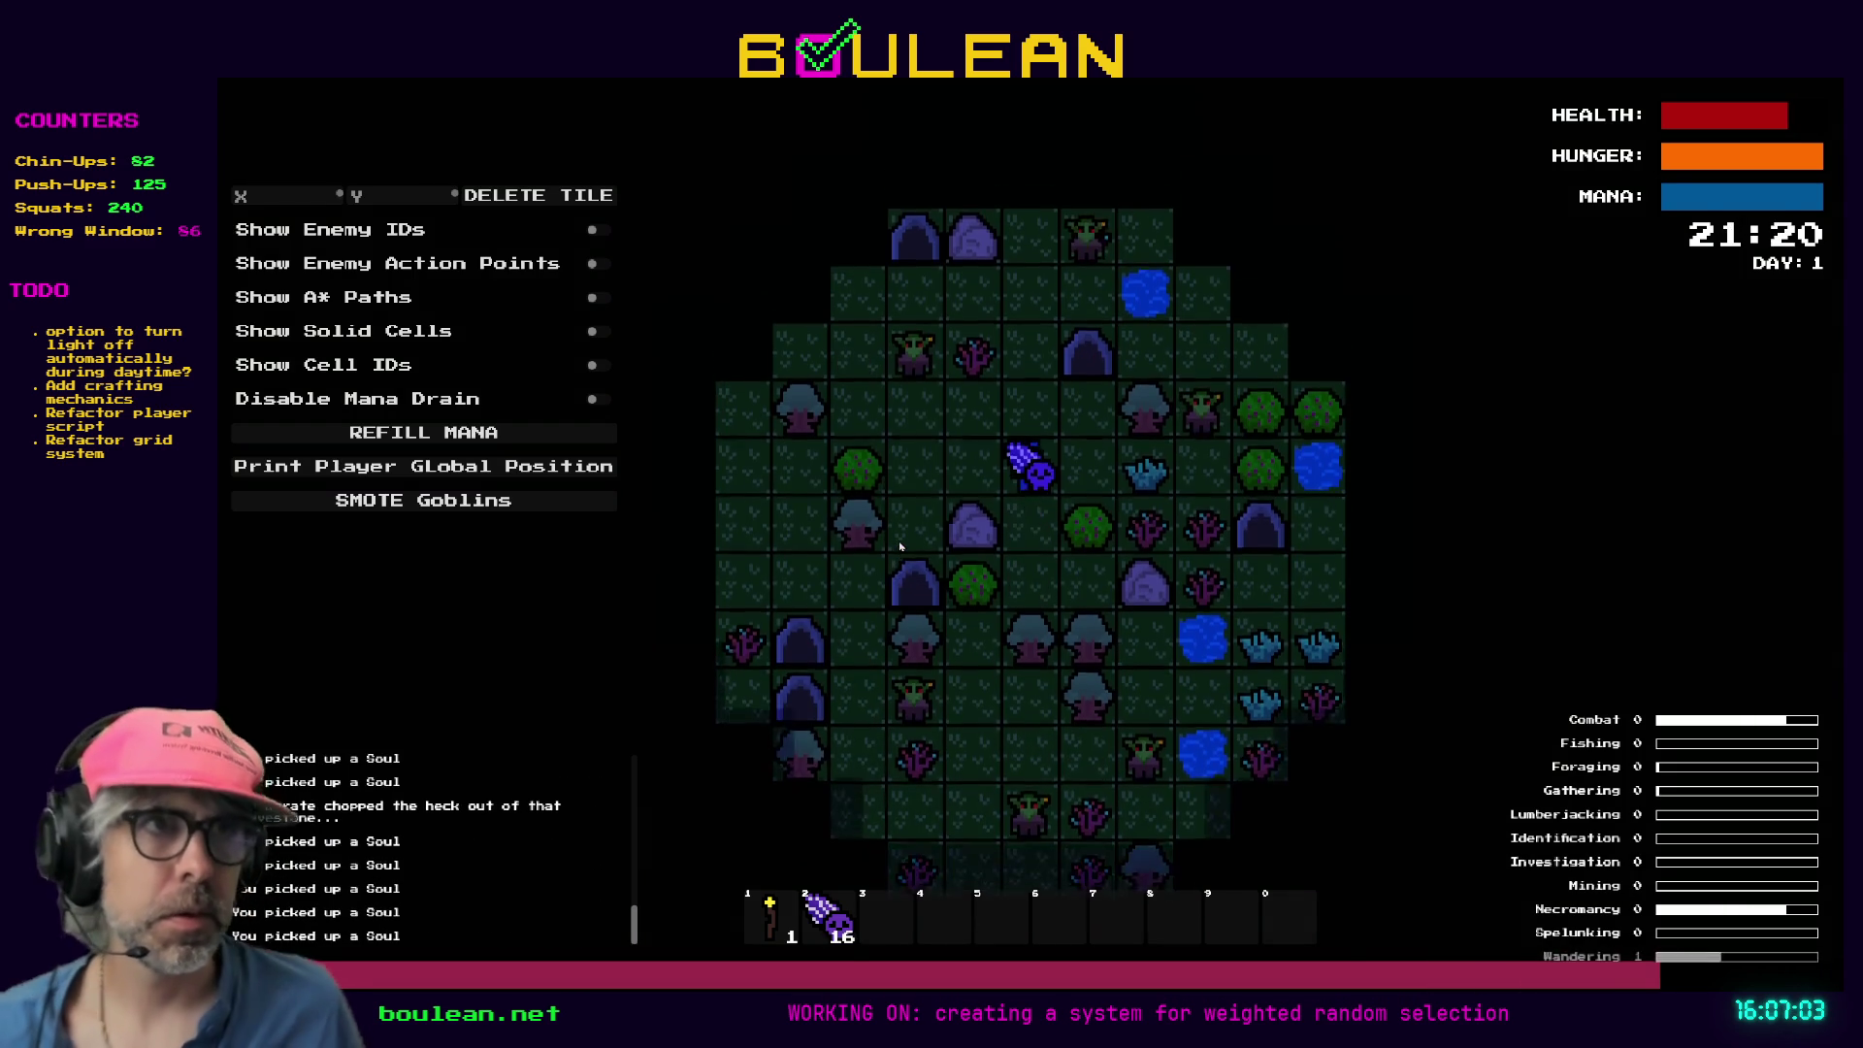
key(Up)
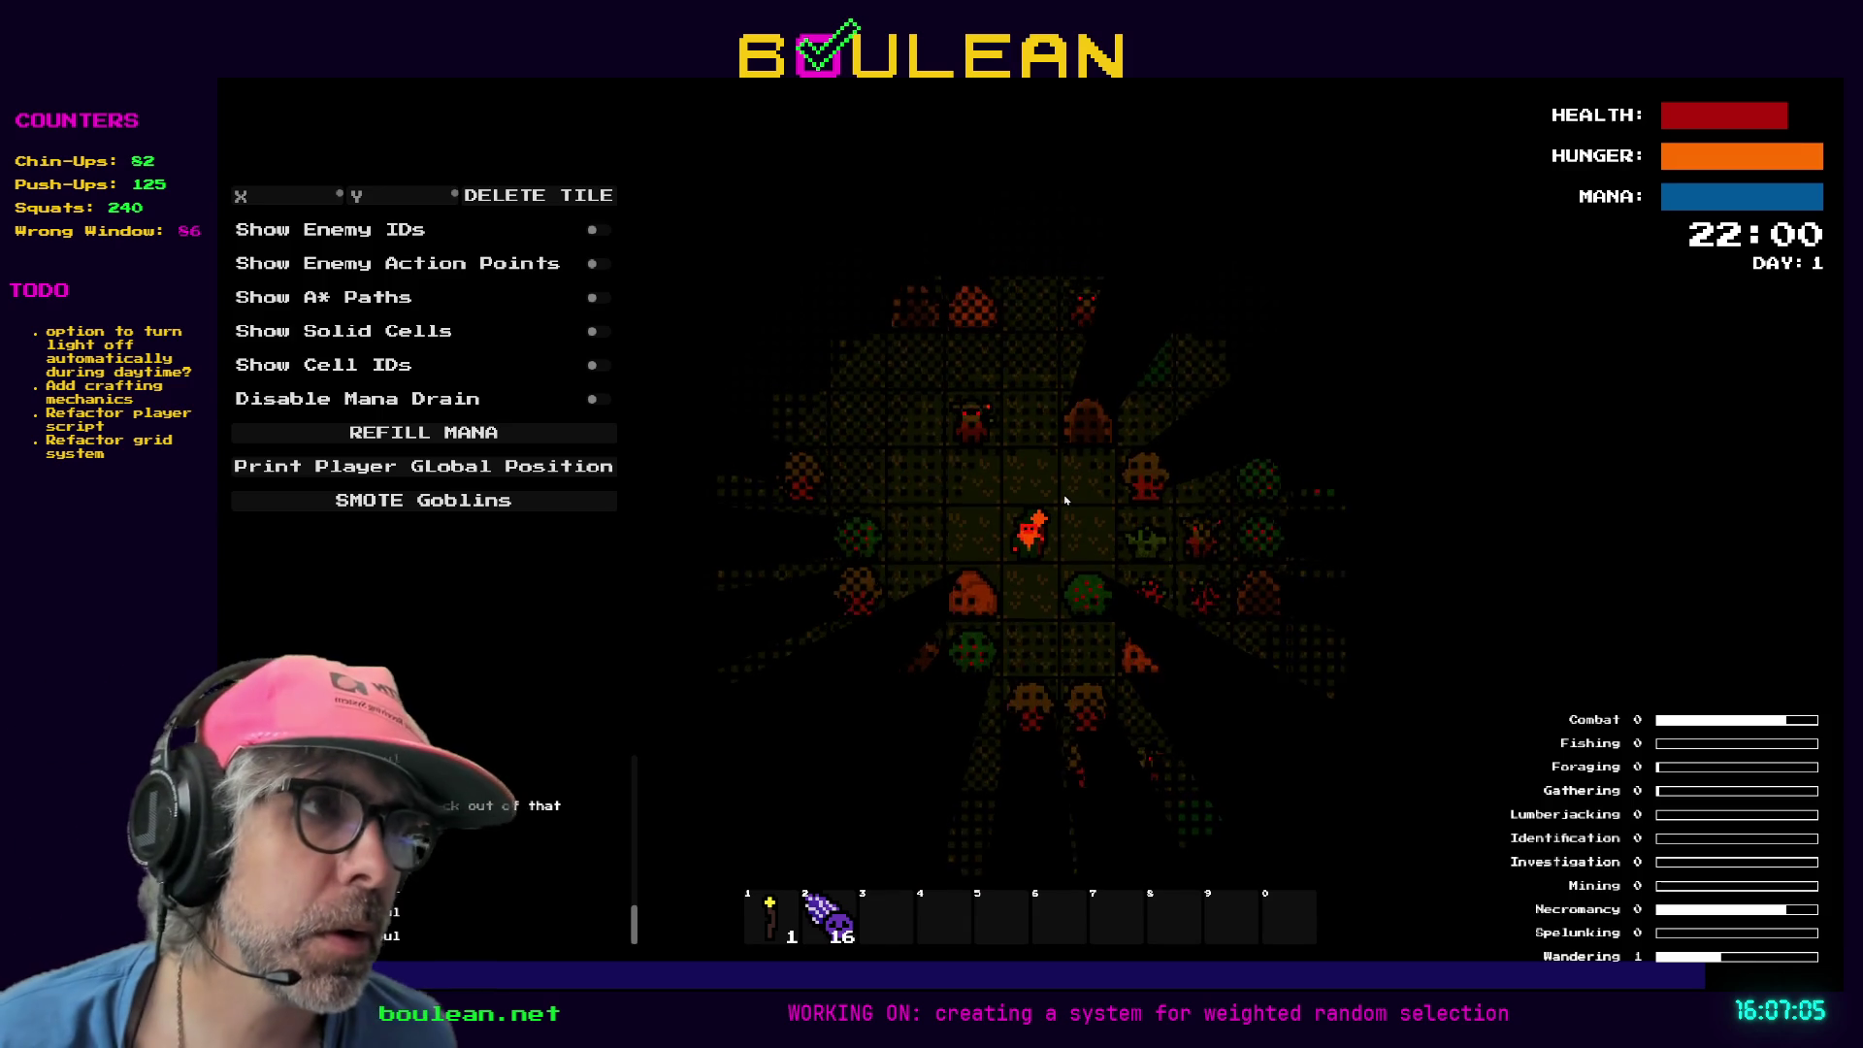
key(F8)
triple_click(1142, 533)
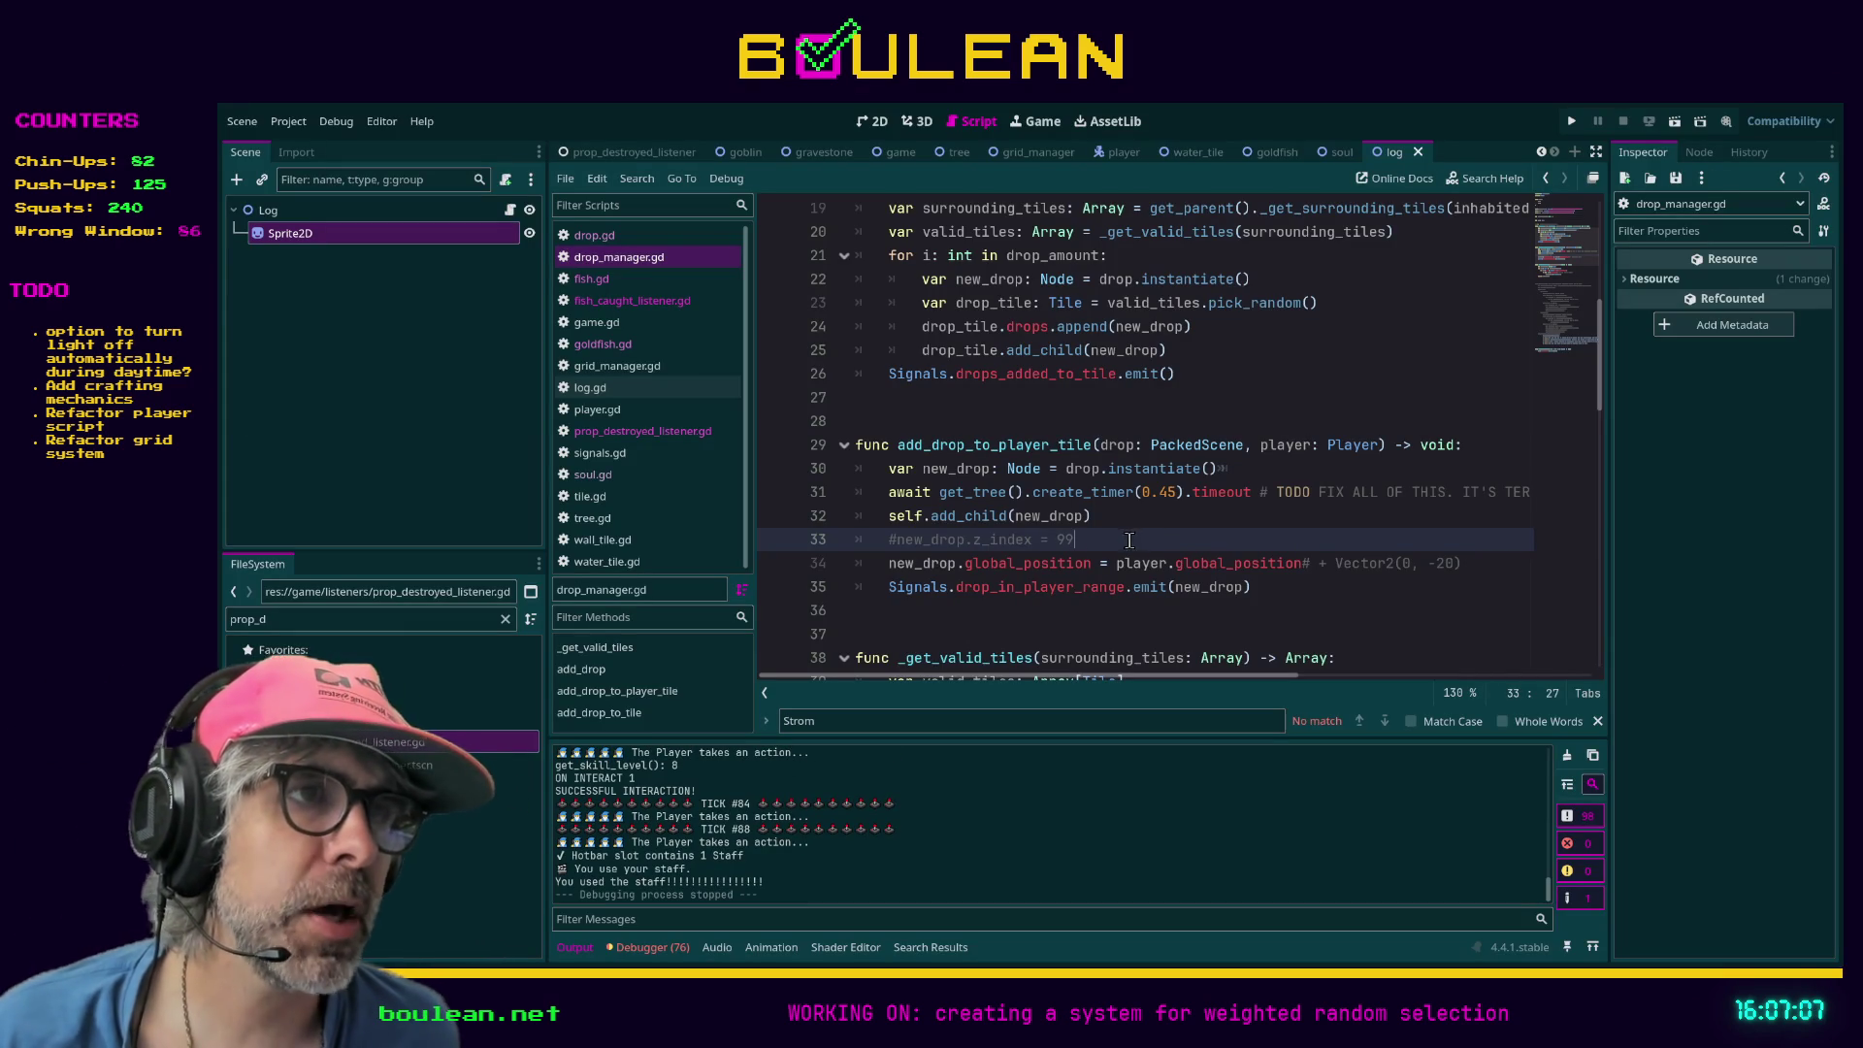
Step: Delete the commented z_index line, save drop_manager.gd, and run the game again
key(BackSpace)
key(BackSpace)
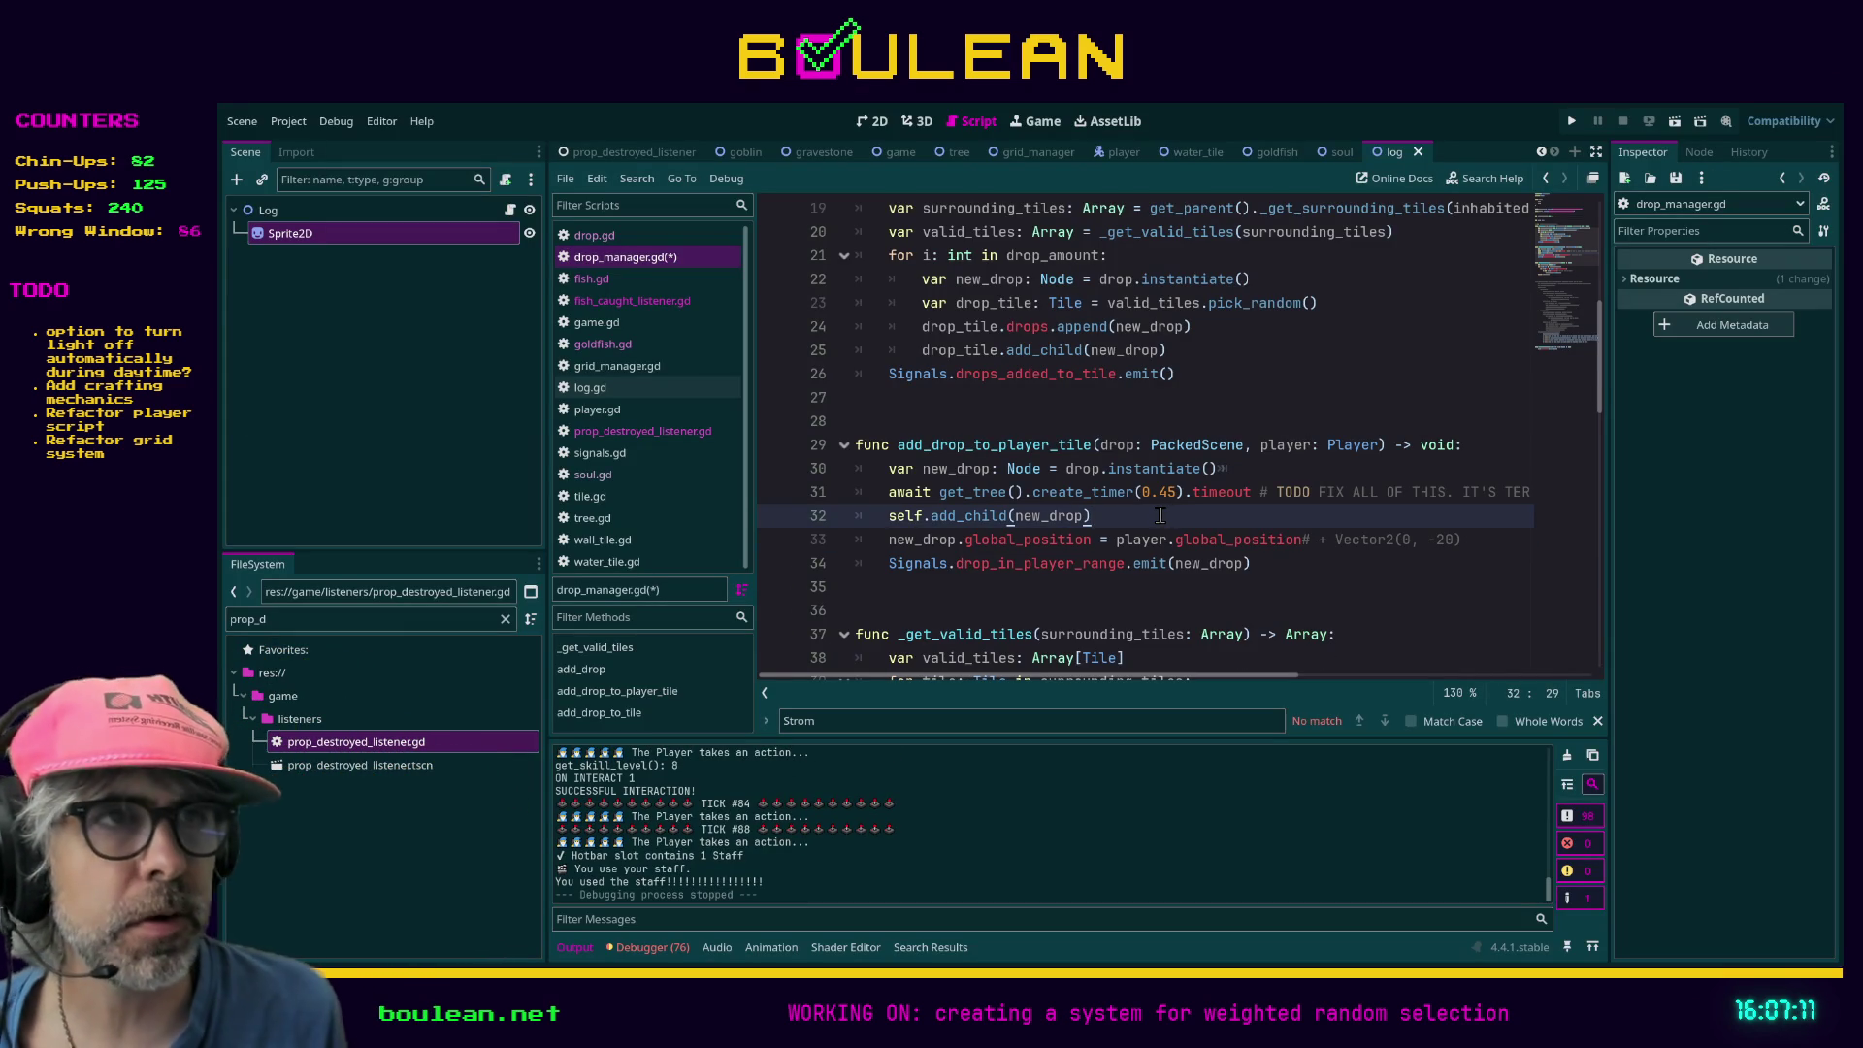
key(ctrl+s)
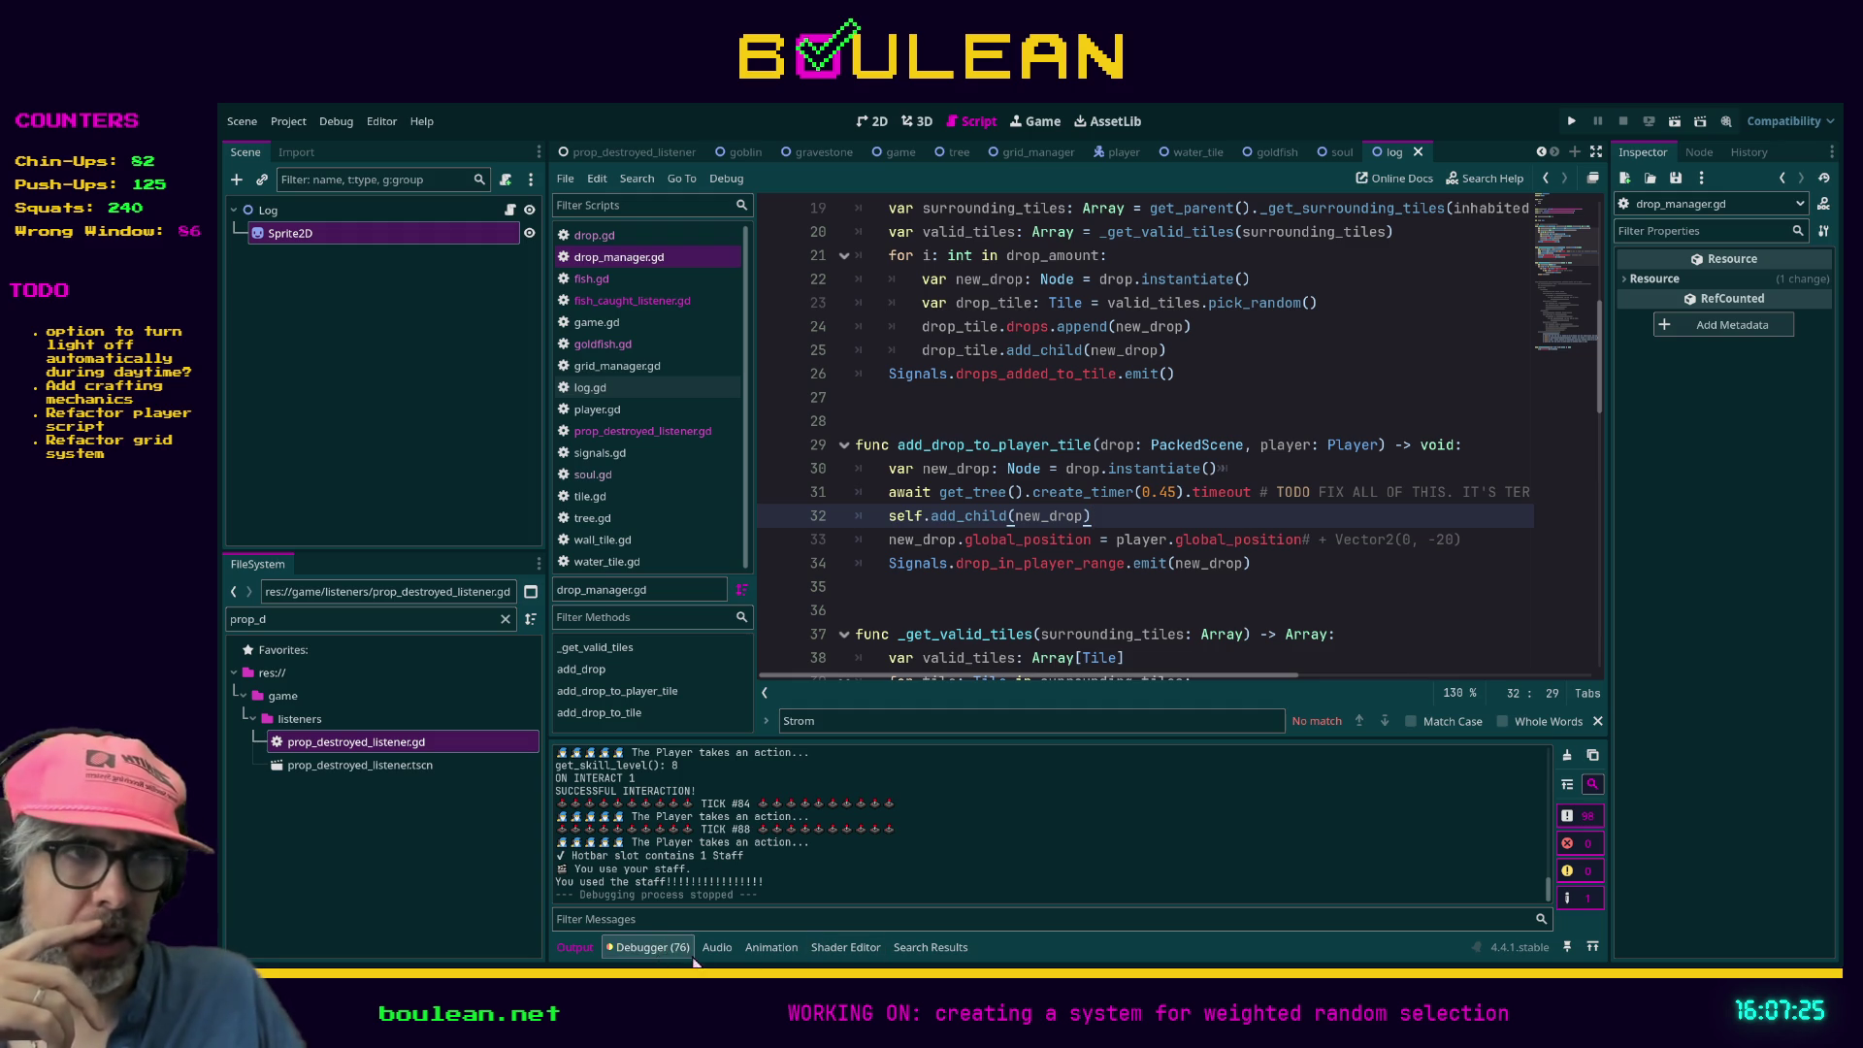
click(1136, 594)
key(ctrl+s)
key(F5)
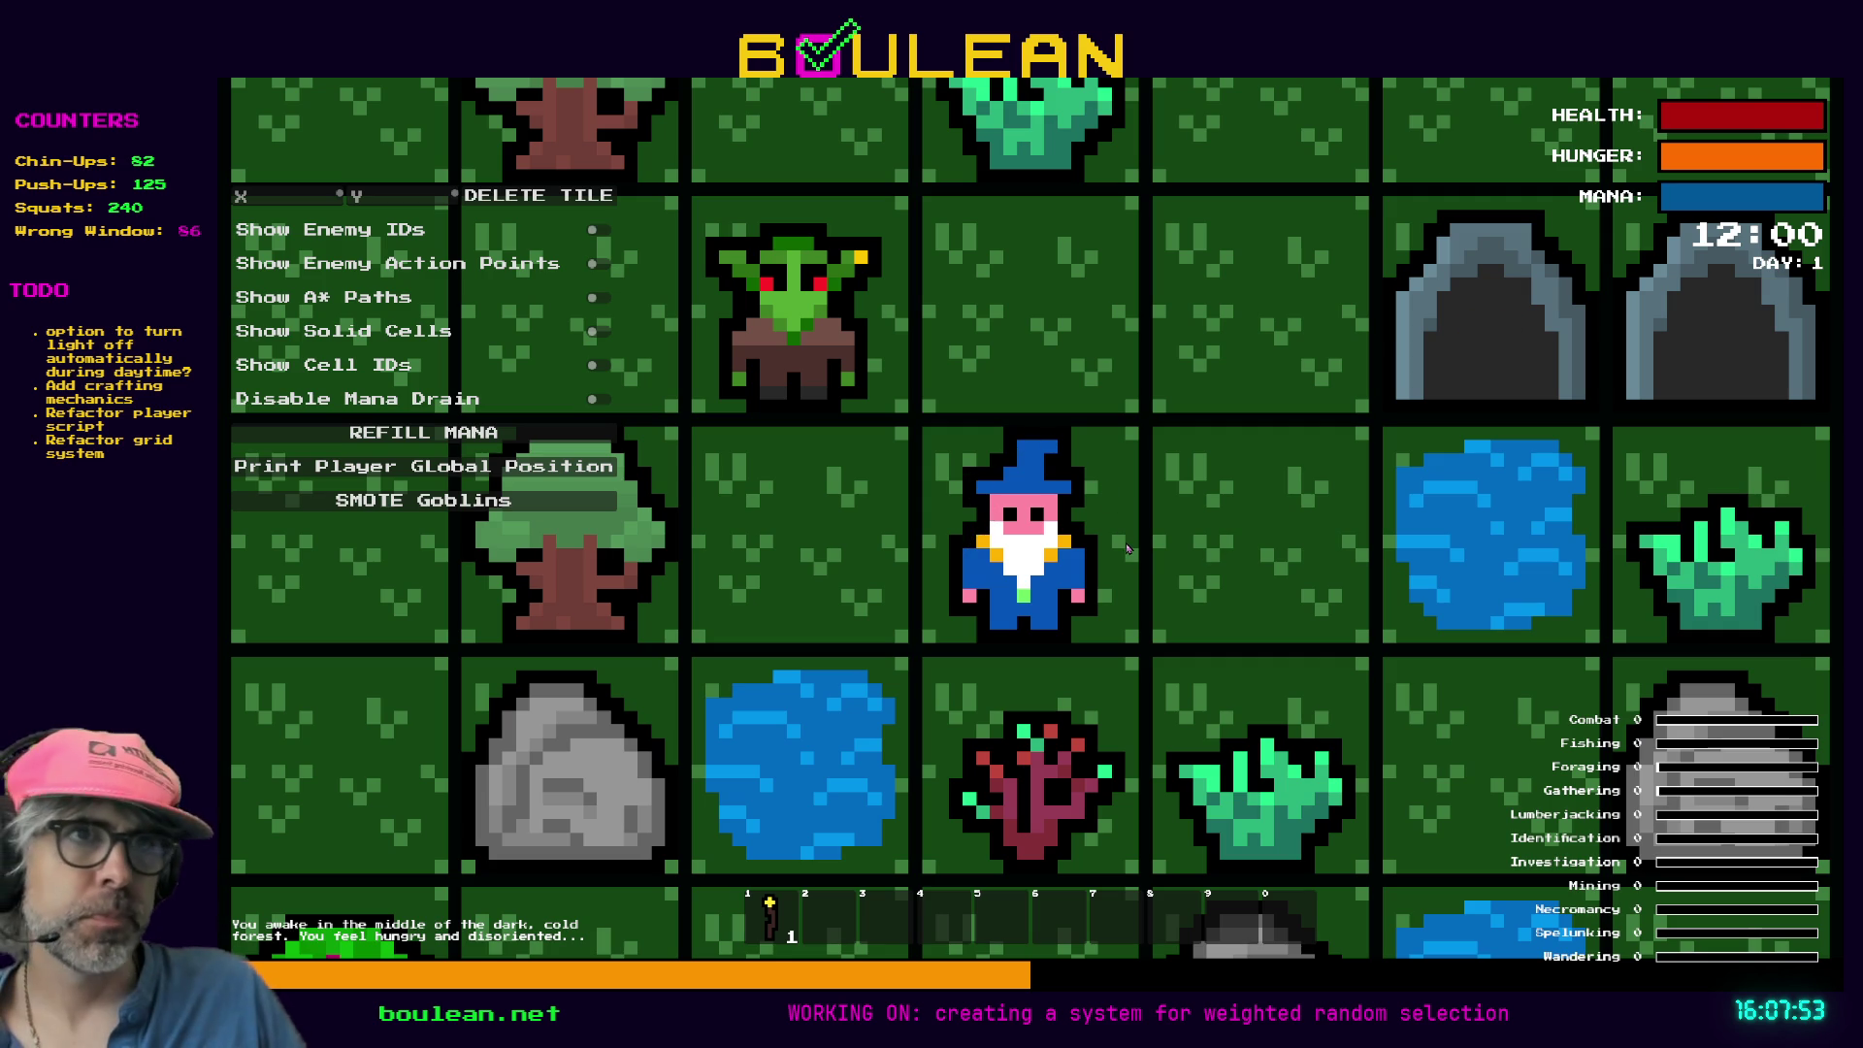
Step: Stop the running game and switch over to the goldfish sprite in Aseprite
key(F8)
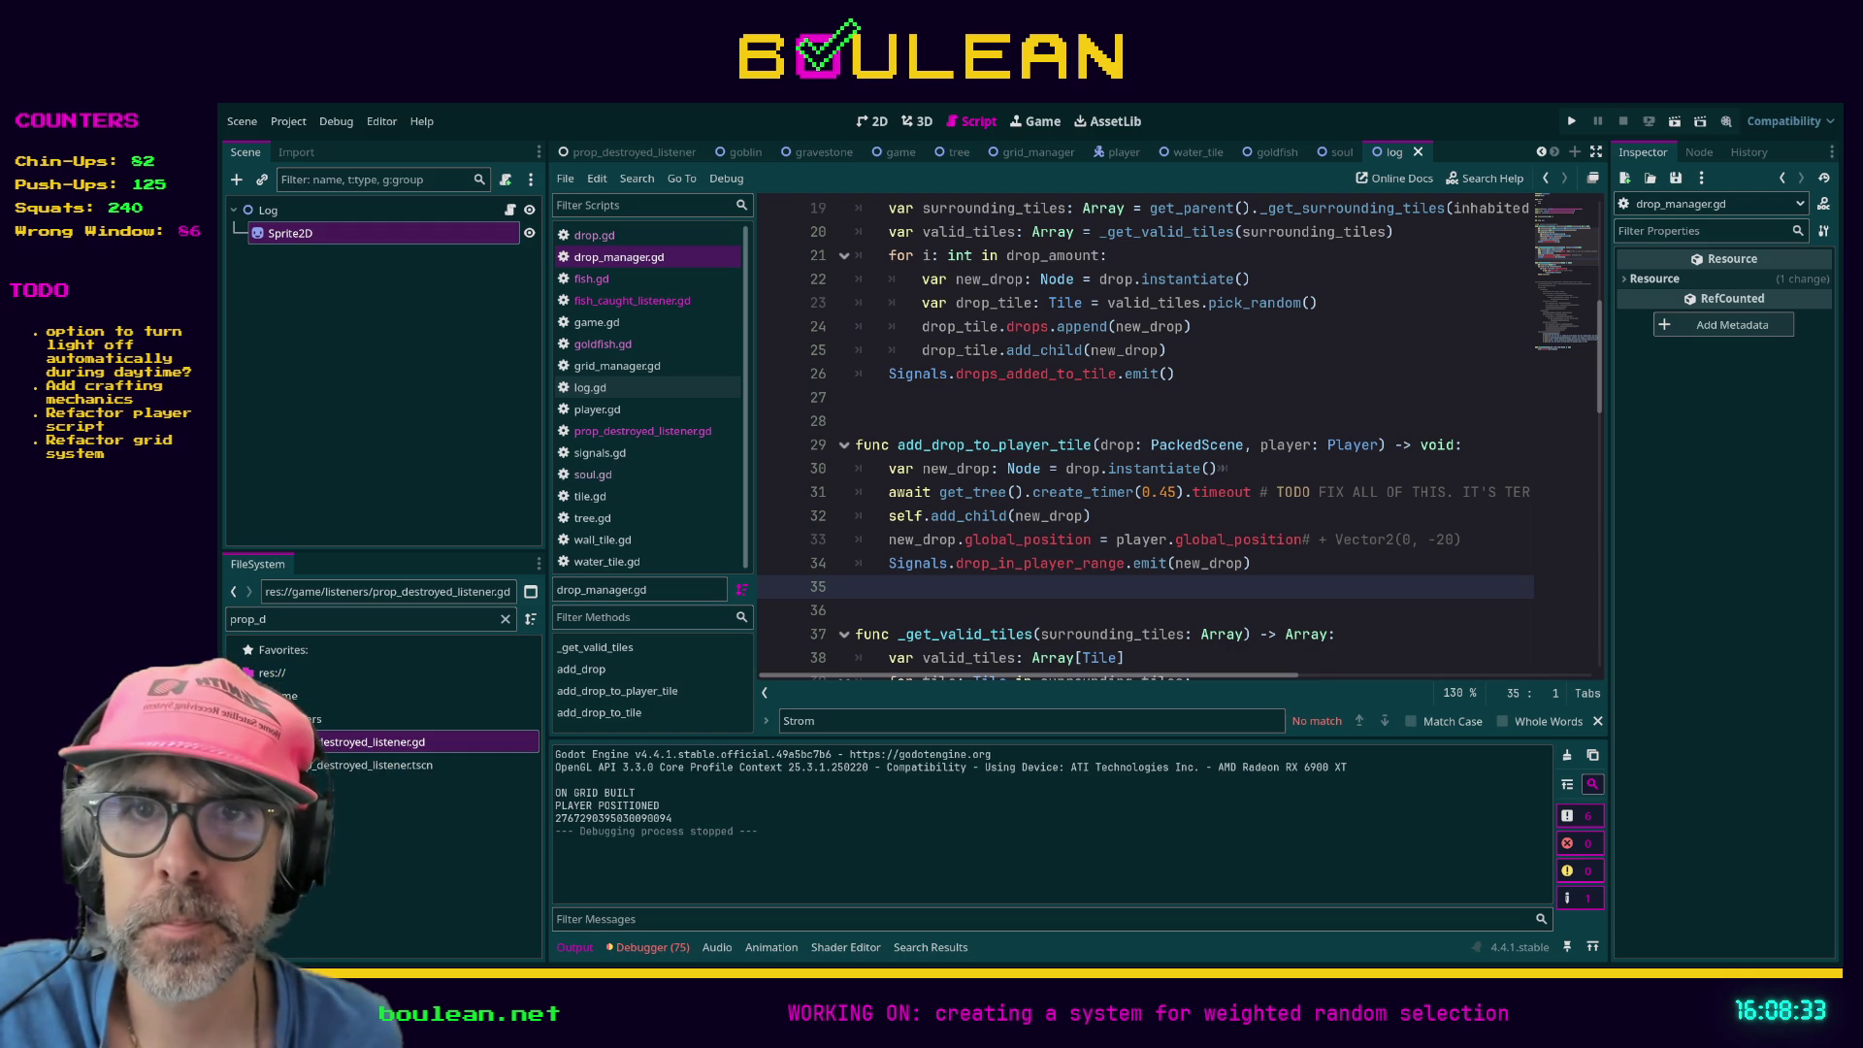
key(alt+Tab)
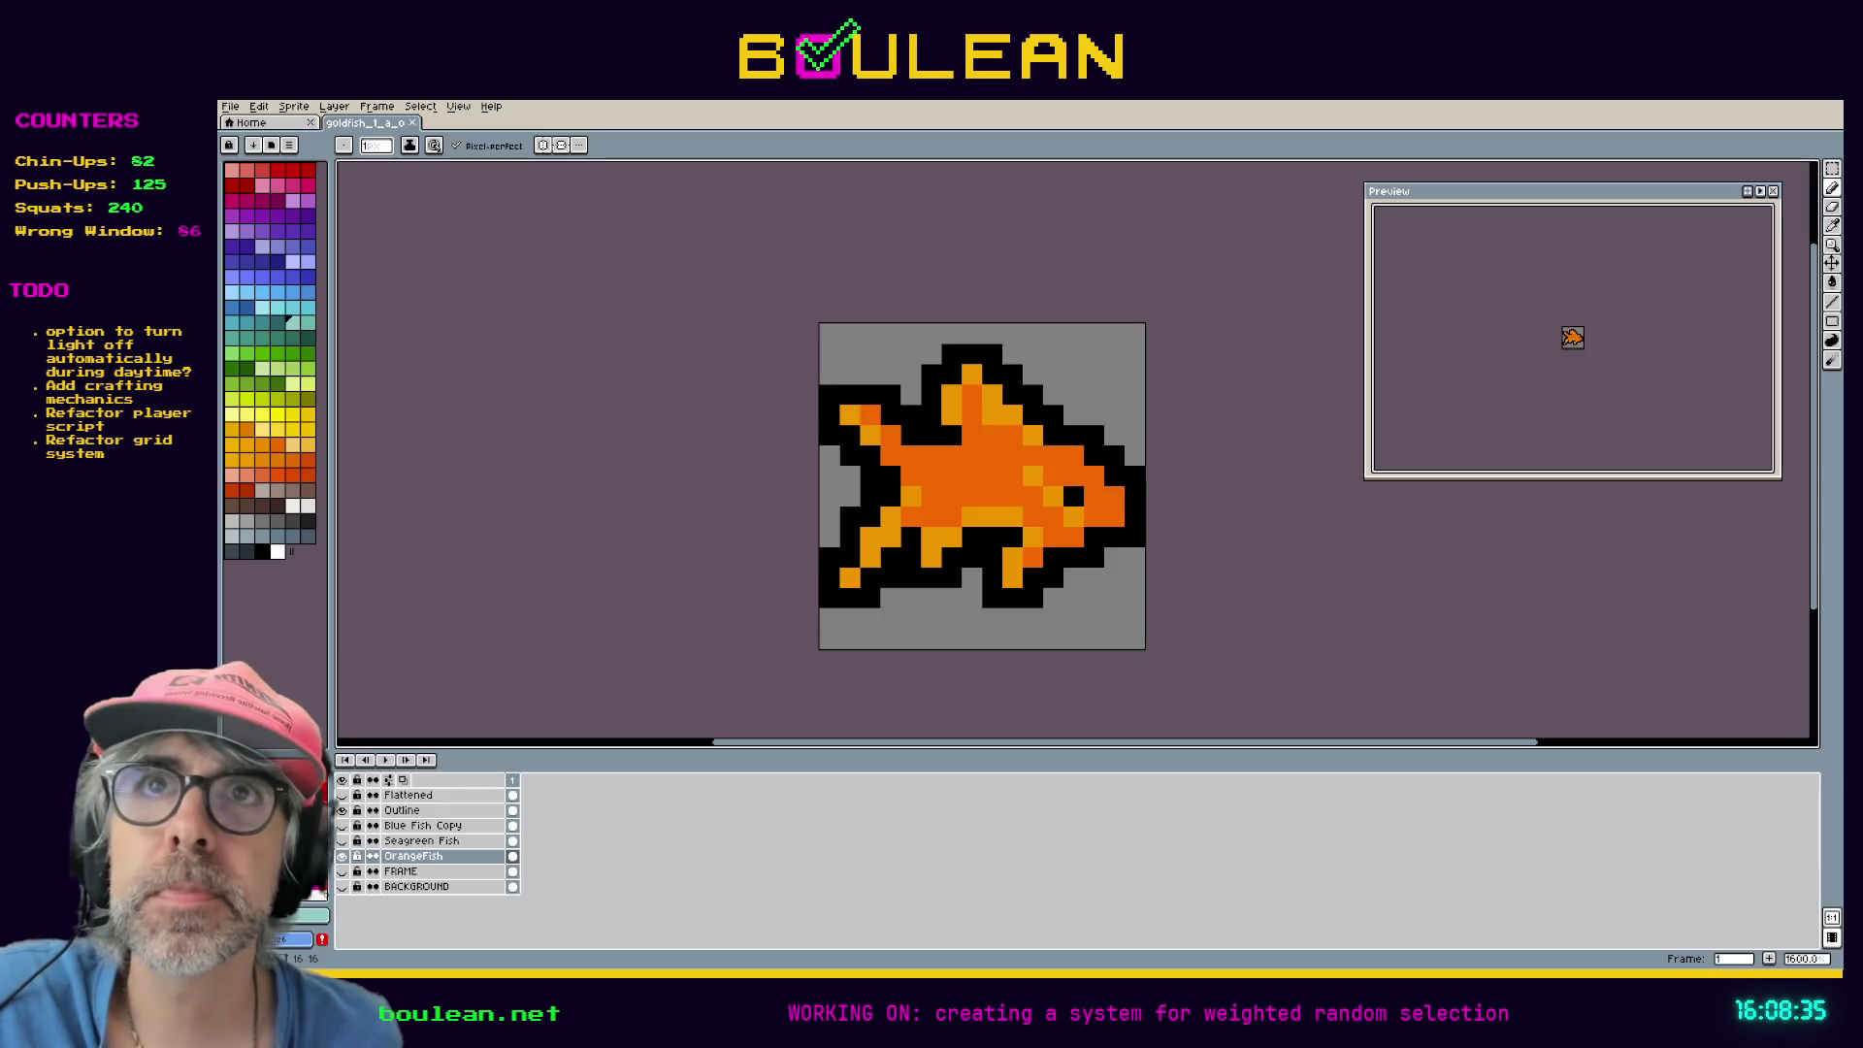
Step: Open recent file wizard_1_a_outlined_16x16_a.aseprite and show frame 1 with the wizard shifted left
click(230, 107)
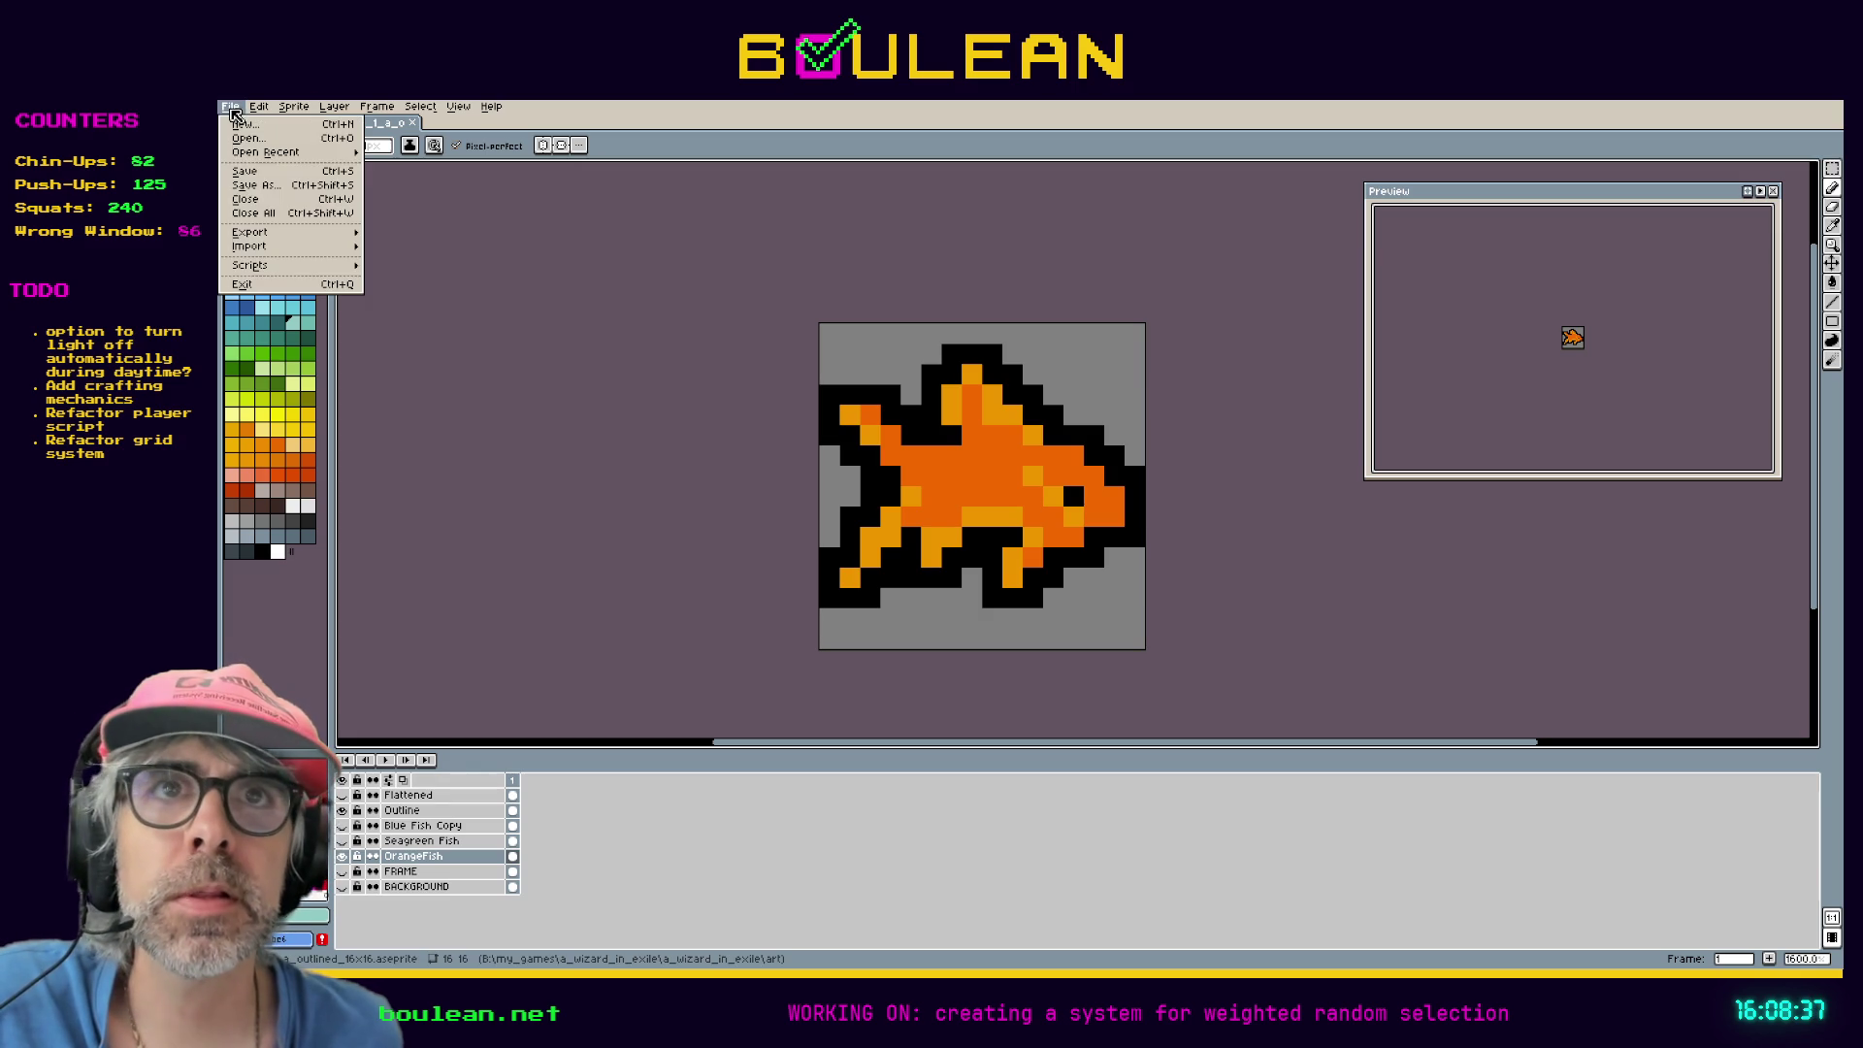
mouse_move(306, 153)
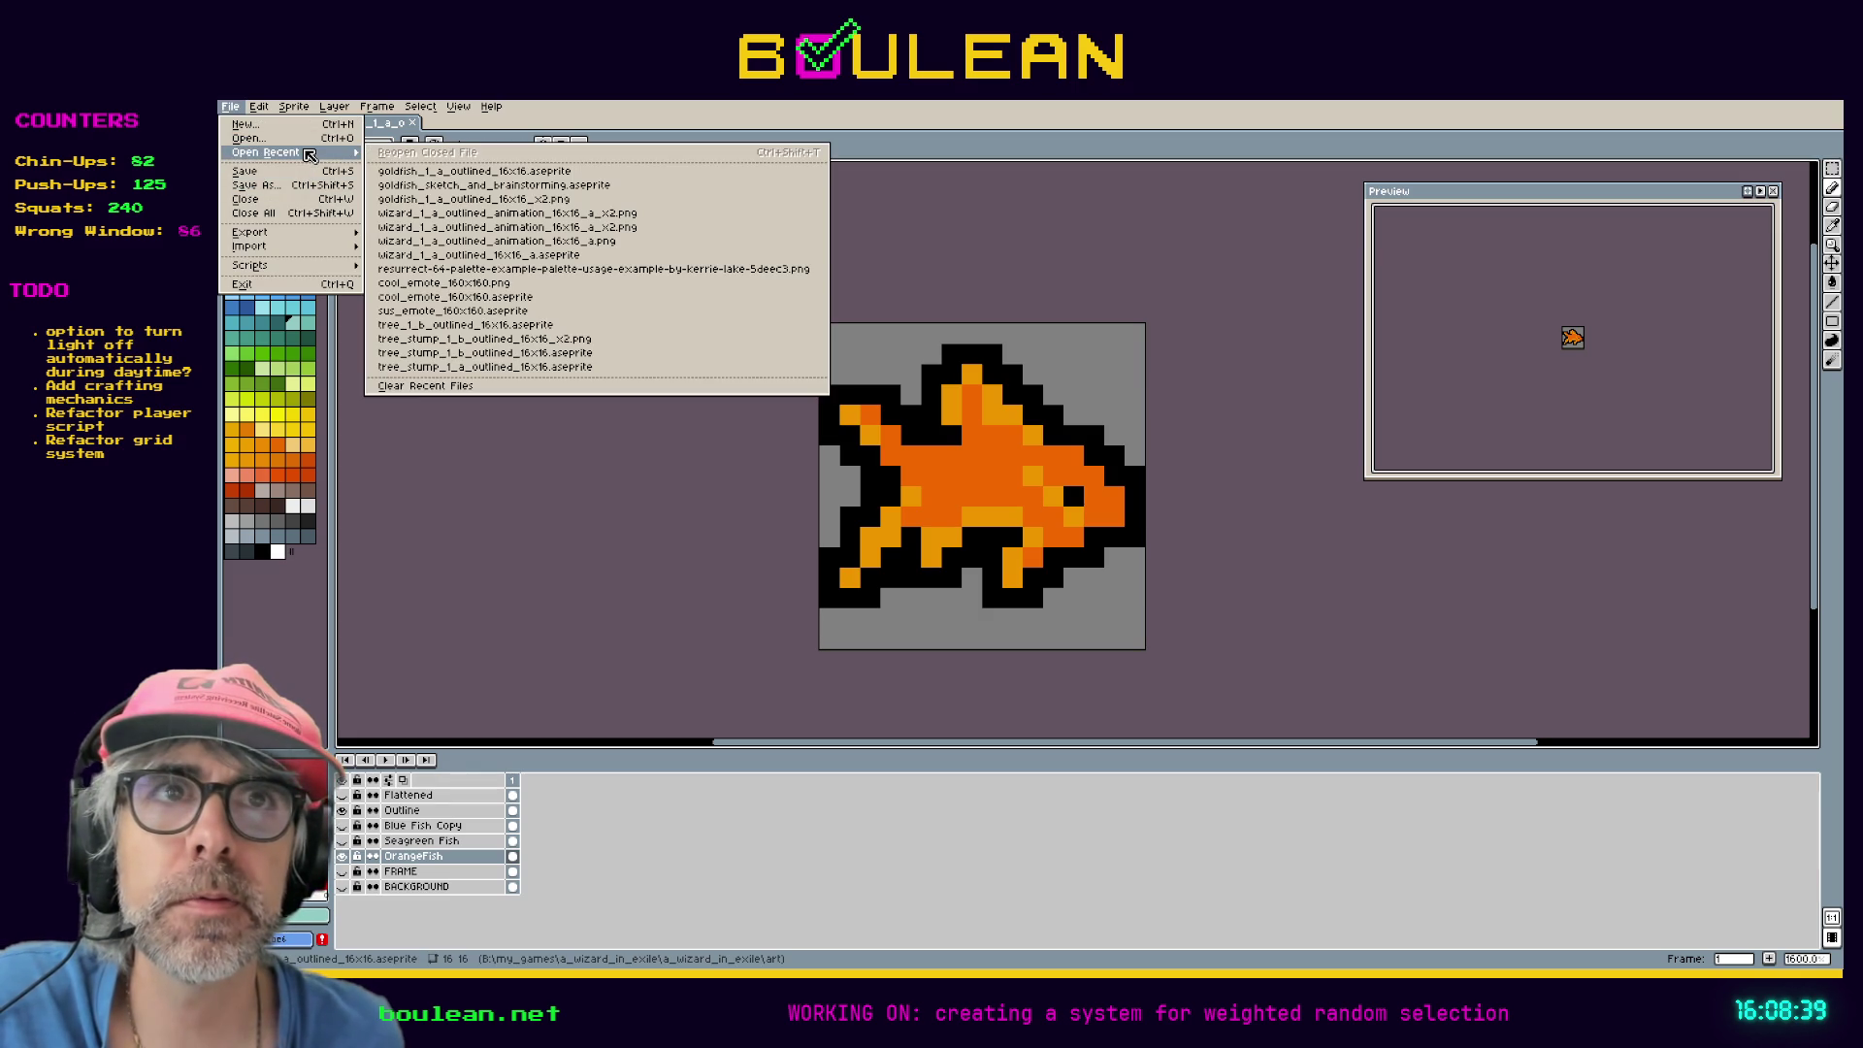
click(478, 255)
scroll(1053, 447, up, 5)
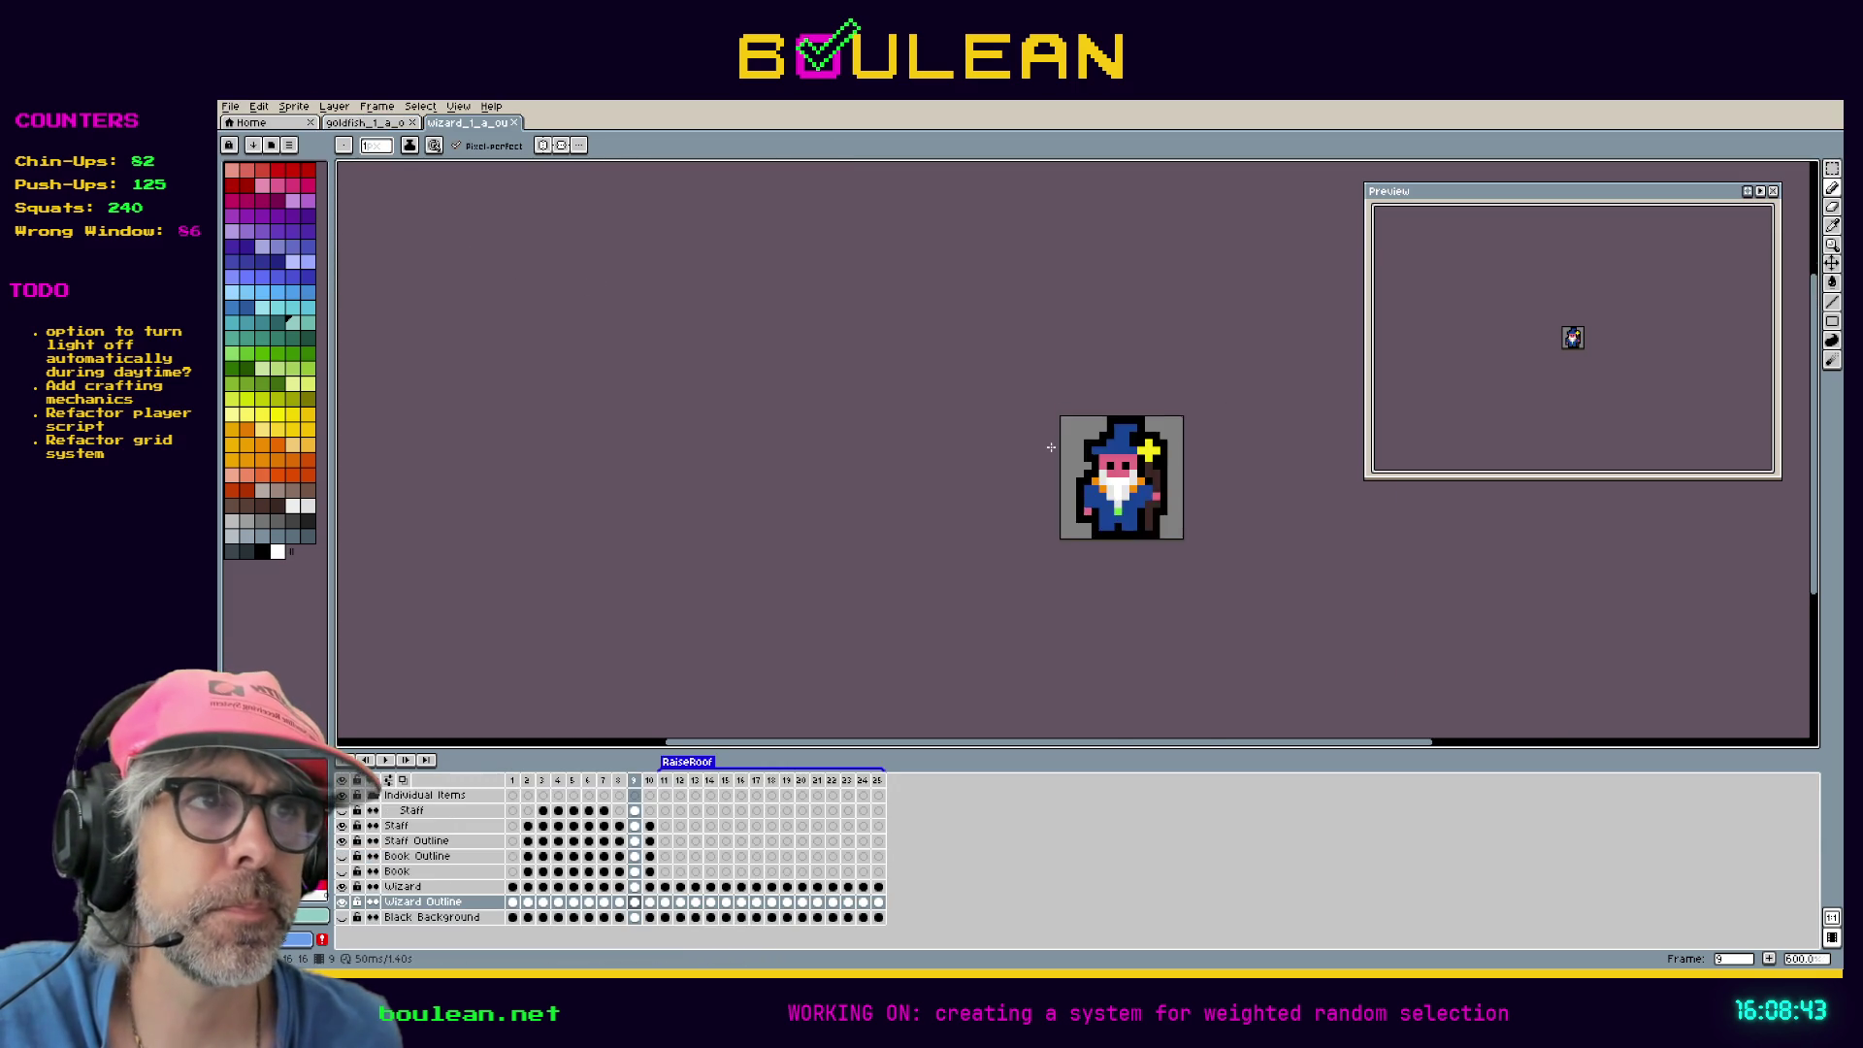
scroll(1051, 447, down, 2)
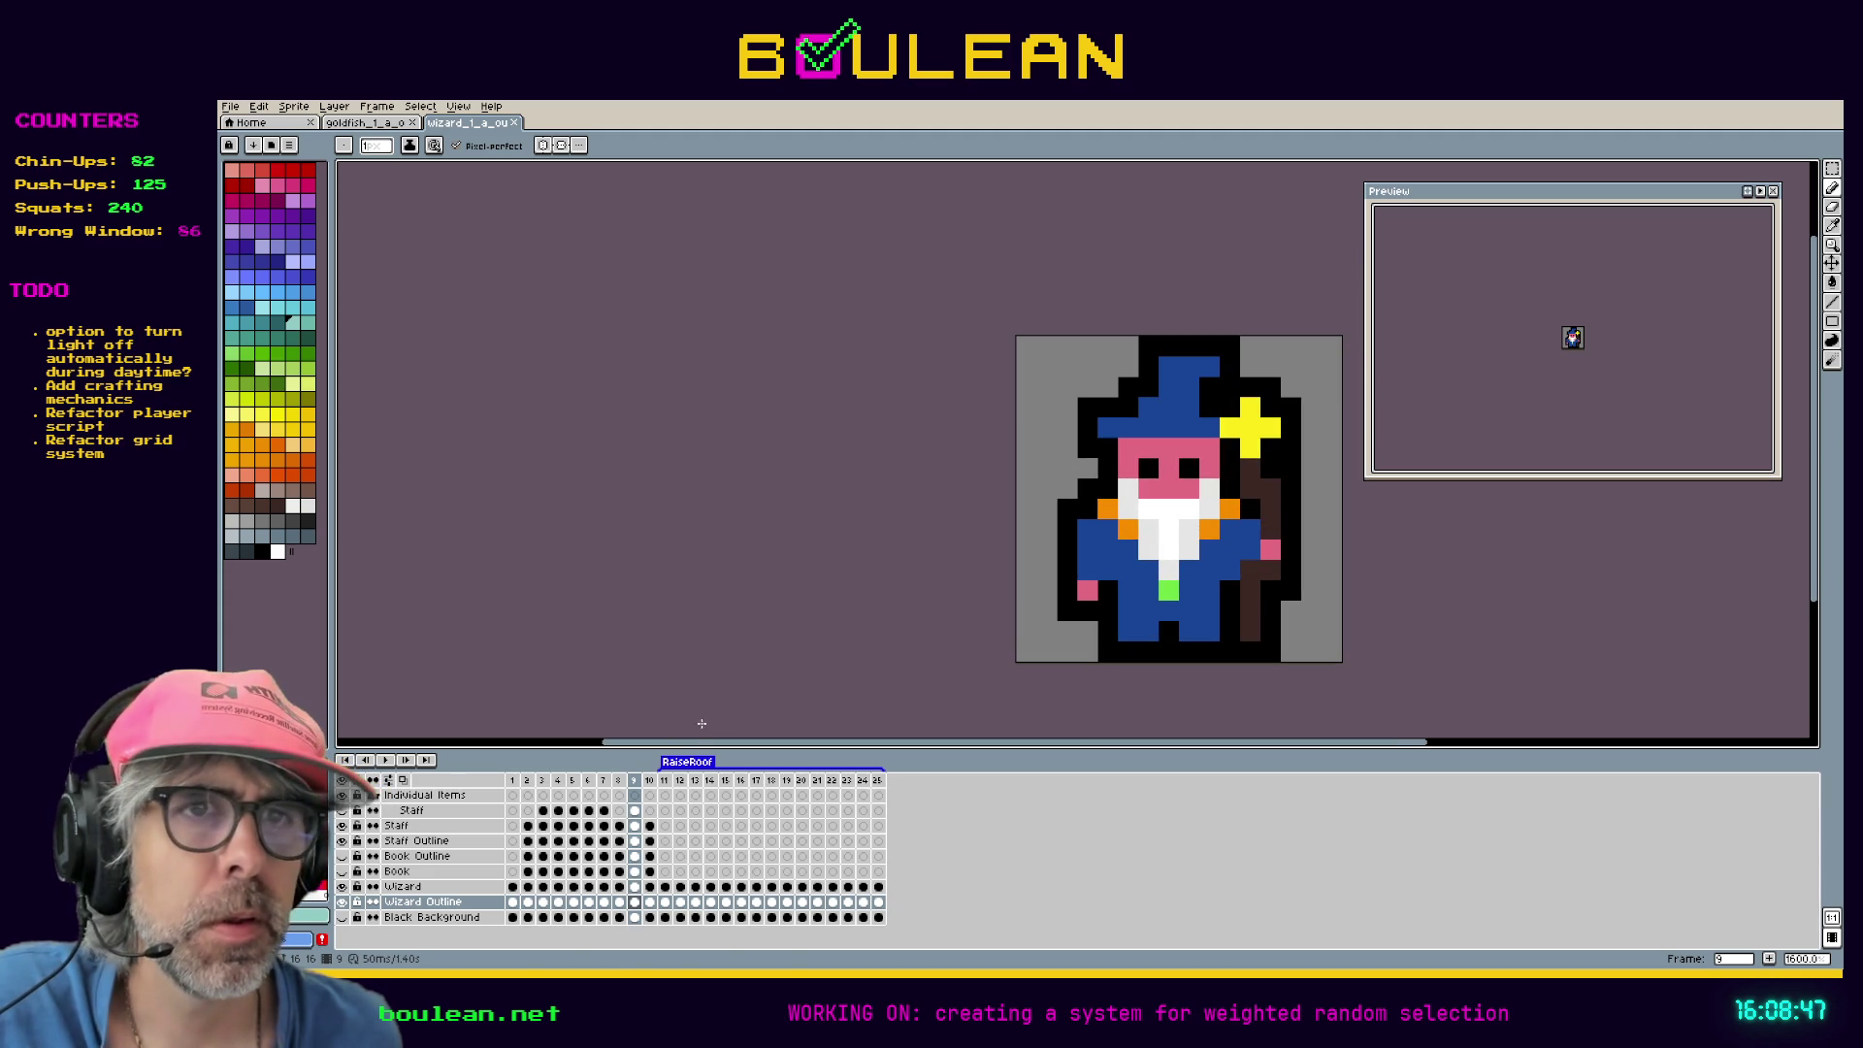
click(512, 781)
drag(1306, 628, 1131, 586)
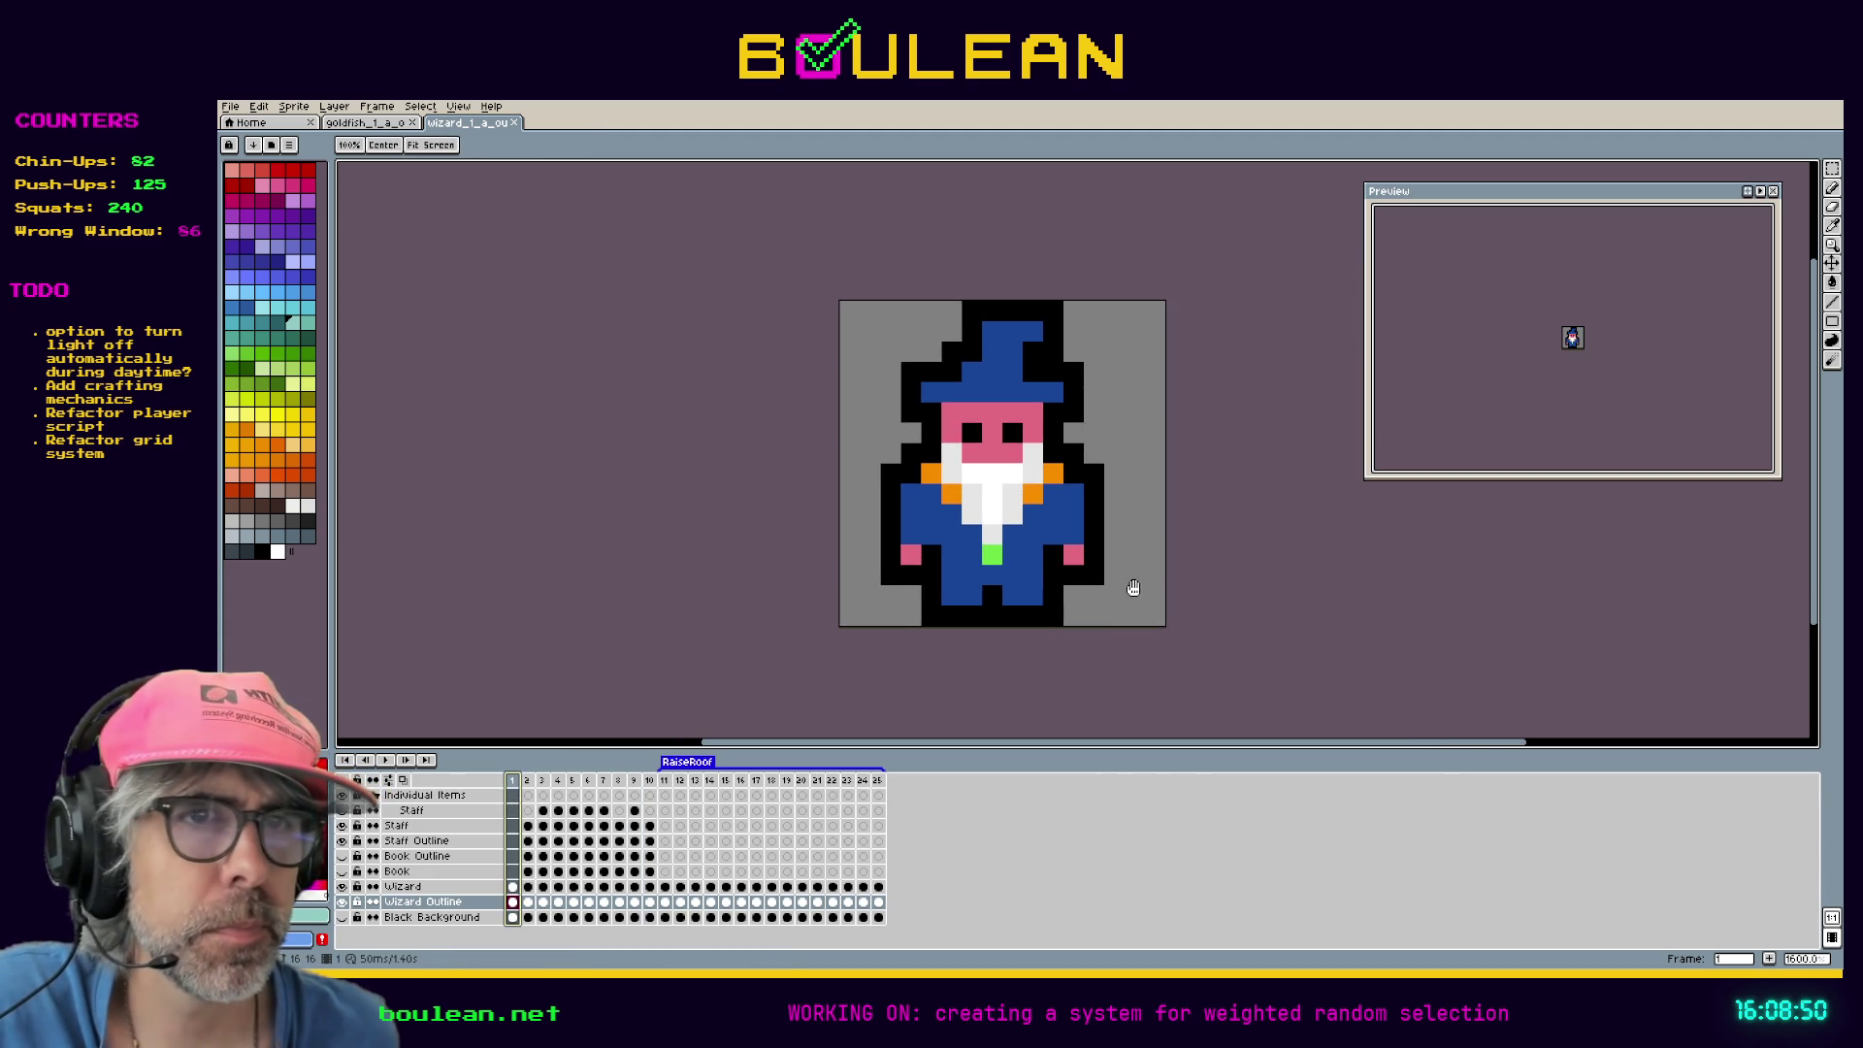
right_click(438, 908)
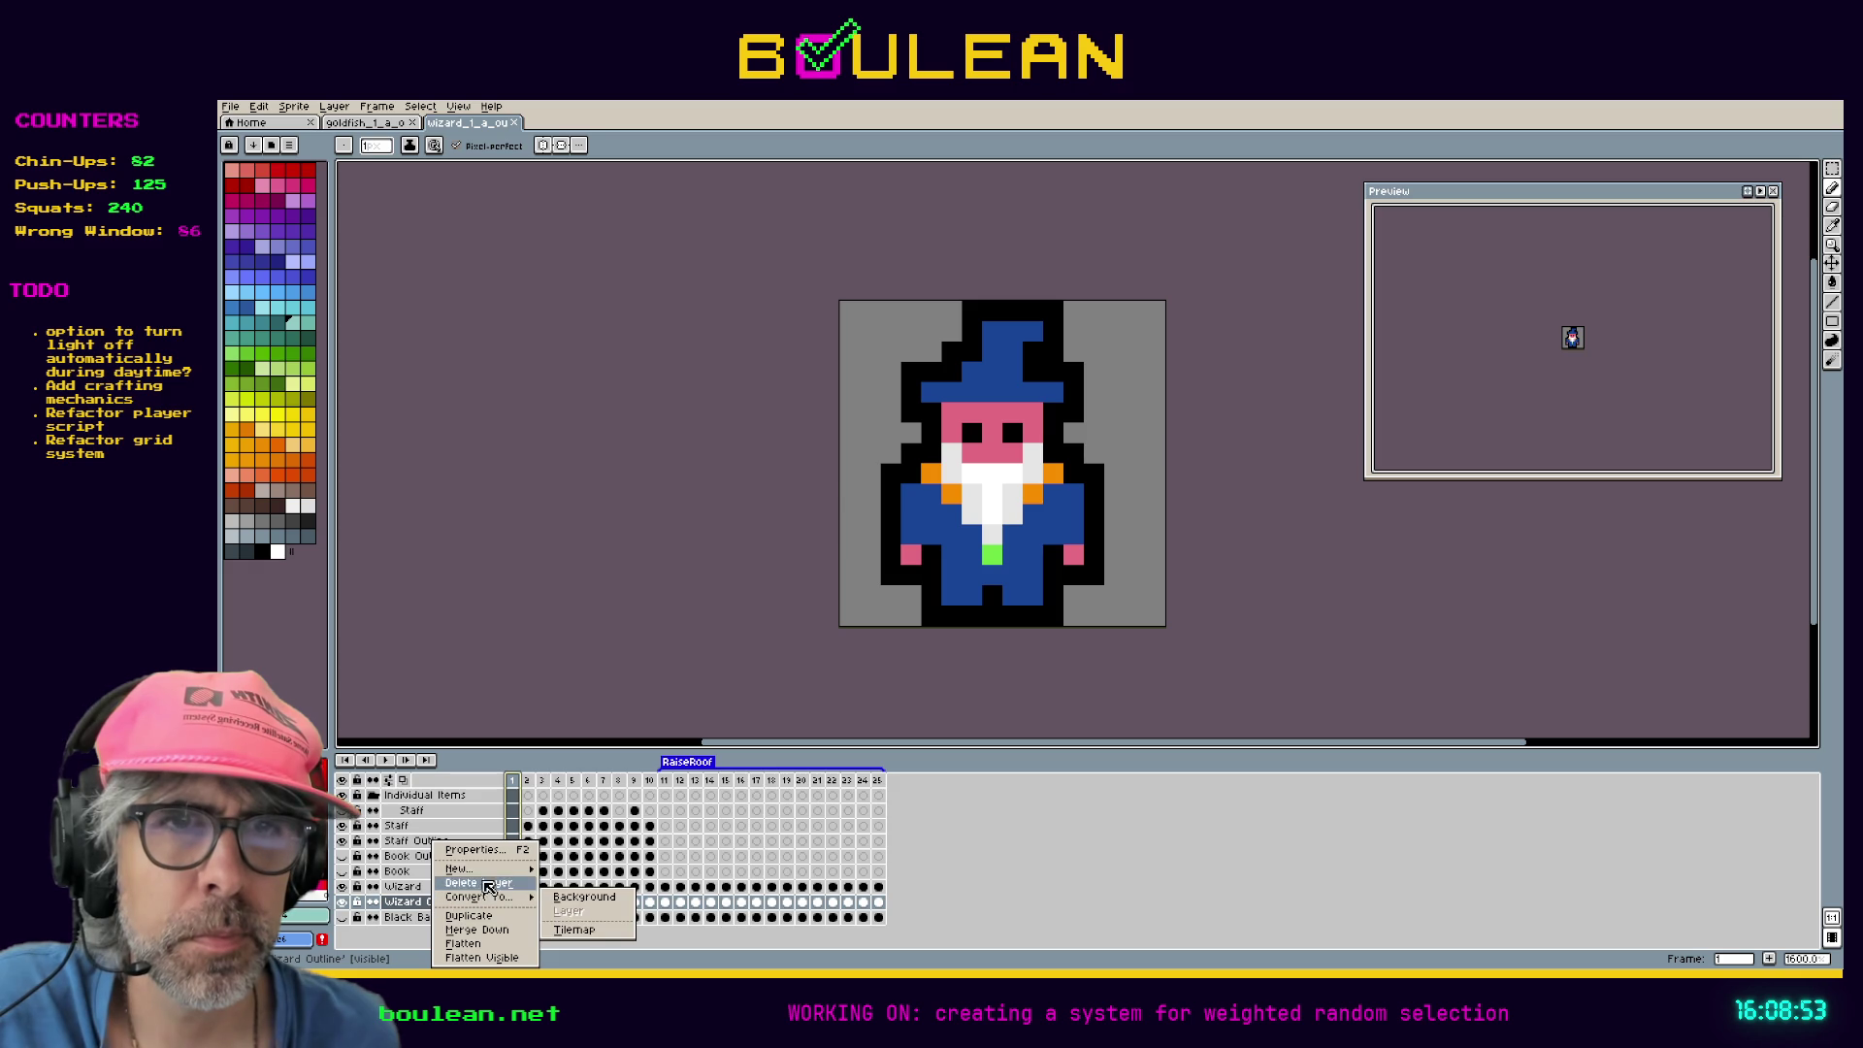
Step: Add a new layer, toggle Wizard Outline's visibility, and duplicate the Wizard Outline layer
mouse_move(500, 871)
click(573, 869)
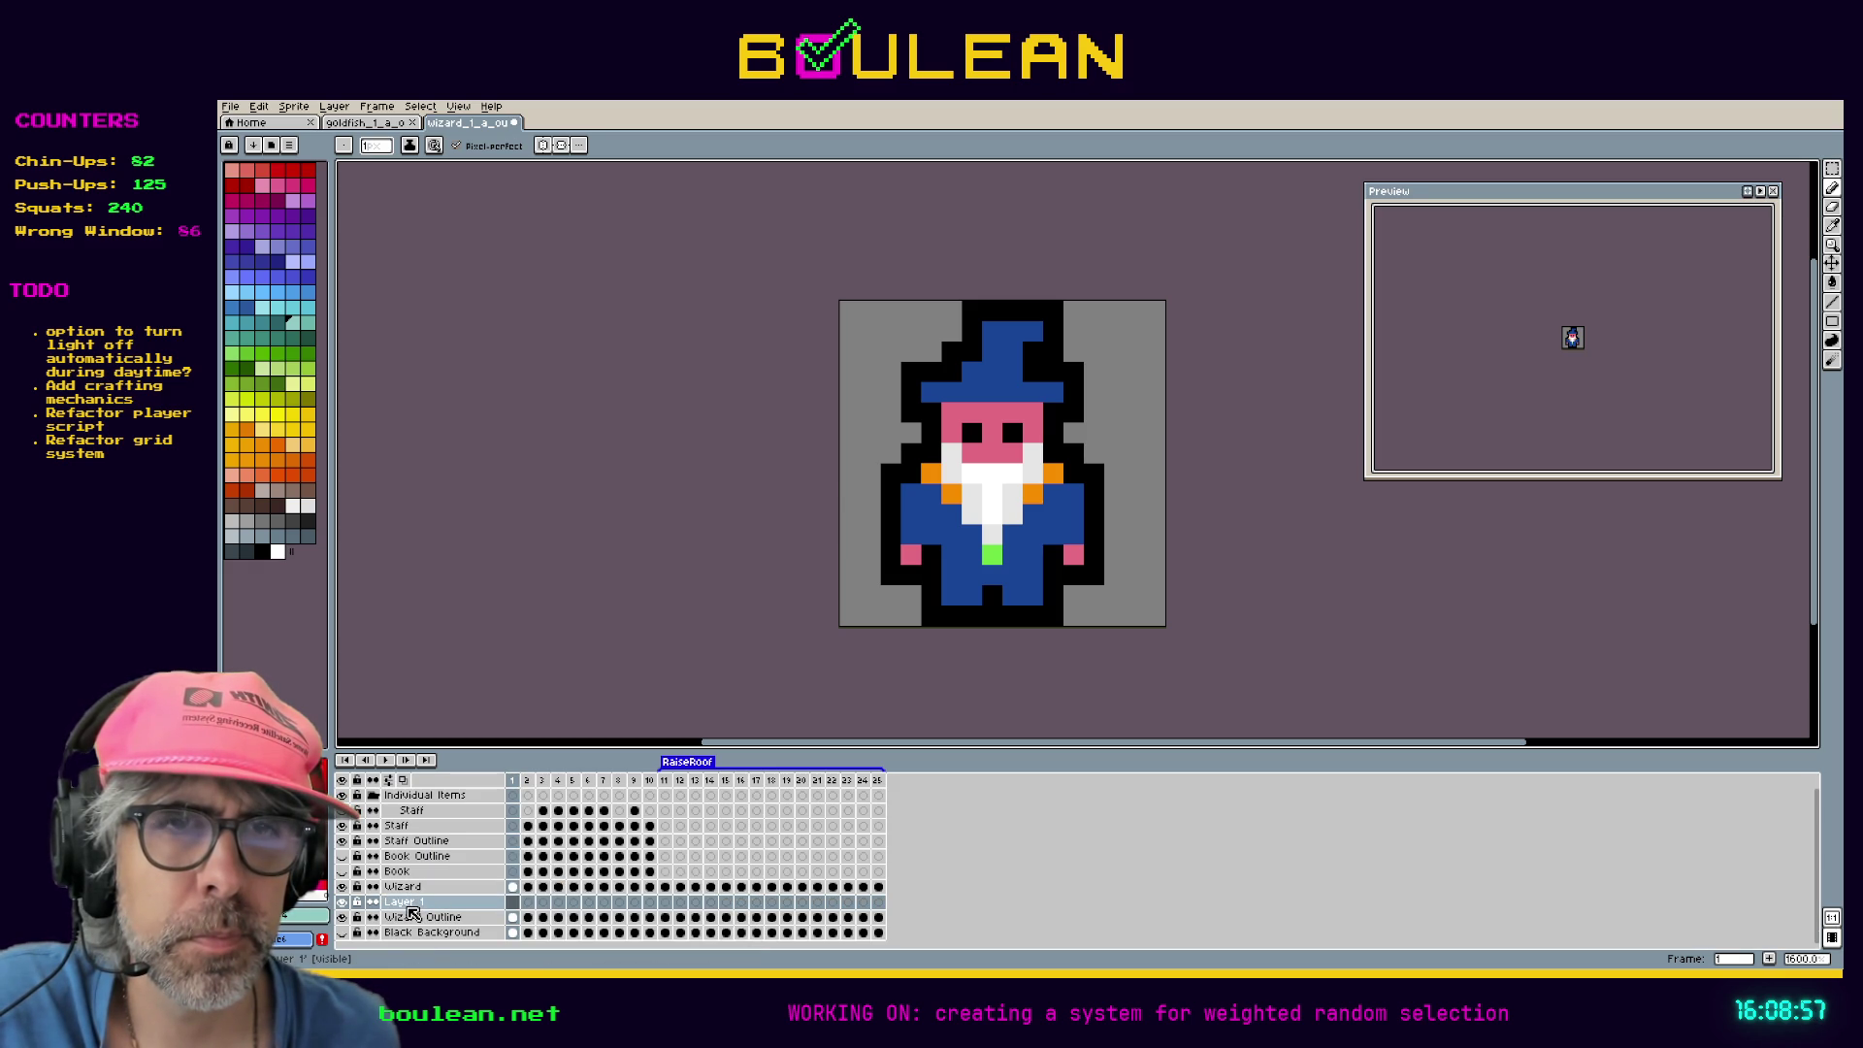
click(342, 917)
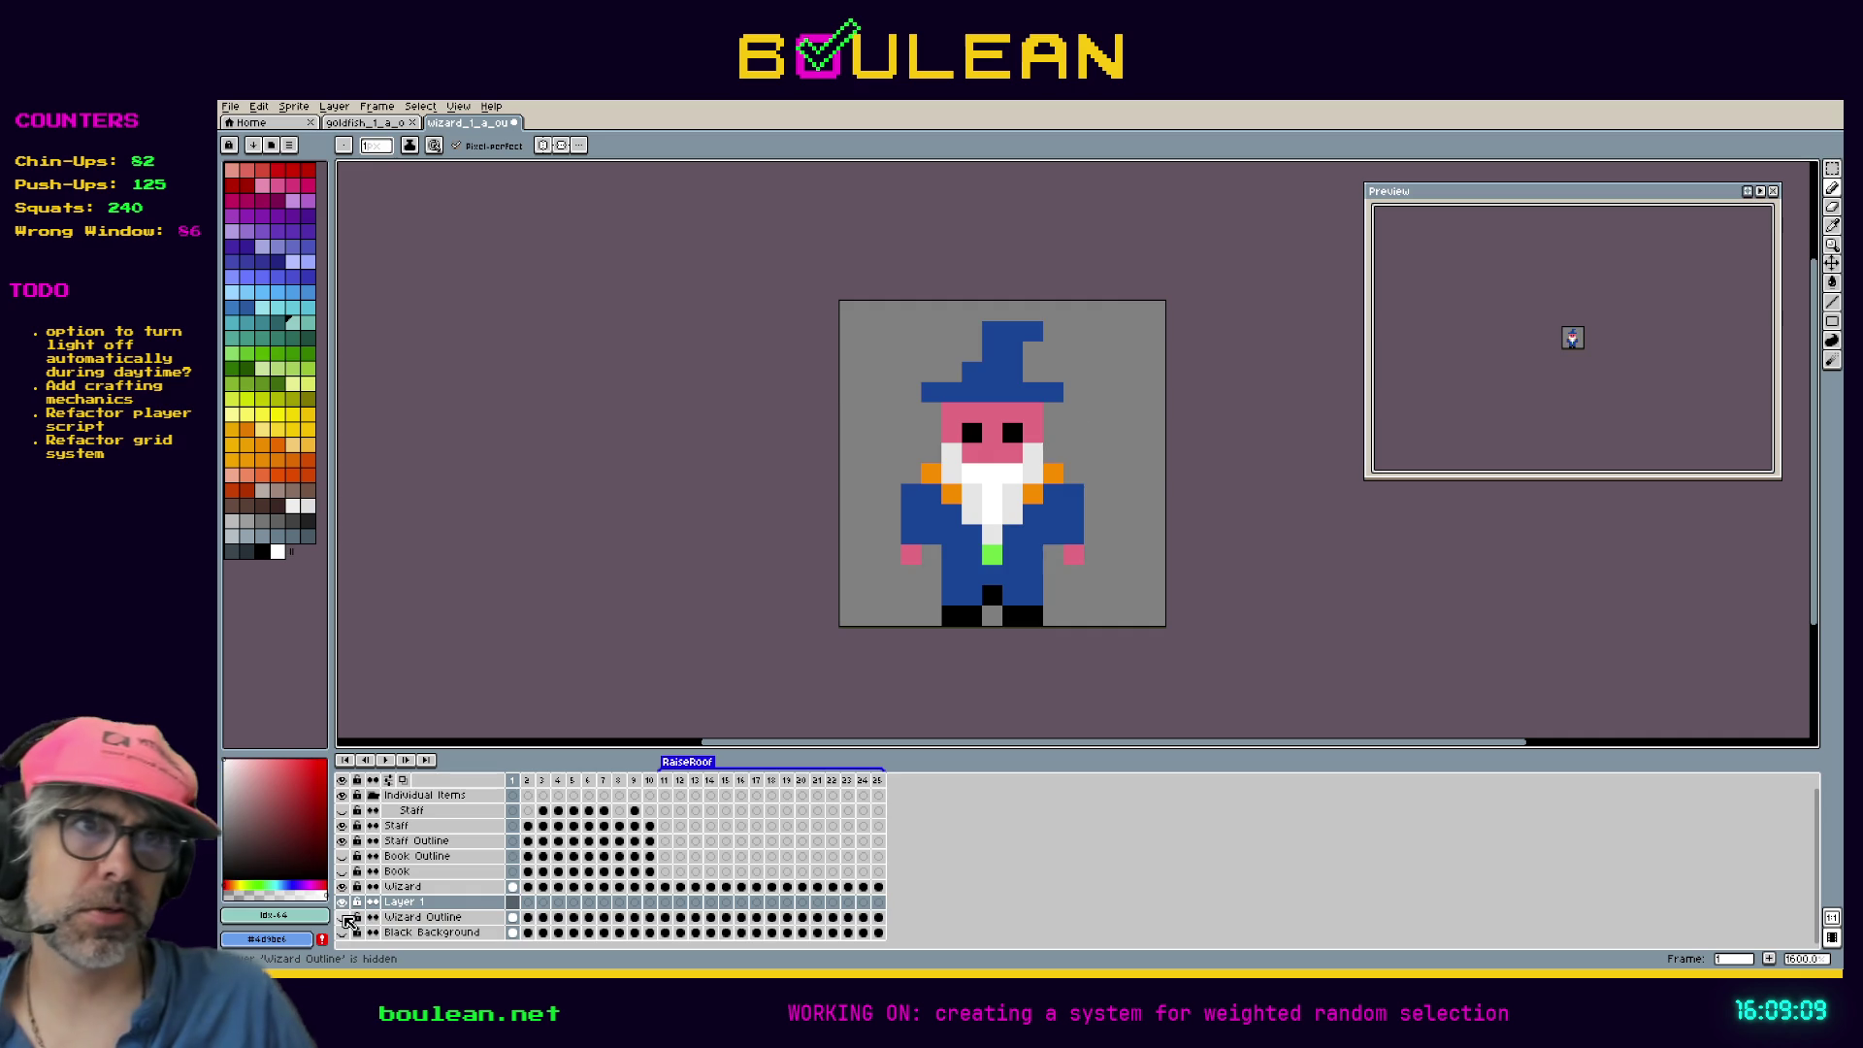
click(345, 917)
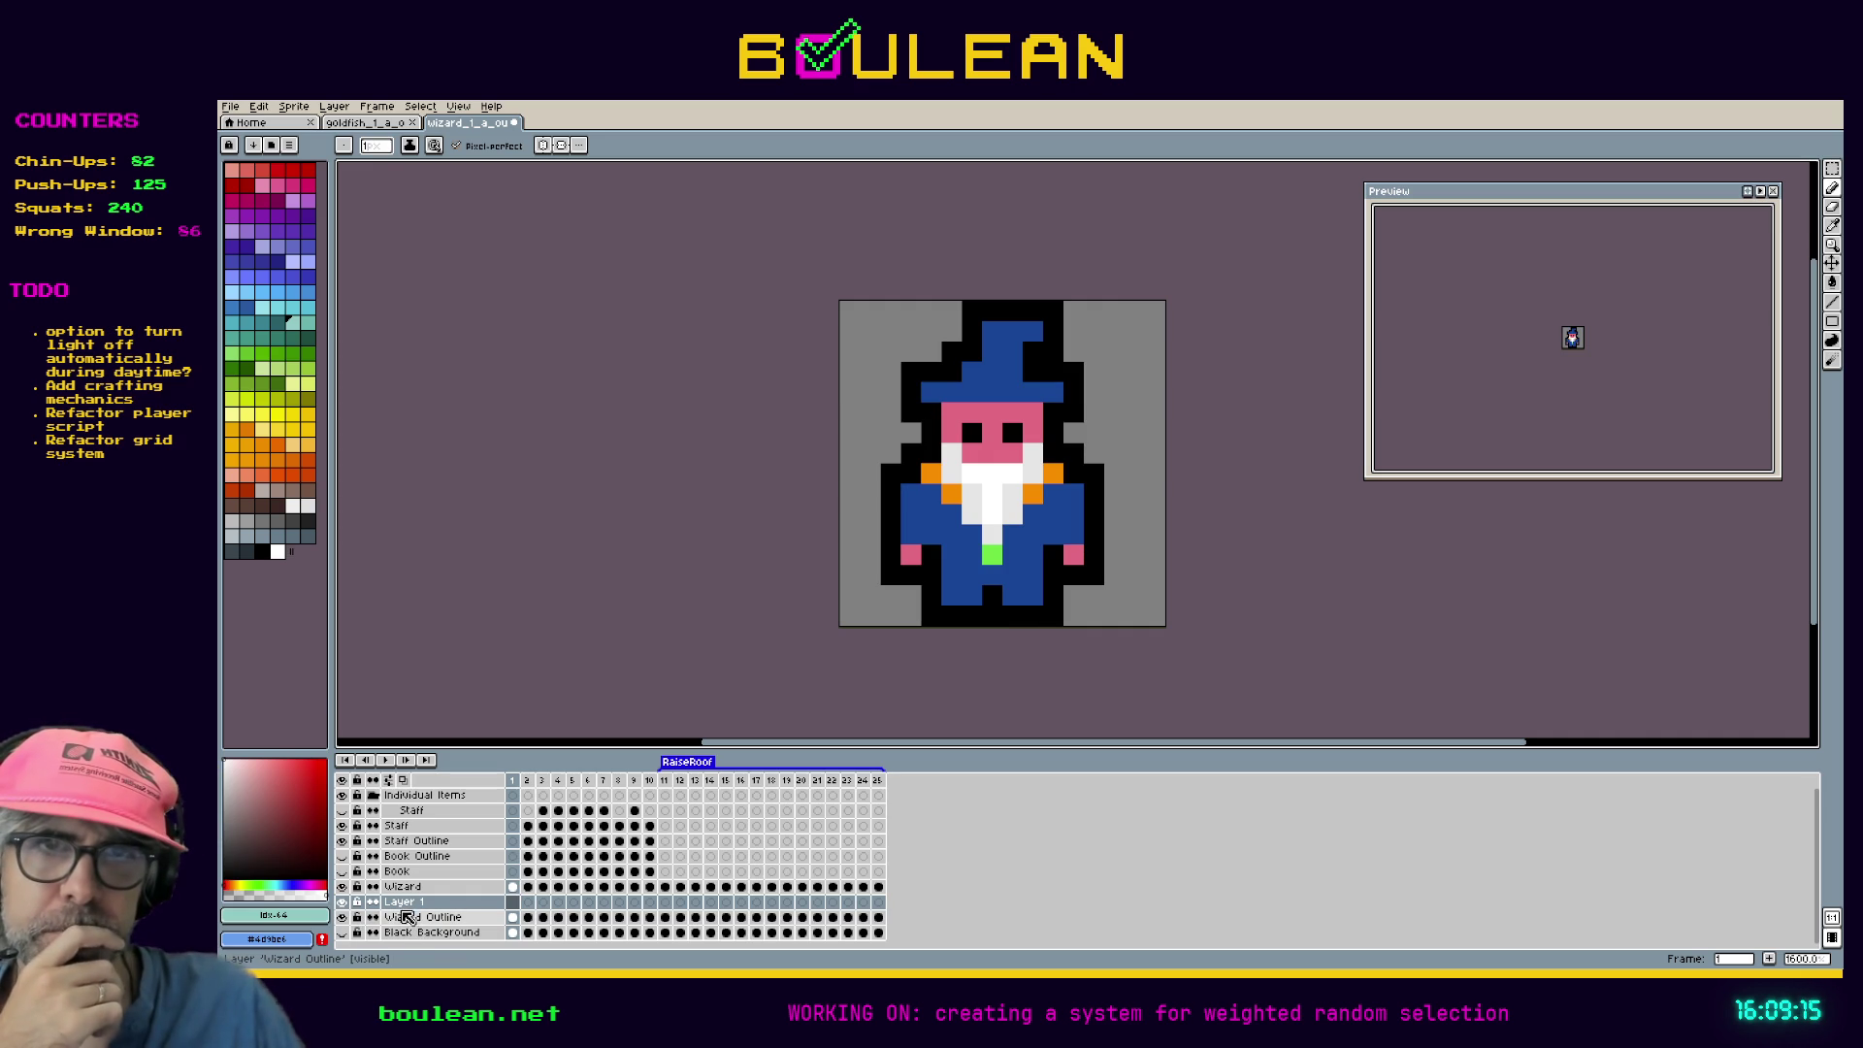
right_click(414, 920)
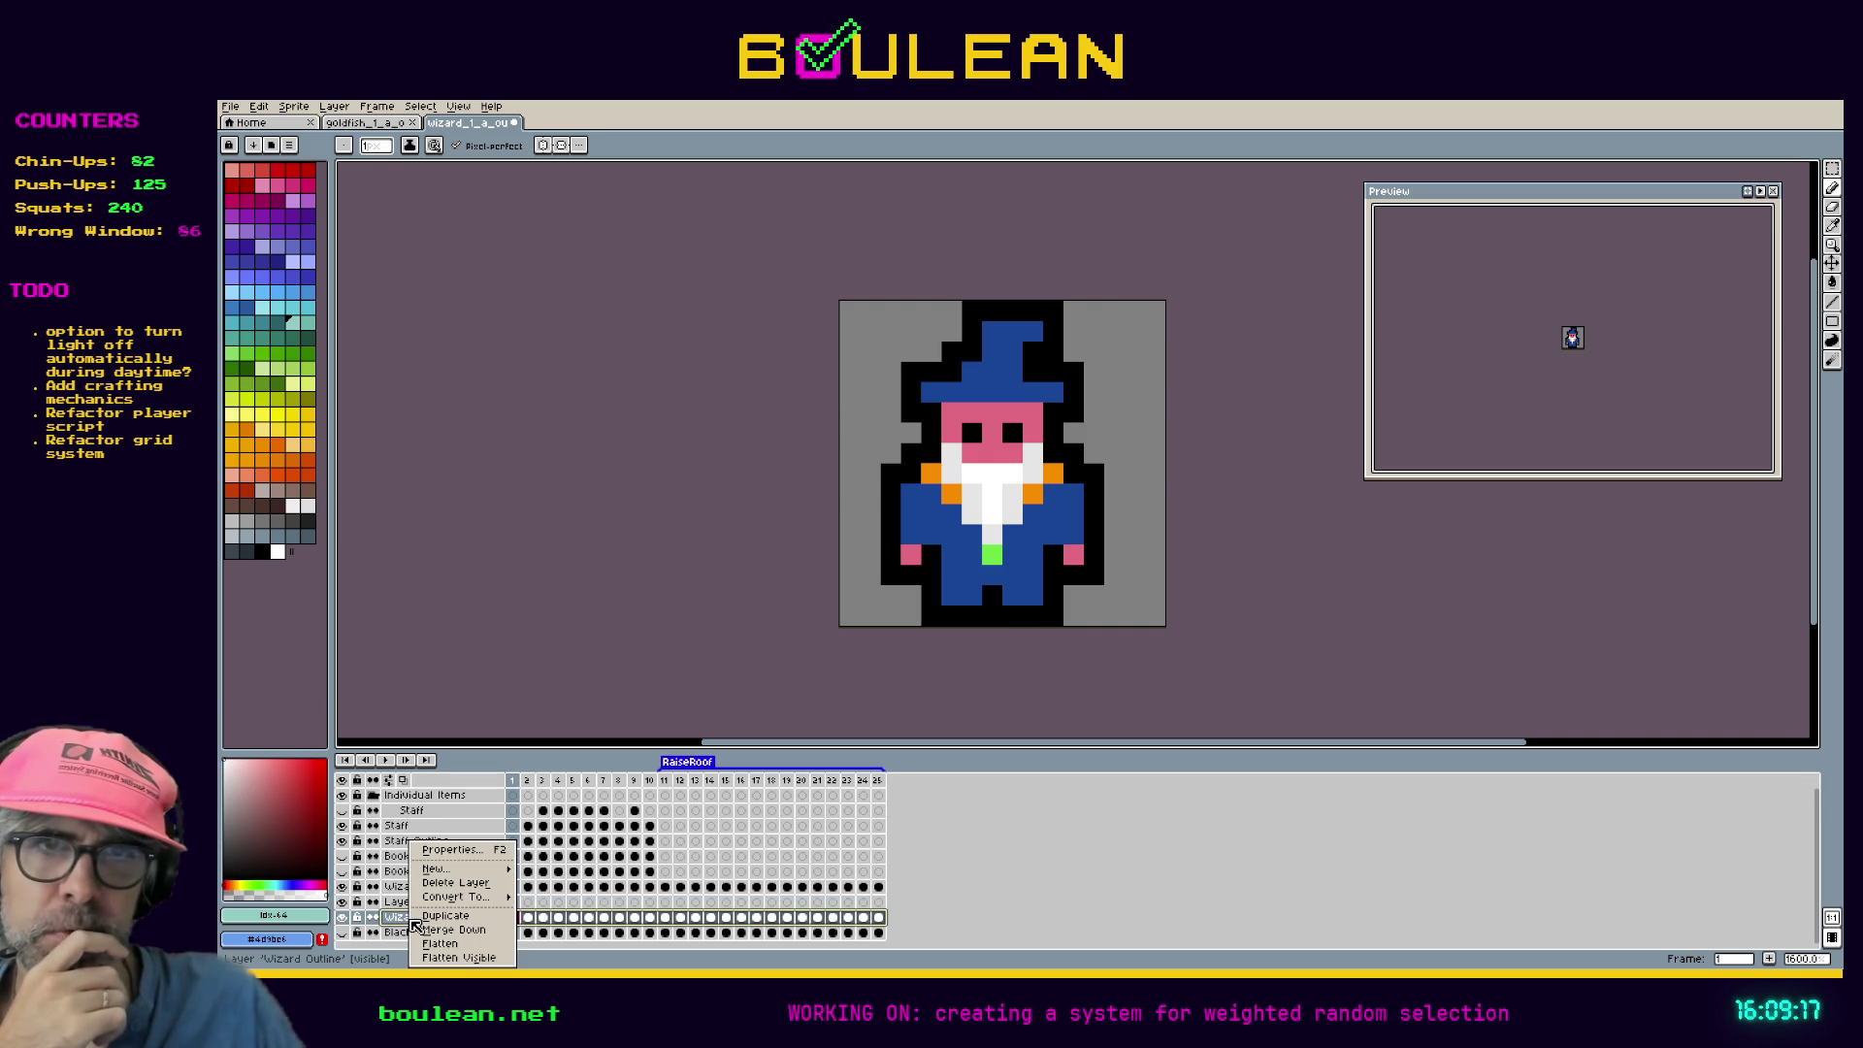
click(472, 916)
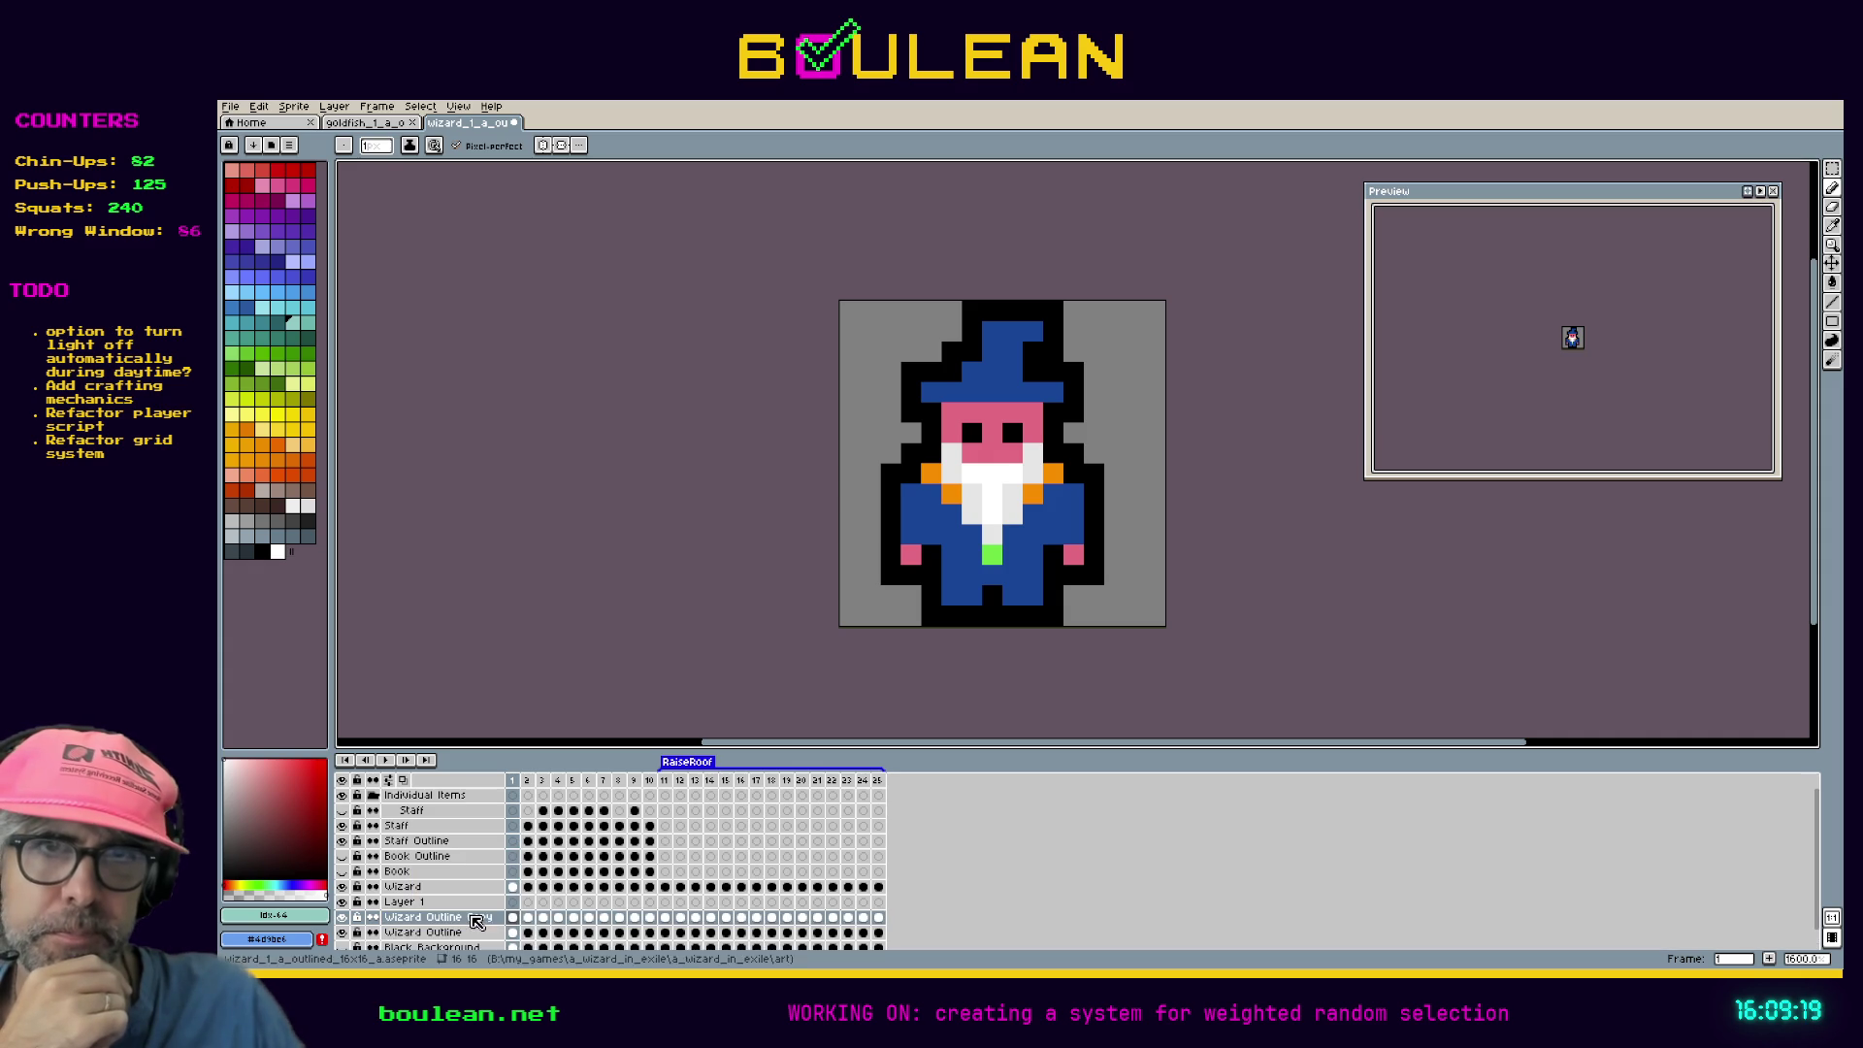
Step: Delete the stray Layer 1 and bring up the palette options menu
right_click(398, 901)
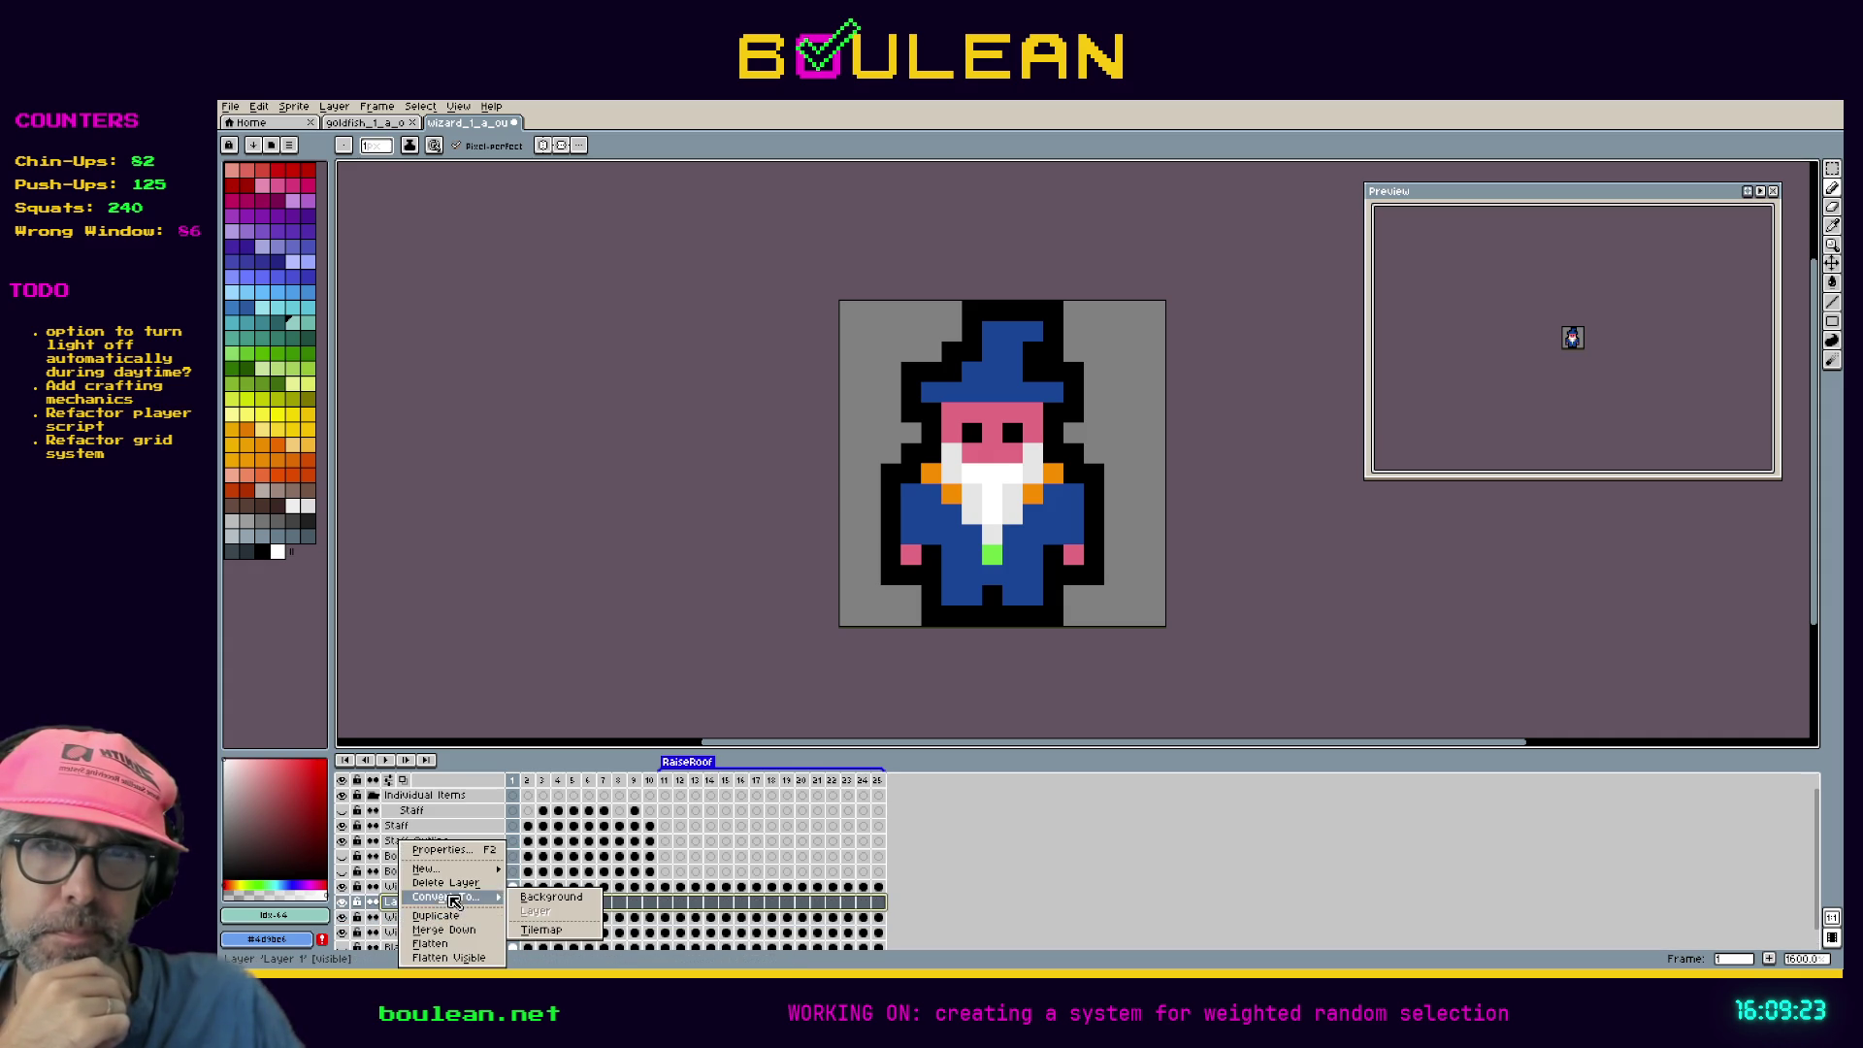
click(448, 883)
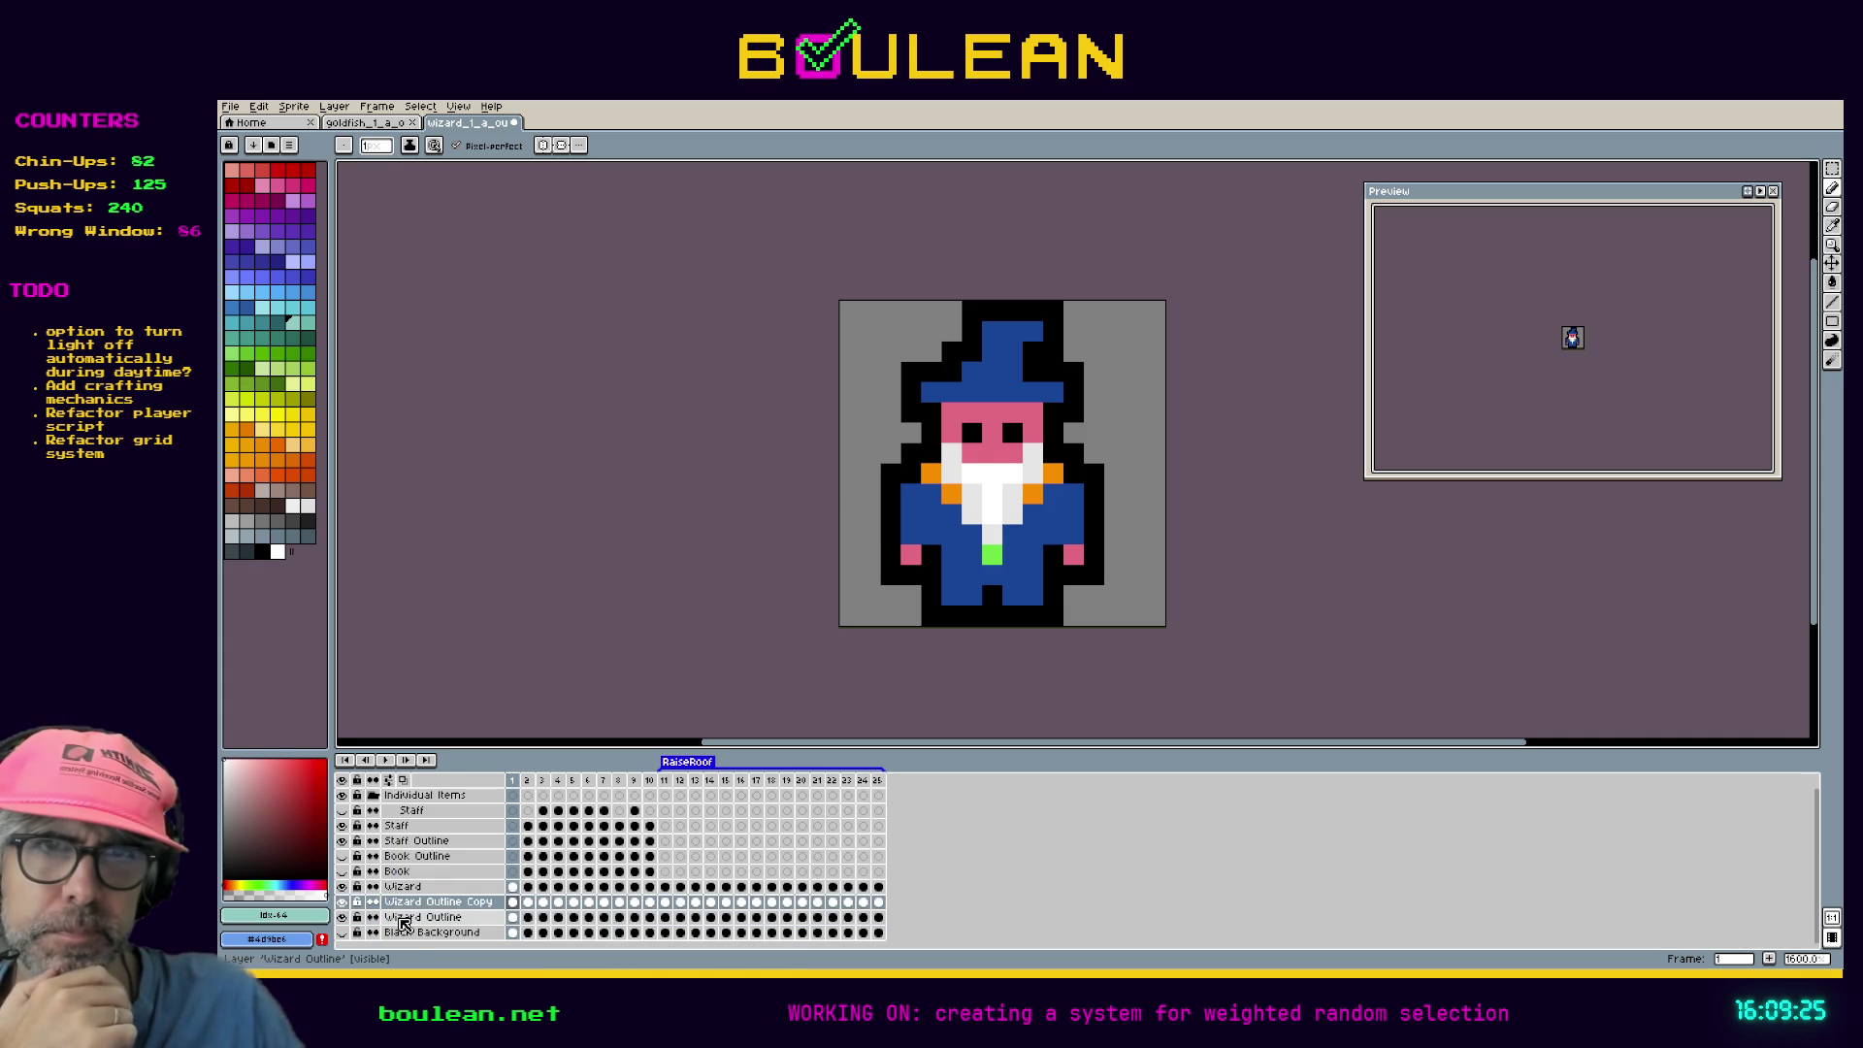
click(229, 108)
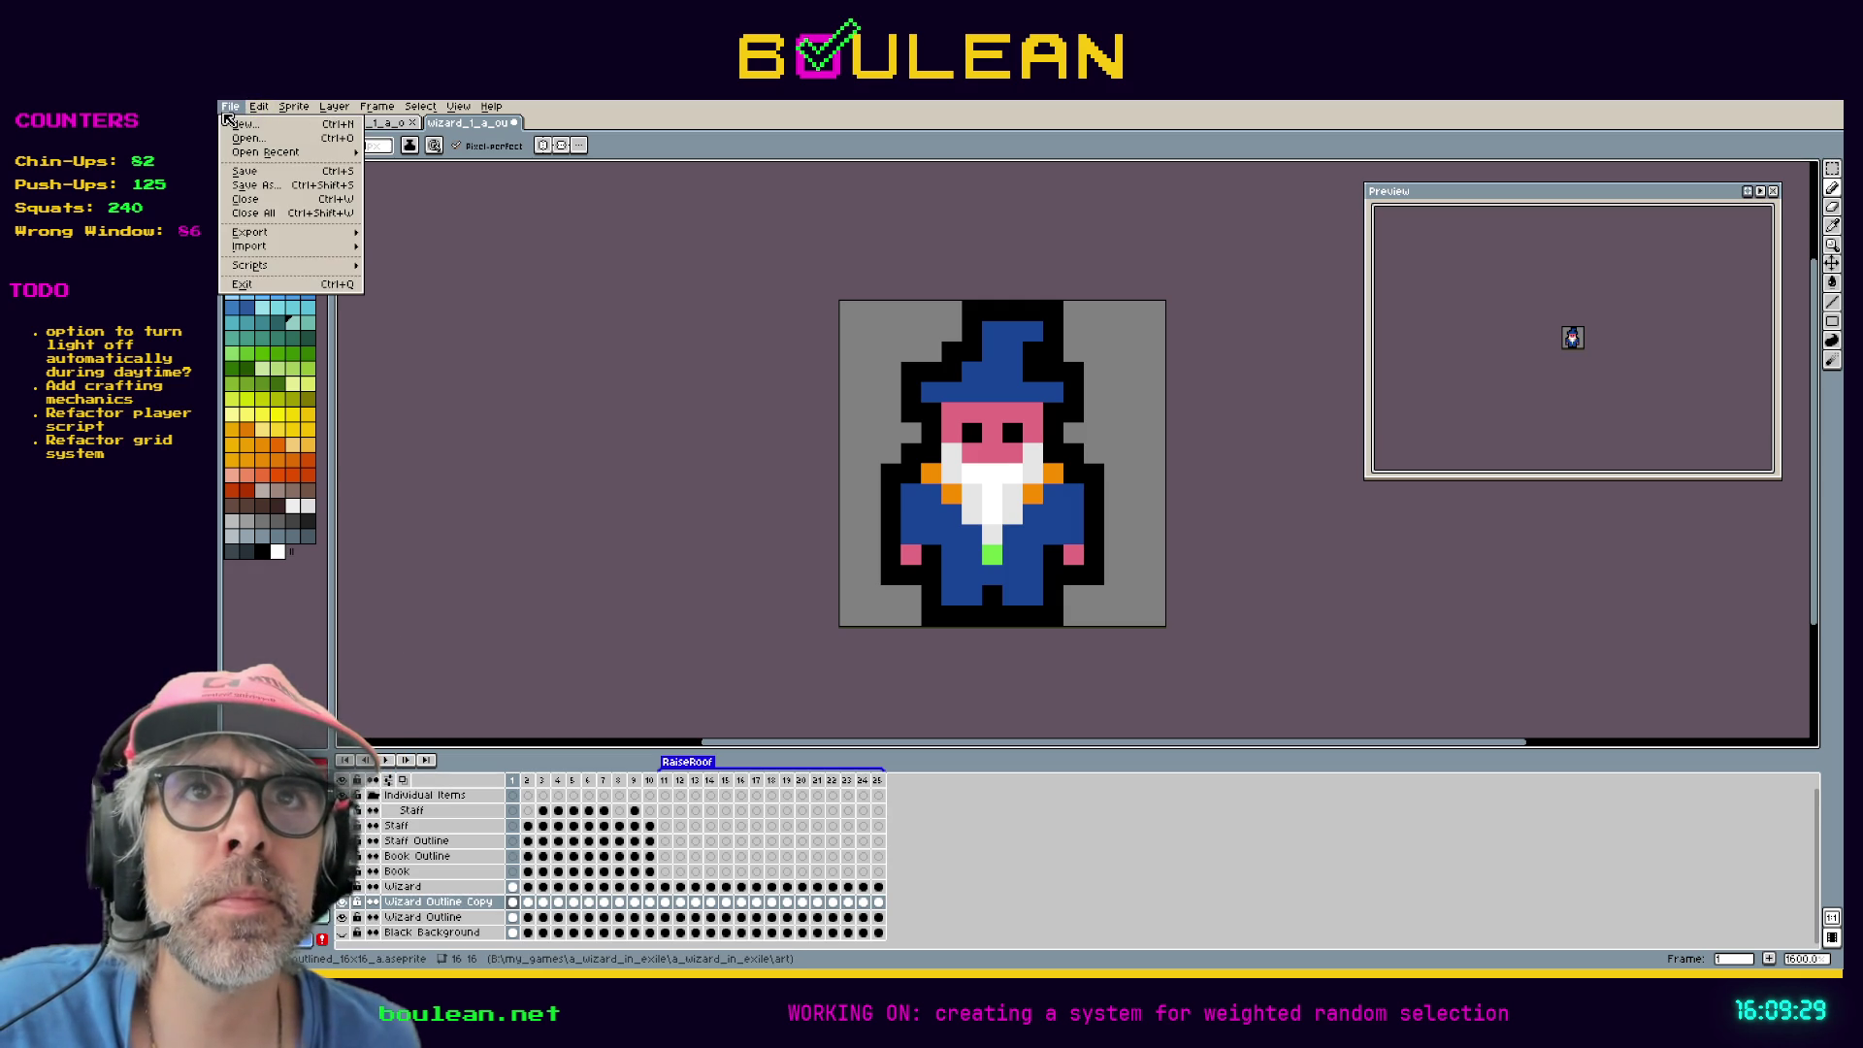
key(Escape)
click(292, 145)
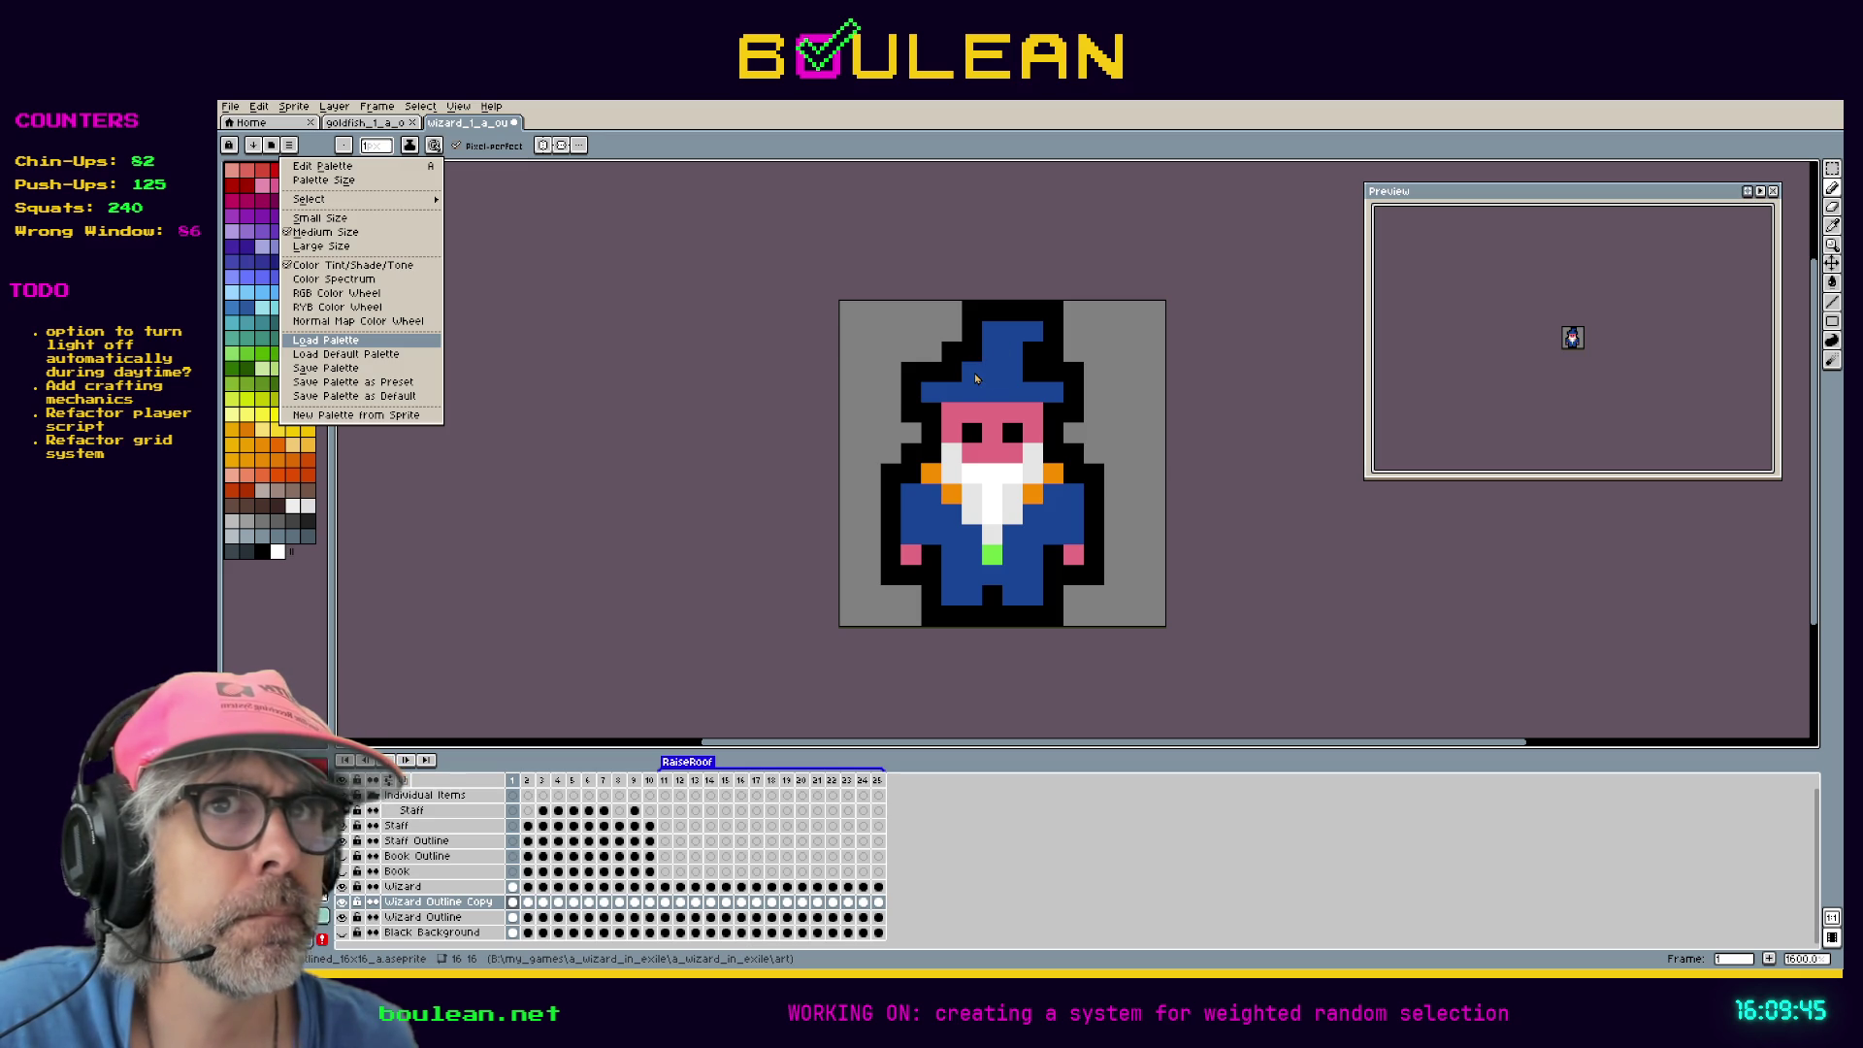
Step: Load a smaller replacement palette and resize the palette panel to three columns
double_click(976, 378)
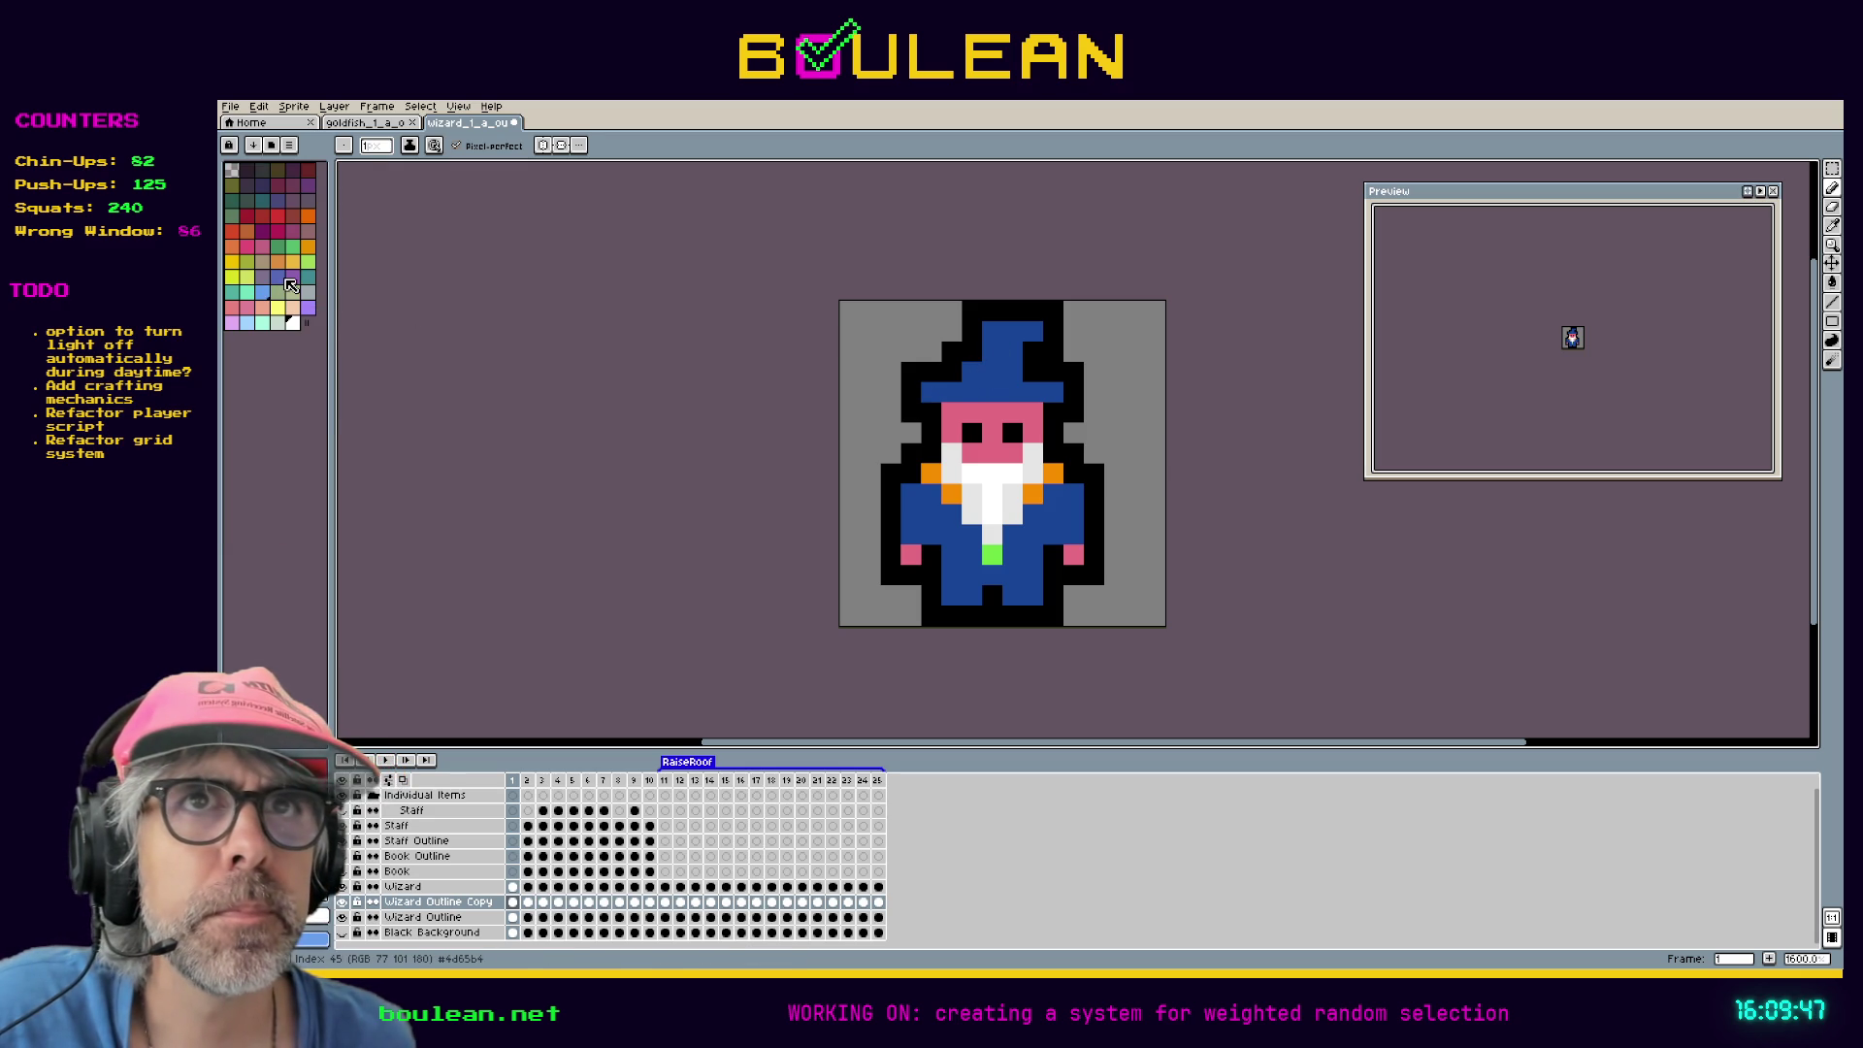
mouse_move(331, 330)
mouse_down()
mouse_move(254, 325)
mouse_move(280, 327)
mouse_up()
mouse_move(252, 324)
mouse_down()
mouse_move(395, 333)
mouse_move(268, 322)
mouse_move(328, 323)
mouse_up()
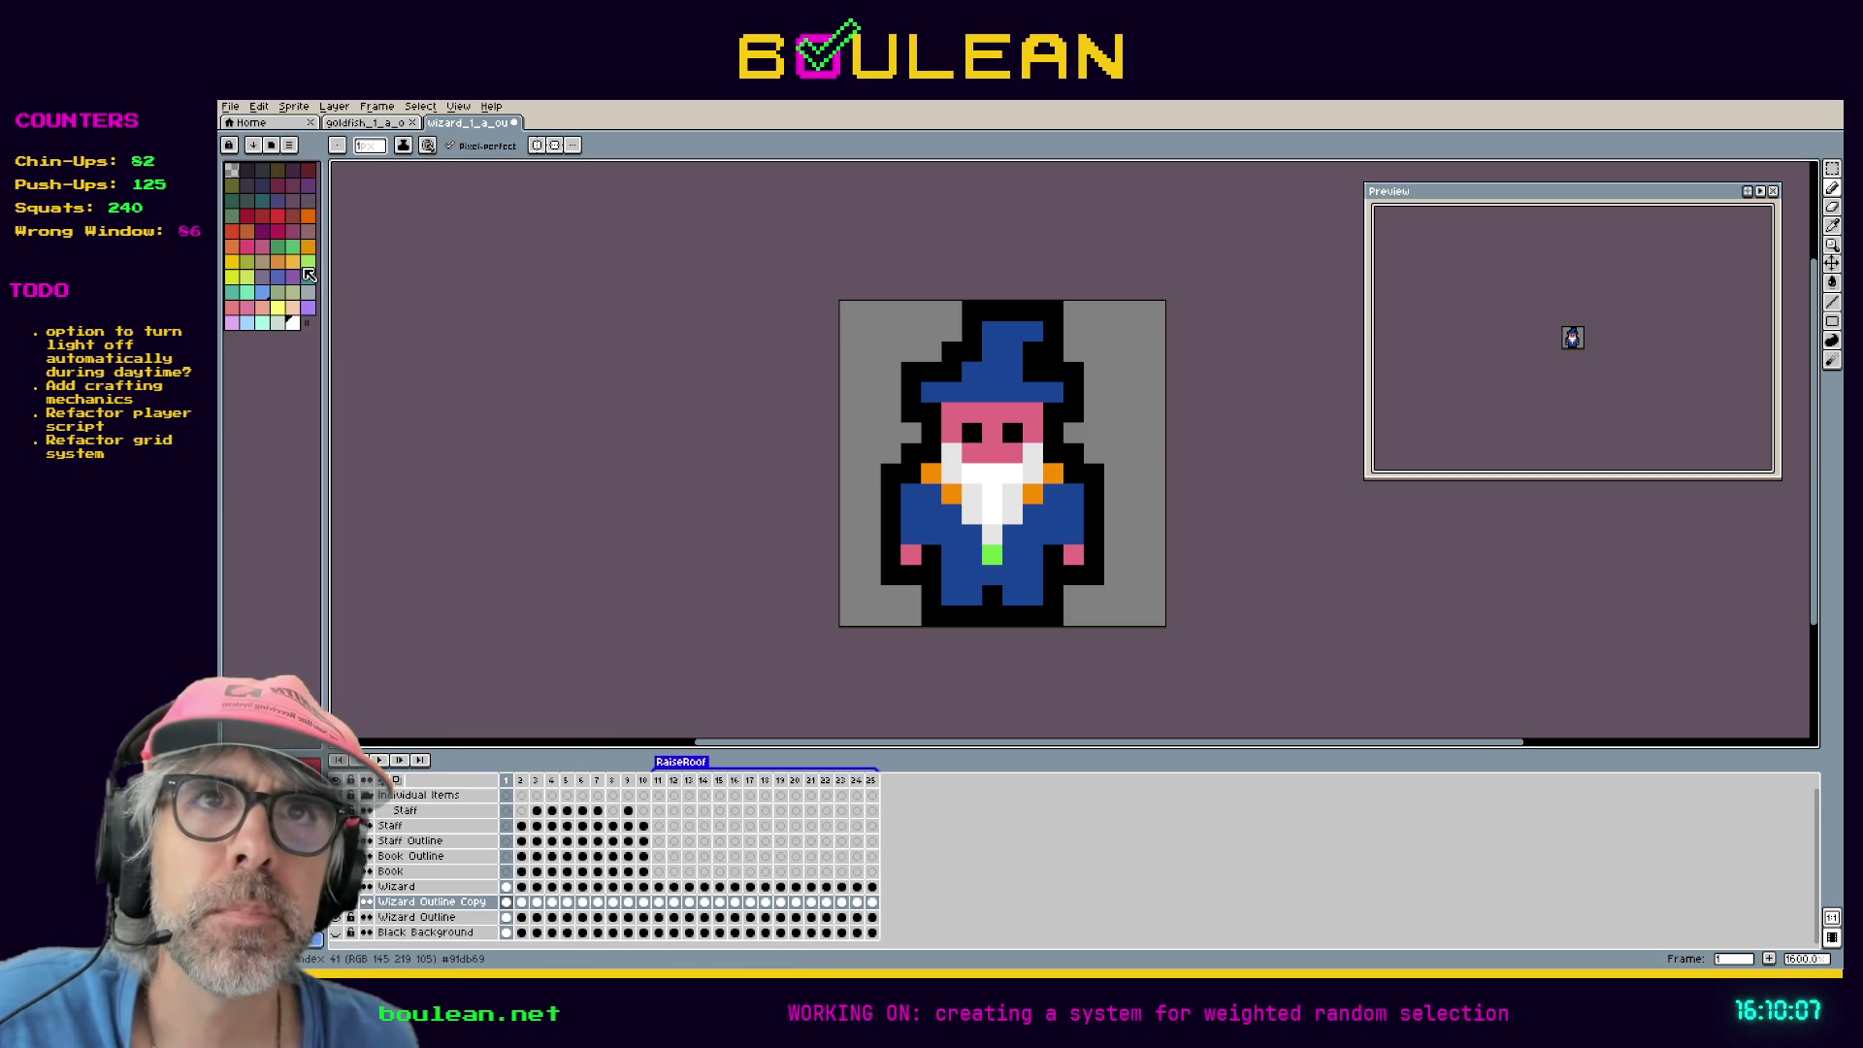
Step: Open the recent Resurrect 64 palette image, pick the eyedropper, and return to the wizard
click(230, 107)
mouse_move(263, 156)
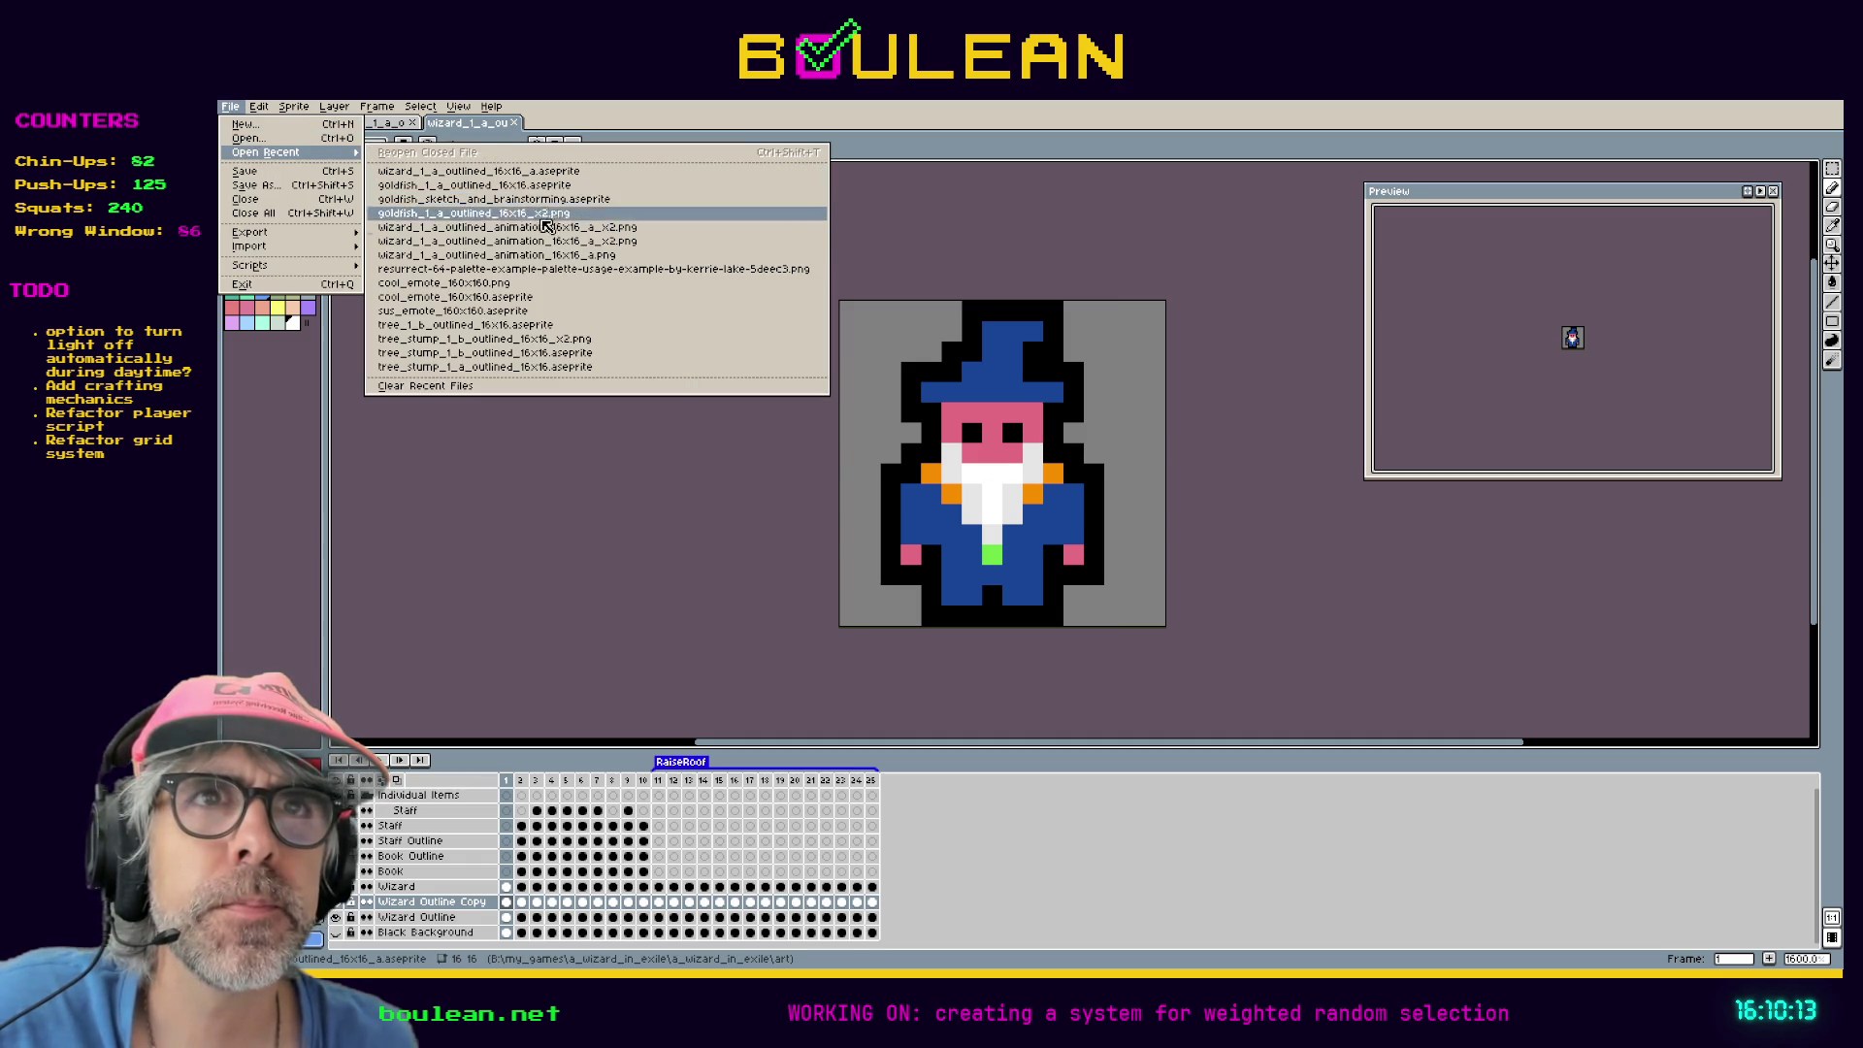
click(543, 269)
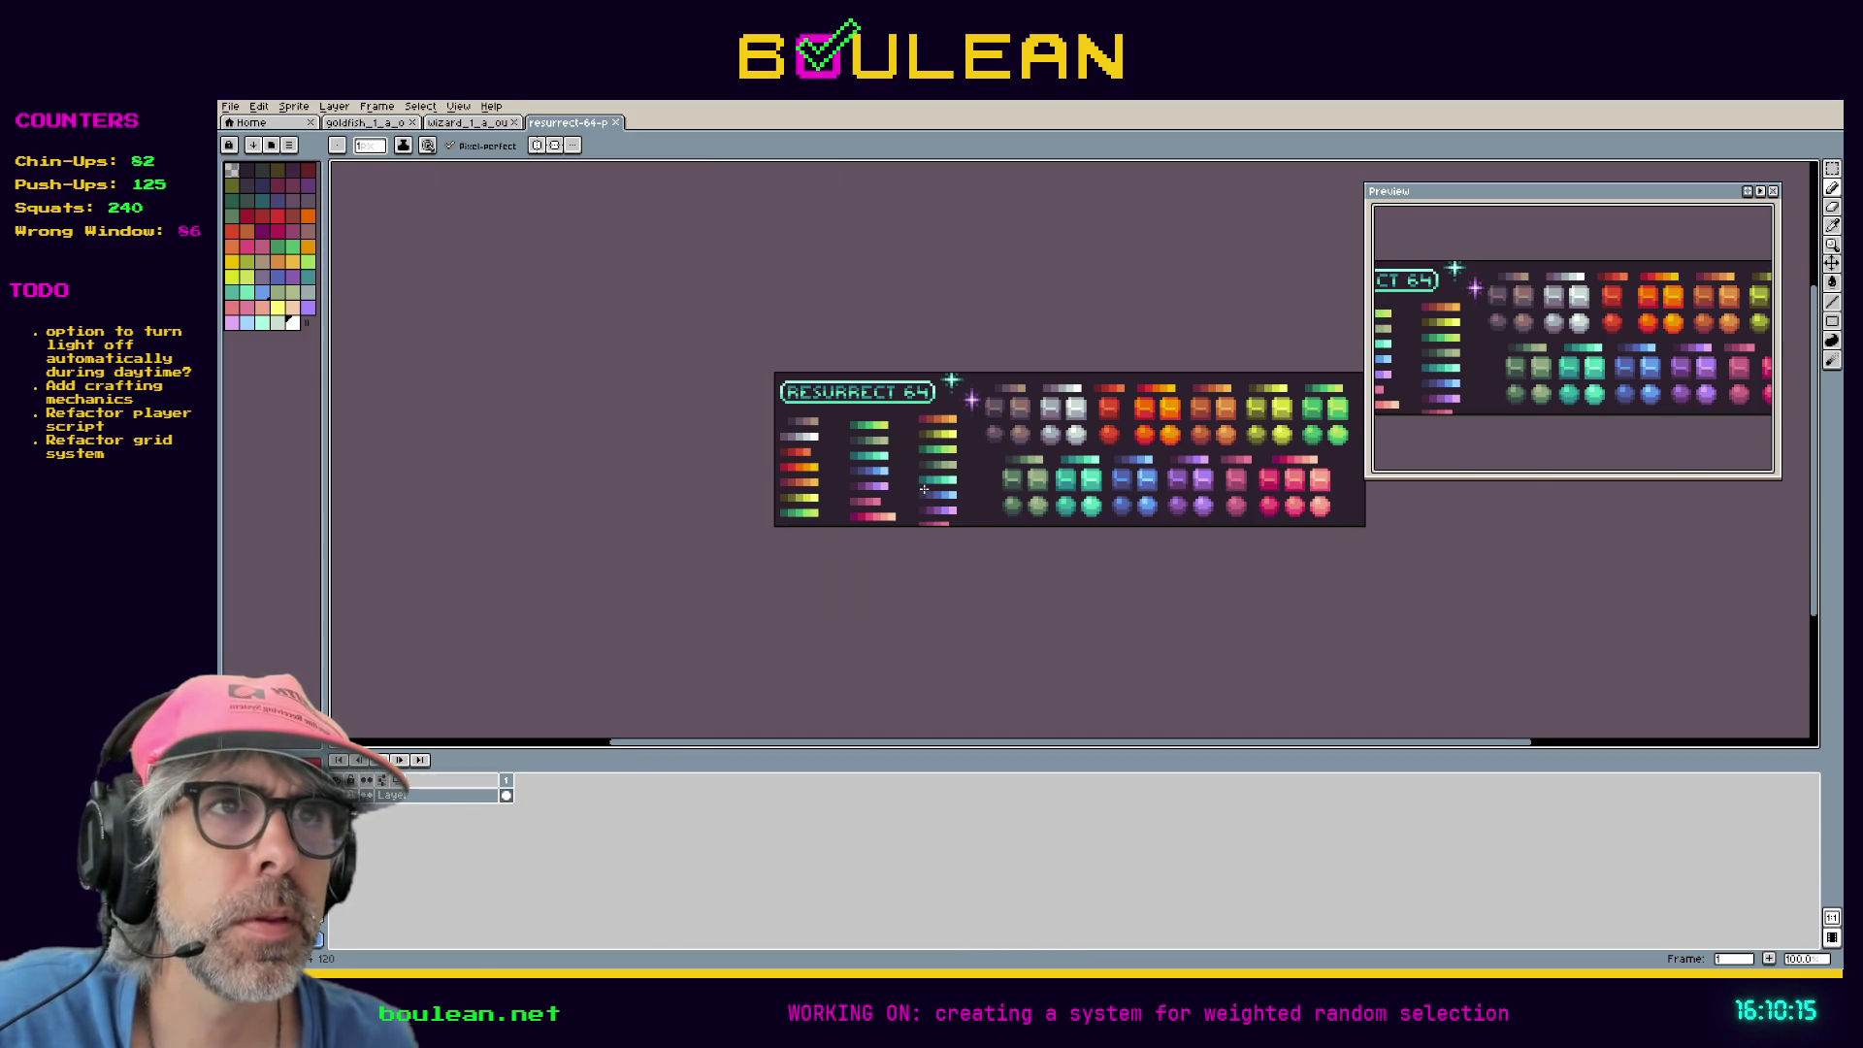
scroll(924, 488, up, 1)
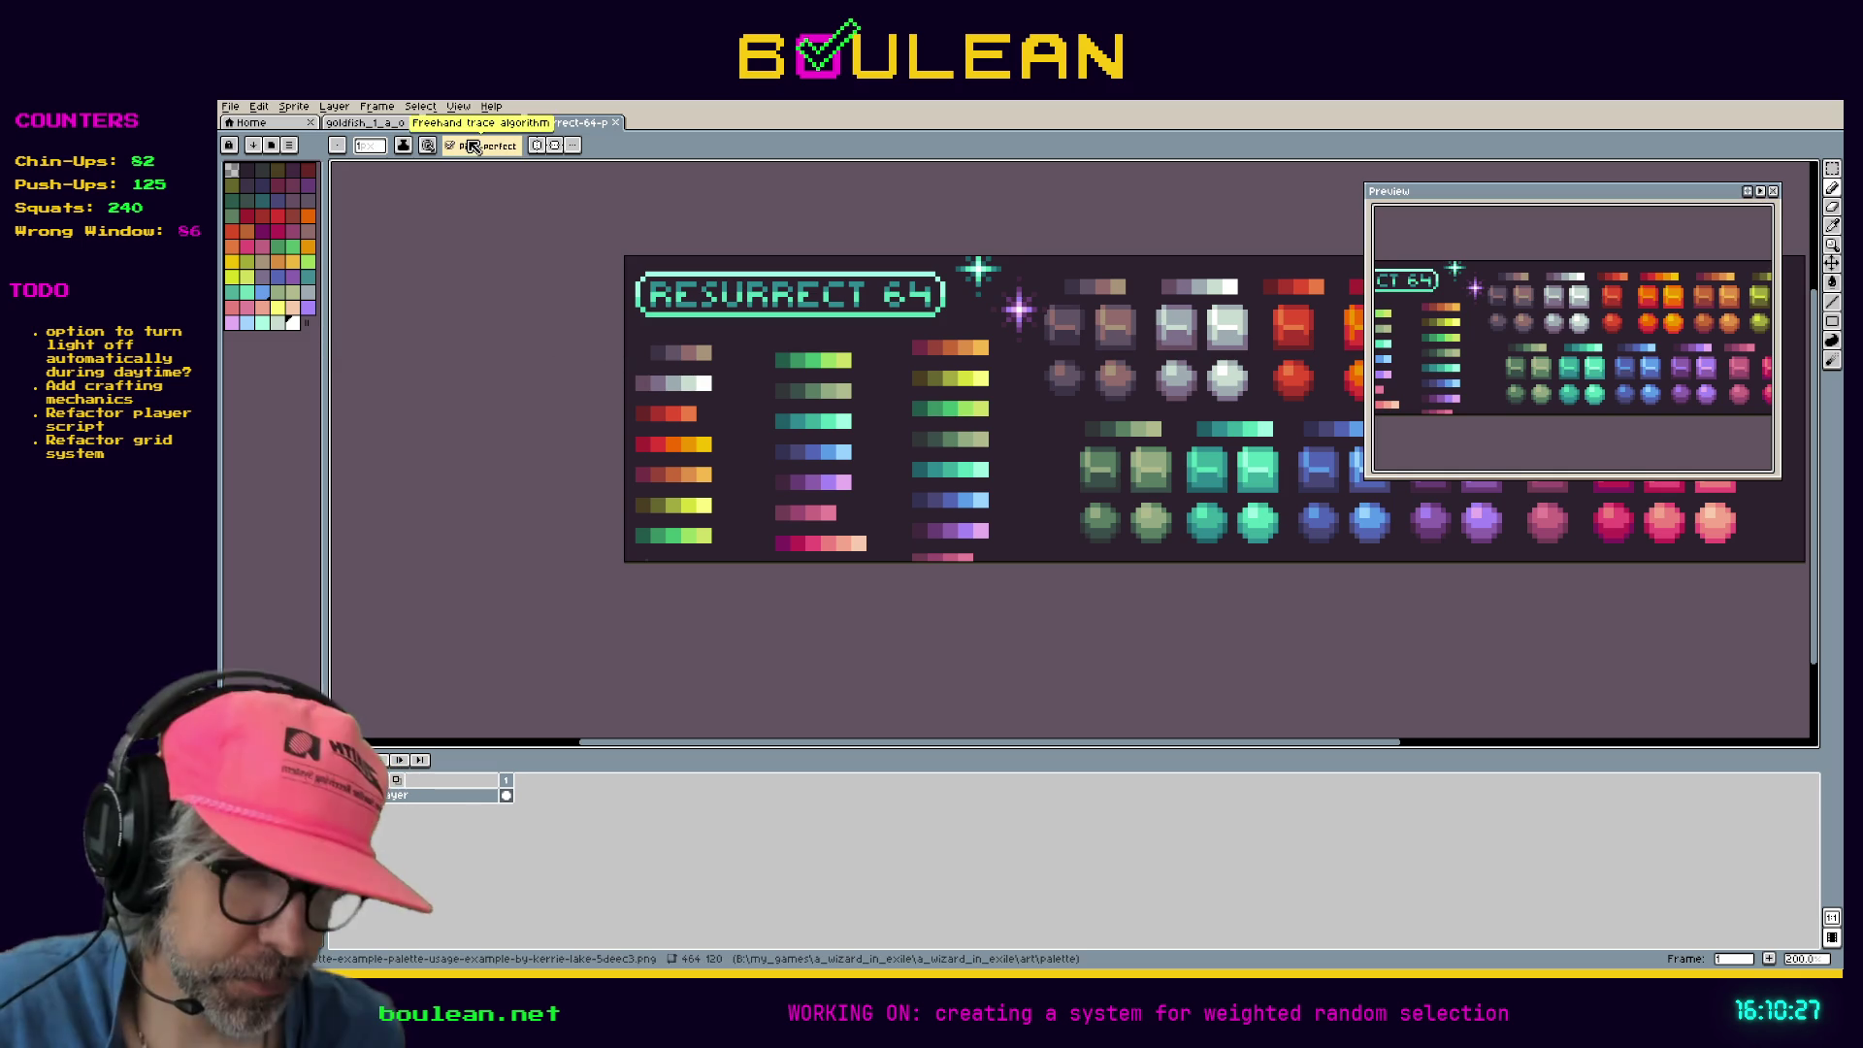
key(i)
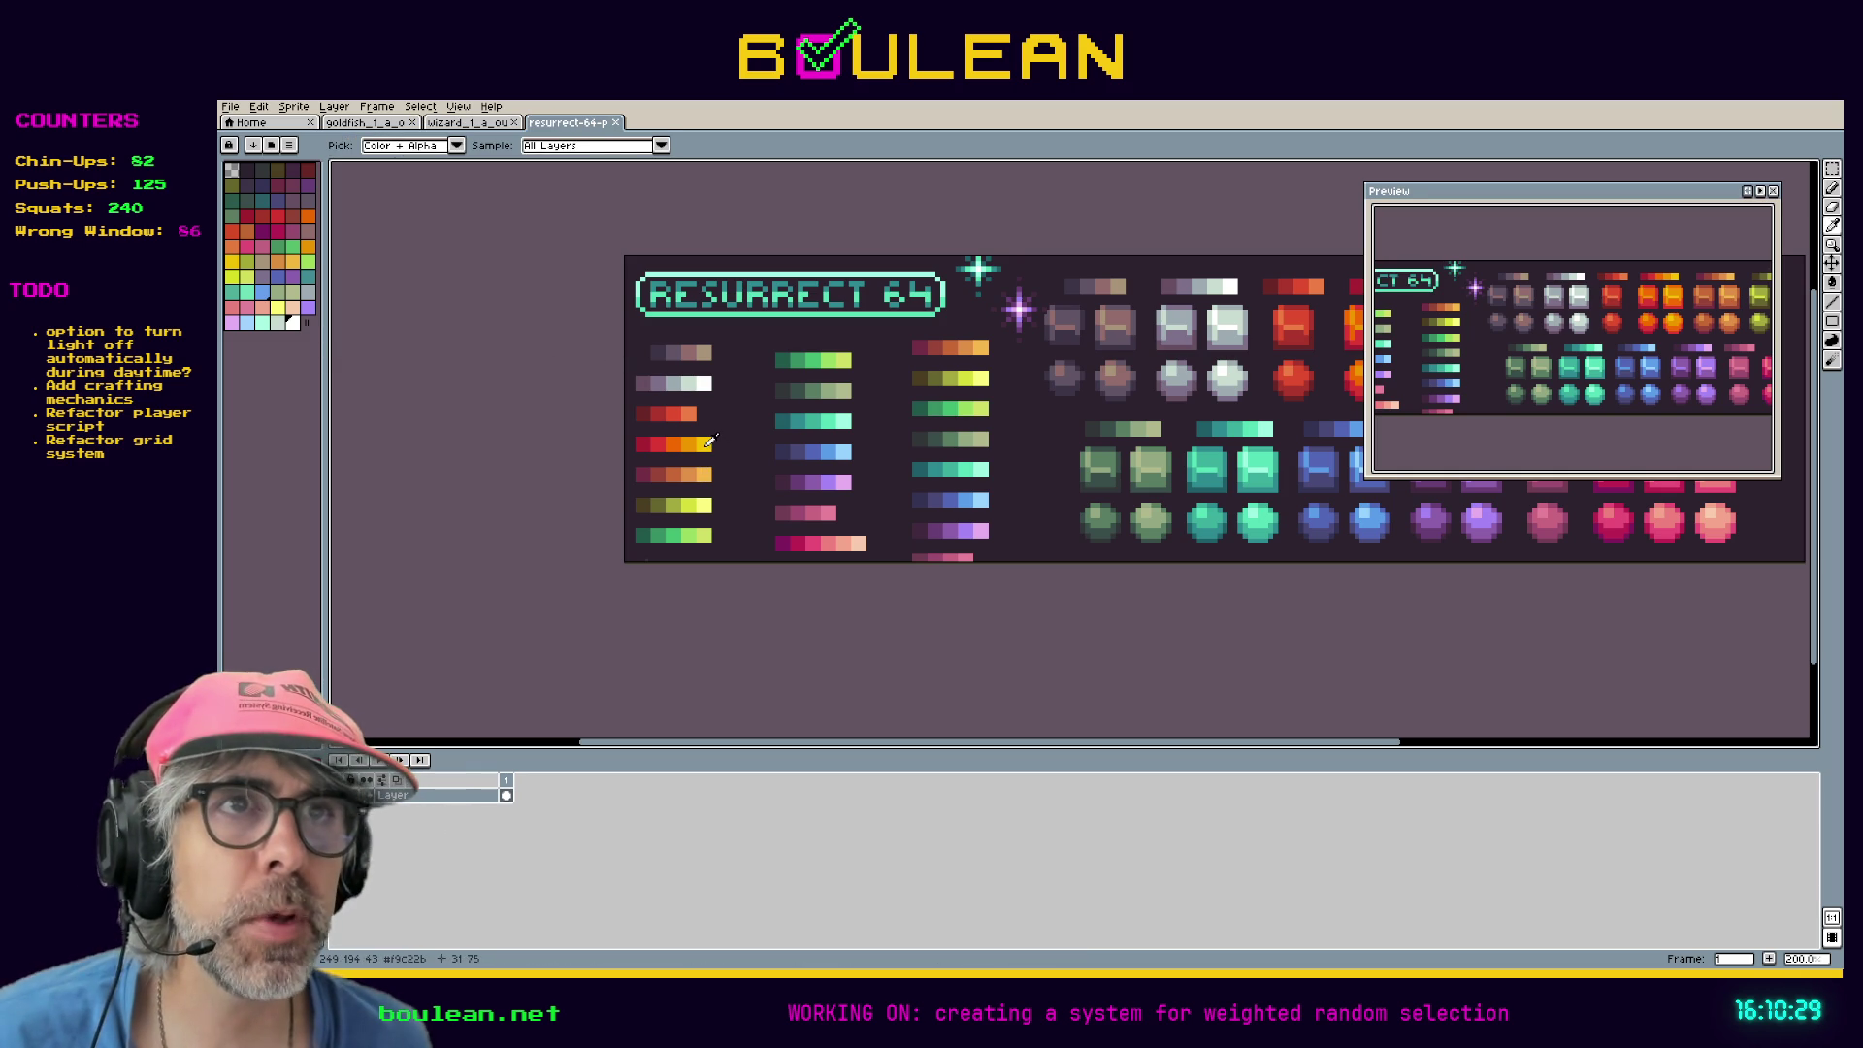
click(465, 122)
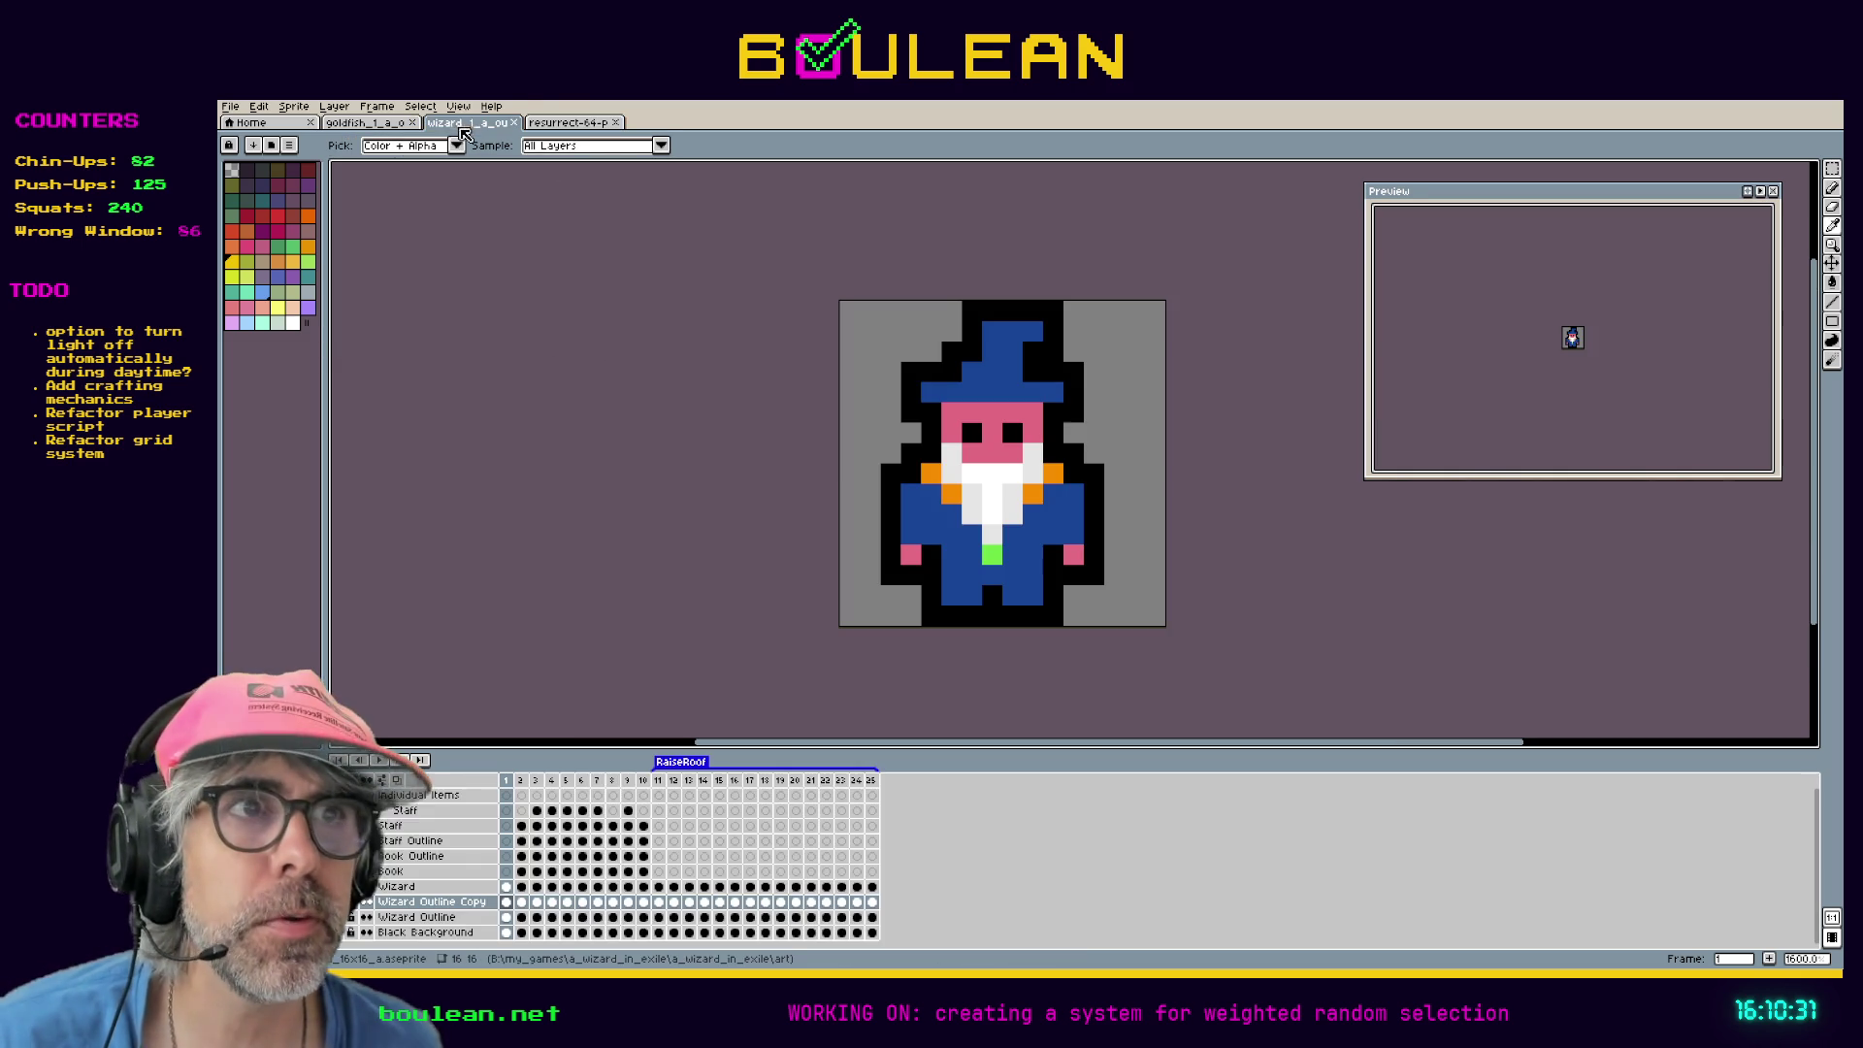
Step: Flood-fill the wizard's outline copy yellow and toggle layers to compare it
key(g)
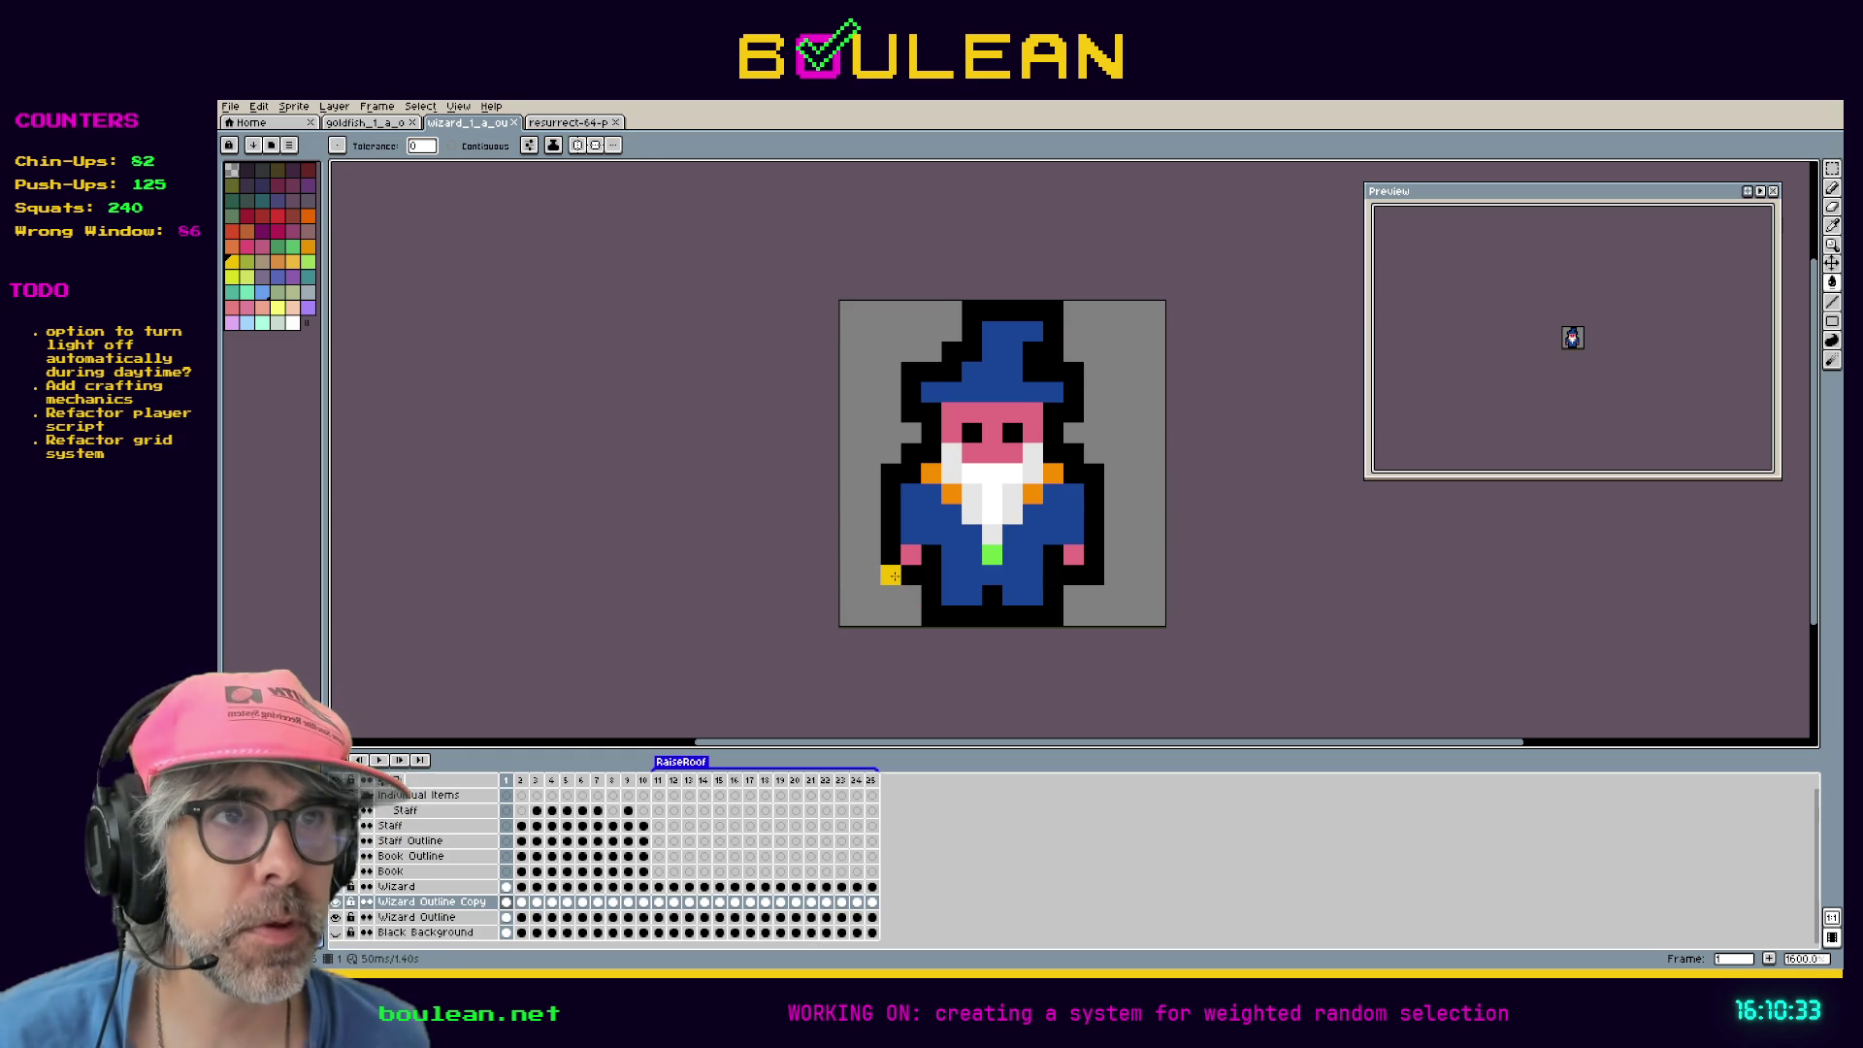
click(886, 574)
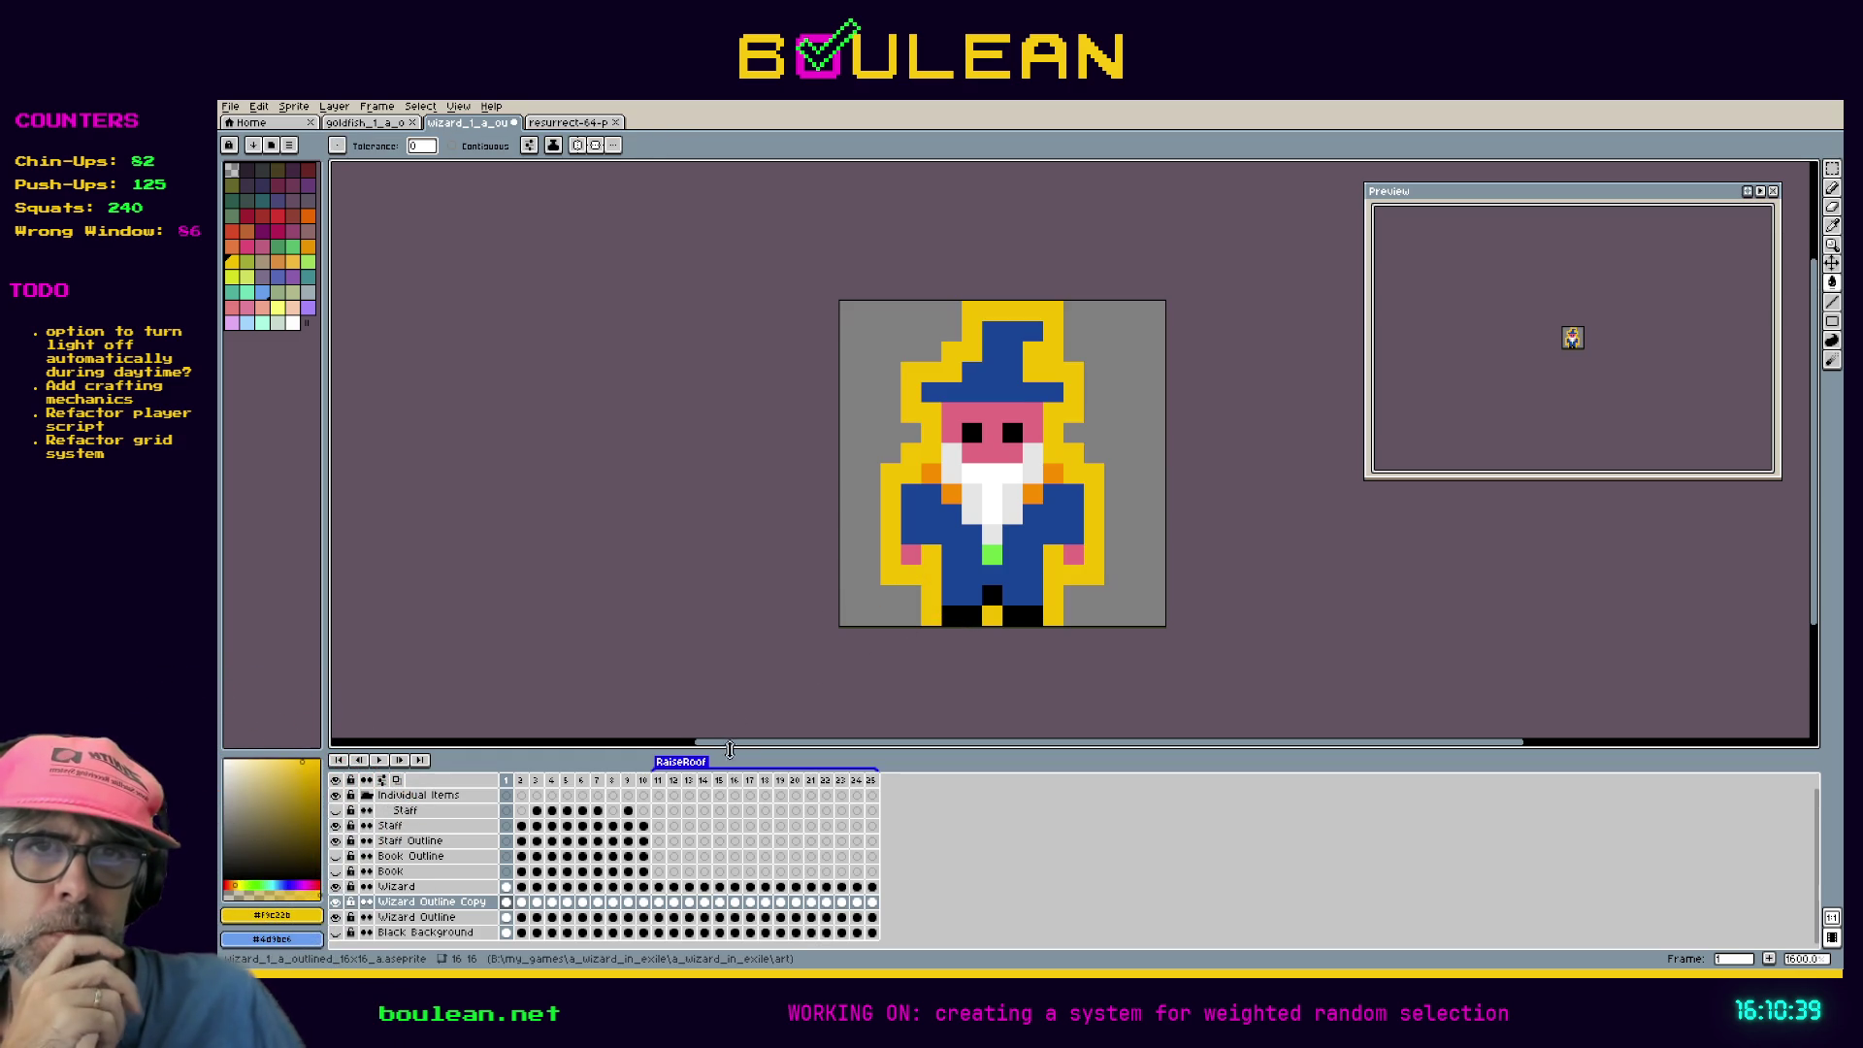
click(337, 903)
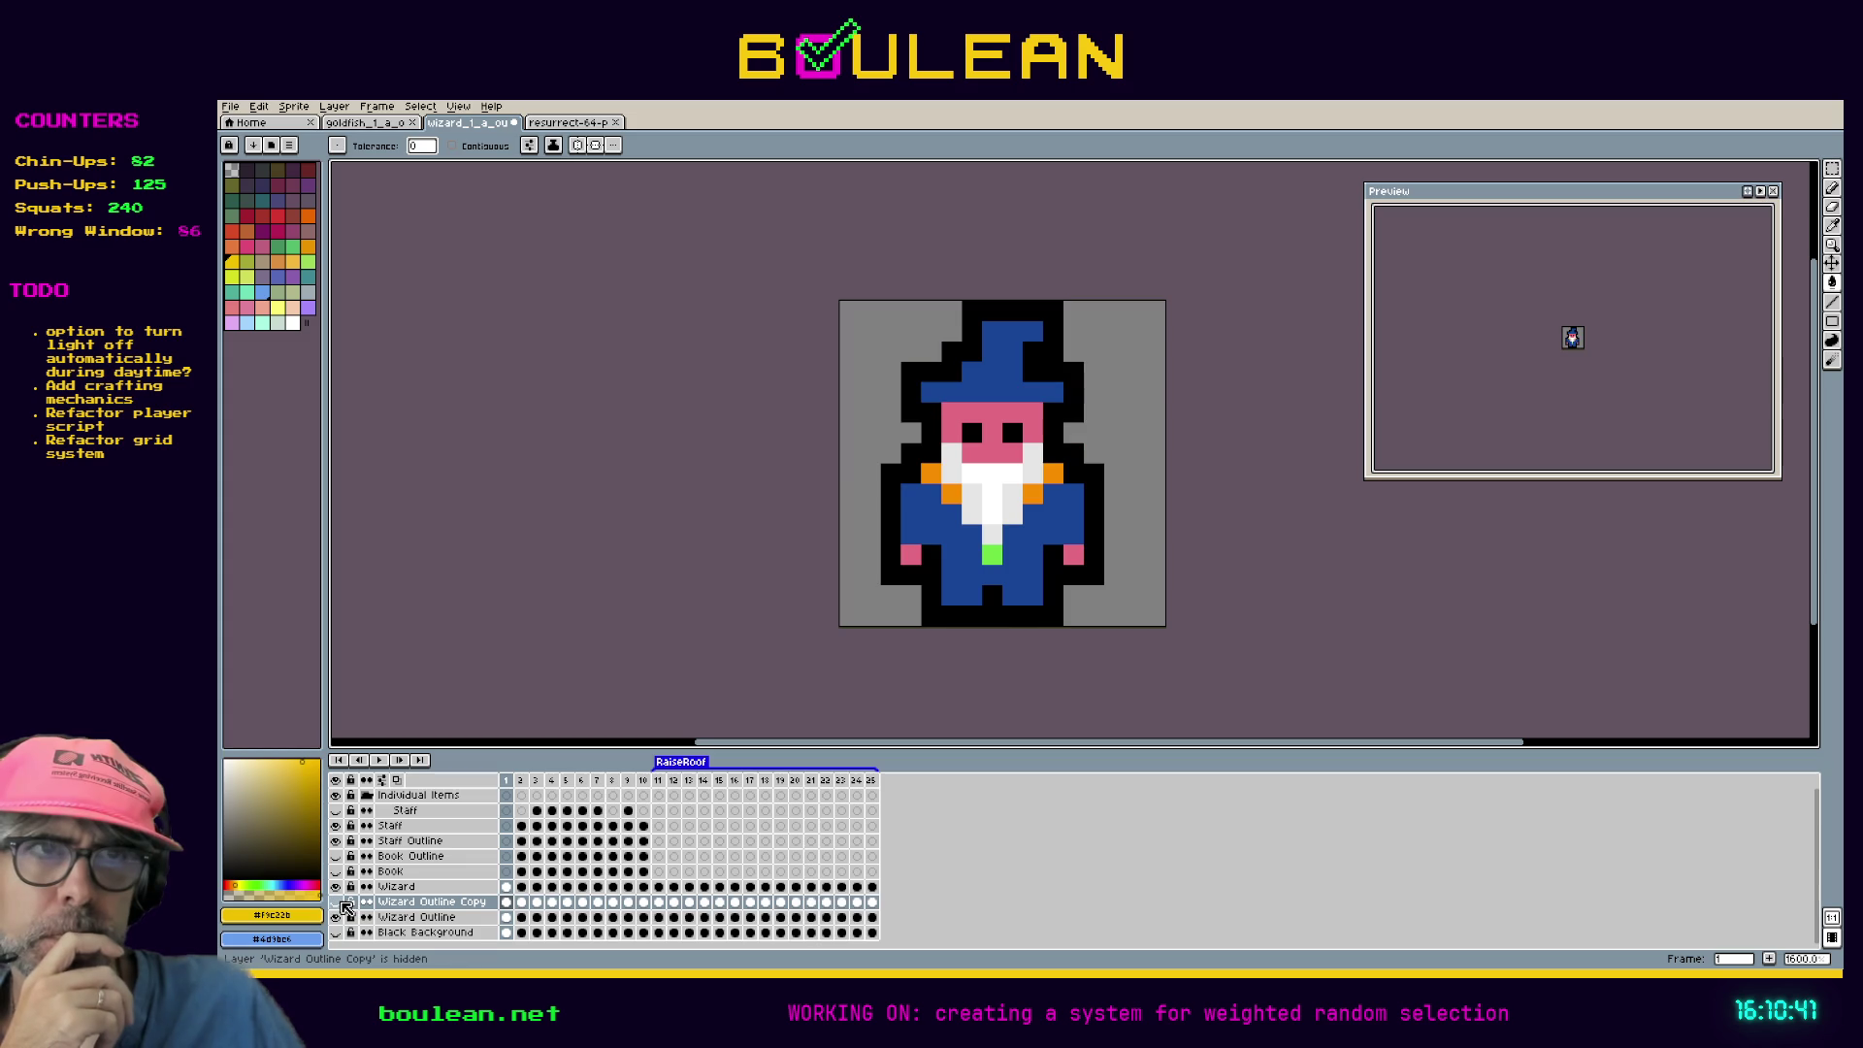
click(337, 902)
click(337, 887)
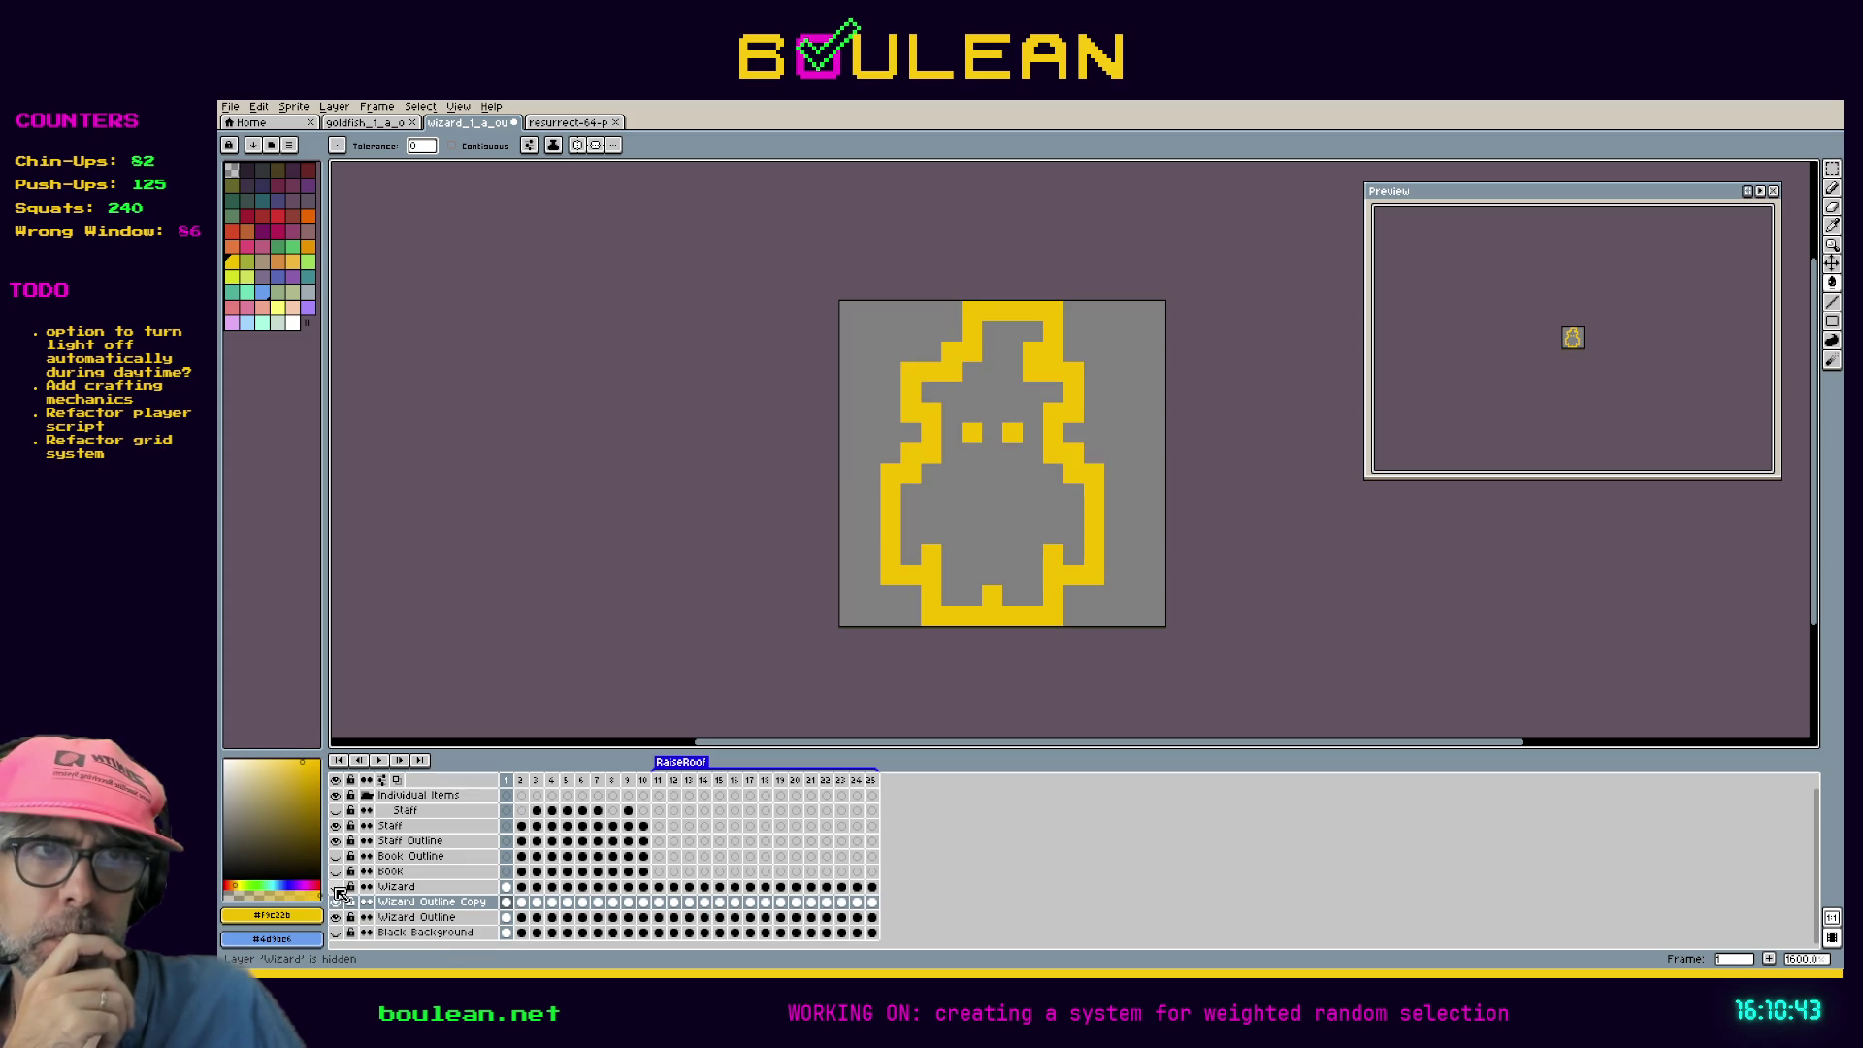
click(342, 887)
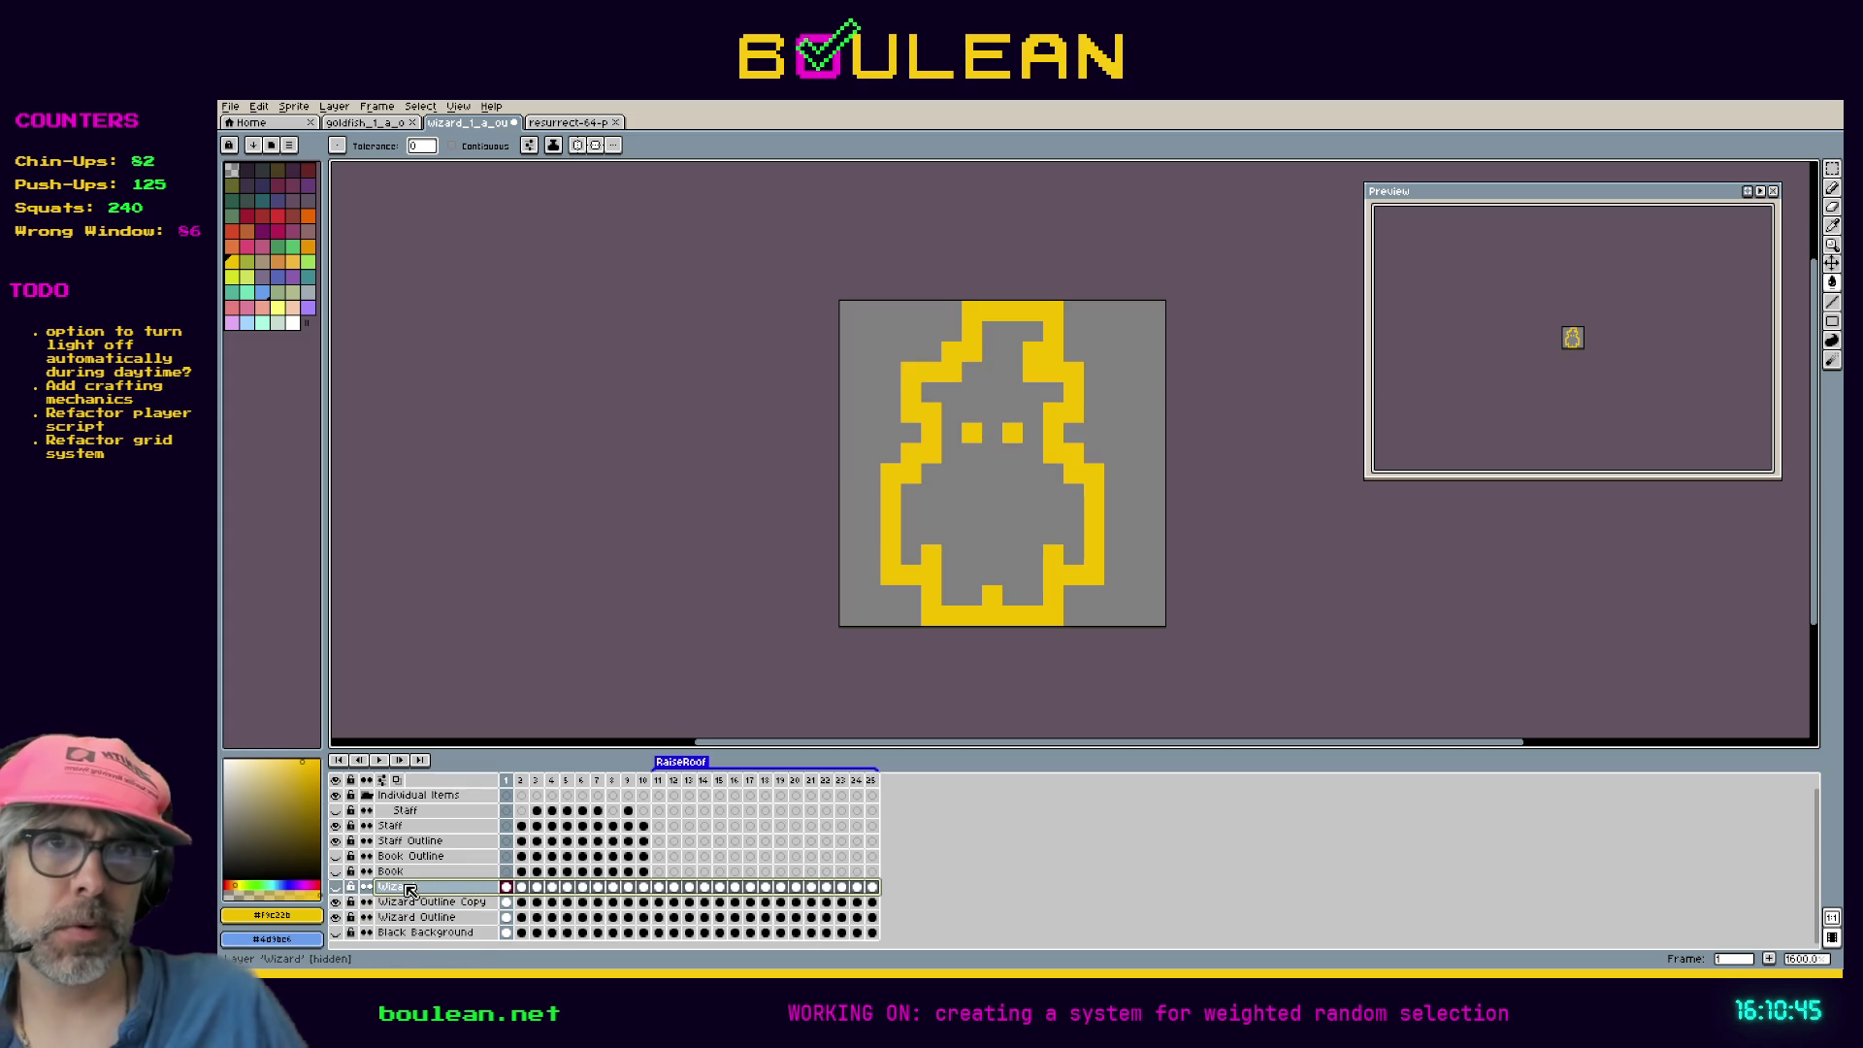
click(337, 887)
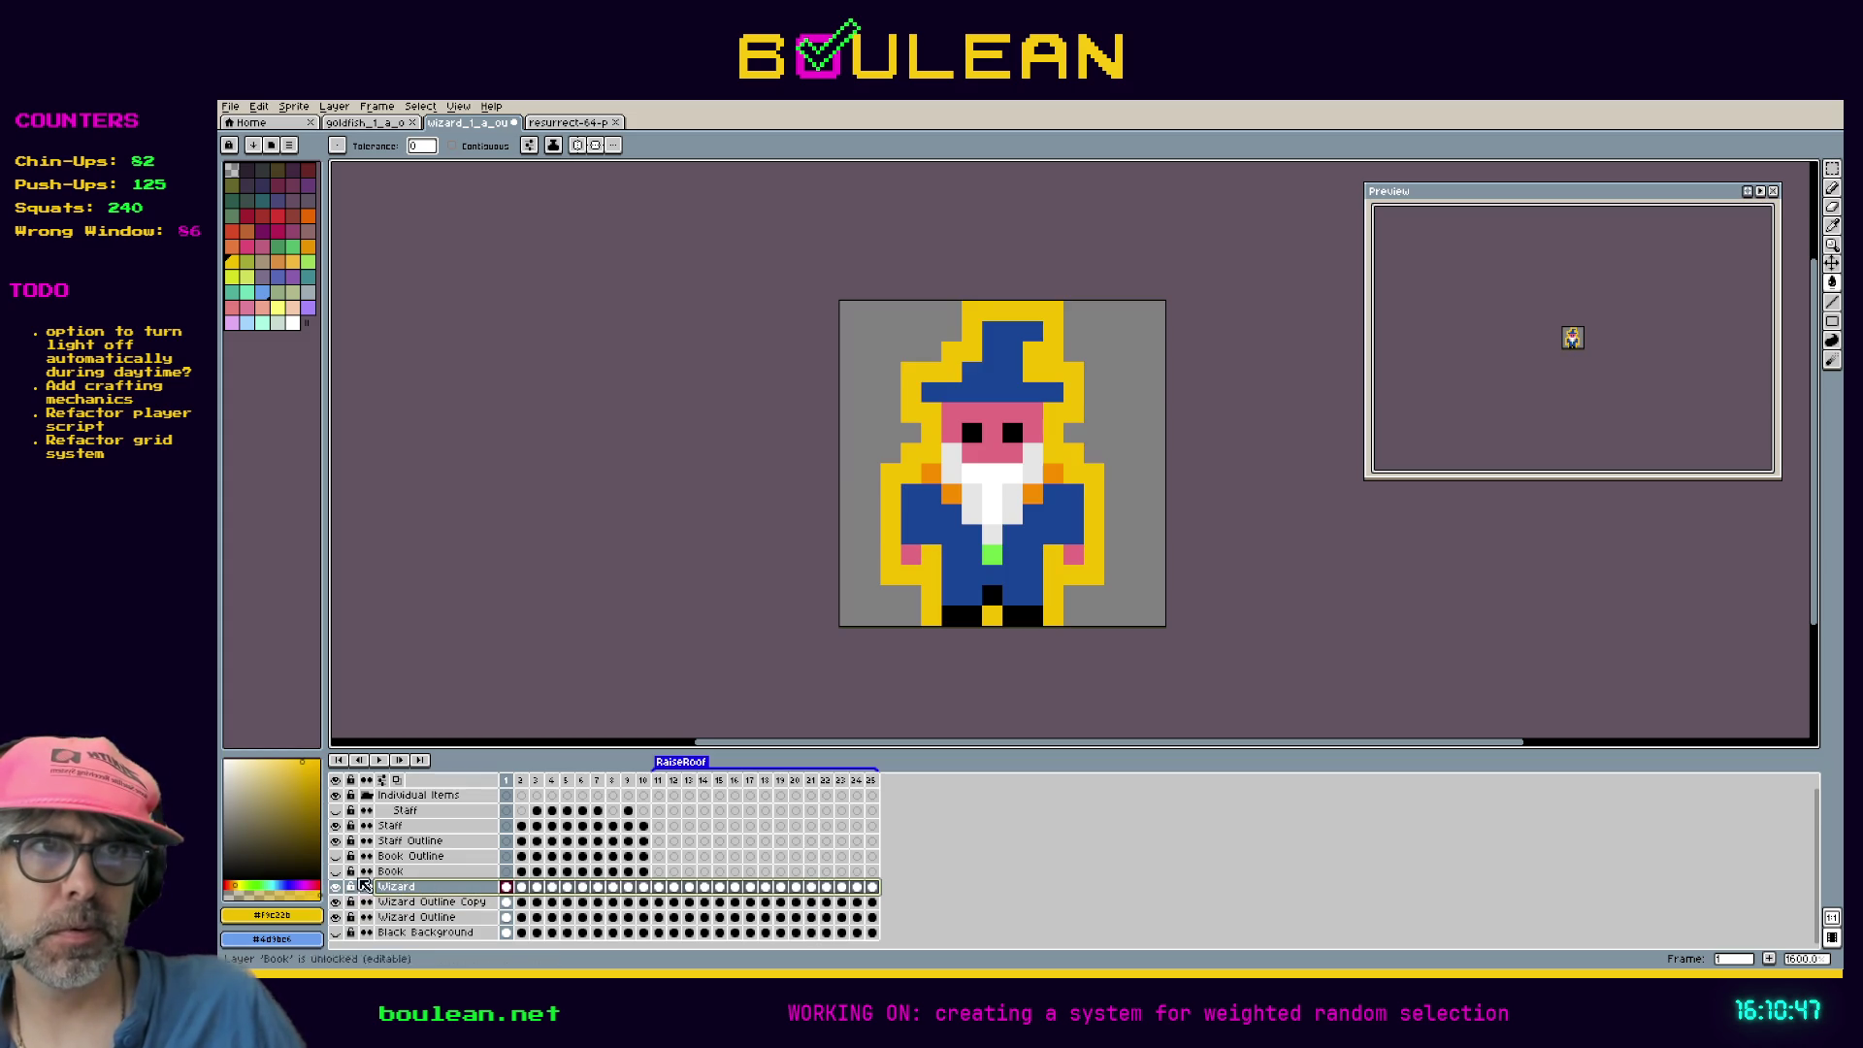
Step: Pencil the four bottom-edge outline pixels yellow, undoing trial yellow eye pixels
key(b)
click(951, 617)
click(972, 617)
click(992, 594)
click(1012, 616)
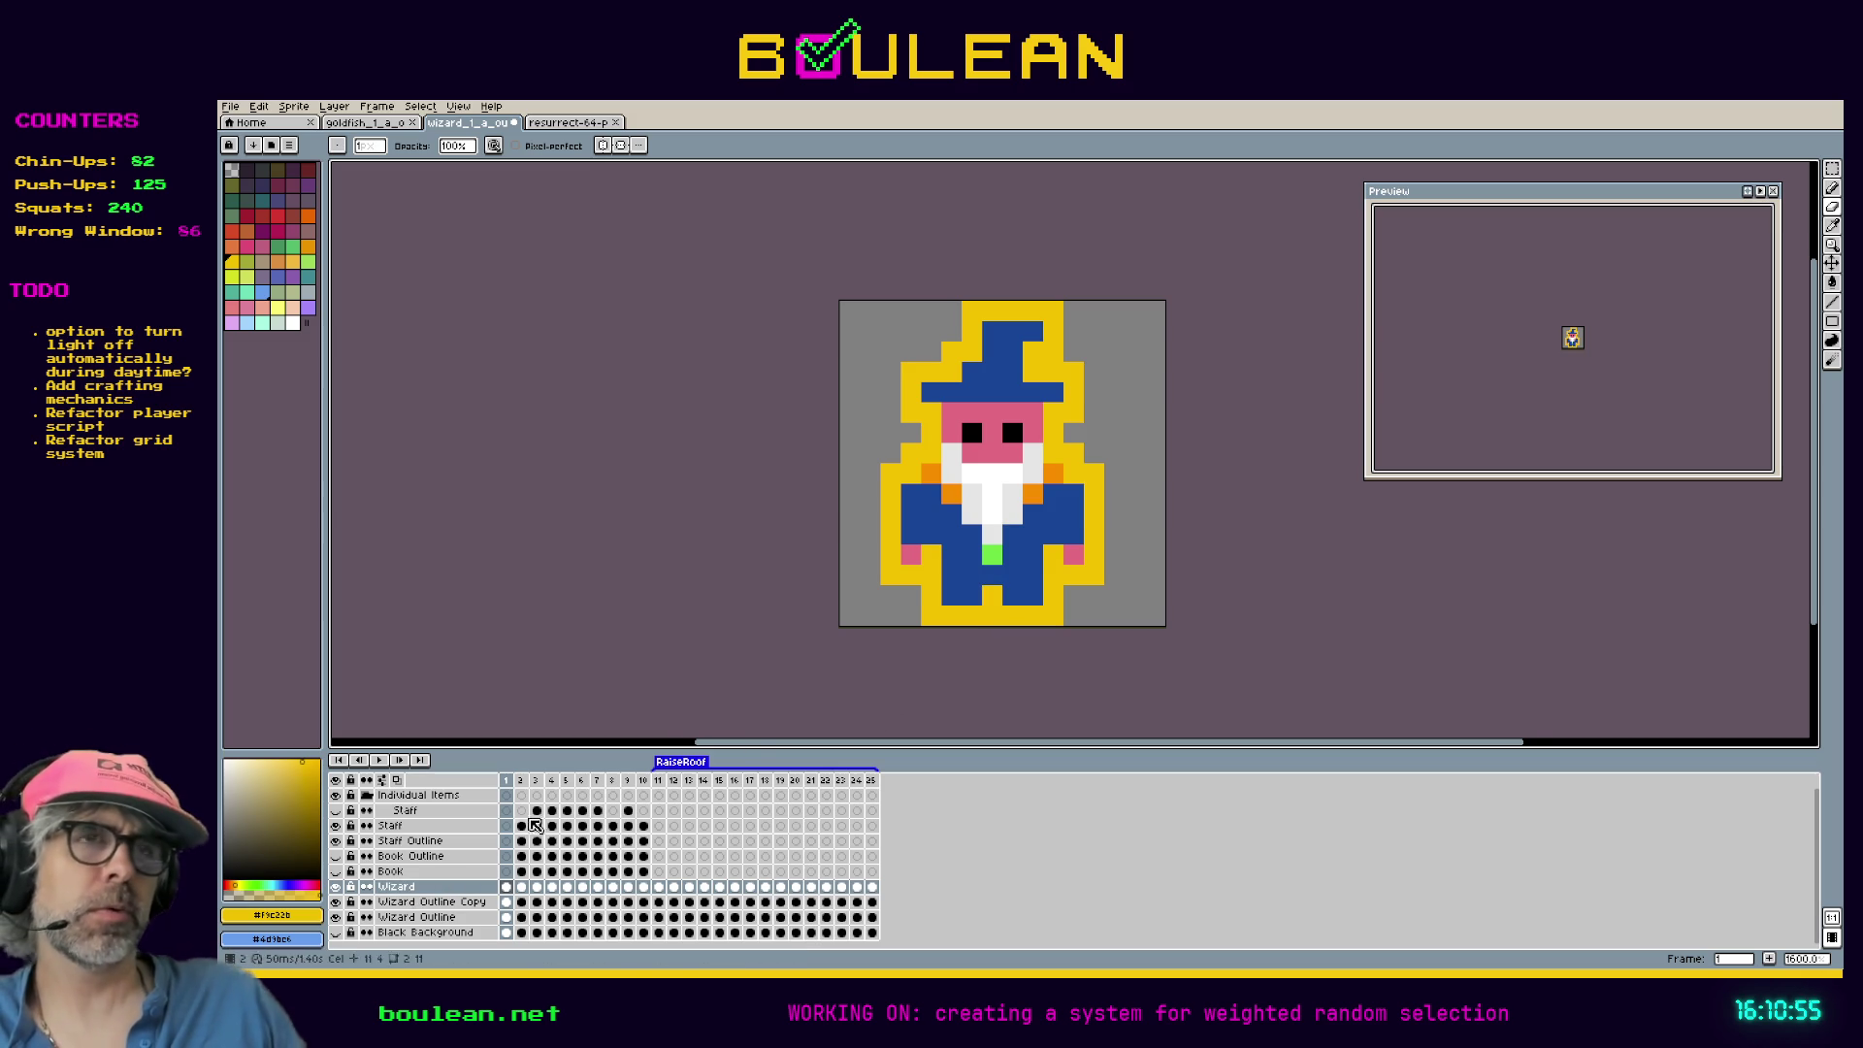
click(972, 433)
click(1012, 433)
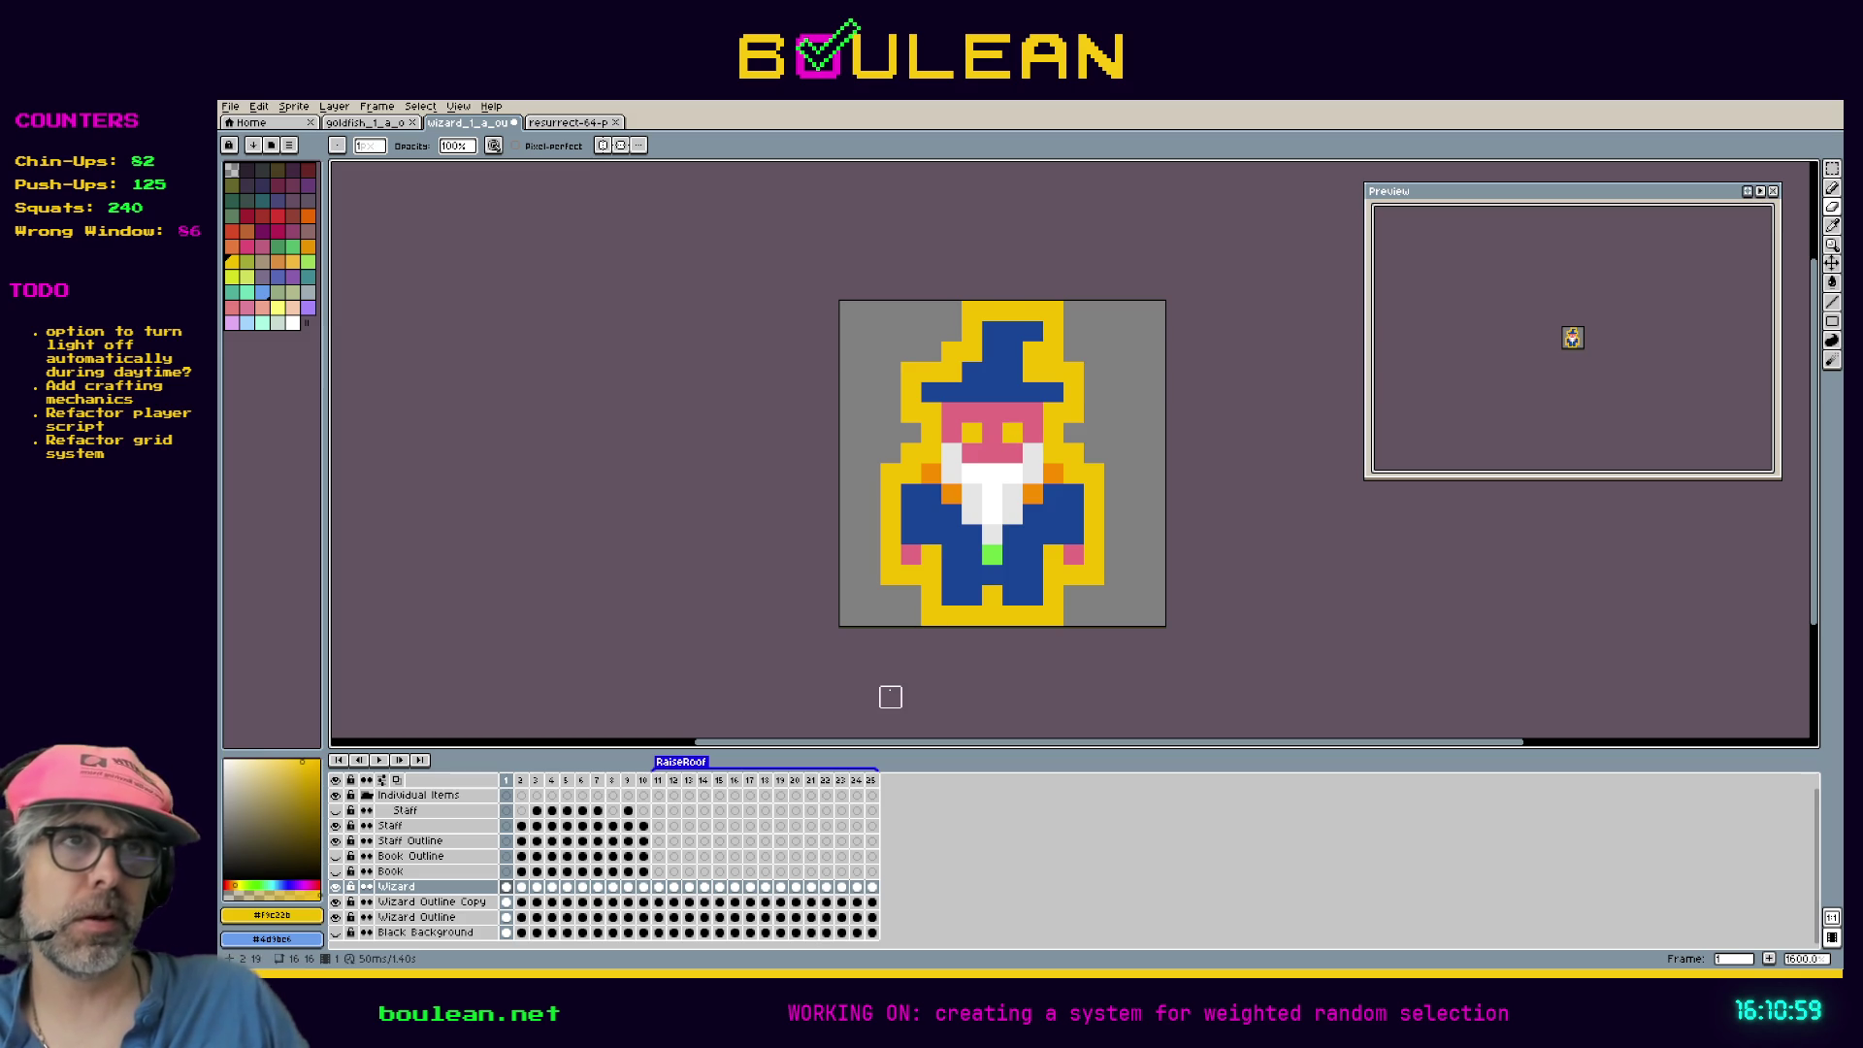
key(ctrl+z)
key(ctrl+z)
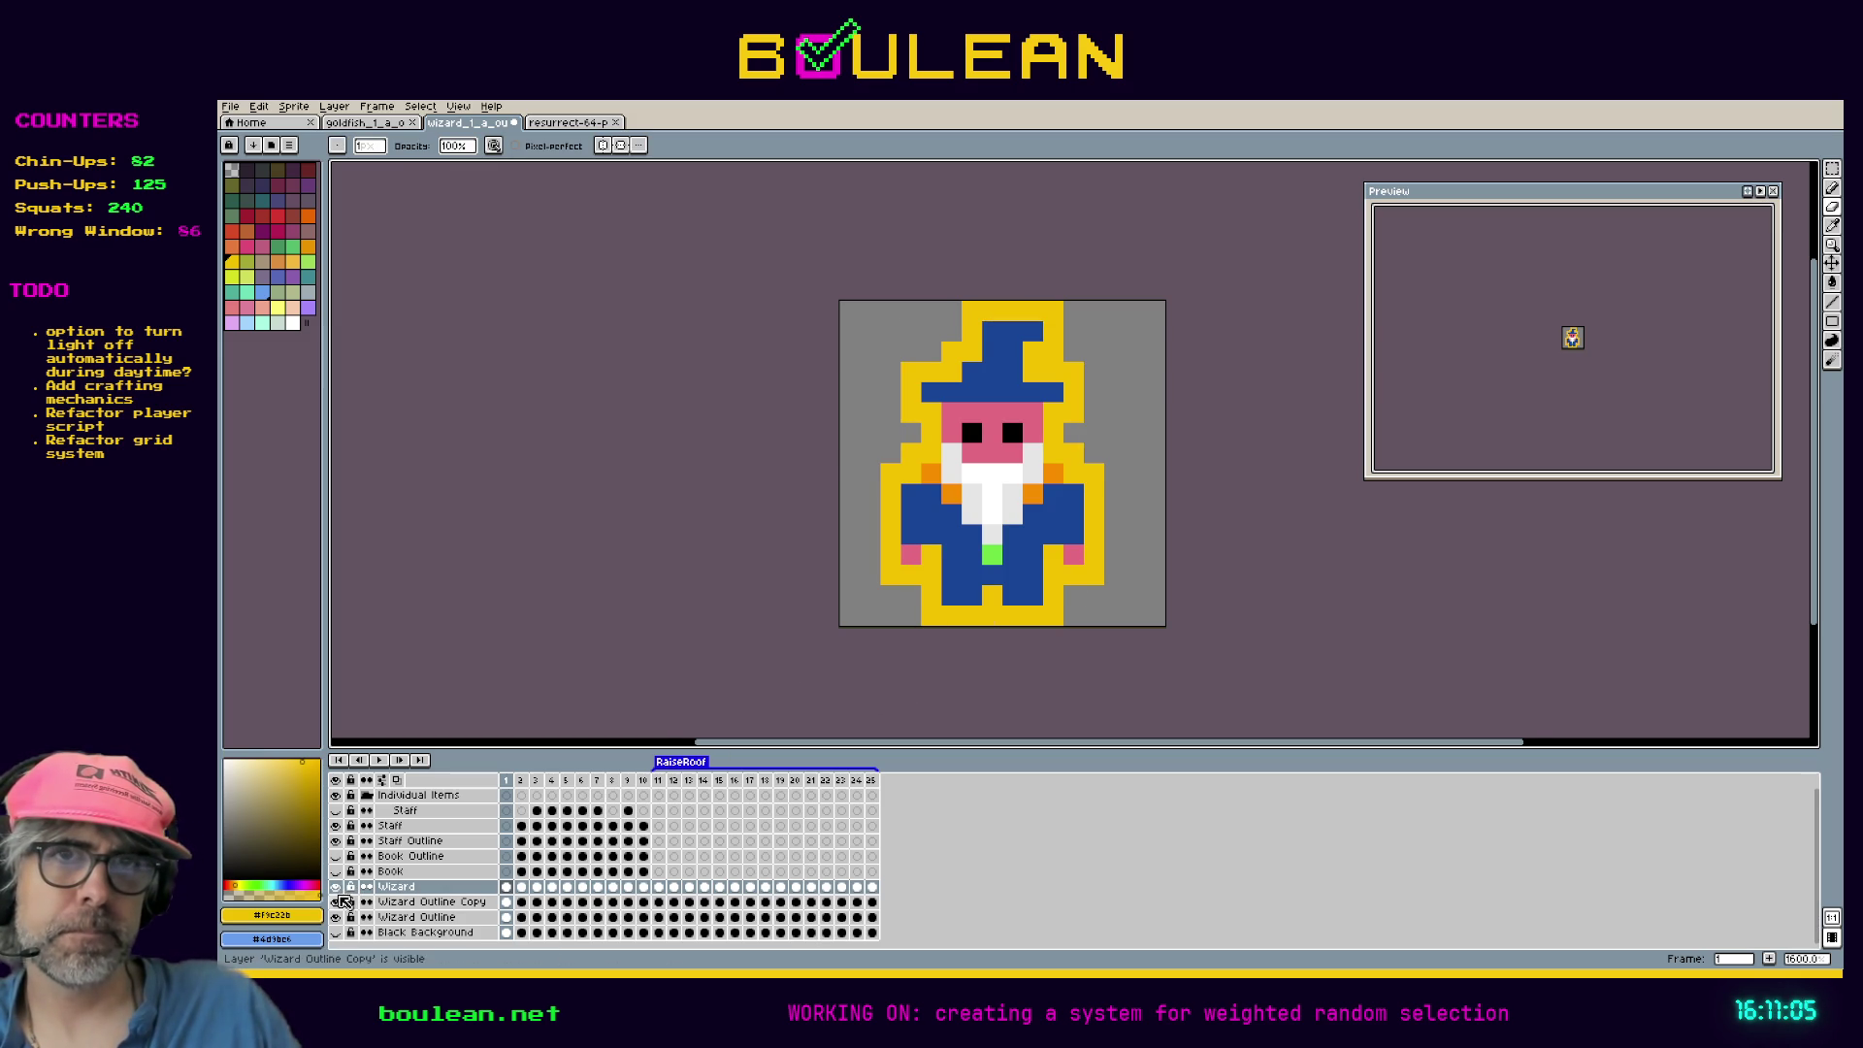
Step: Toggle the Wizard art's visibility to check the yellow outline copy
click(337, 889)
click(338, 889)
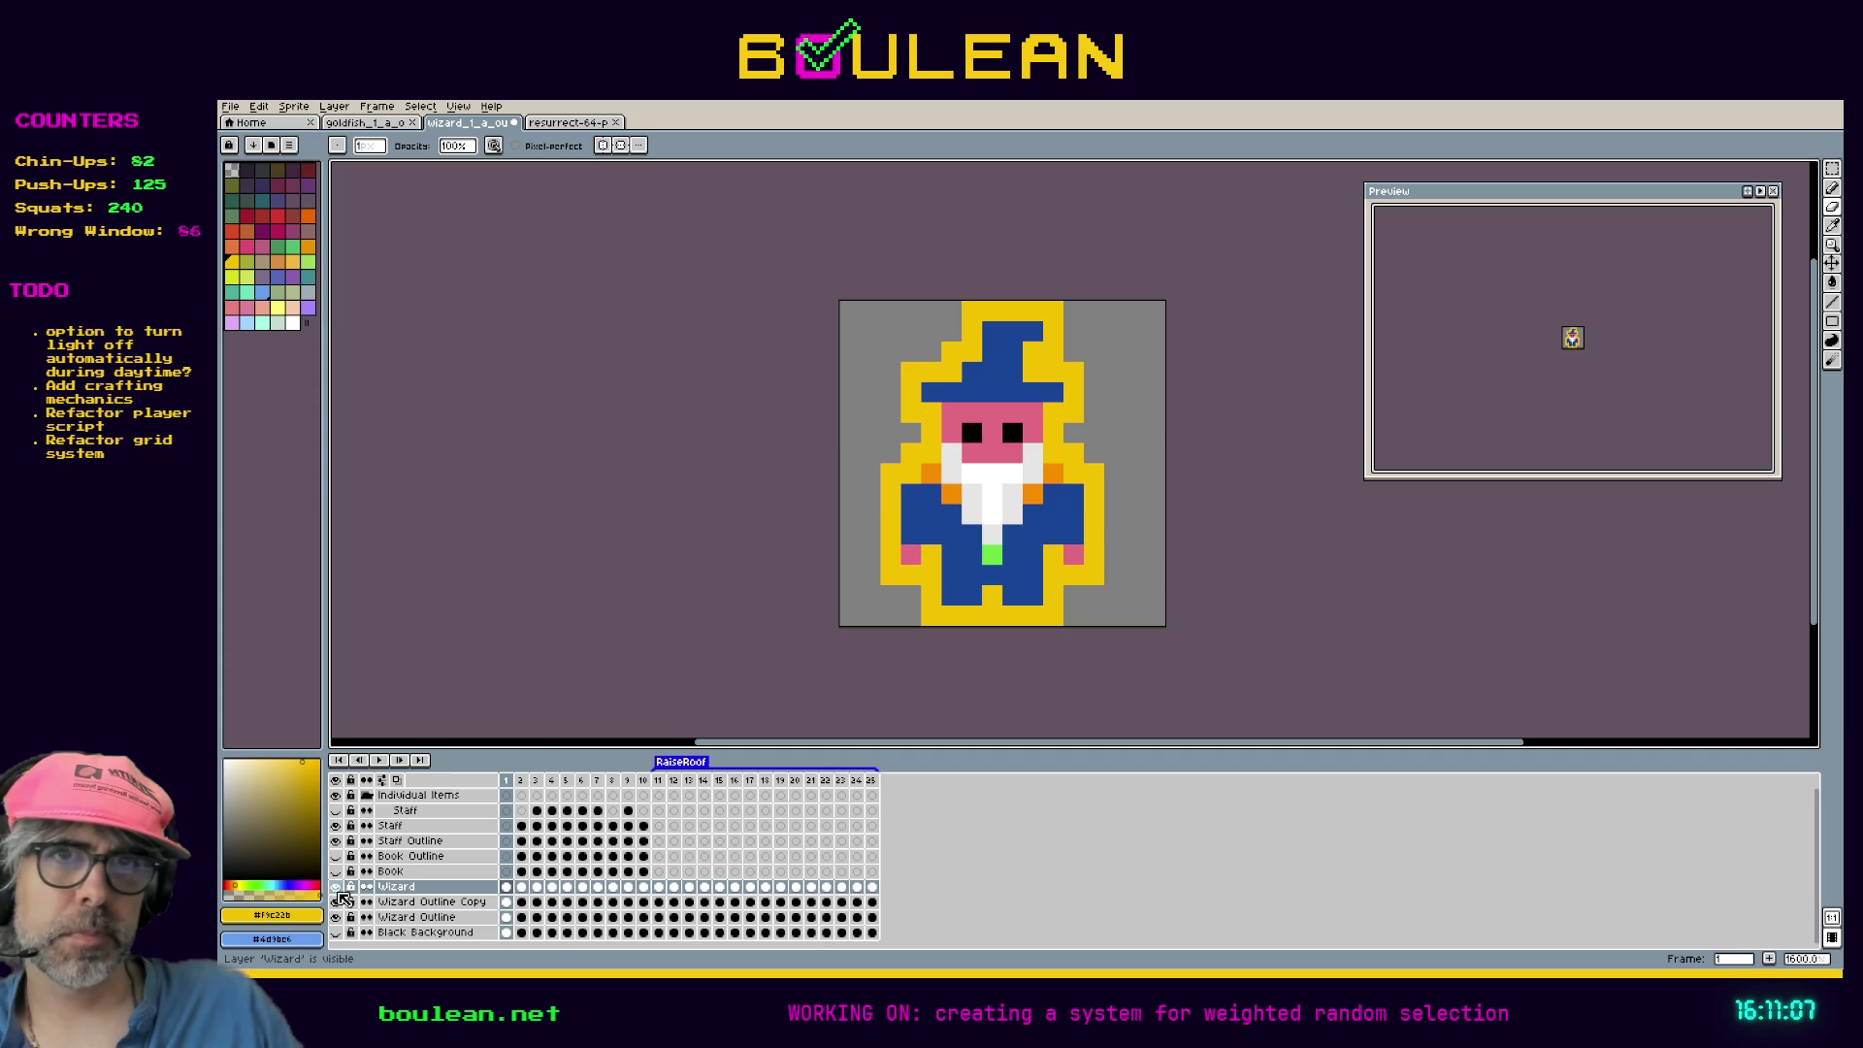
click(400, 910)
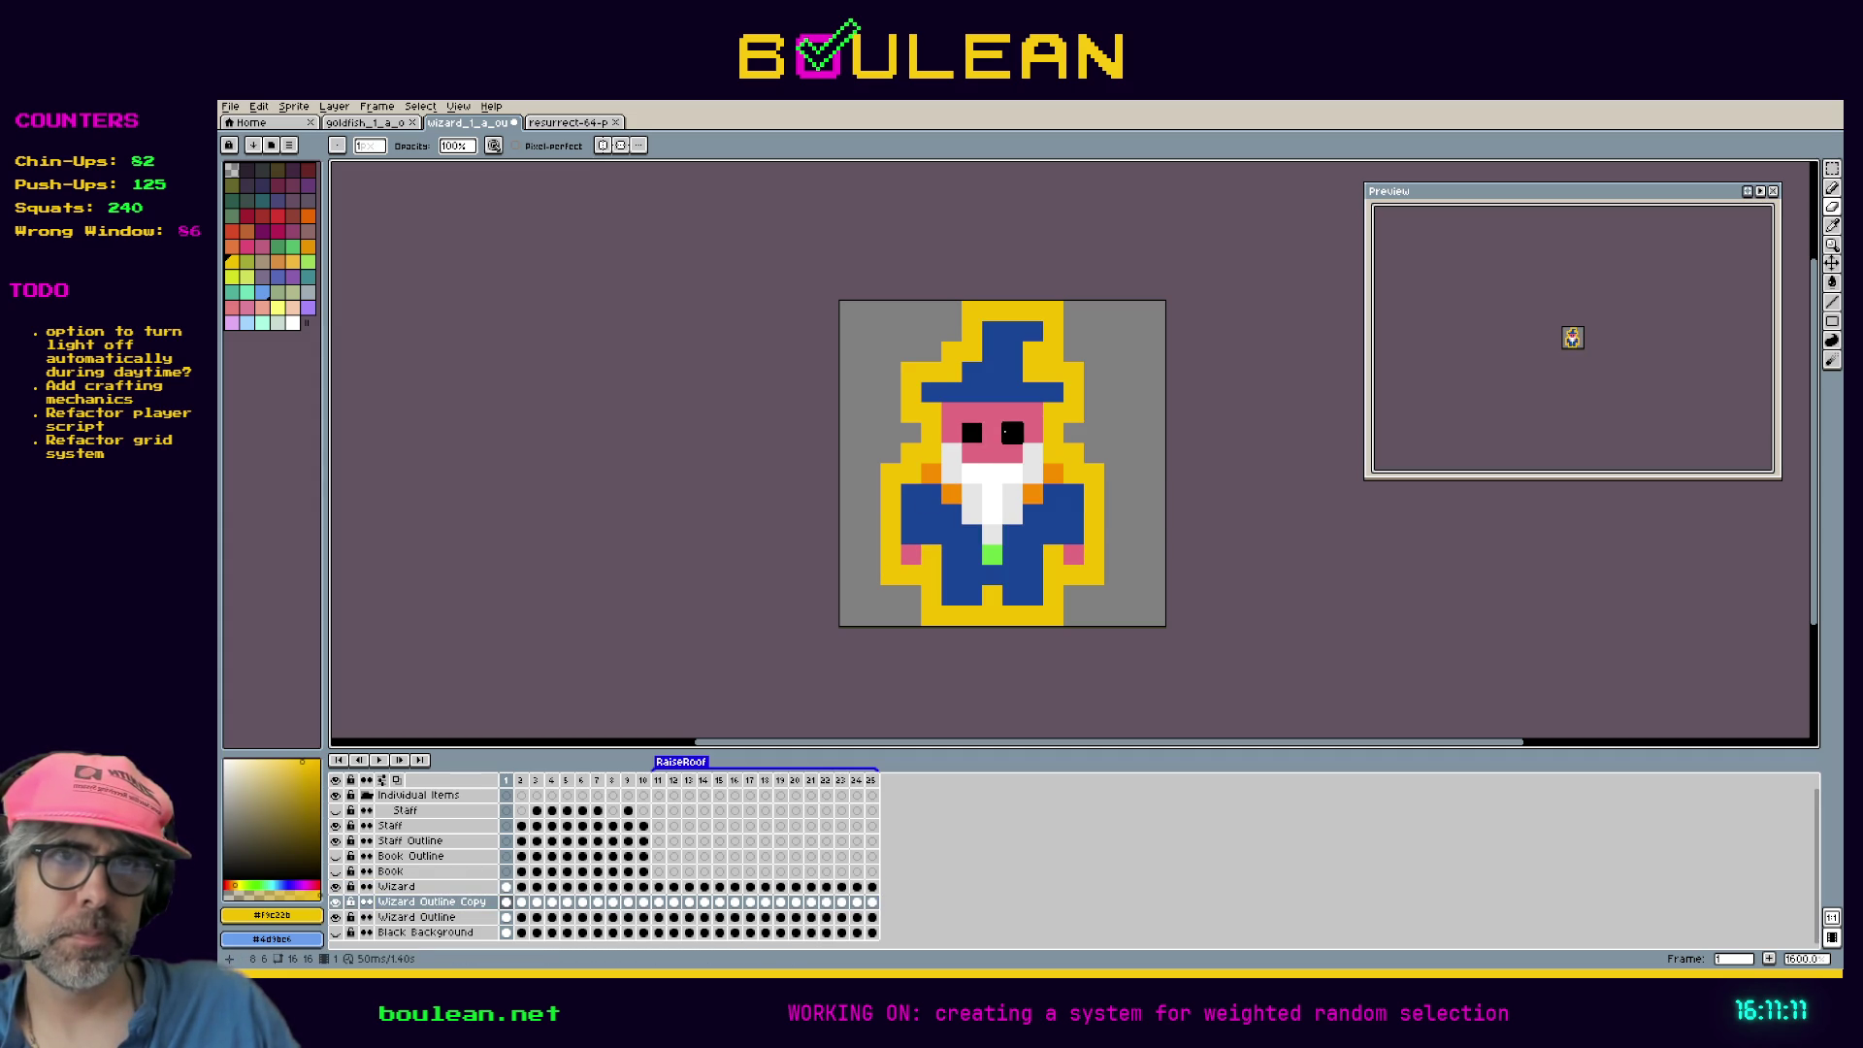
alt+click(338, 901)
alt+click(338, 901)
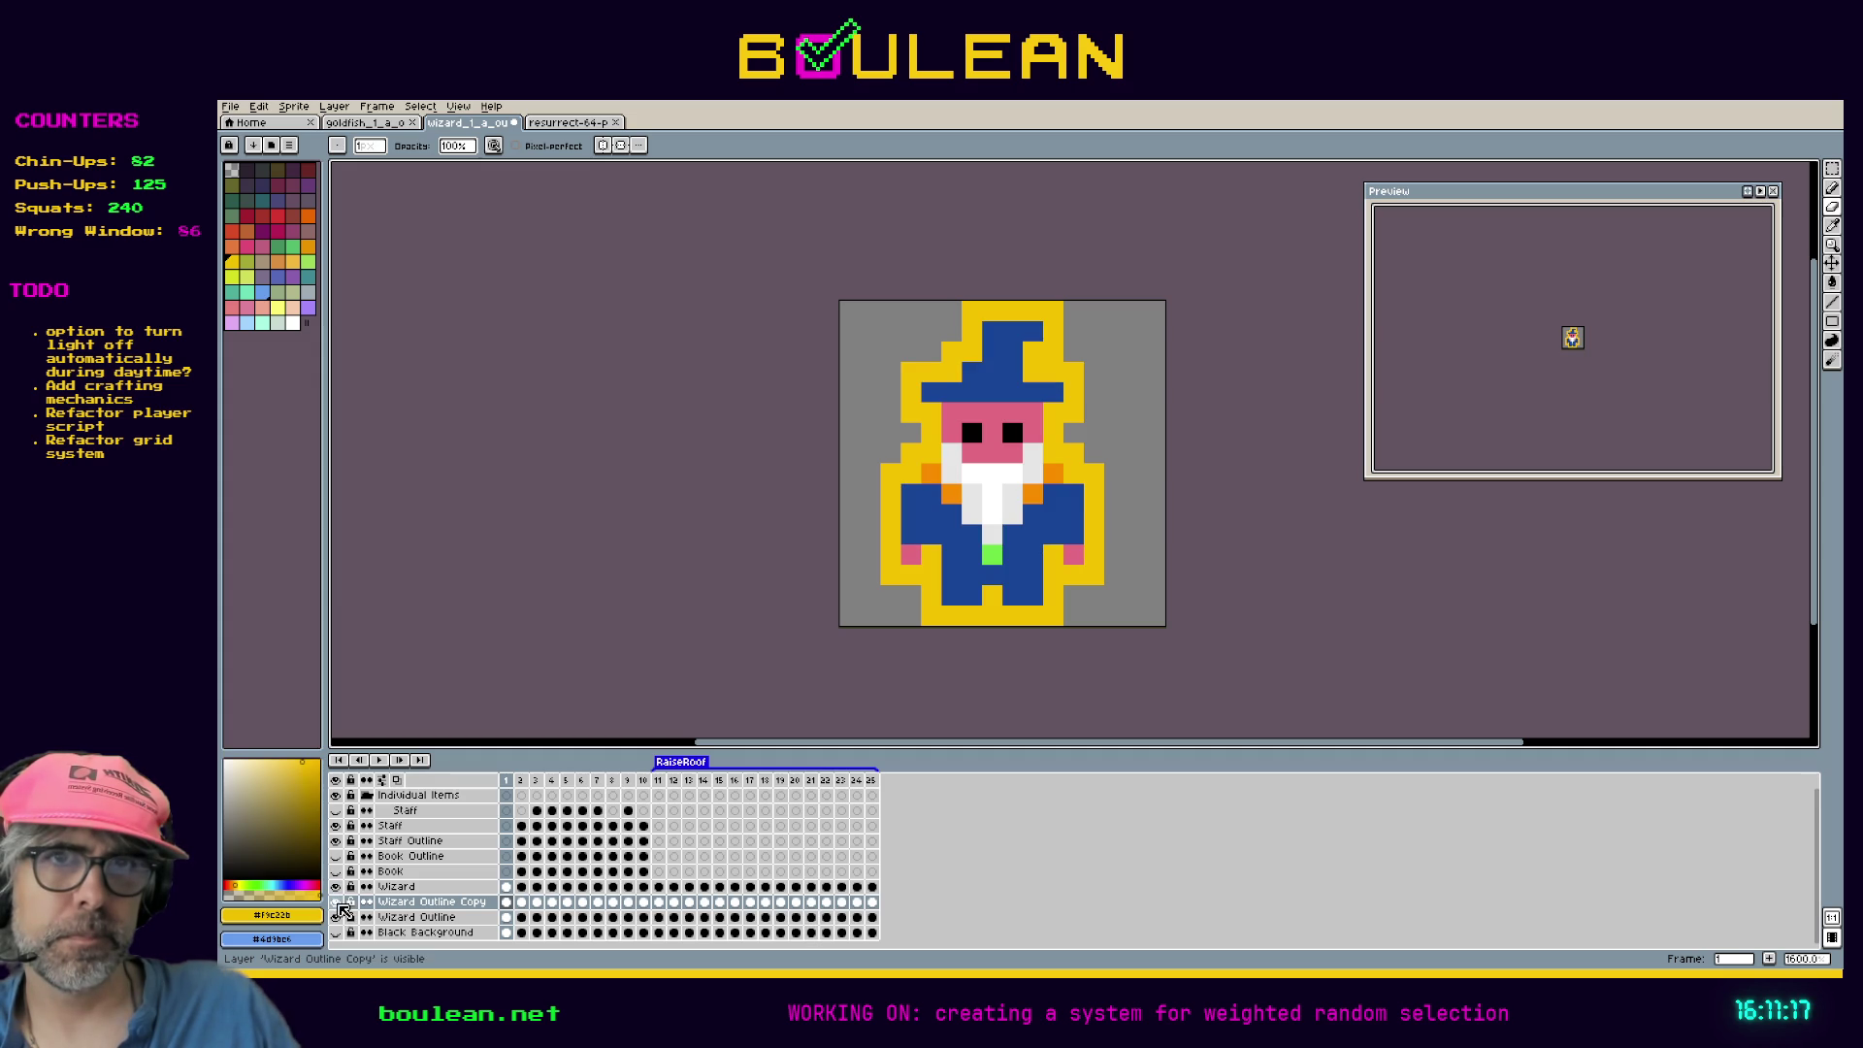
click(354, 916)
Step: Compare black and yellow outlines under the wizard, leaving the yellow copy hidden
drag(336, 885, 336, 917)
click(336, 917)
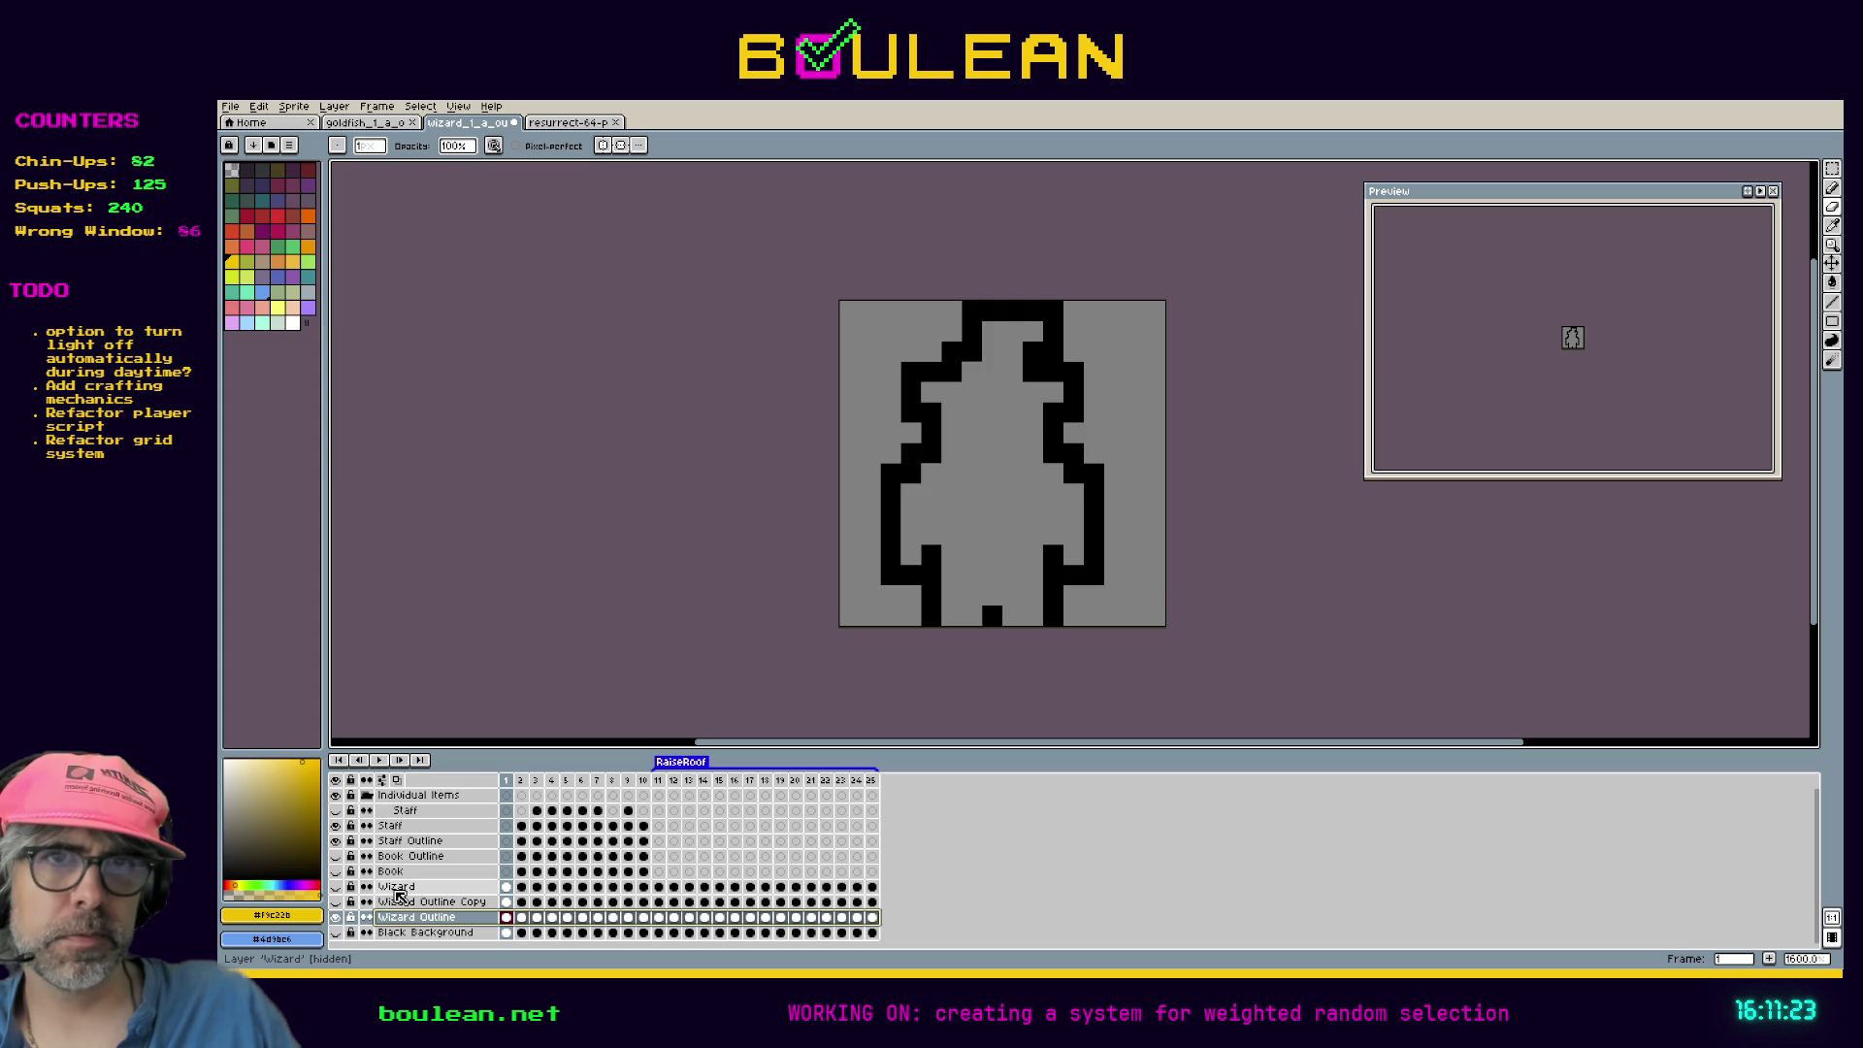
click(335, 916)
click(336, 886)
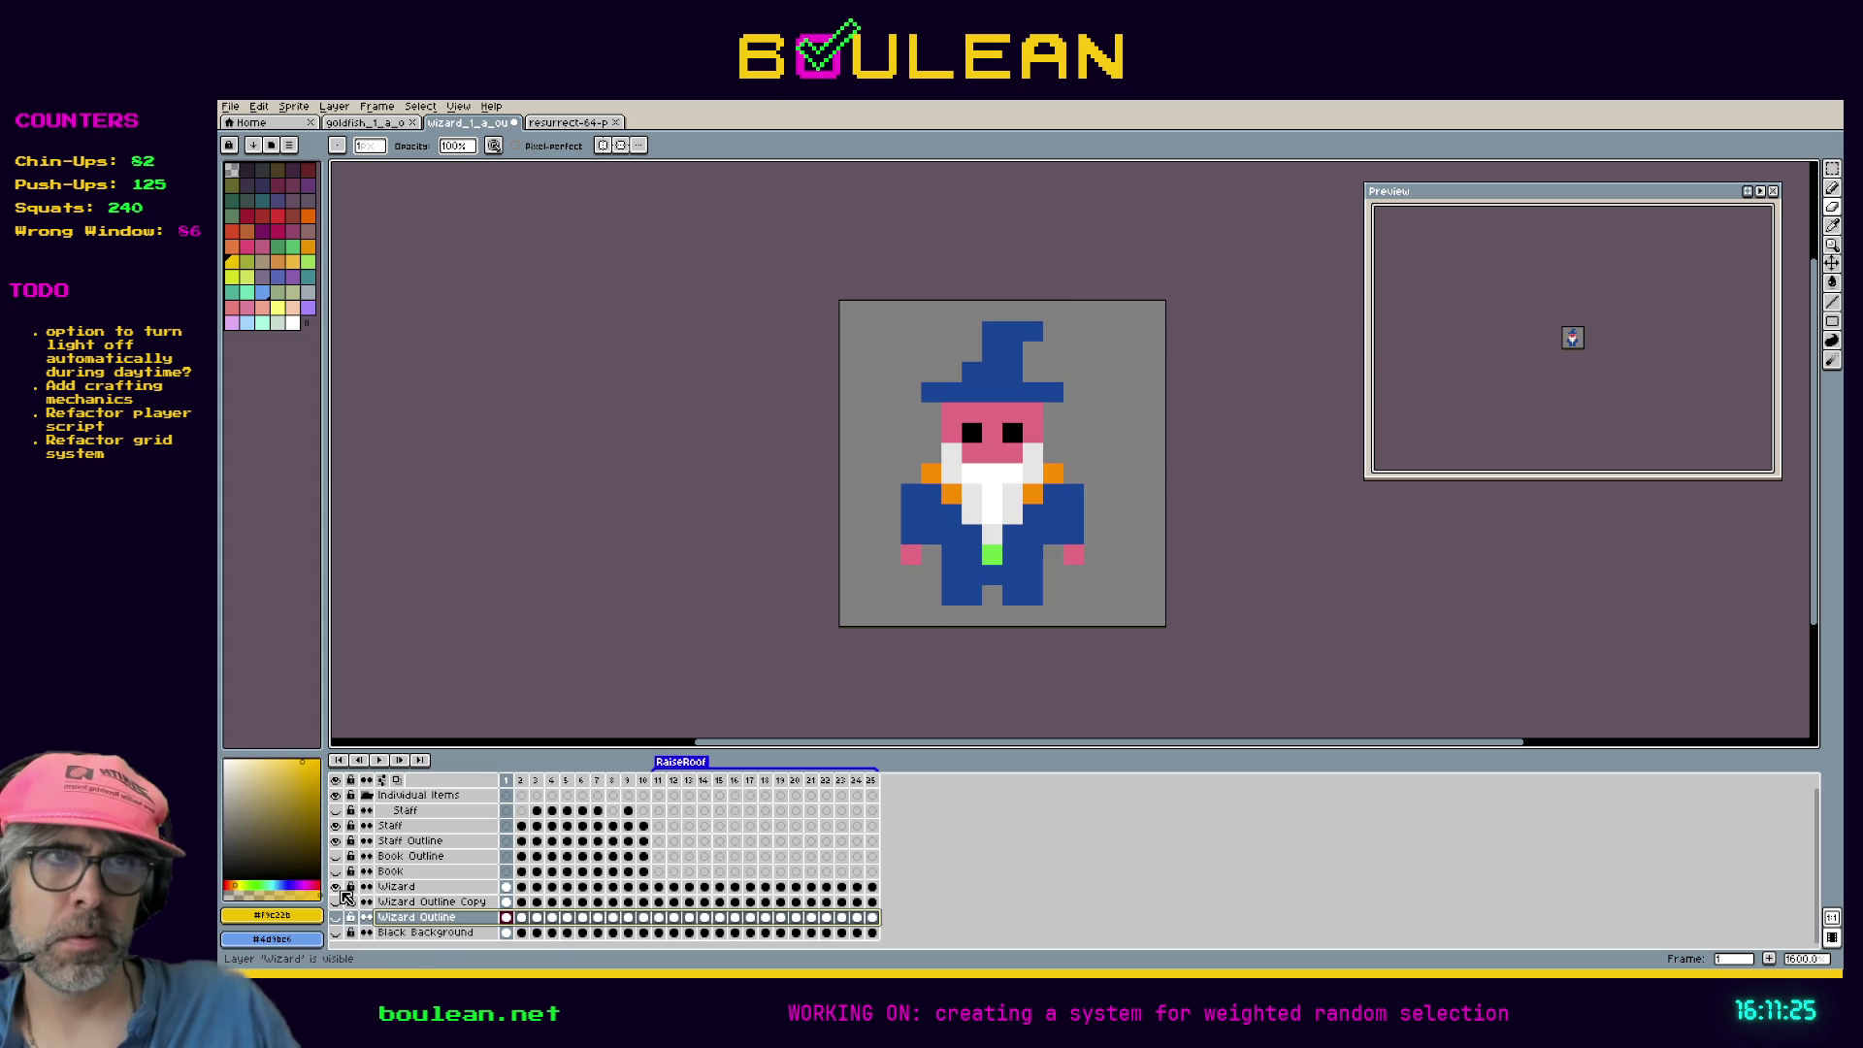
click(336, 886)
click(336, 917)
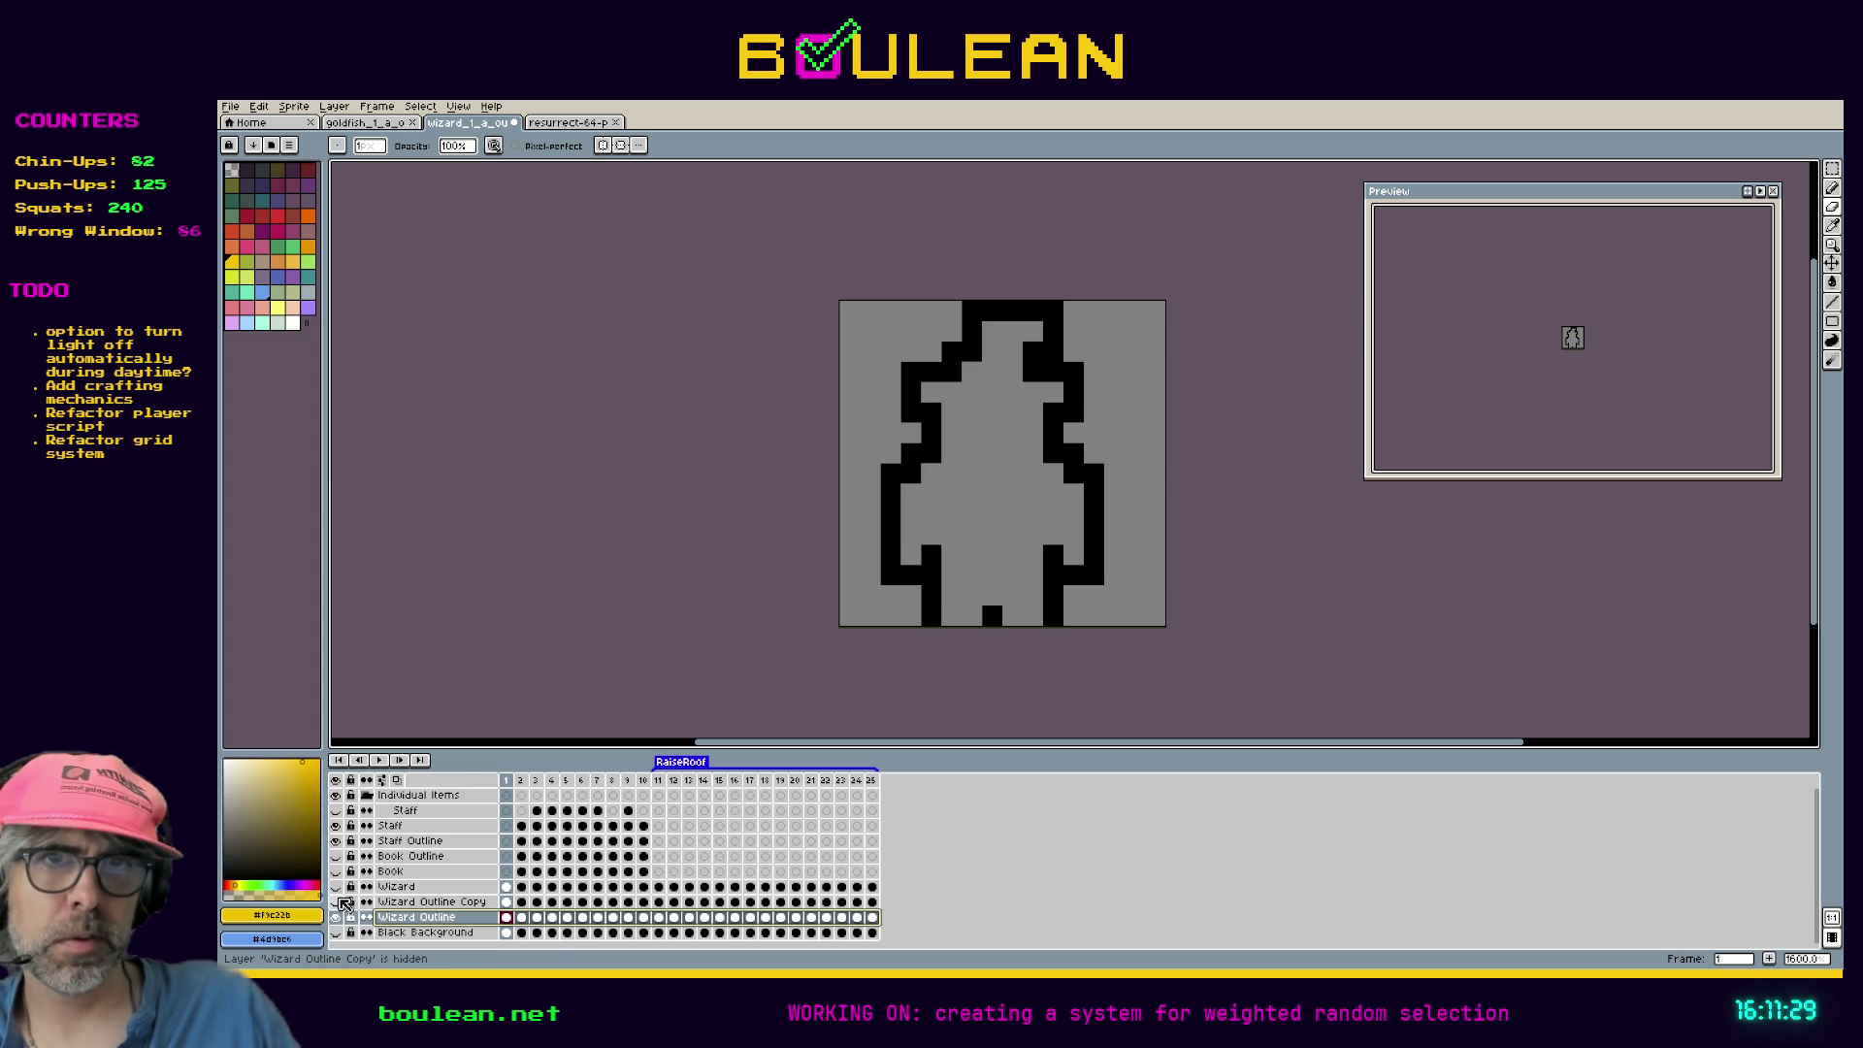
click(335, 886)
click(336, 901)
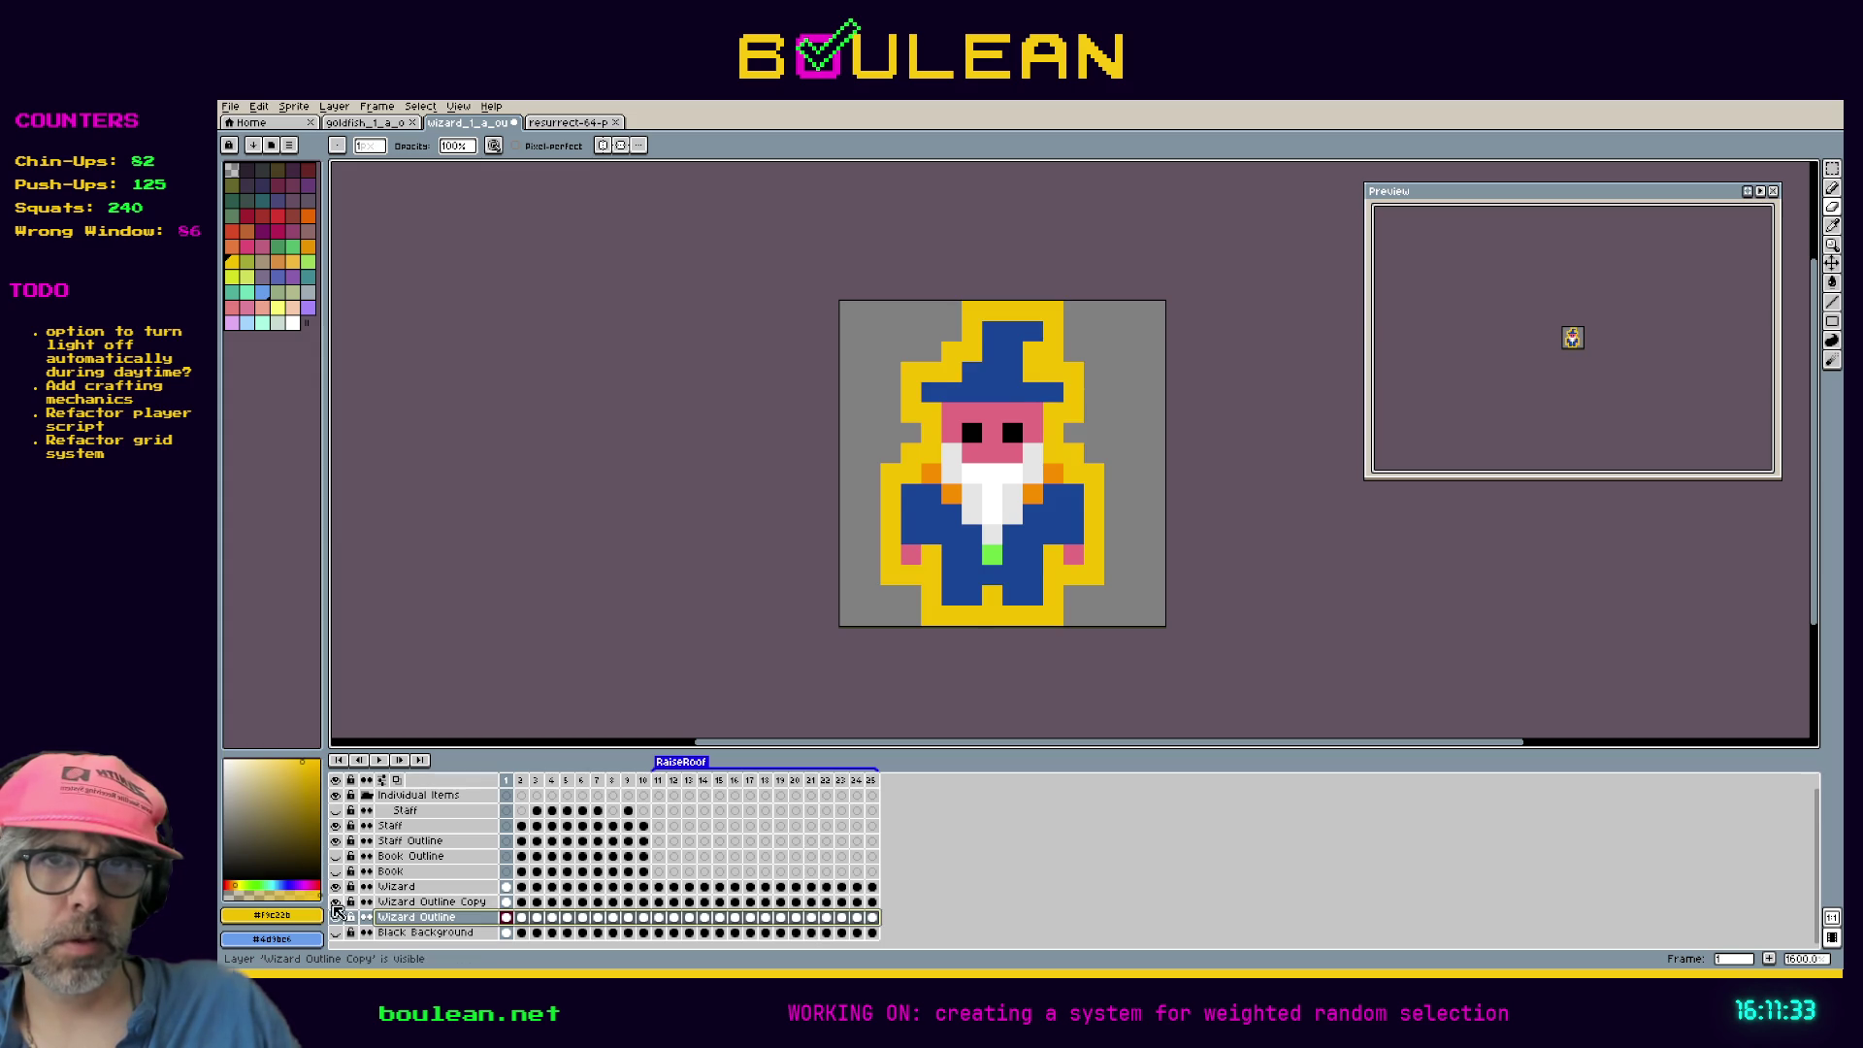
click(336, 902)
click(408, 920)
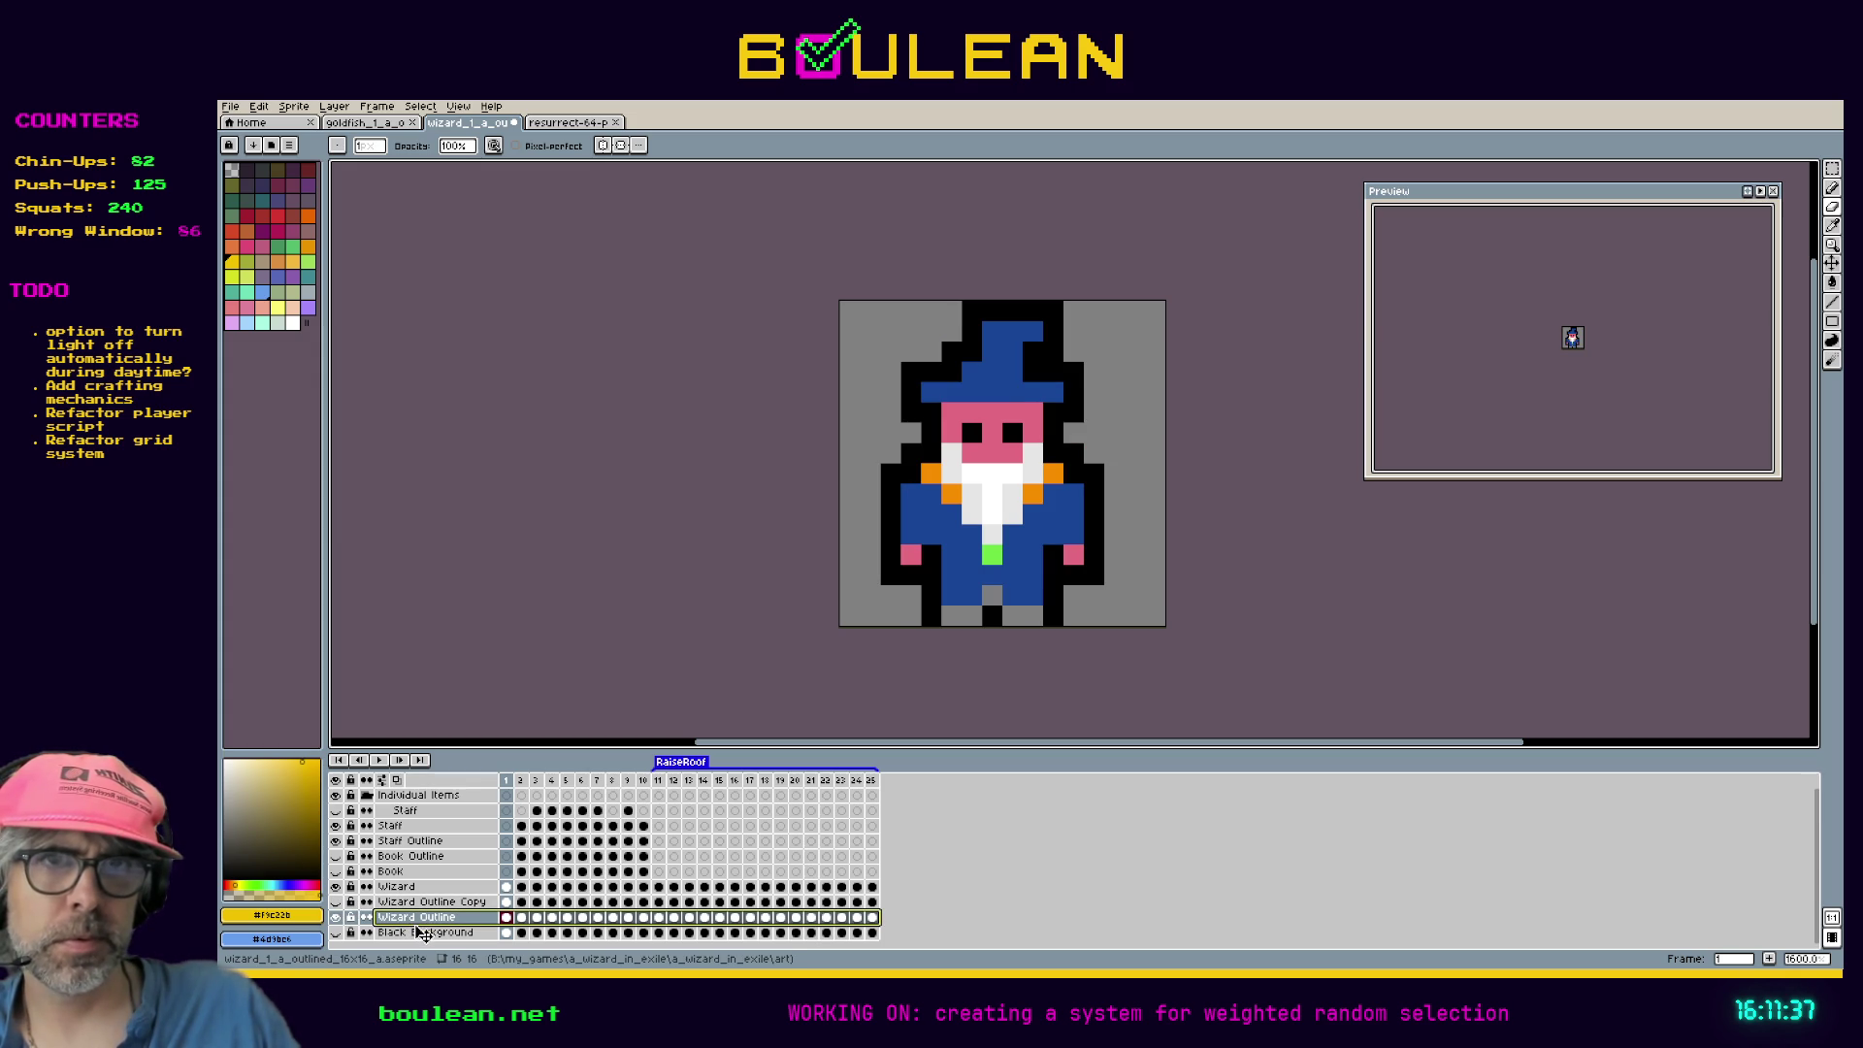
Step: Pick black from the outline and paint the grey bottom-row pixels black
key(i)
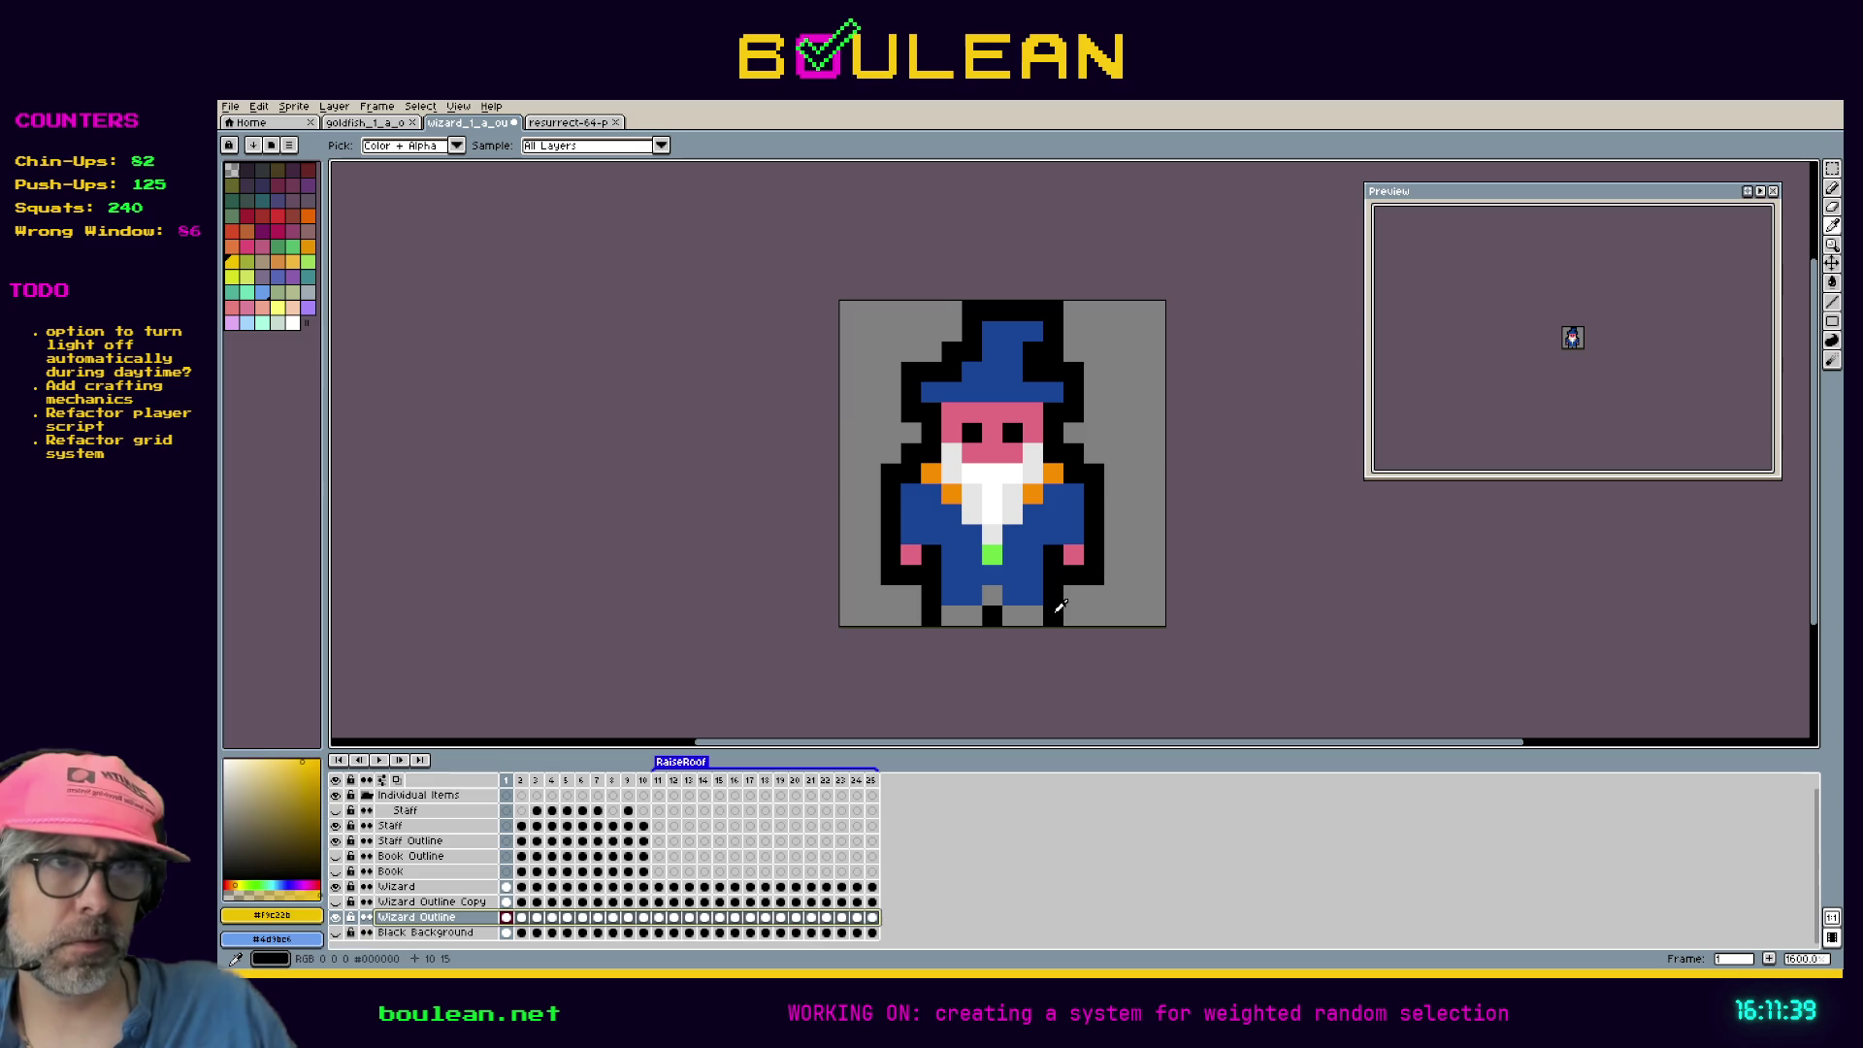
click(1060, 606)
key(b)
click(1033, 615)
click(1012, 615)
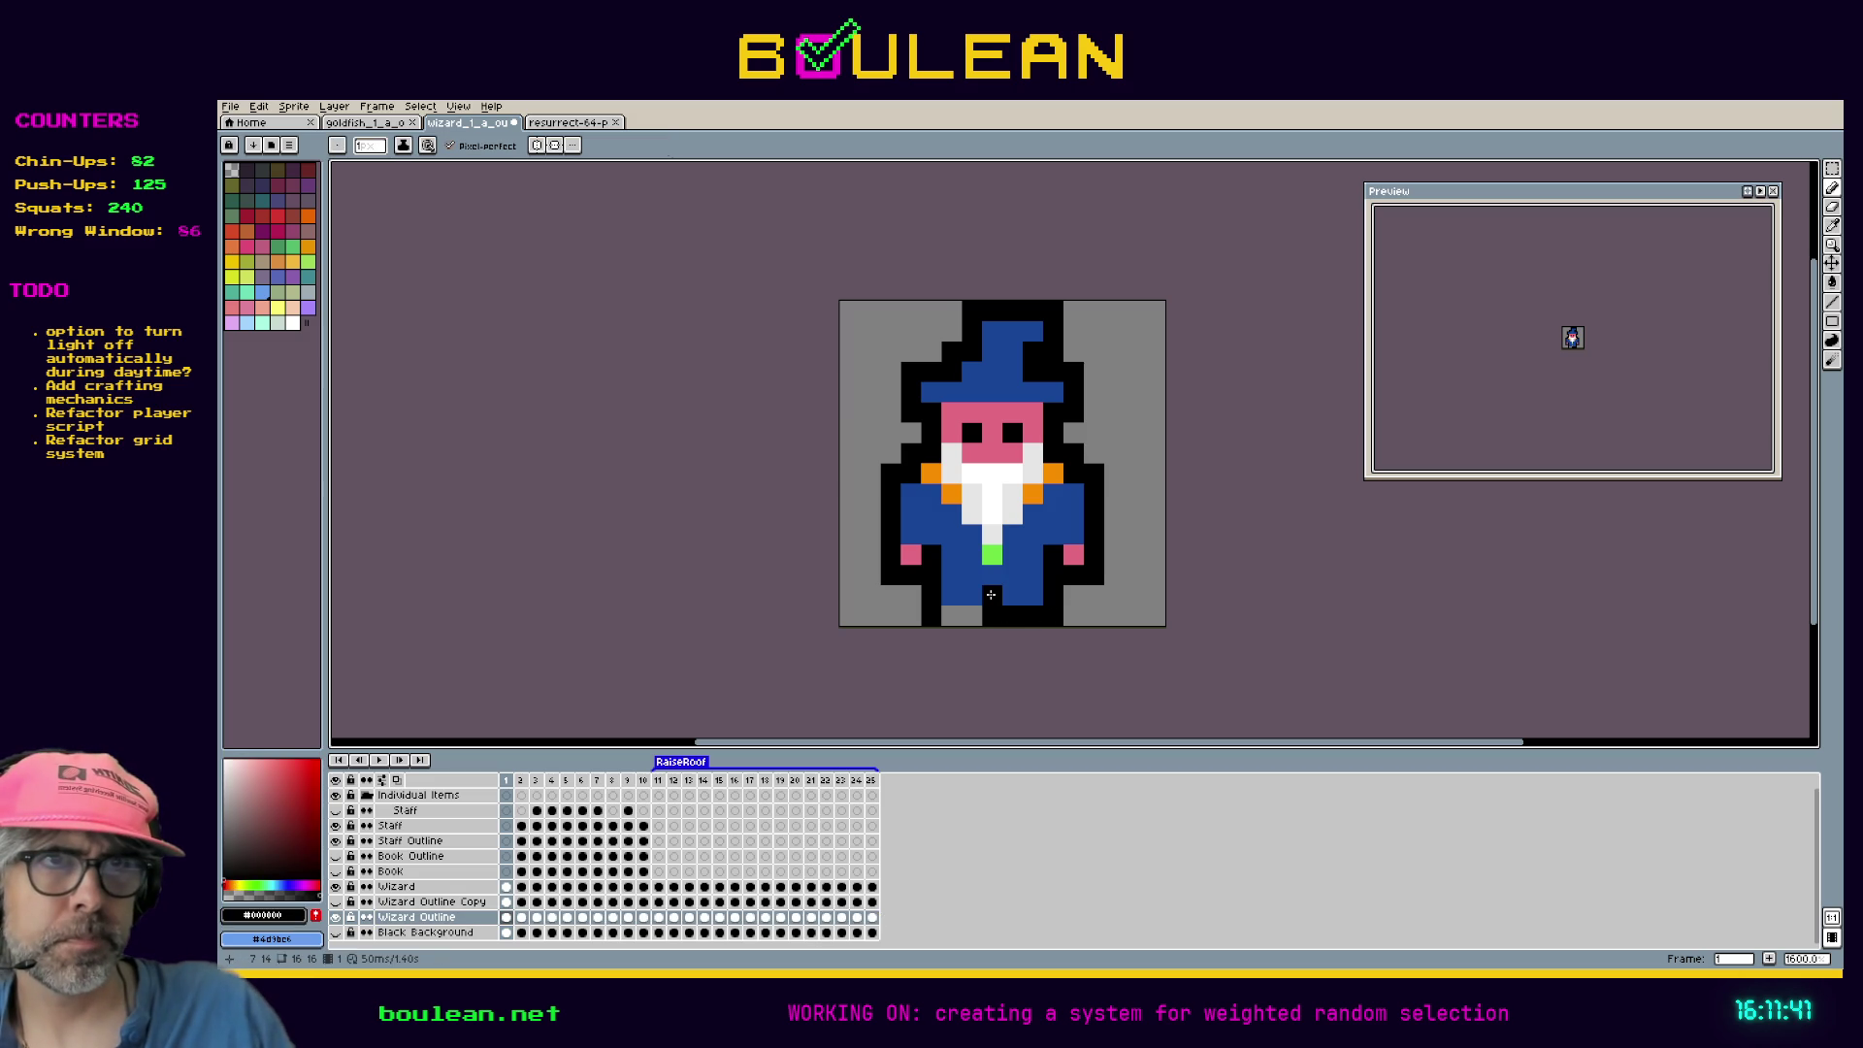
click(973, 615)
click(953, 615)
key(v)
right_click(983, 485)
key(Escape)
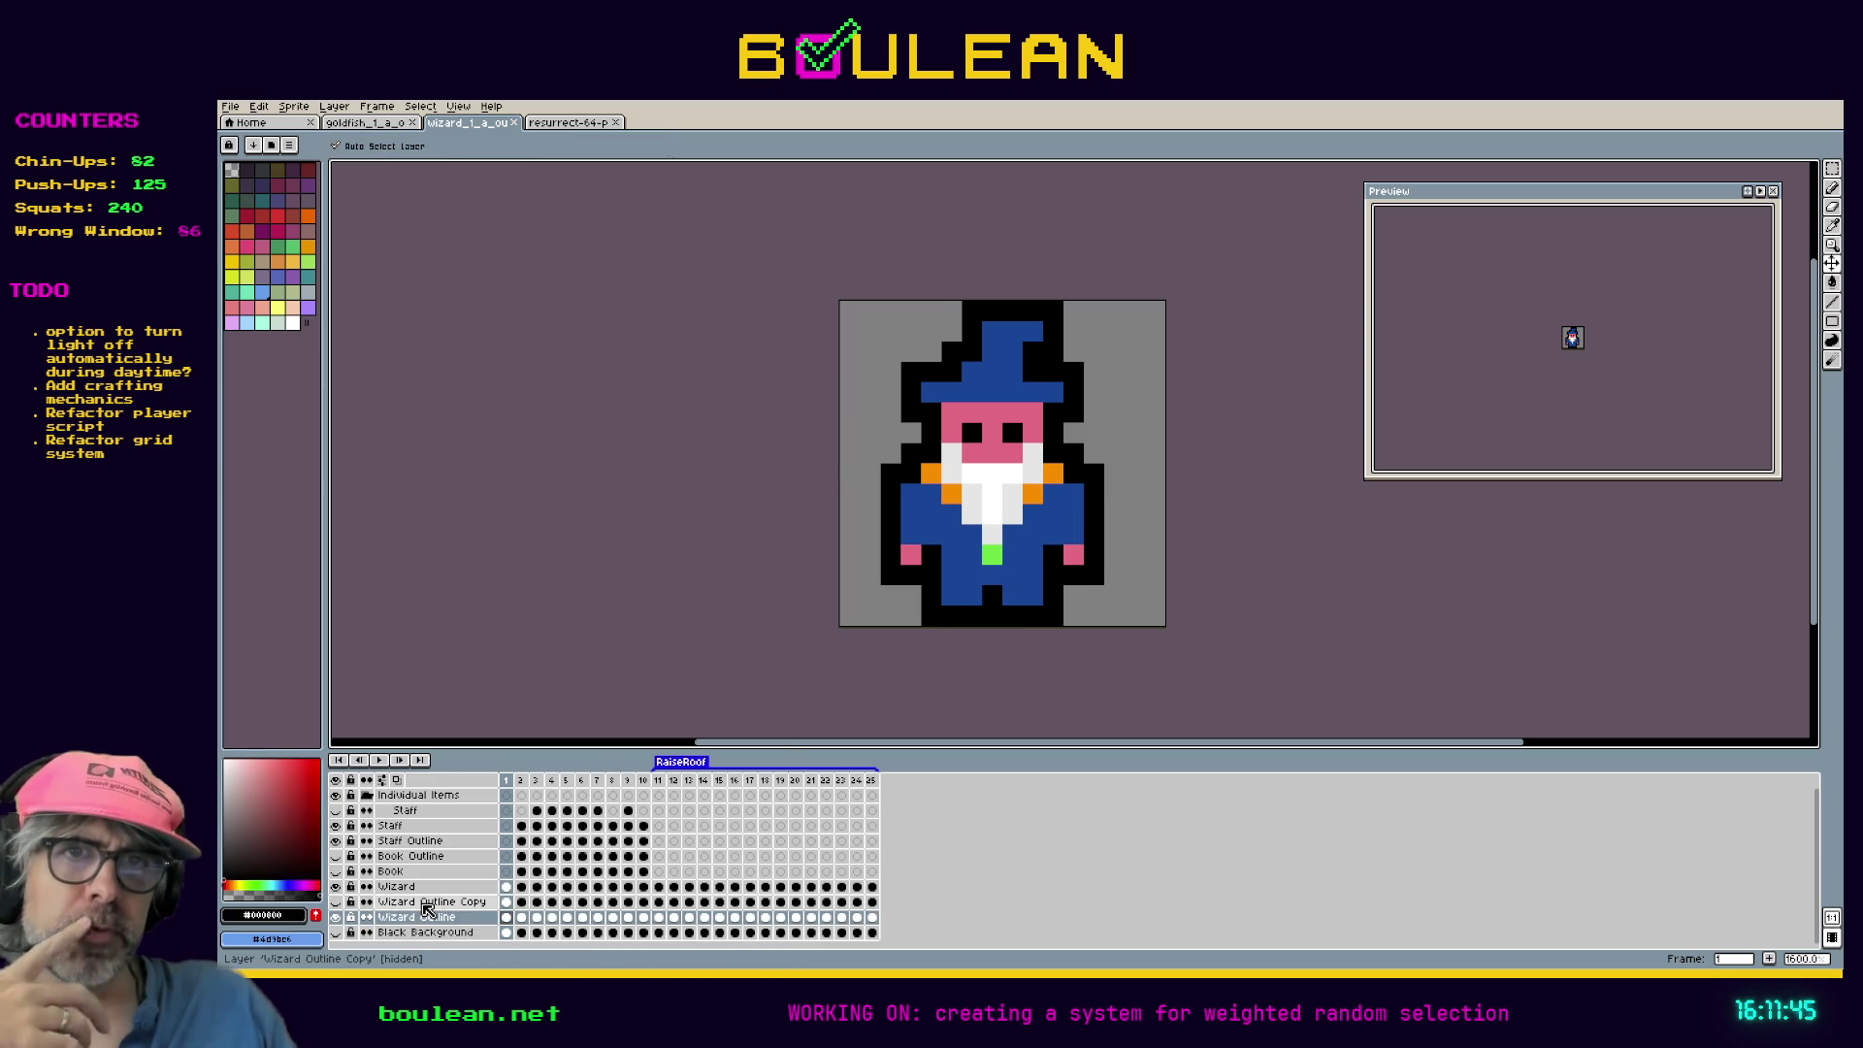
Step: Rename the outline copy layer 'Yellow Outline', show it, then hide it again
double_click(424, 902)
text(Yello)
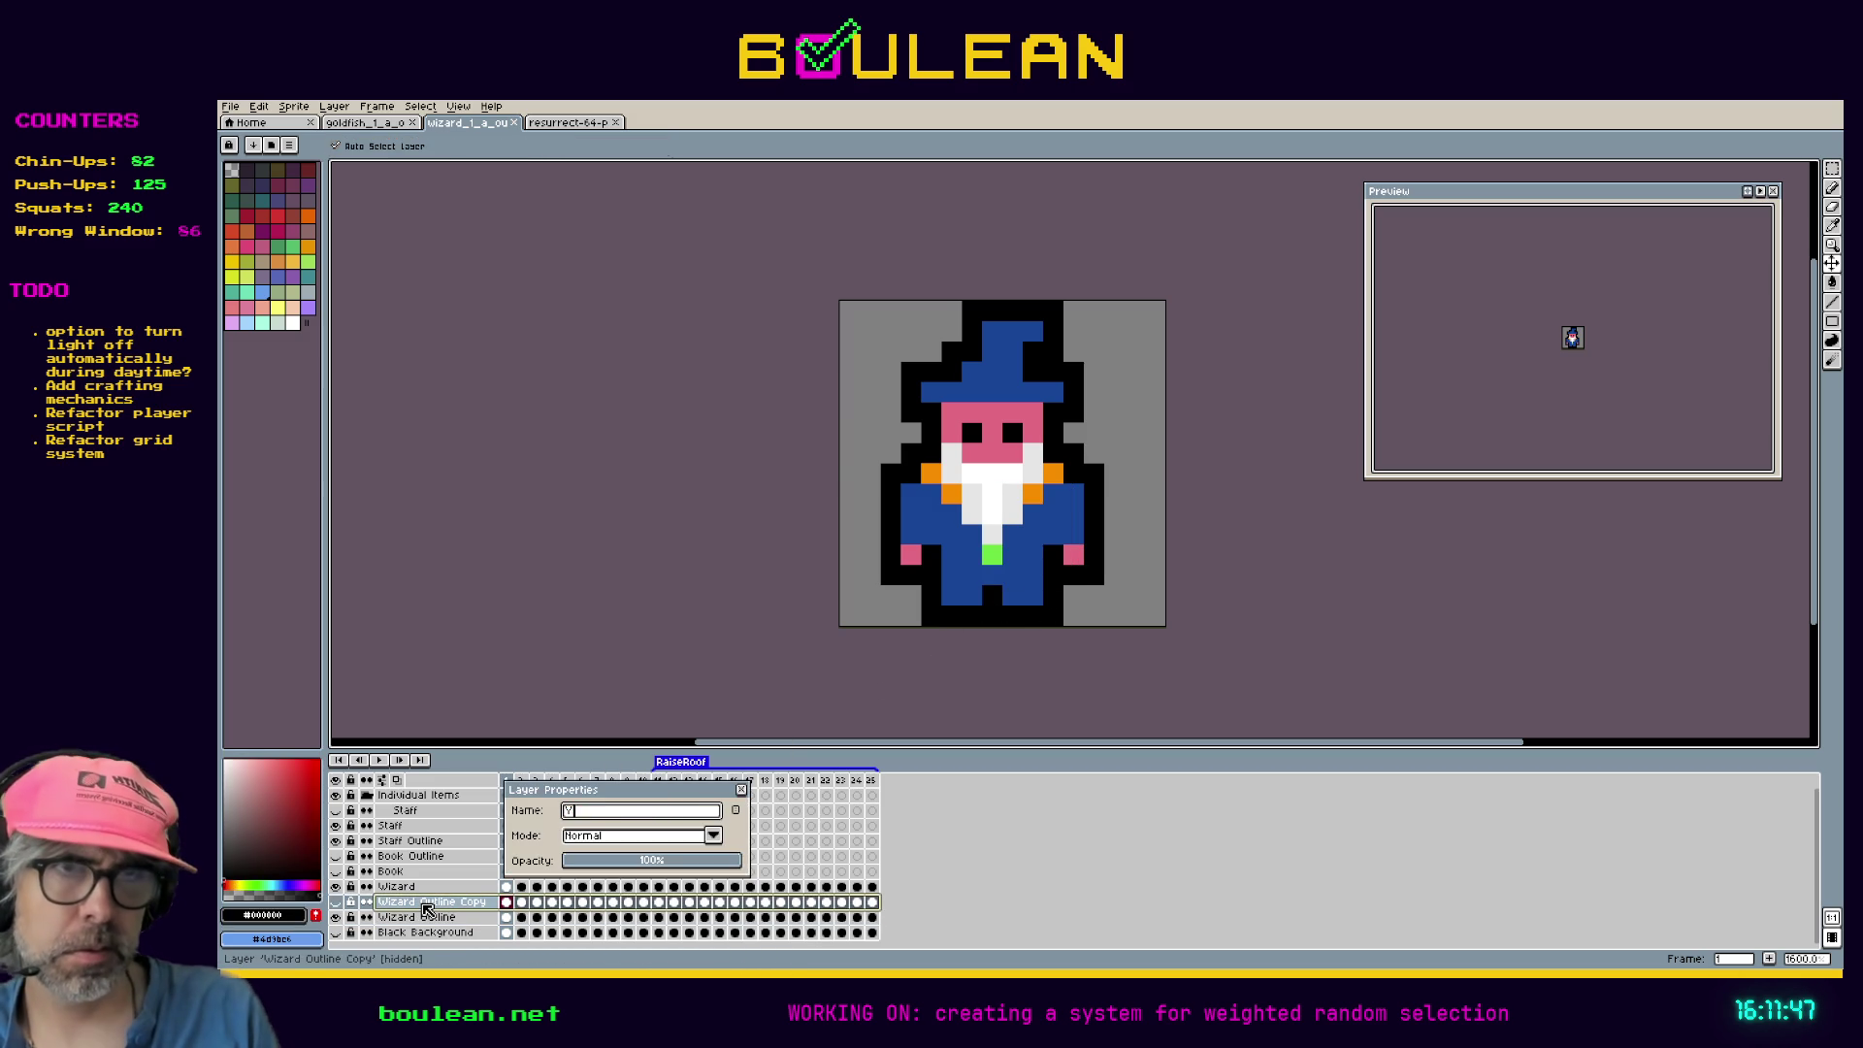
text(w Outline)
key(Return)
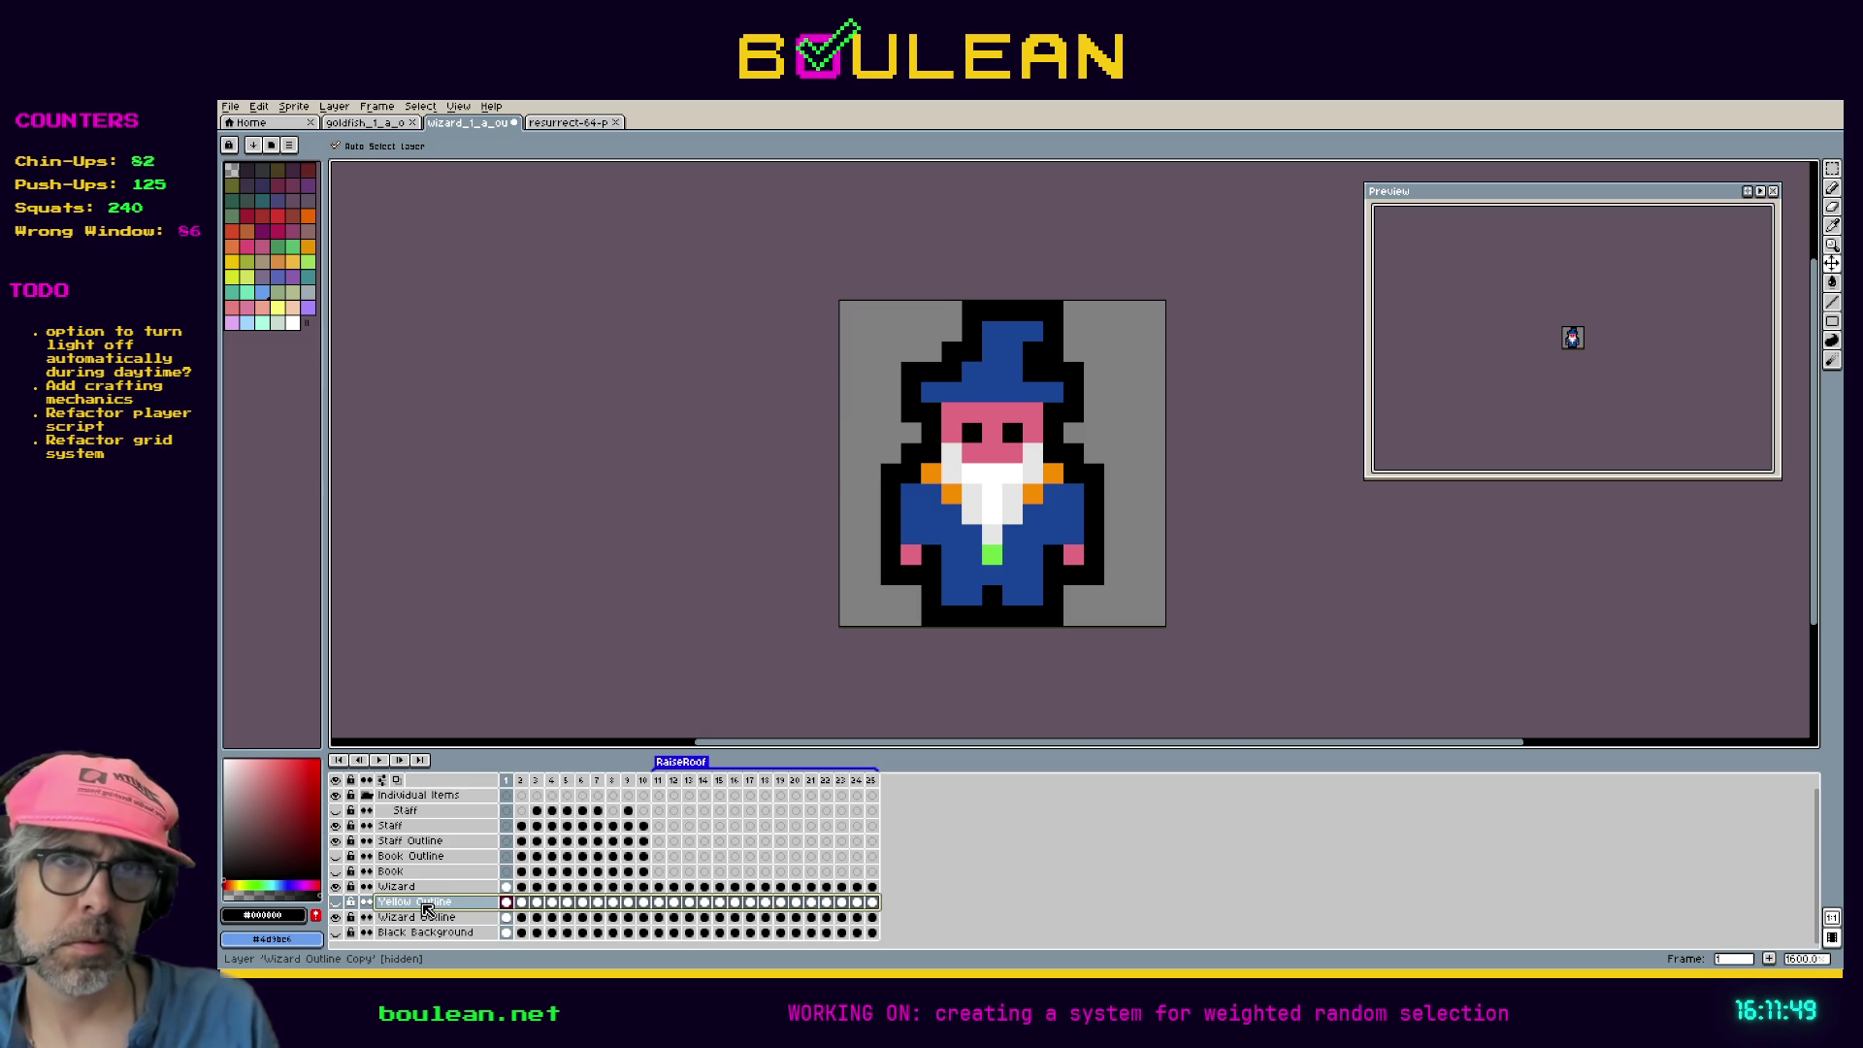
click(335, 903)
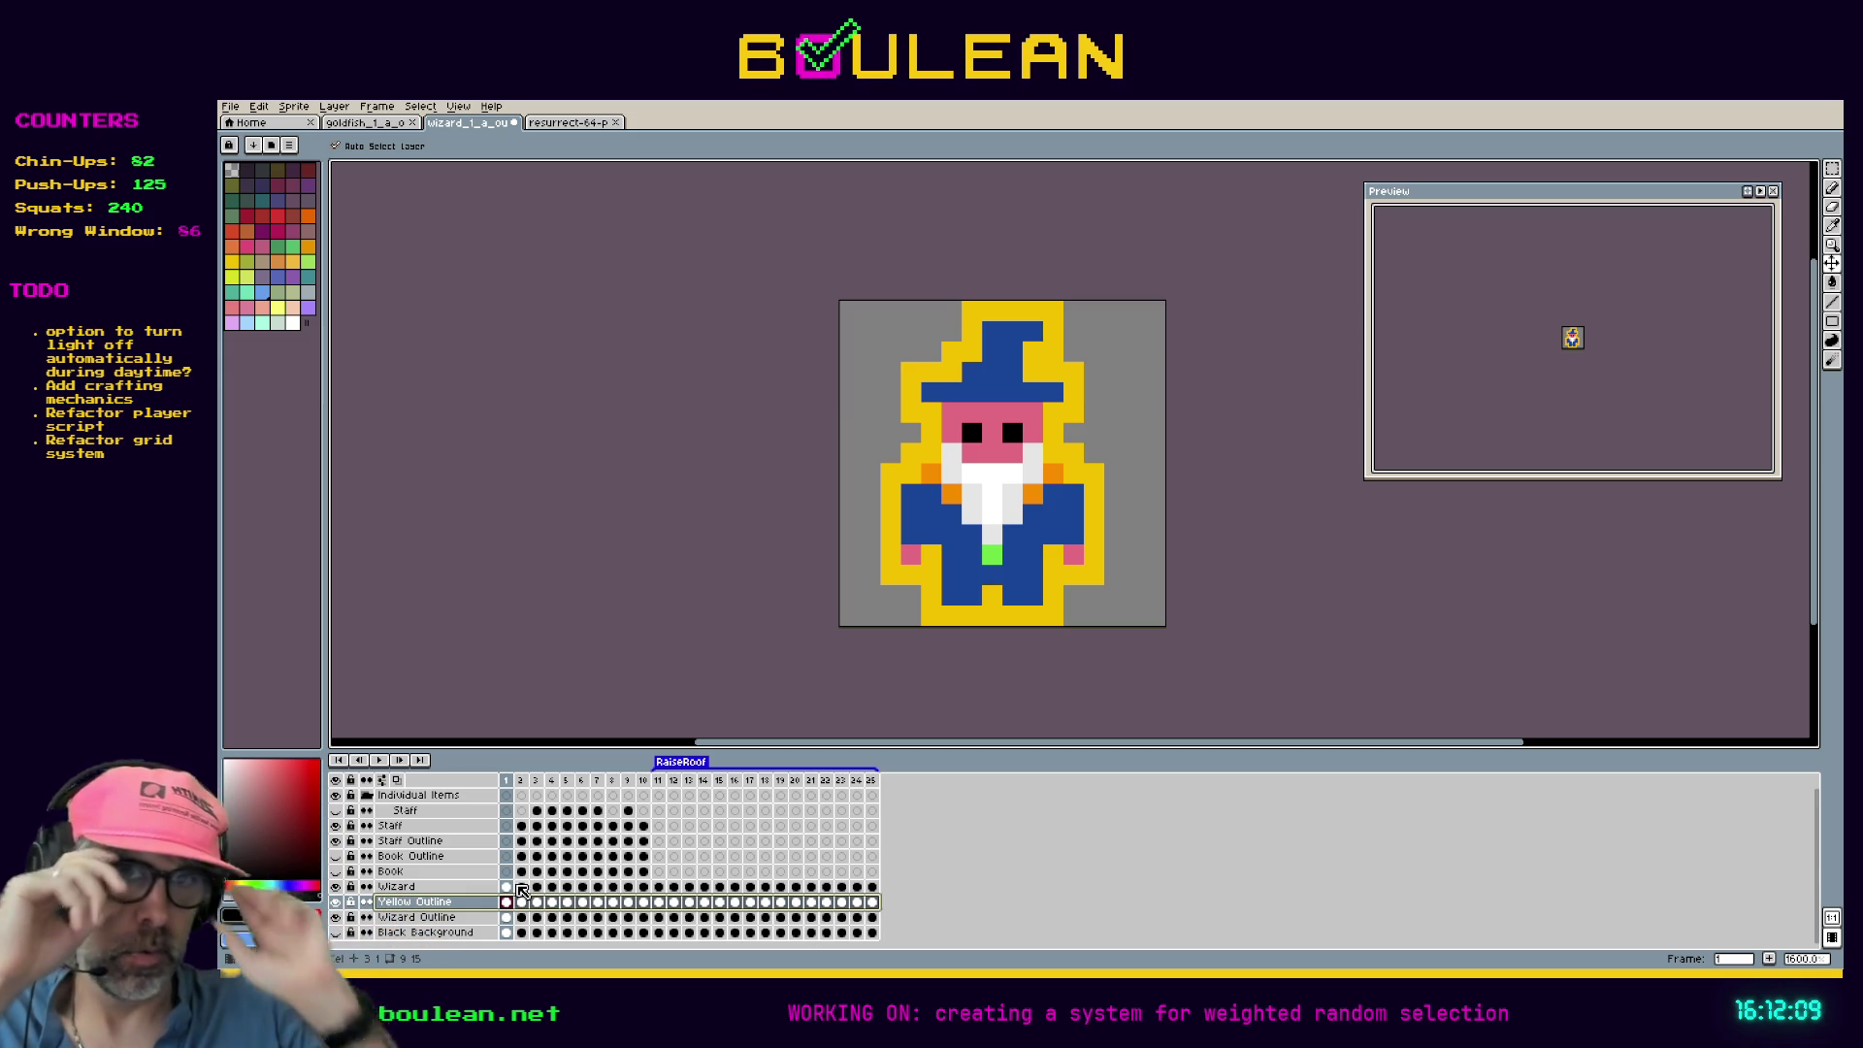
click(336, 903)
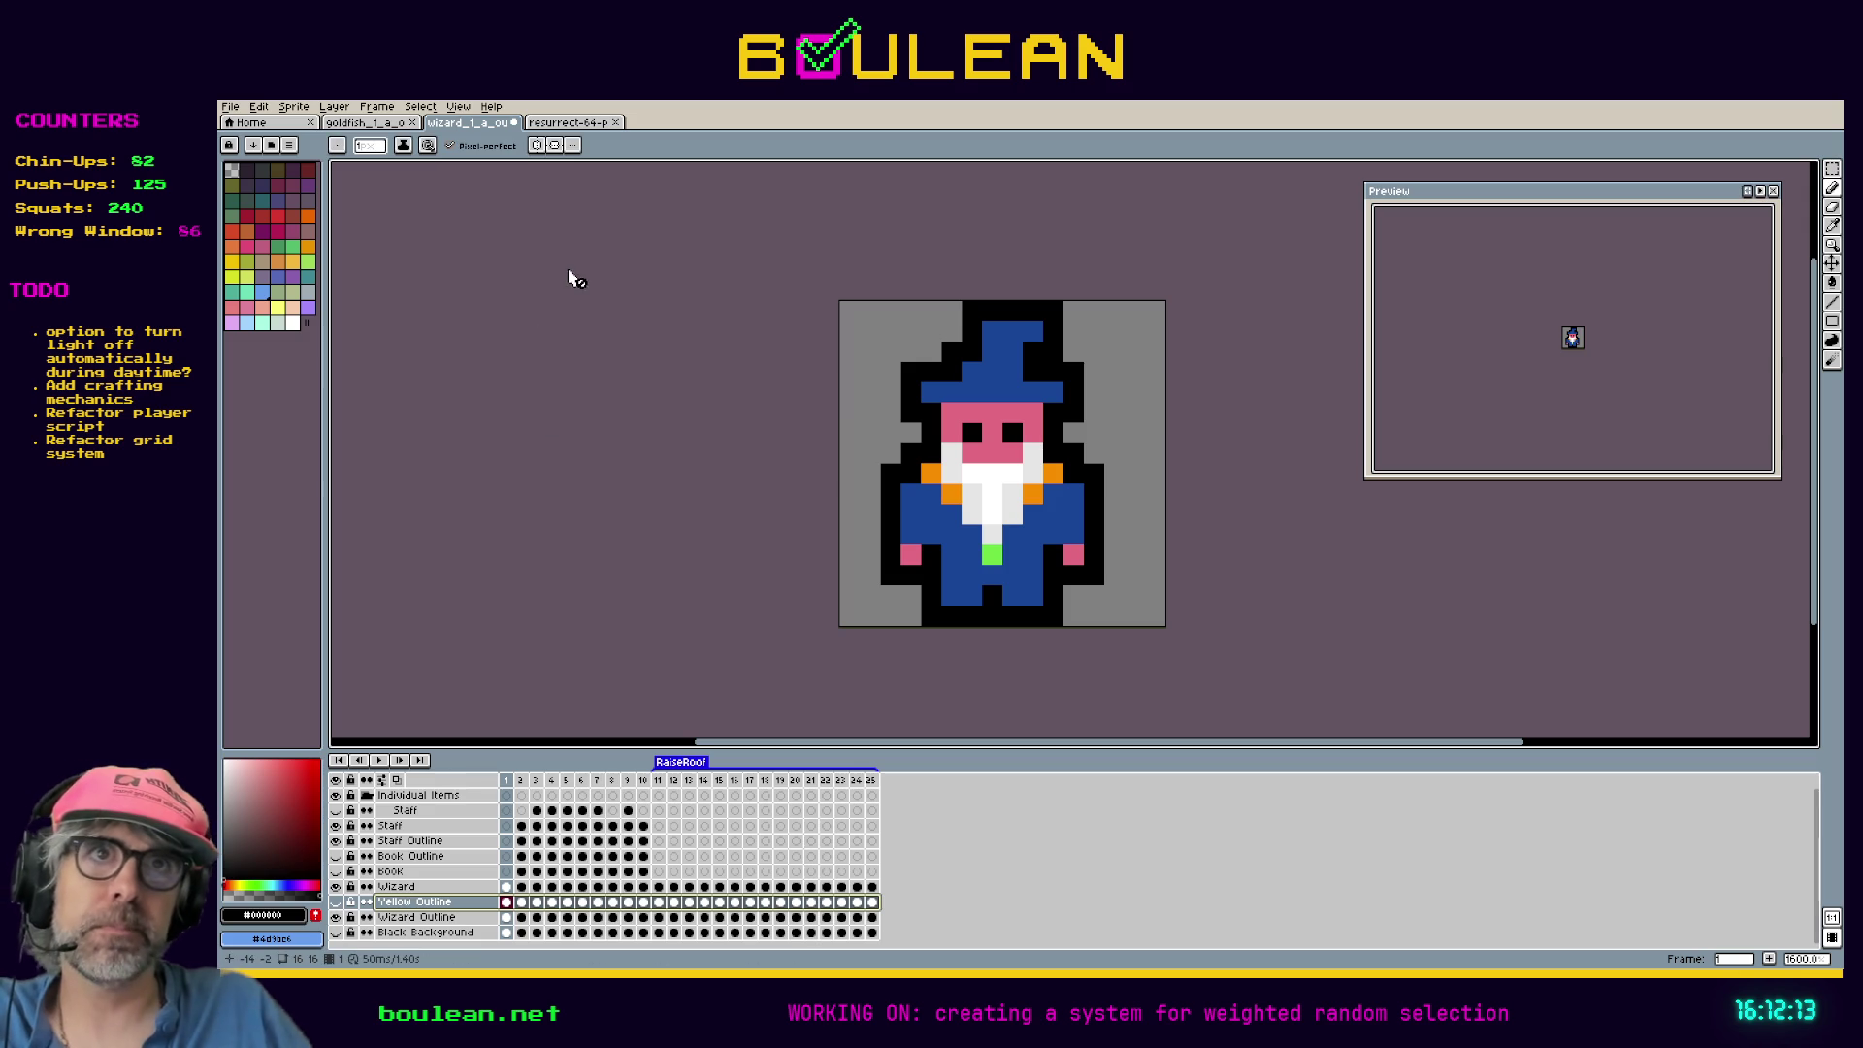
Step: On the goldfish tab, duplicate the Outline layer and rename the copy 'Outline Purple'
click(366, 123)
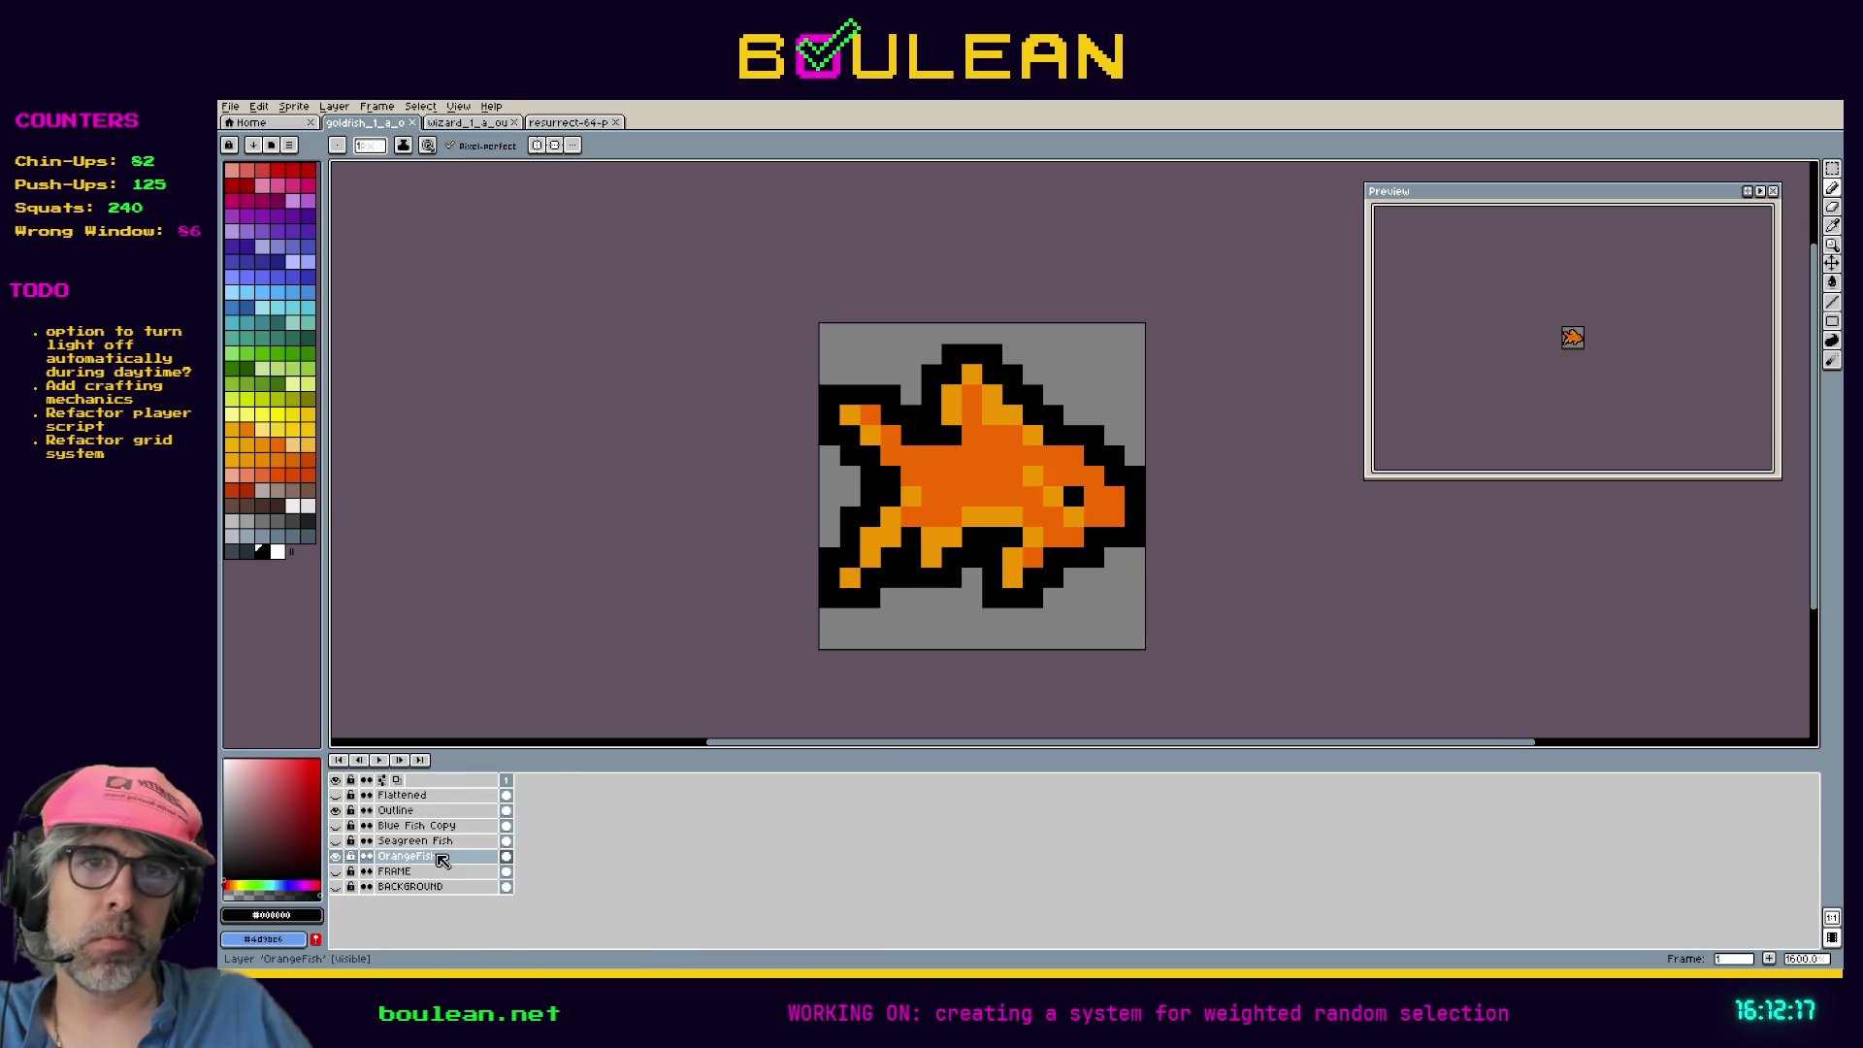
right_click(403, 810)
mouse_move(456, 841)
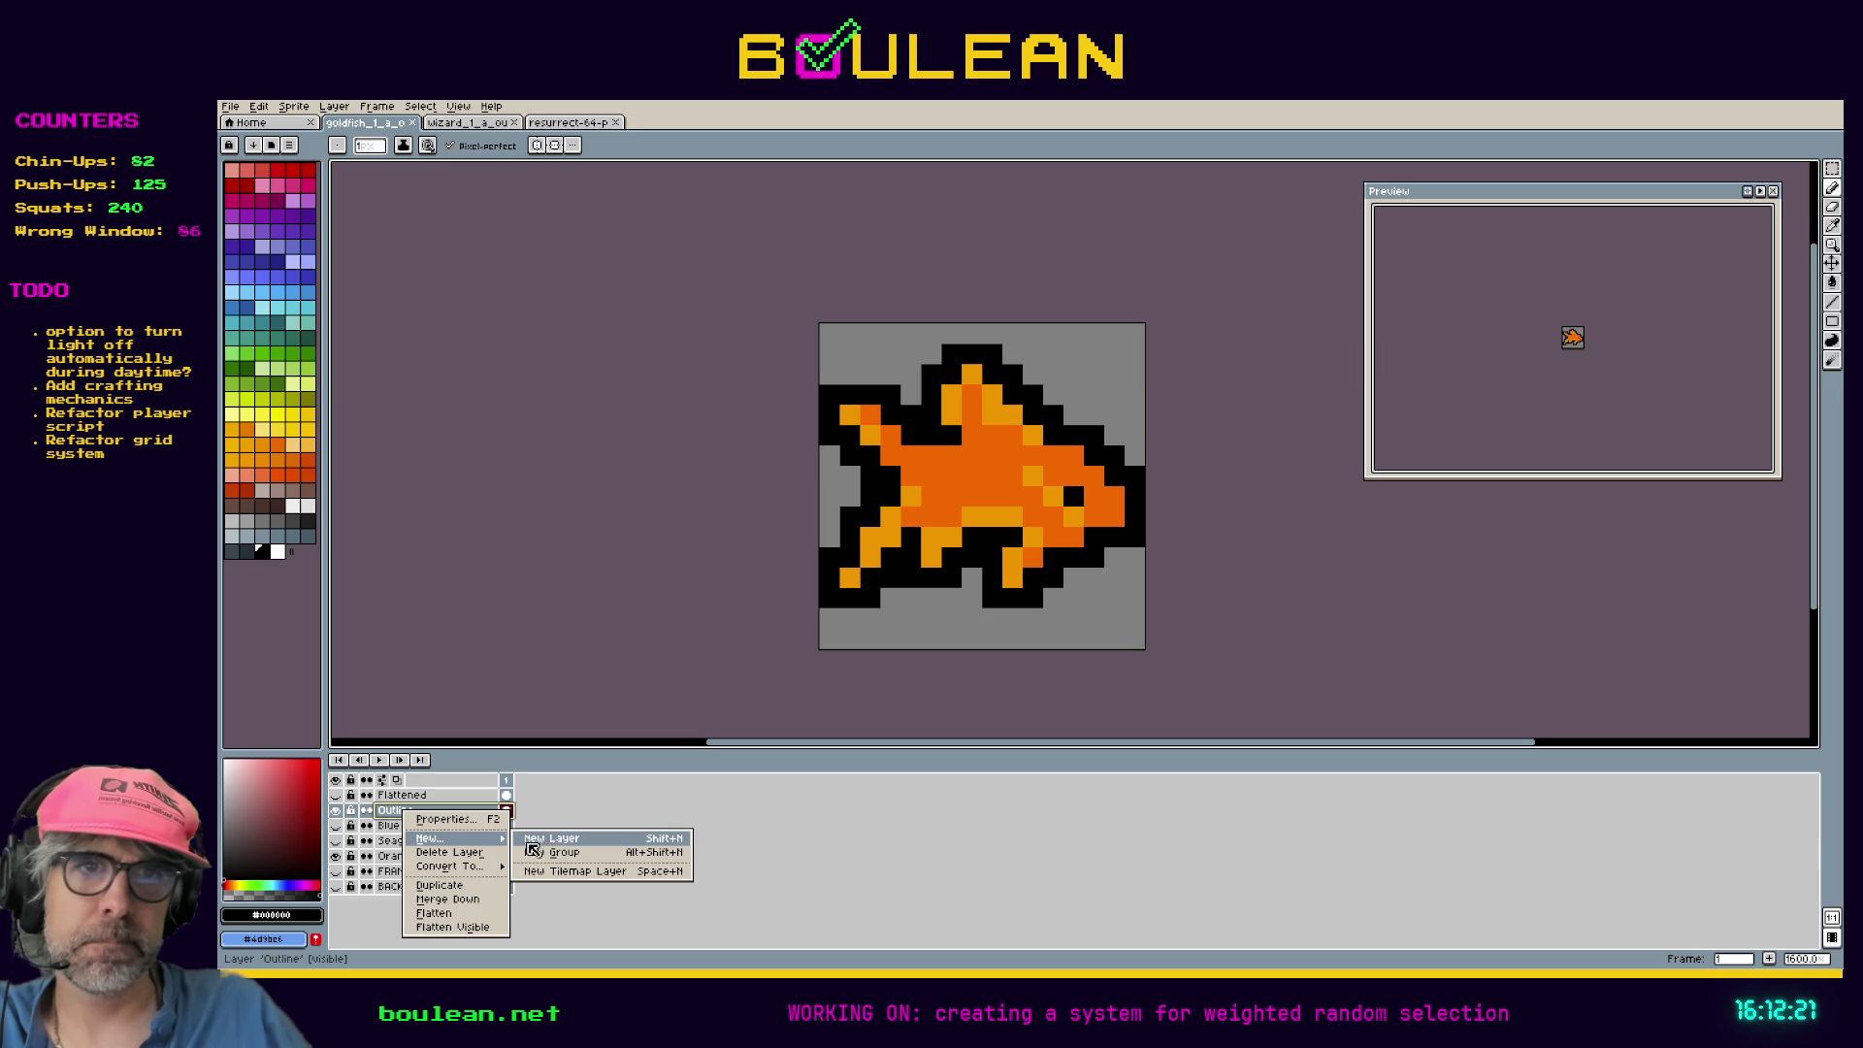
click(467, 890)
double_click(431, 812)
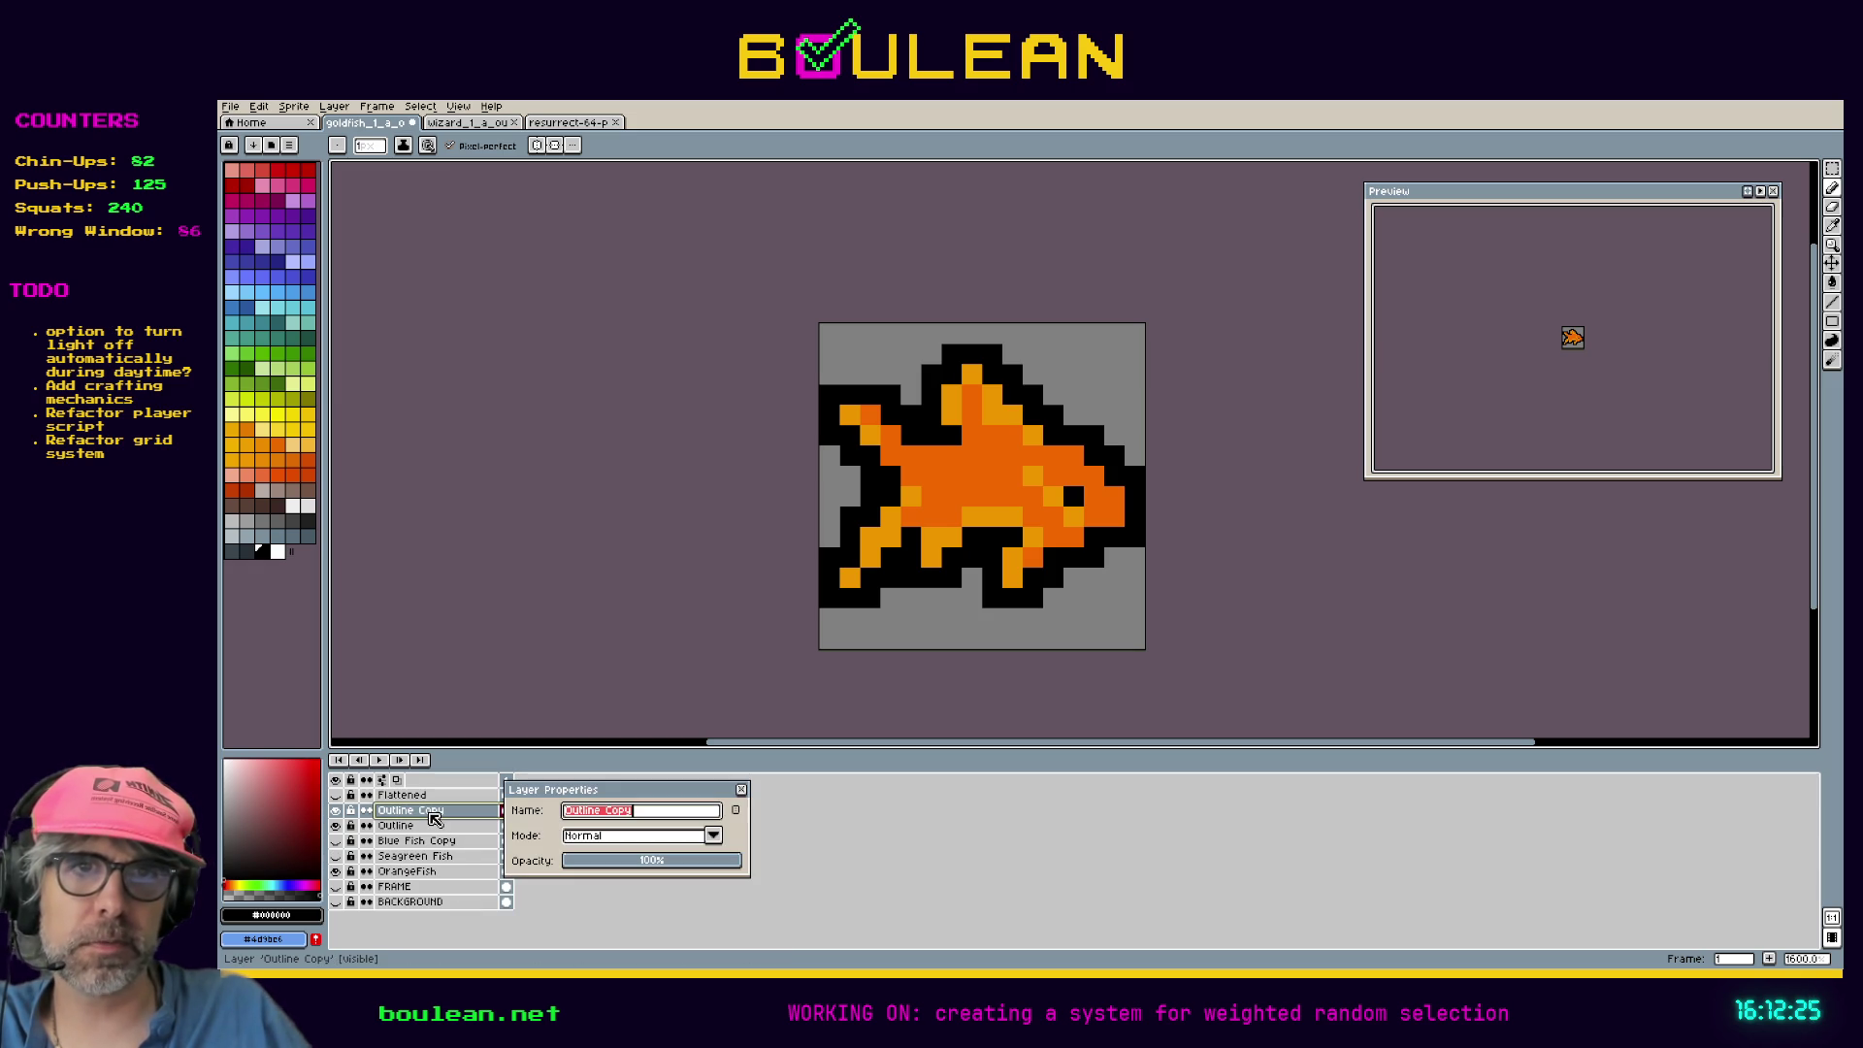
text(Outlin)
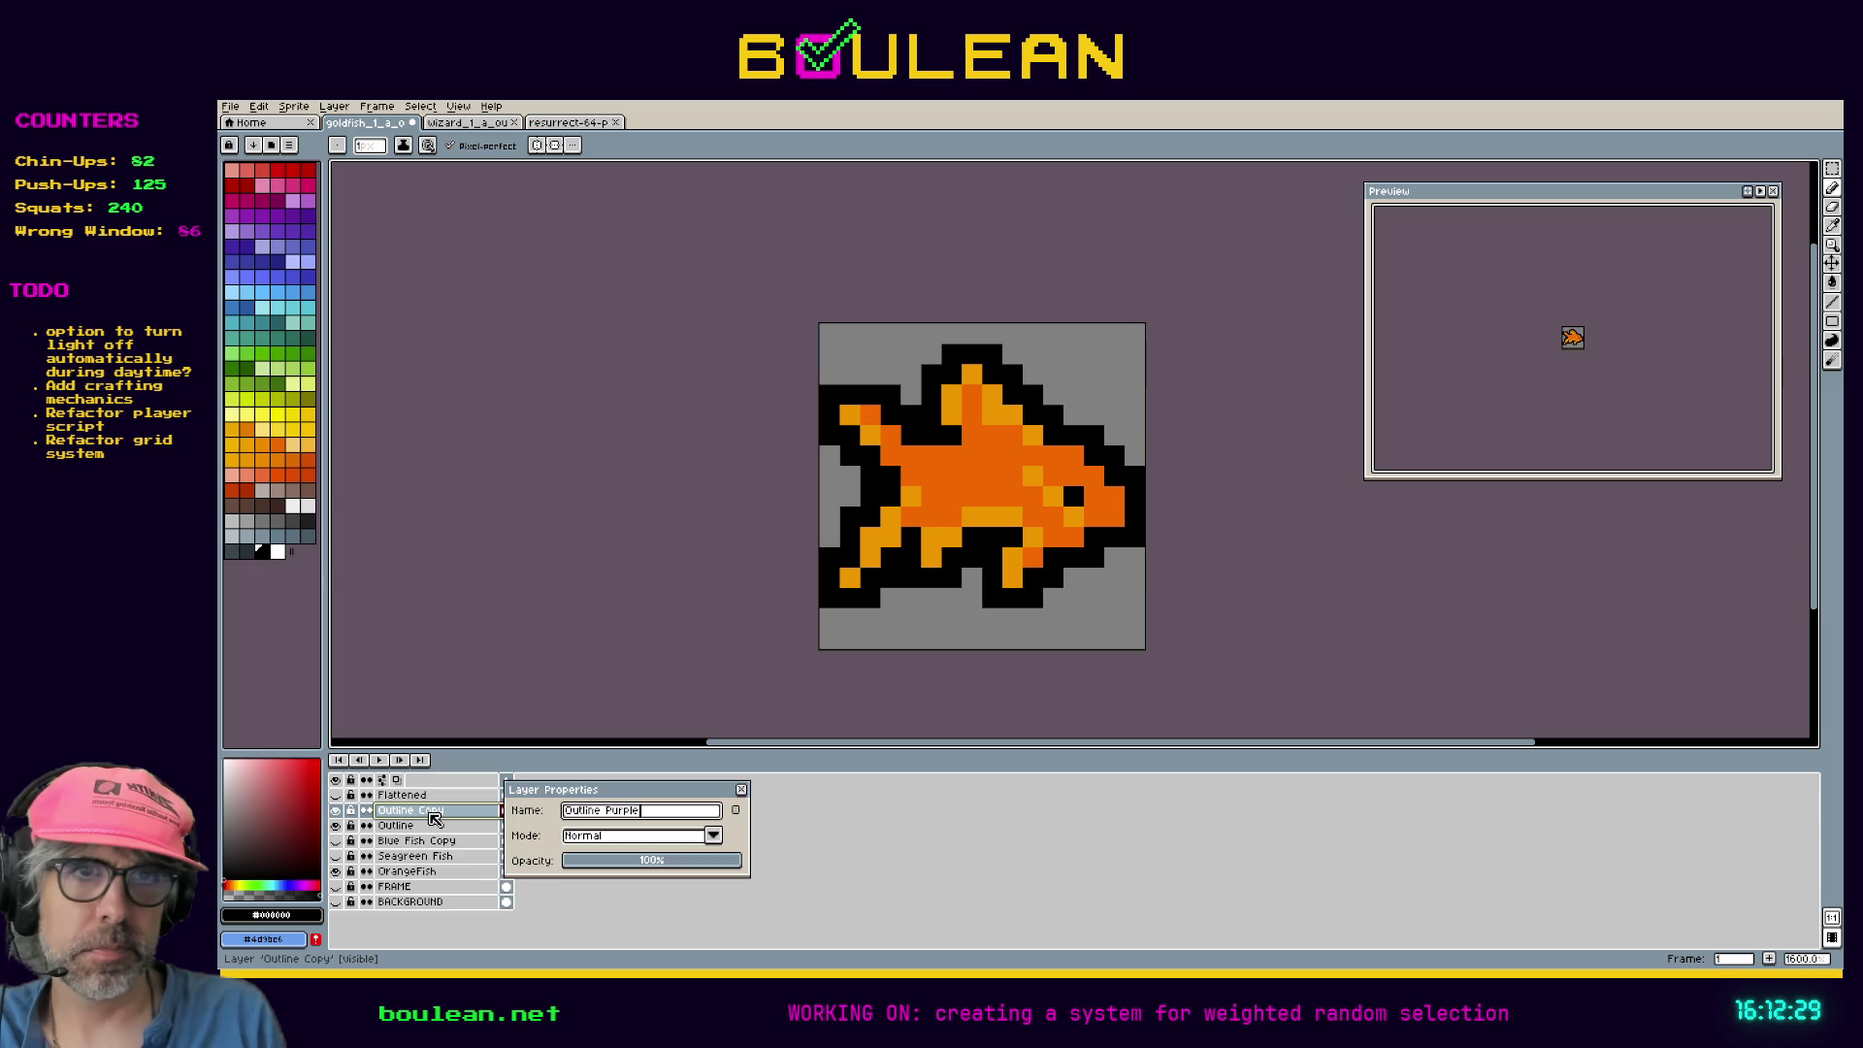
text(e)
key(Return)
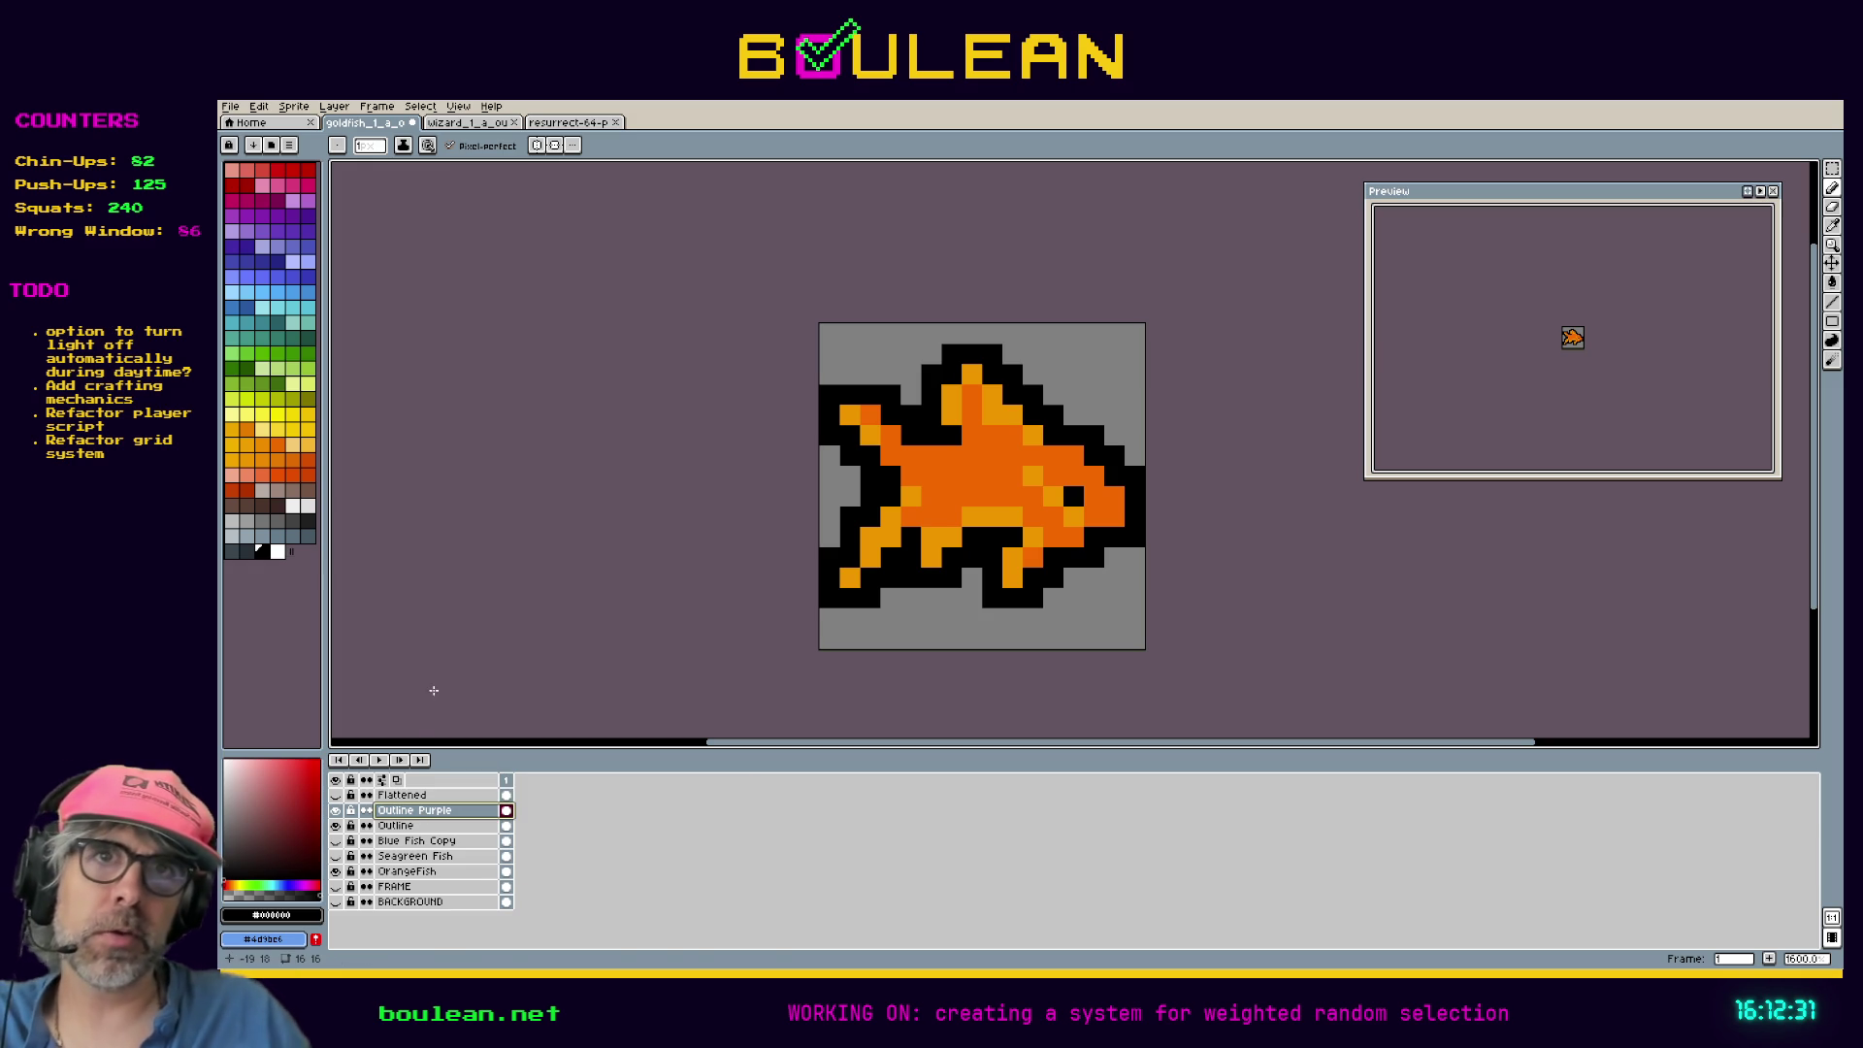
click(291, 144)
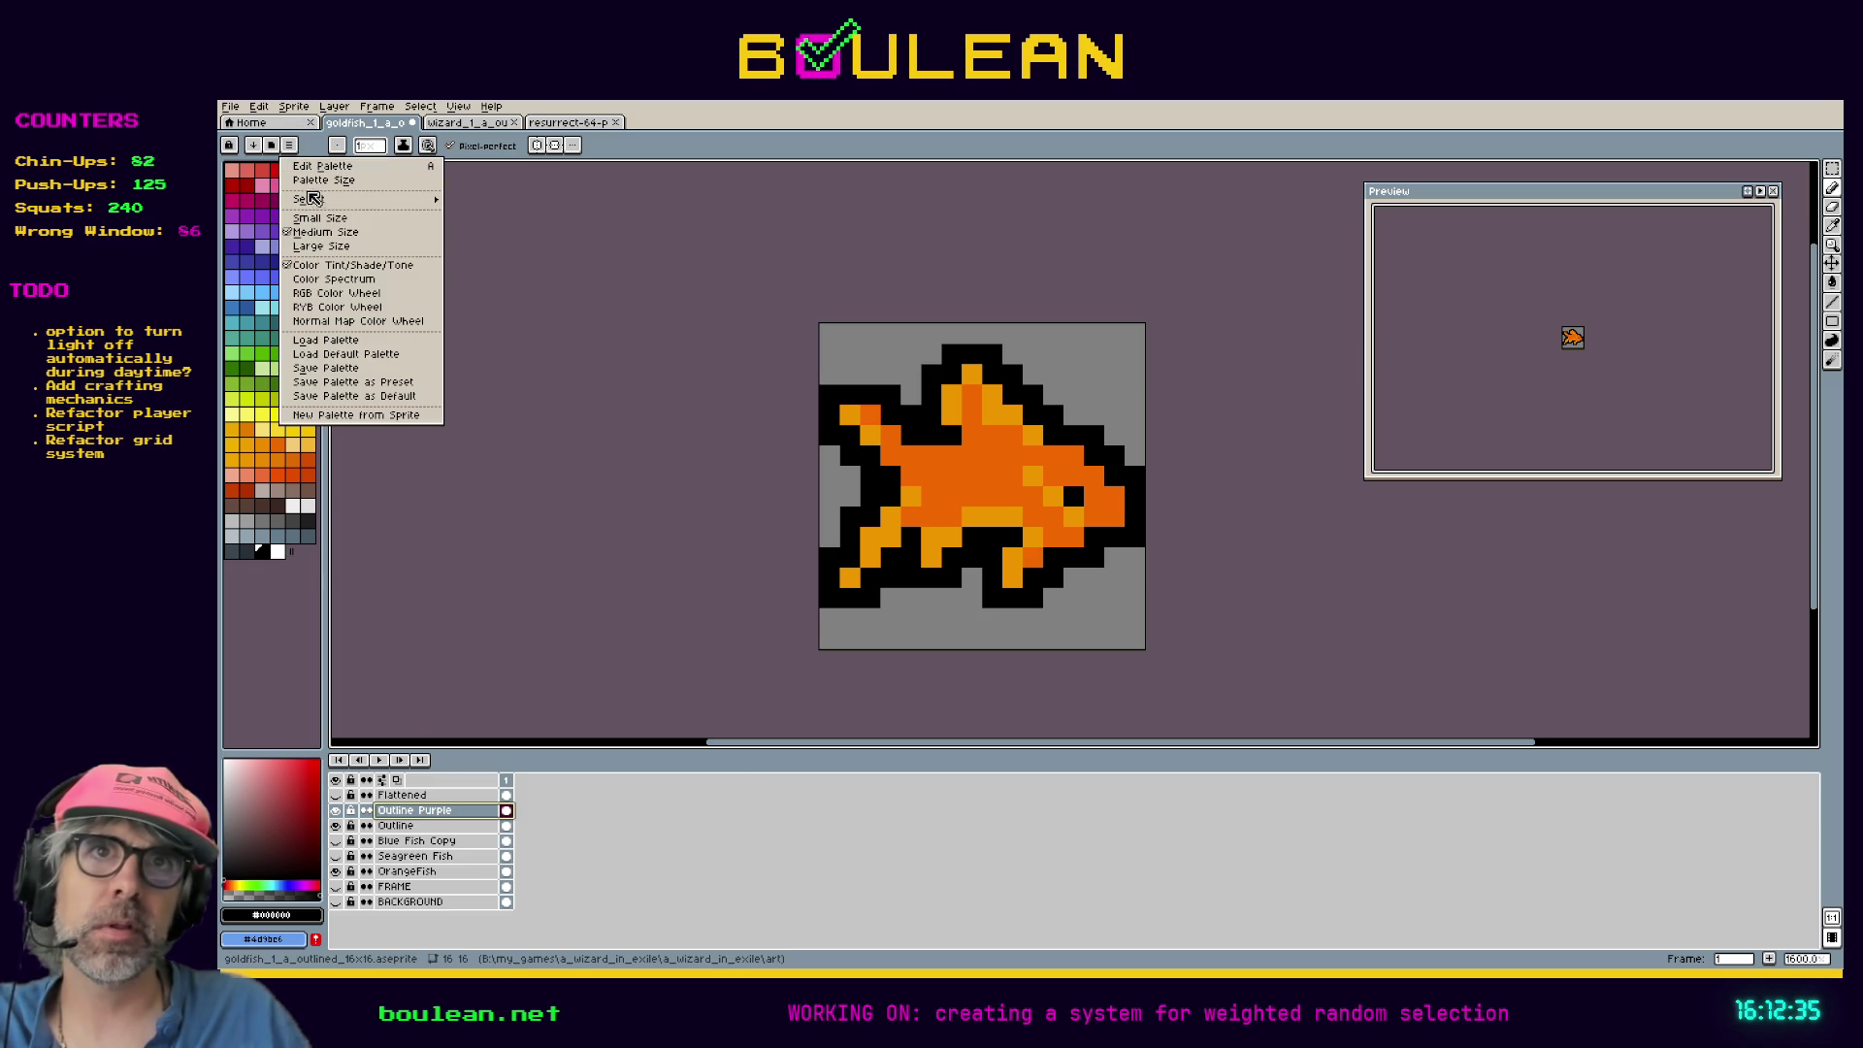
Step: Open and close the palette options menu a few times without changing anything
mouse_move(317, 203)
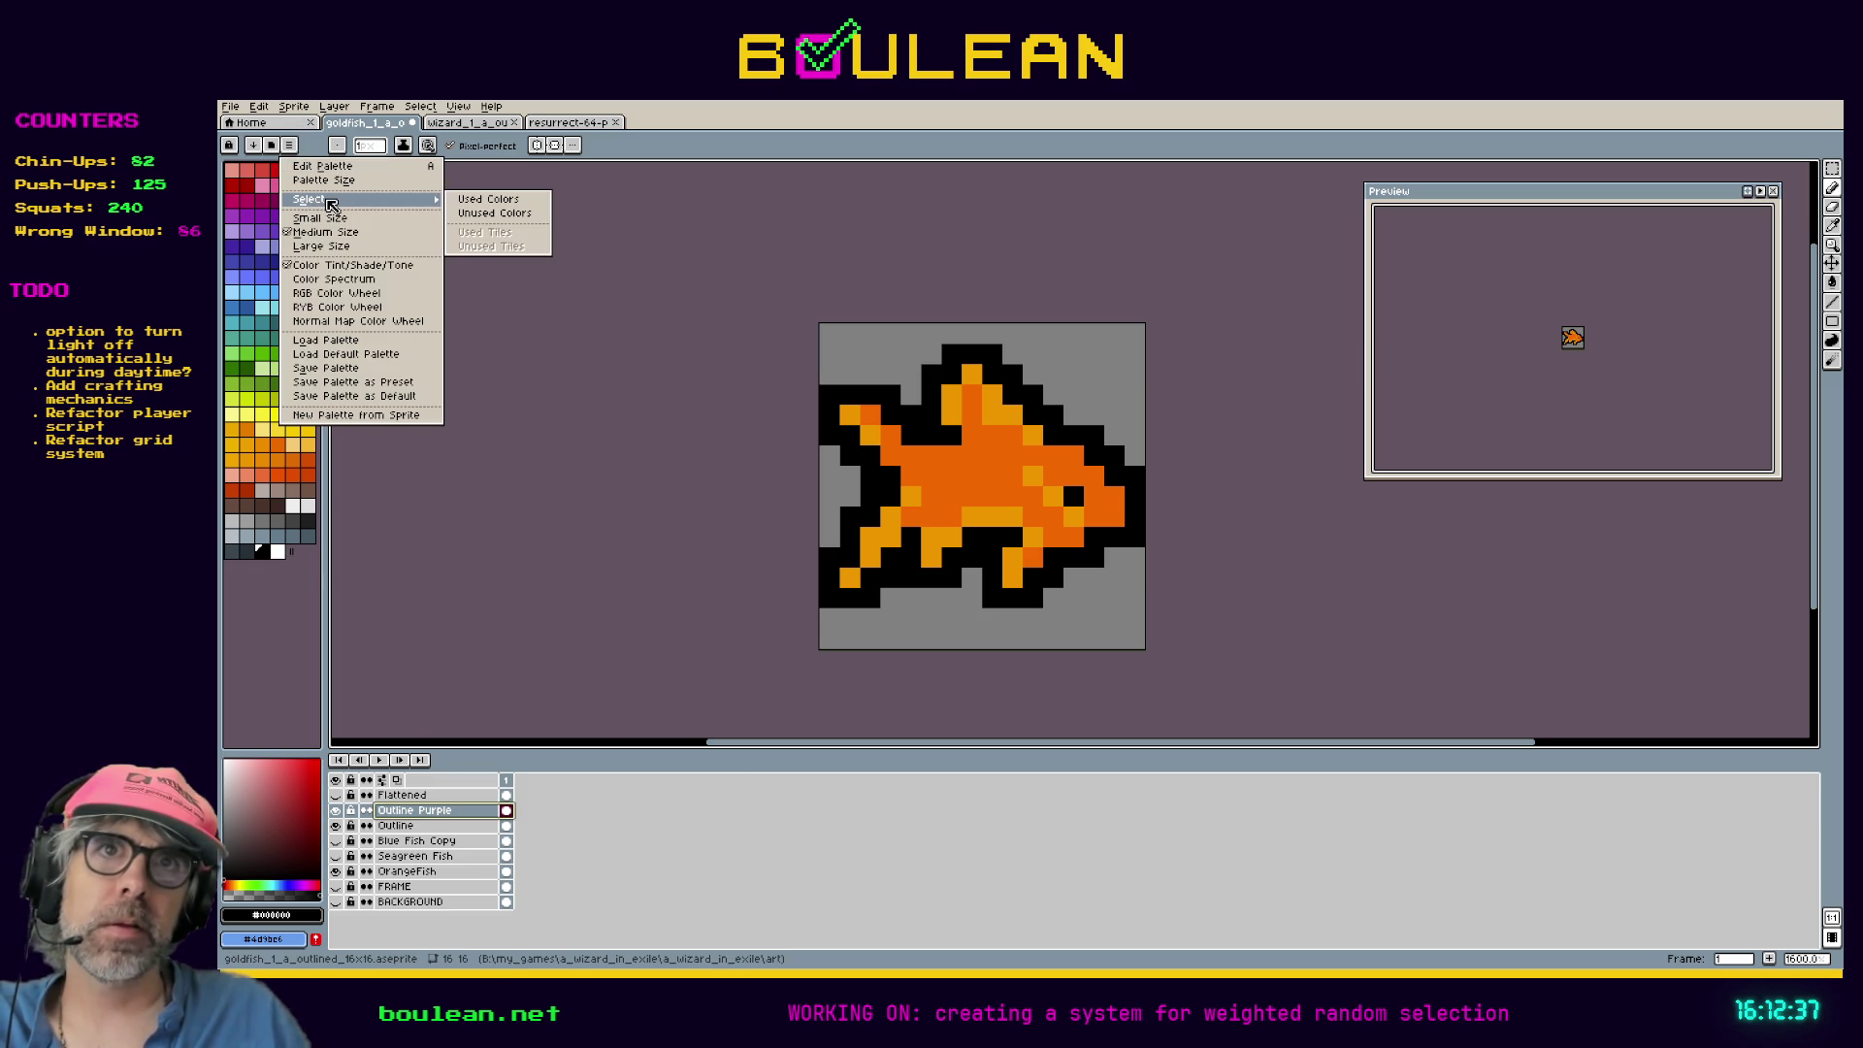
click(233, 117)
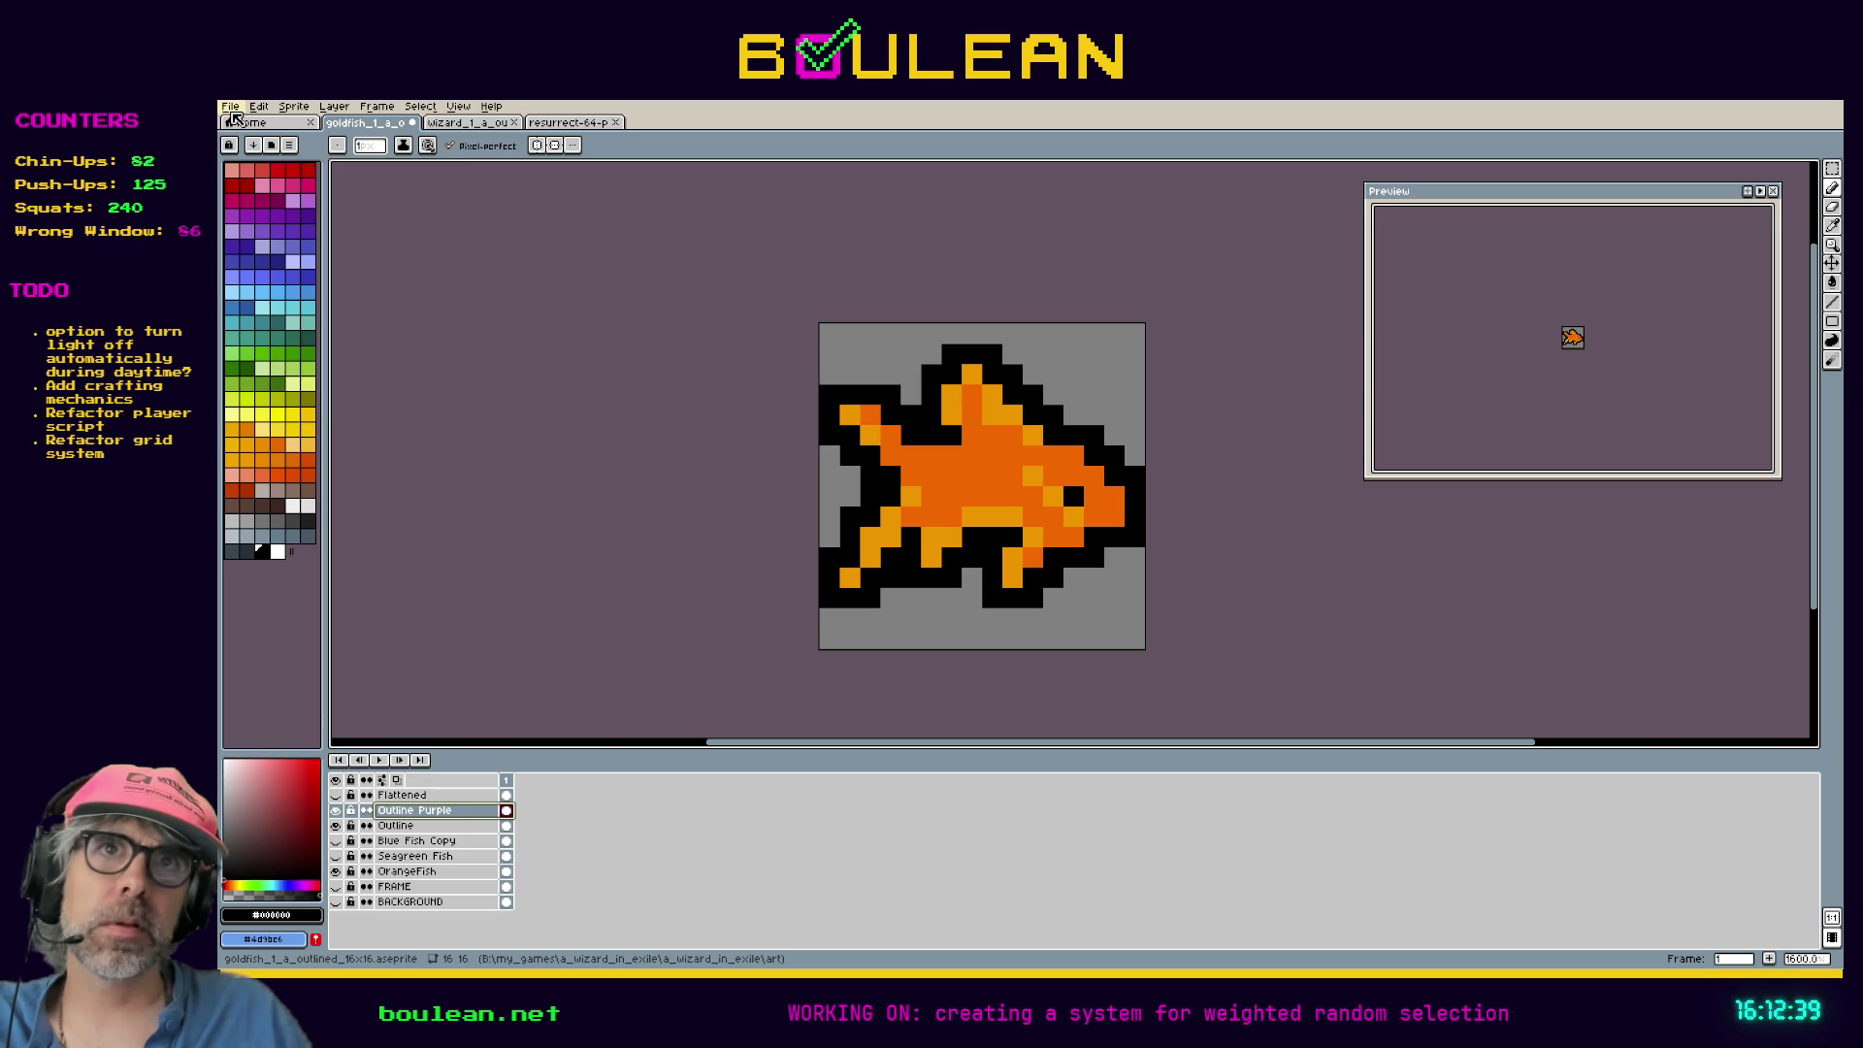
click(290, 145)
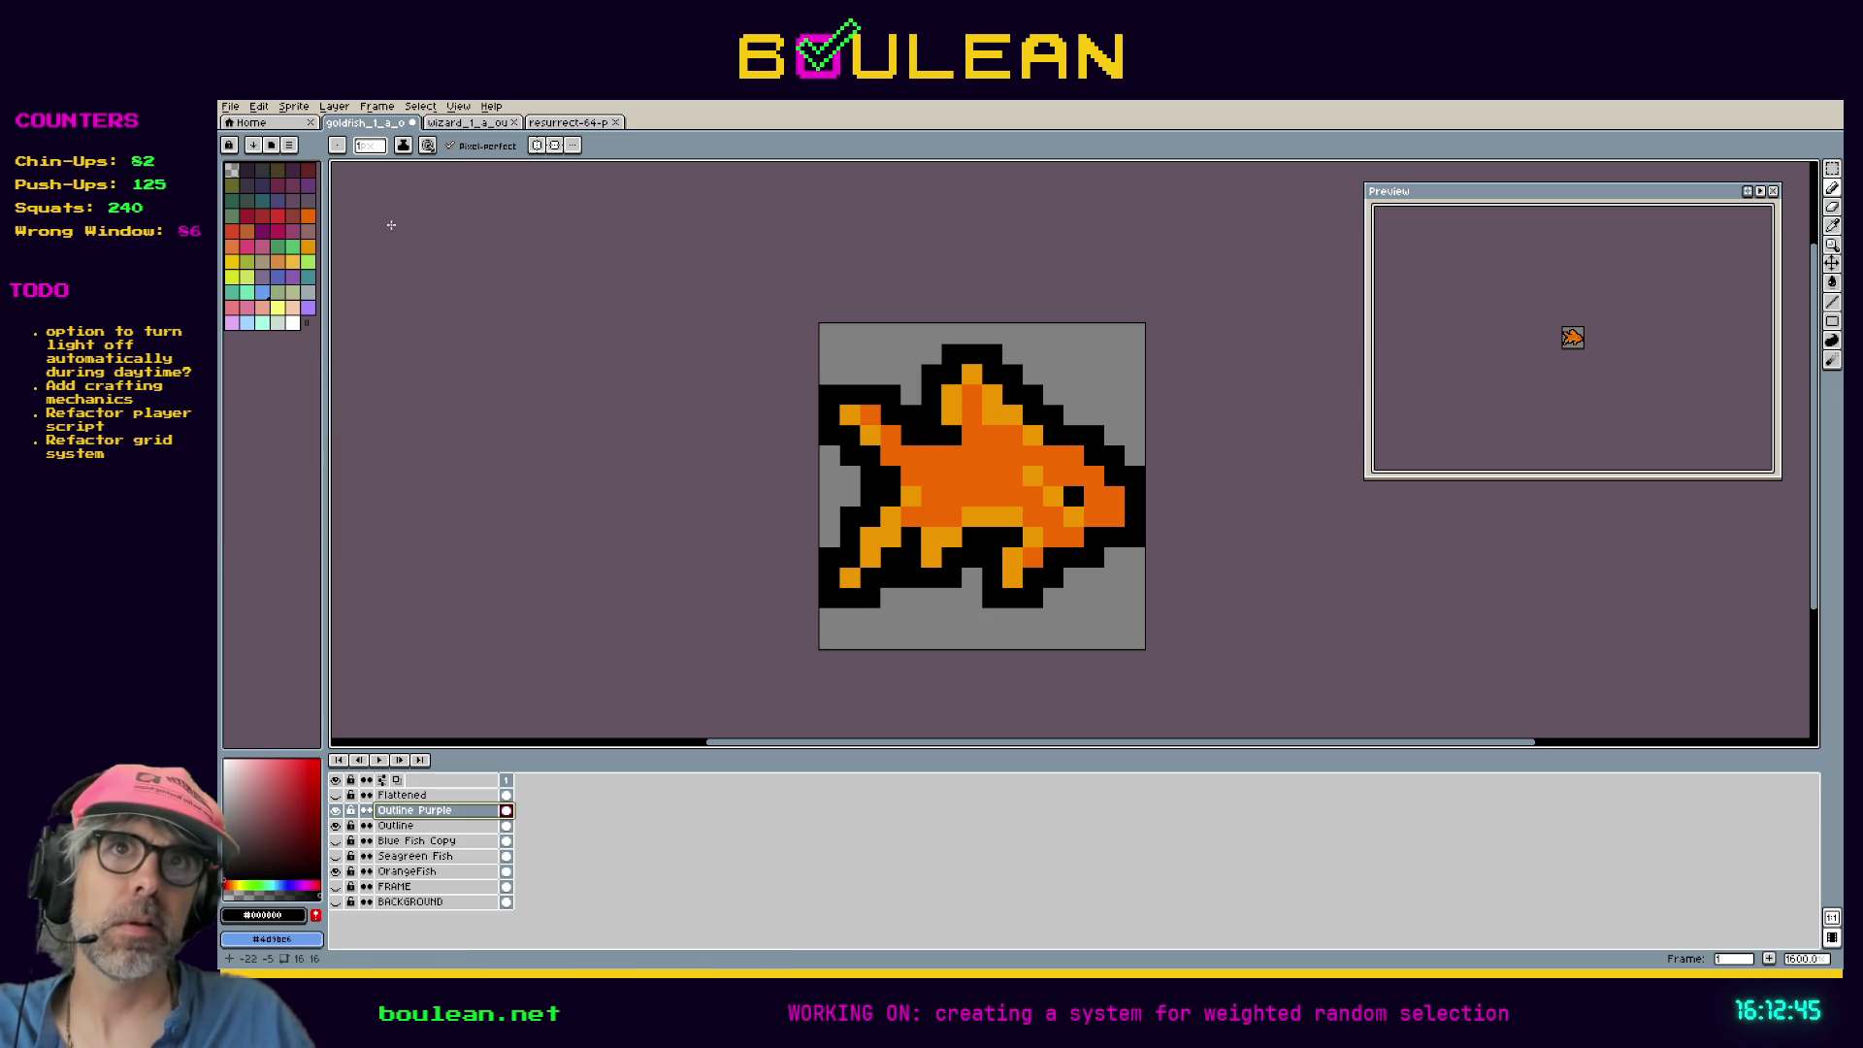
click(294, 149)
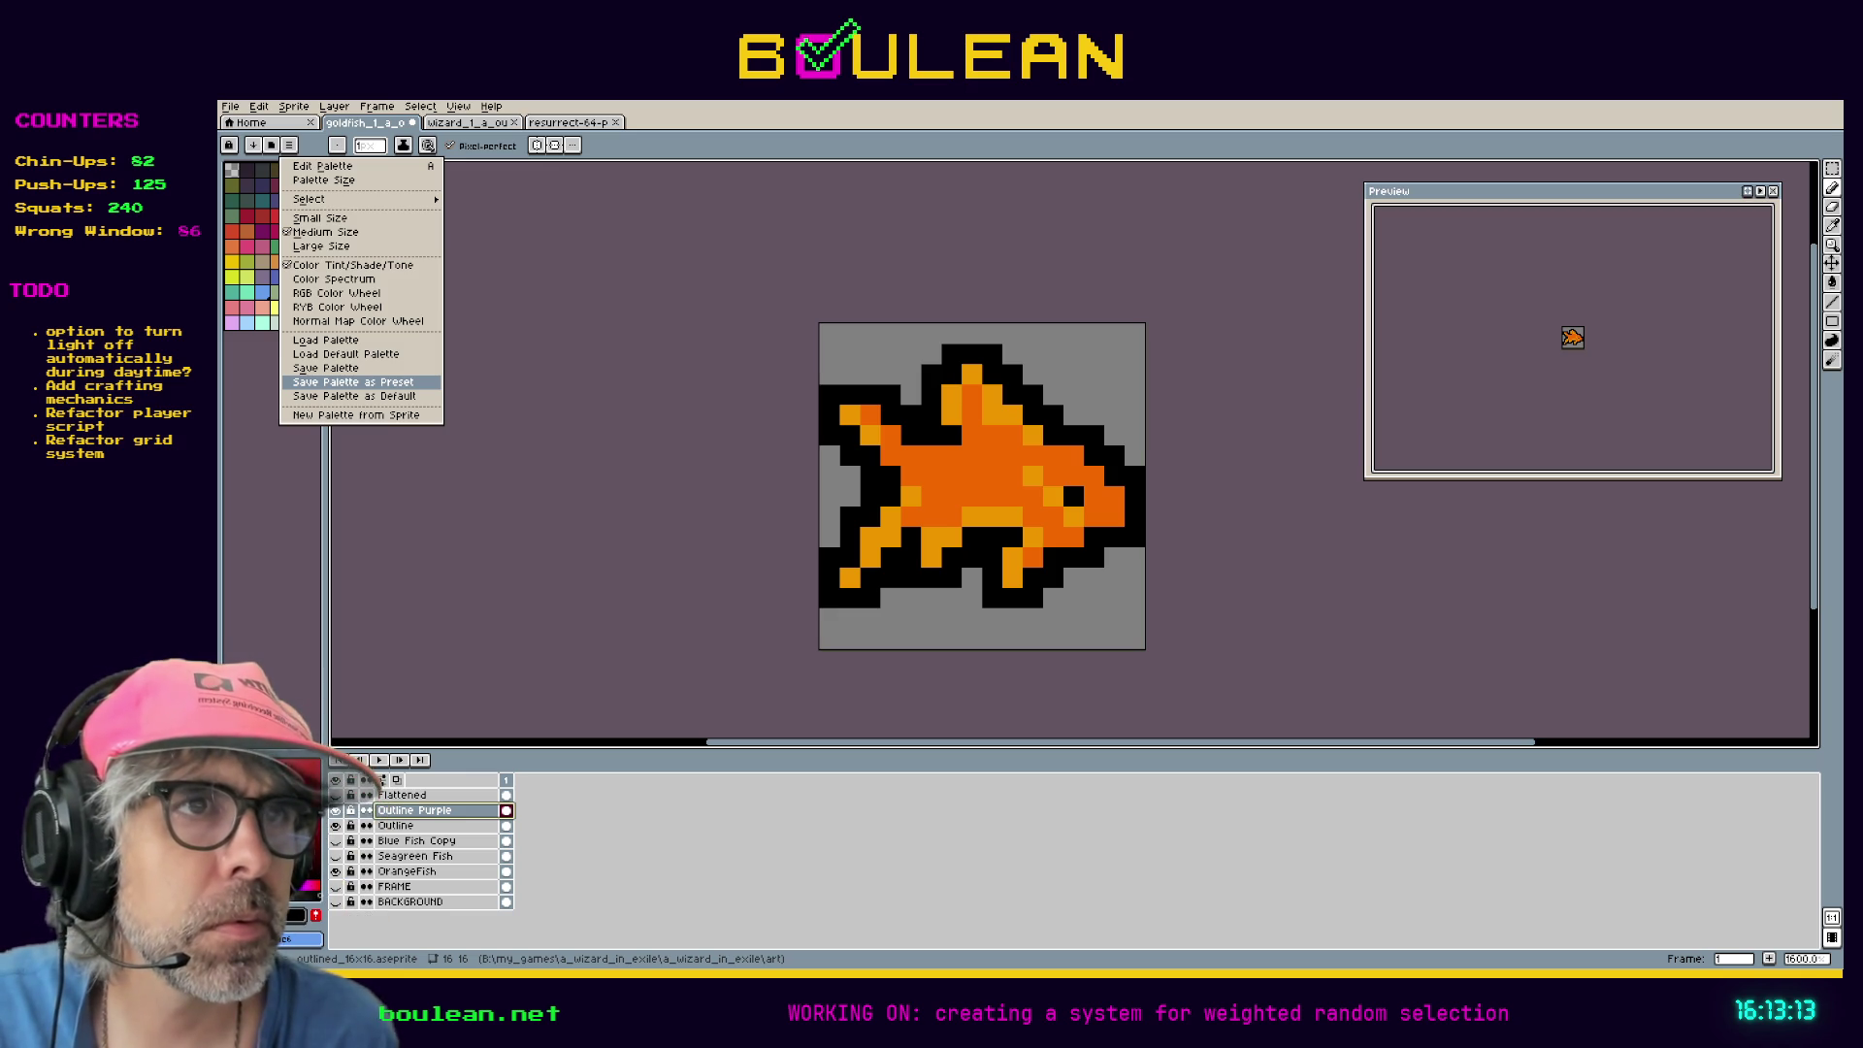
click(975, 663)
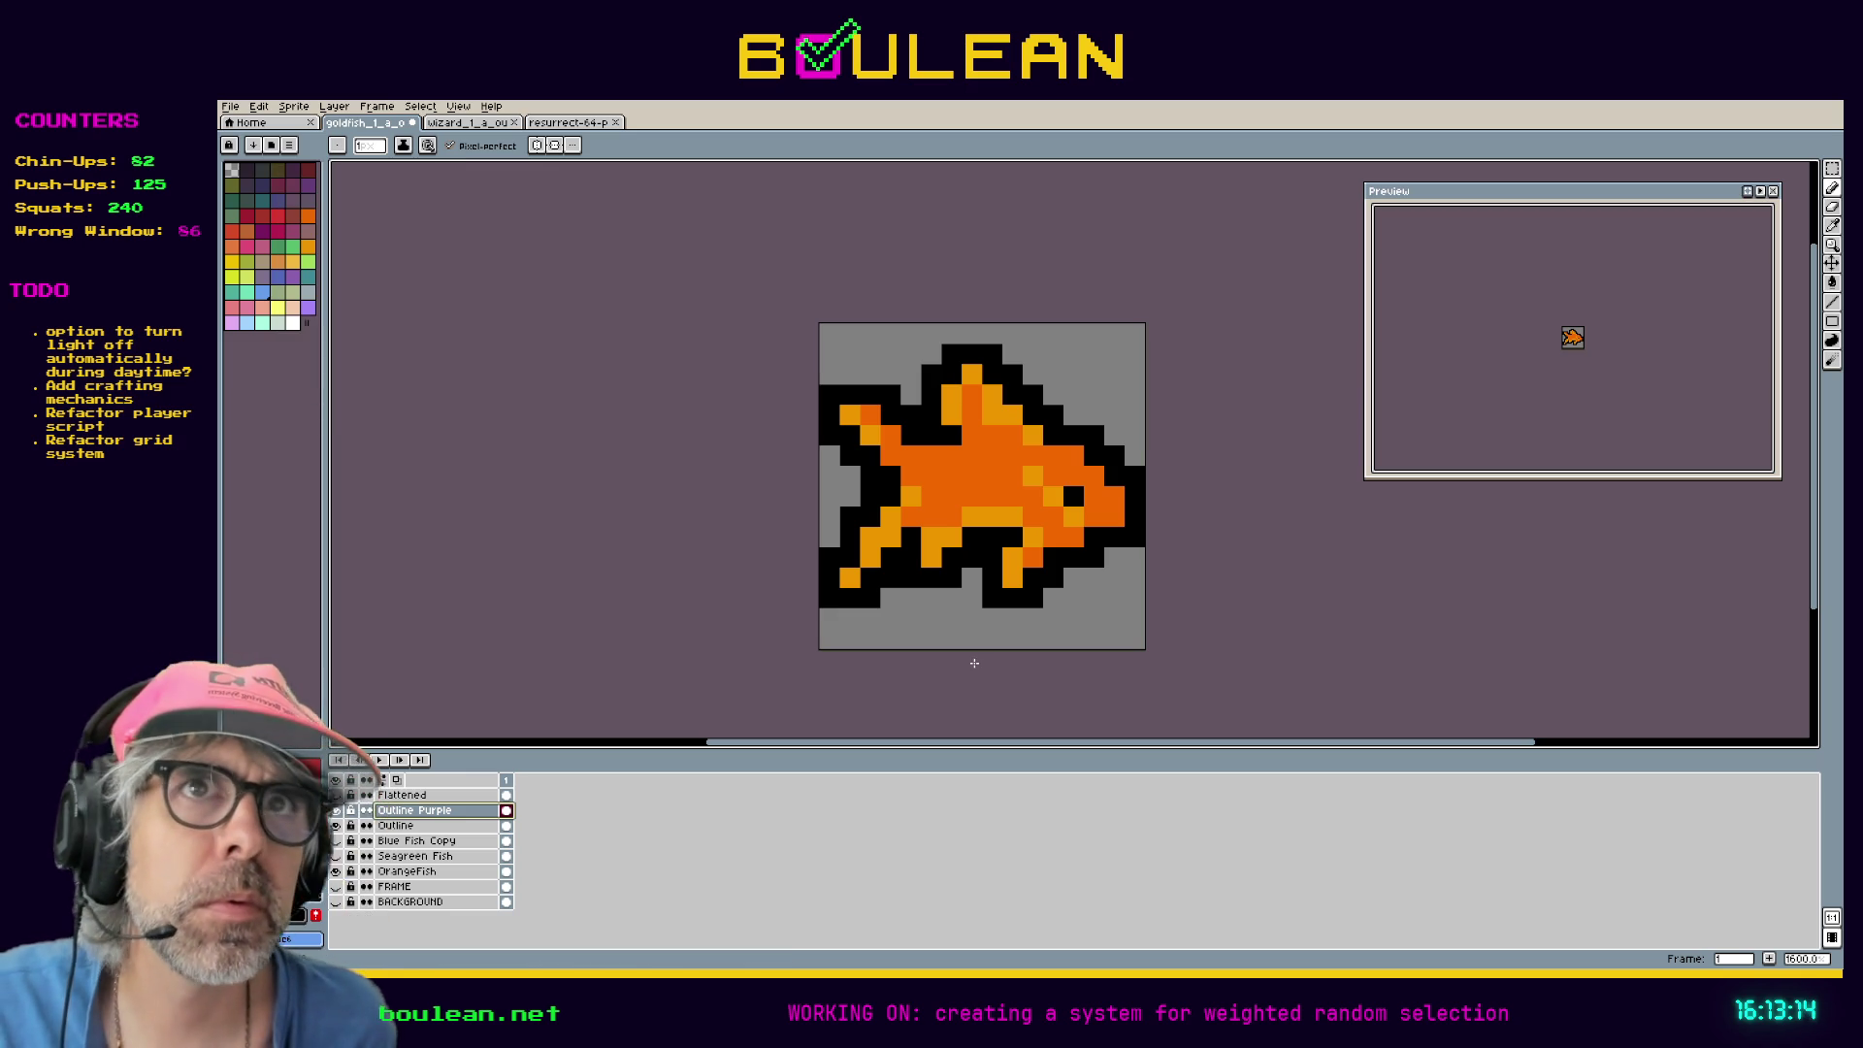
click(289, 144)
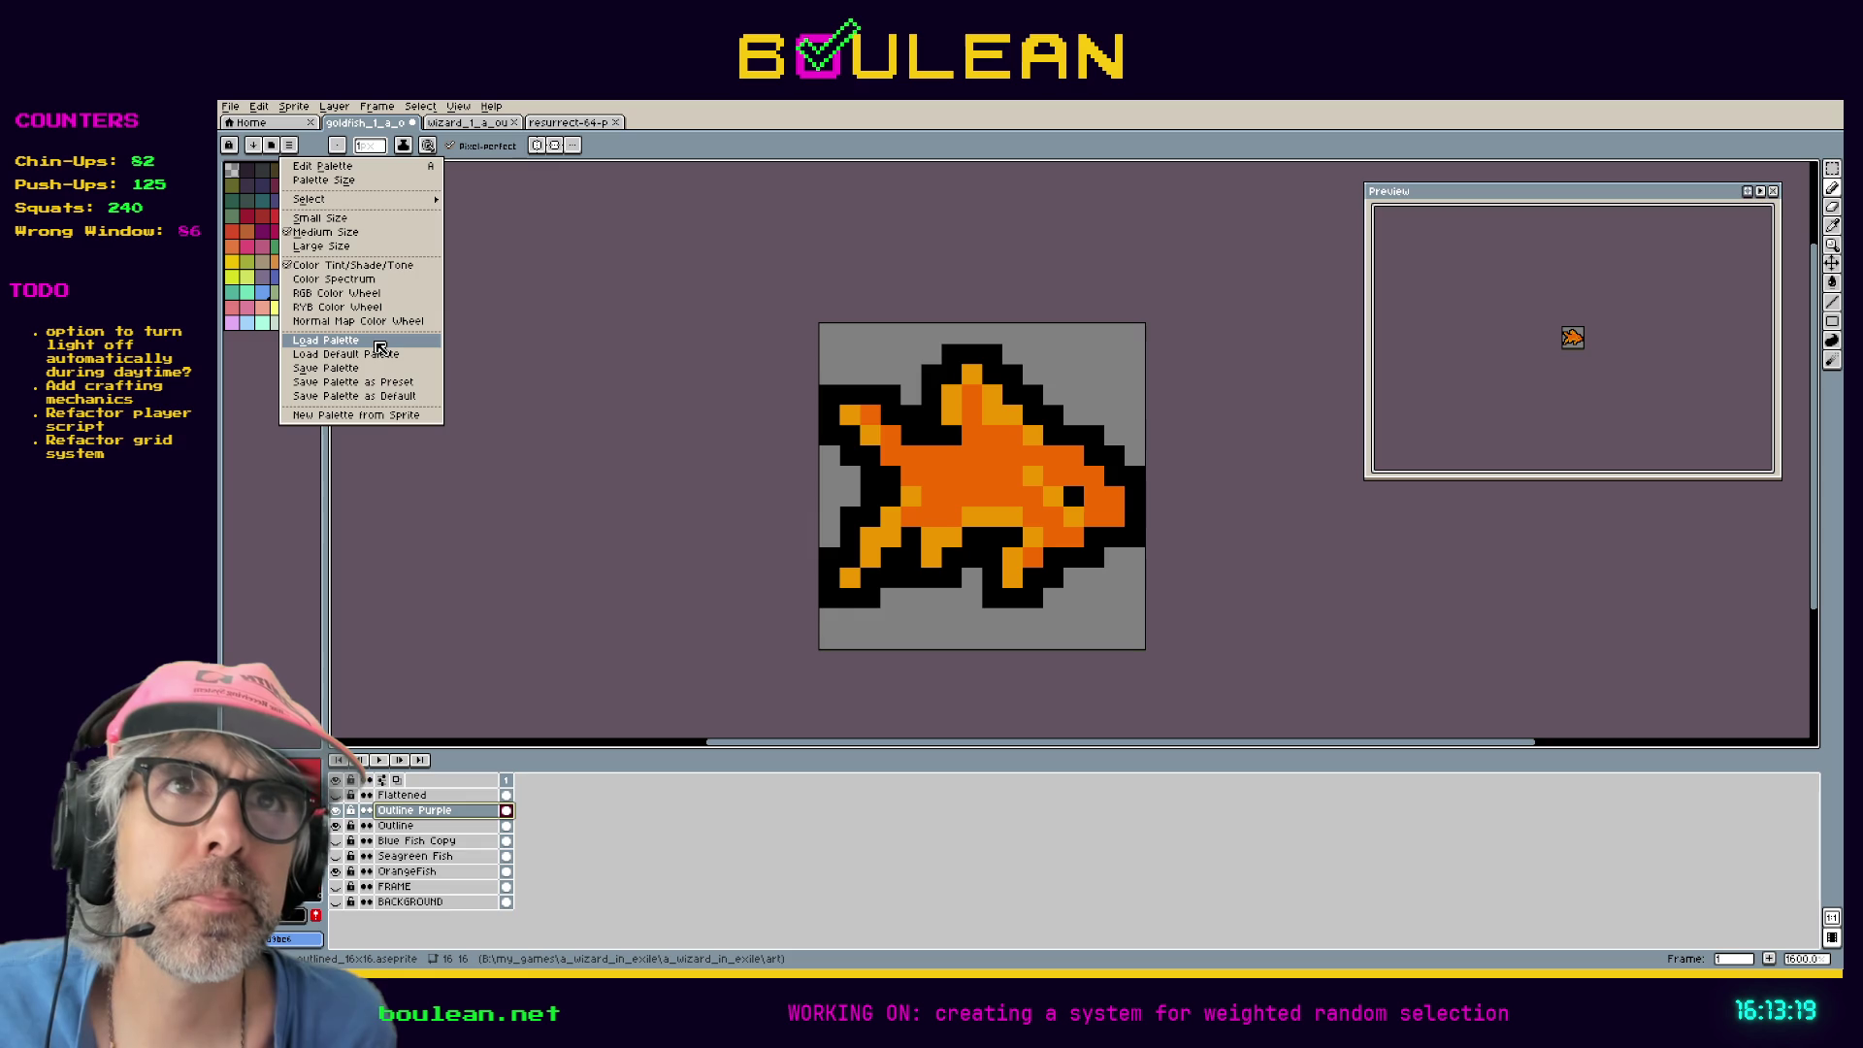
mouse_move(379, 209)
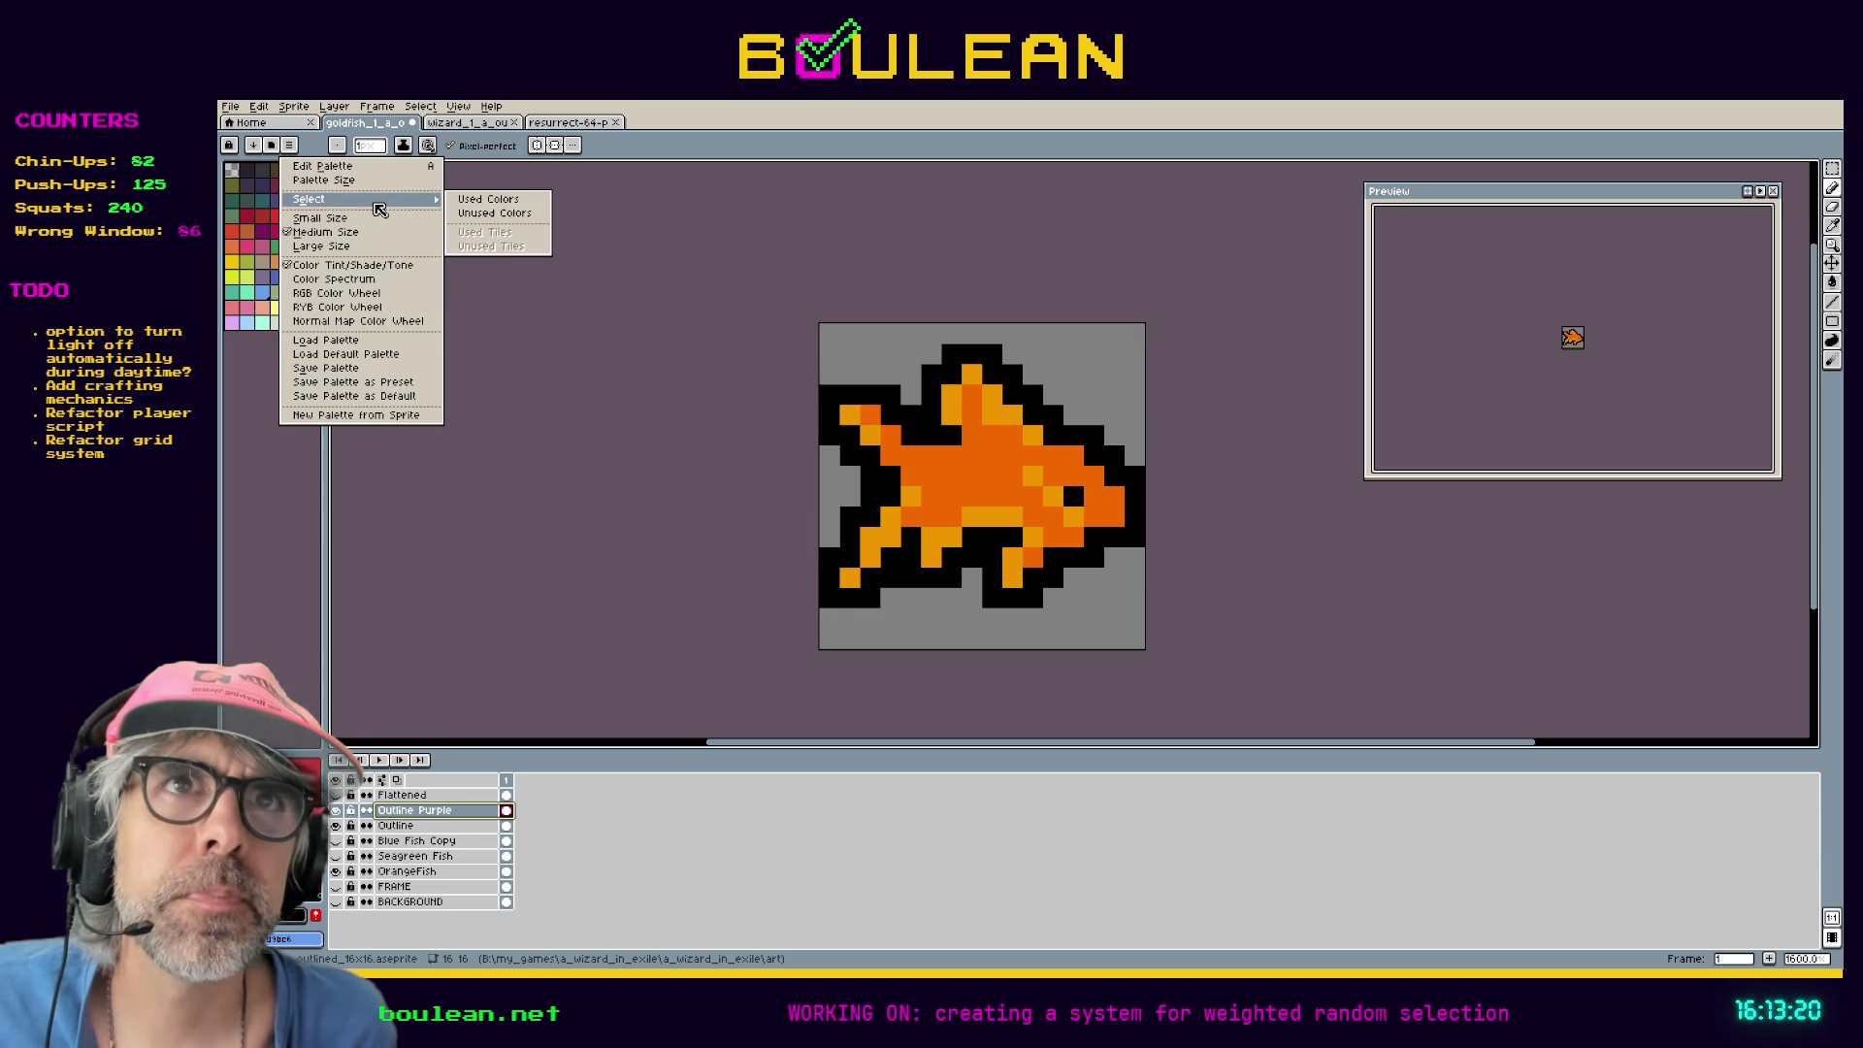
click(264, 411)
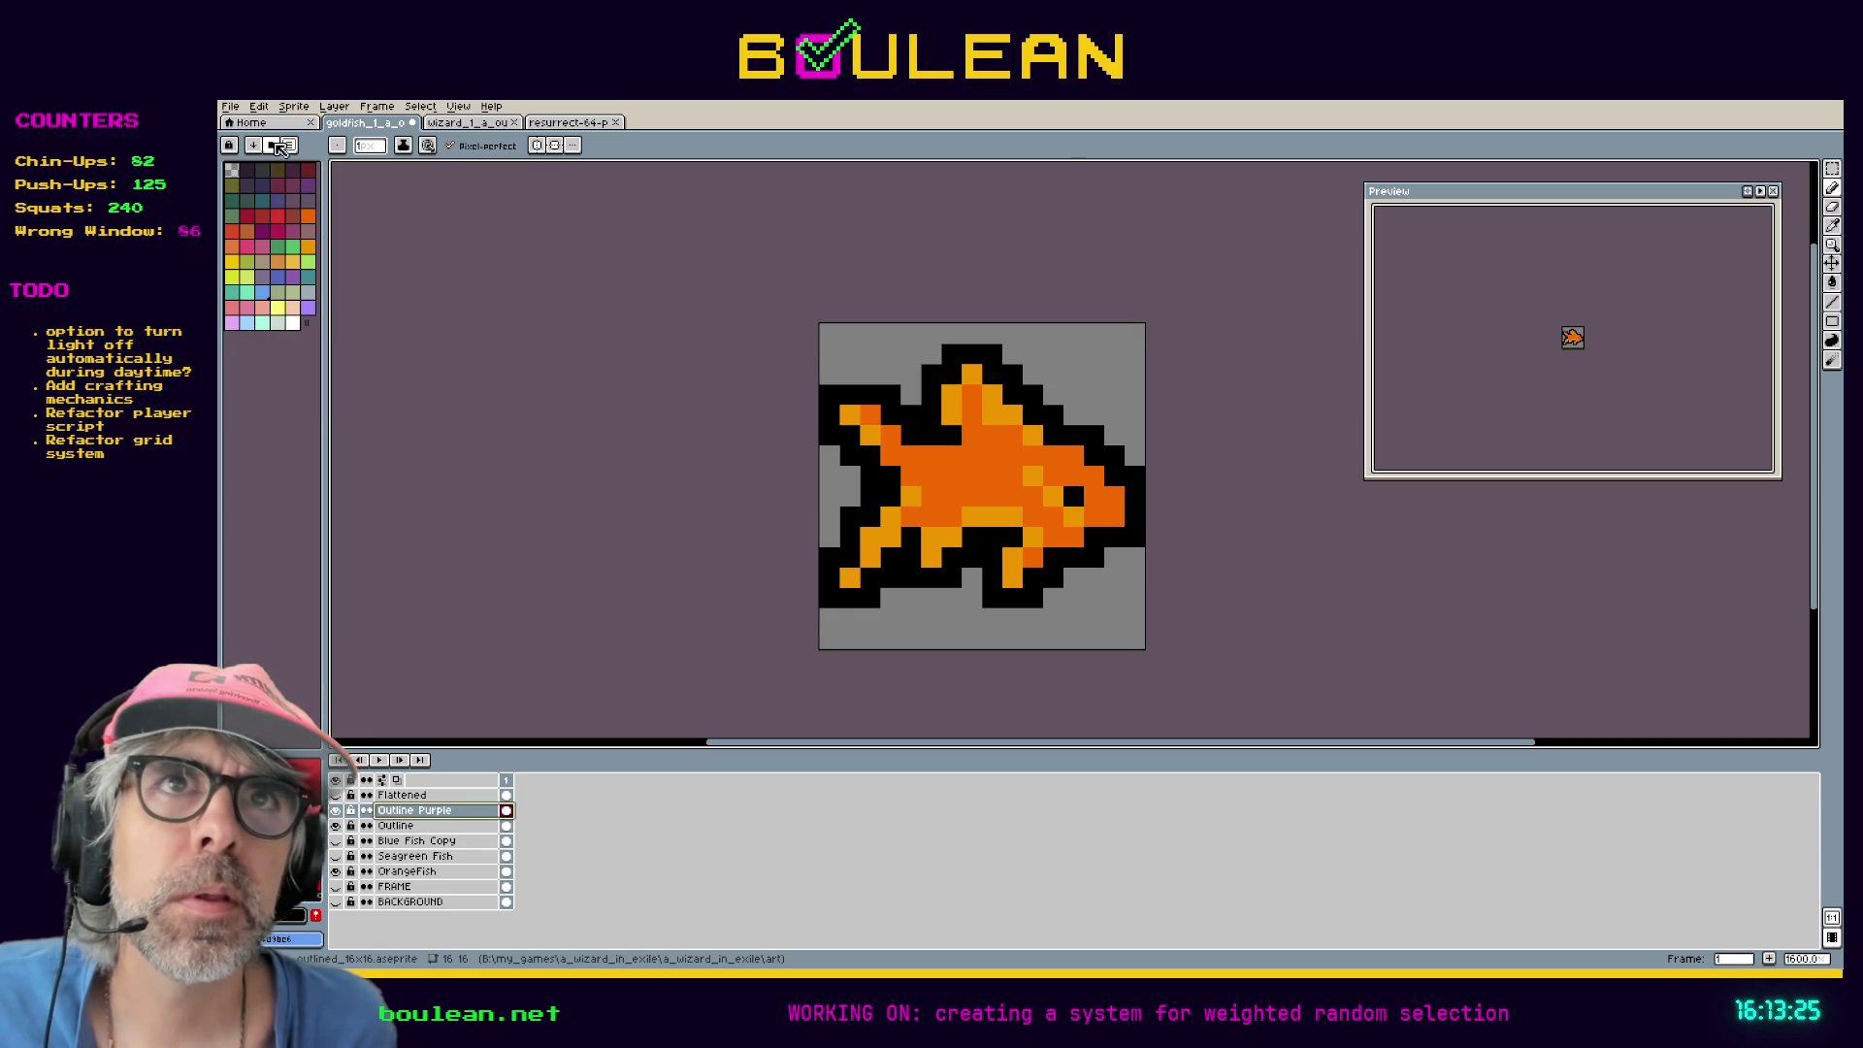
Step: Search the palette presets for 'res', load resurrect_64_palette, then view the Resurrect 64 palette image
click(281, 148)
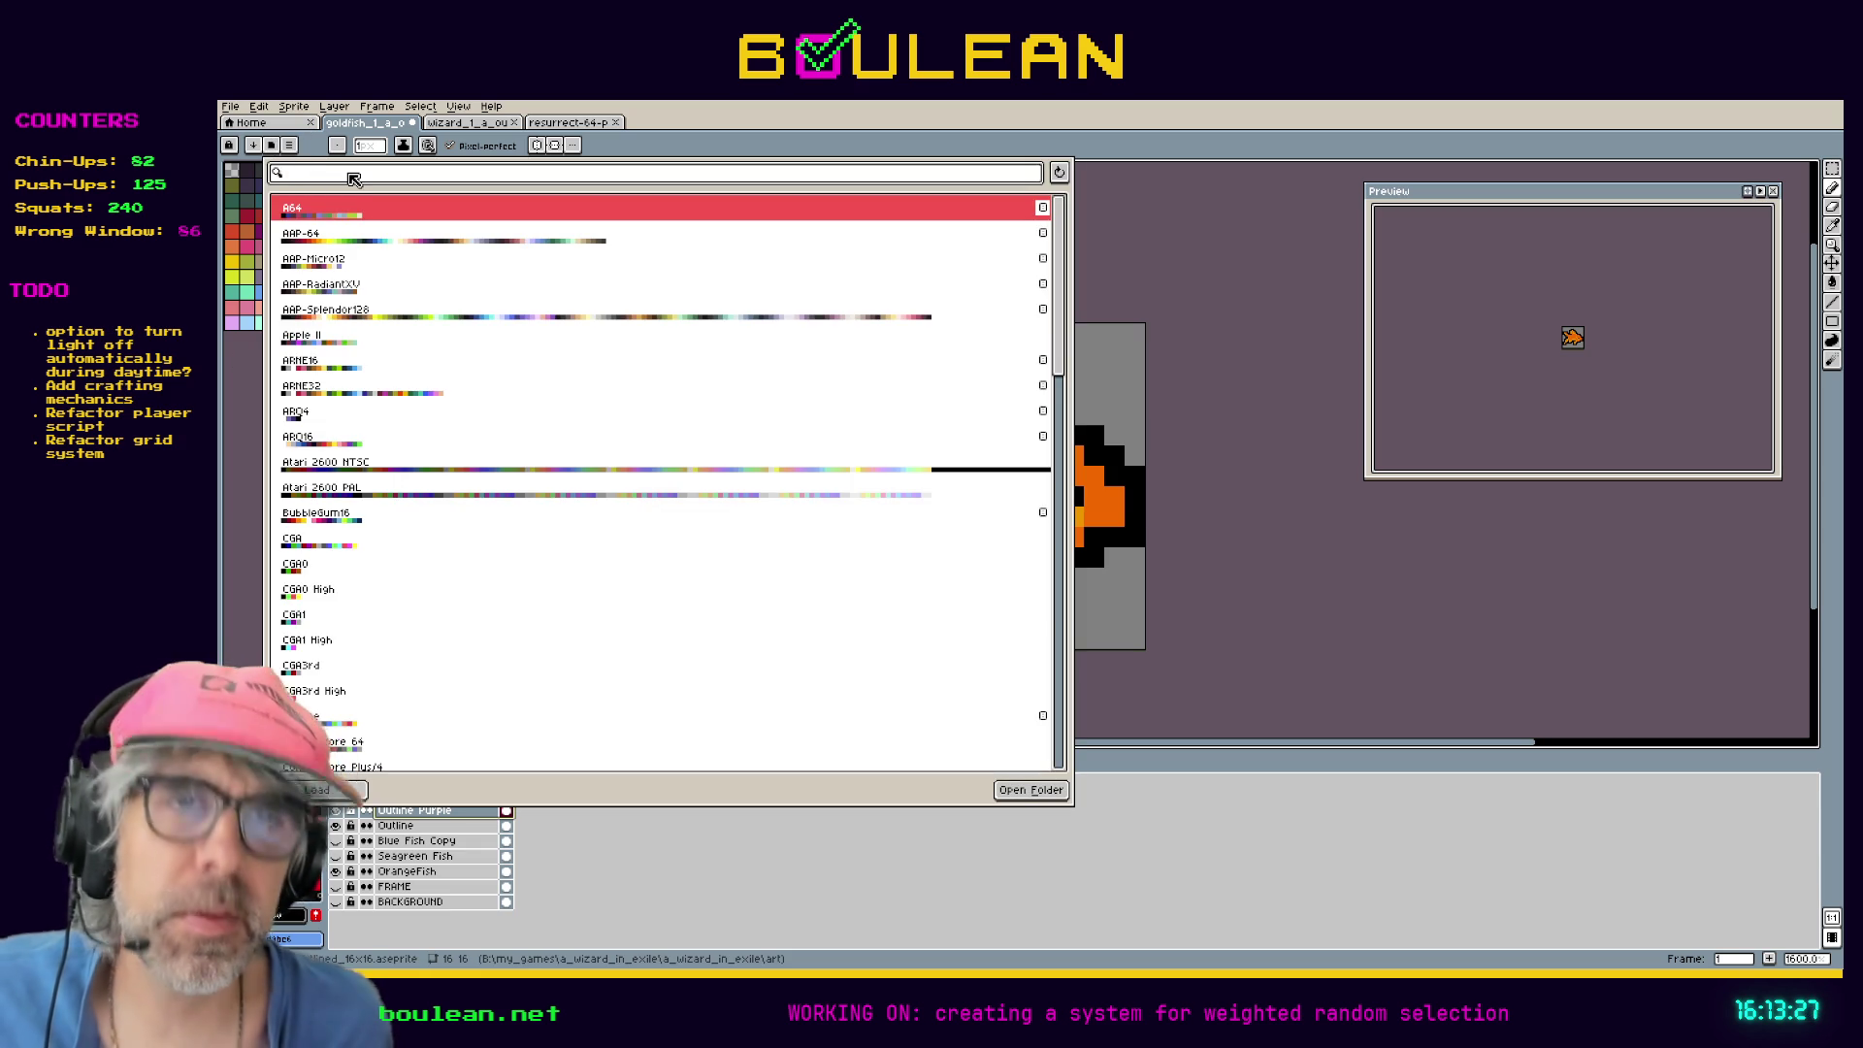
text(res)
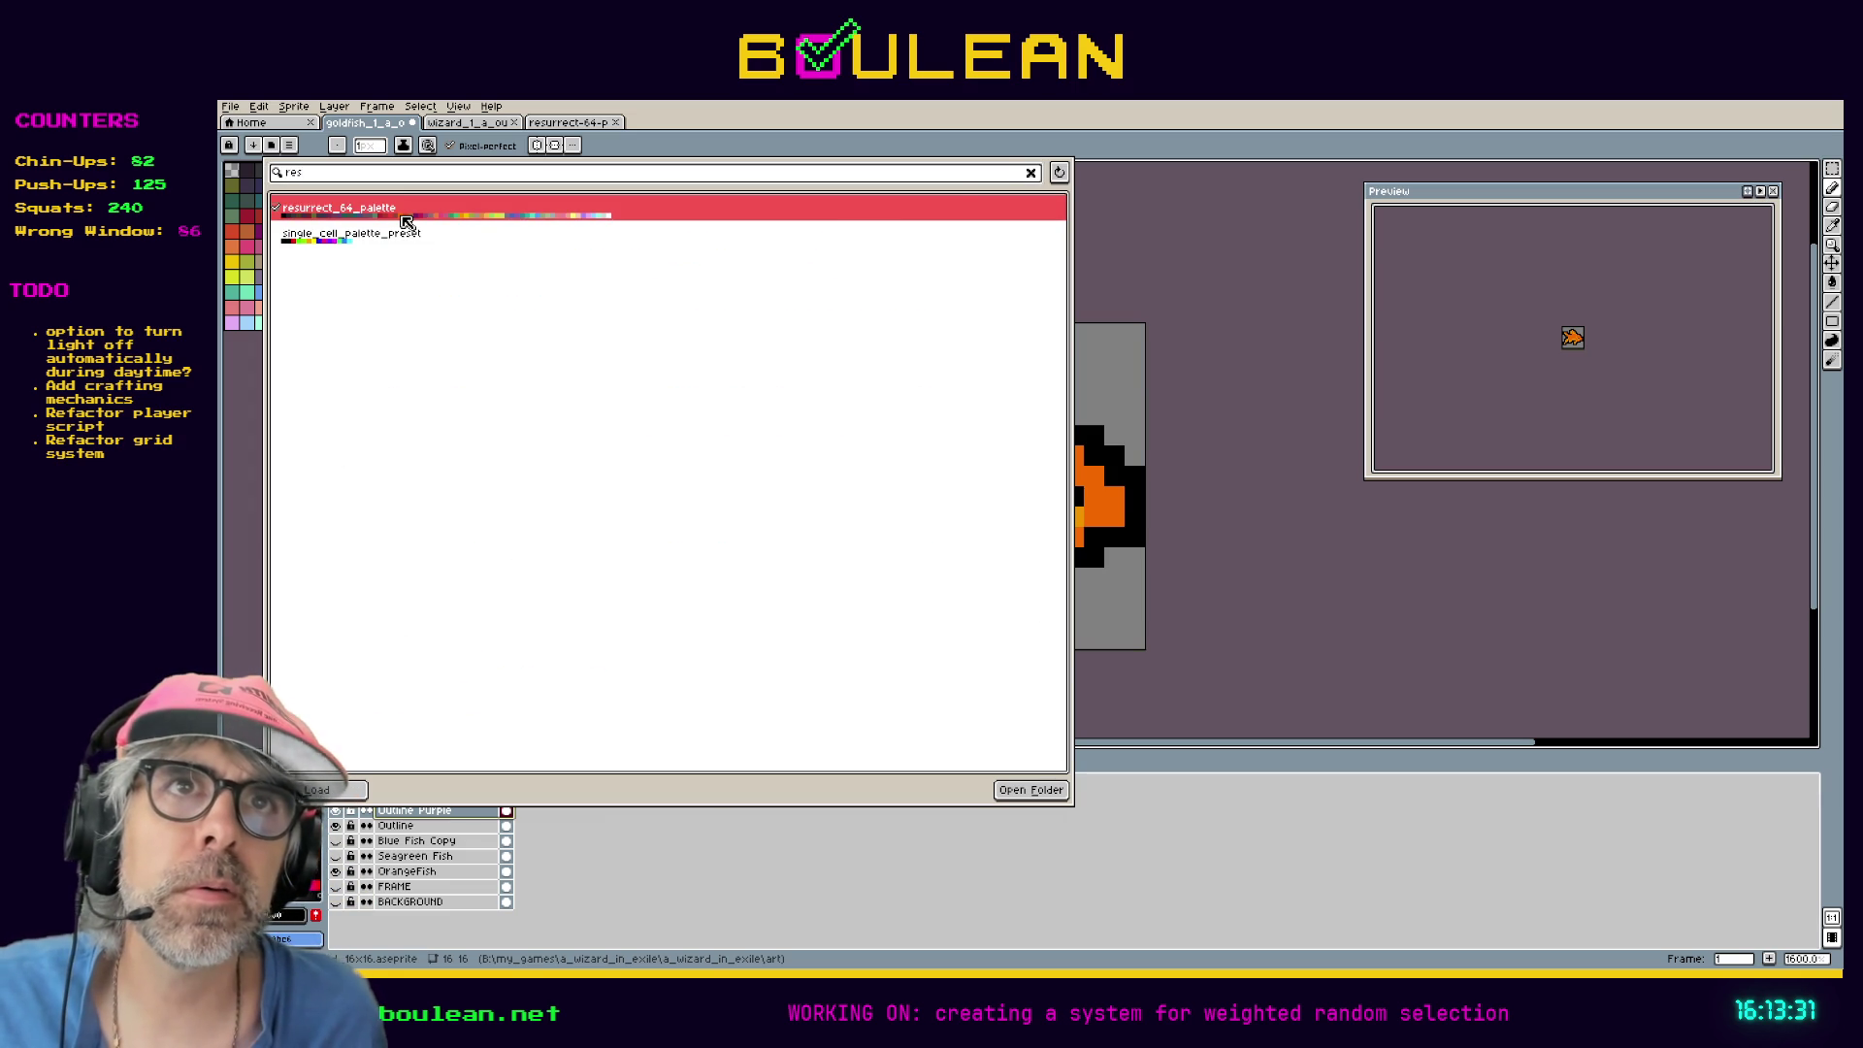
click(1056, 173)
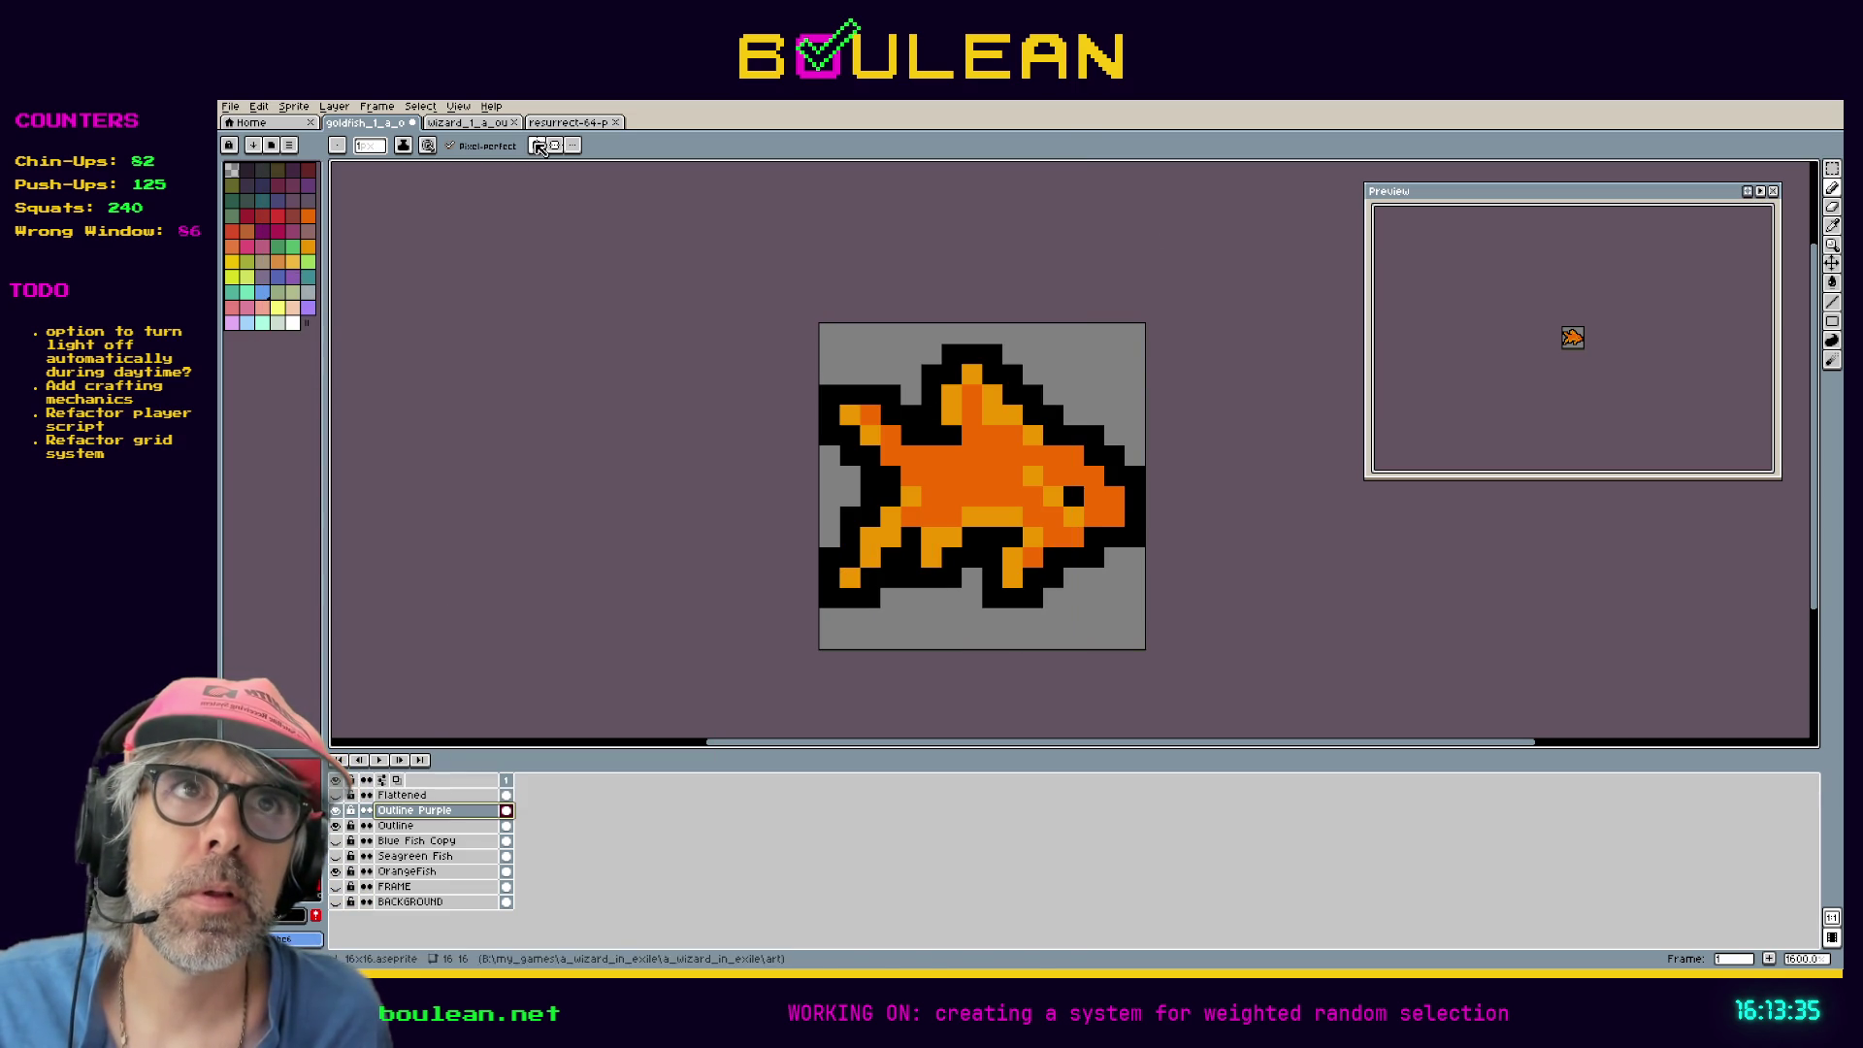
click(470, 124)
click(572, 125)
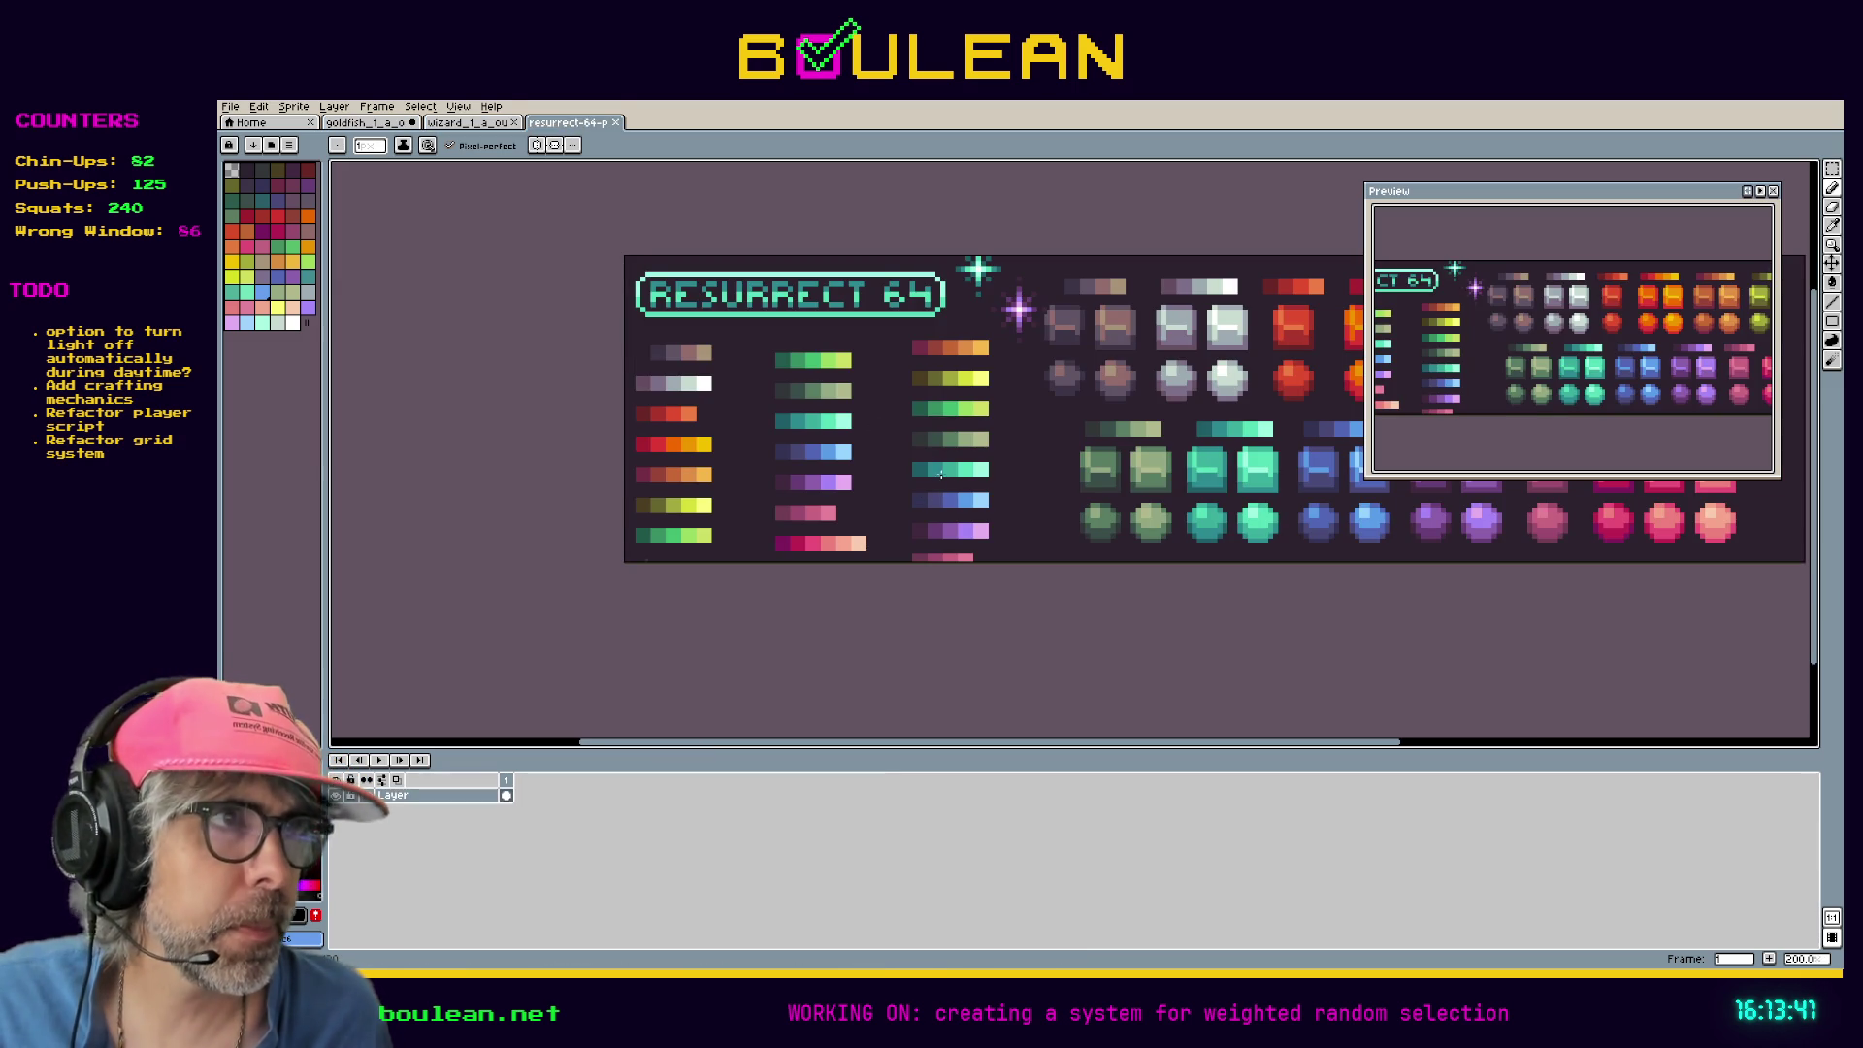
Step: Eyedrop the purple sphere in the Resurrect 64 image as the foreground colour, then return to the wizard
key(g)
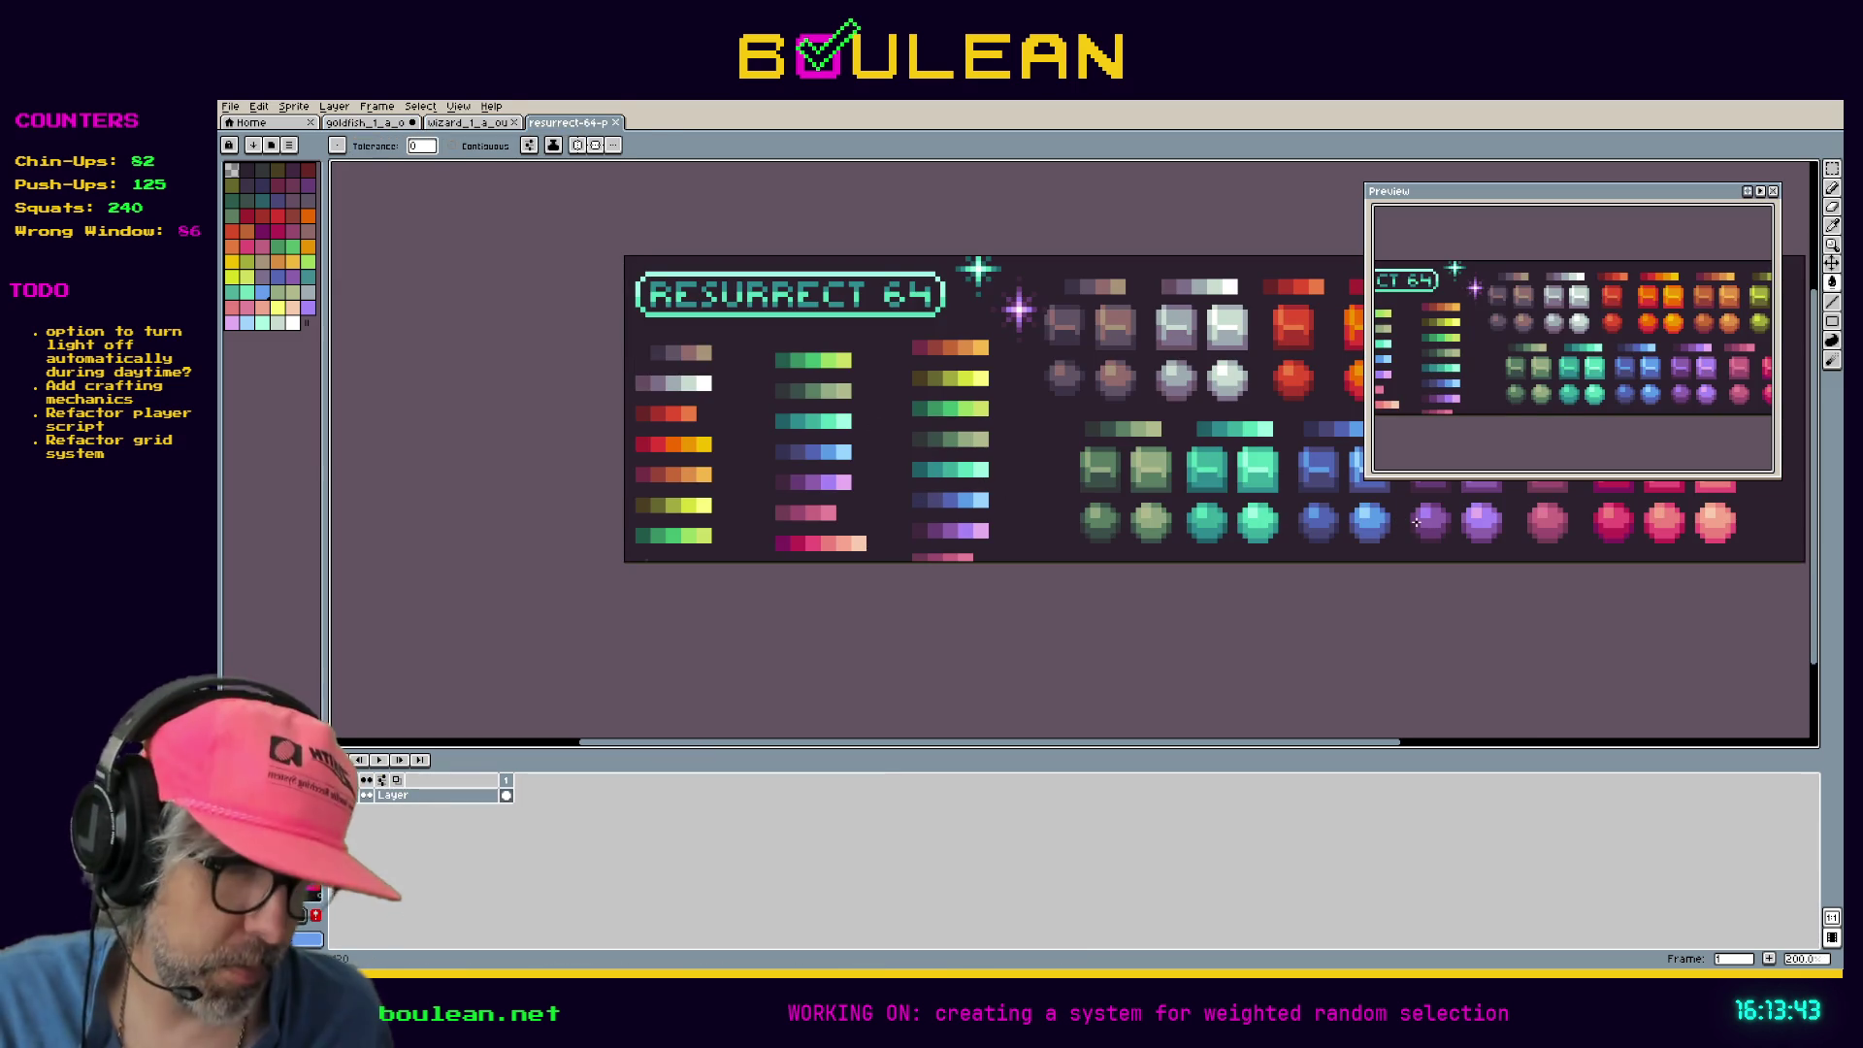
key(i)
click(1434, 518)
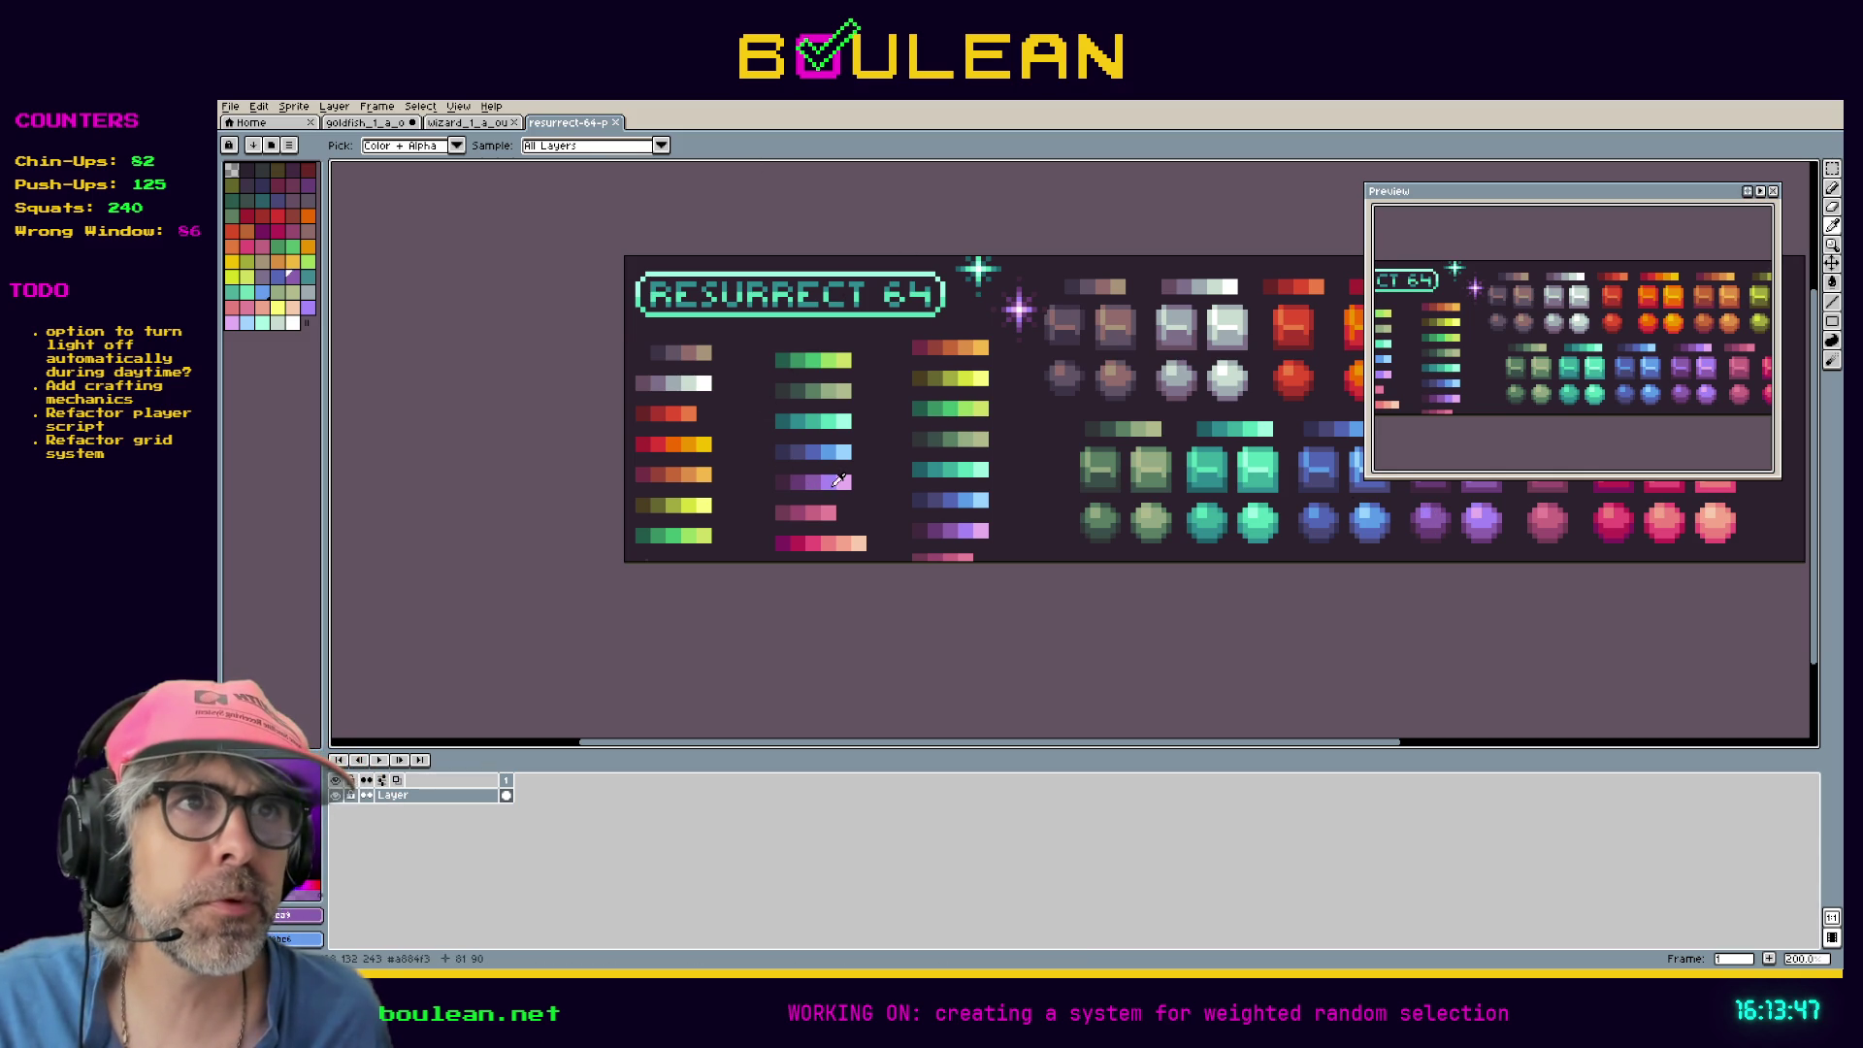
click(448, 125)
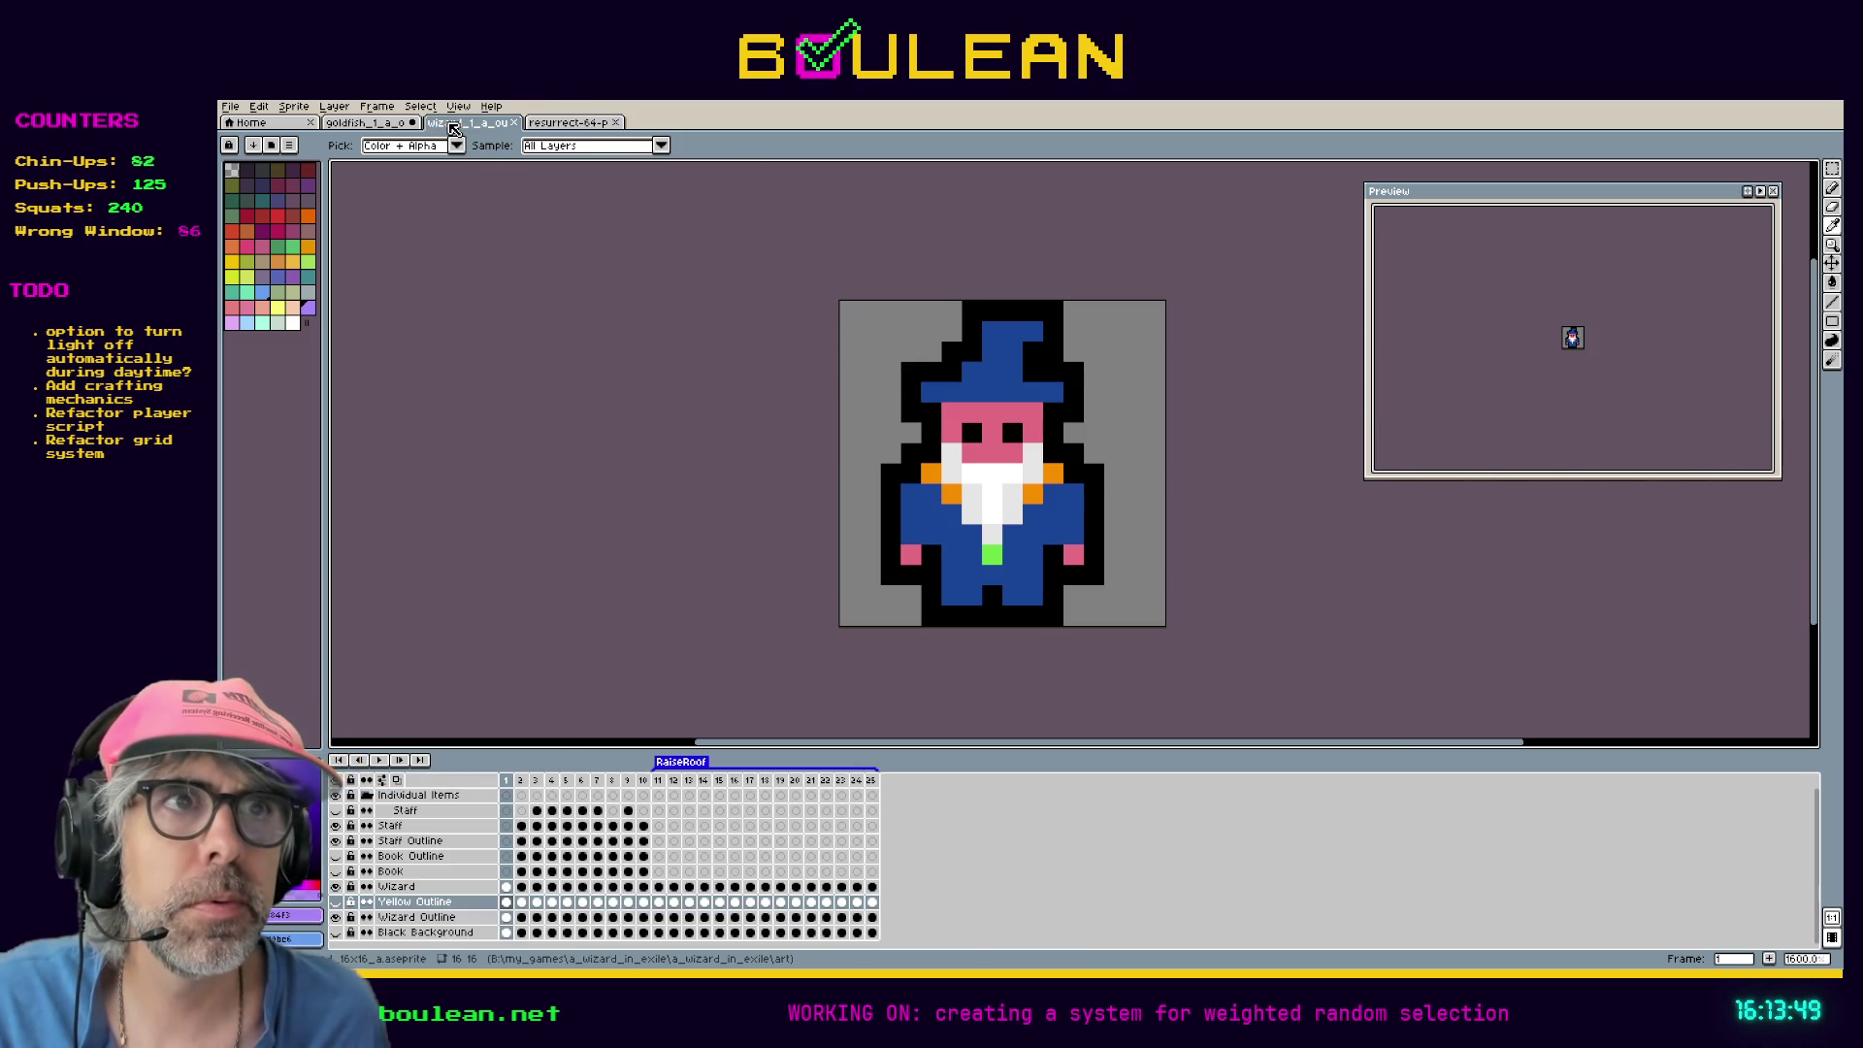
Step: Fill the goldfish's outline with purple on Outline Purple and erase the stray purple pixel in the eye
click(405, 130)
key(g)
click(932, 427)
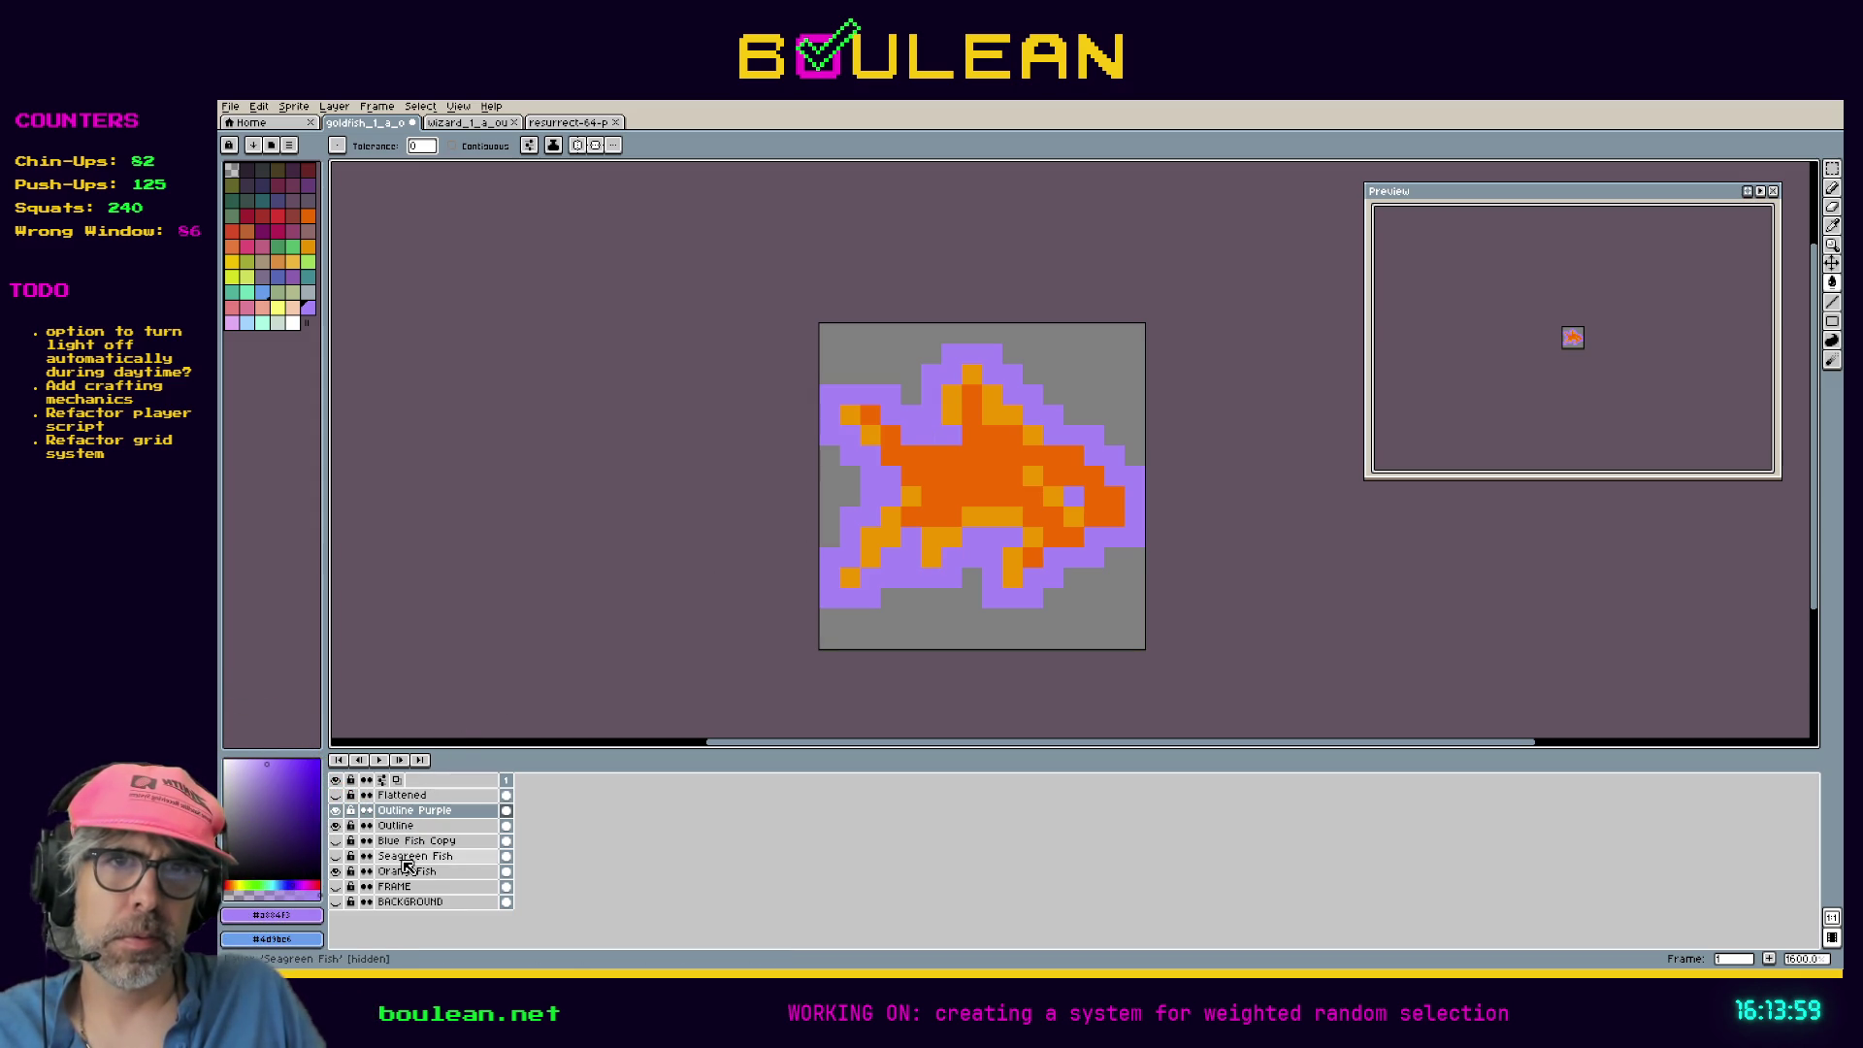
click(403, 813)
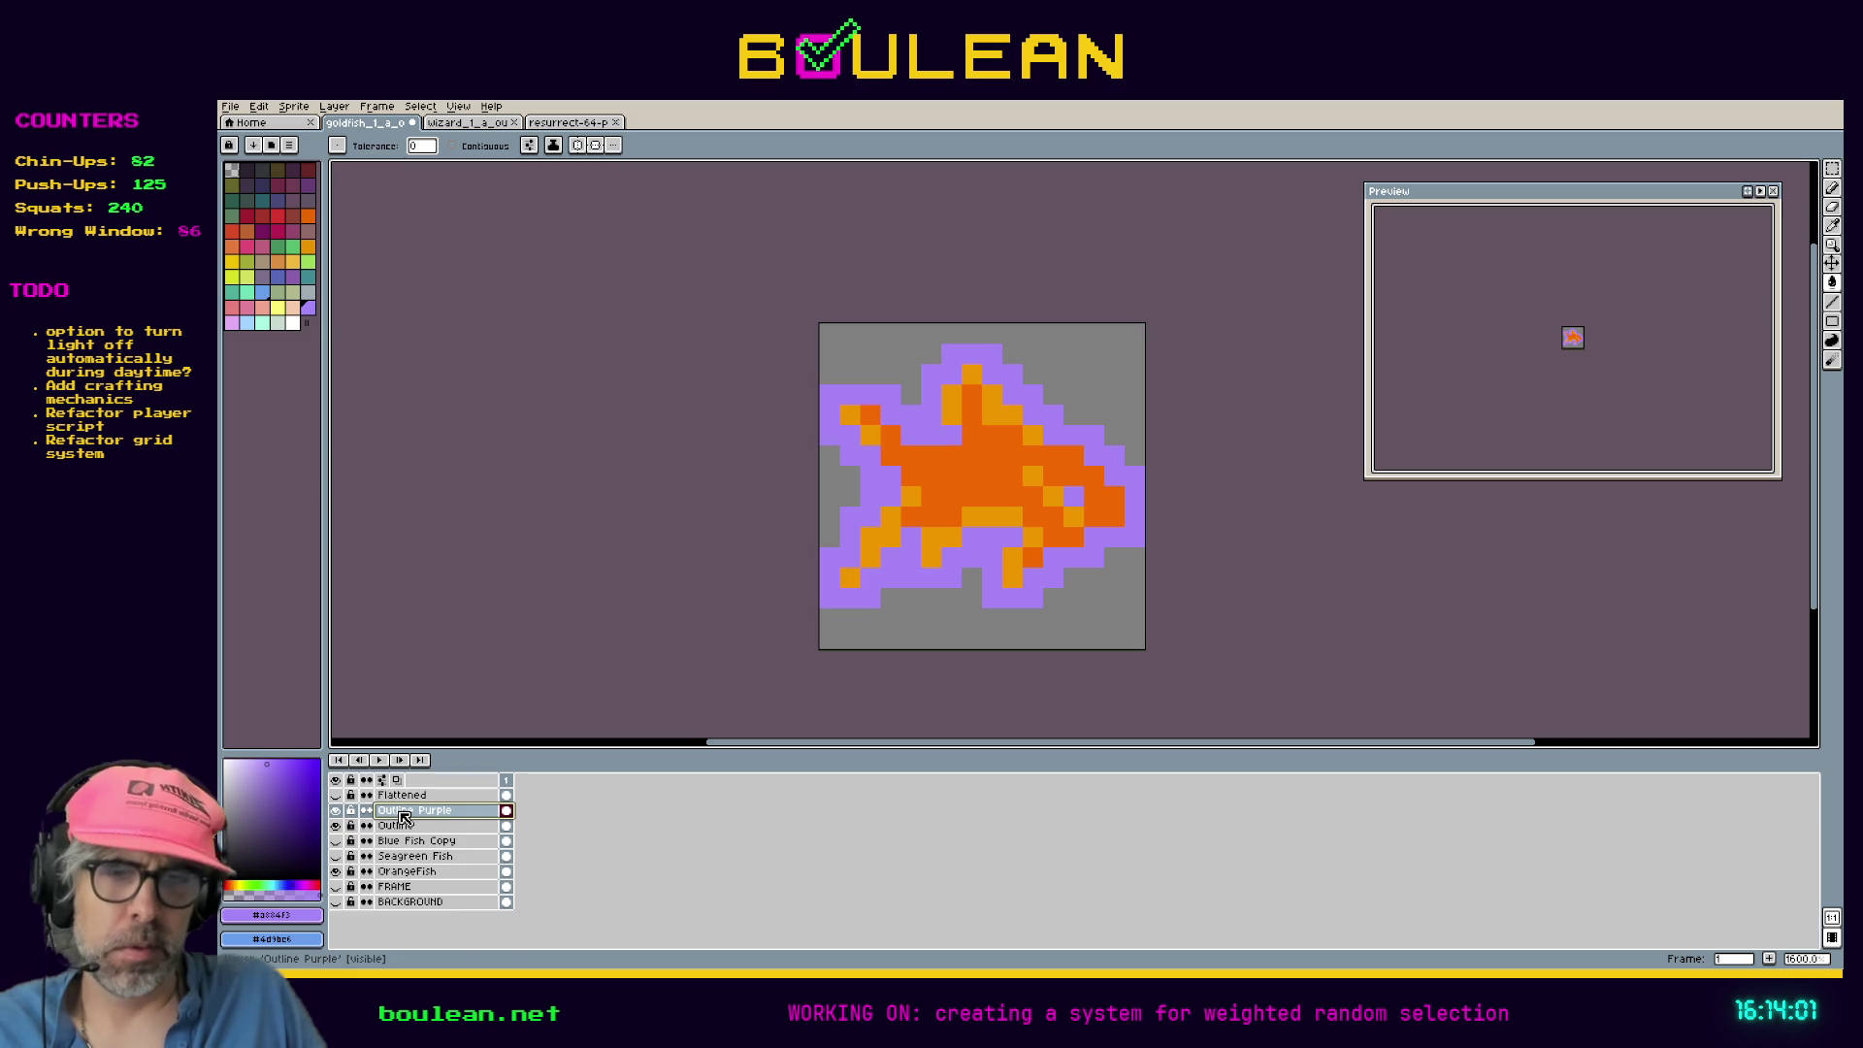
key(e)
click(1073, 496)
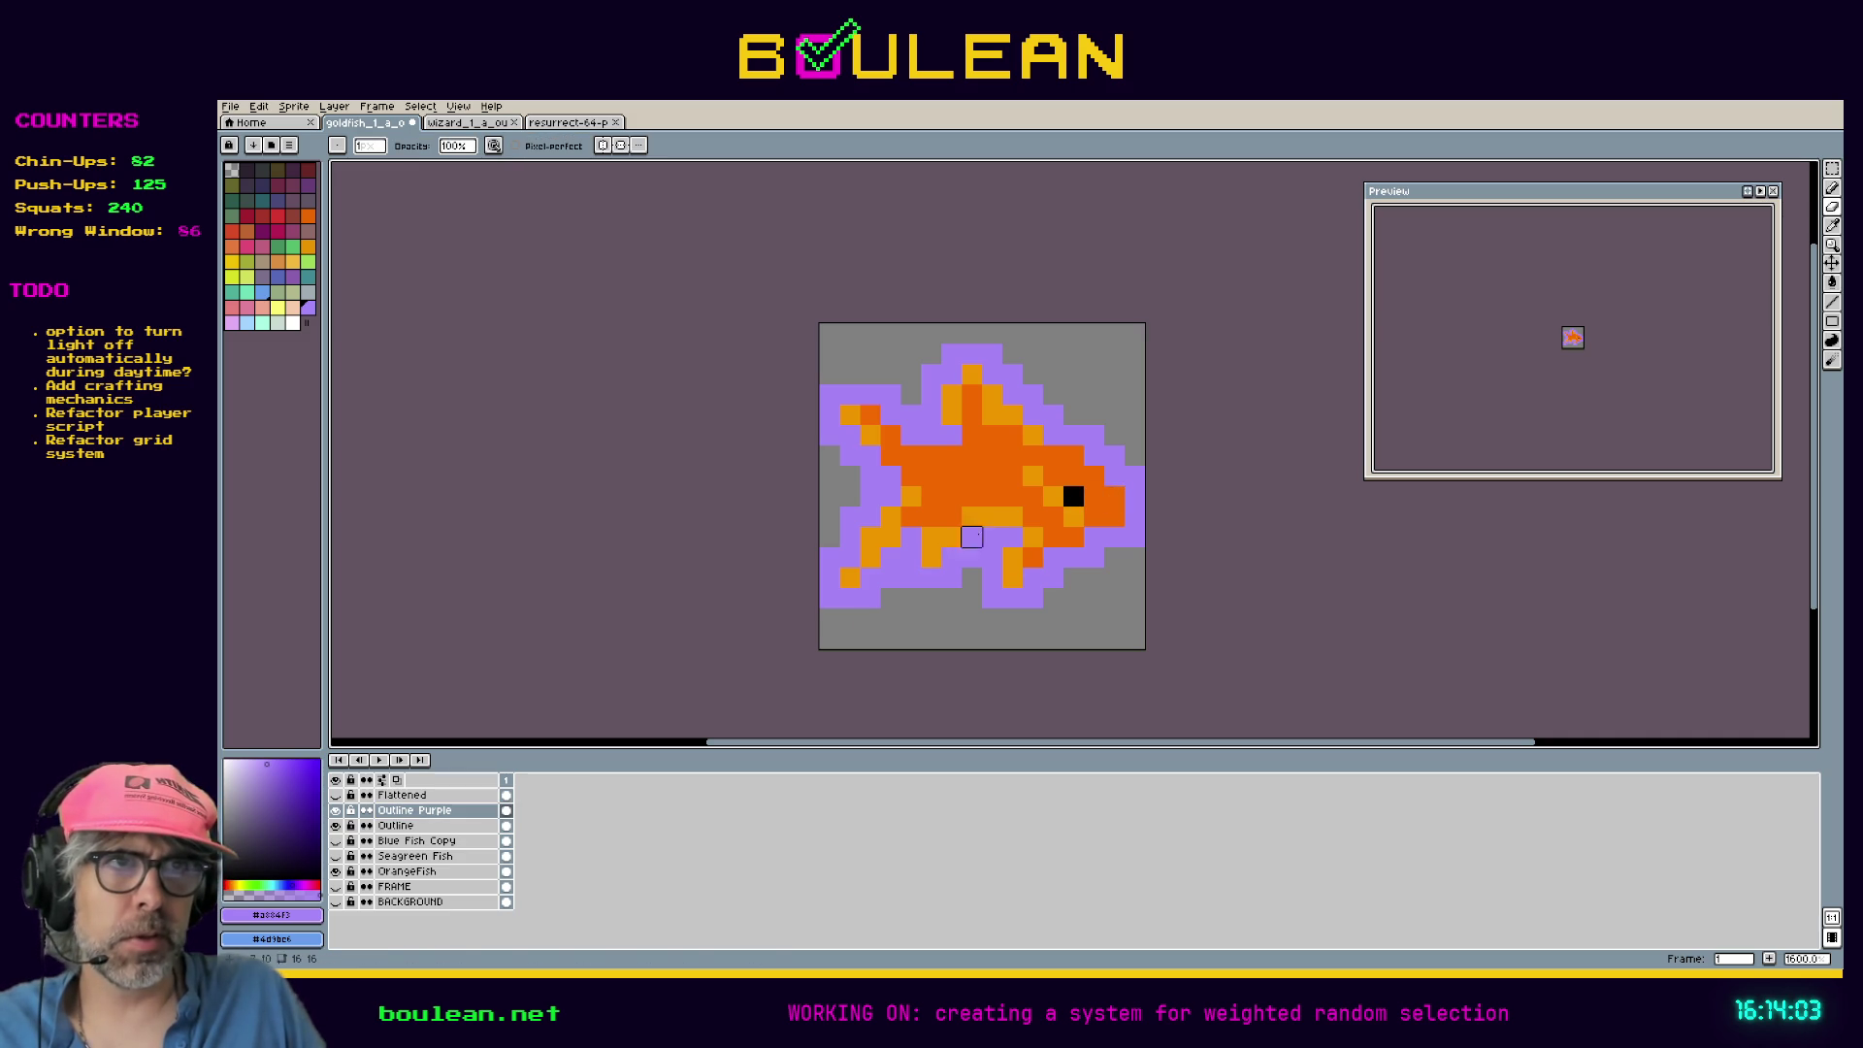
Step: Compare the Outline and Outline Purple layers' visibility, then refill the outline with bright purple
click(404, 826)
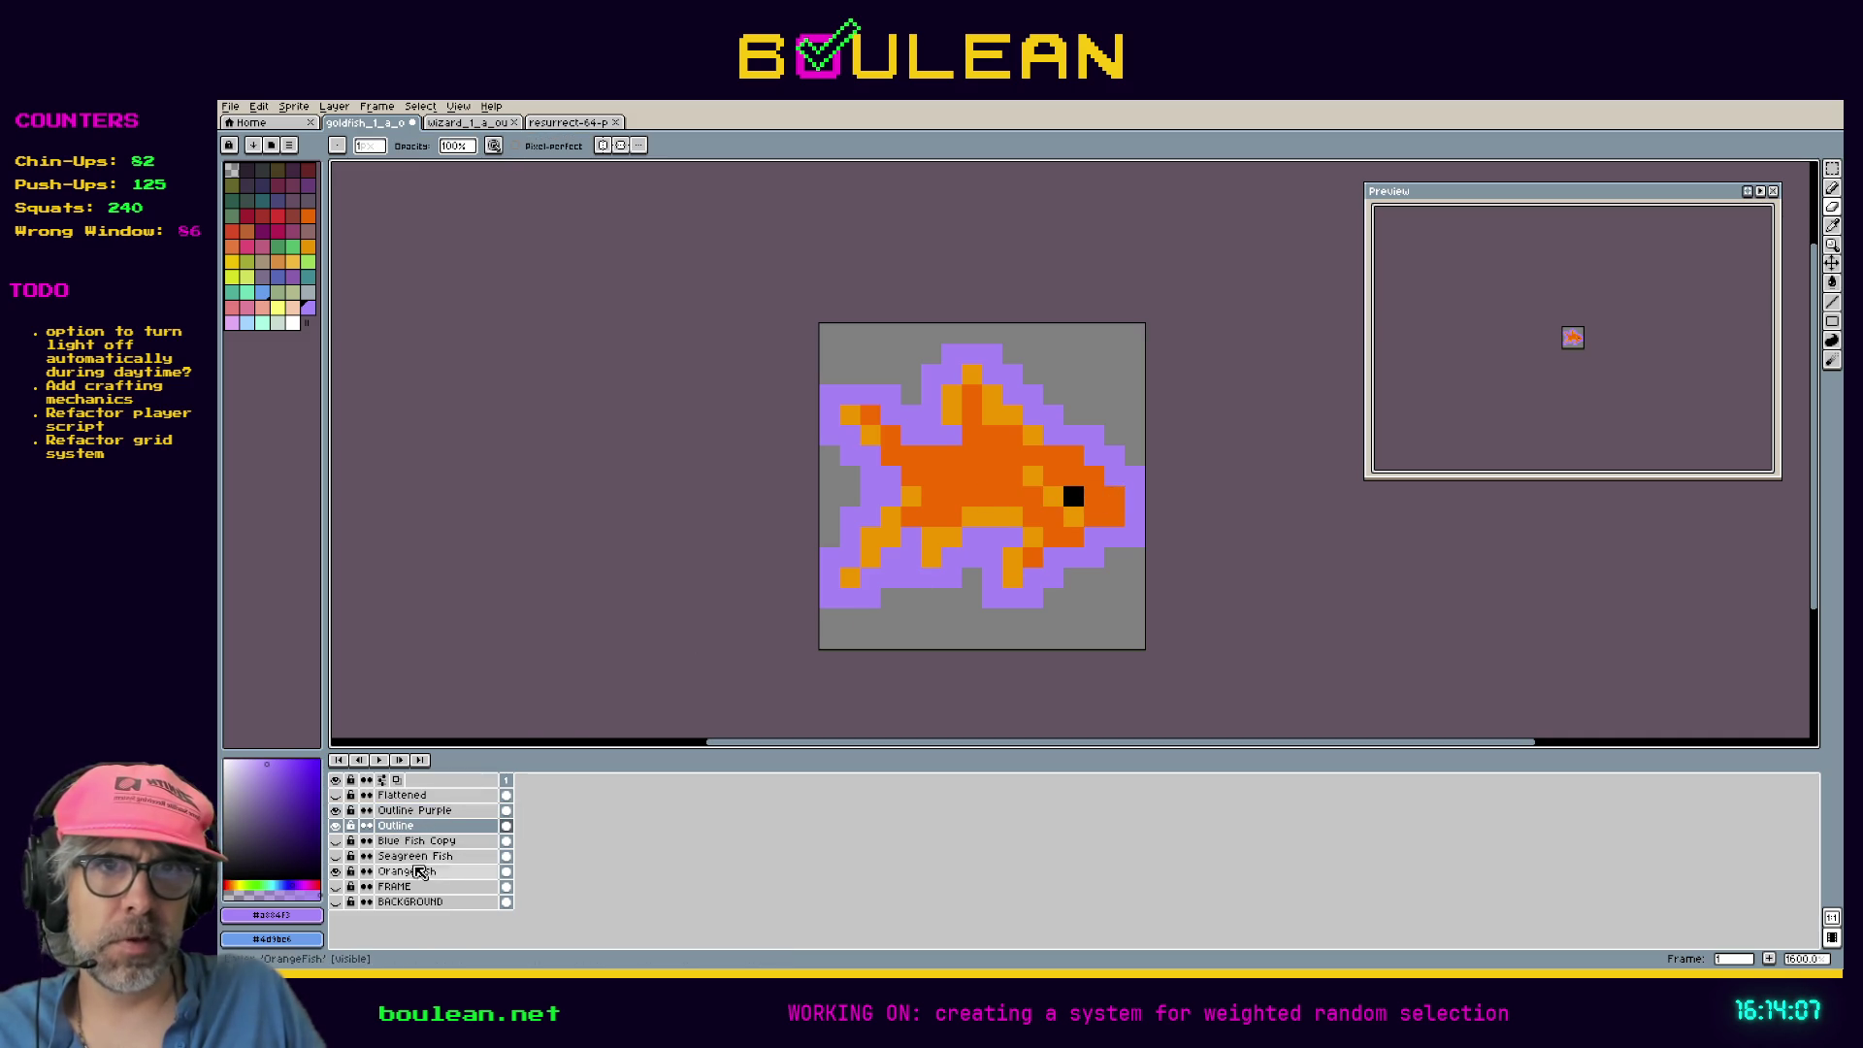
click(335, 826)
click(335, 810)
click(335, 810)
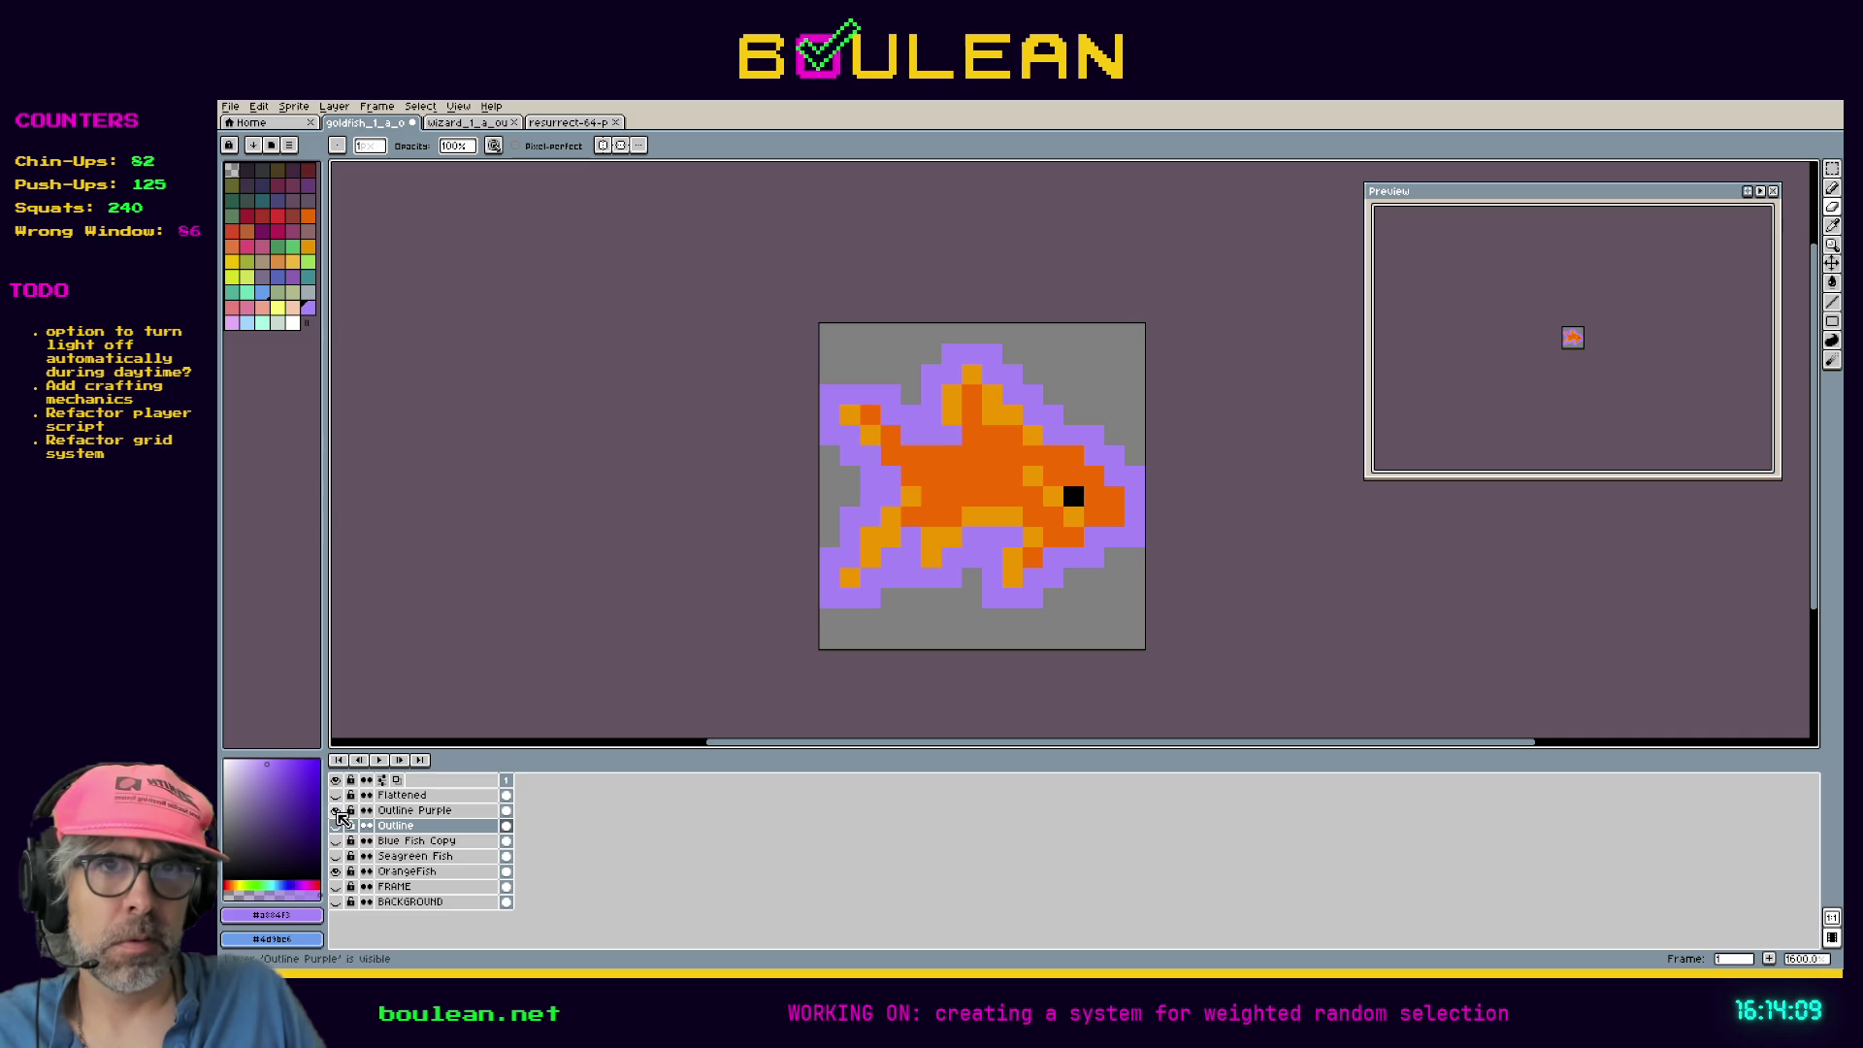
click(337, 828)
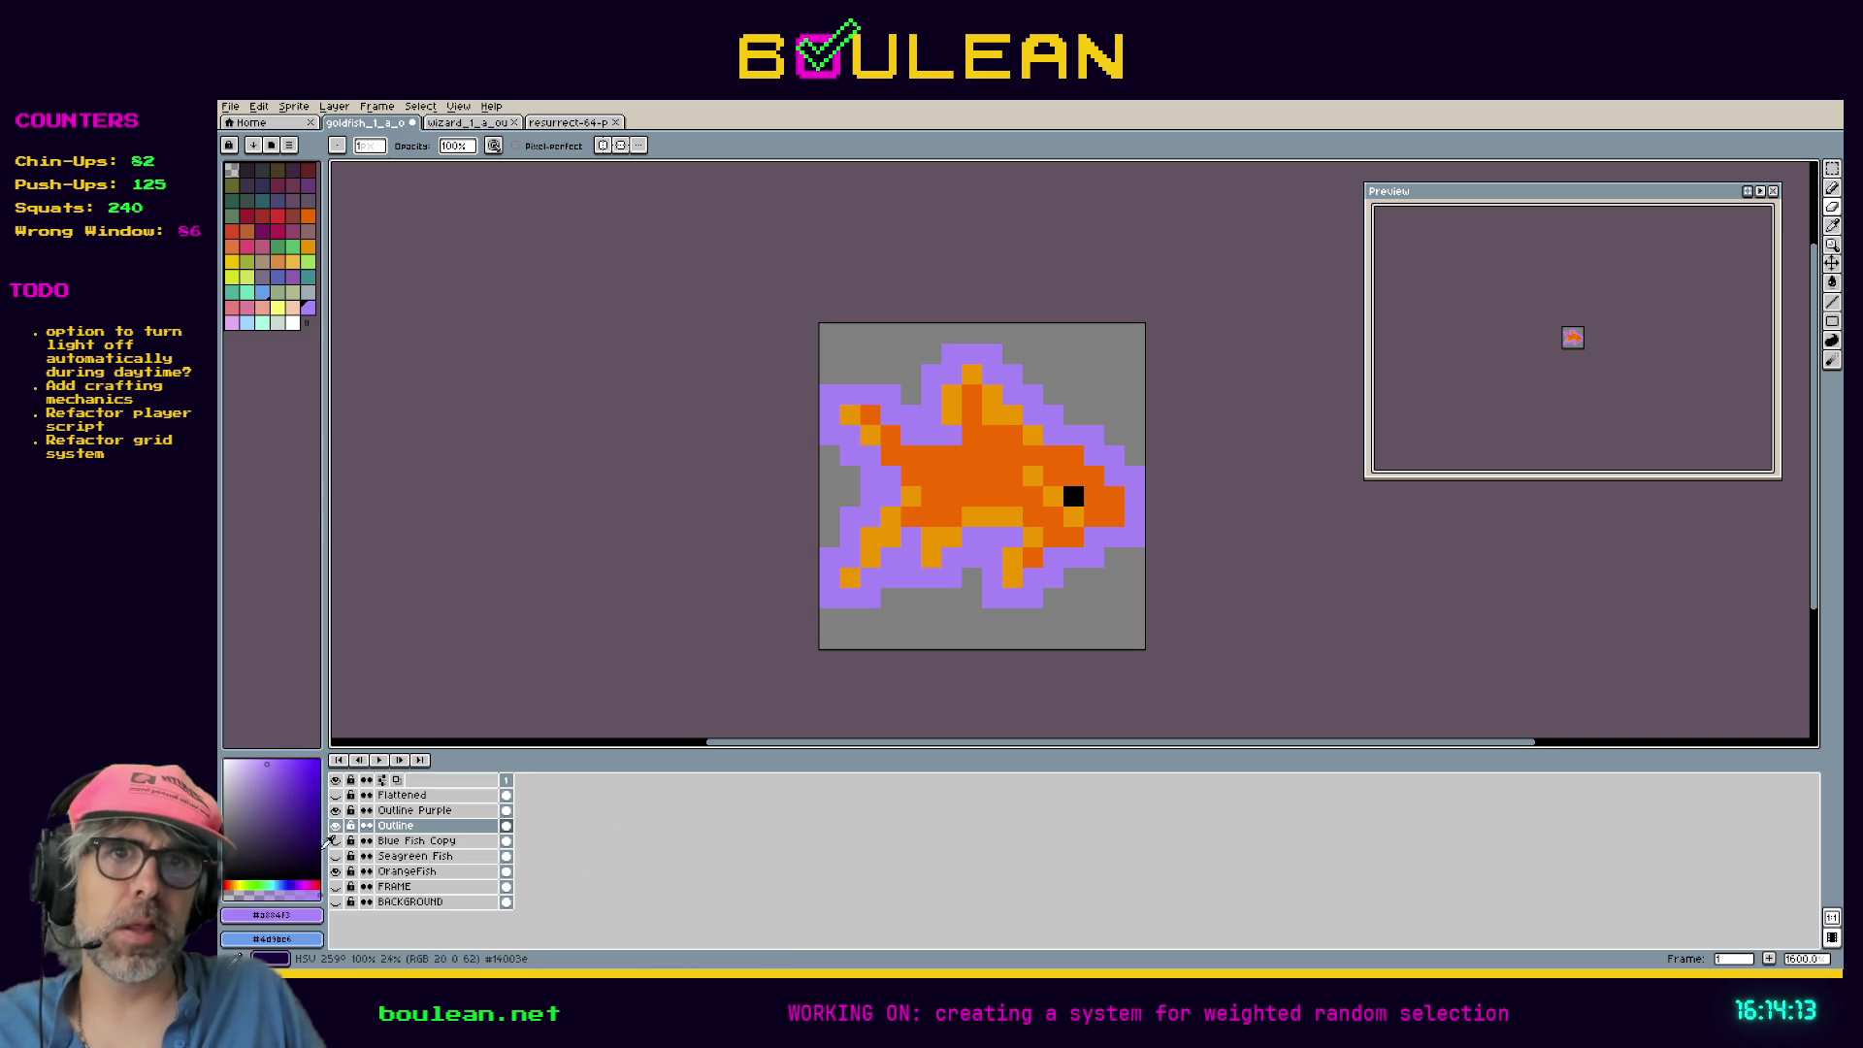
key(g)
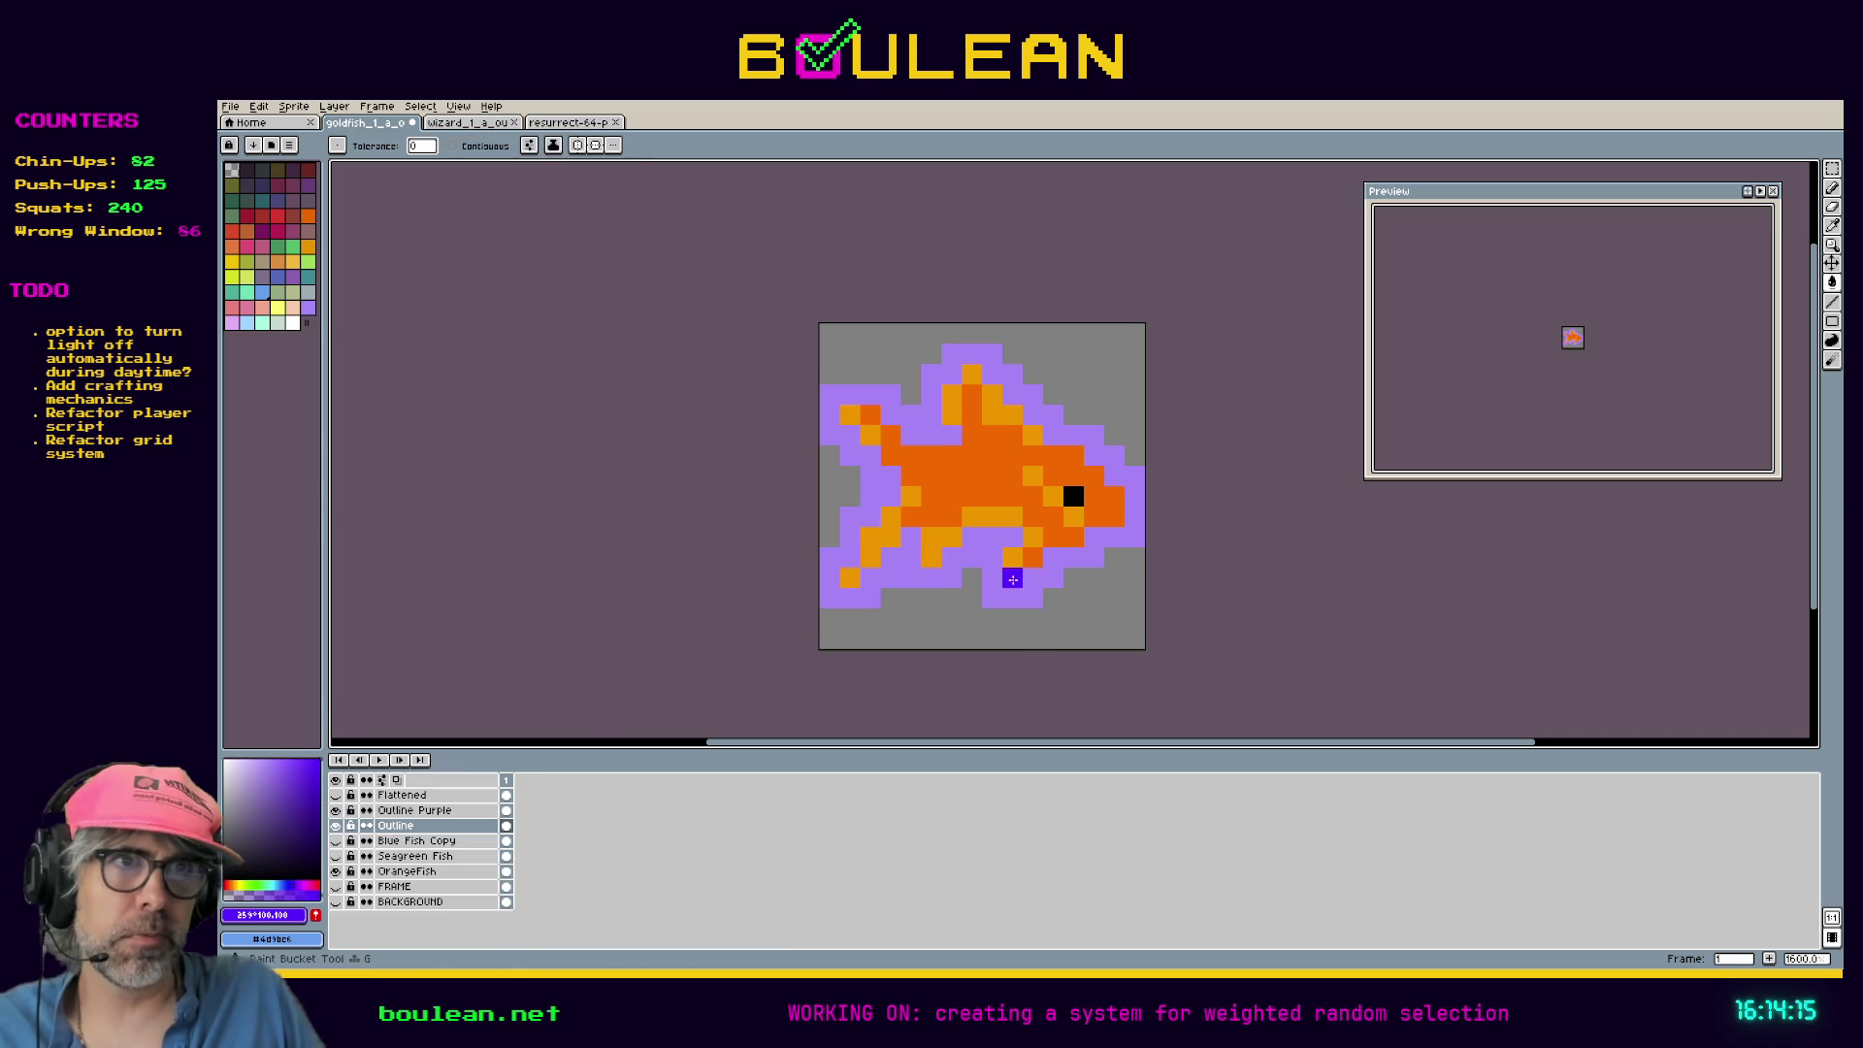
key(Up)
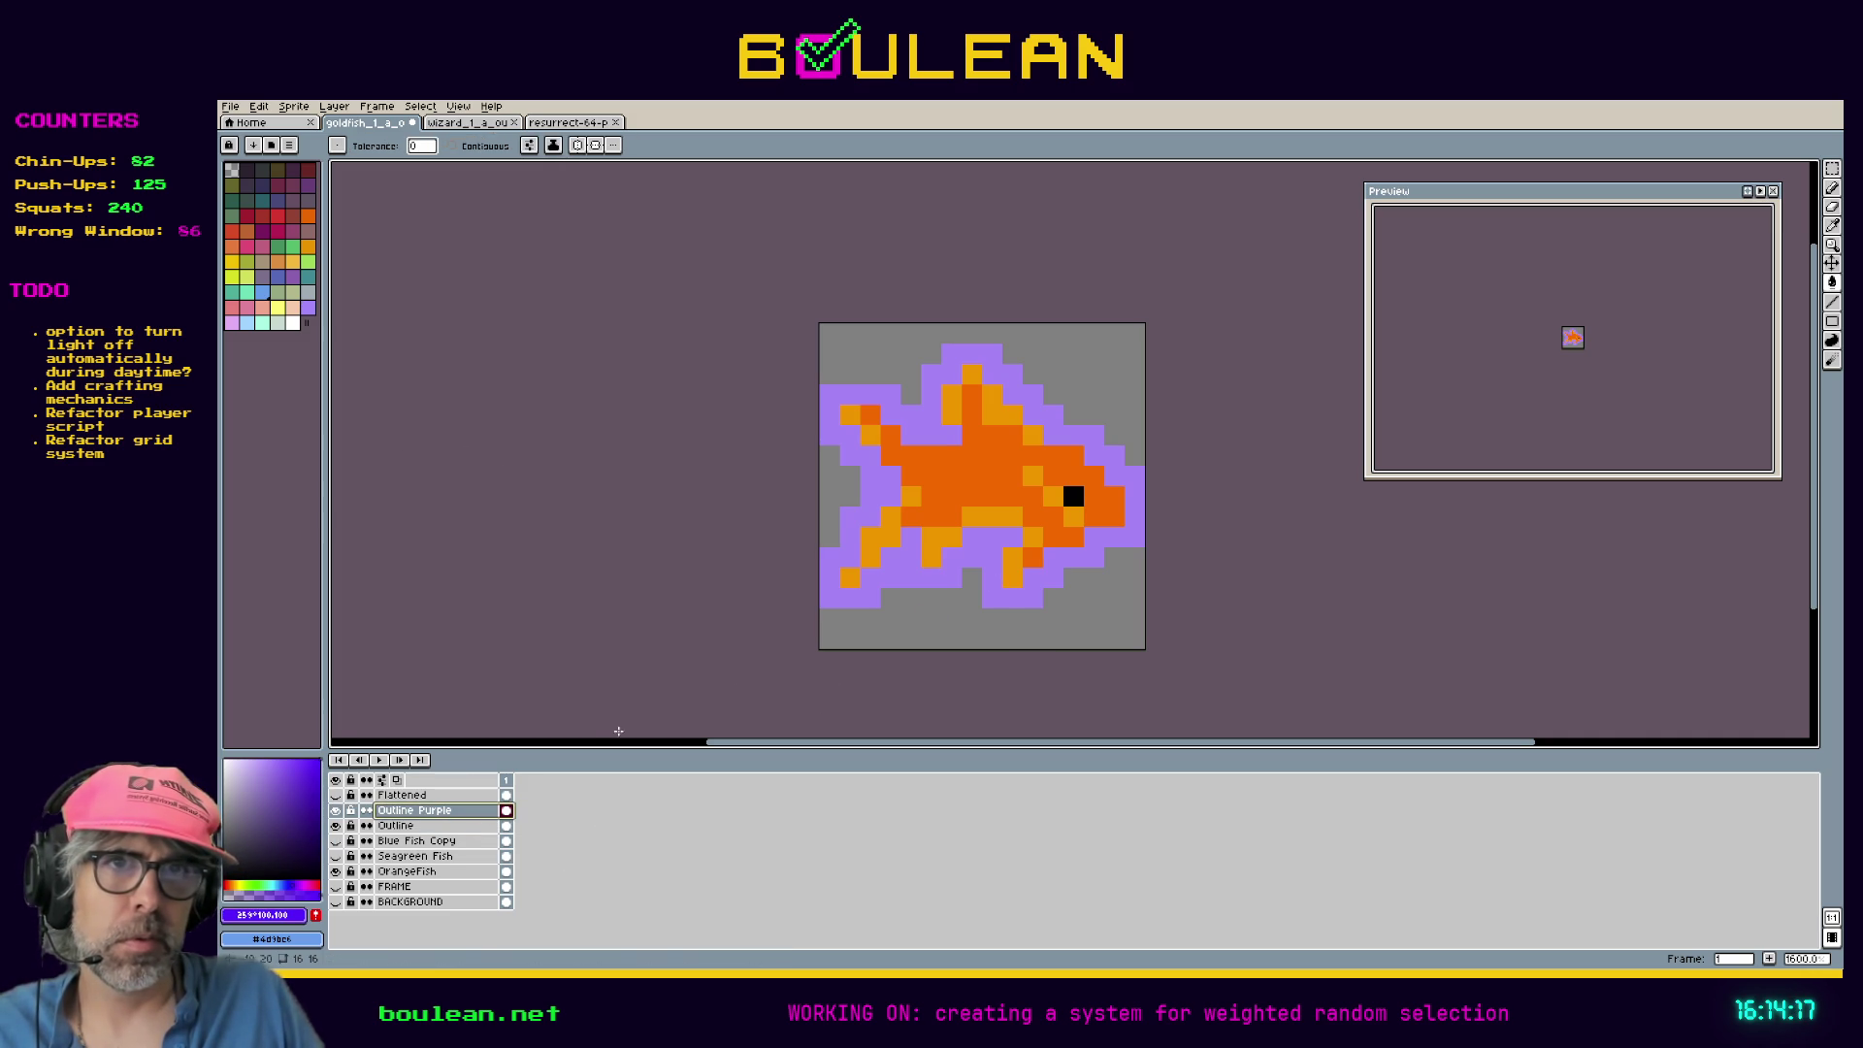
click(991, 580)
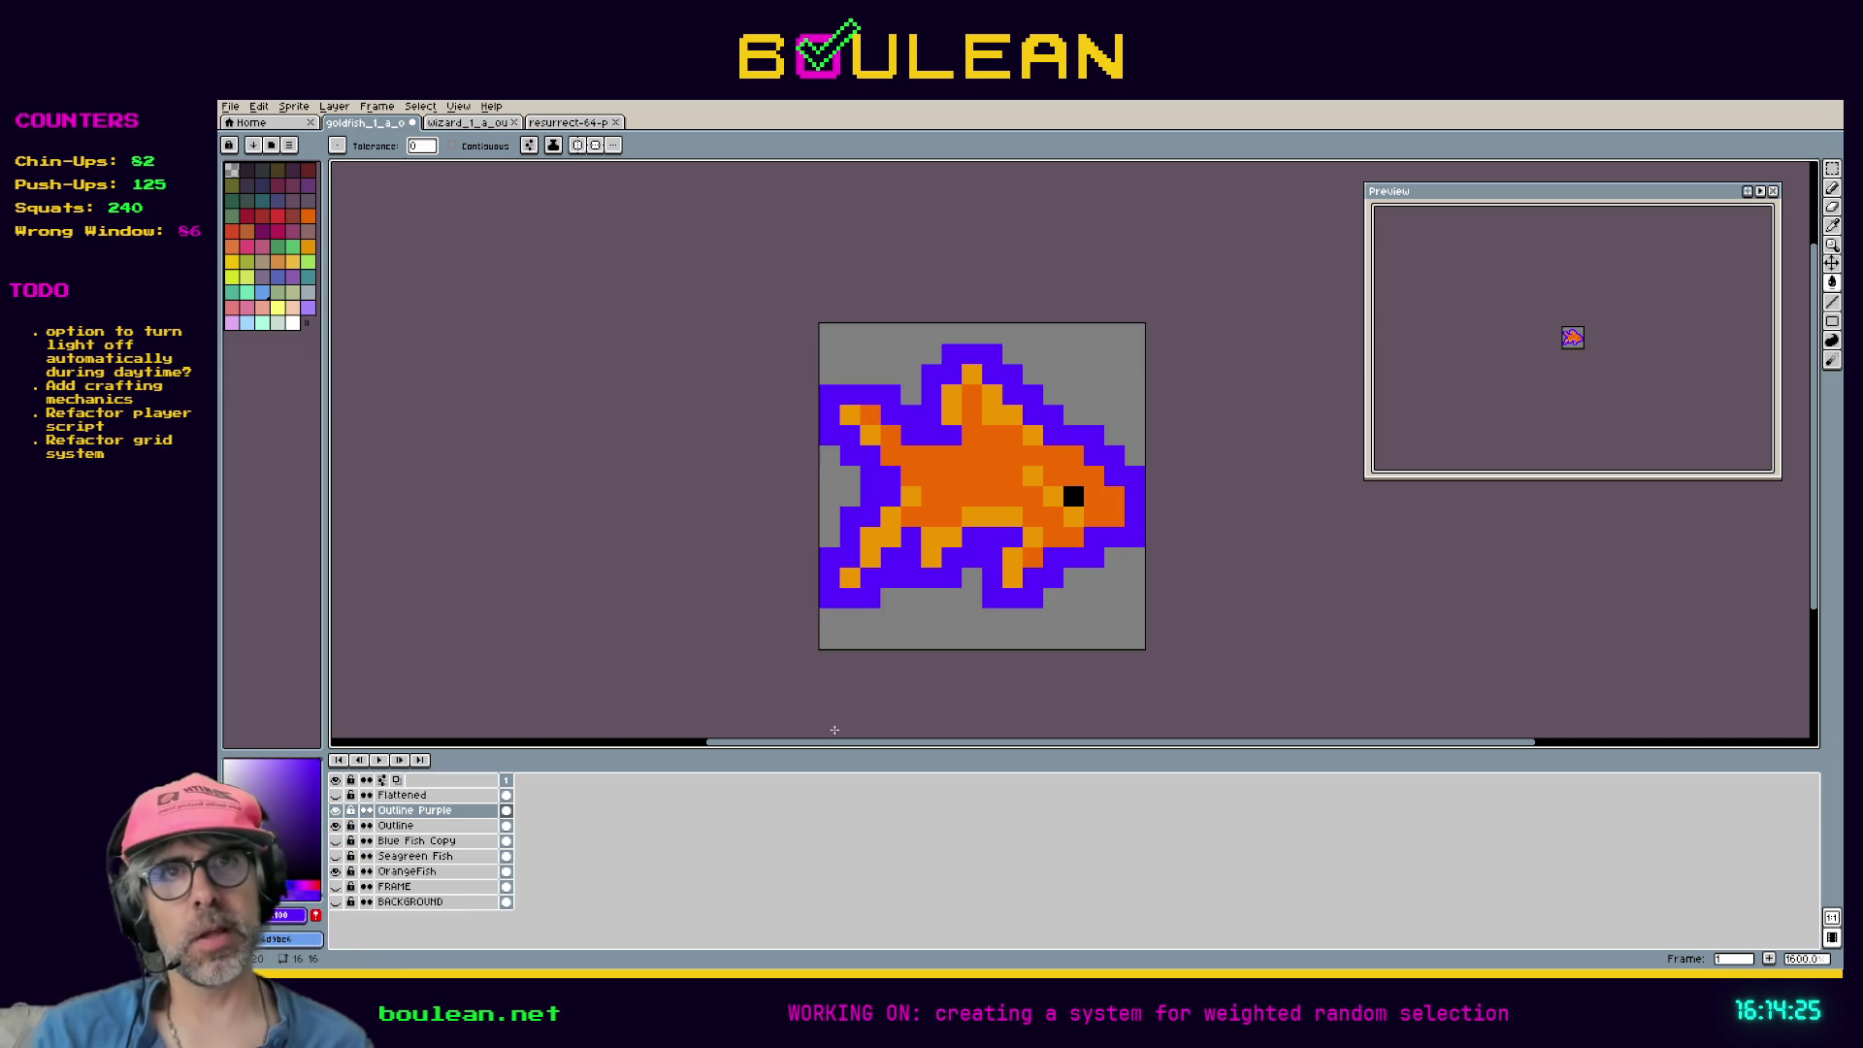
Step: Try lighter purple and pale lavender shades on the outline, then hide the Outline Purple layer
click(292, 277)
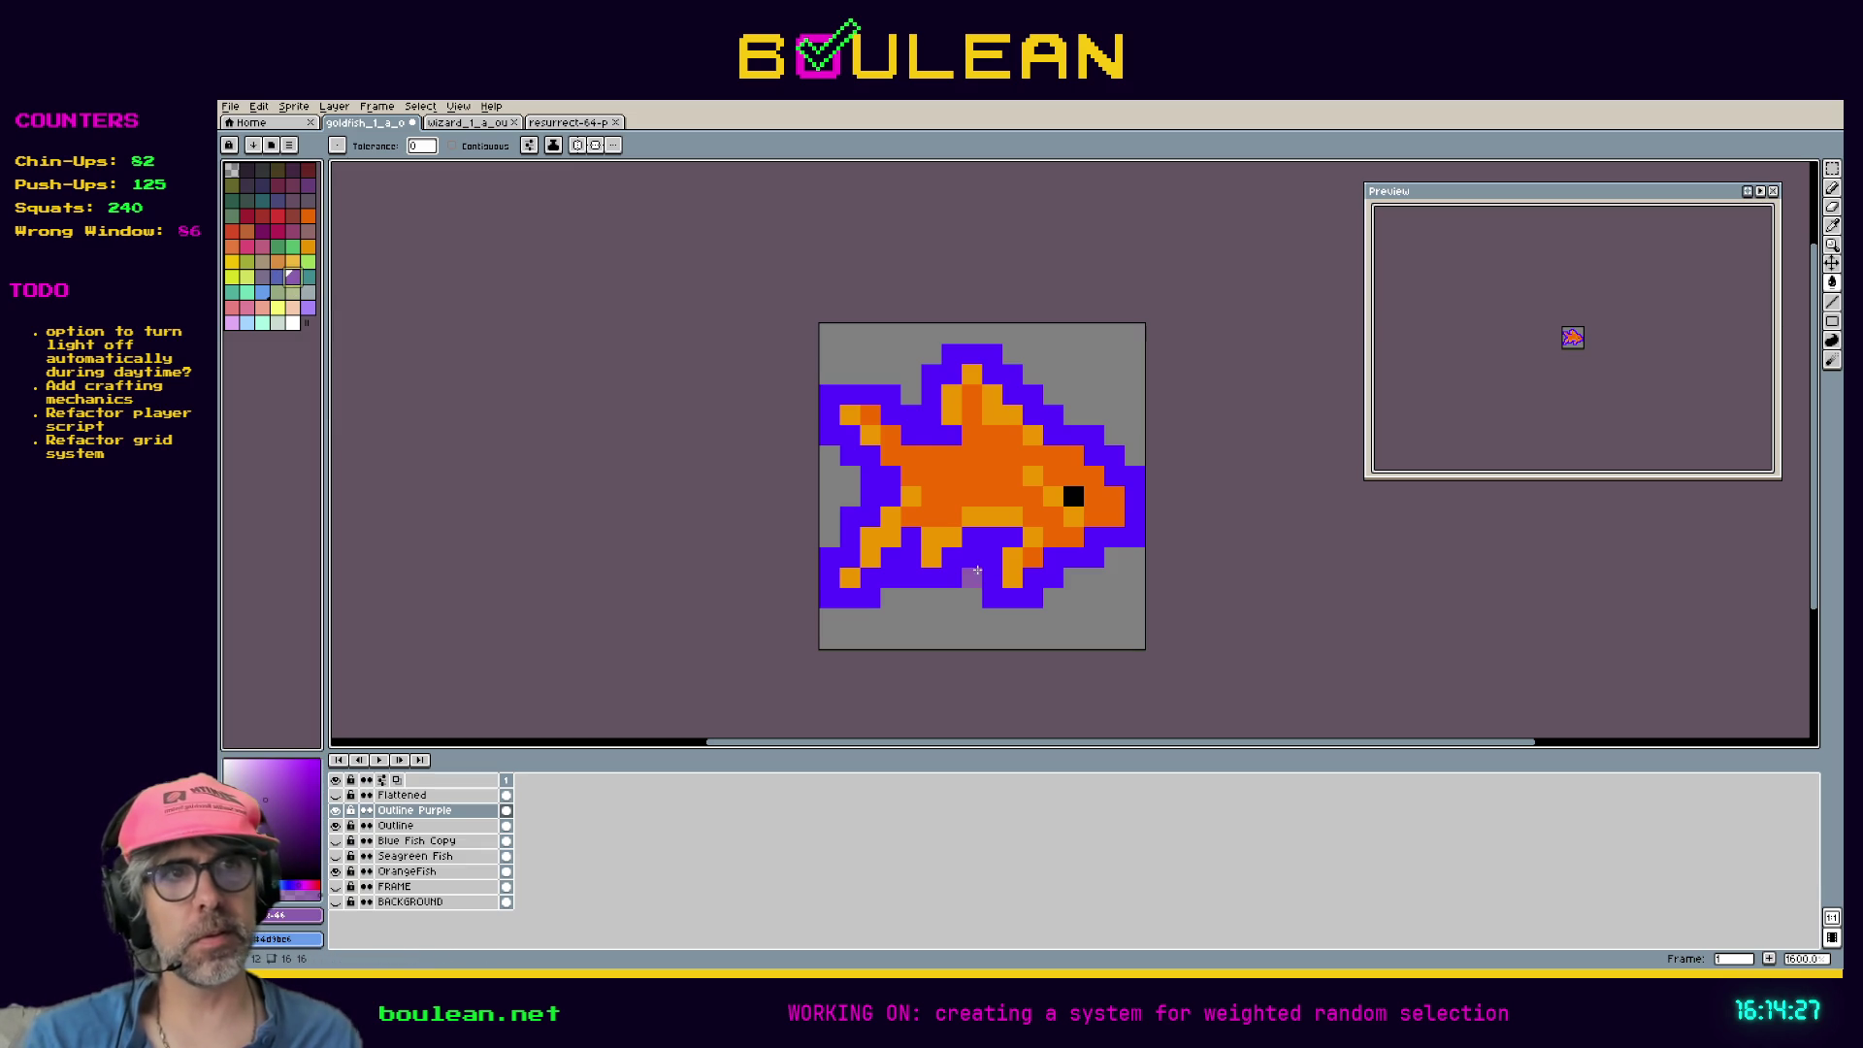
click(965, 552)
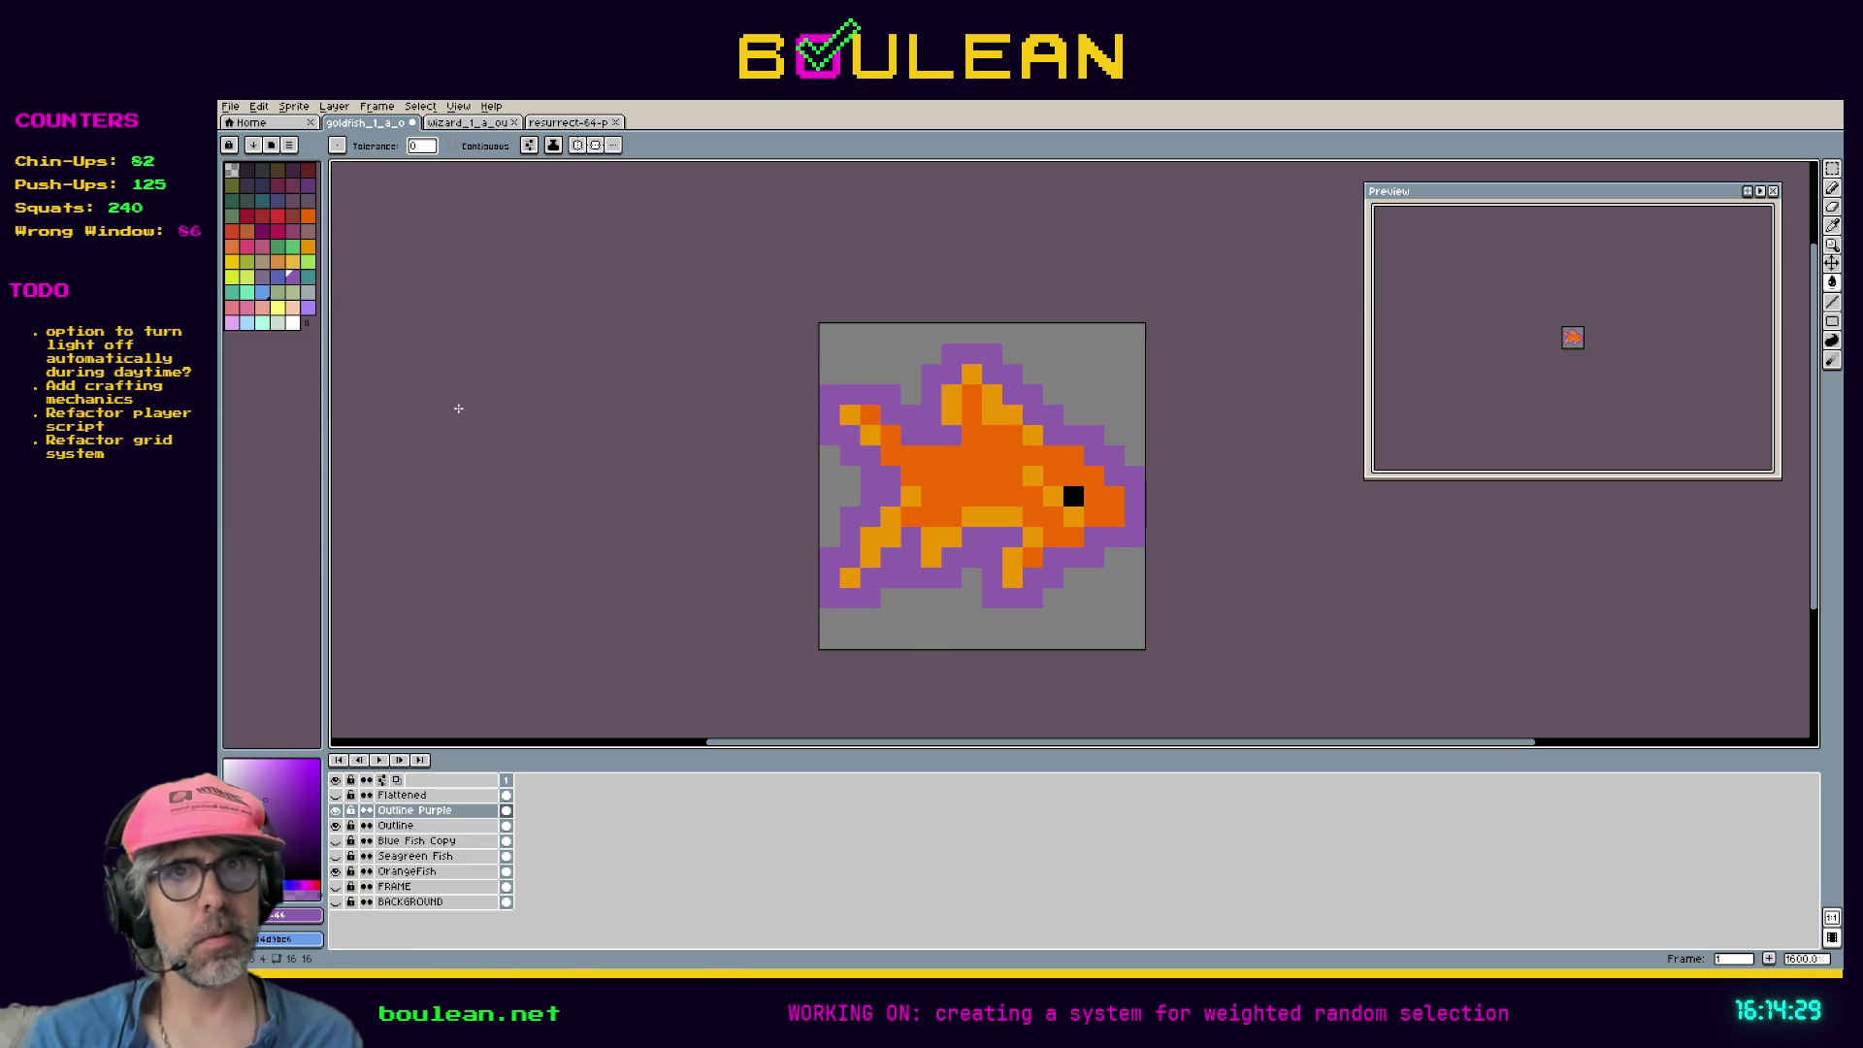
click(308, 307)
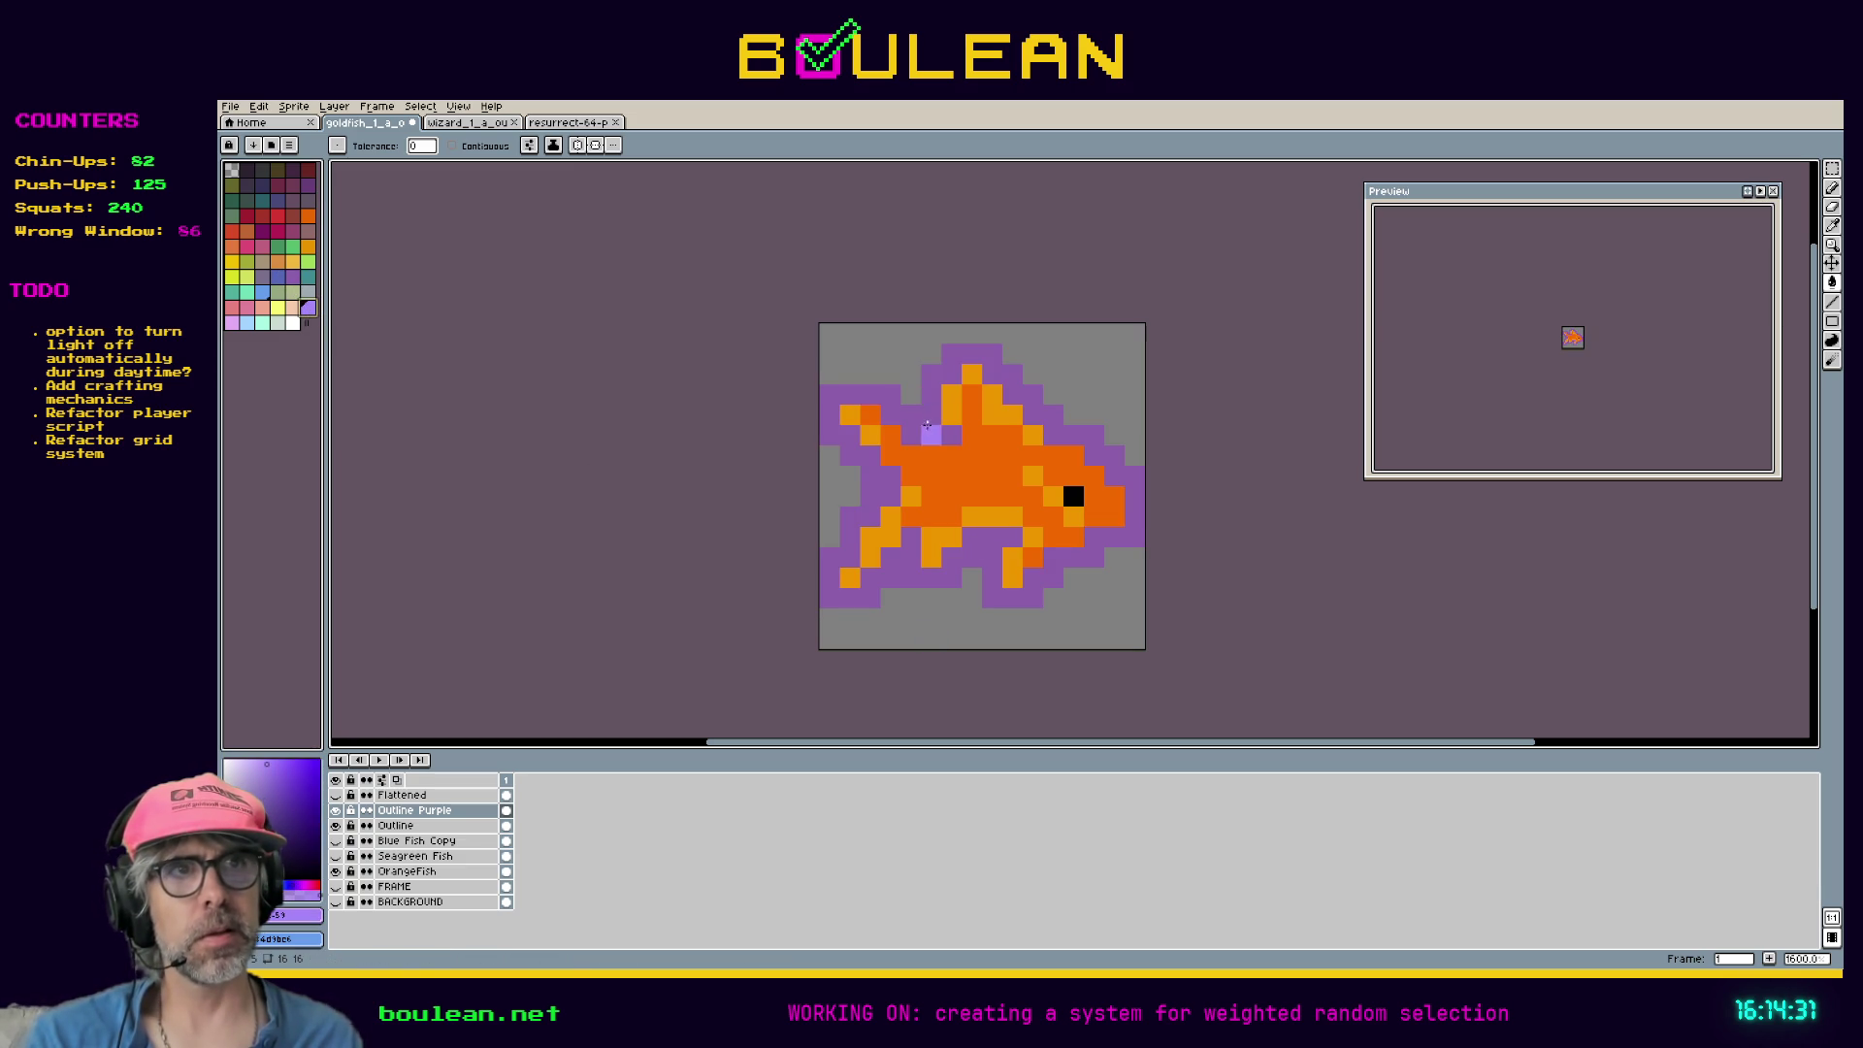
click(925, 431)
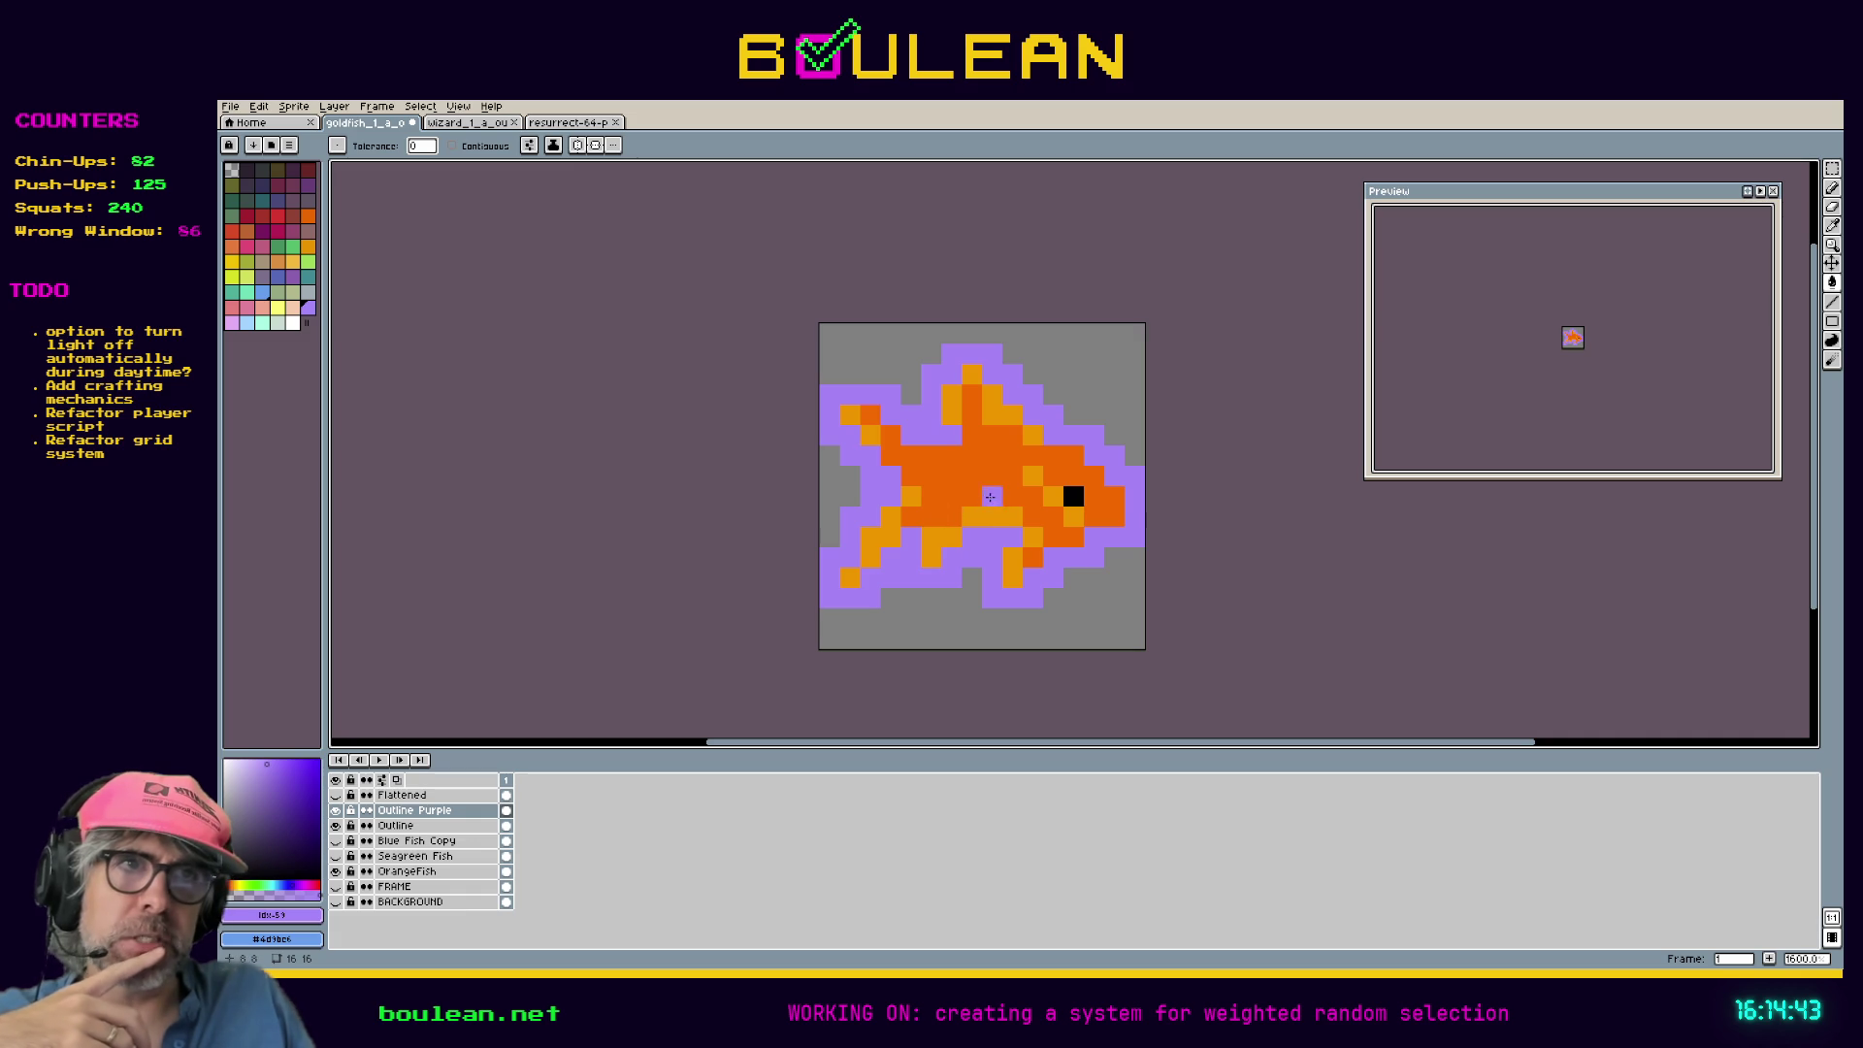
click(335, 810)
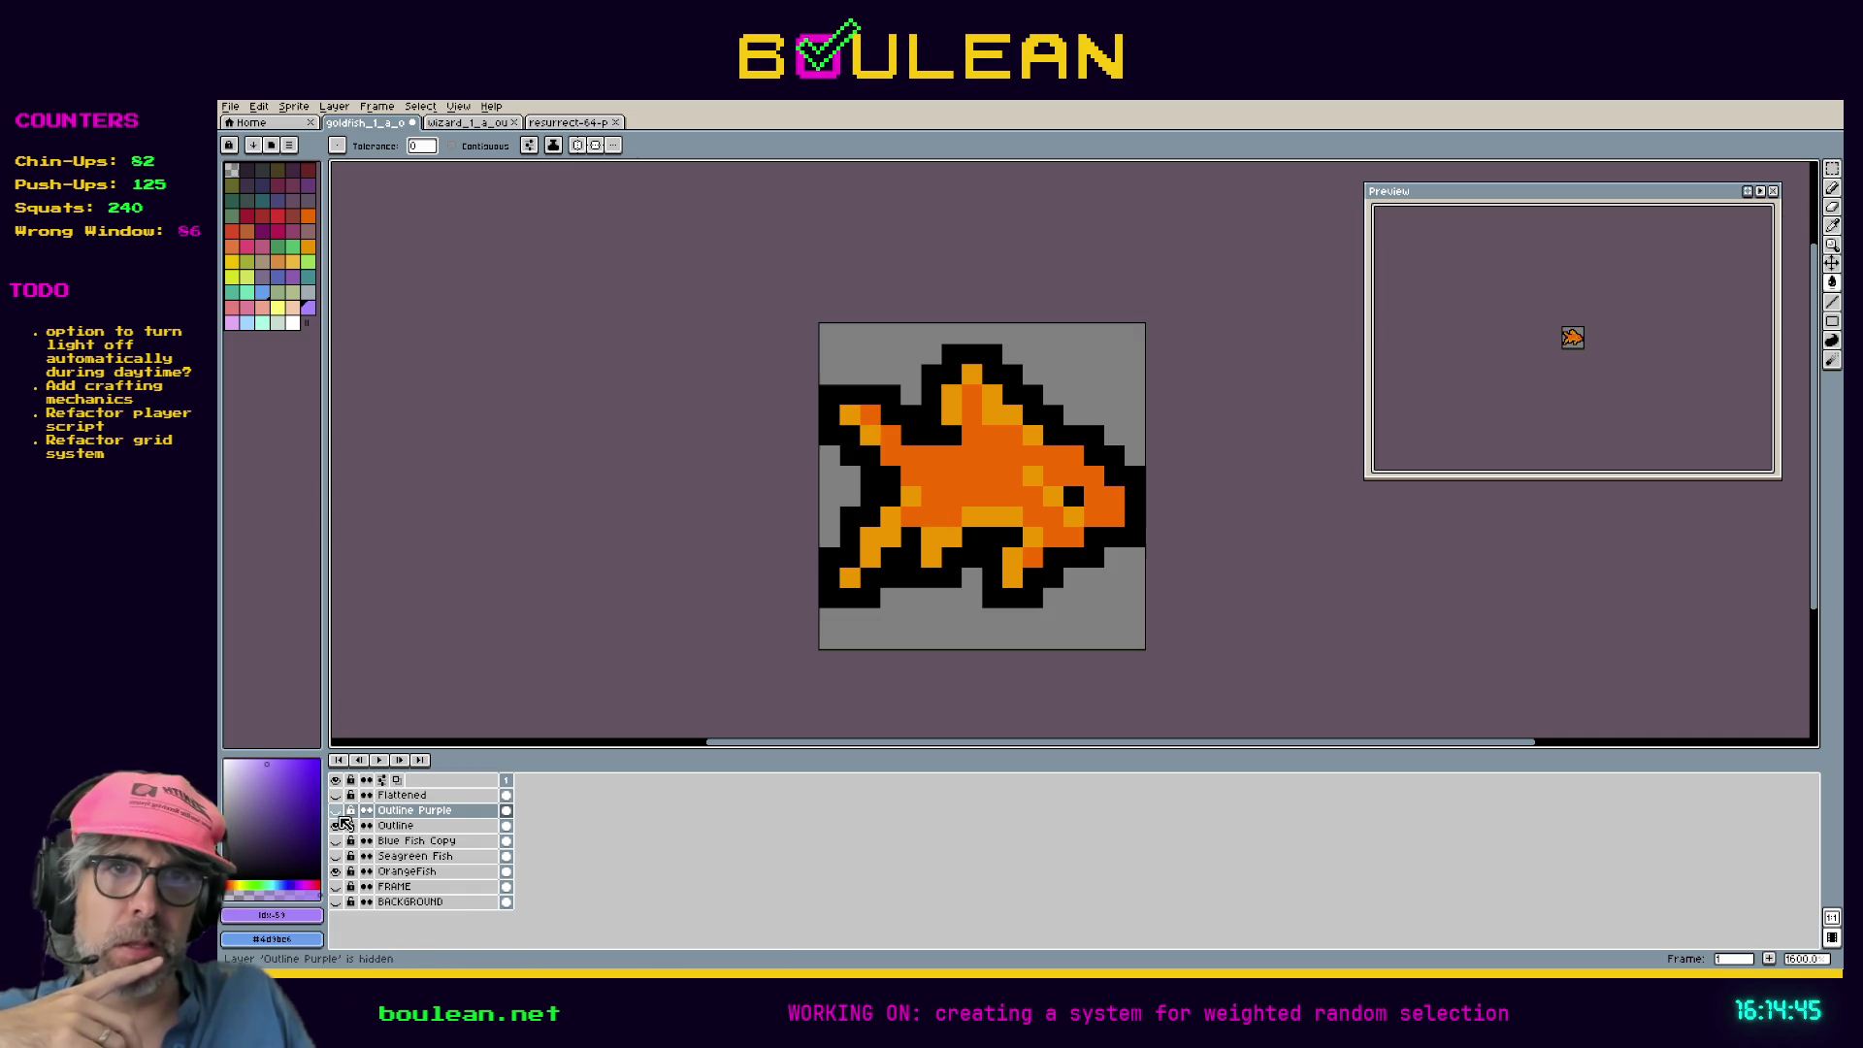
click(469, 125)
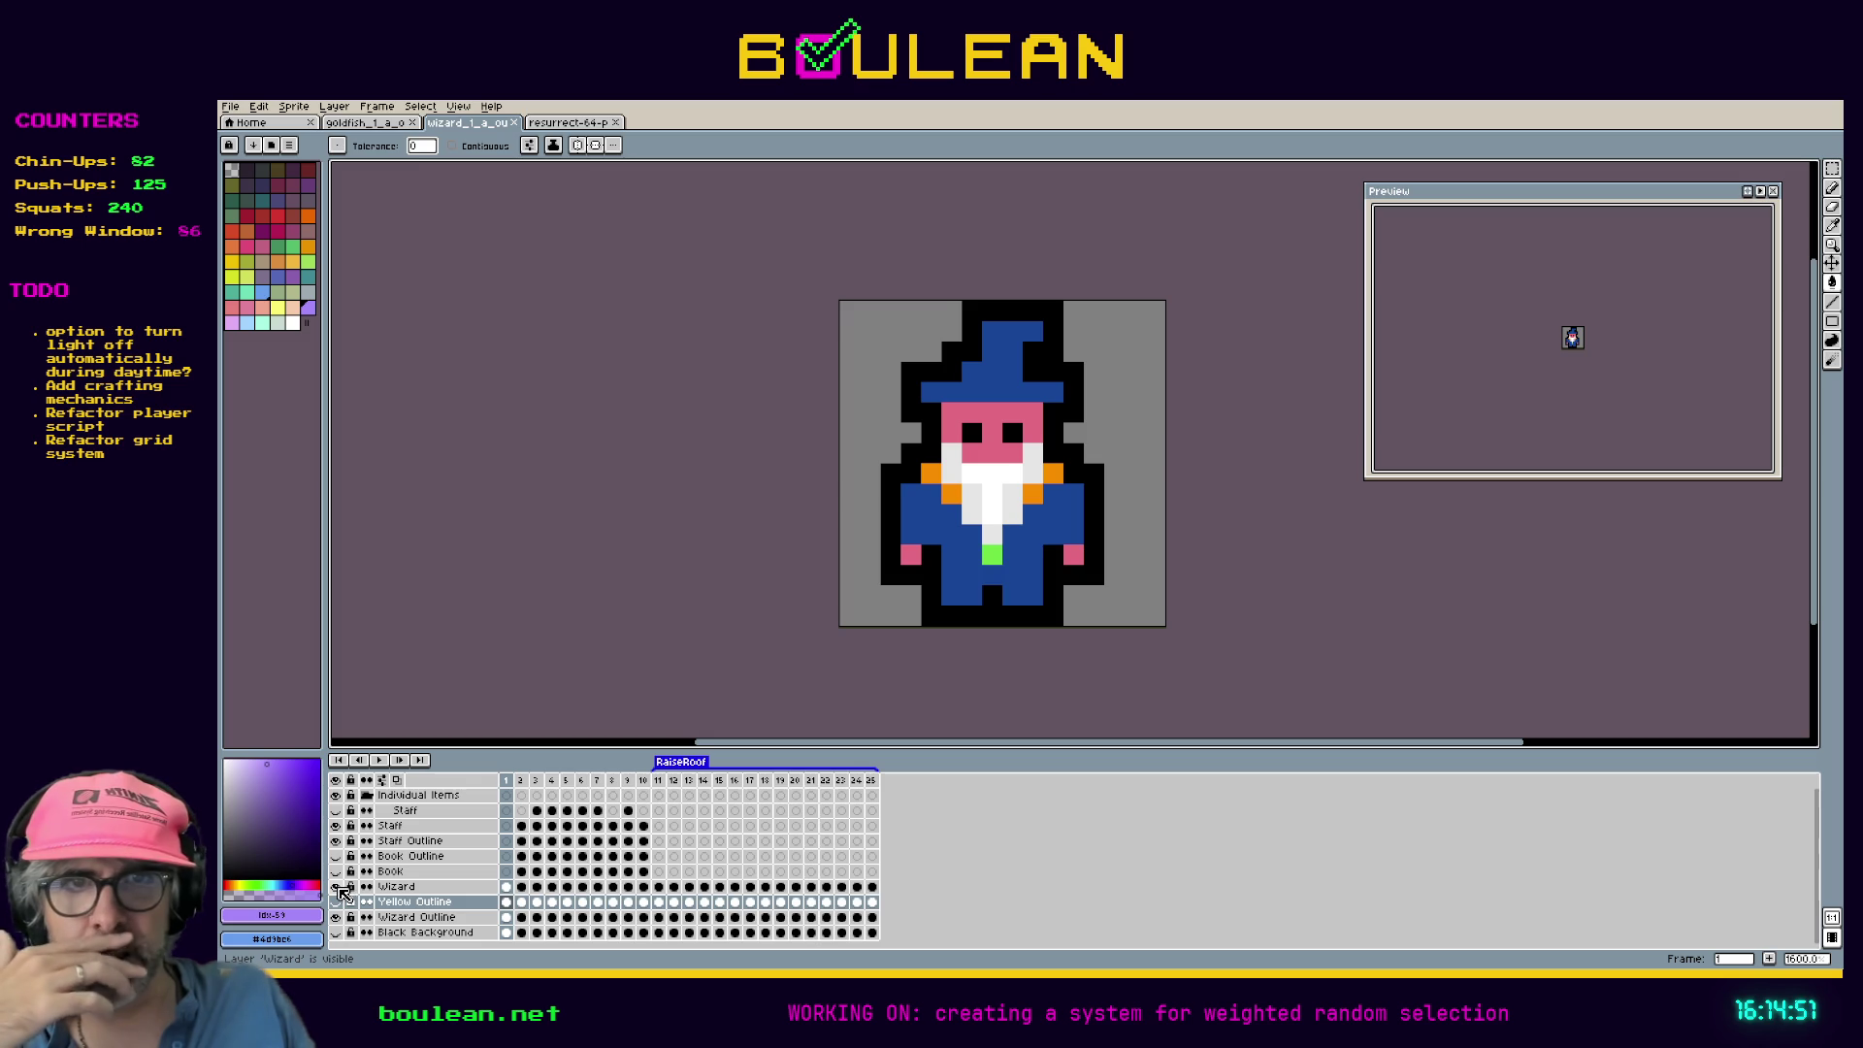
click(336, 917)
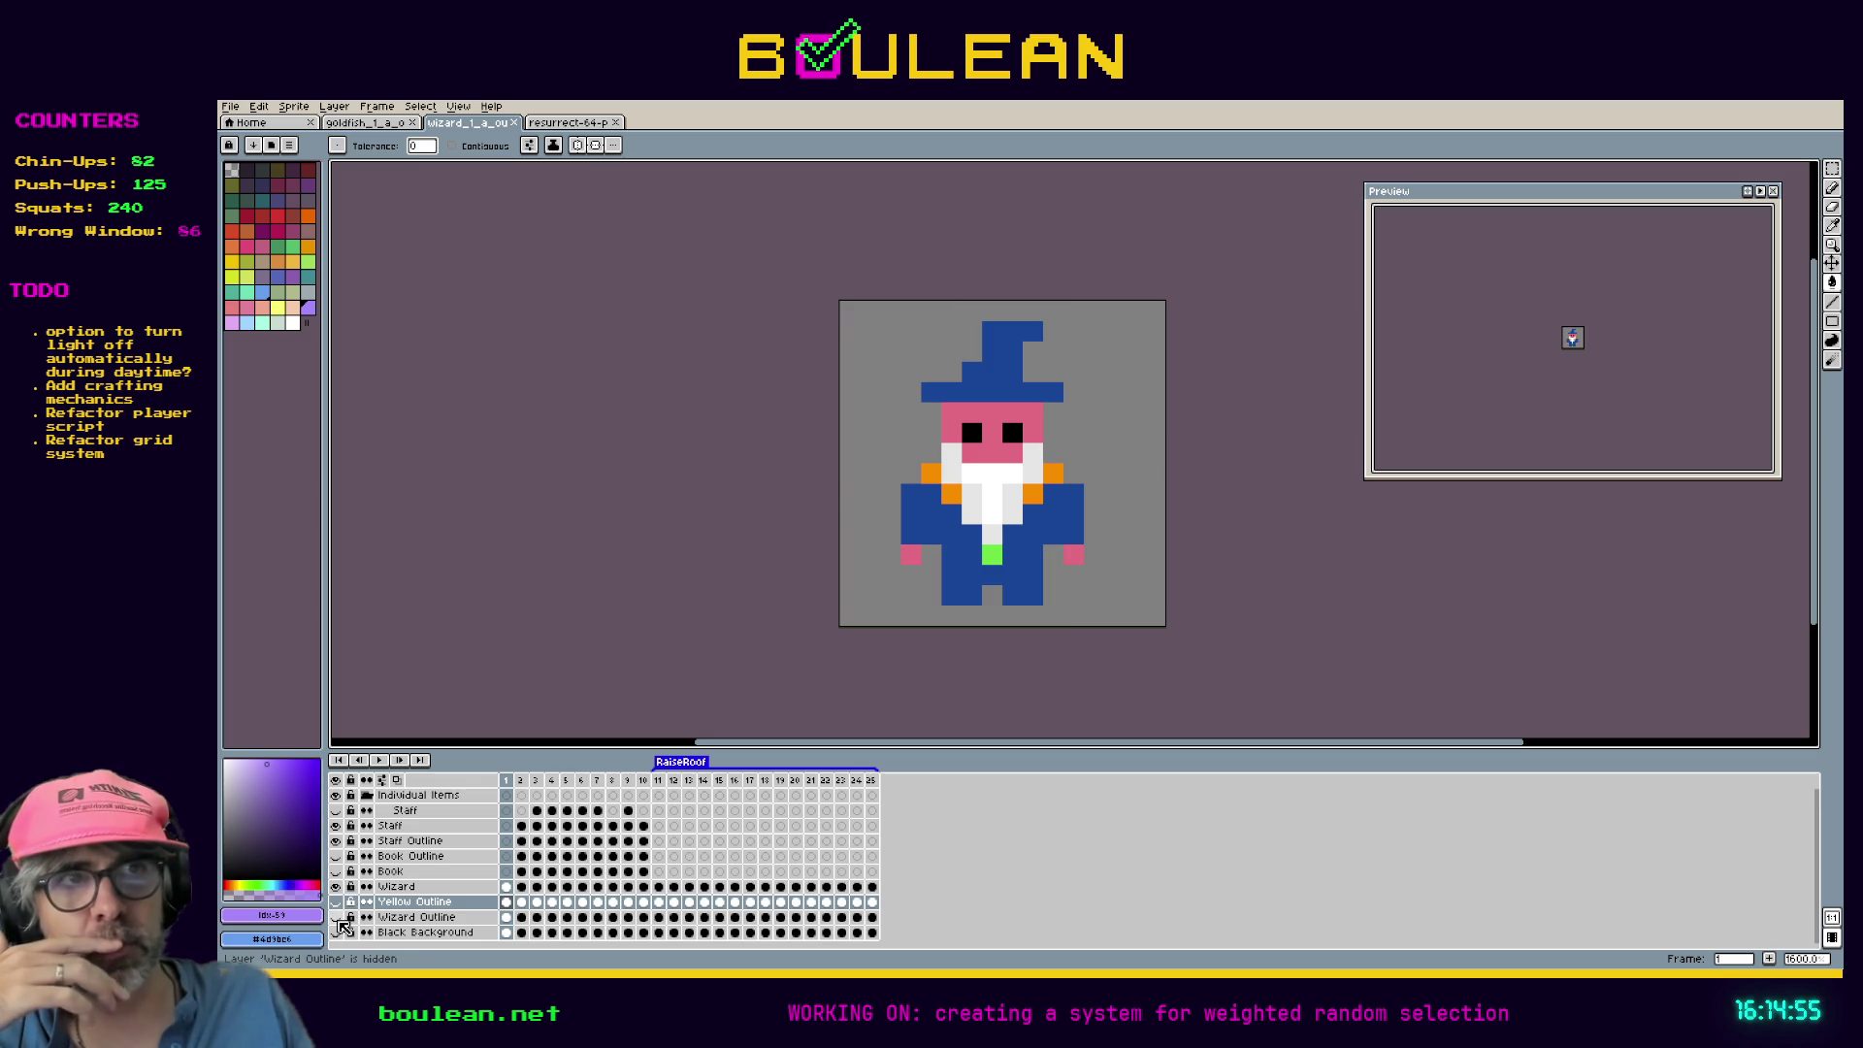
click(336, 917)
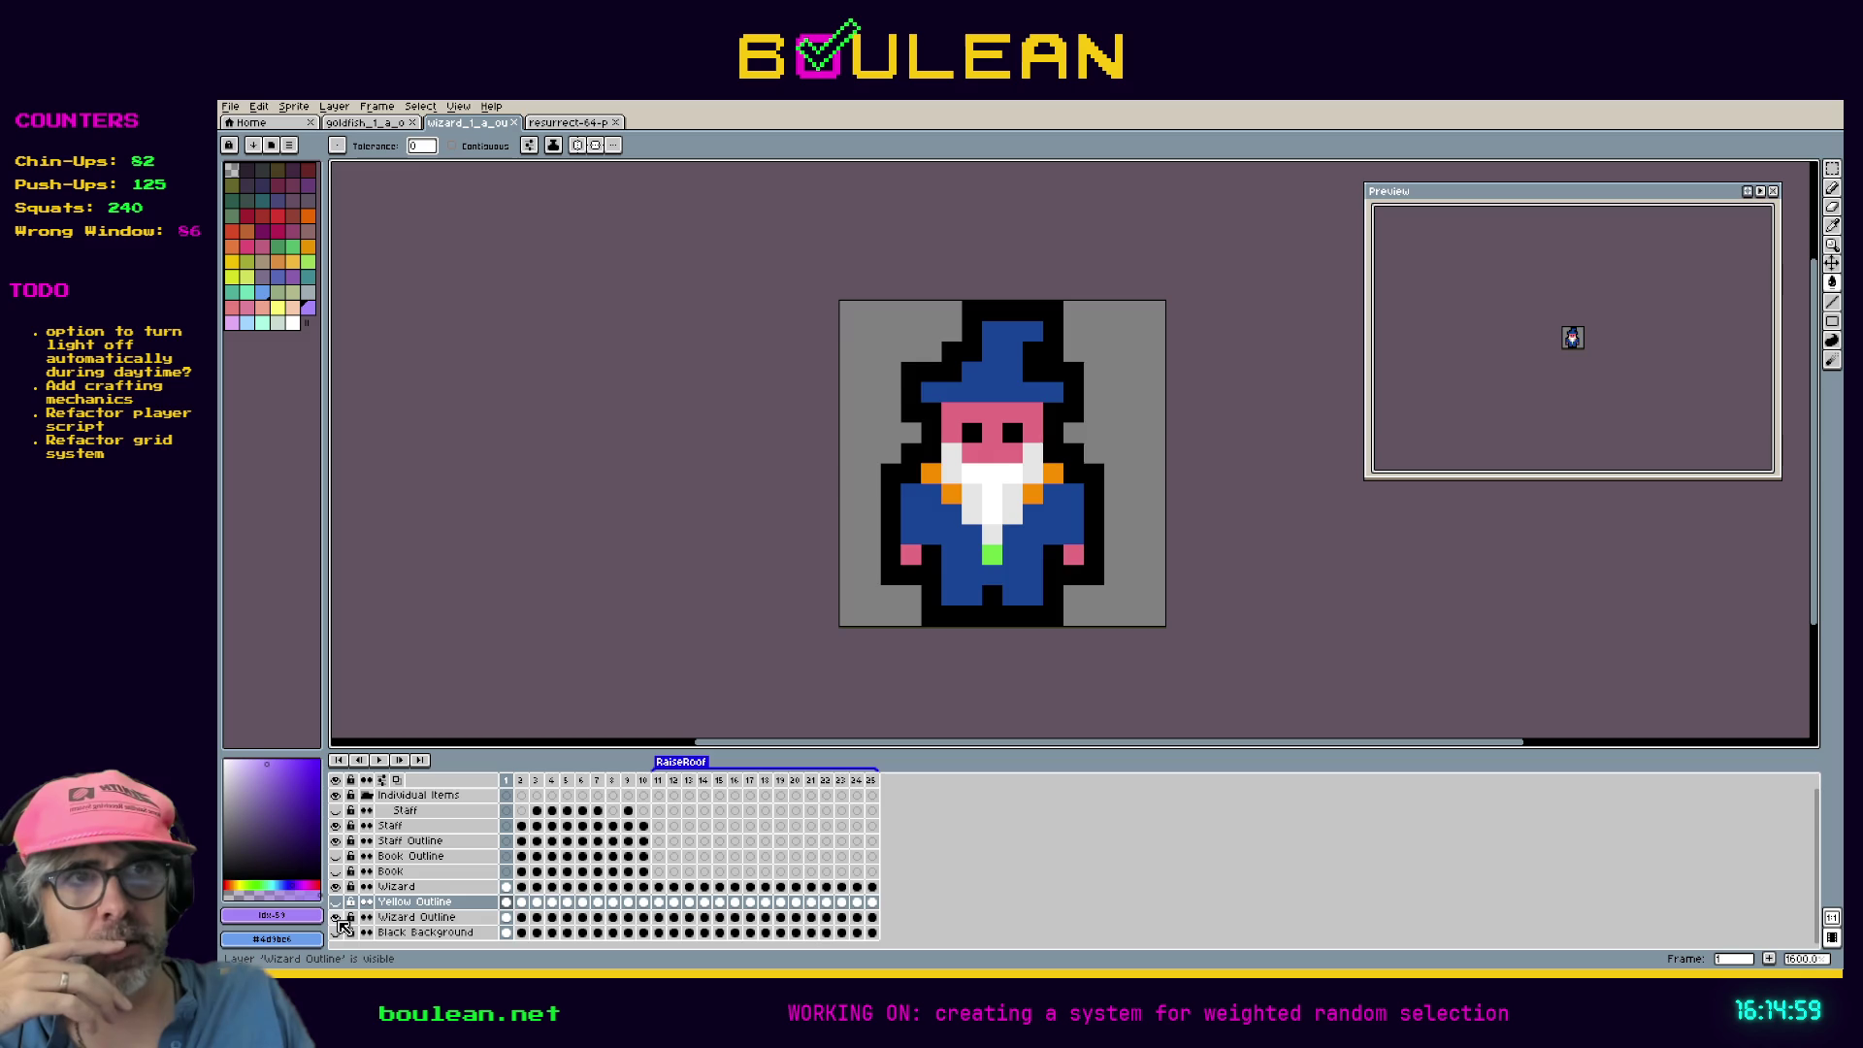
click(335, 917)
click(335, 916)
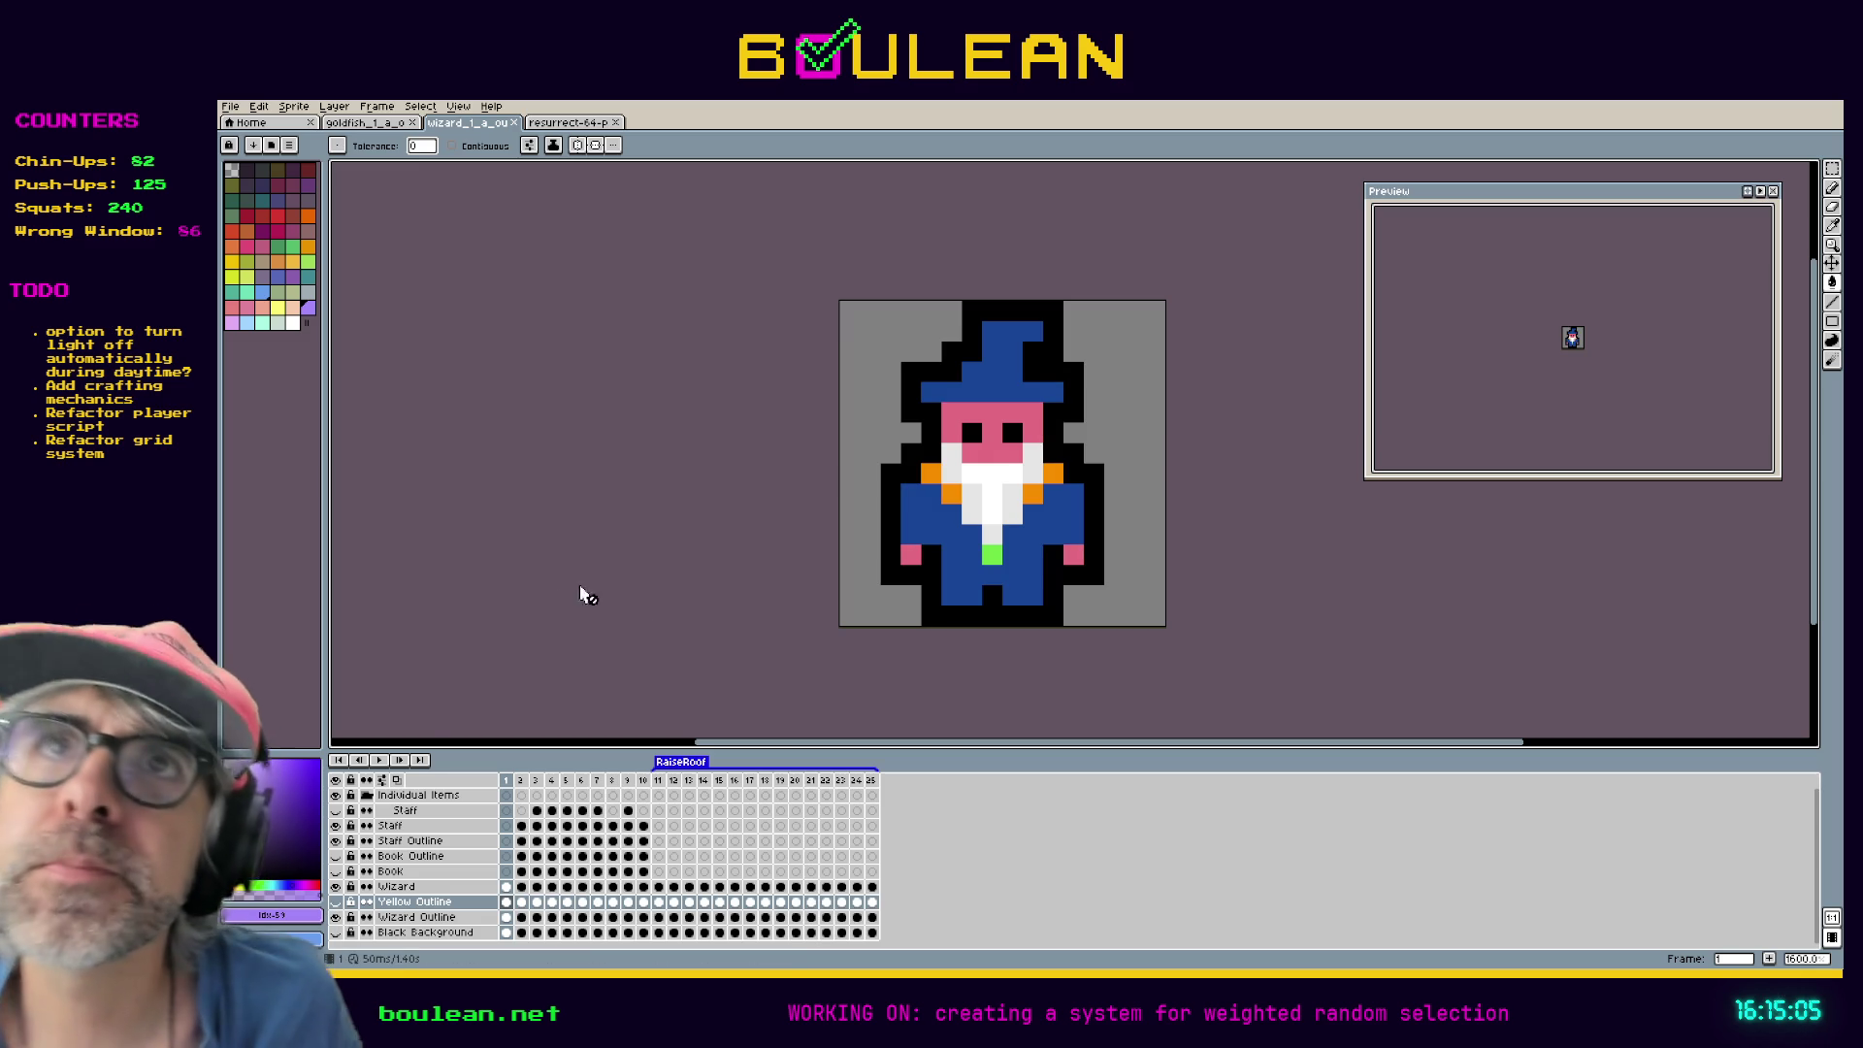
click(568, 123)
click(374, 122)
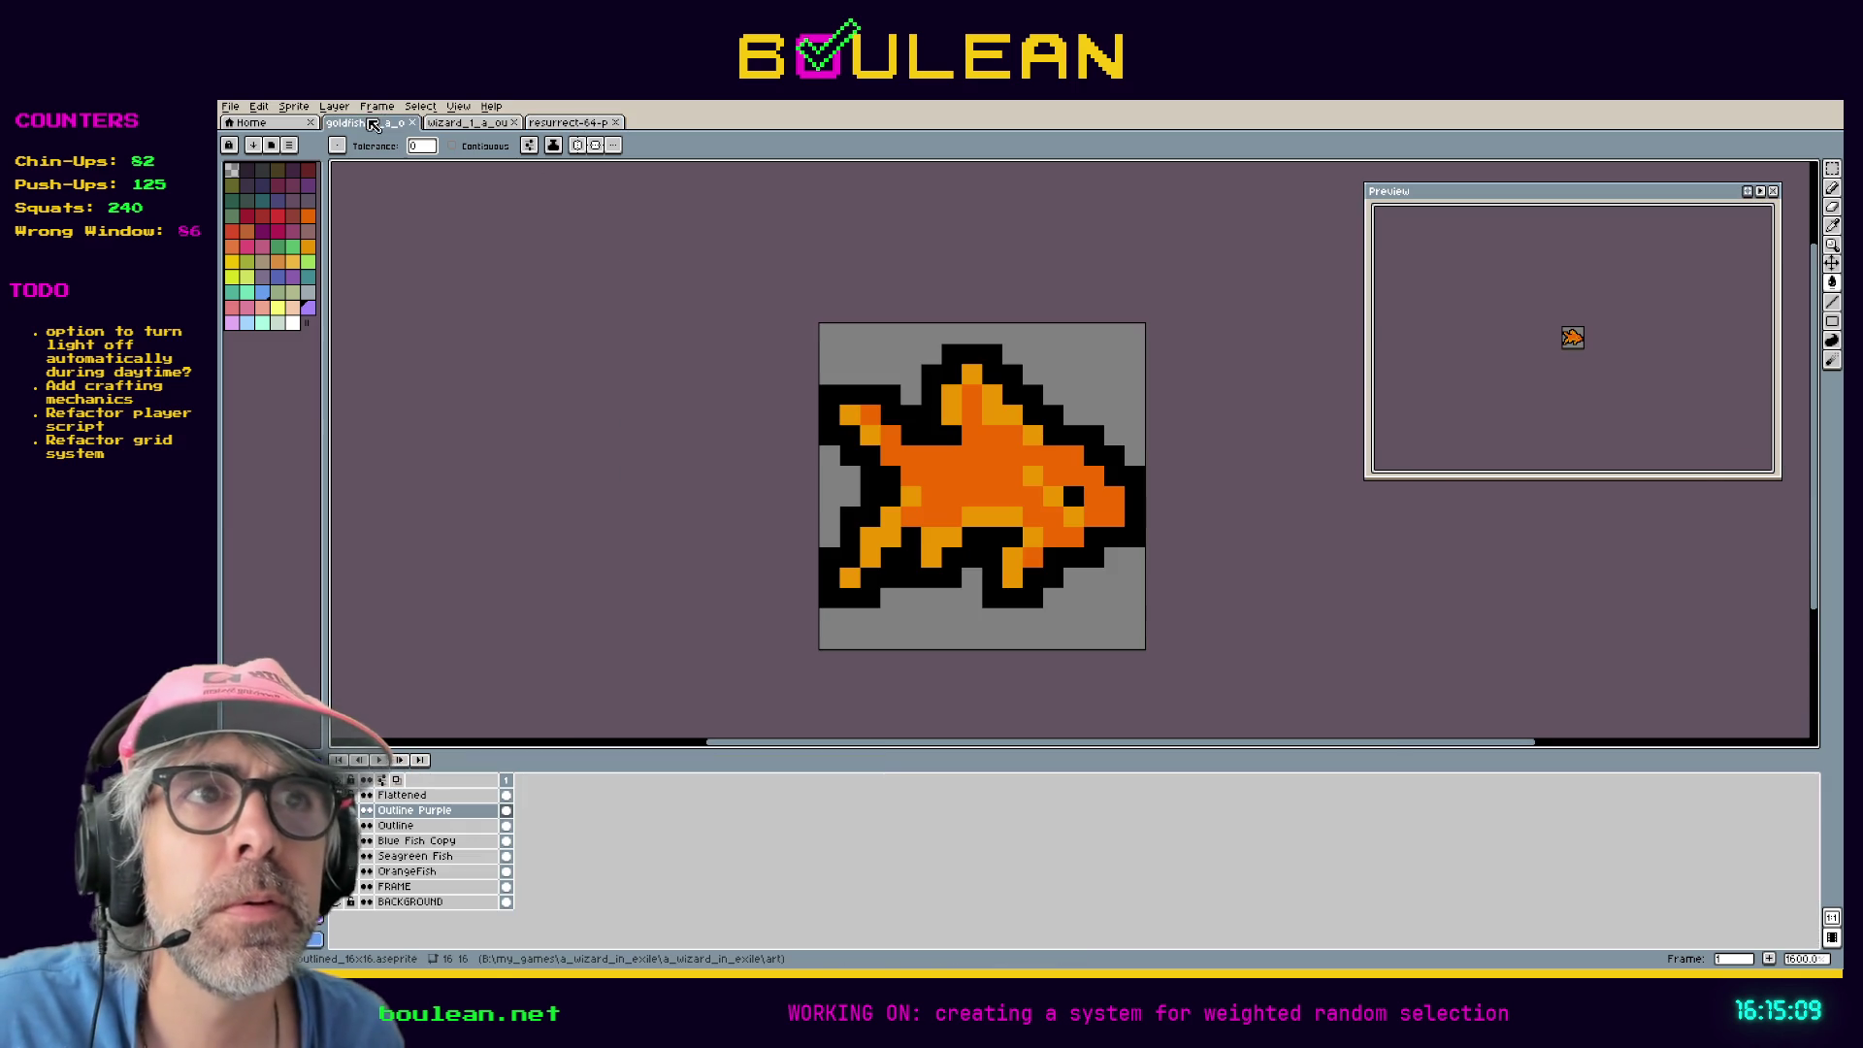
Step: Set the foreground colour to hex a335ee and try the pencil on the hidden outline layer
click(291, 917)
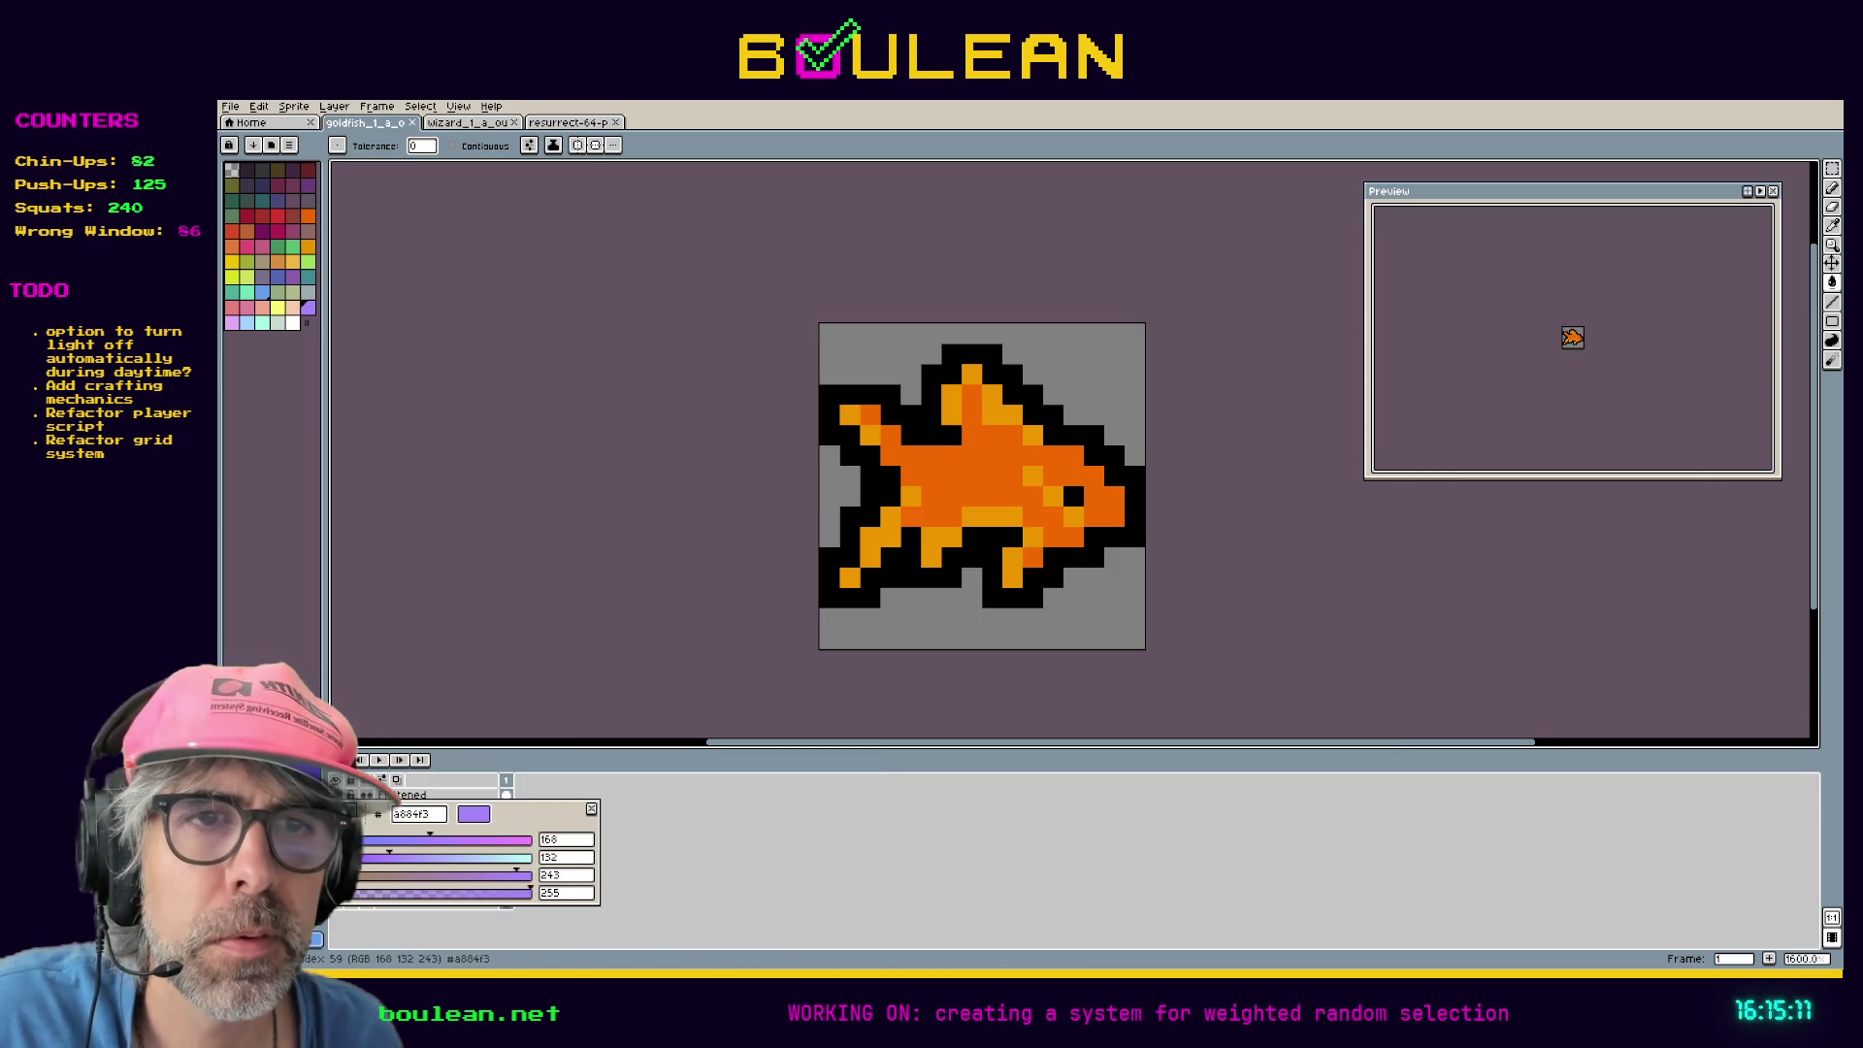
text(a335ee)
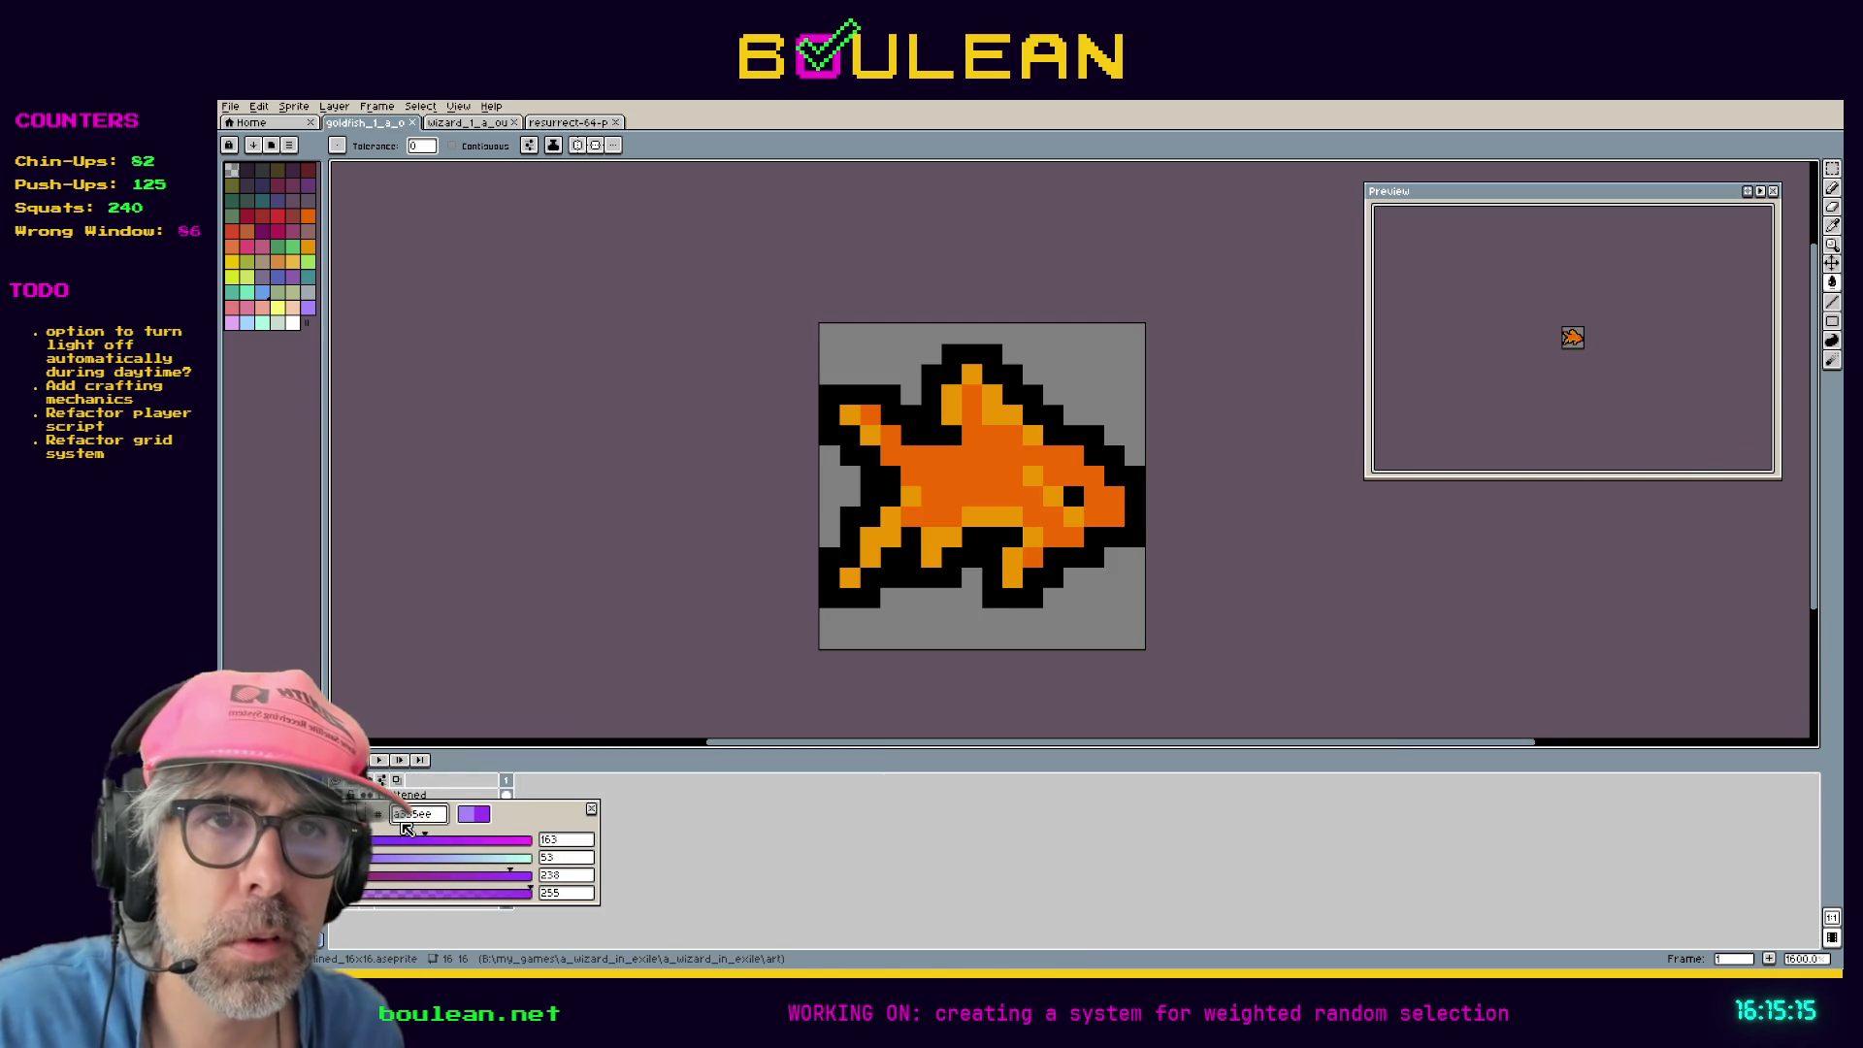
key(Return)
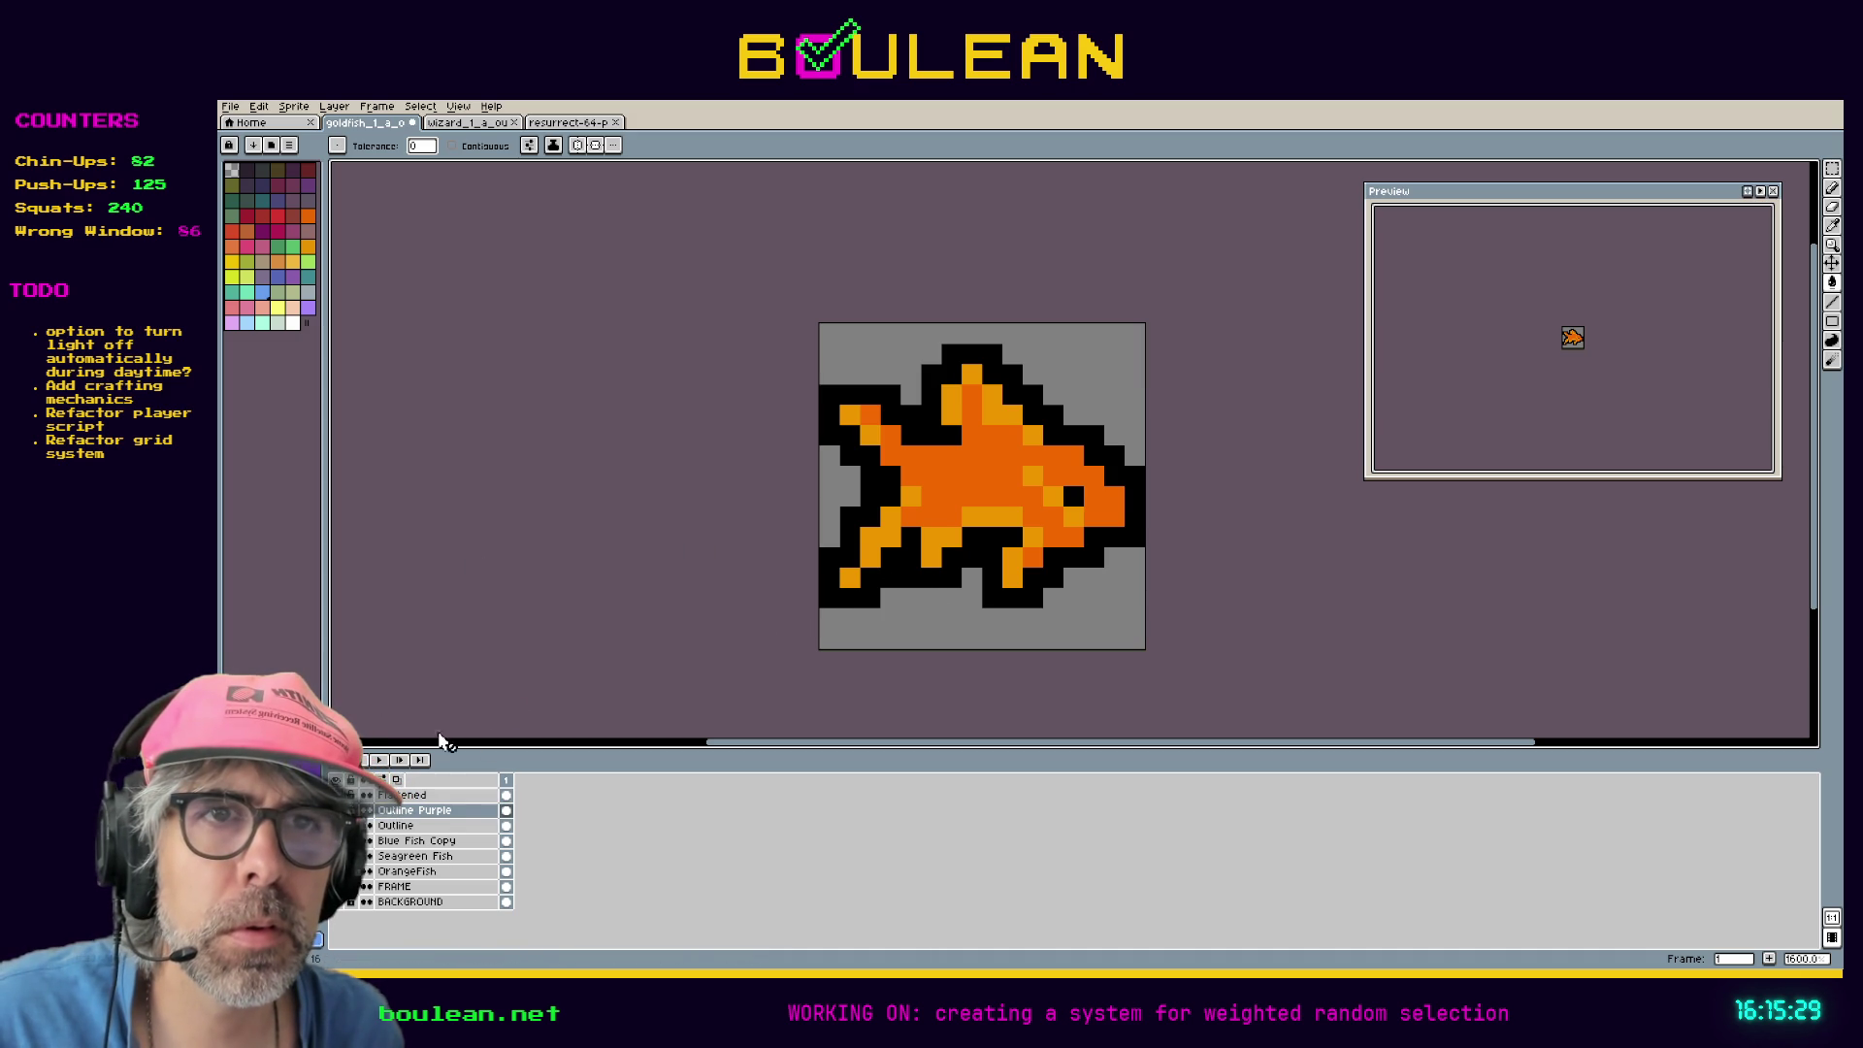
key(b)
click(905, 586)
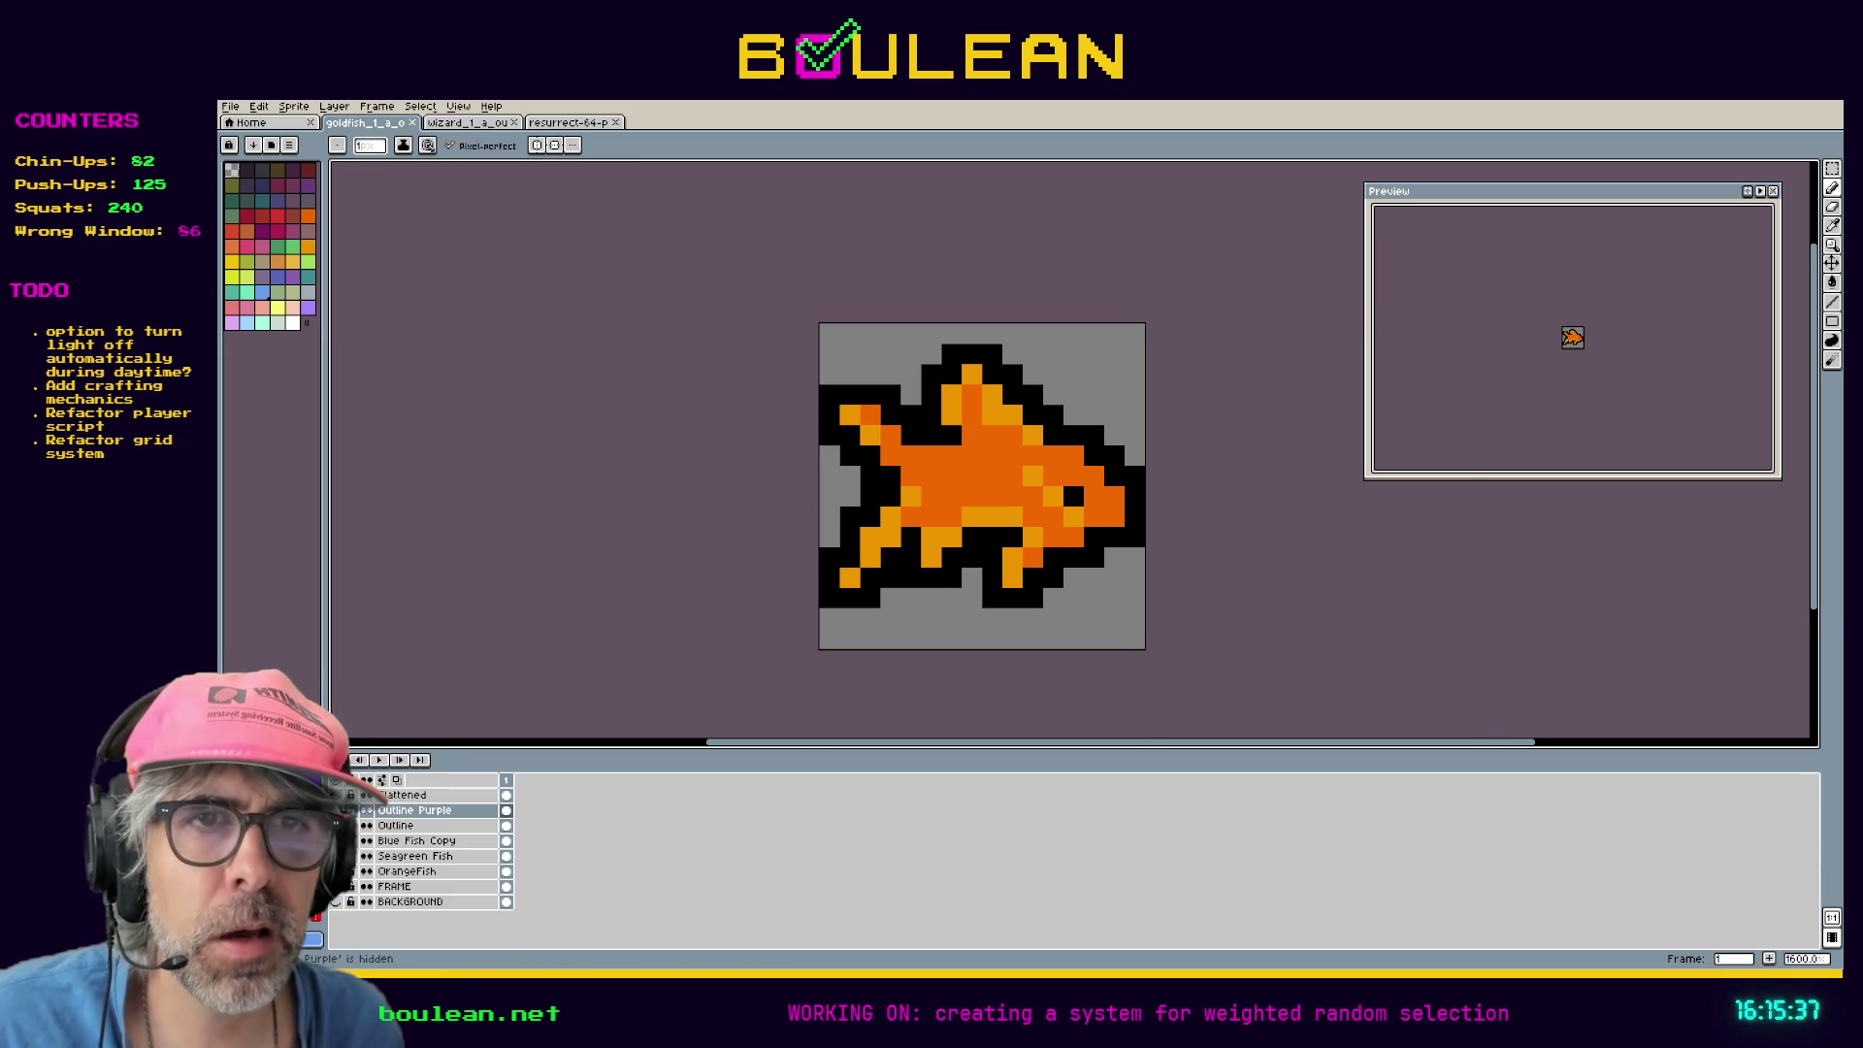
Step: Show Outline Purple, undo the canvas-wide fill and the stray test pixel, and erase the eye pixel
click(367, 810)
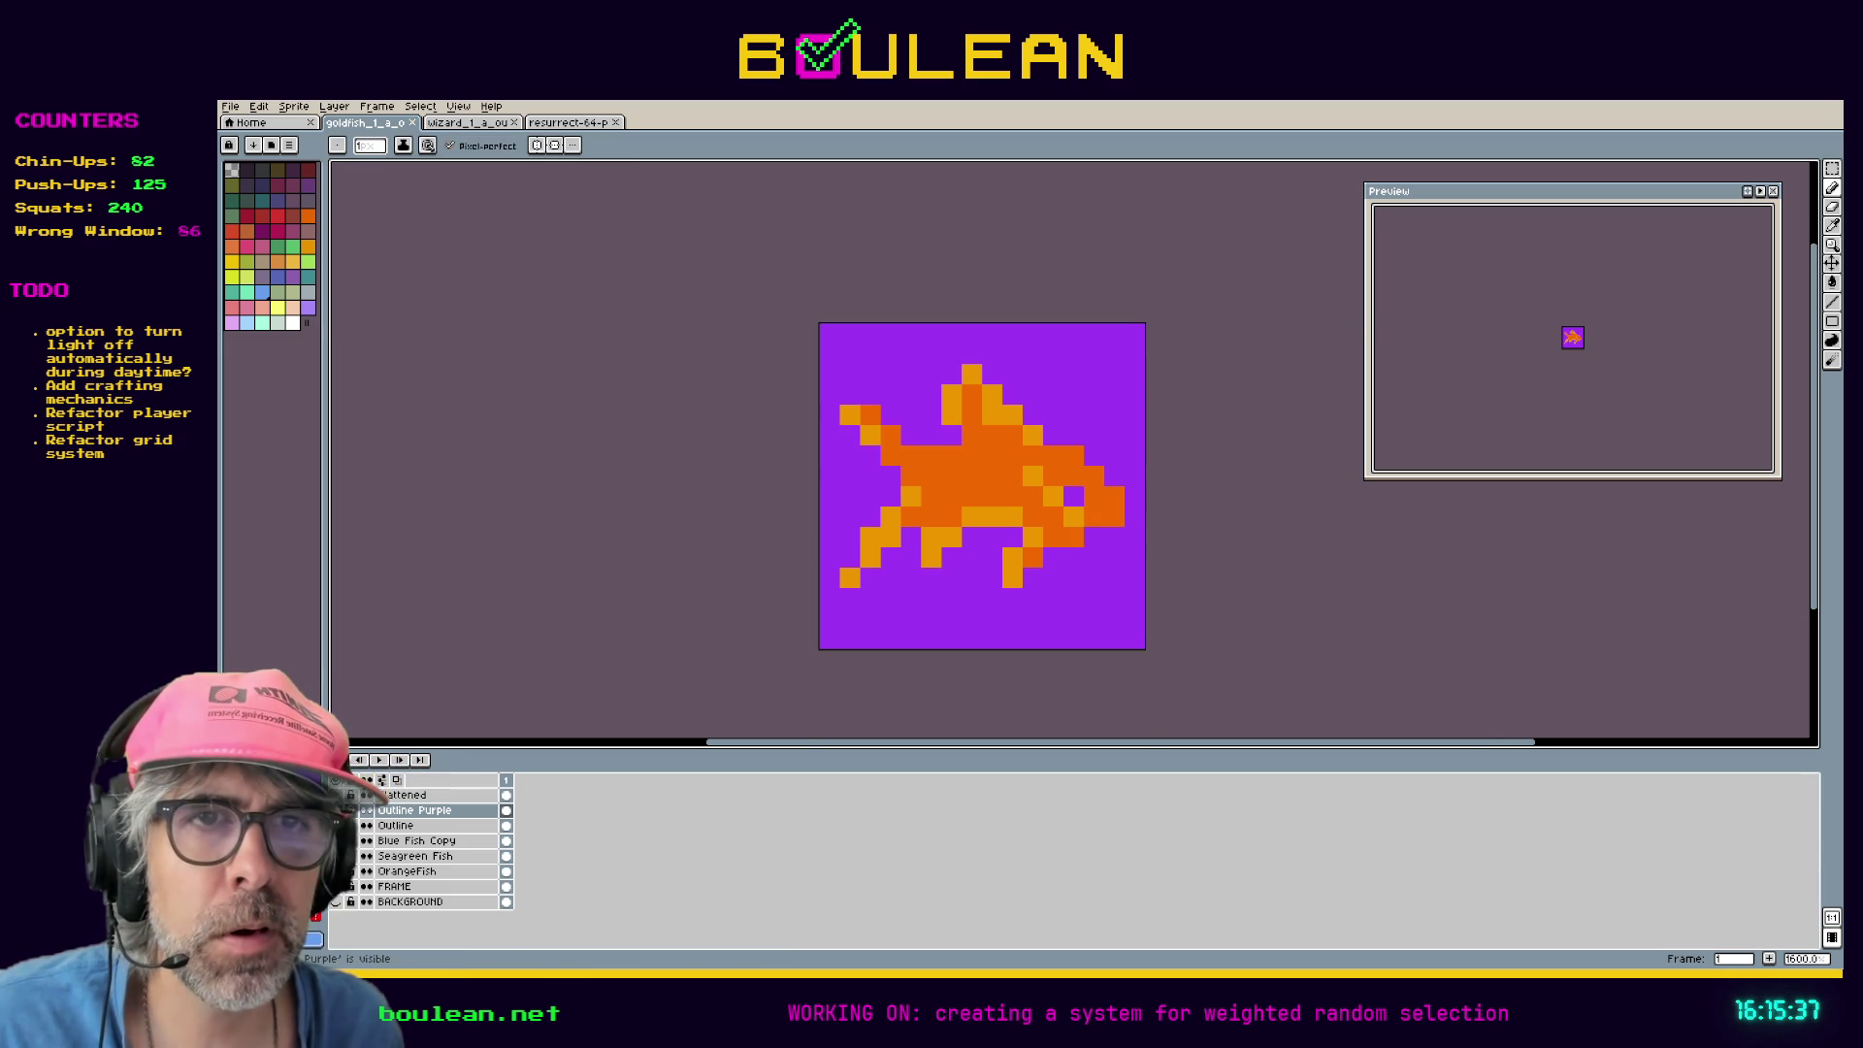
key(ctrl+z)
click(883, 633)
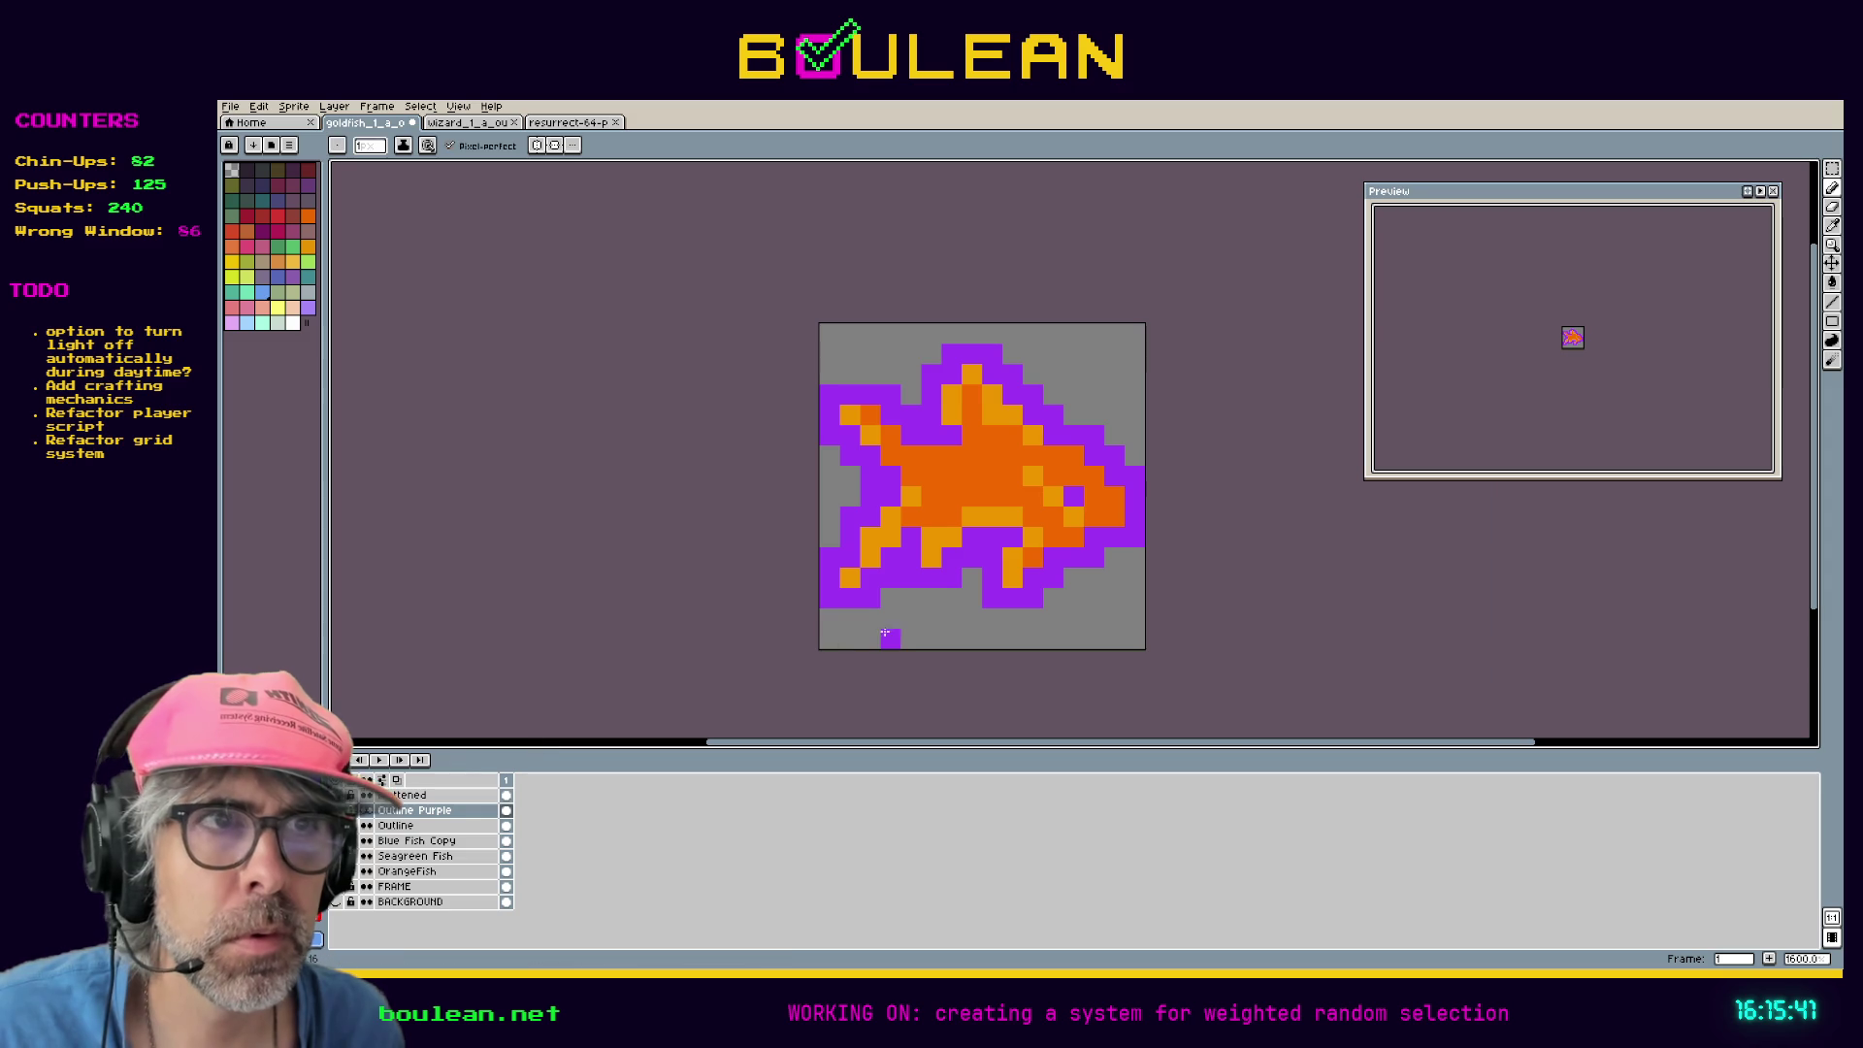
key(ctrl+z)
key(e)
click(1073, 495)
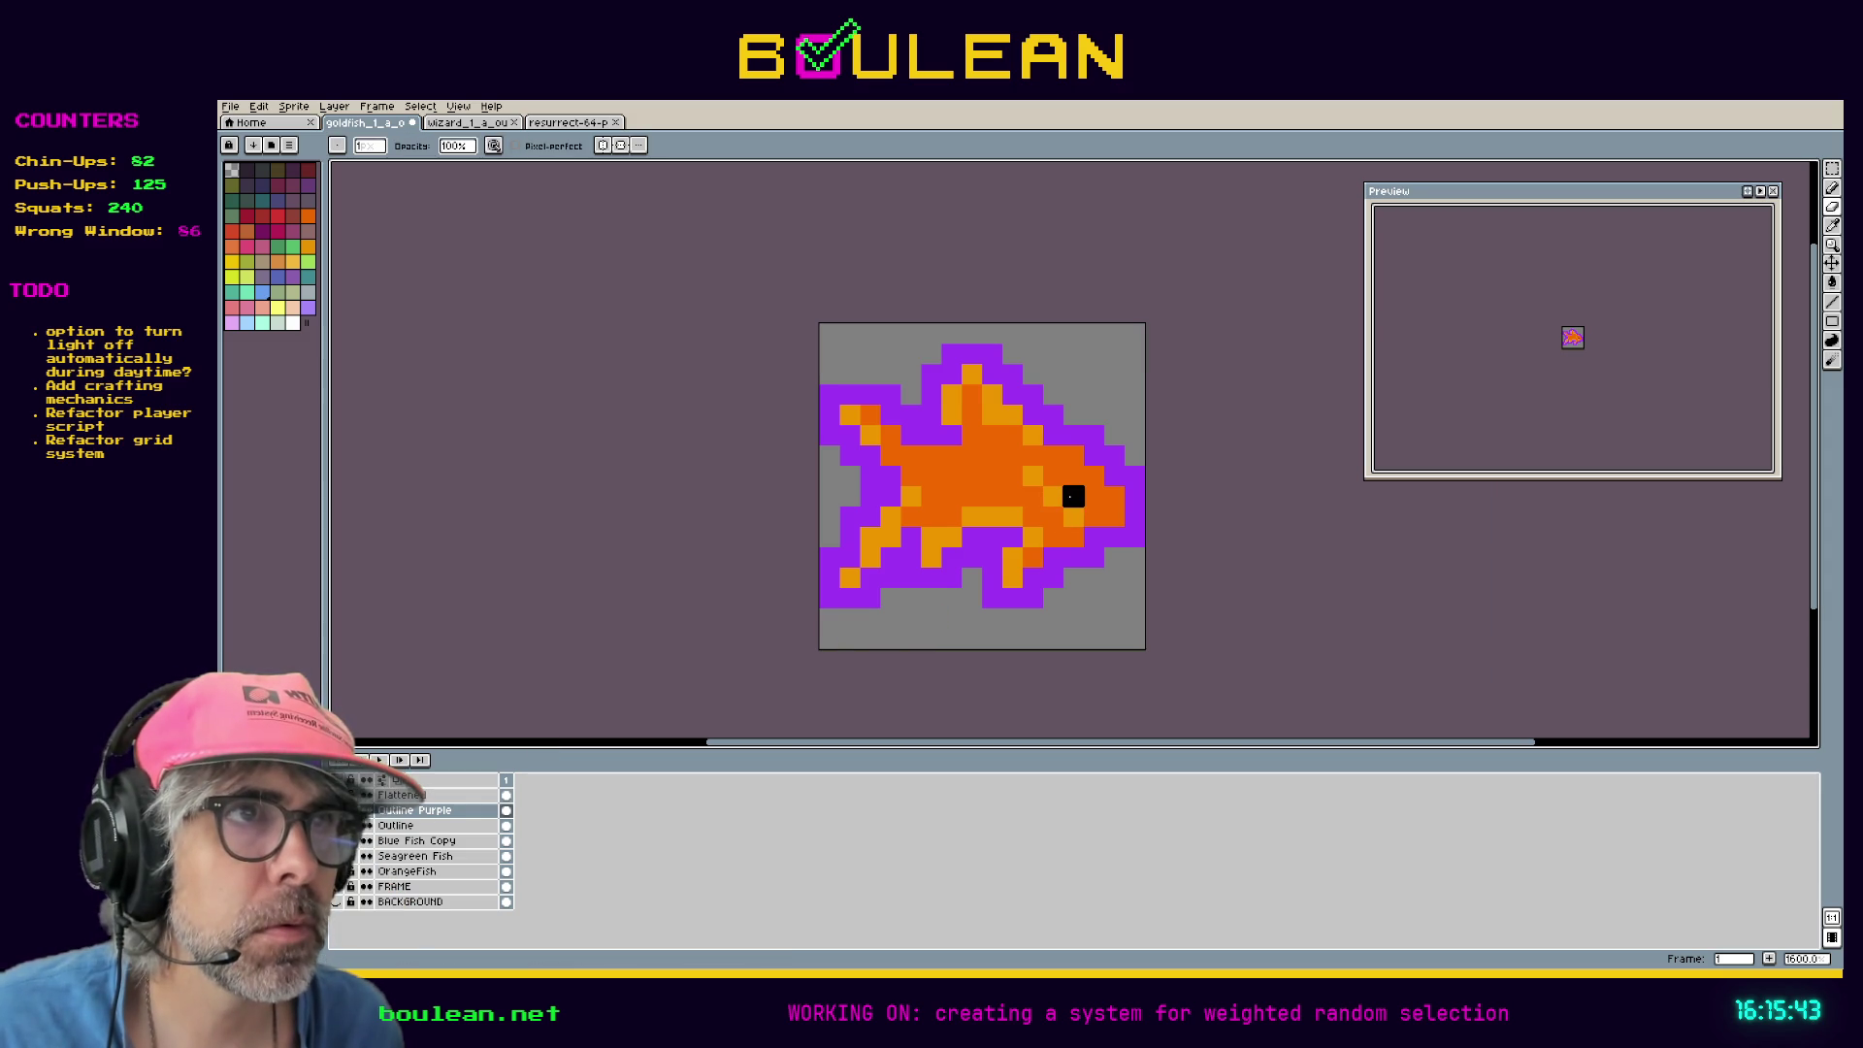
Step: Compare the purple outline against the black Outline layer, reselect Outline Purple, then bring up the wizard sprite
click(367, 795)
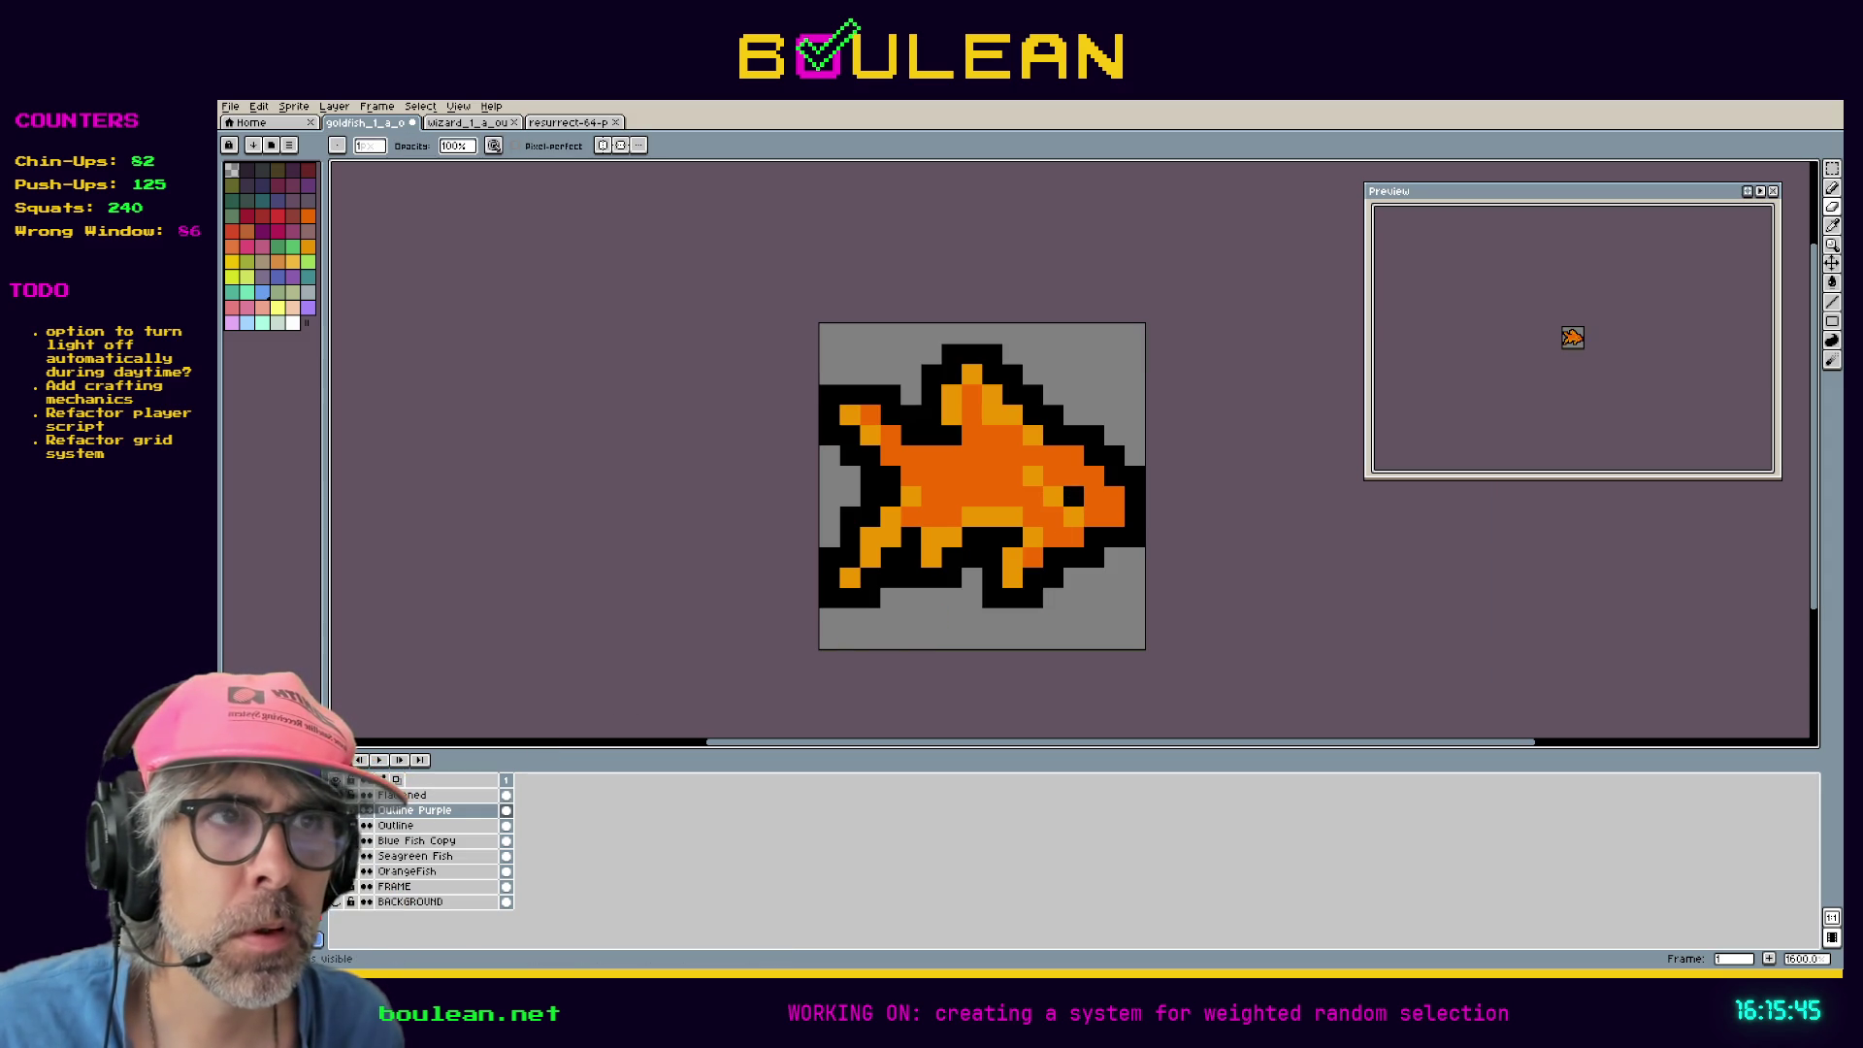
click(400, 826)
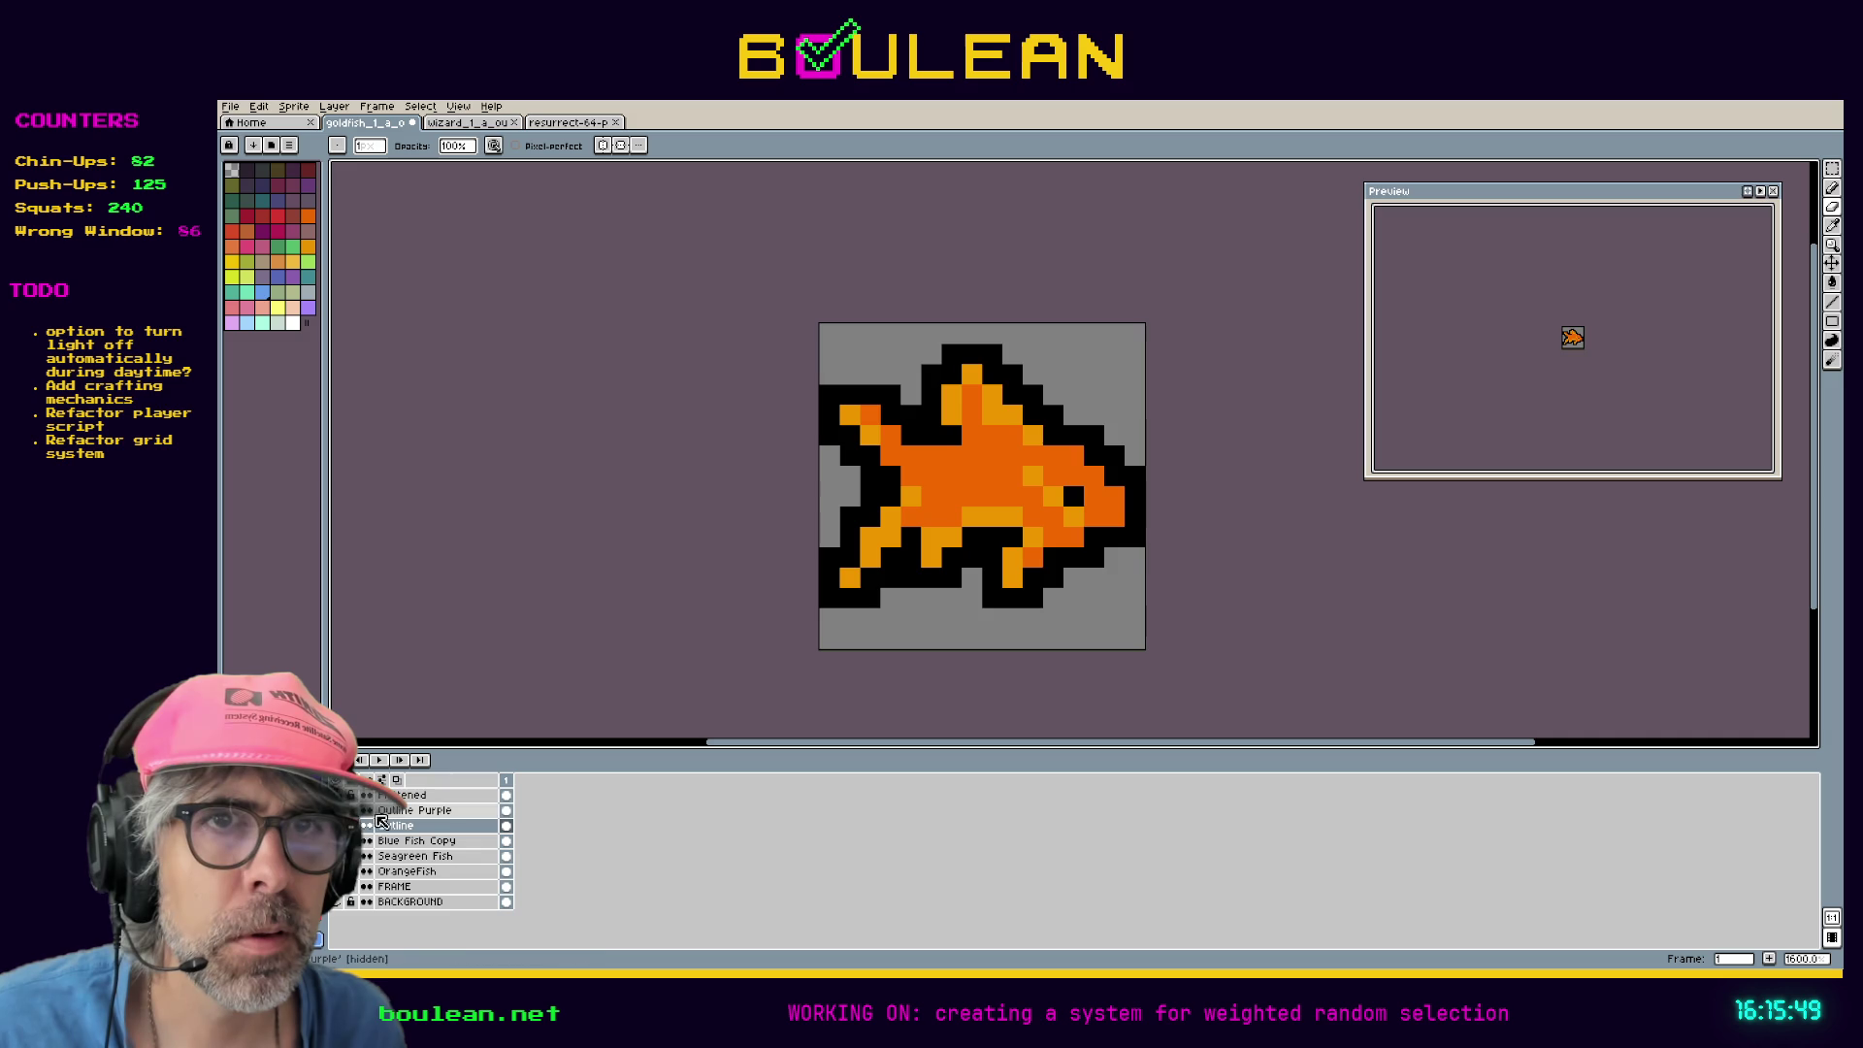
click(367, 810)
click(427, 810)
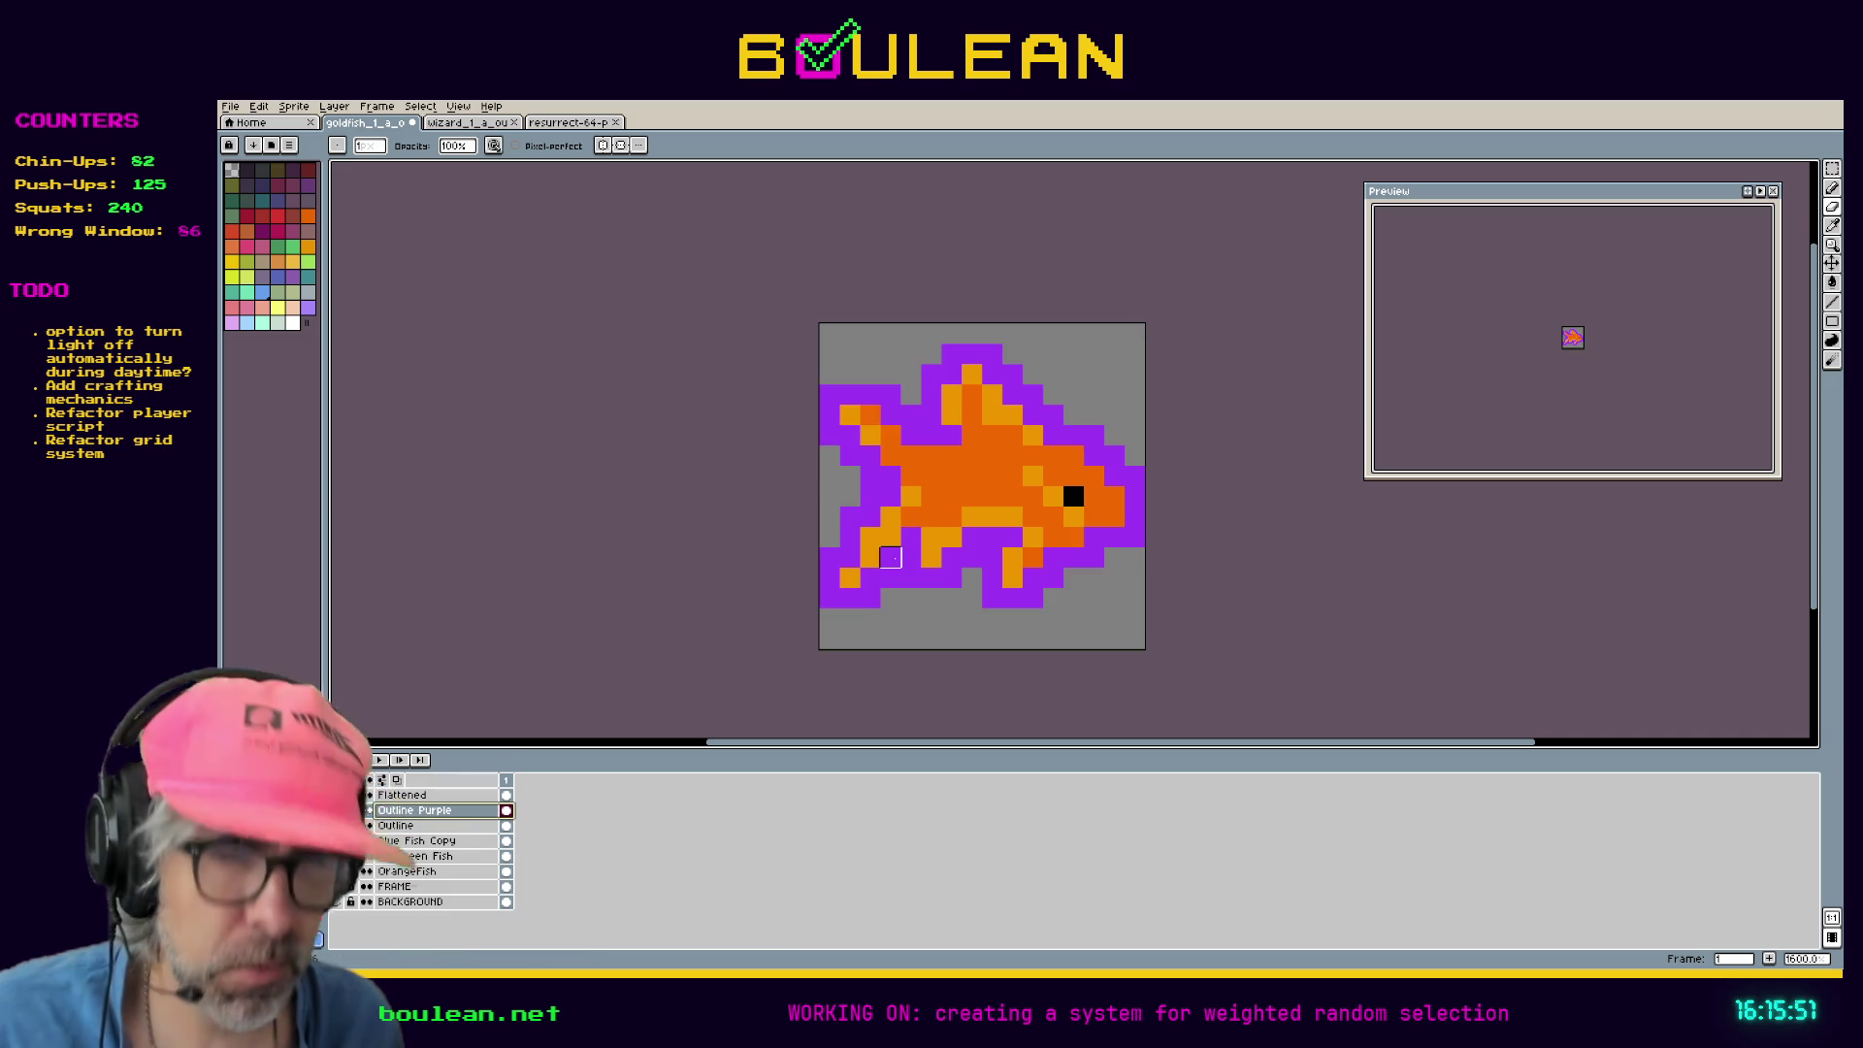
key(g)
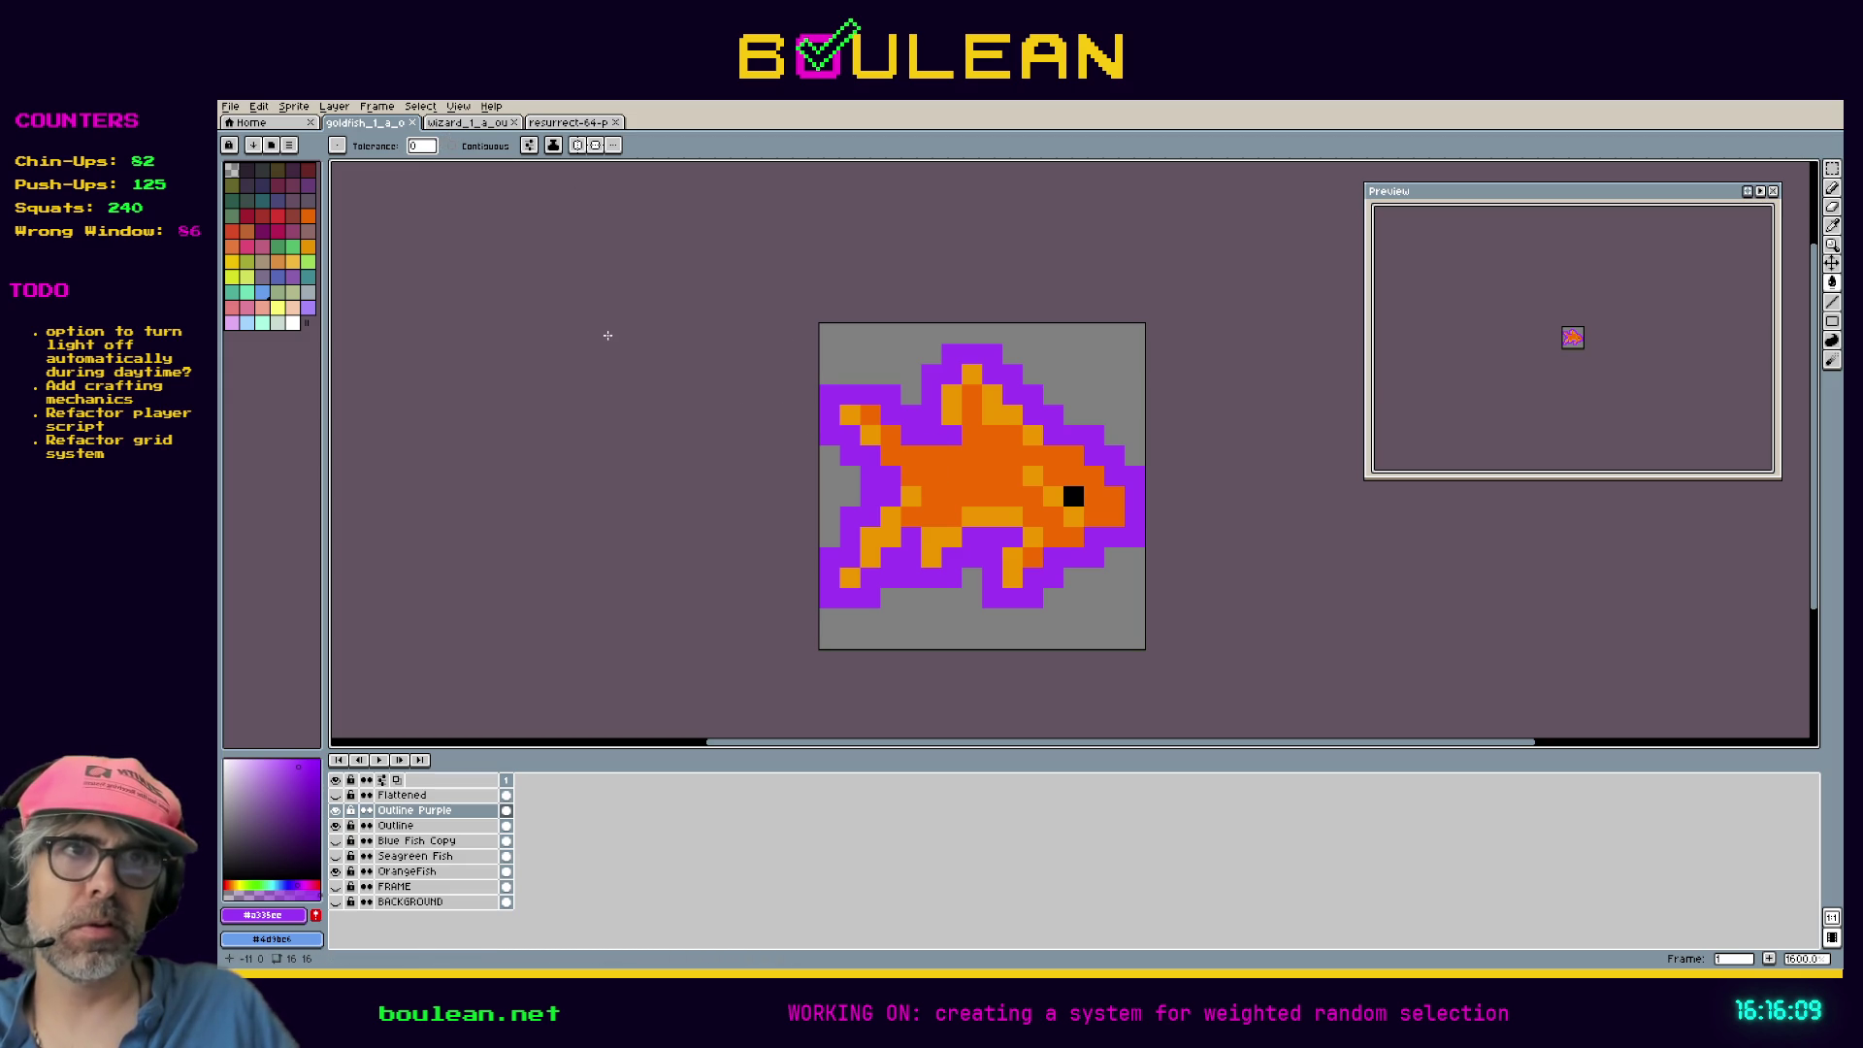
click(467, 124)
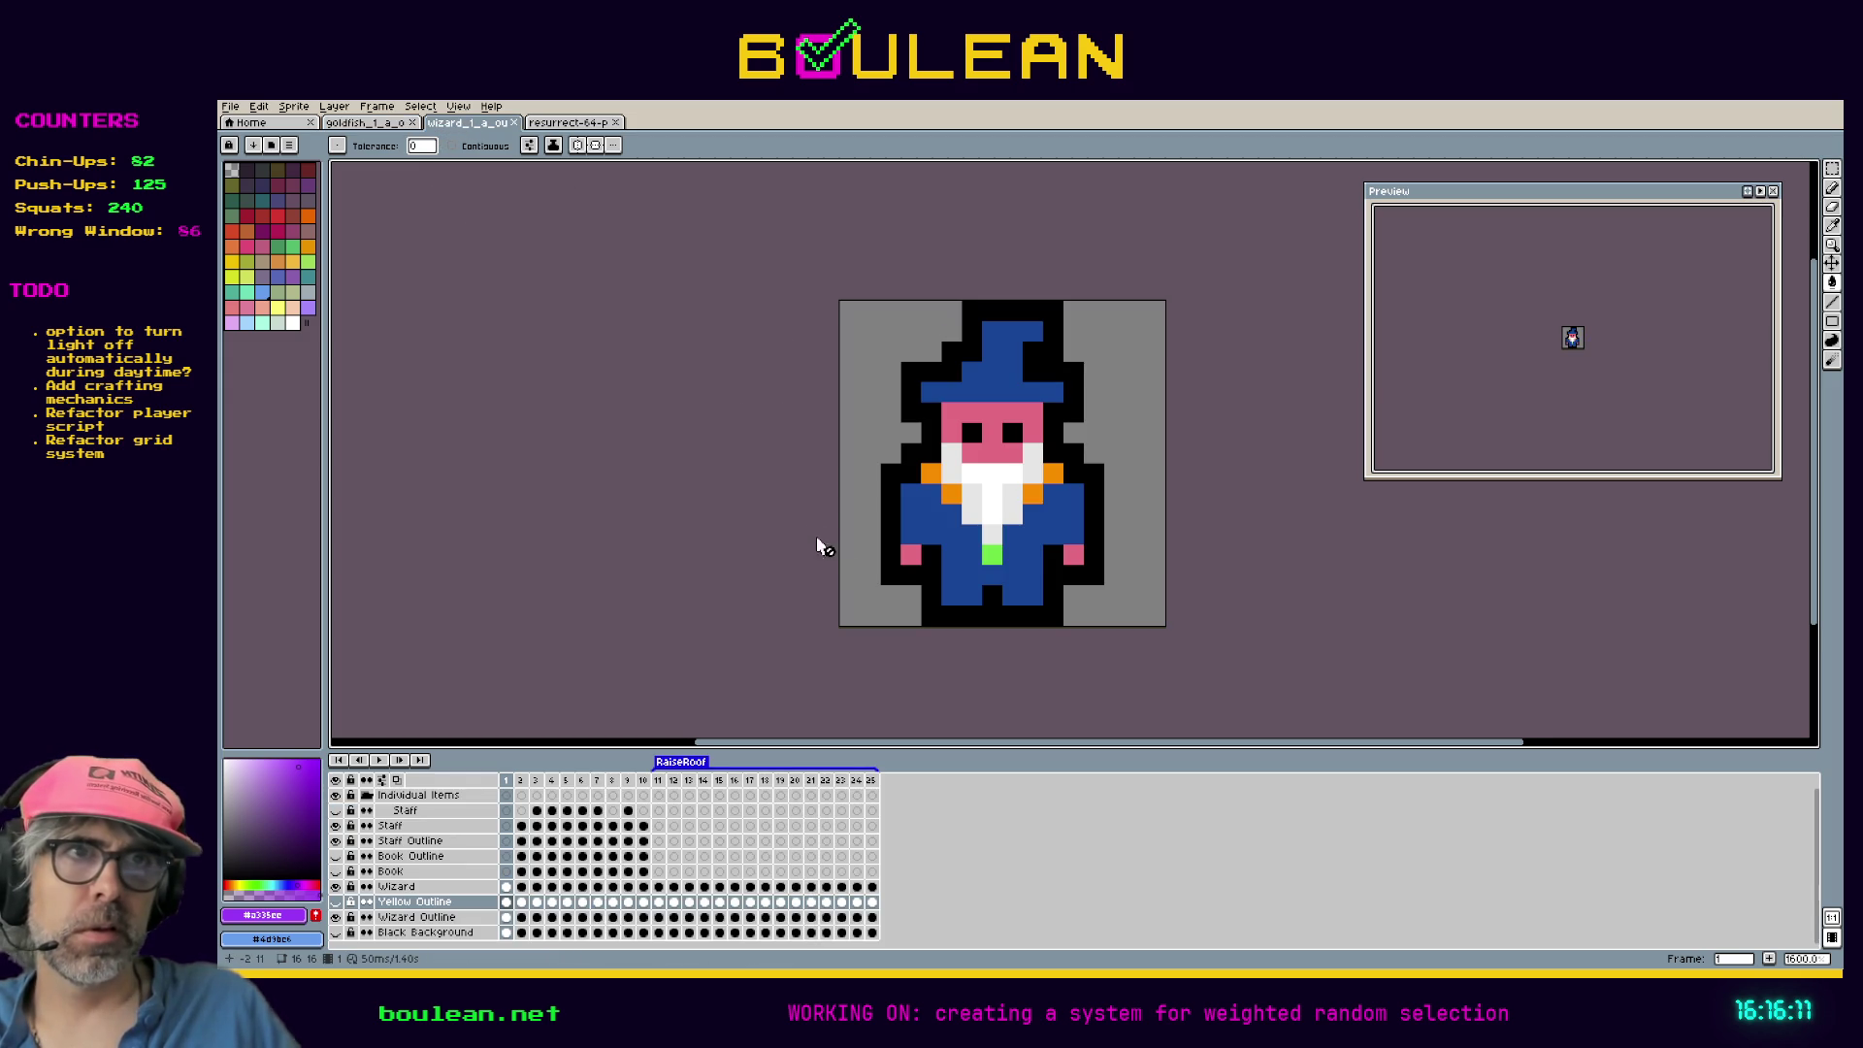
click(412, 887)
click(930, 566)
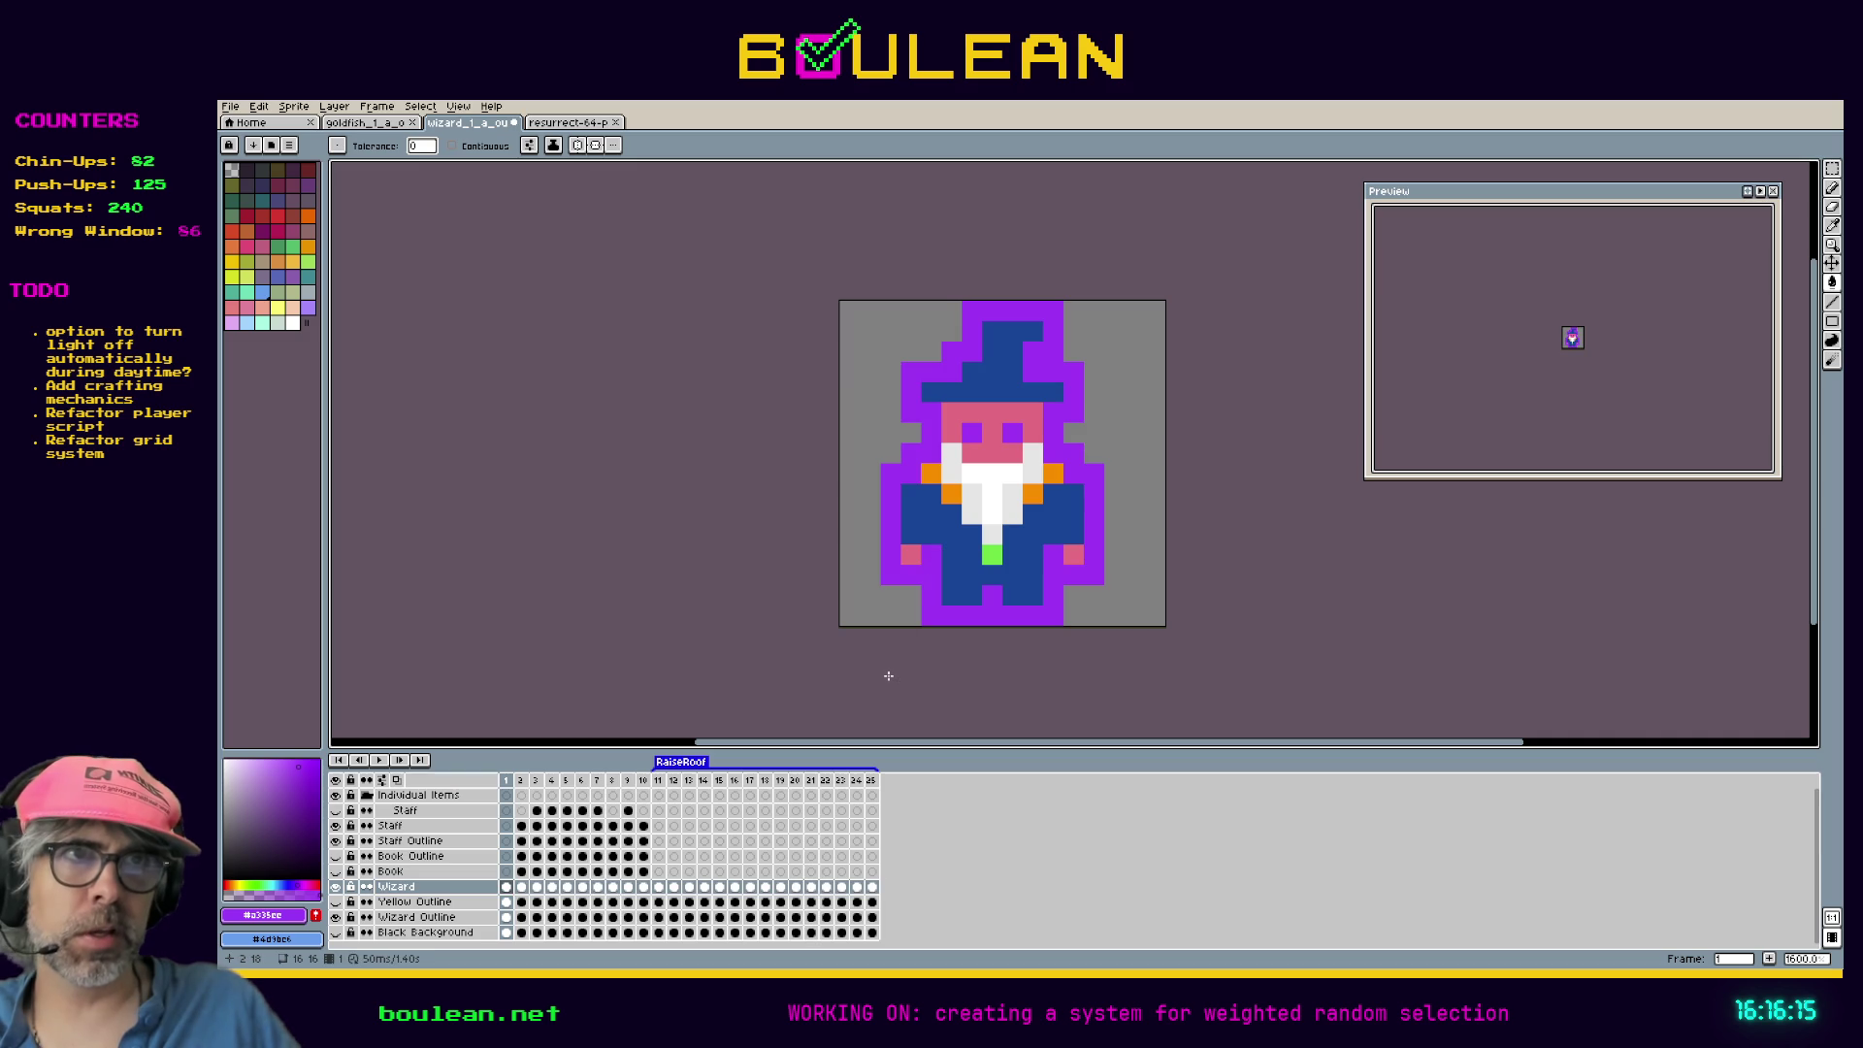
key(ctrl+z)
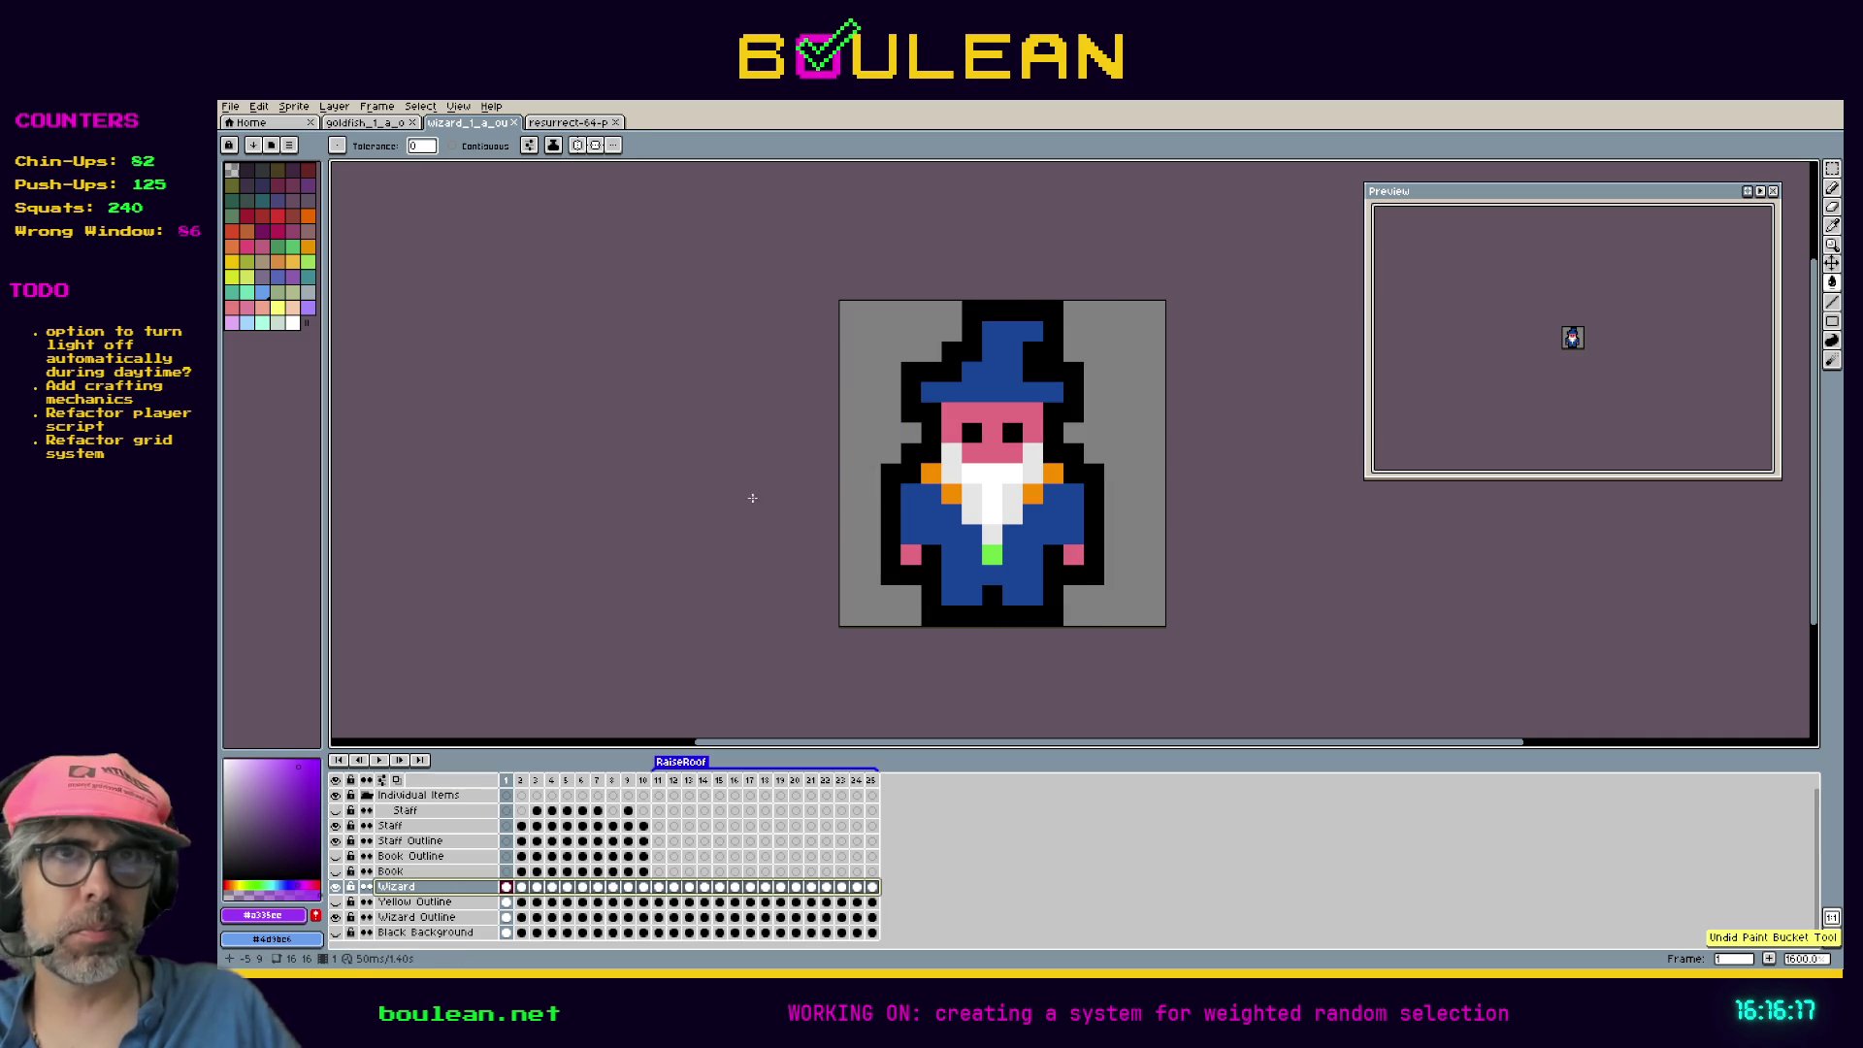
click(453, 146)
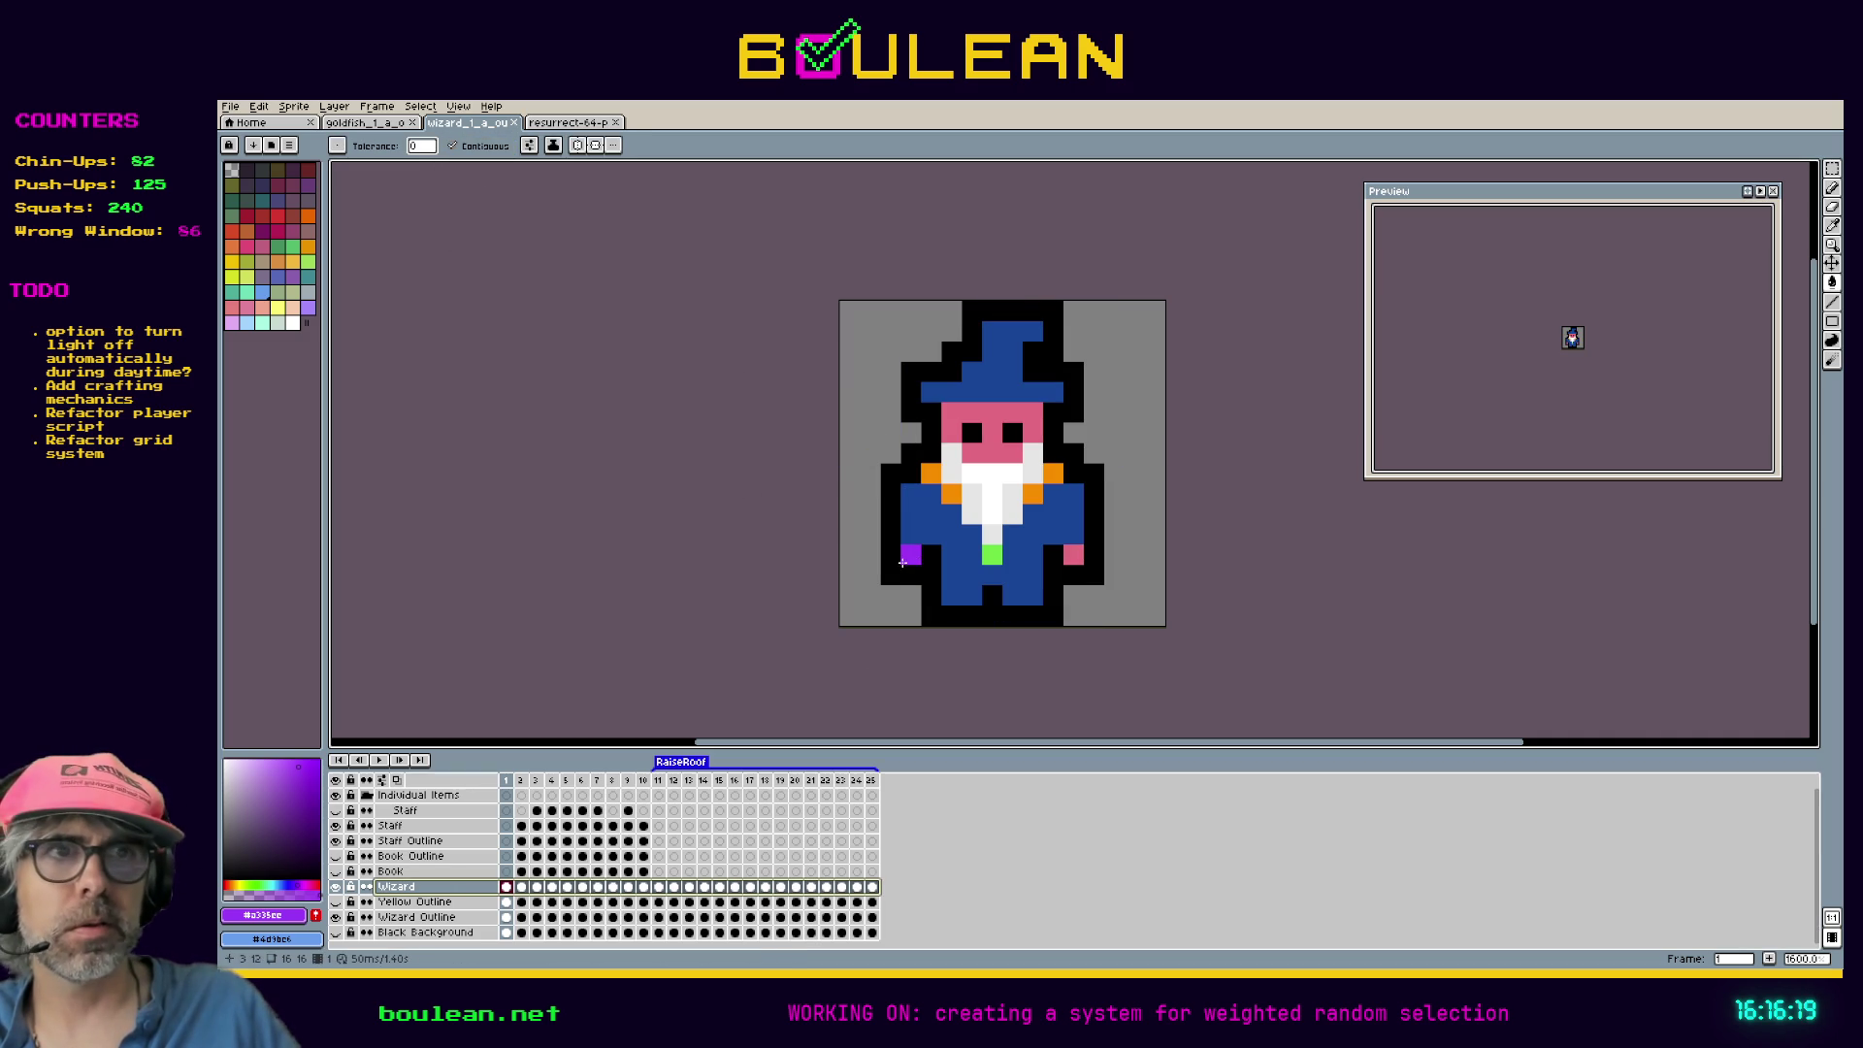
click(924, 573)
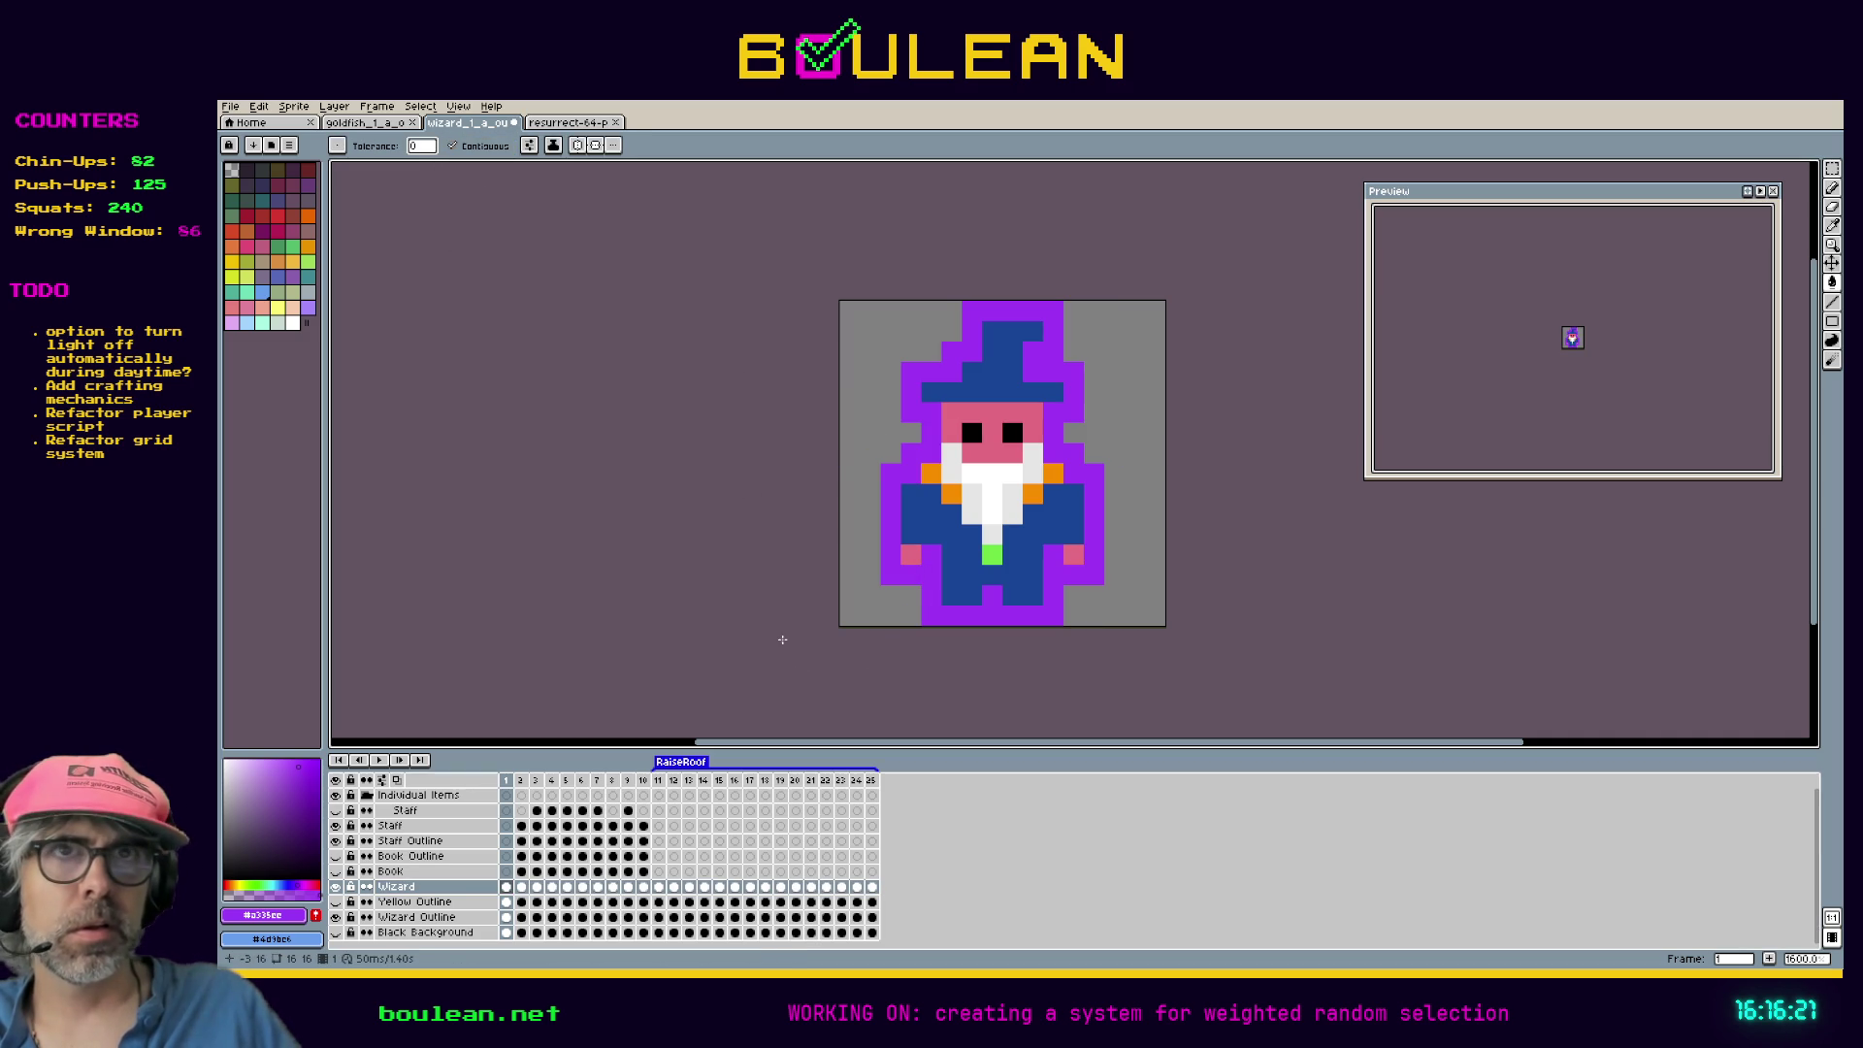
key(ctrl+z)
click(563, 123)
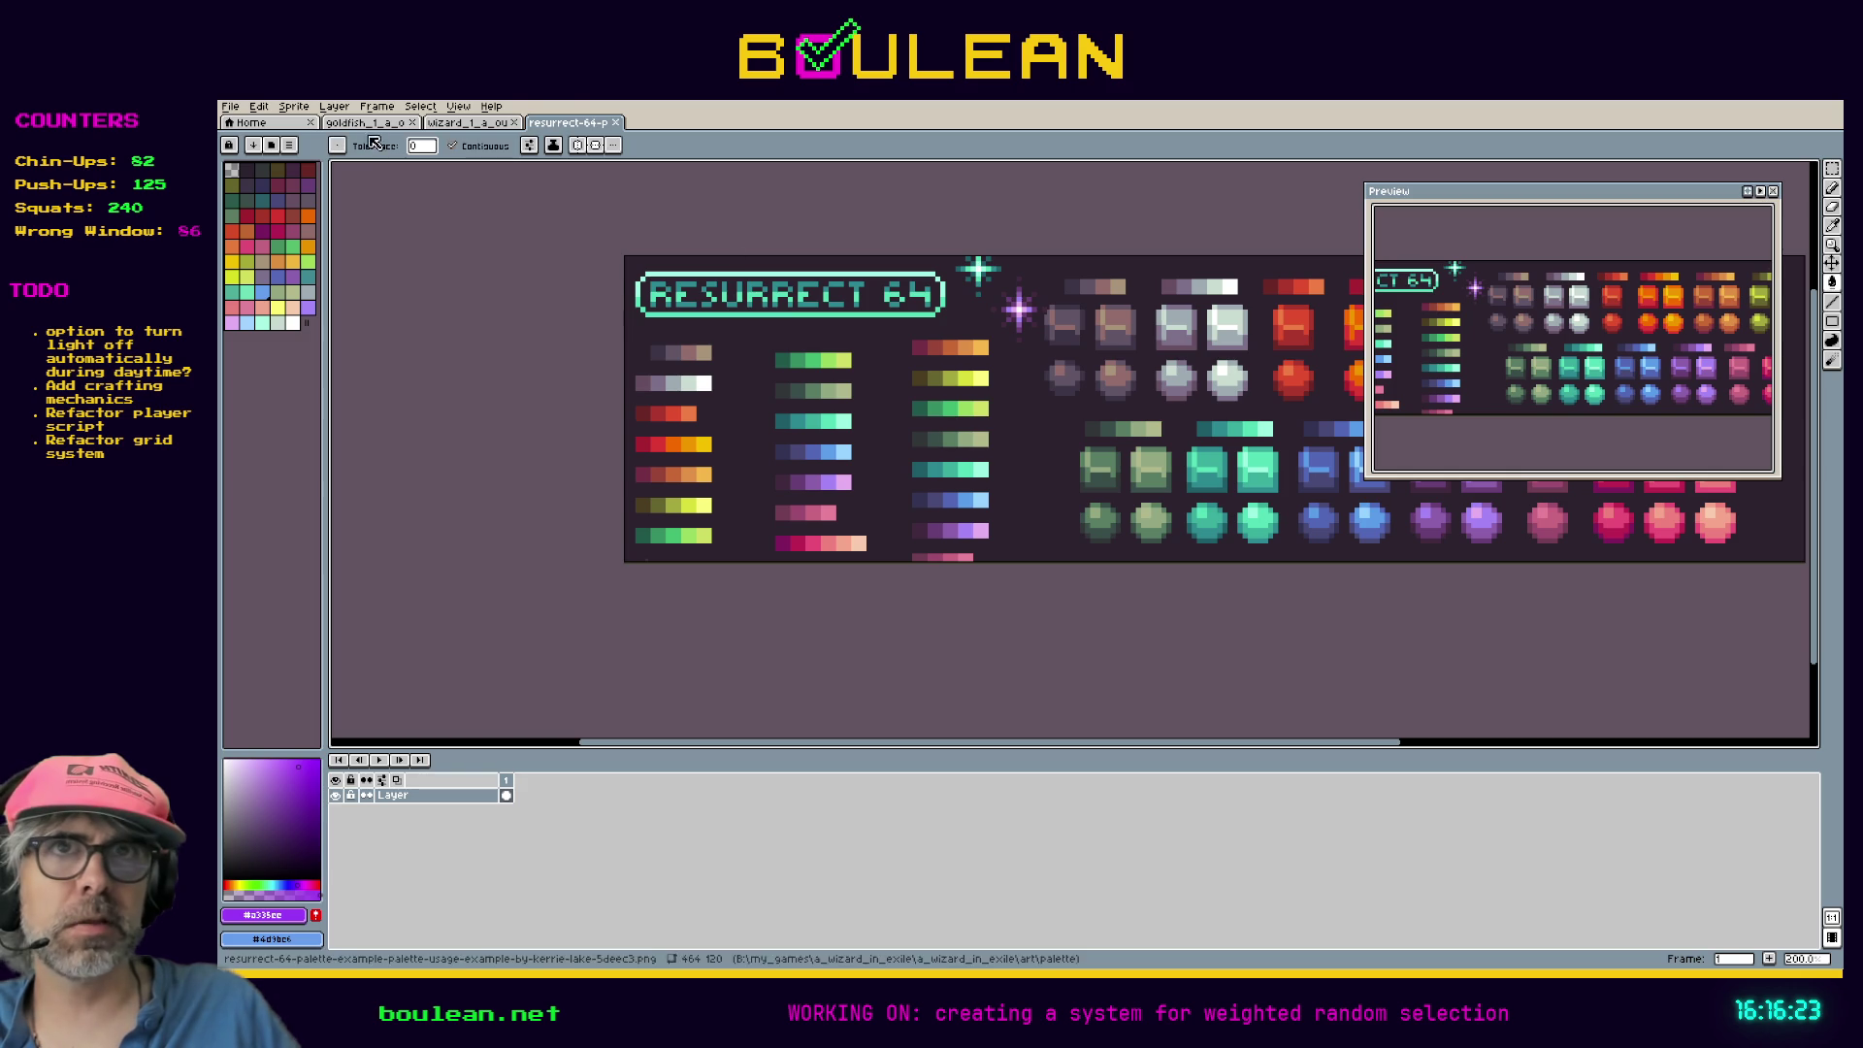
click(365, 122)
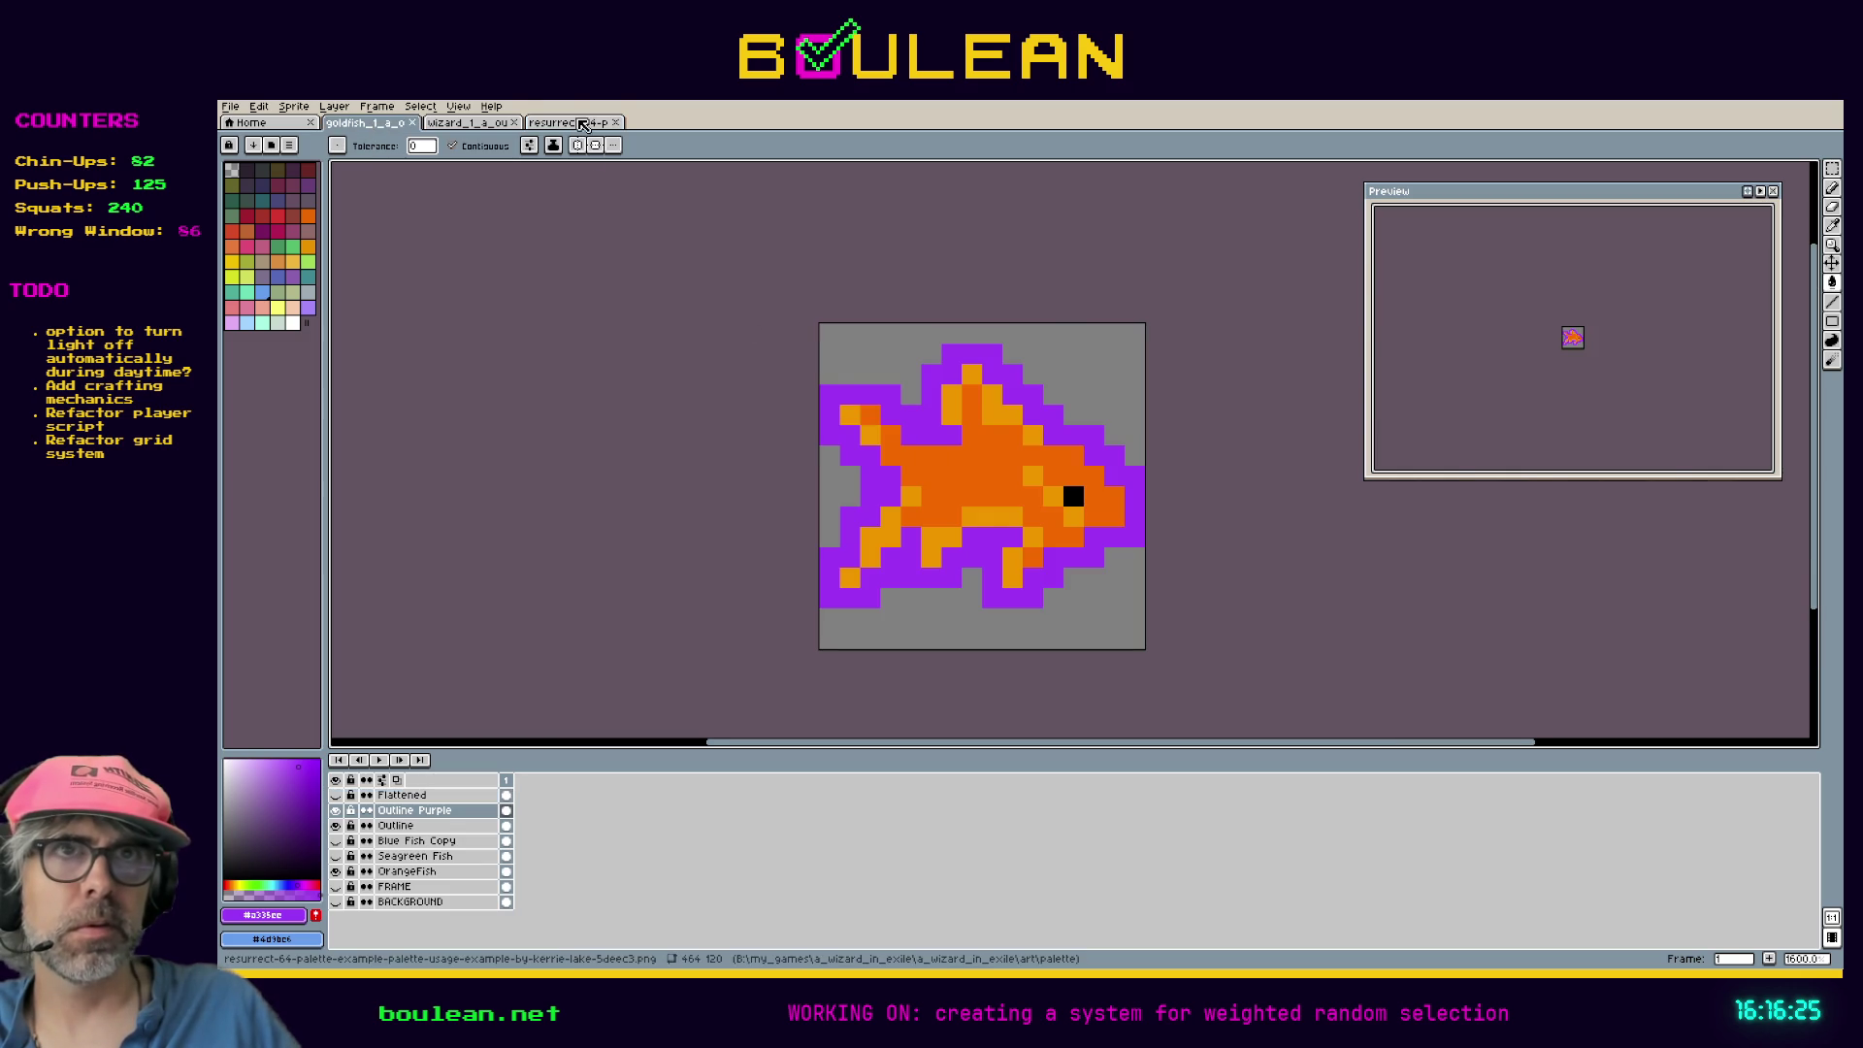
click(578, 123)
click(476, 123)
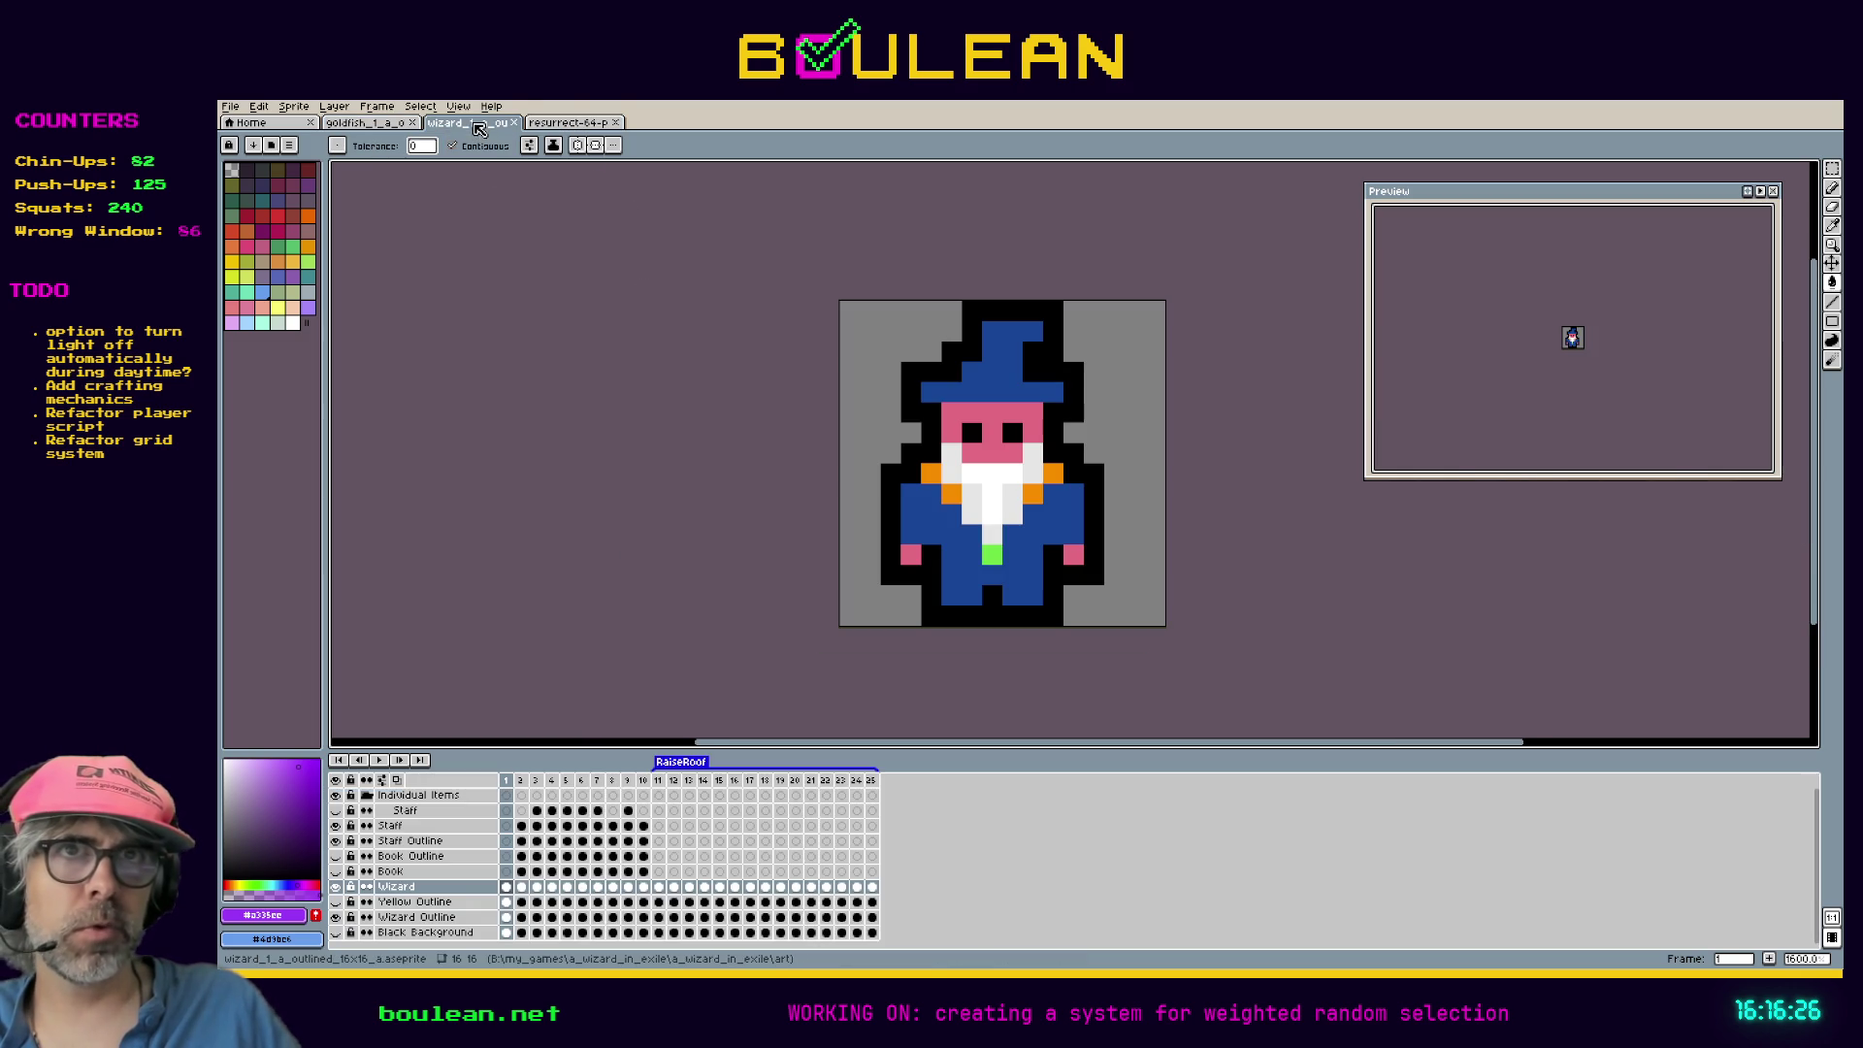
click(896, 575)
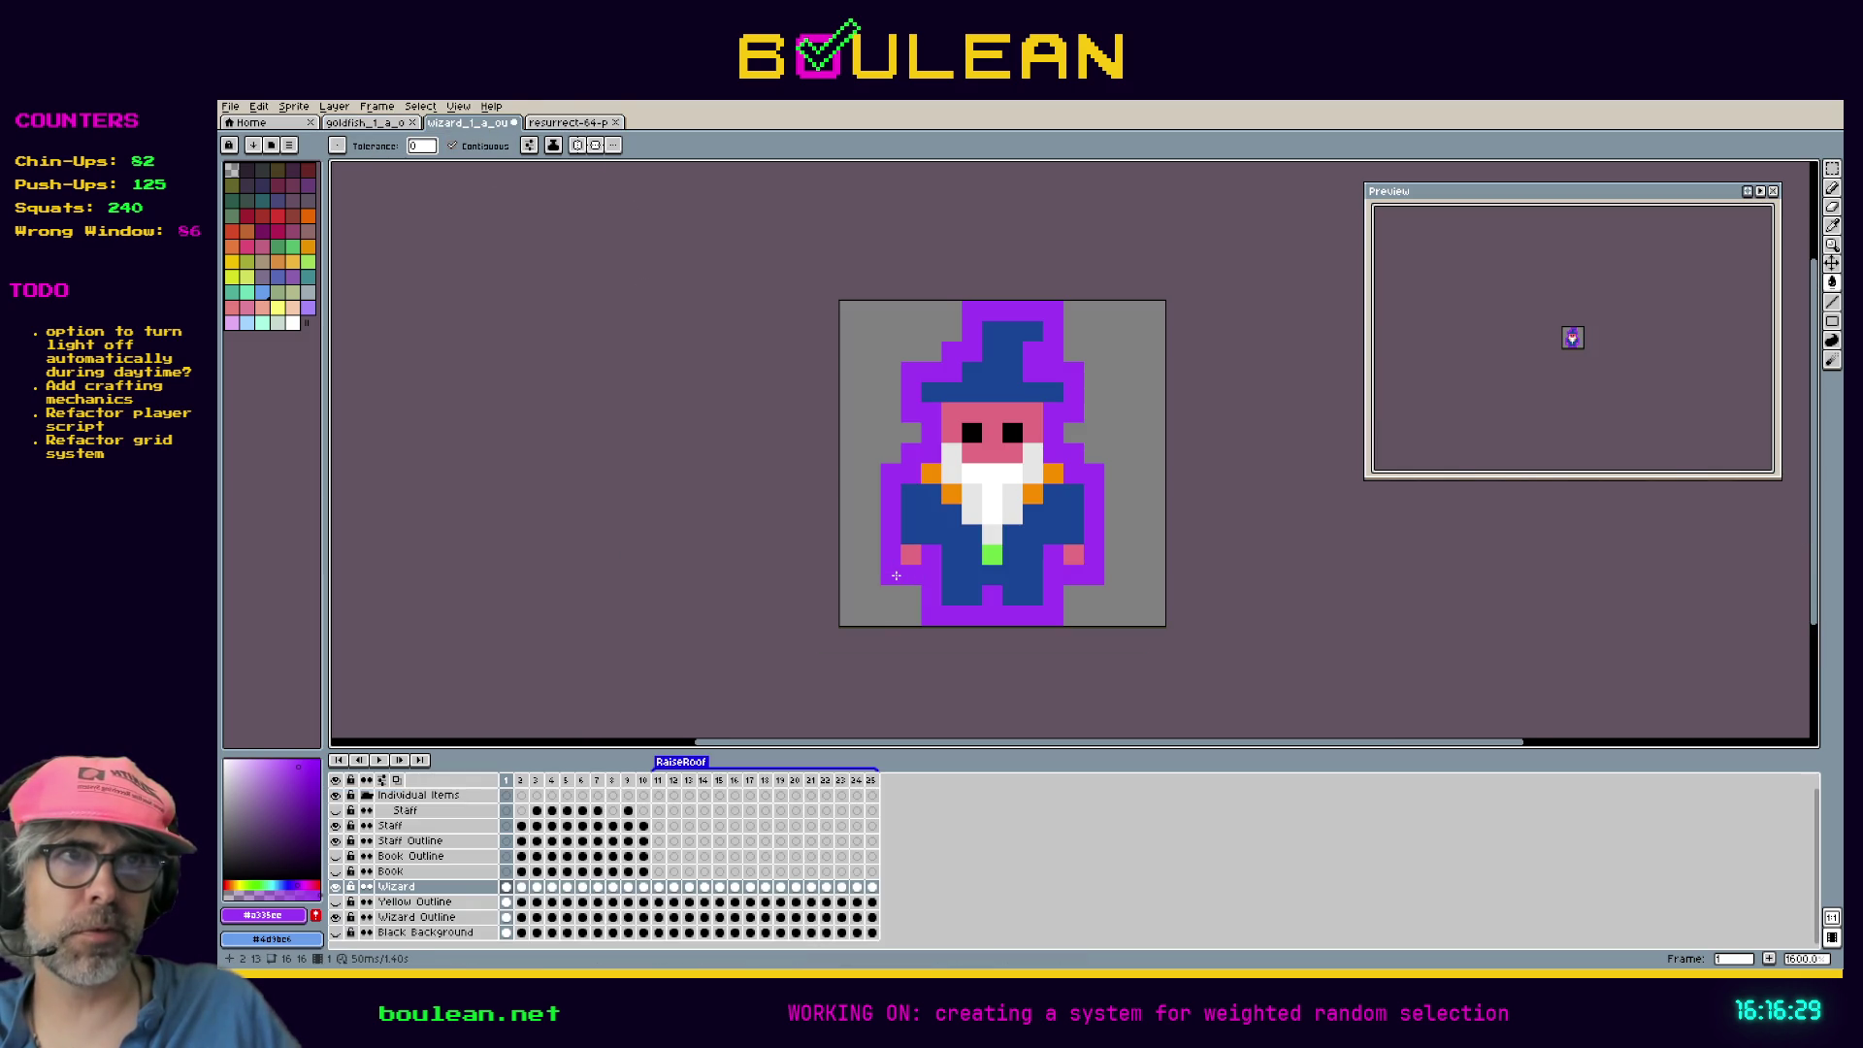
key(ctrl+z)
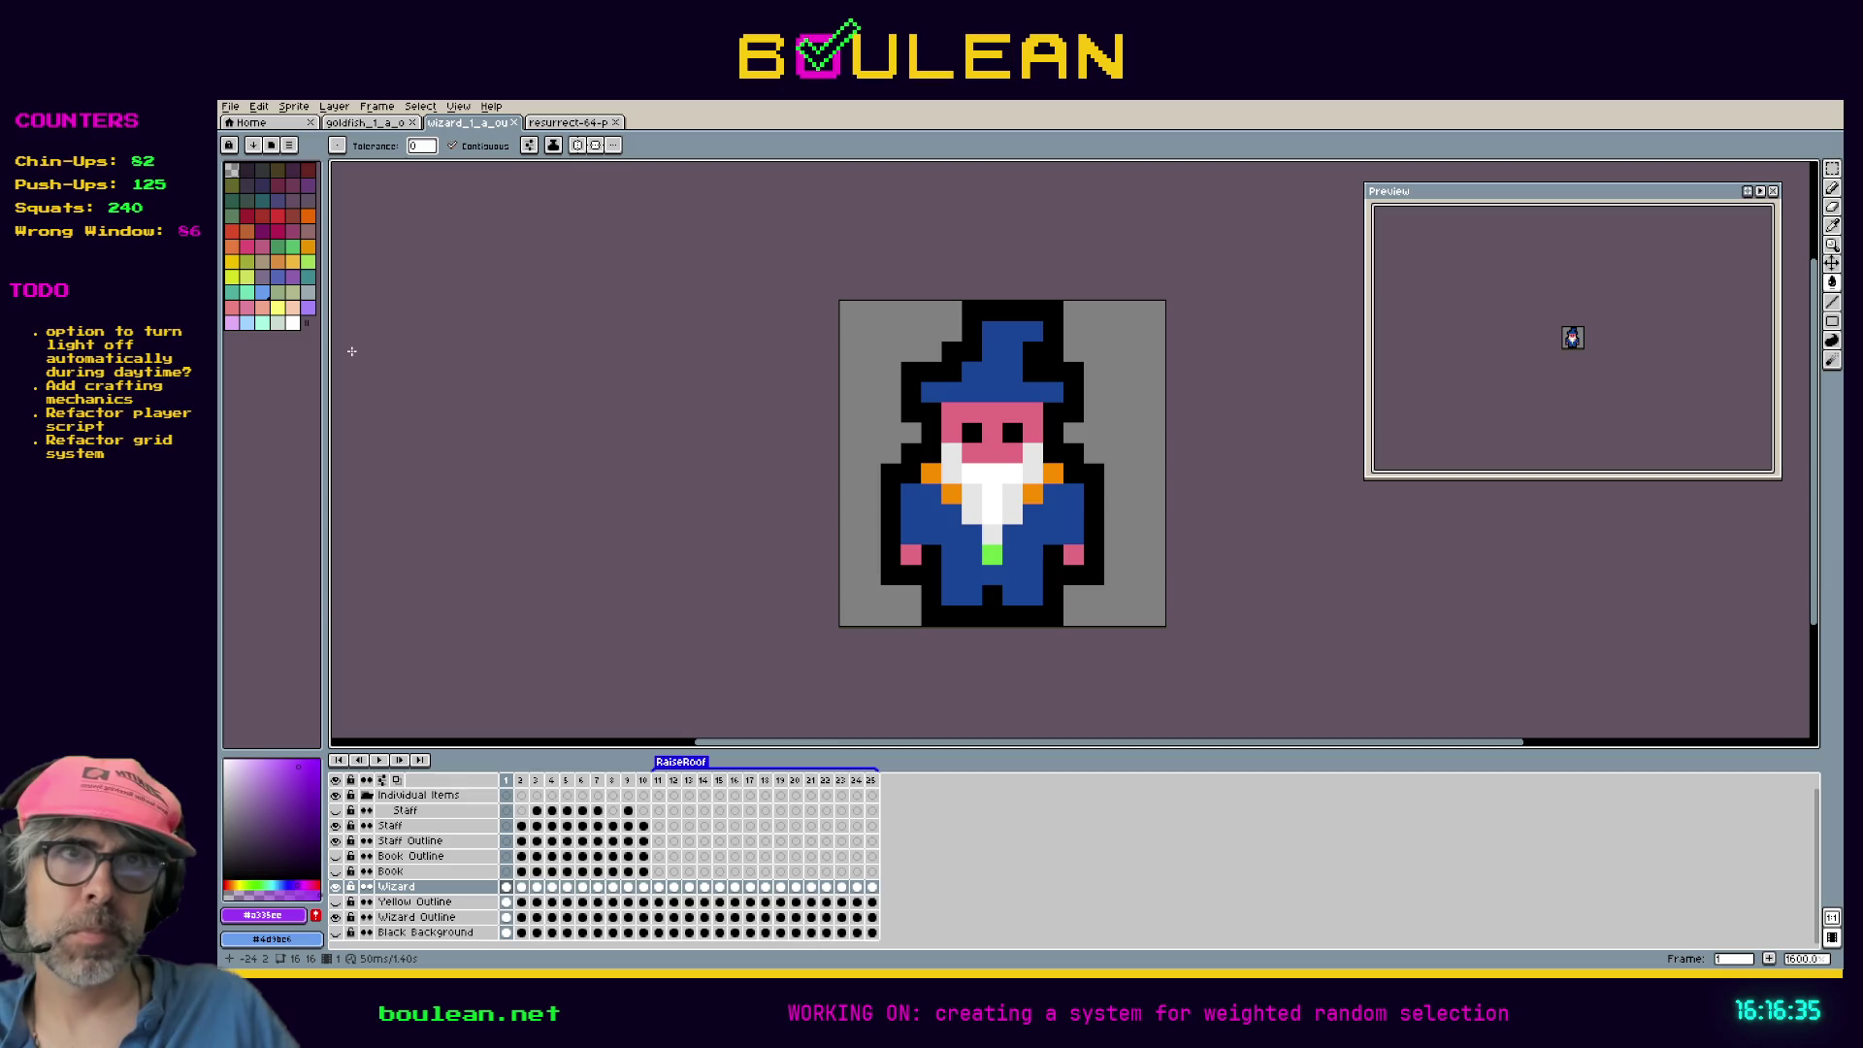
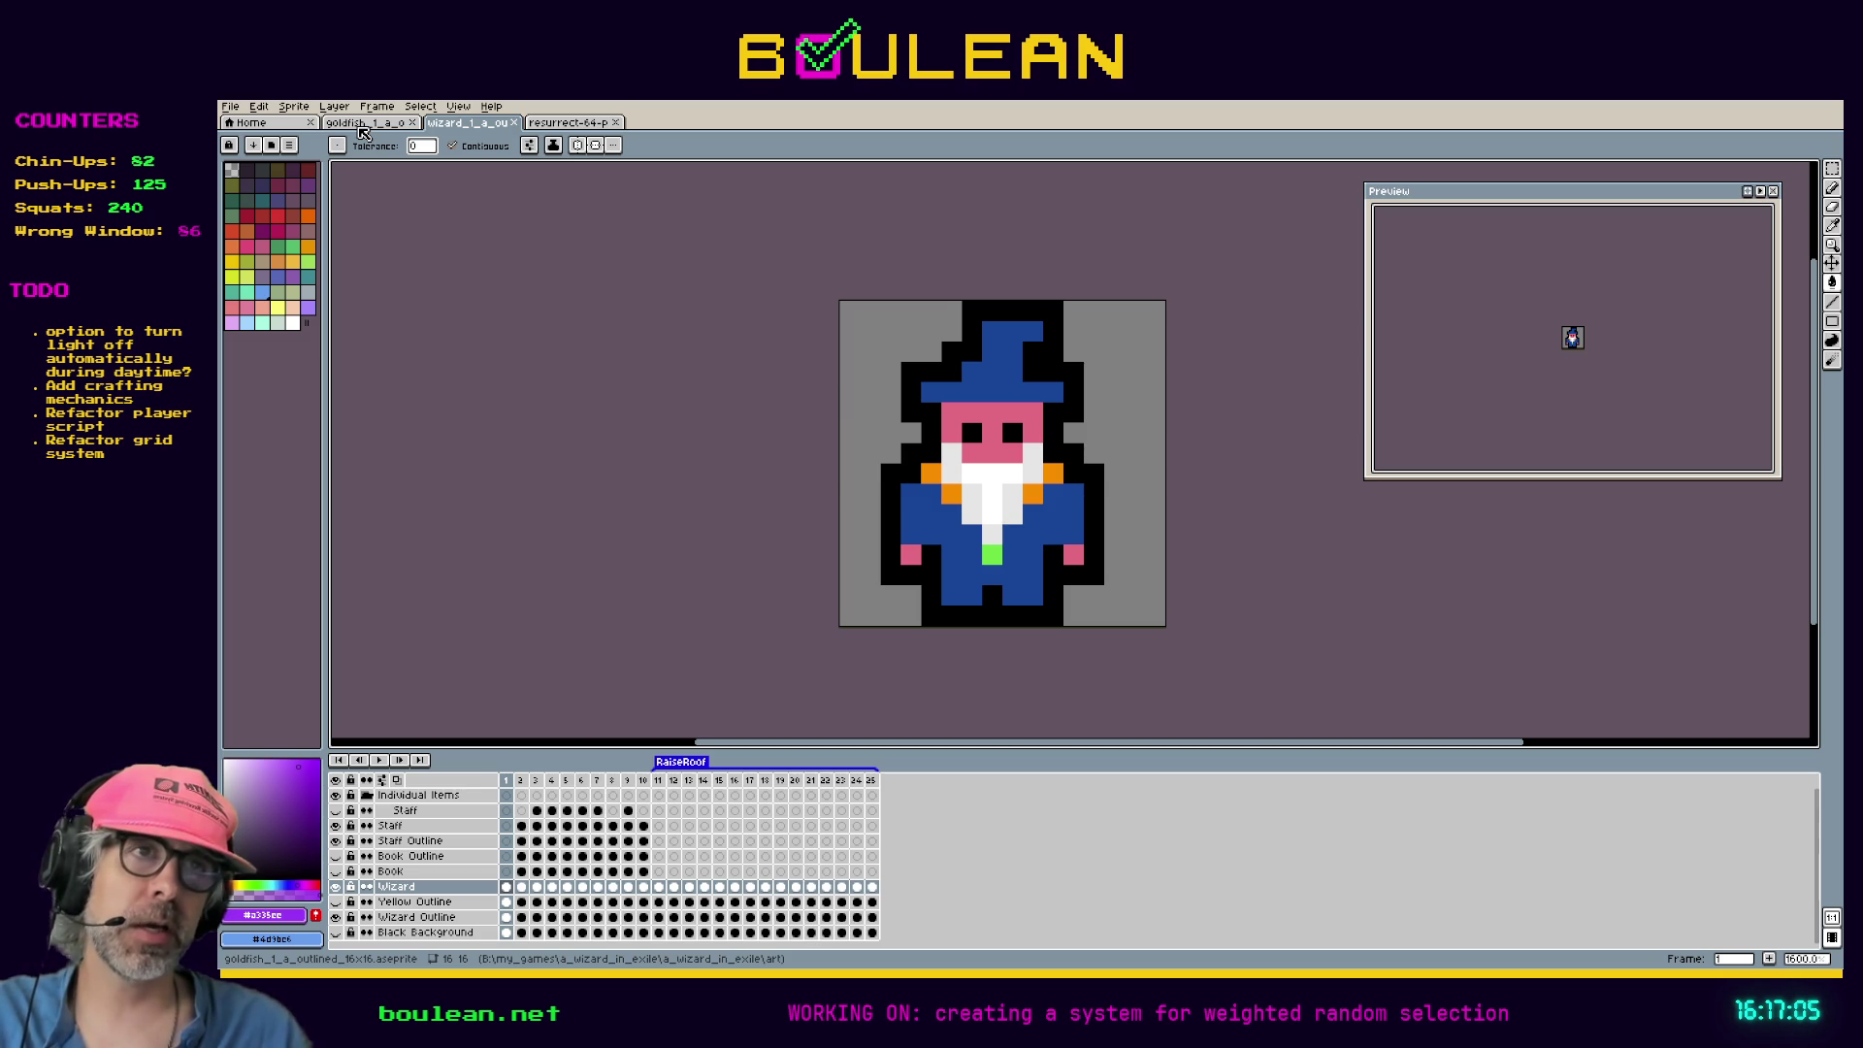
Step: Switch to the goldfish sprite, hide its Outline Purple layer, and select the pencil
click(364, 123)
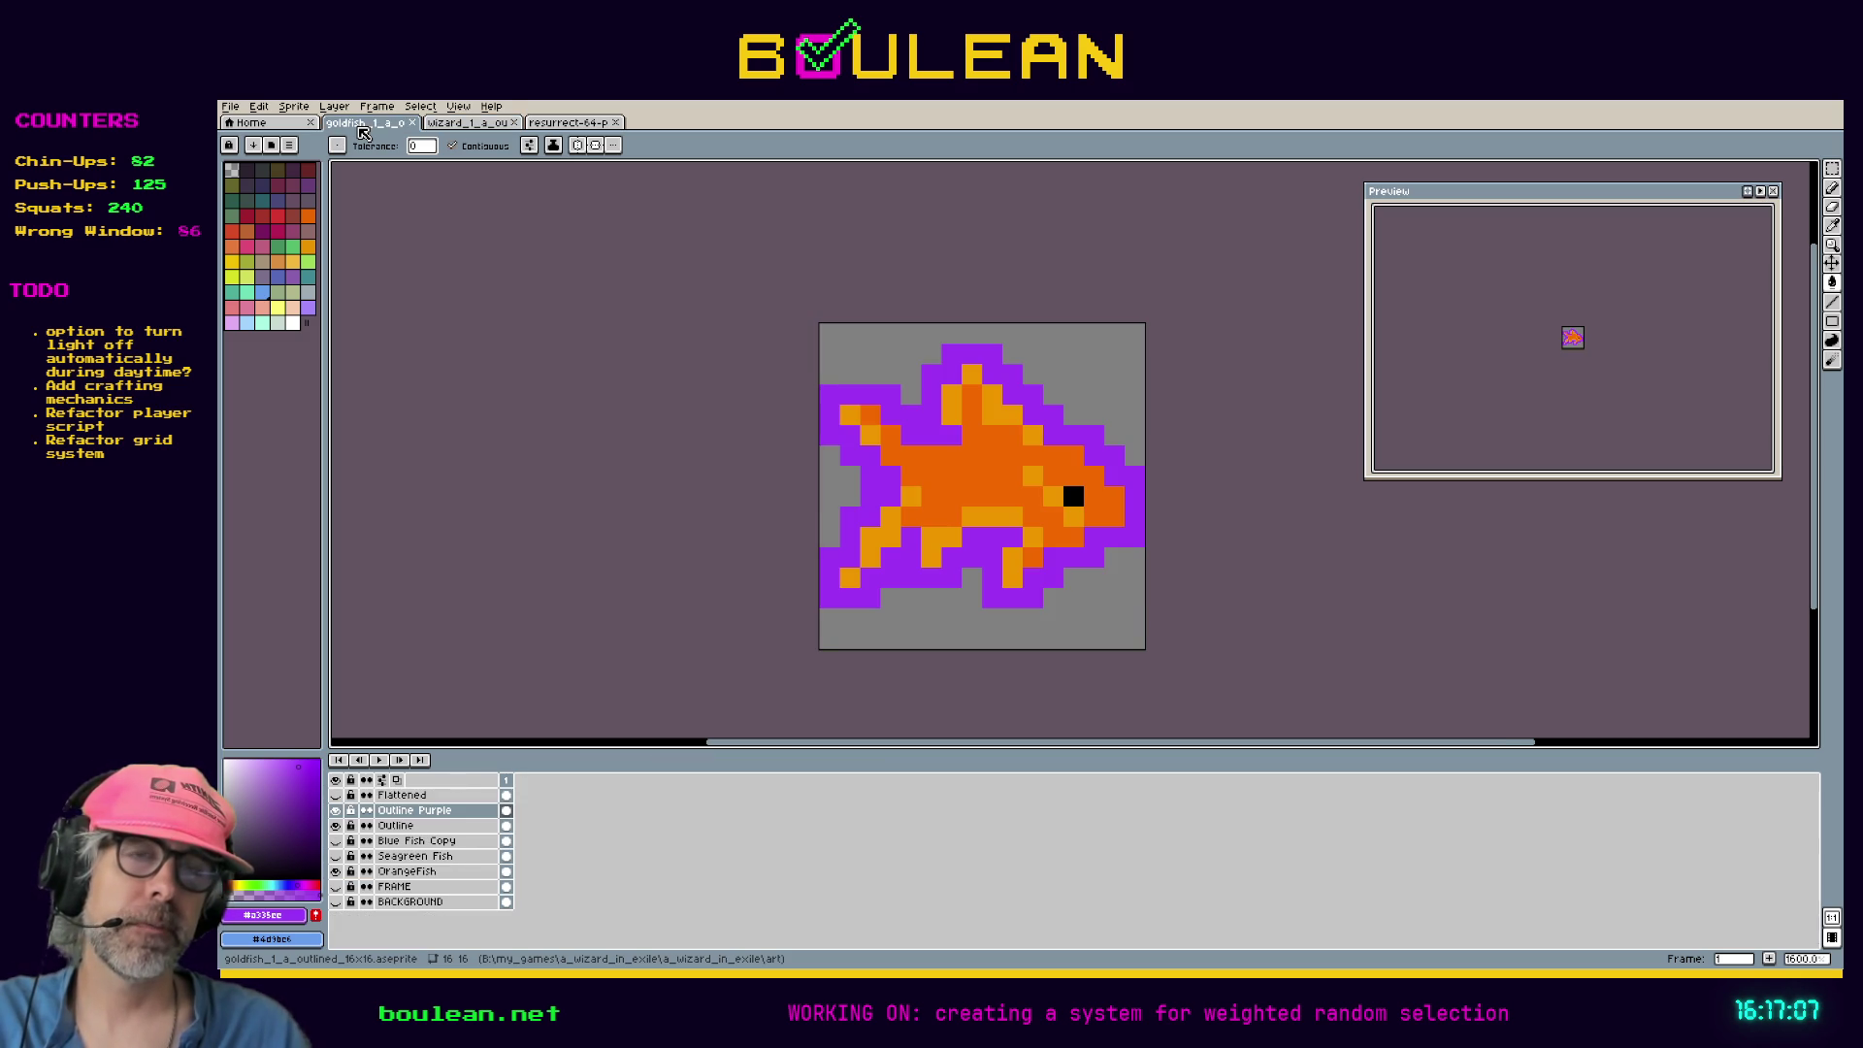
click(336, 811)
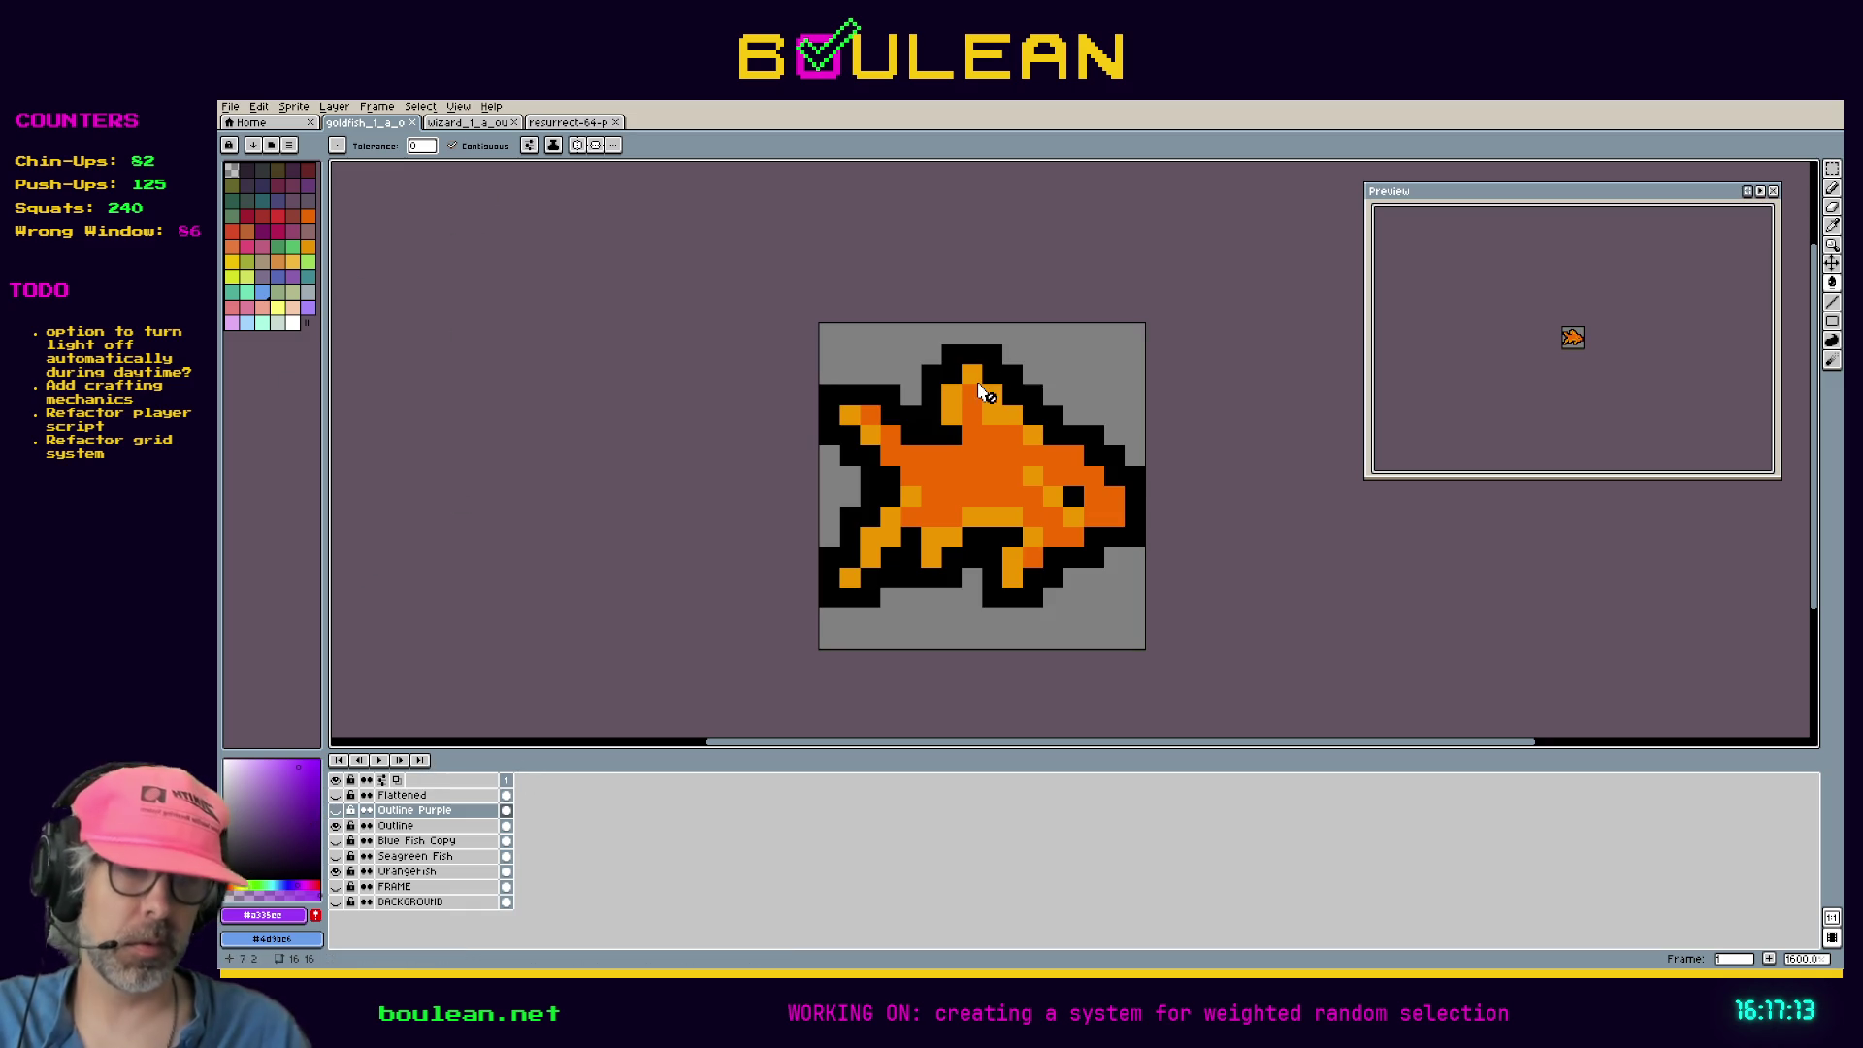
key(b)
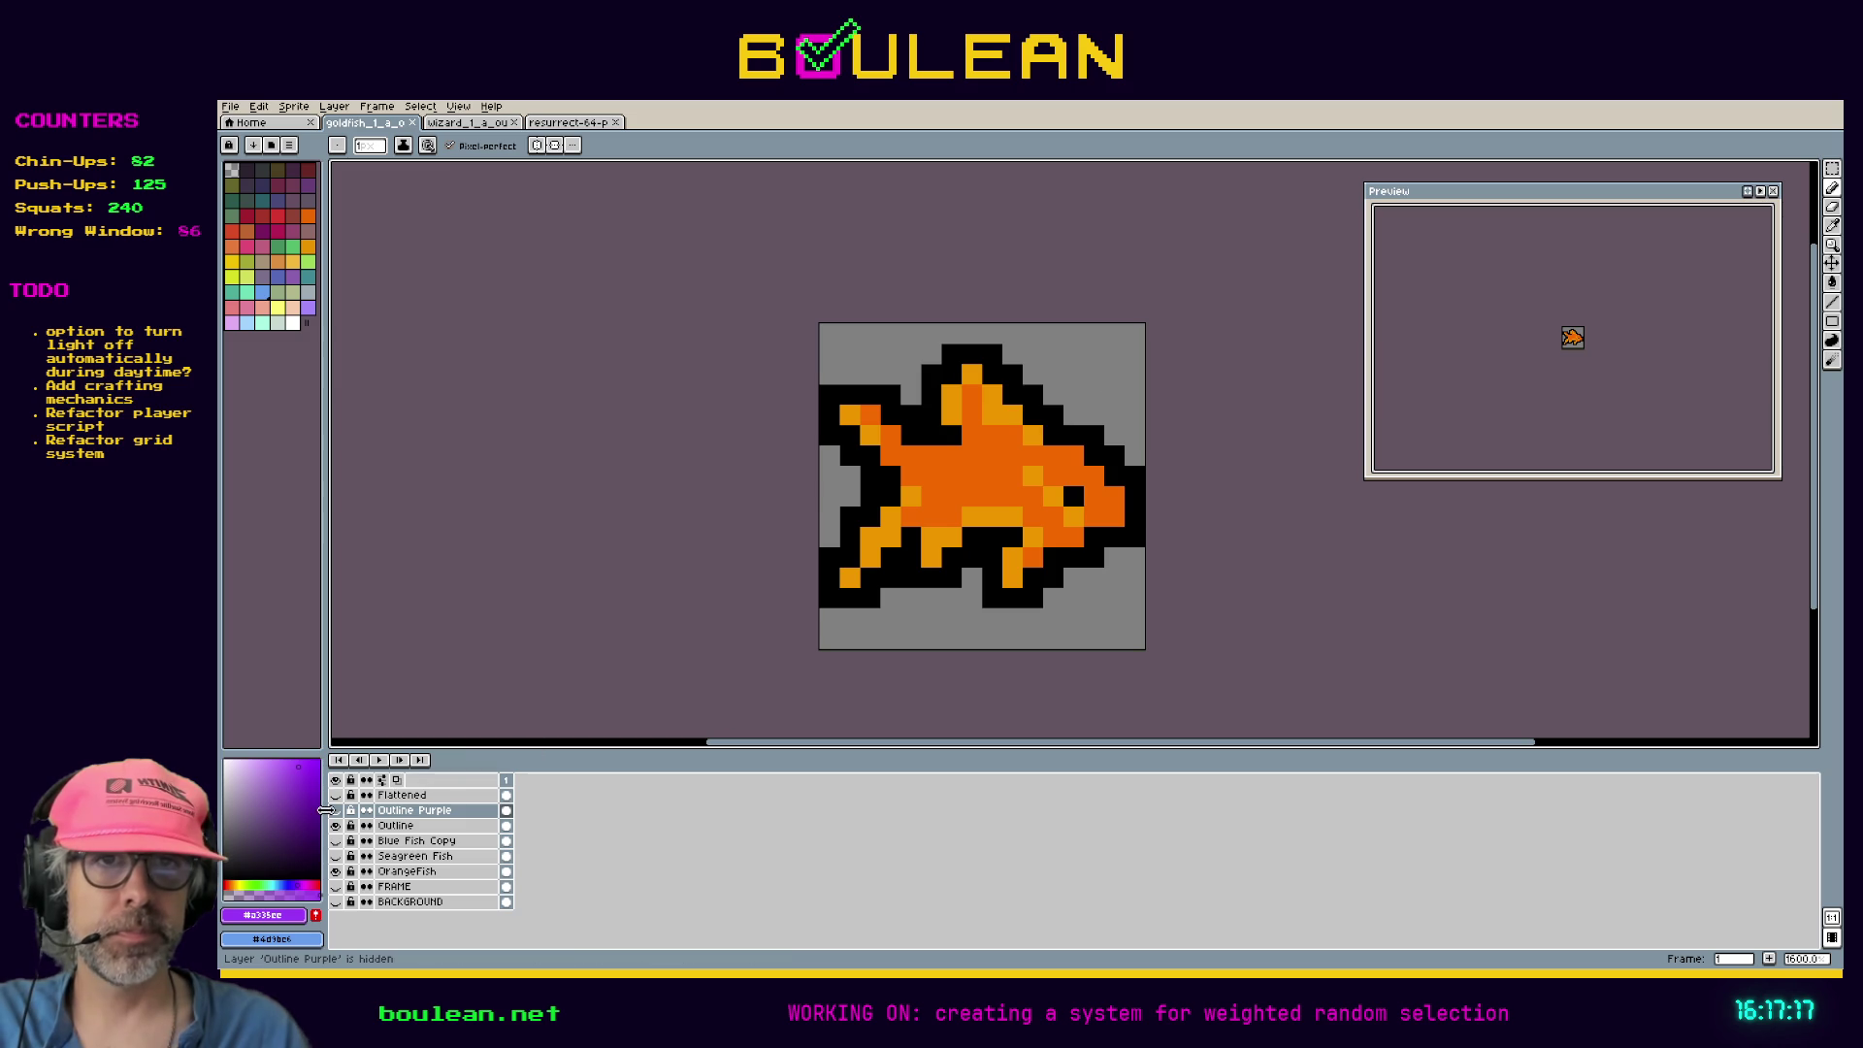
right_click(397, 812)
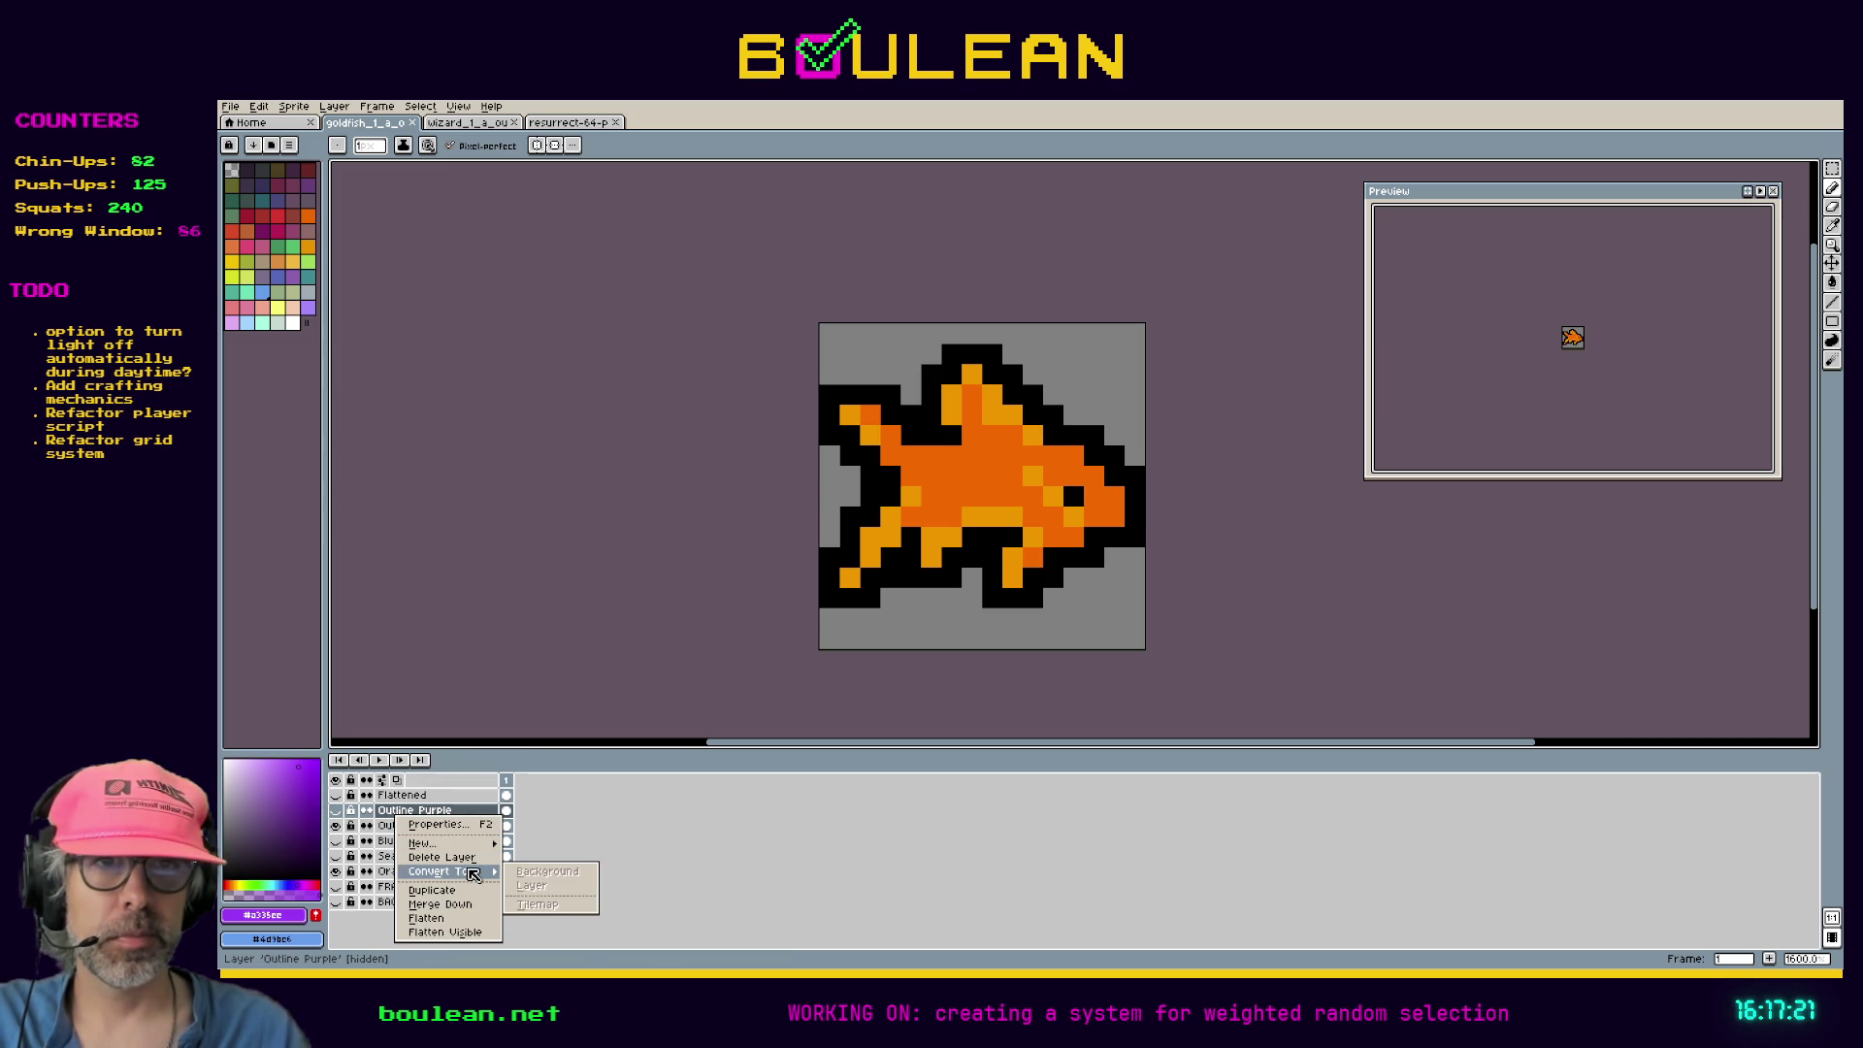
Step: Insert an empty Layer 1 above Outline Purple, then bring up the Resurrect 64 palette image
click(517, 851)
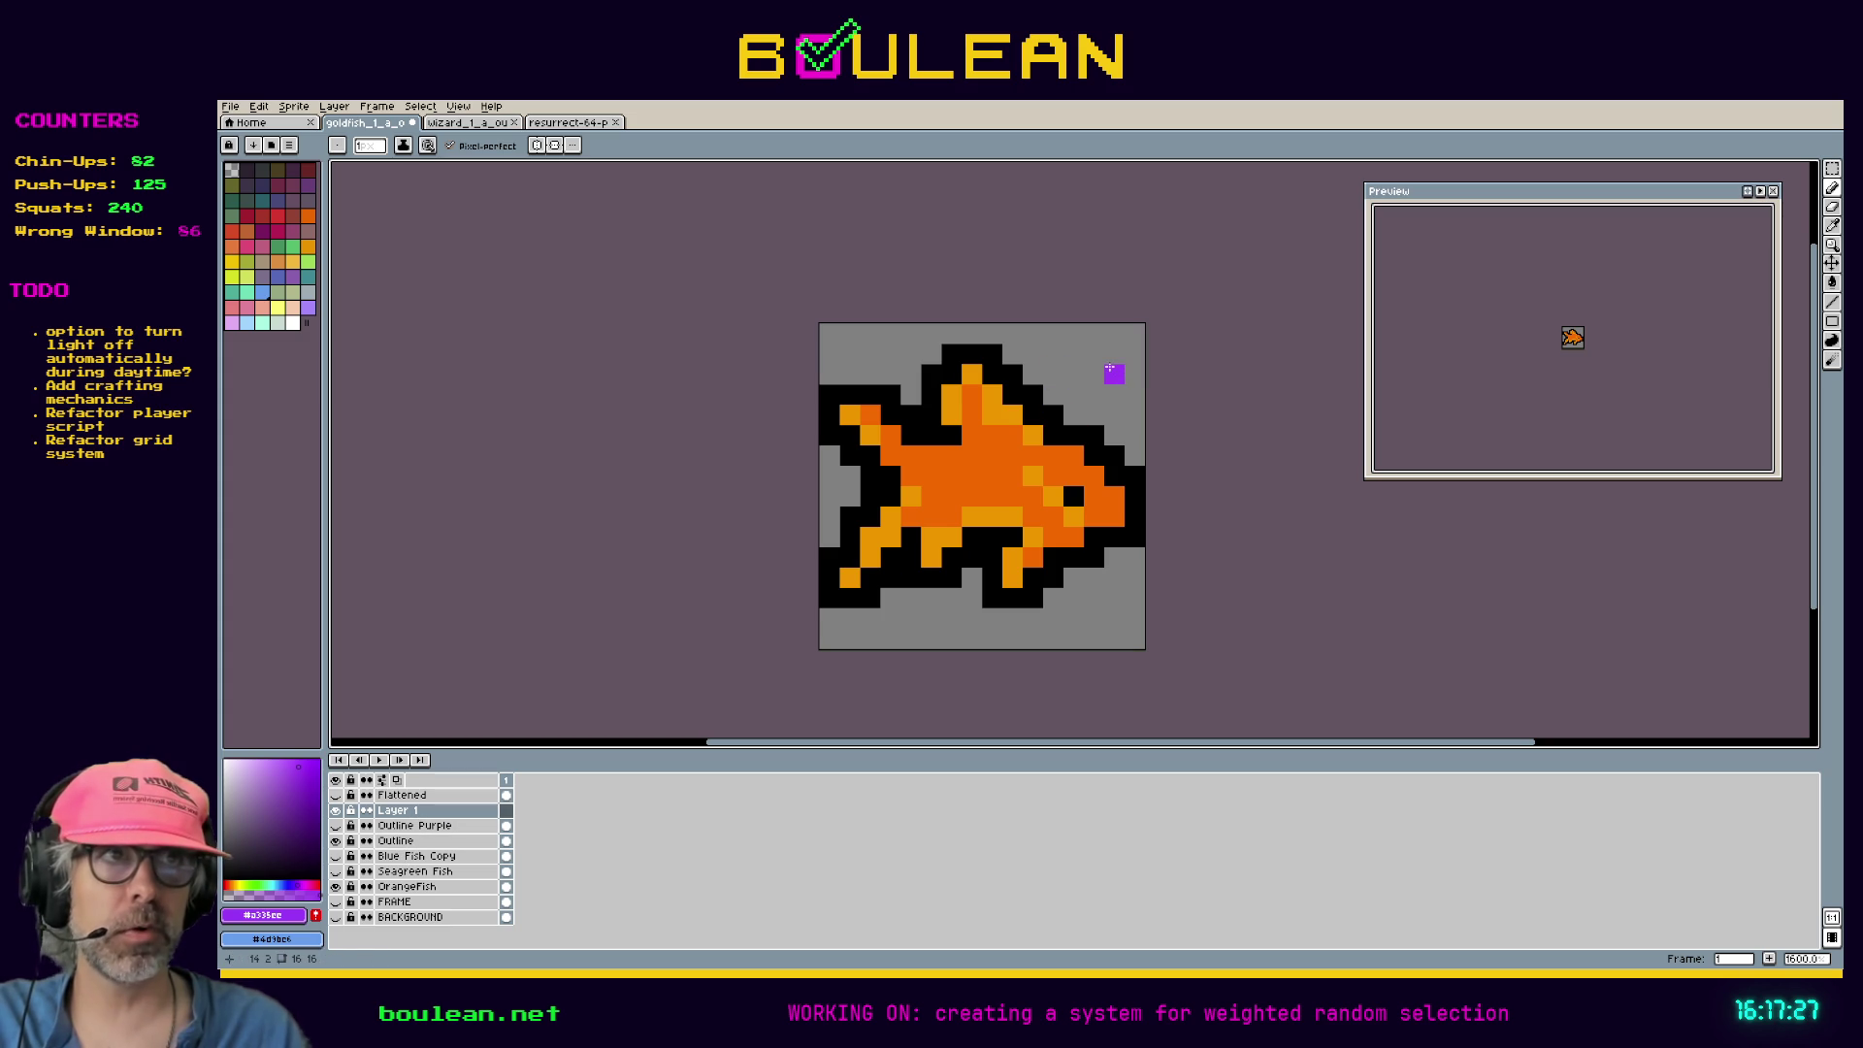
click(585, 128)
Step: Select and copy the purple orb from the Resurrect 64 image, cancelling a stray paste on the wizard
drag(1189, 742, 1337, 743)
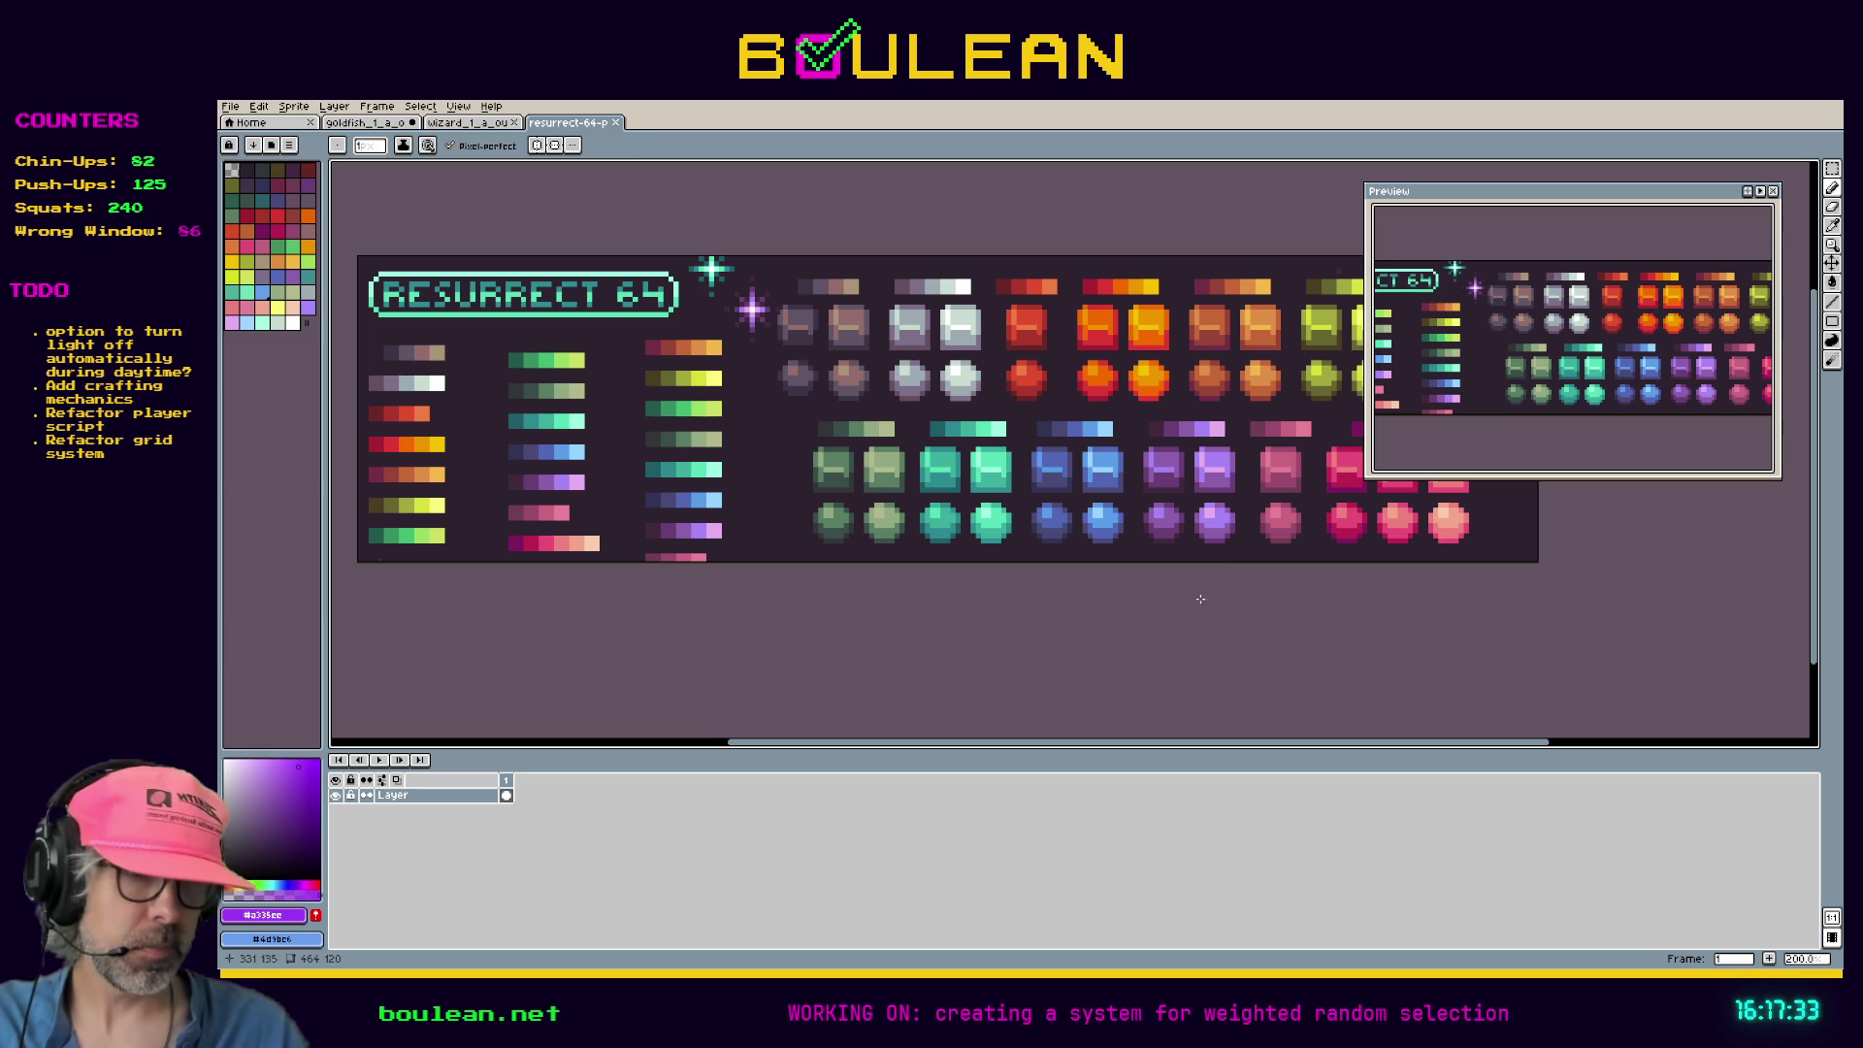
key(m)
drag(1244, 552, 1184, 500)
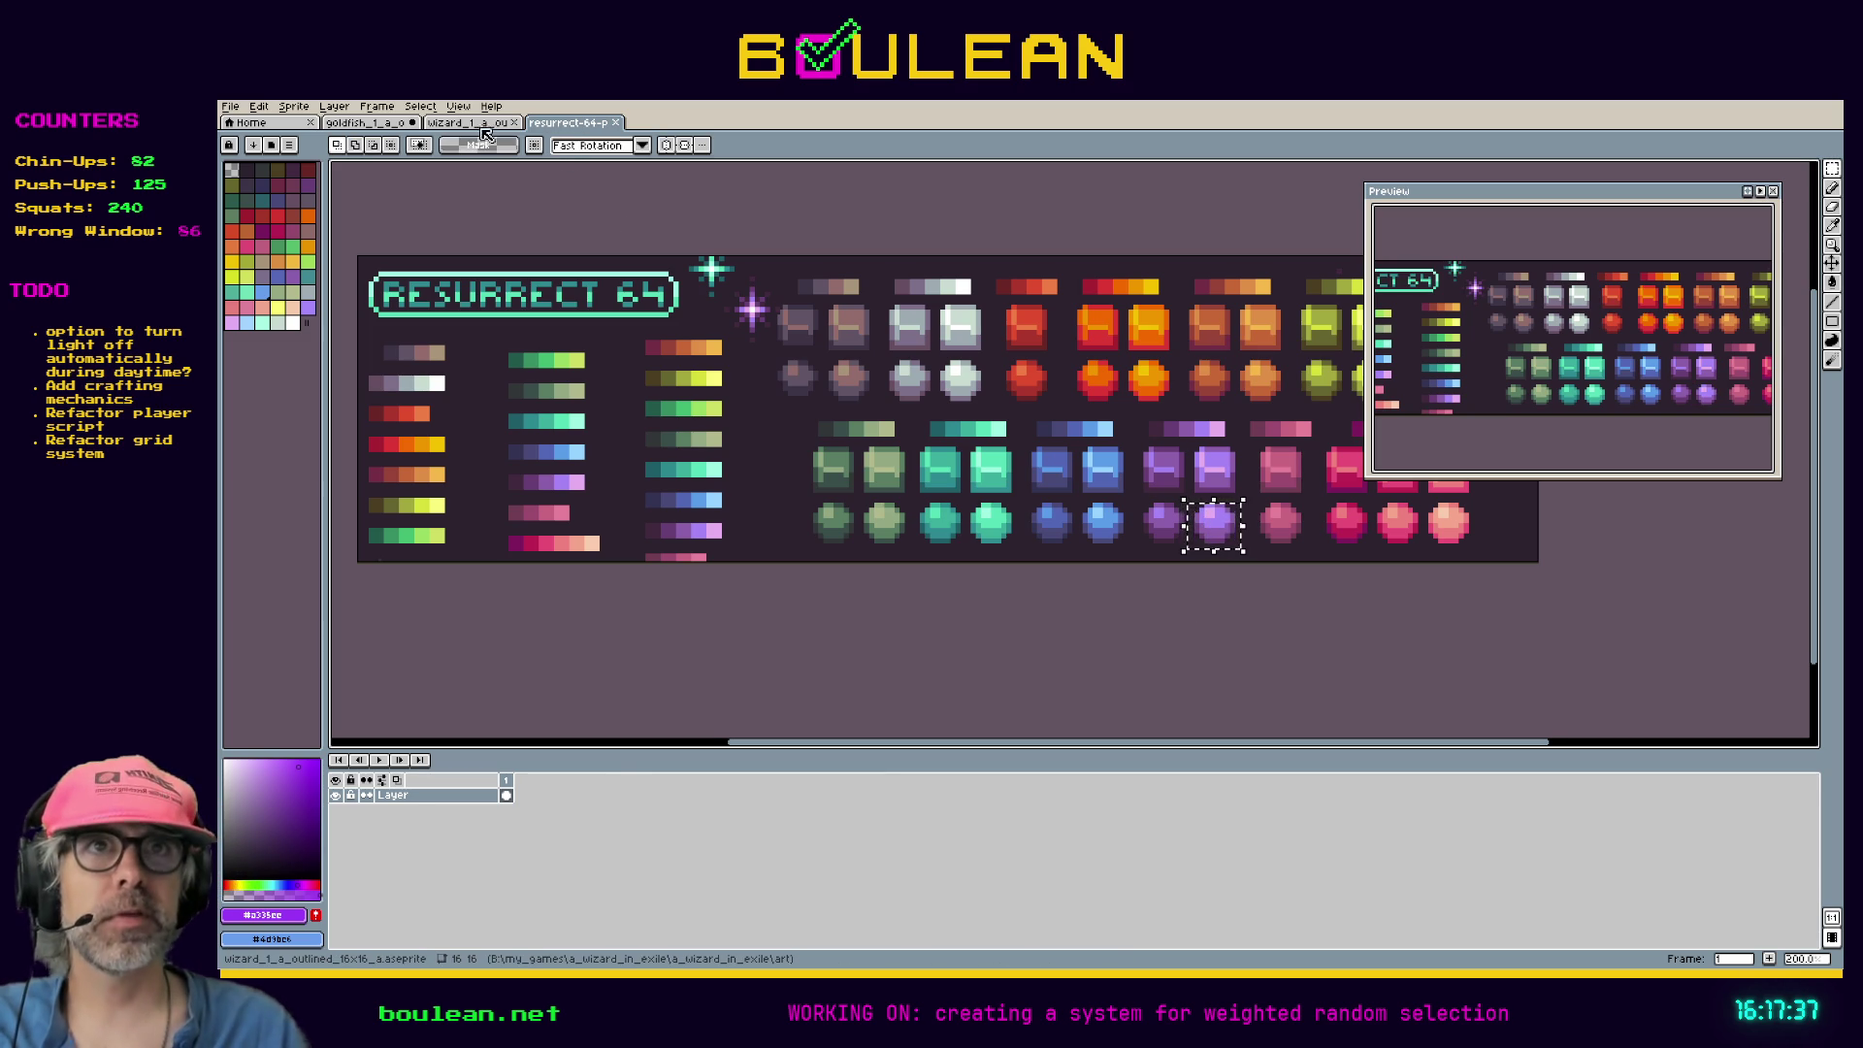
click(470, 124)
key(ctrl+v)
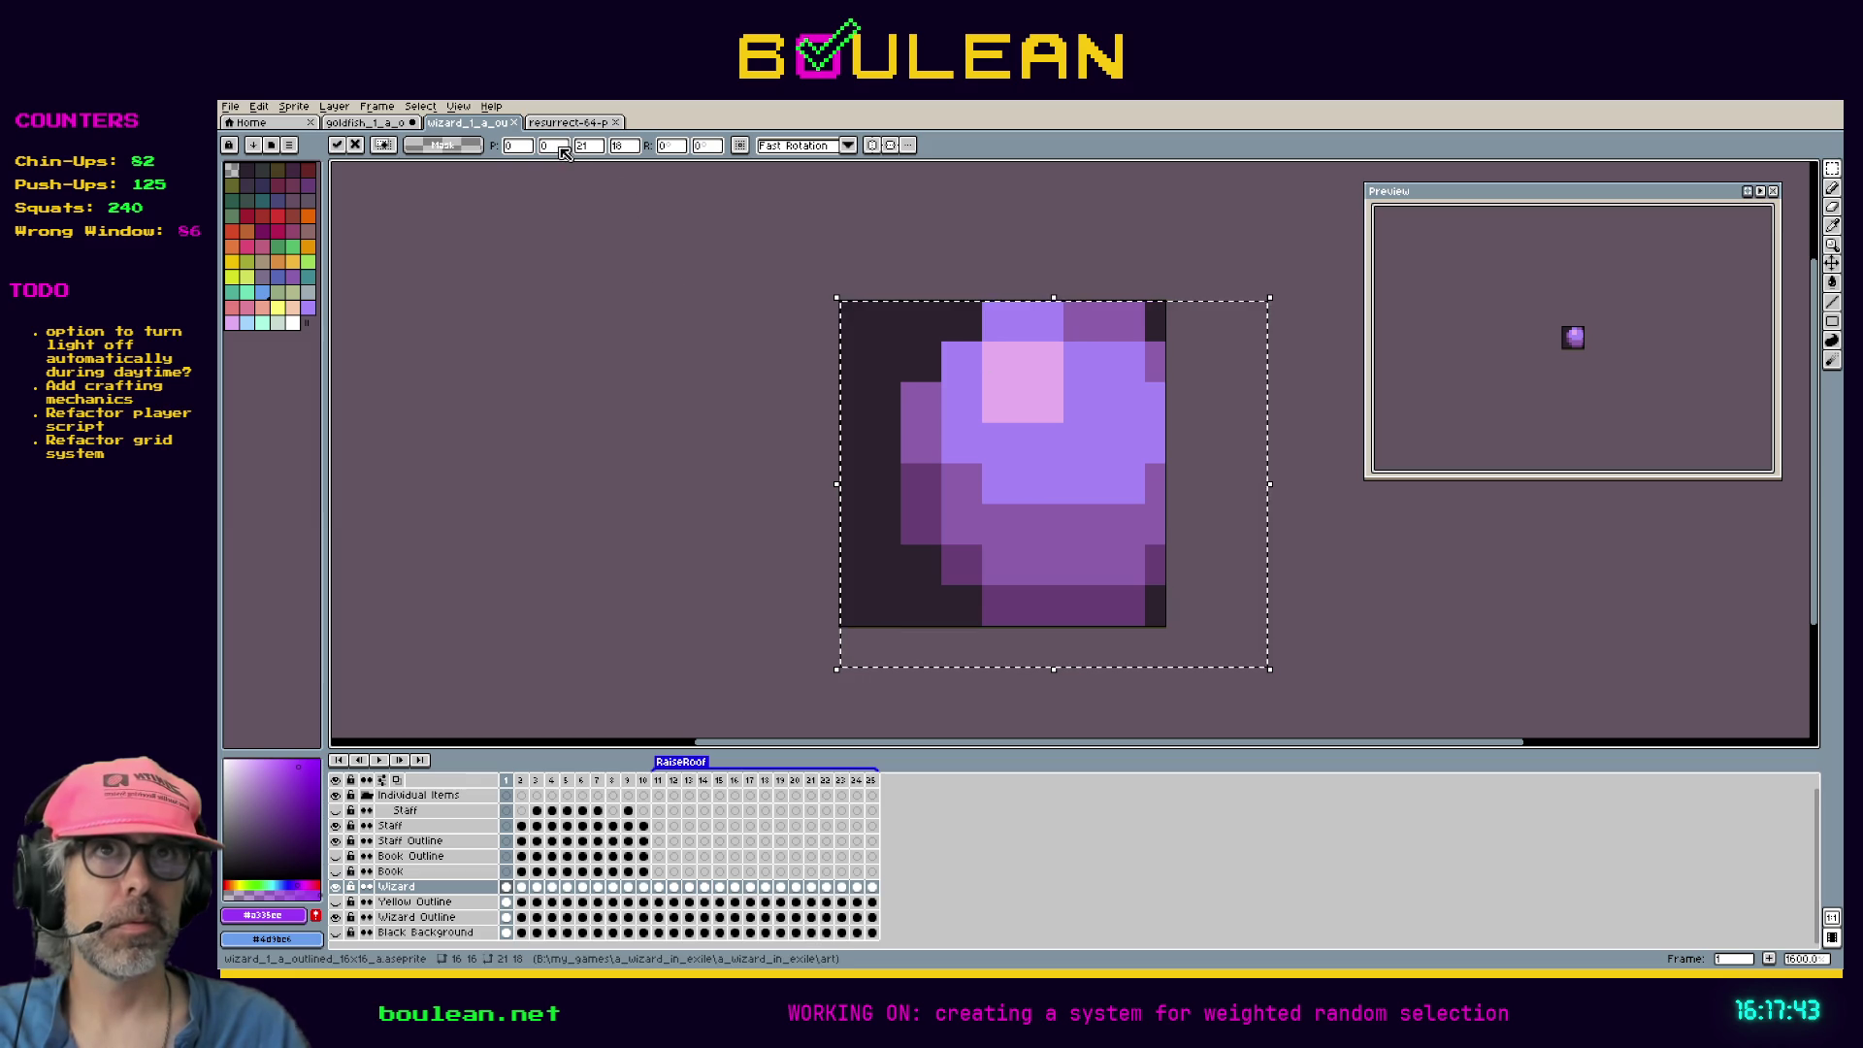
key(Escape)
Step: Paste the orb into the goldfish sprite, shrink it into the lower-left corner, and deselect
click(367, 122)
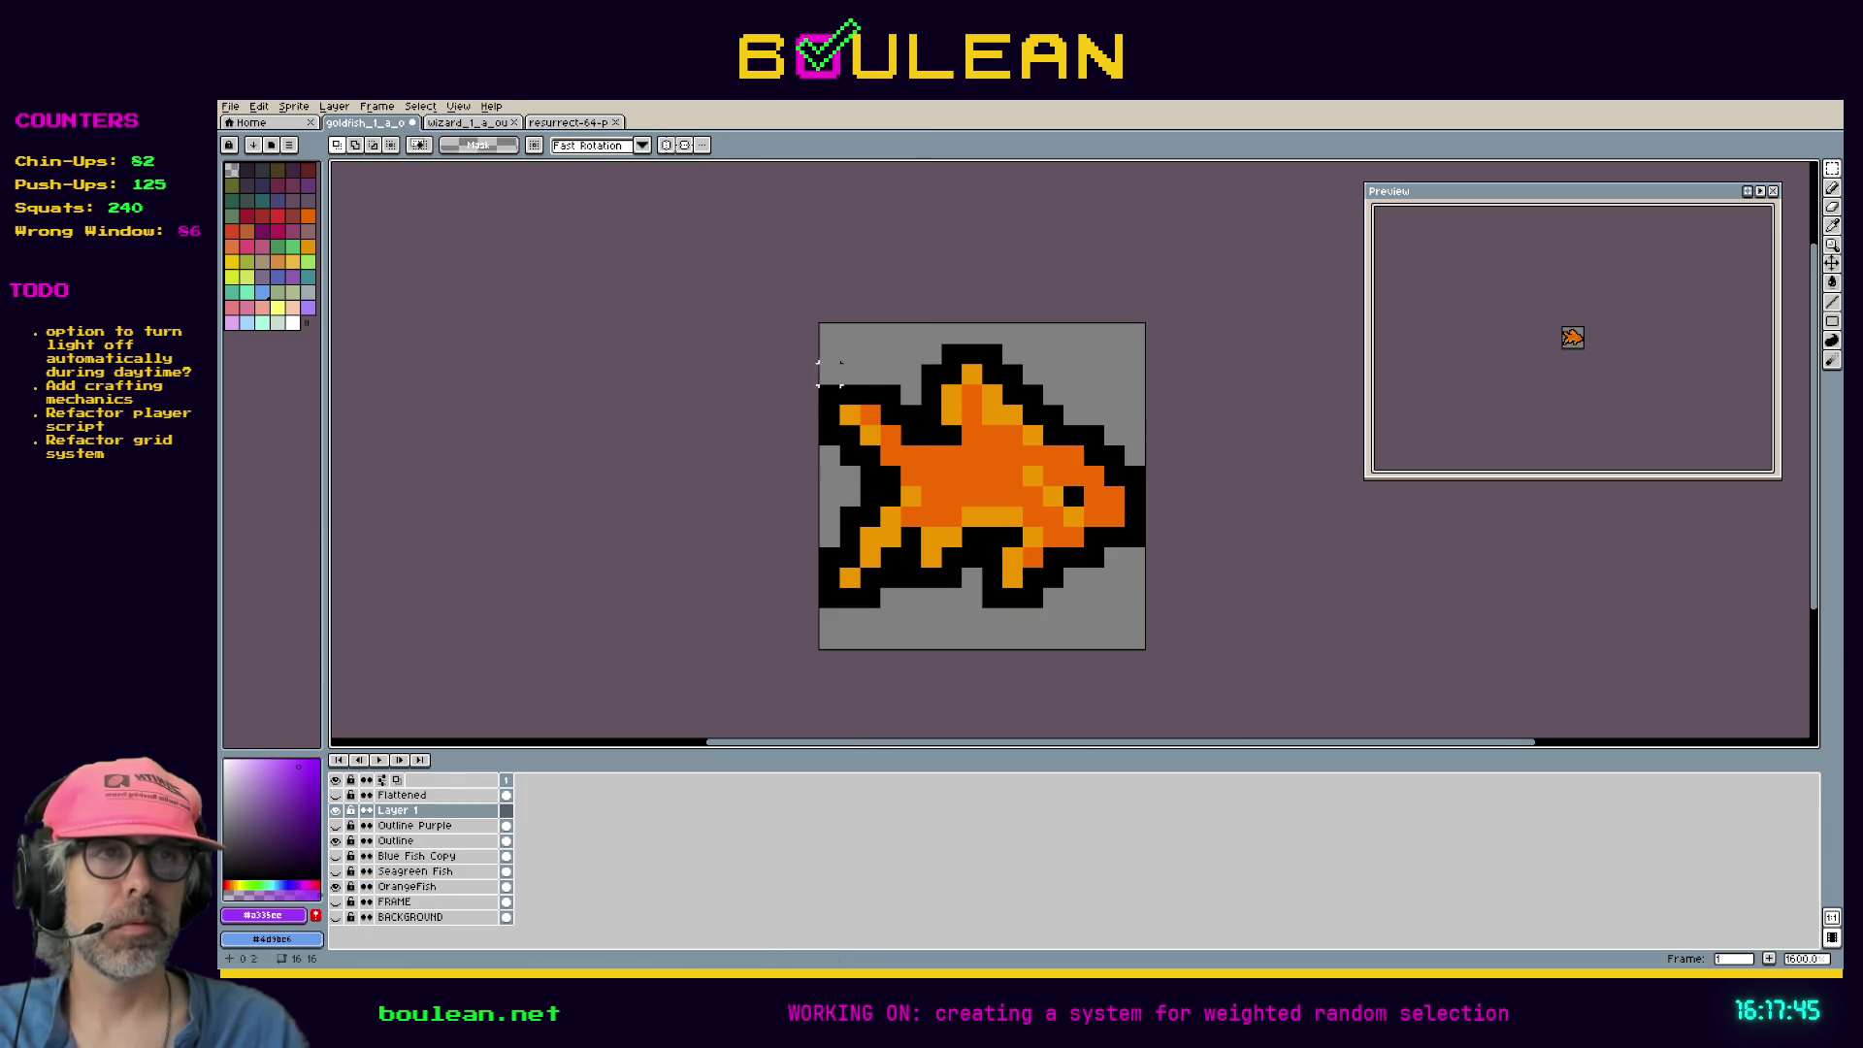
key(ctrl+v)
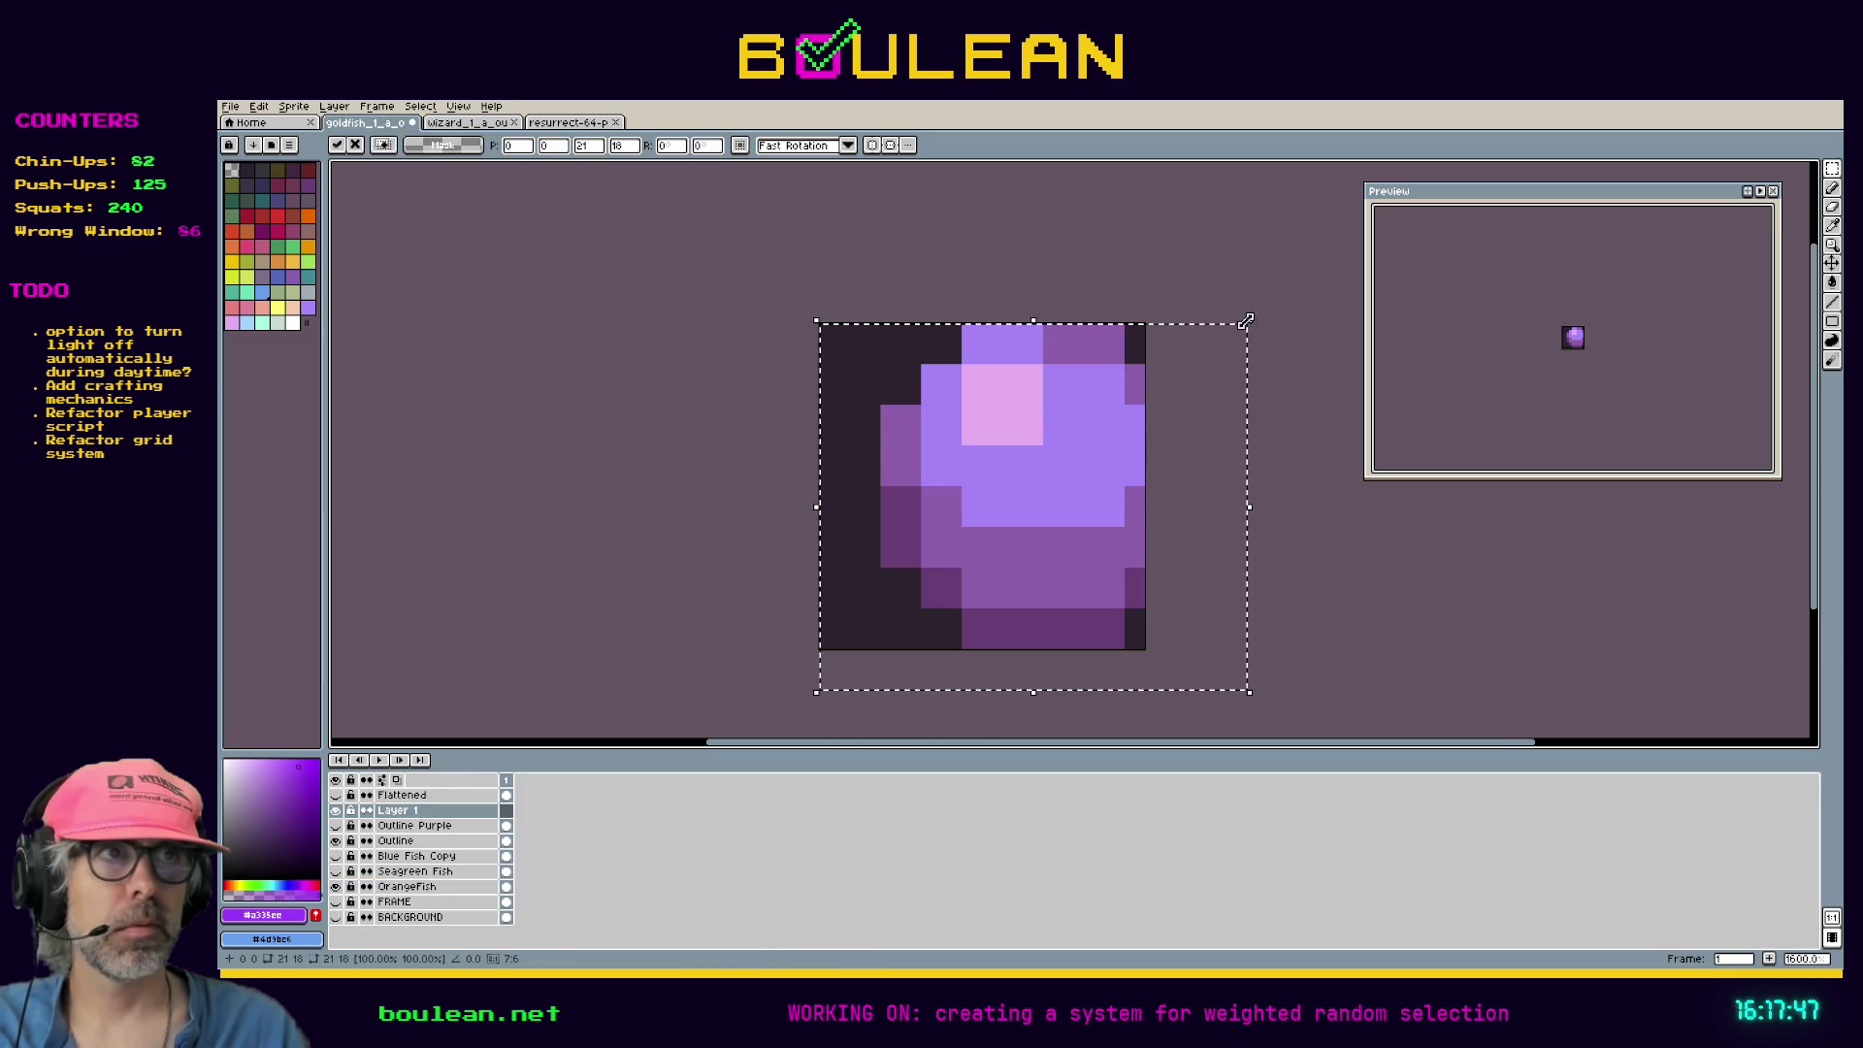
mouse_move(1249, 321)
mouse_down()
mouse_move(1039, 457)
mouse_move(970, 555)
mouse_move(977, 599)
mouse_move(940, 624)
mouse_move(961, 582)
mouse_move(1019, 568)
mouse_up()
key(Return)
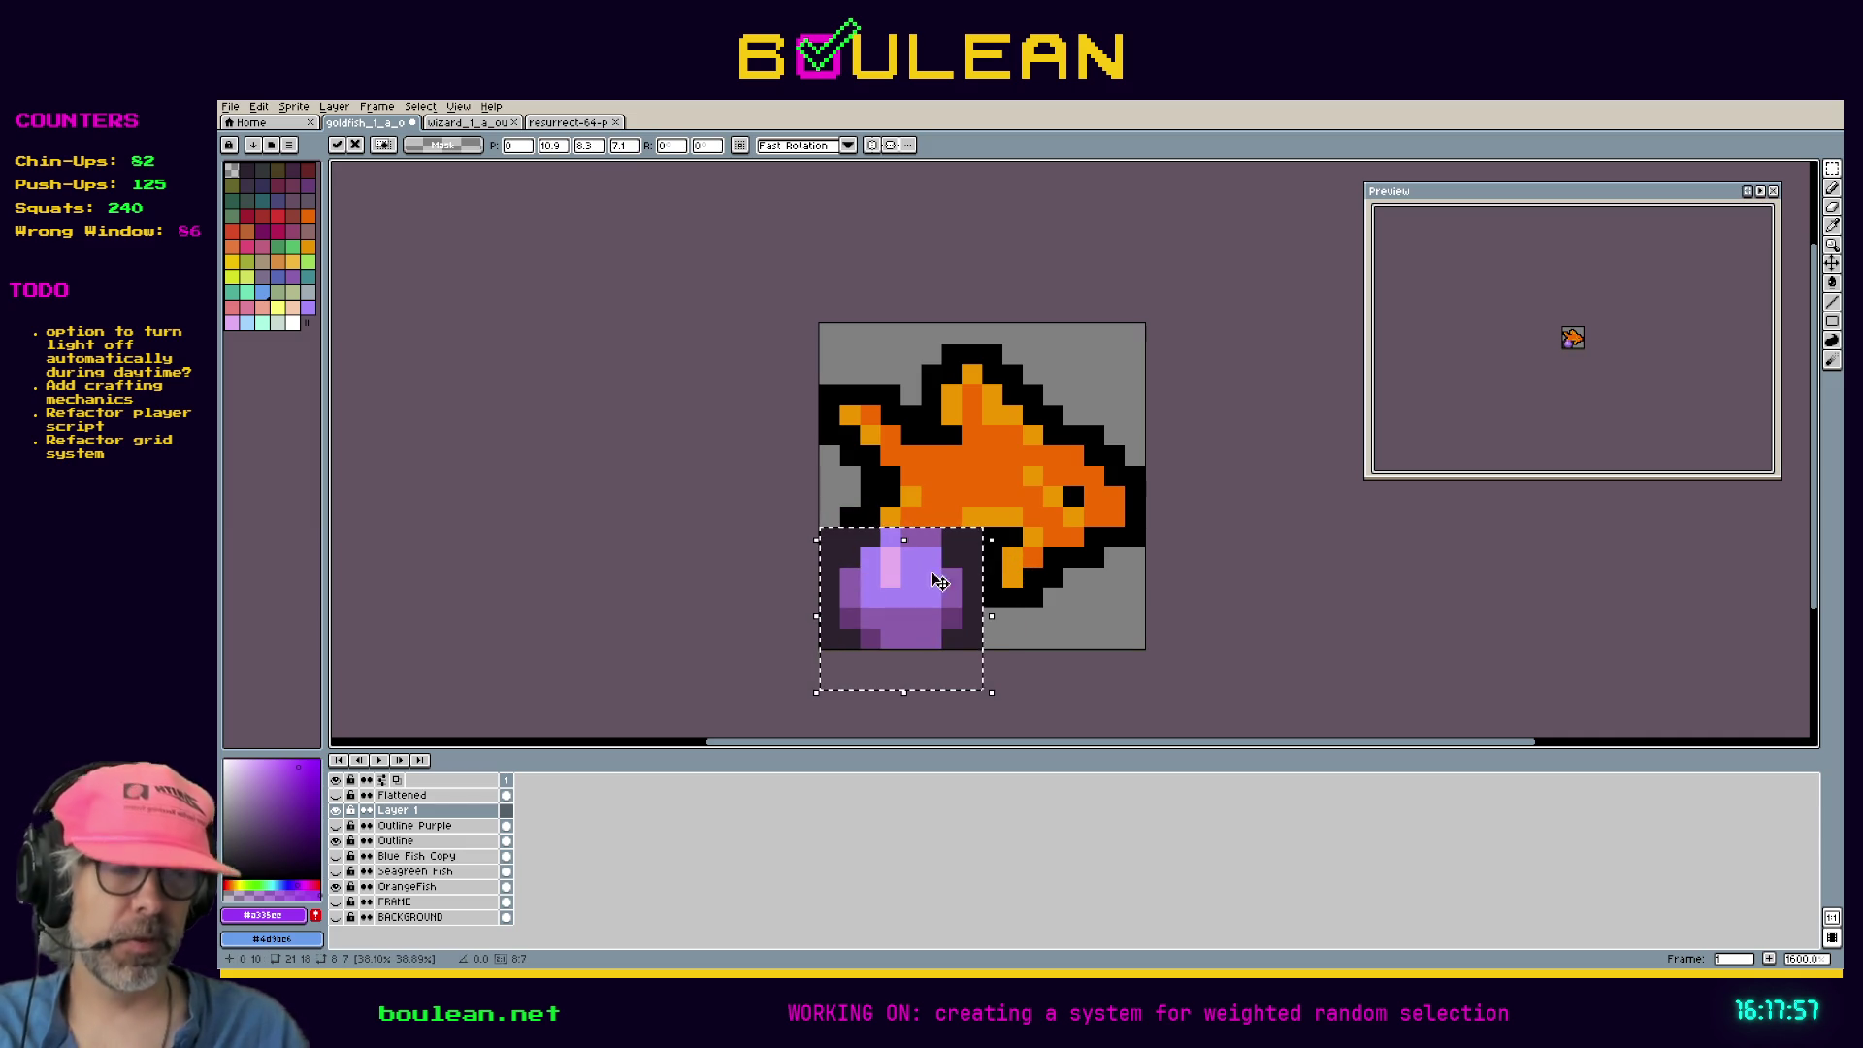
key(b)
key(ctrl+d)
Step: Draw a dark purple plus-shaped sparkle near the goldfish's top-right corner using the orb's colours
key(i)
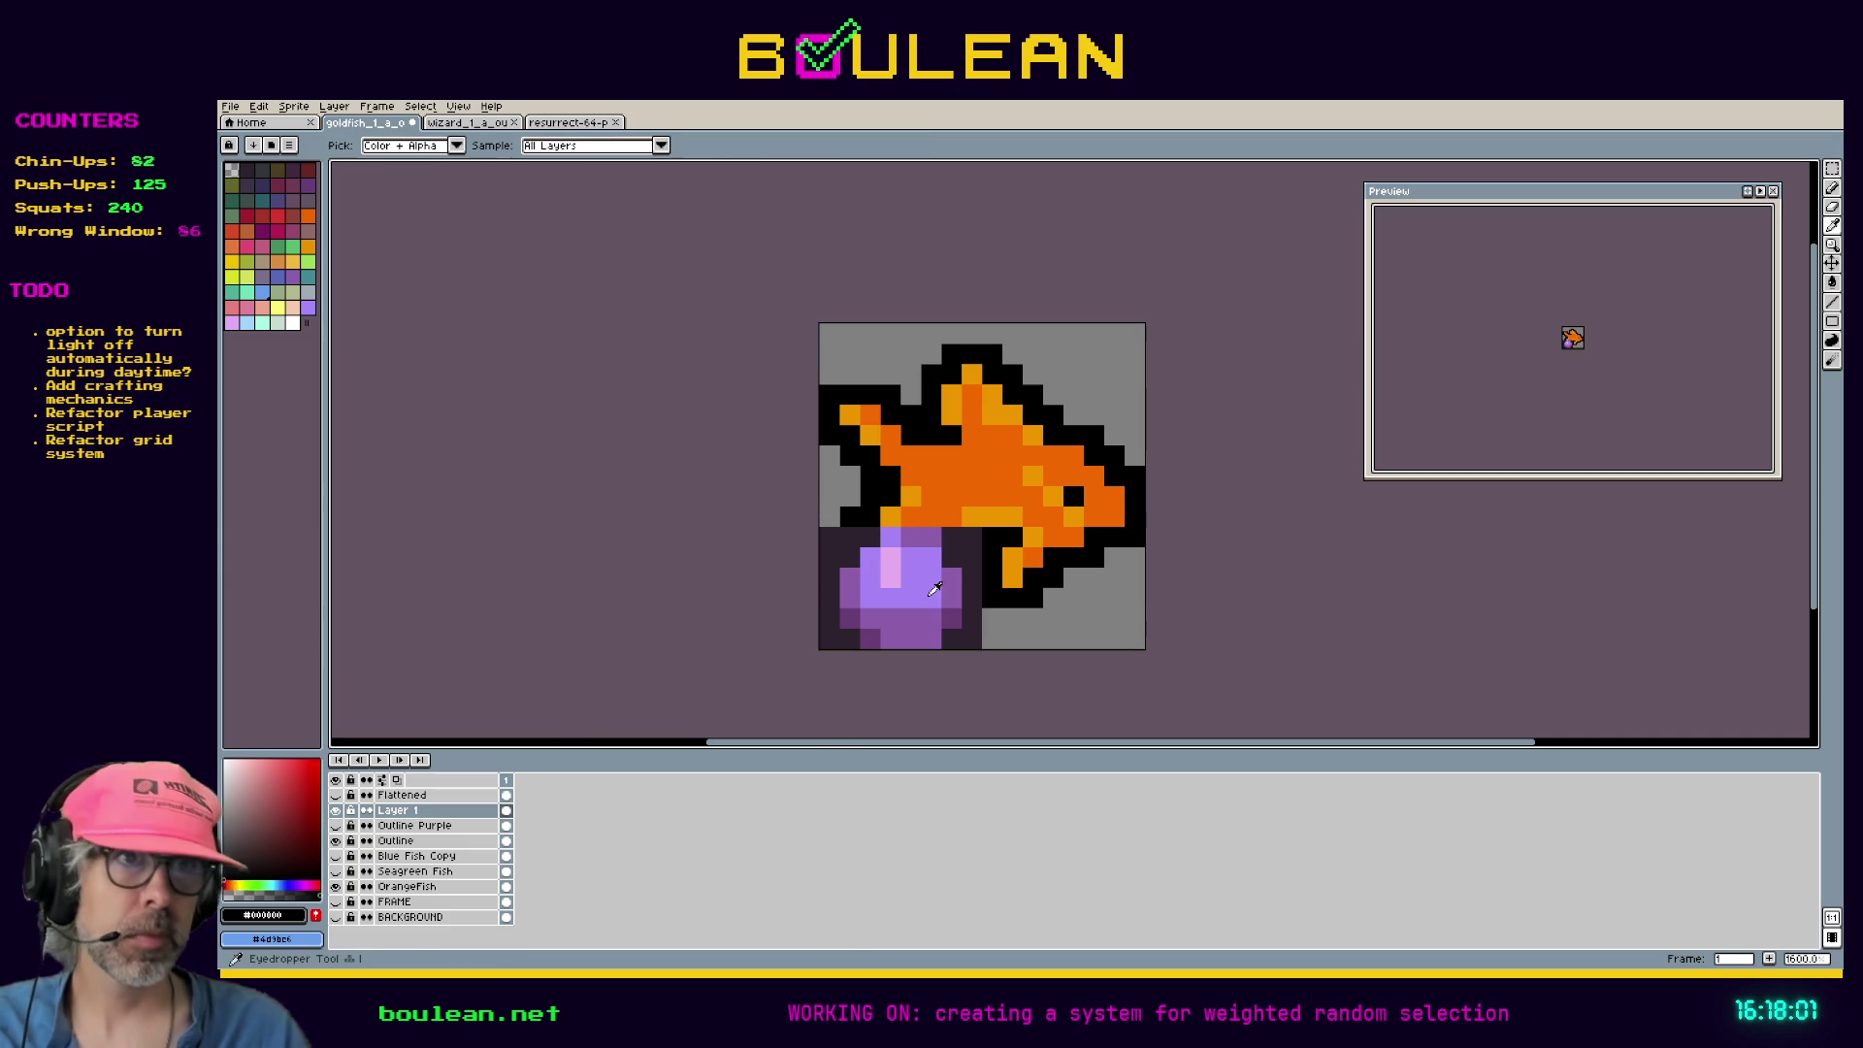
click(933, 597)
key(b)
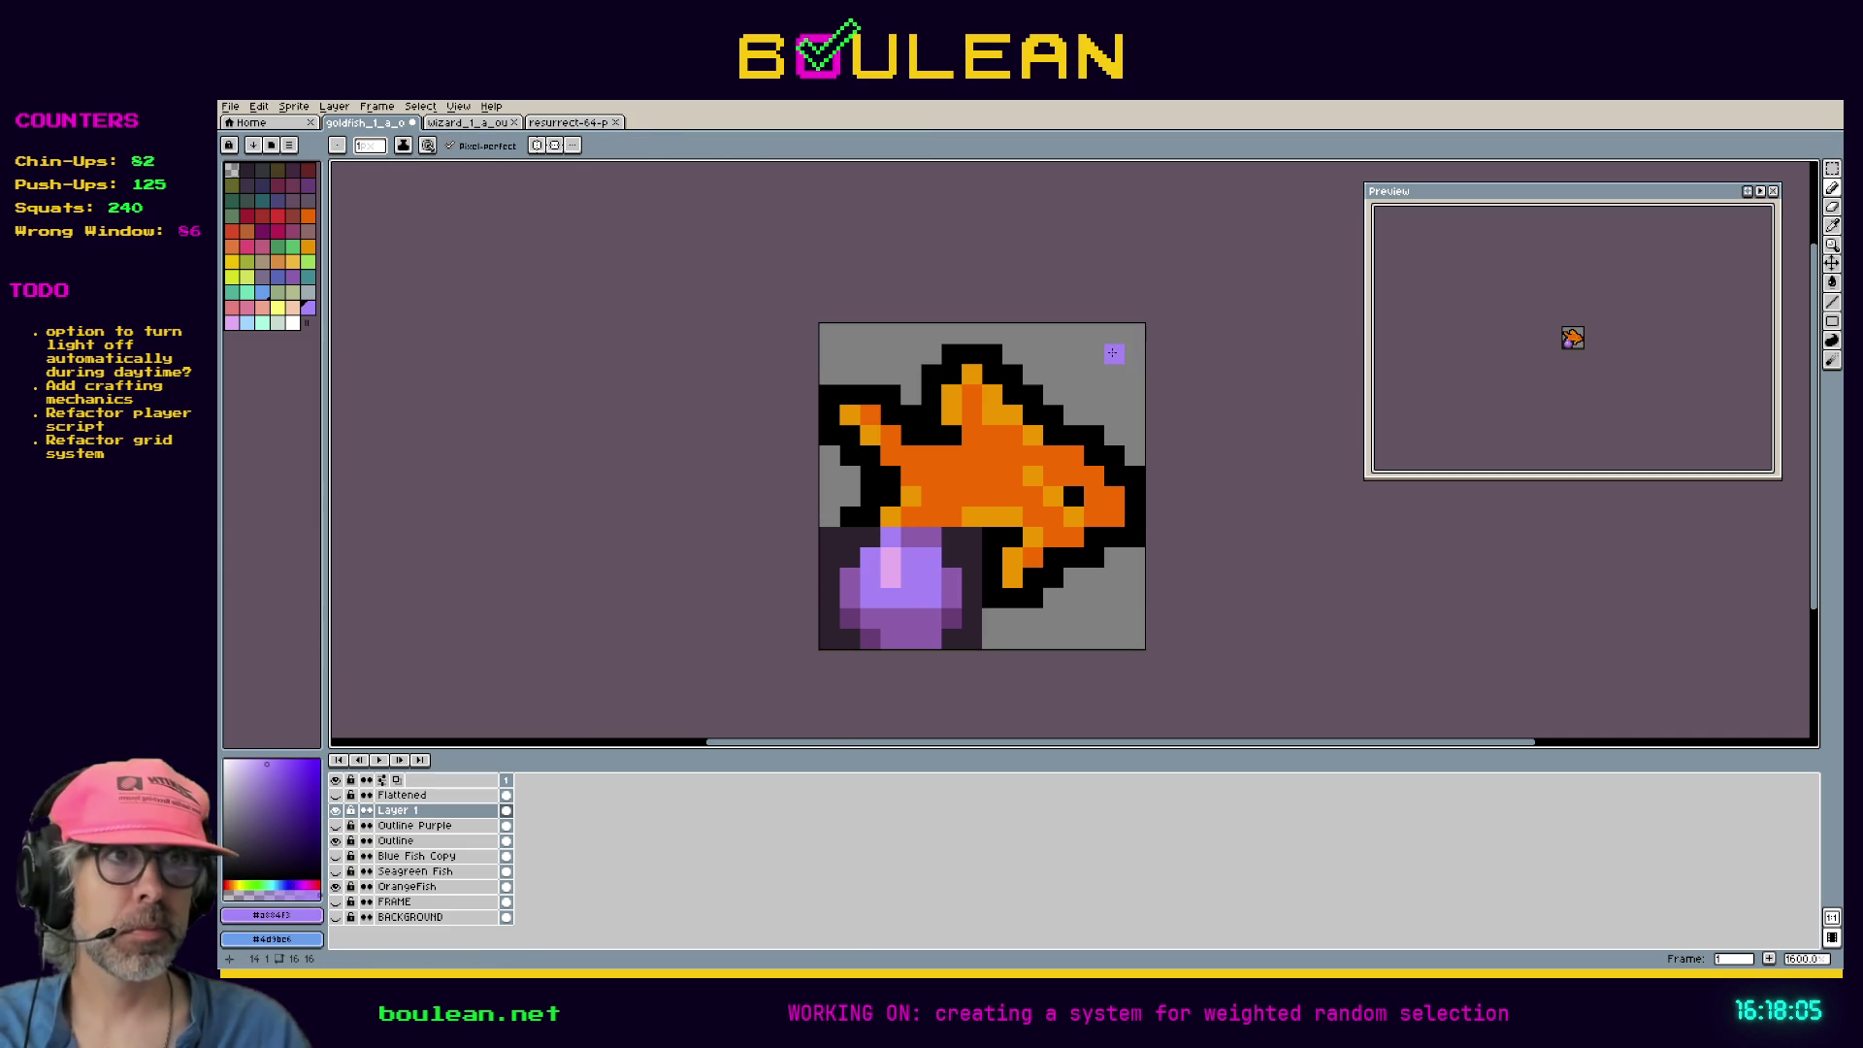
alt+click(933, 631)
click(1115, 375)
click(1135, 354)
click(1115, 333)
click(1095, 354)
Step: Recolour the sparkle's four arms light purple and add a darker purple pixel
key(alt)
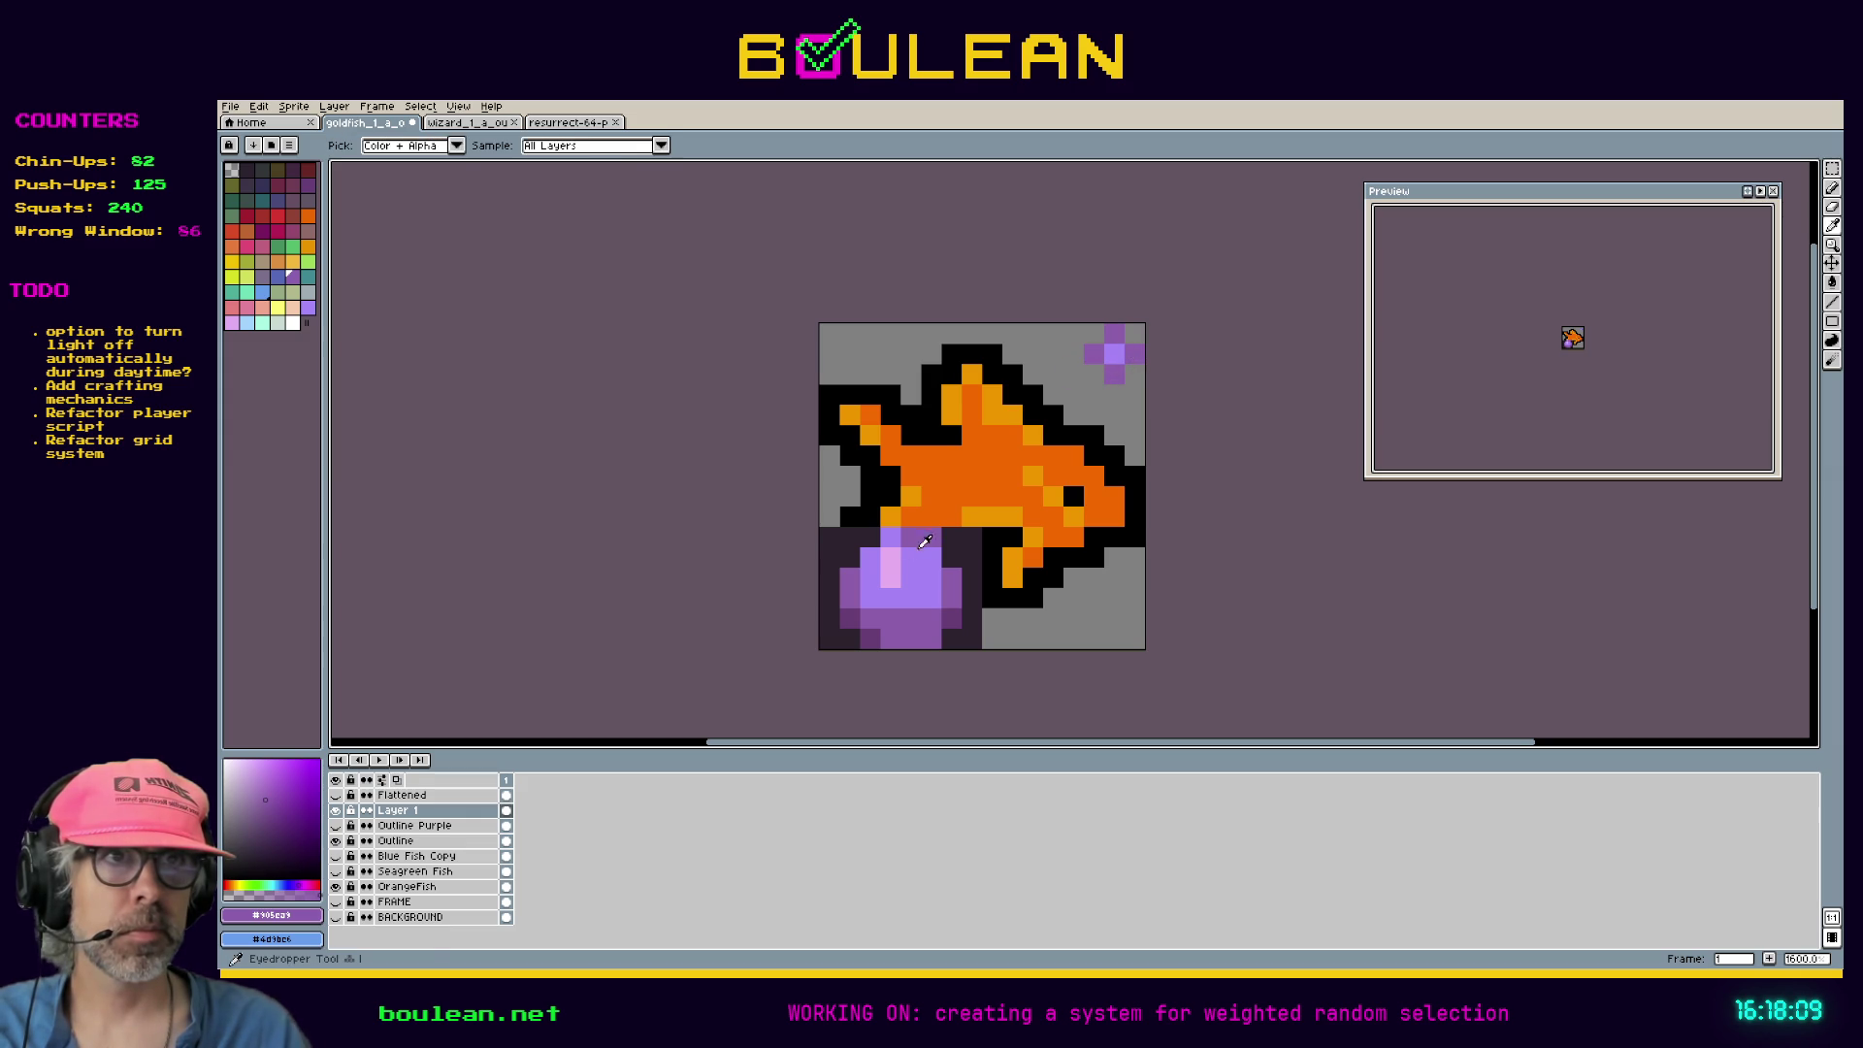
alt+click(890, 567)
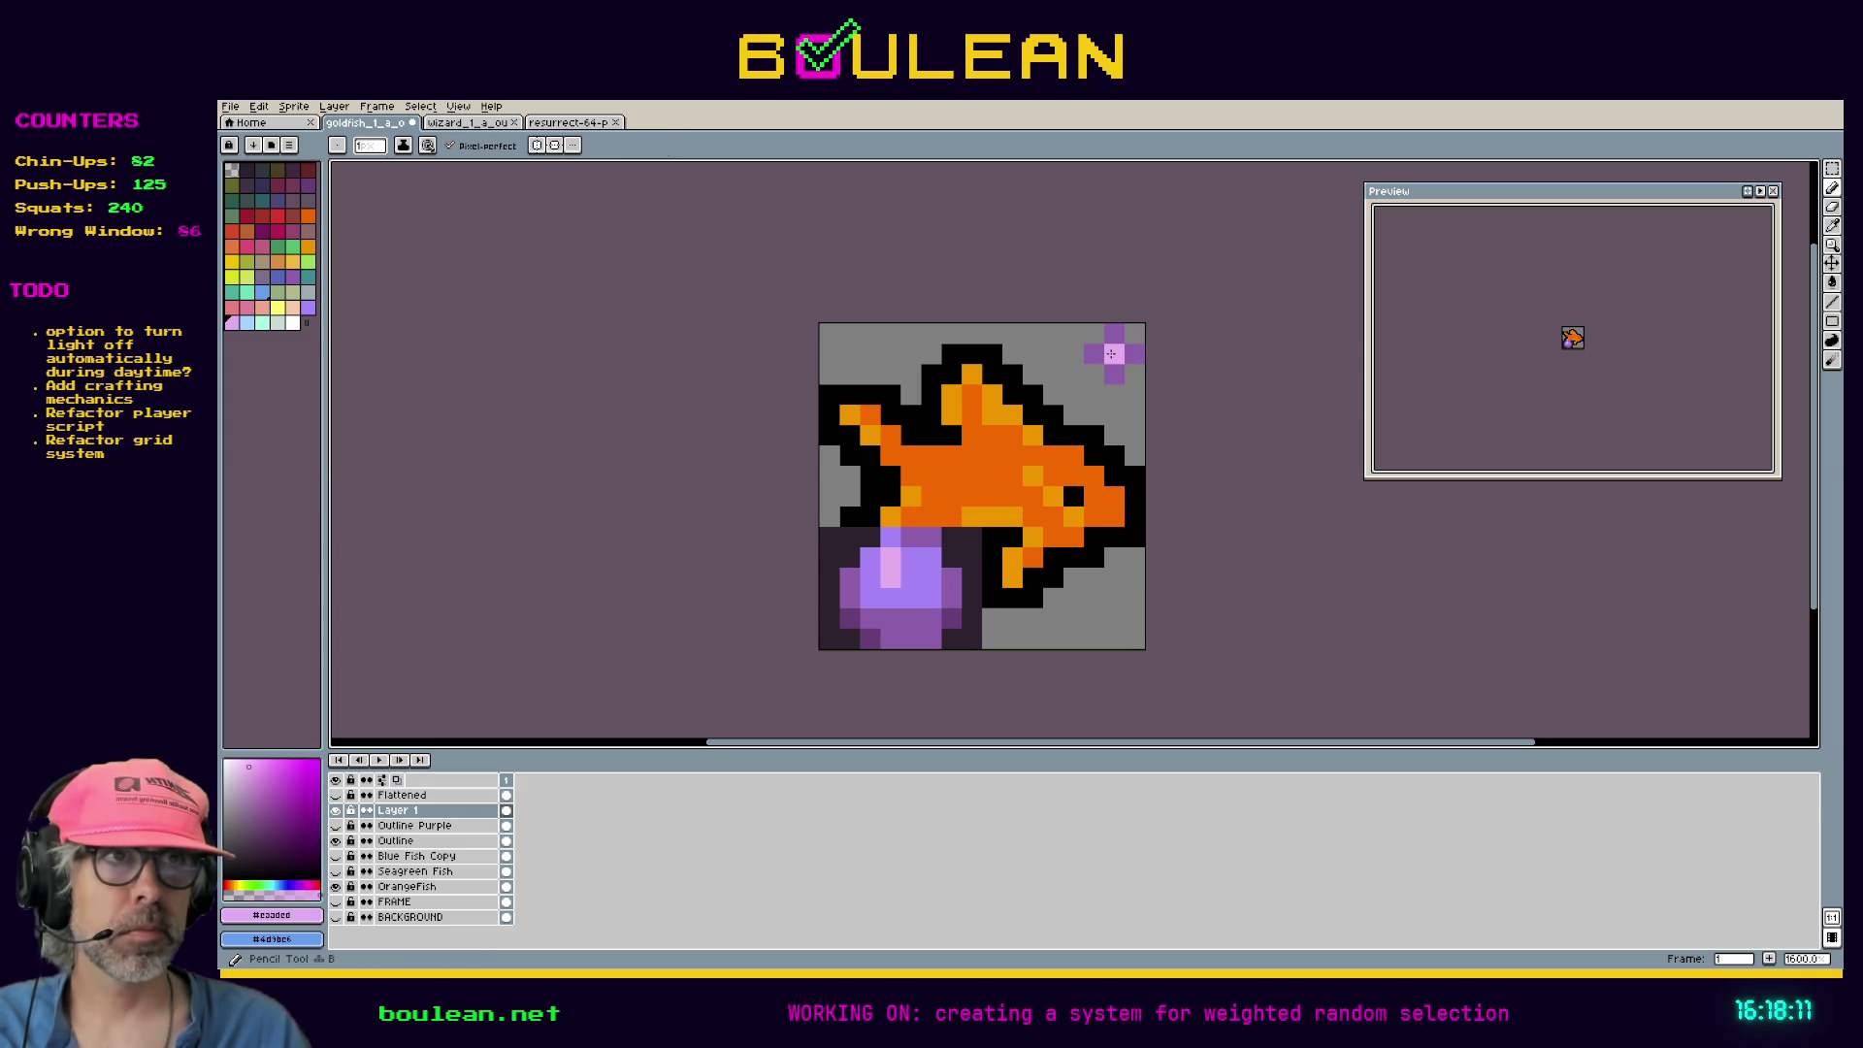
key(alt)
key(bracketleft)
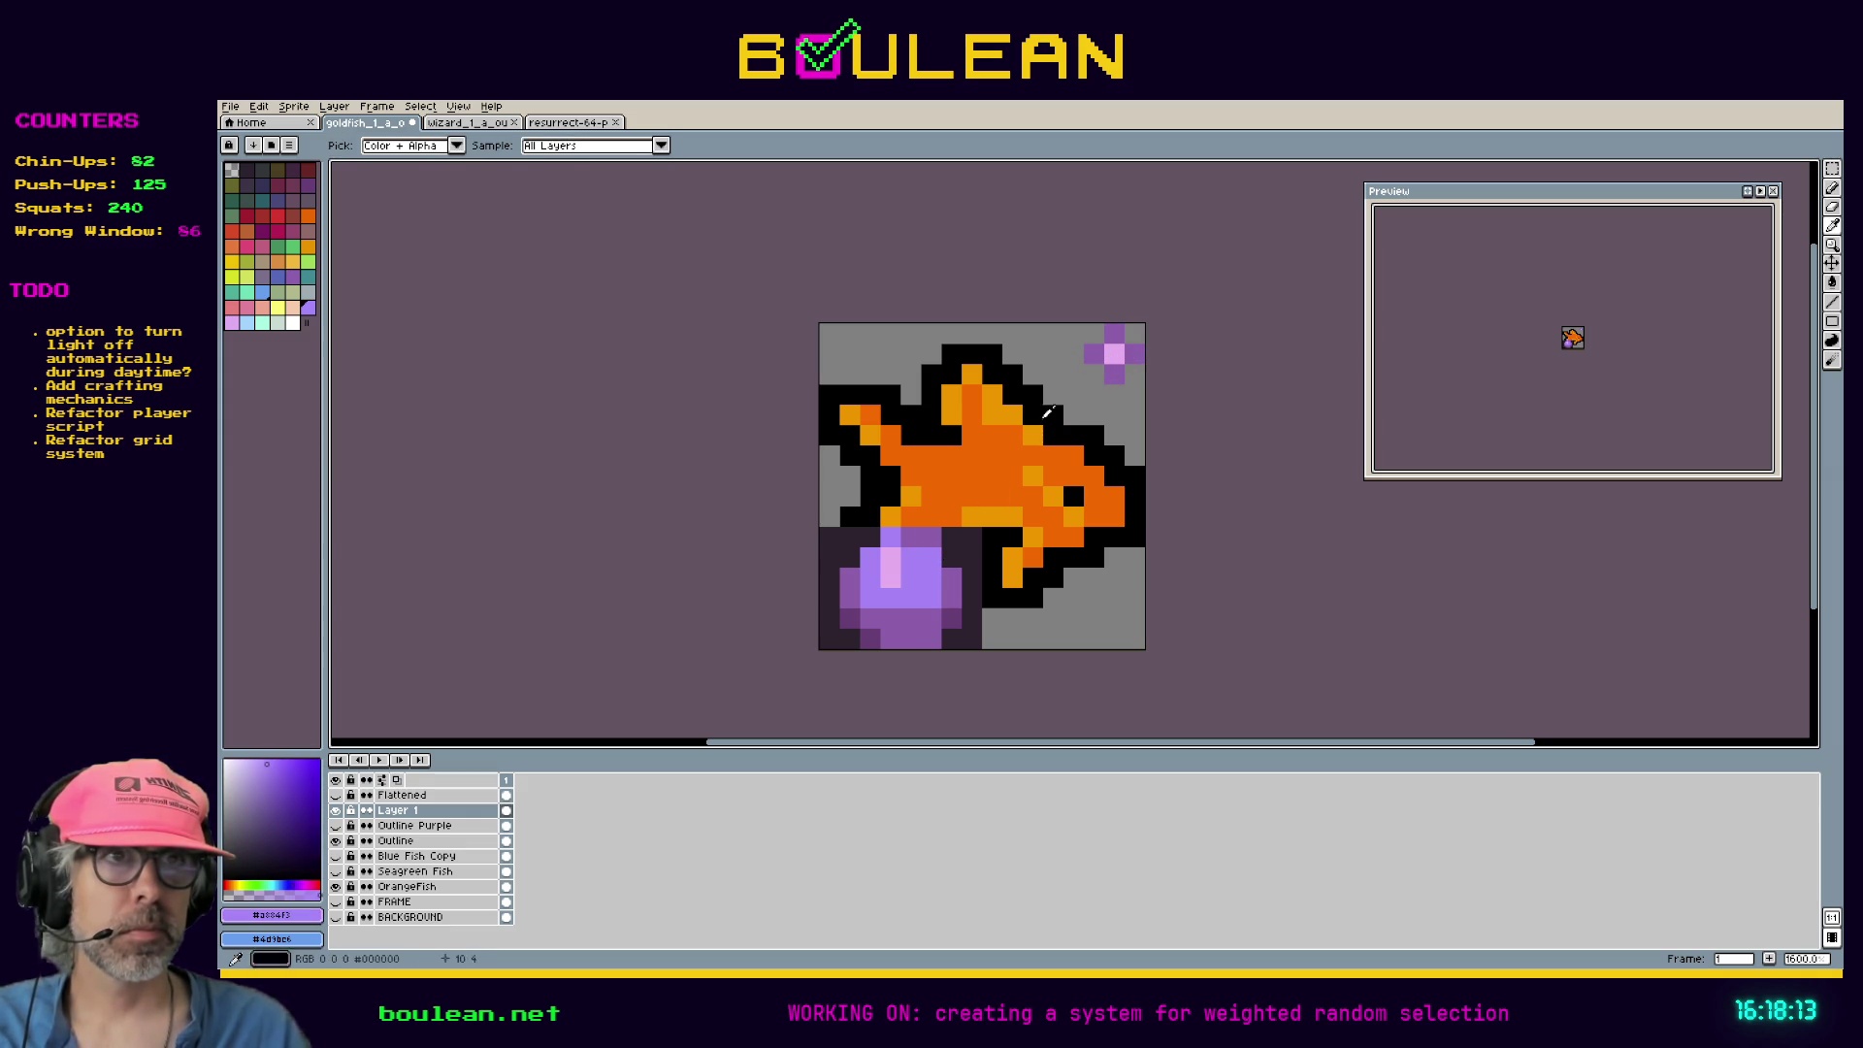
click(1135, 355)
click(1115, 375)
click(1094, 354)
click(1114, 333)
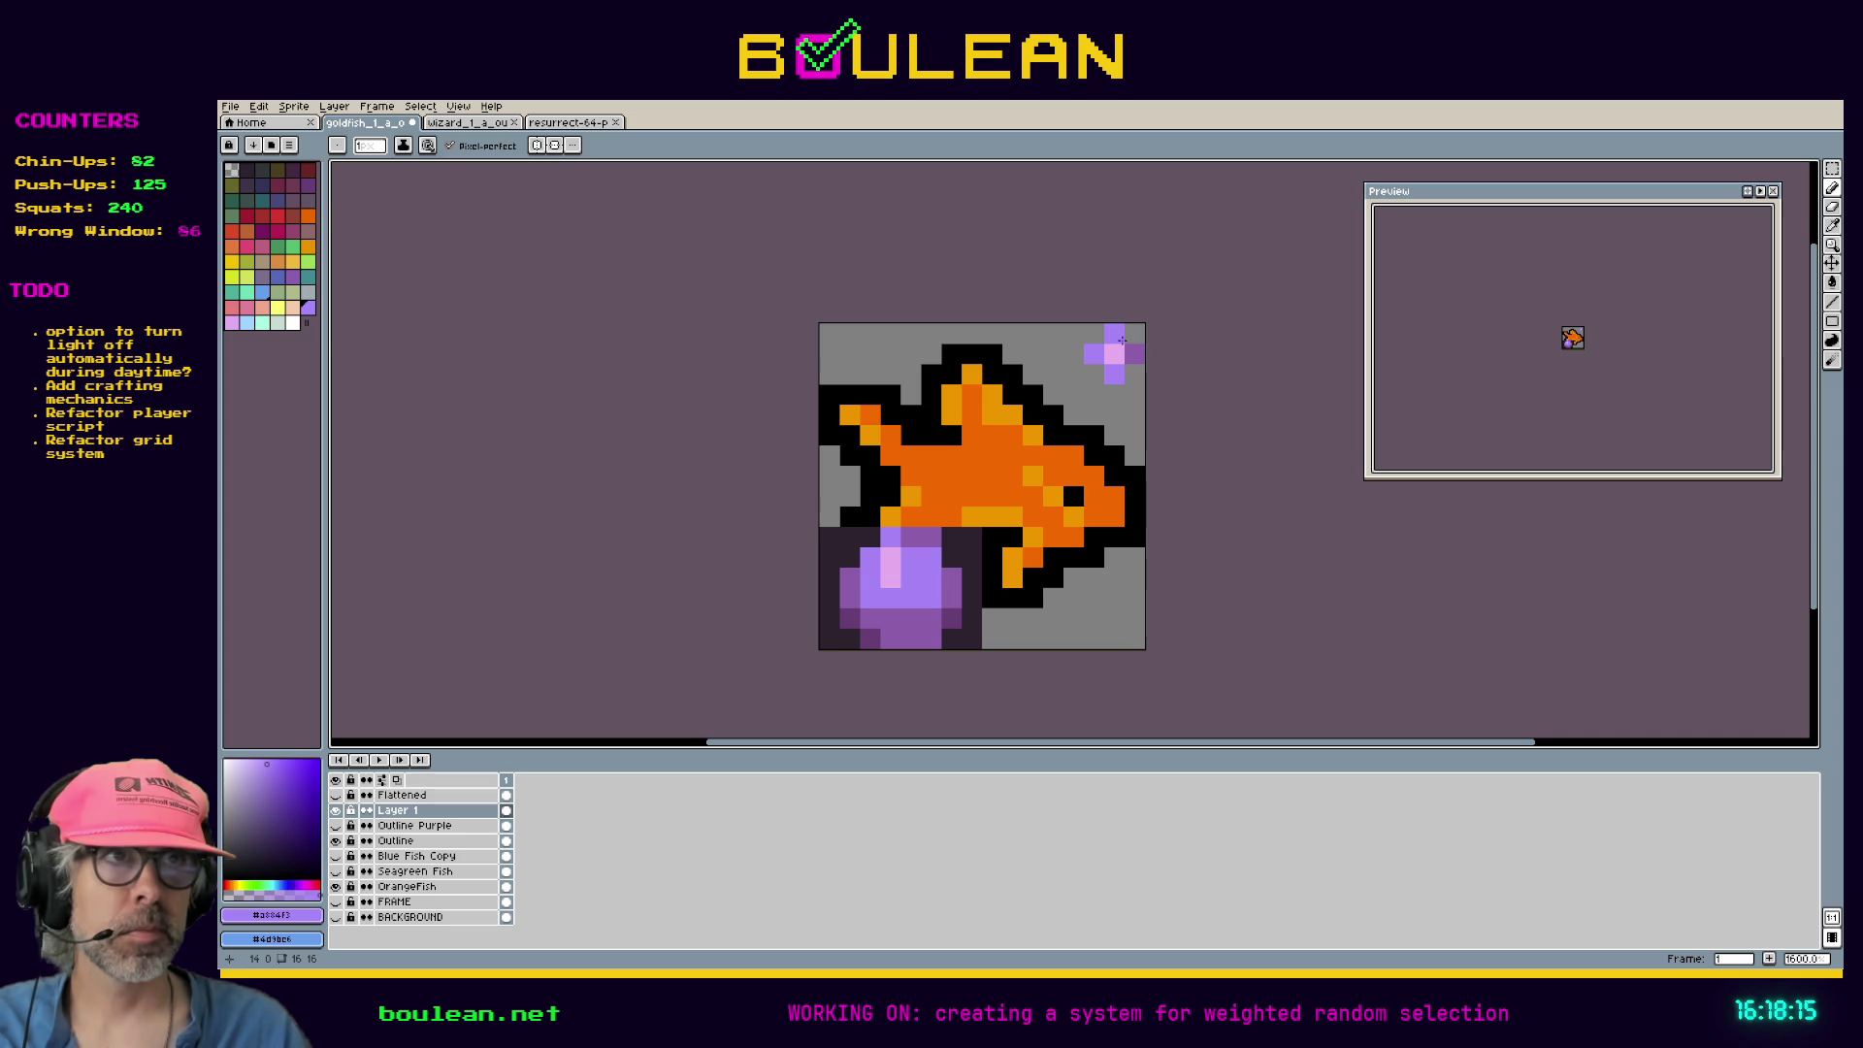
alt+click(908, 614)
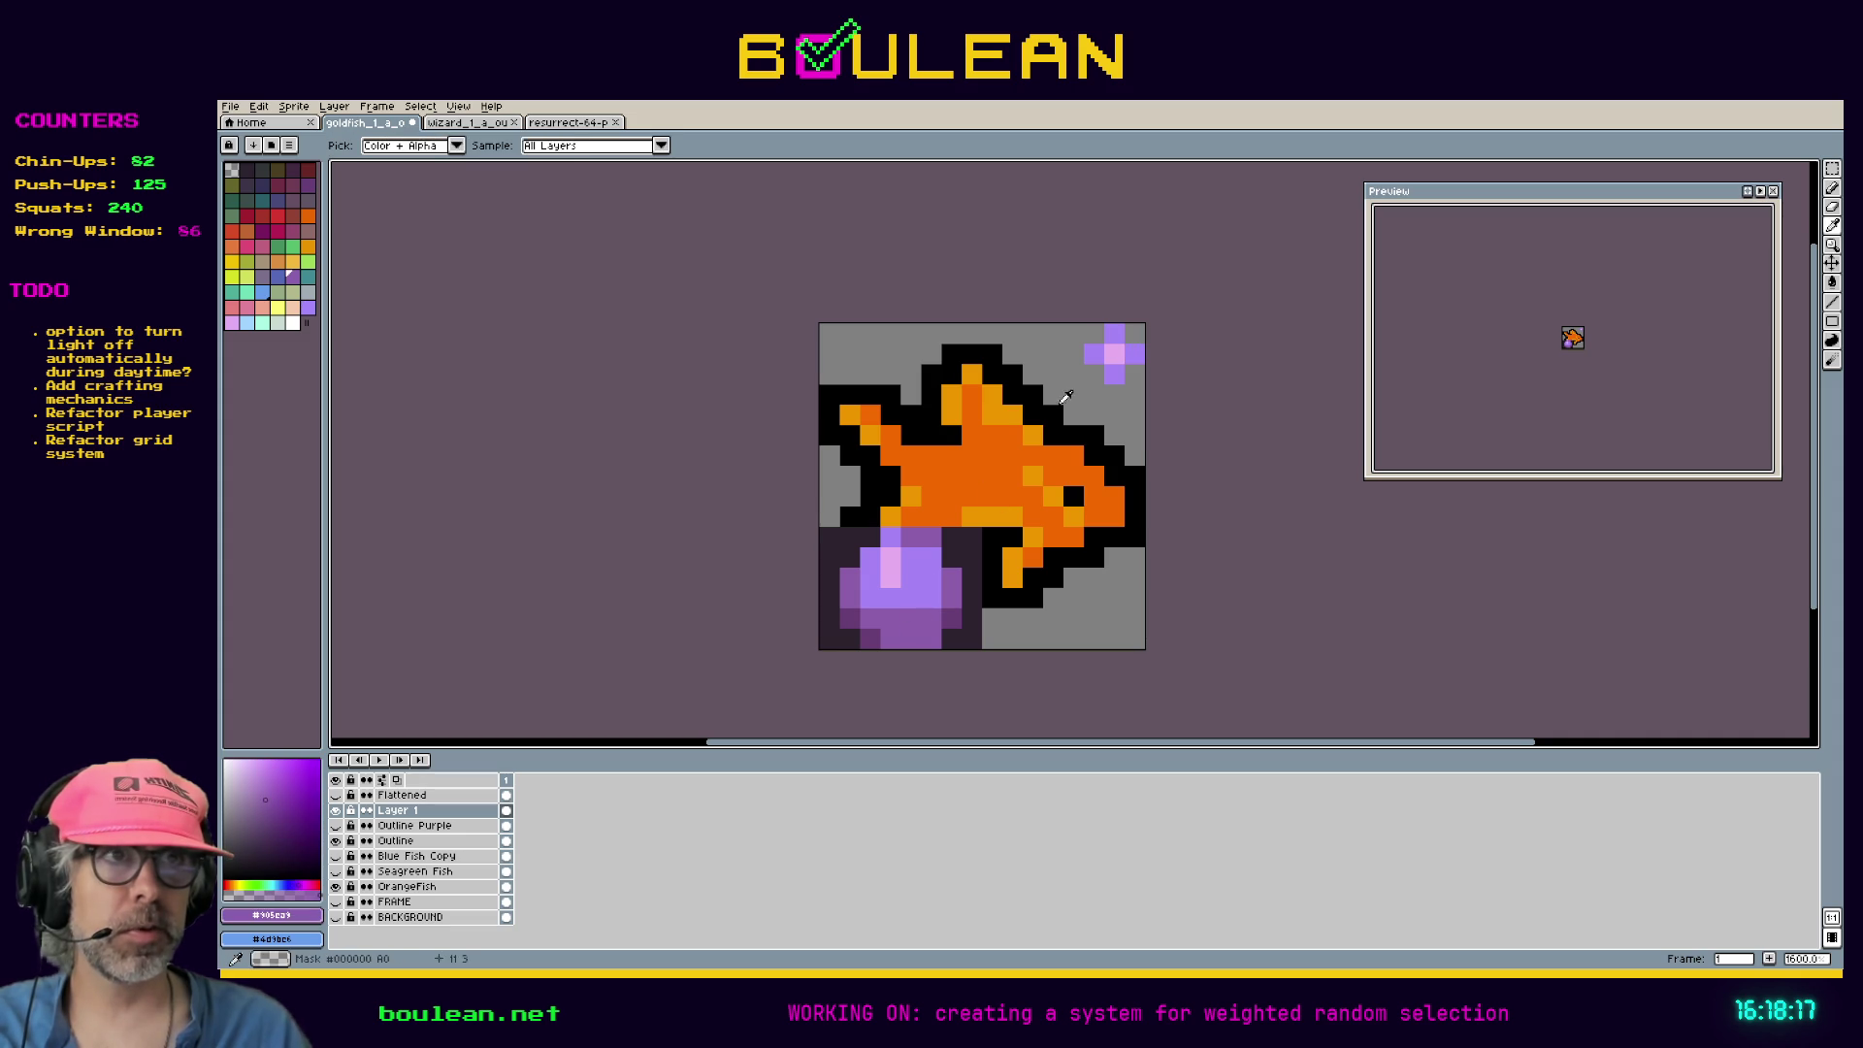
click(1088, 366)
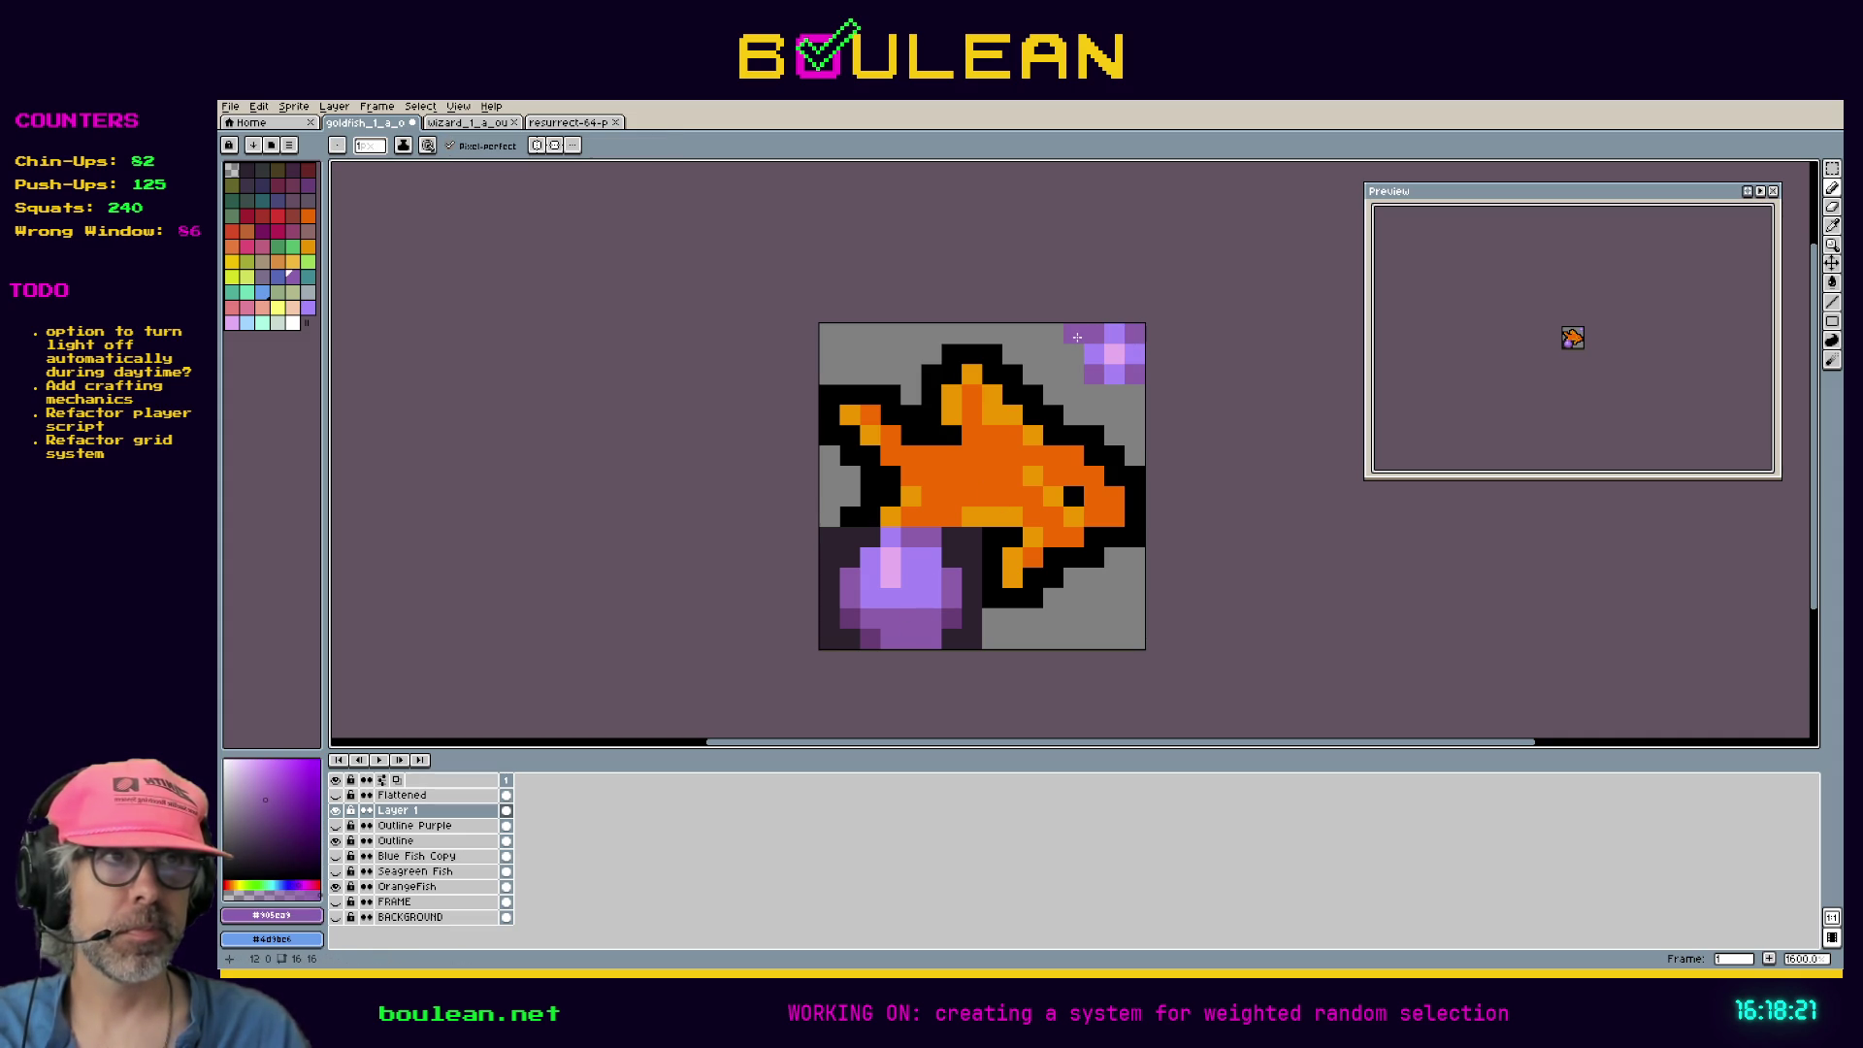
Step: Nudge the sparkle up into the corner and erase the pasted orb from over the fish
key(m)
mouse_move(1092, 330)
mouse_down()
mouse_move(1135, 374)
mouse_move(1111, 361)
mouse_move(1116, 333)
mouse_up()
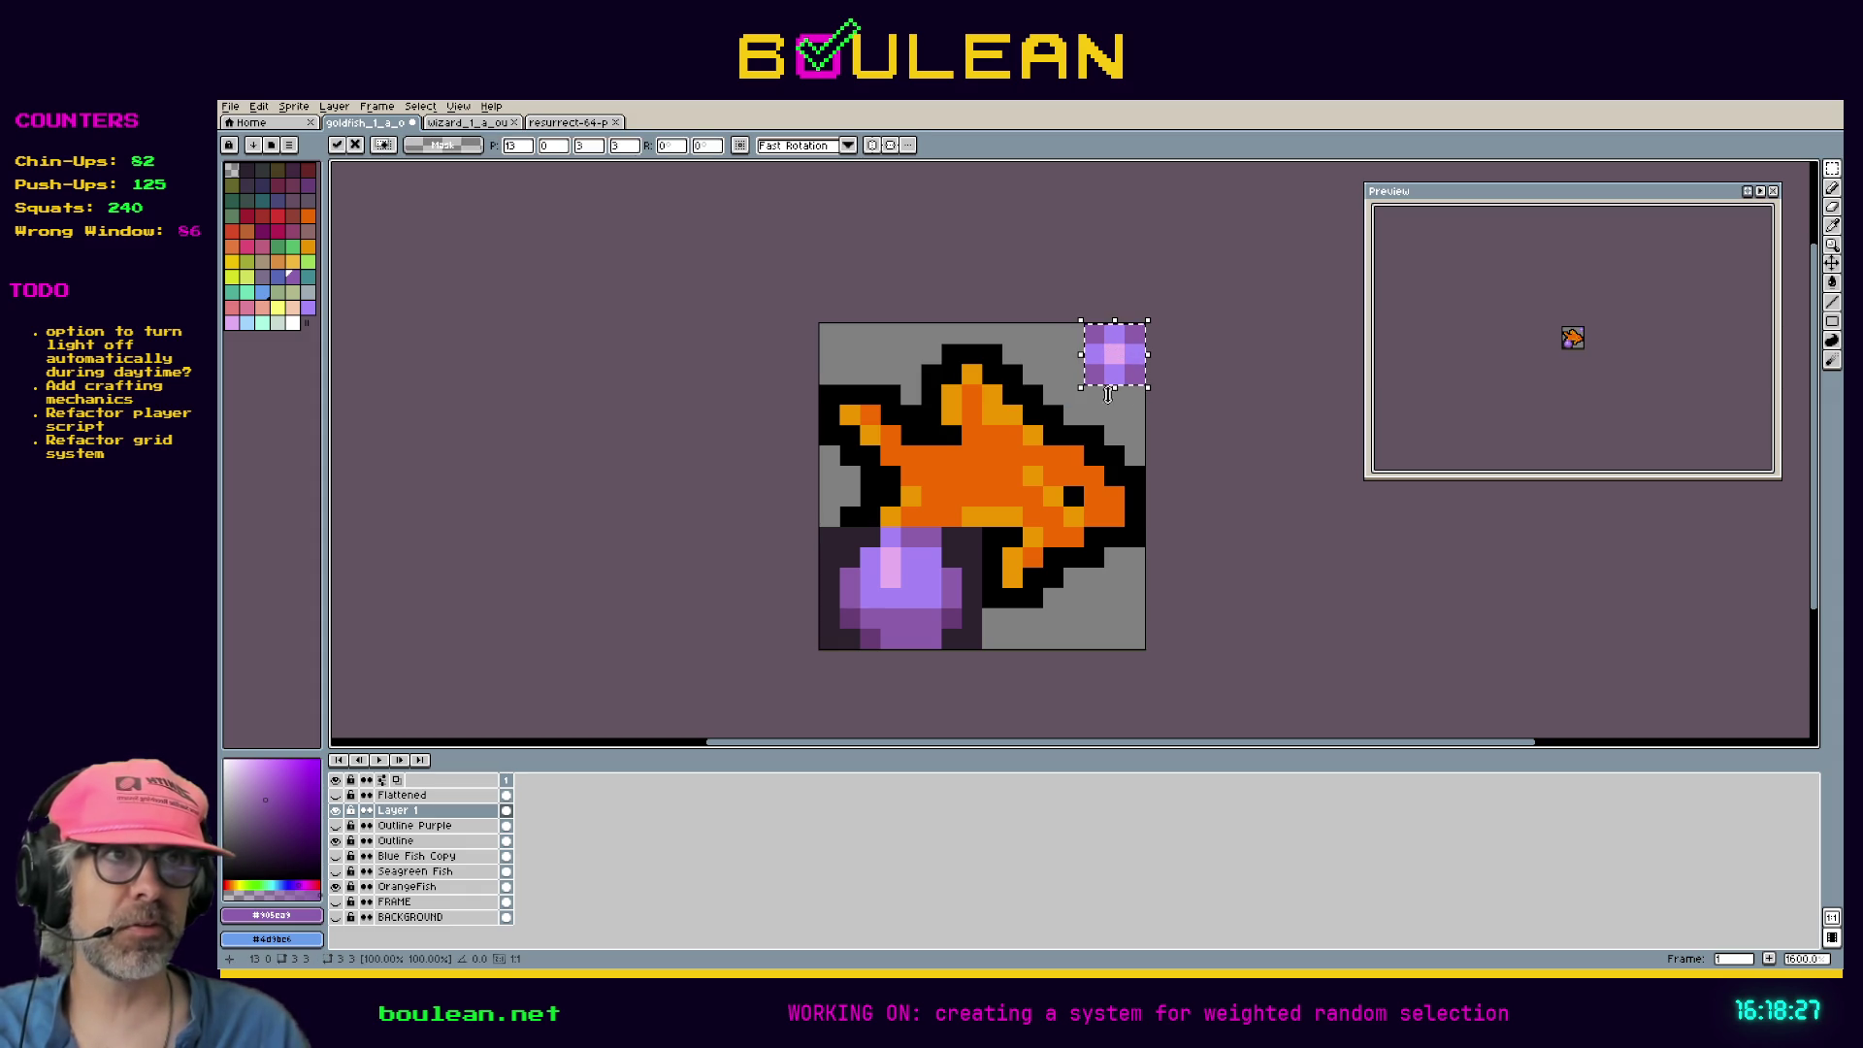
key(Return)
key(e)
mouse_move(870, 597)
mouse_down()
mouse_move(870, 558)
mouse_move(830, 544)
mouse_move(903, 544)
mouse_move(829, 638)
mouse_move(926, 626)
mouse_move(907, 653)
mouse_move(889, 598)
mouse_move(931, 558)
mouse_move(970, 582)
mouse_move(891, 558)
mouse_up()
drag(829, 618, 808, 577)
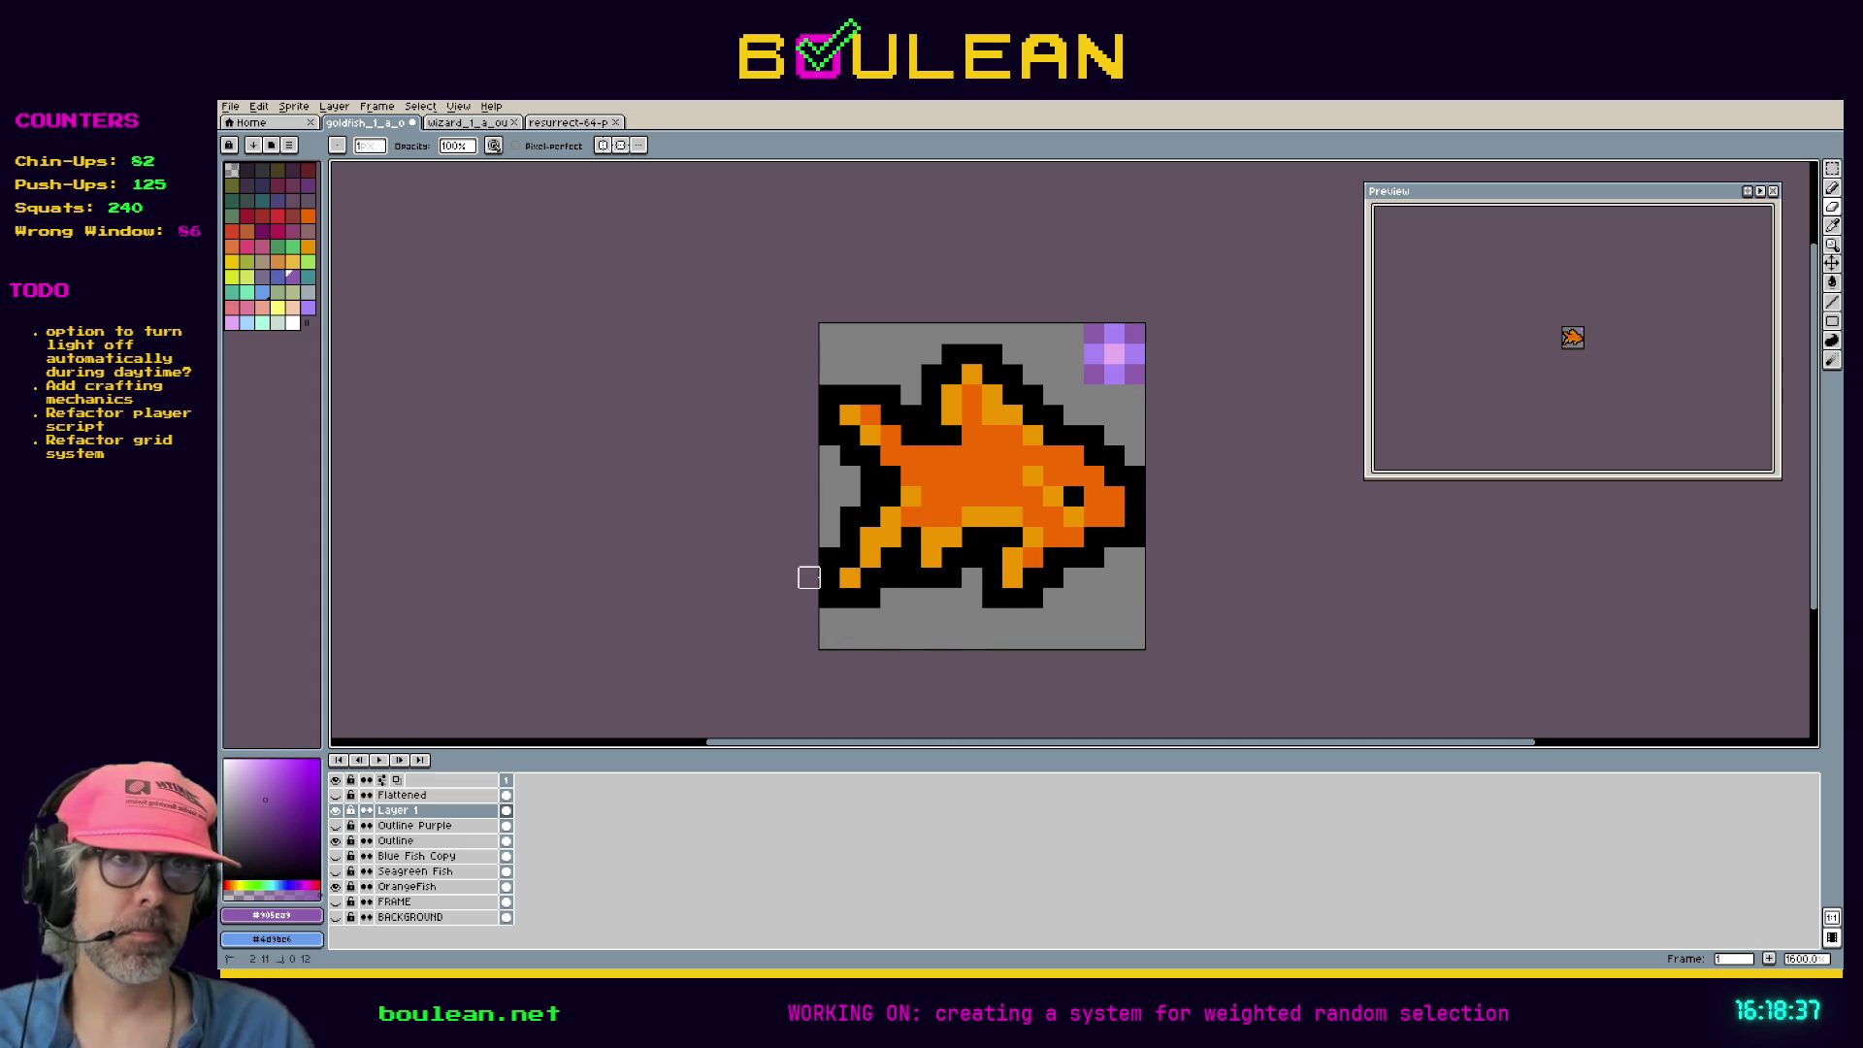
Step: Save the goldfish sprite and set the foreground colour to hex a335ee
key(v)
key(ctrl+s)
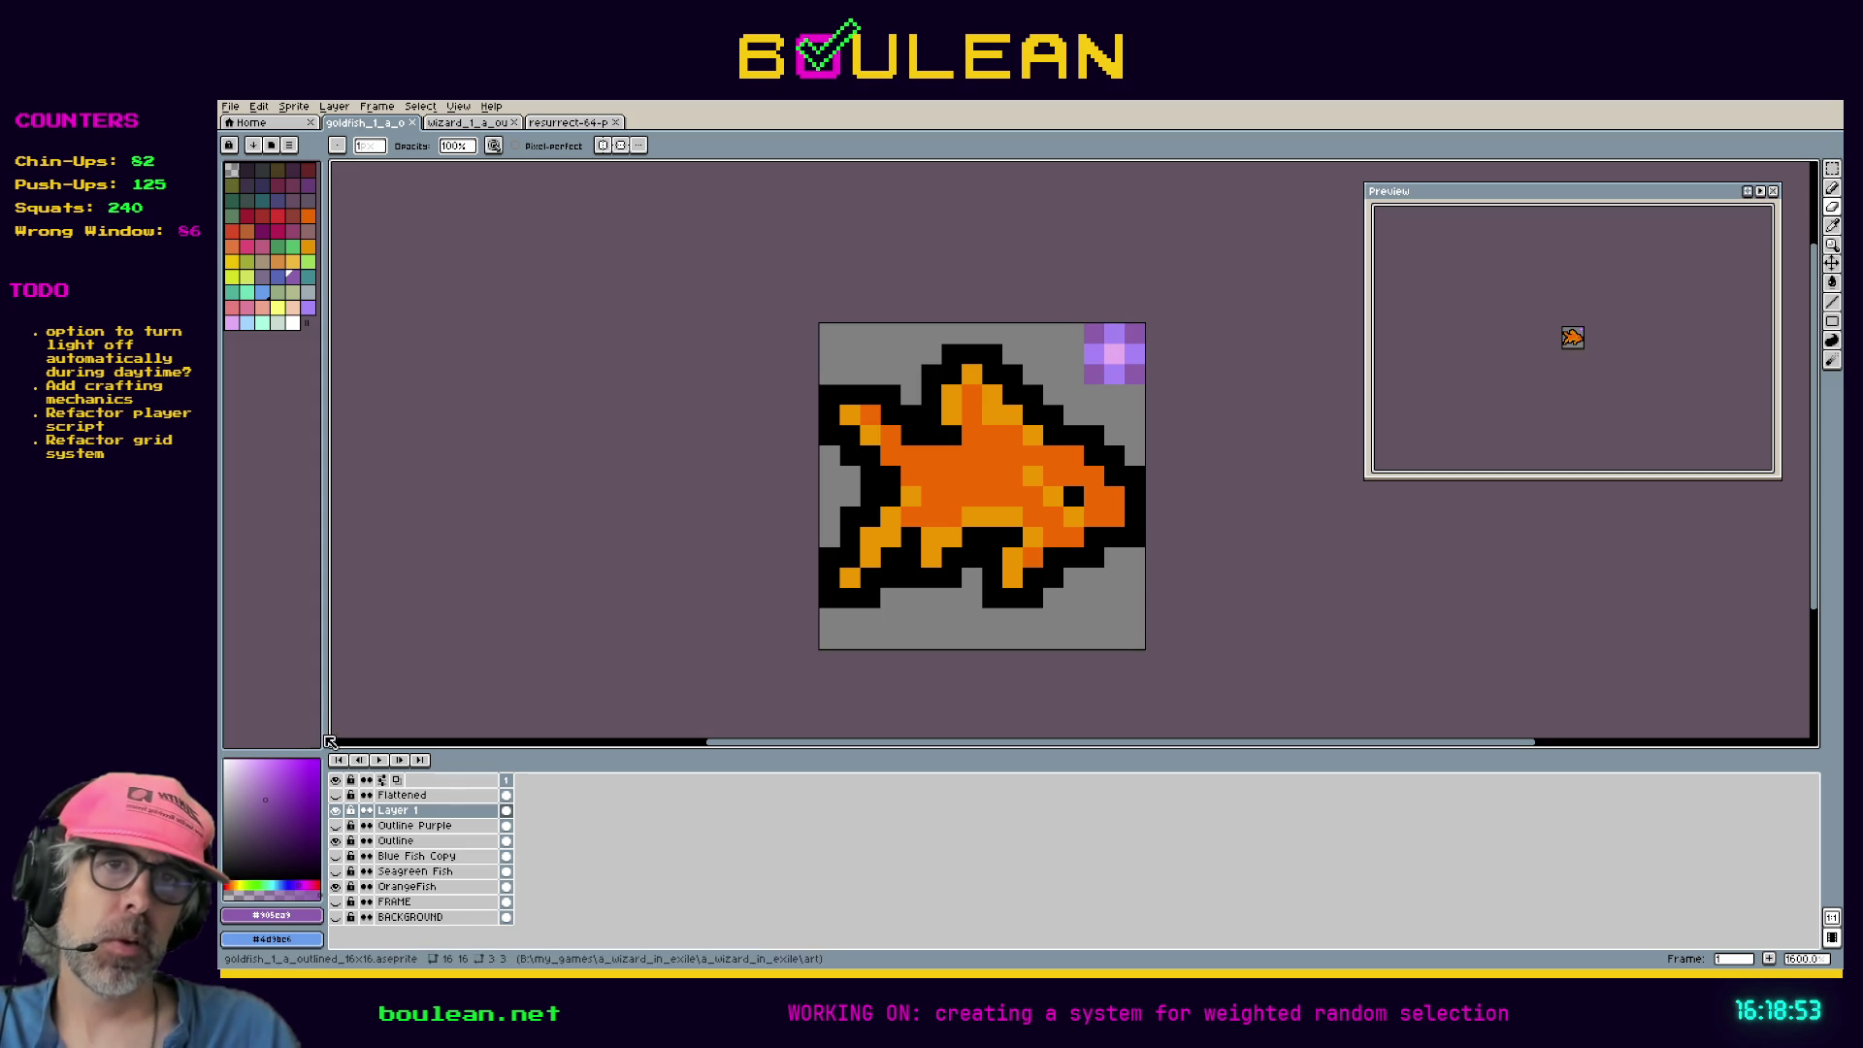
click(283, 912)
double_click(430, 817)
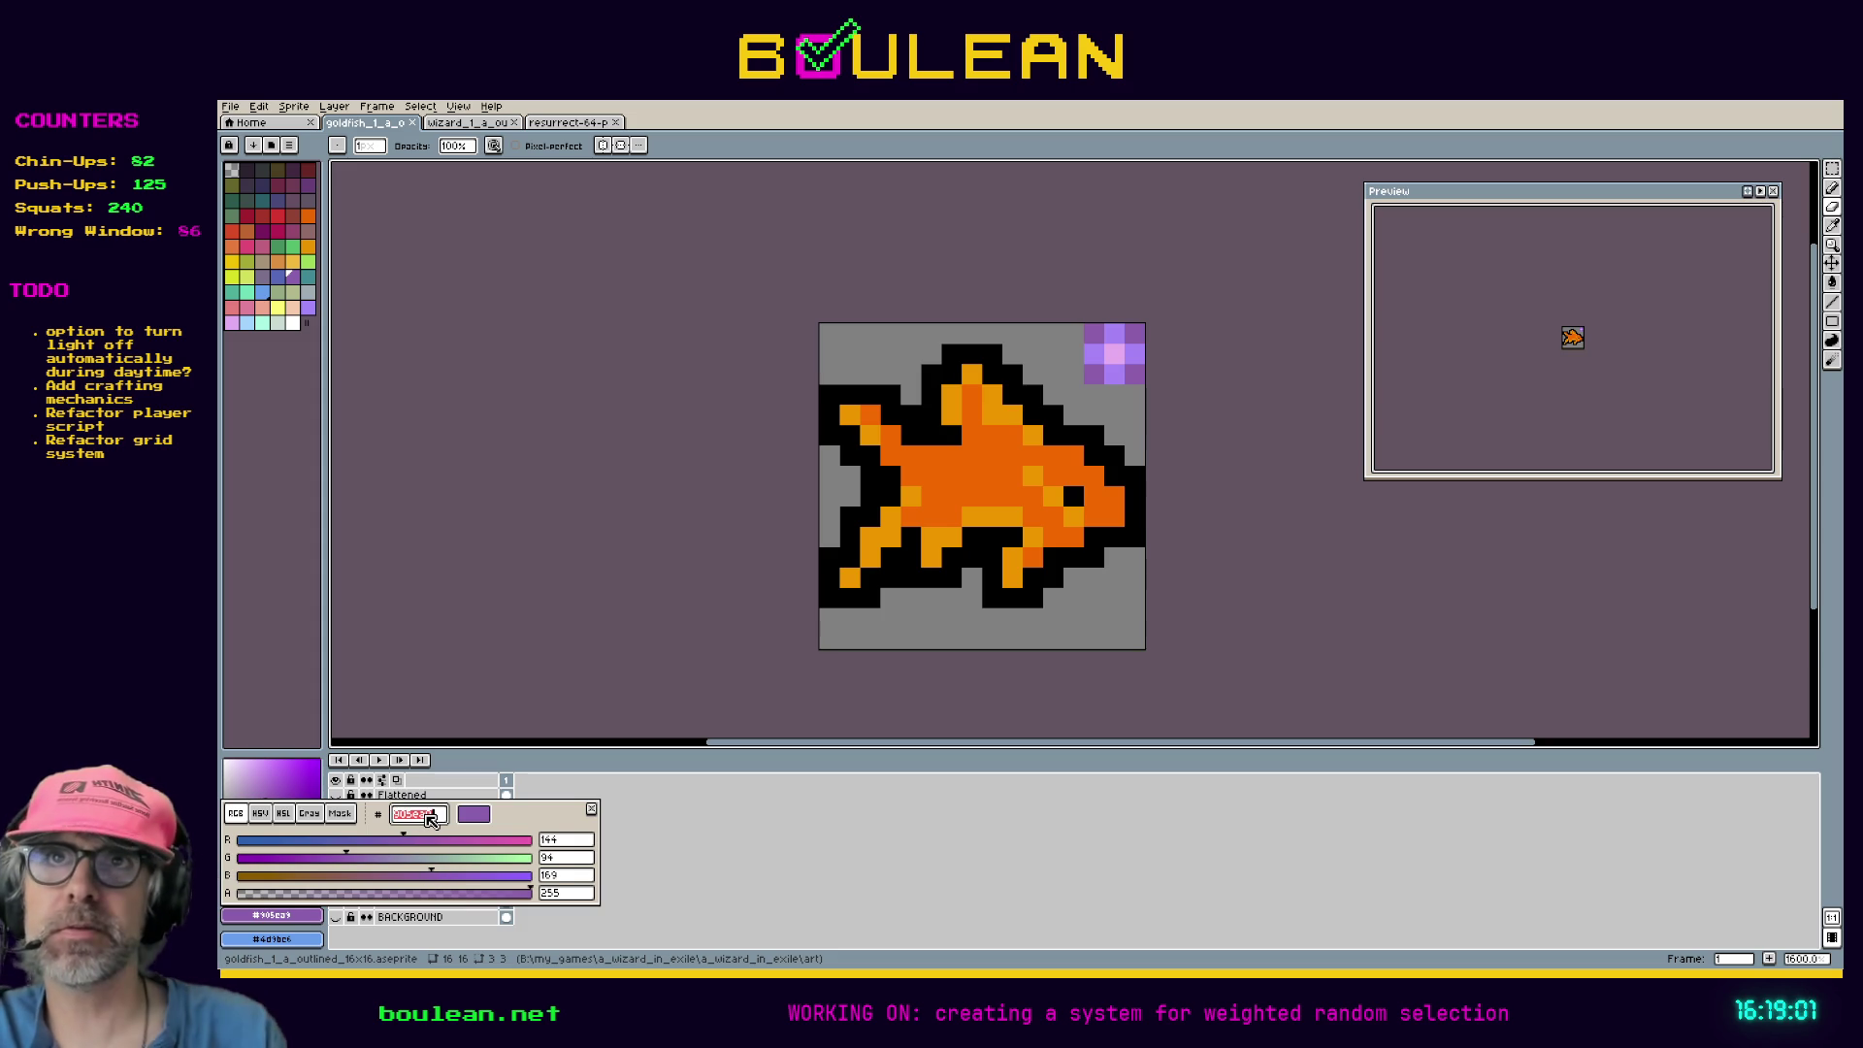
text(a335)
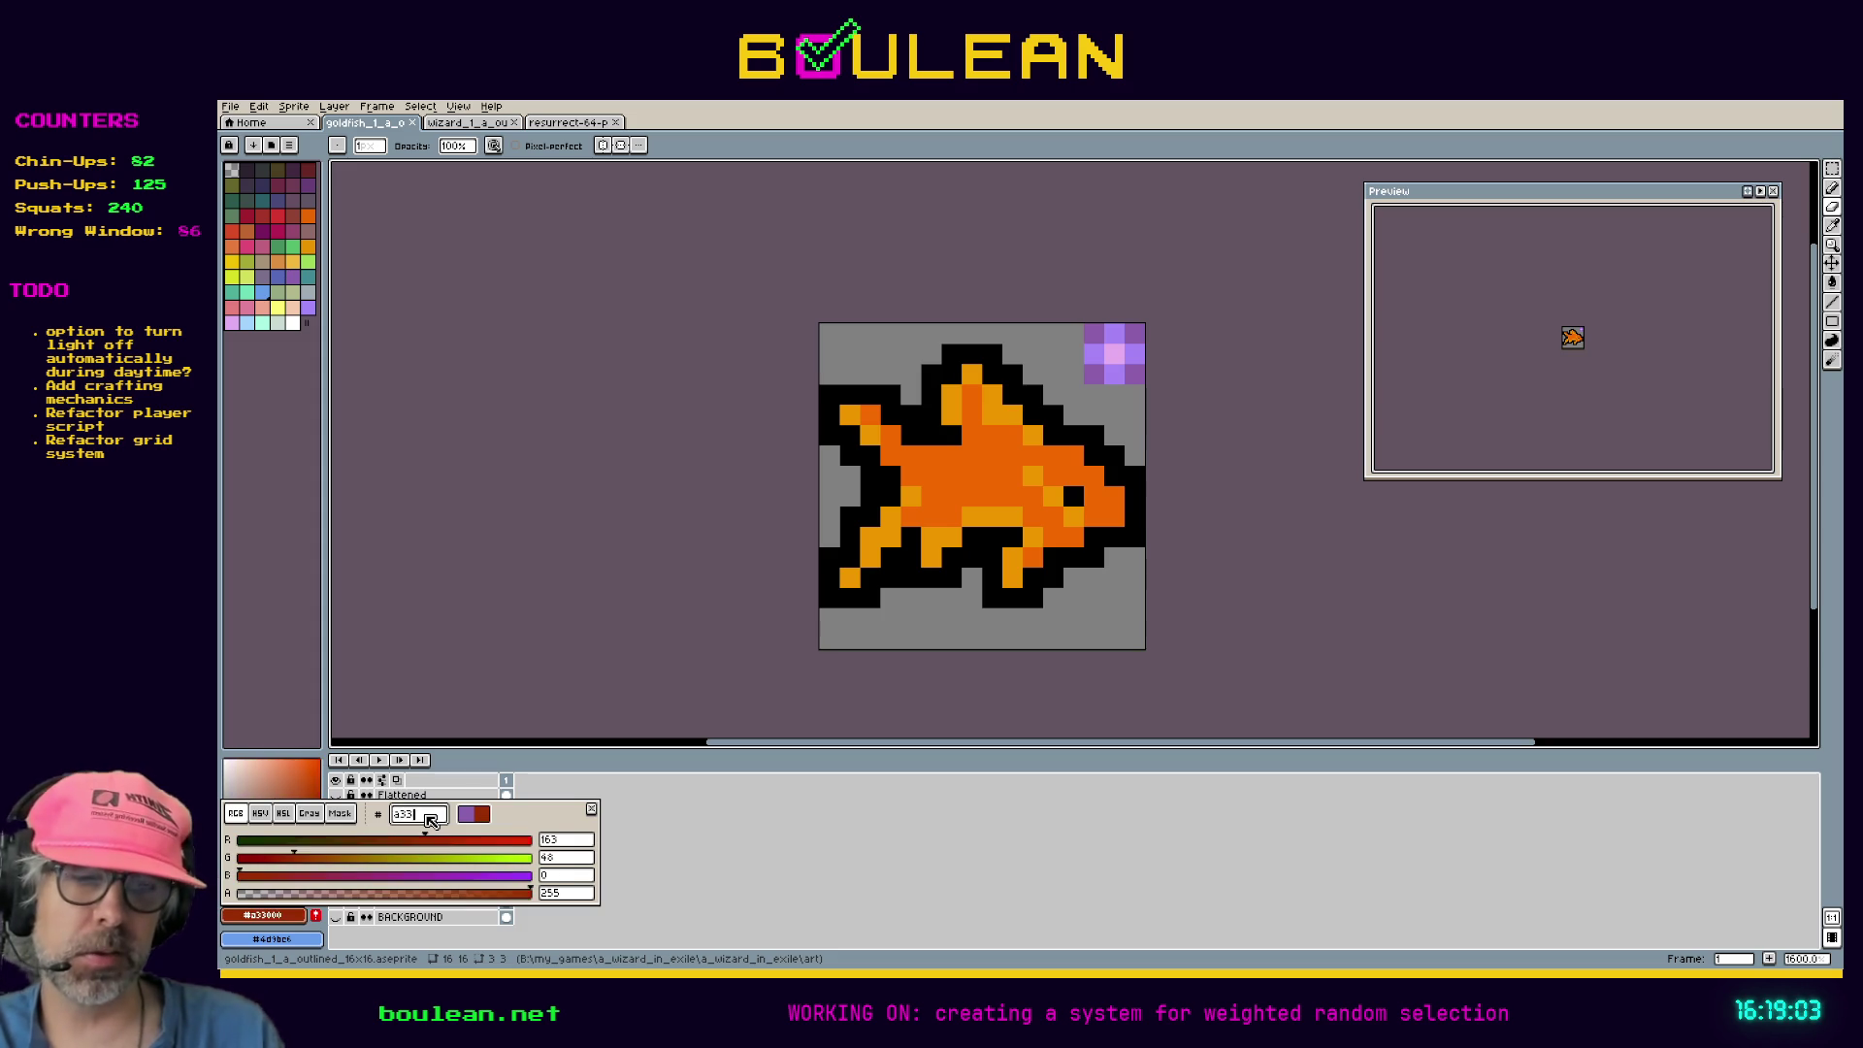
text(ee)
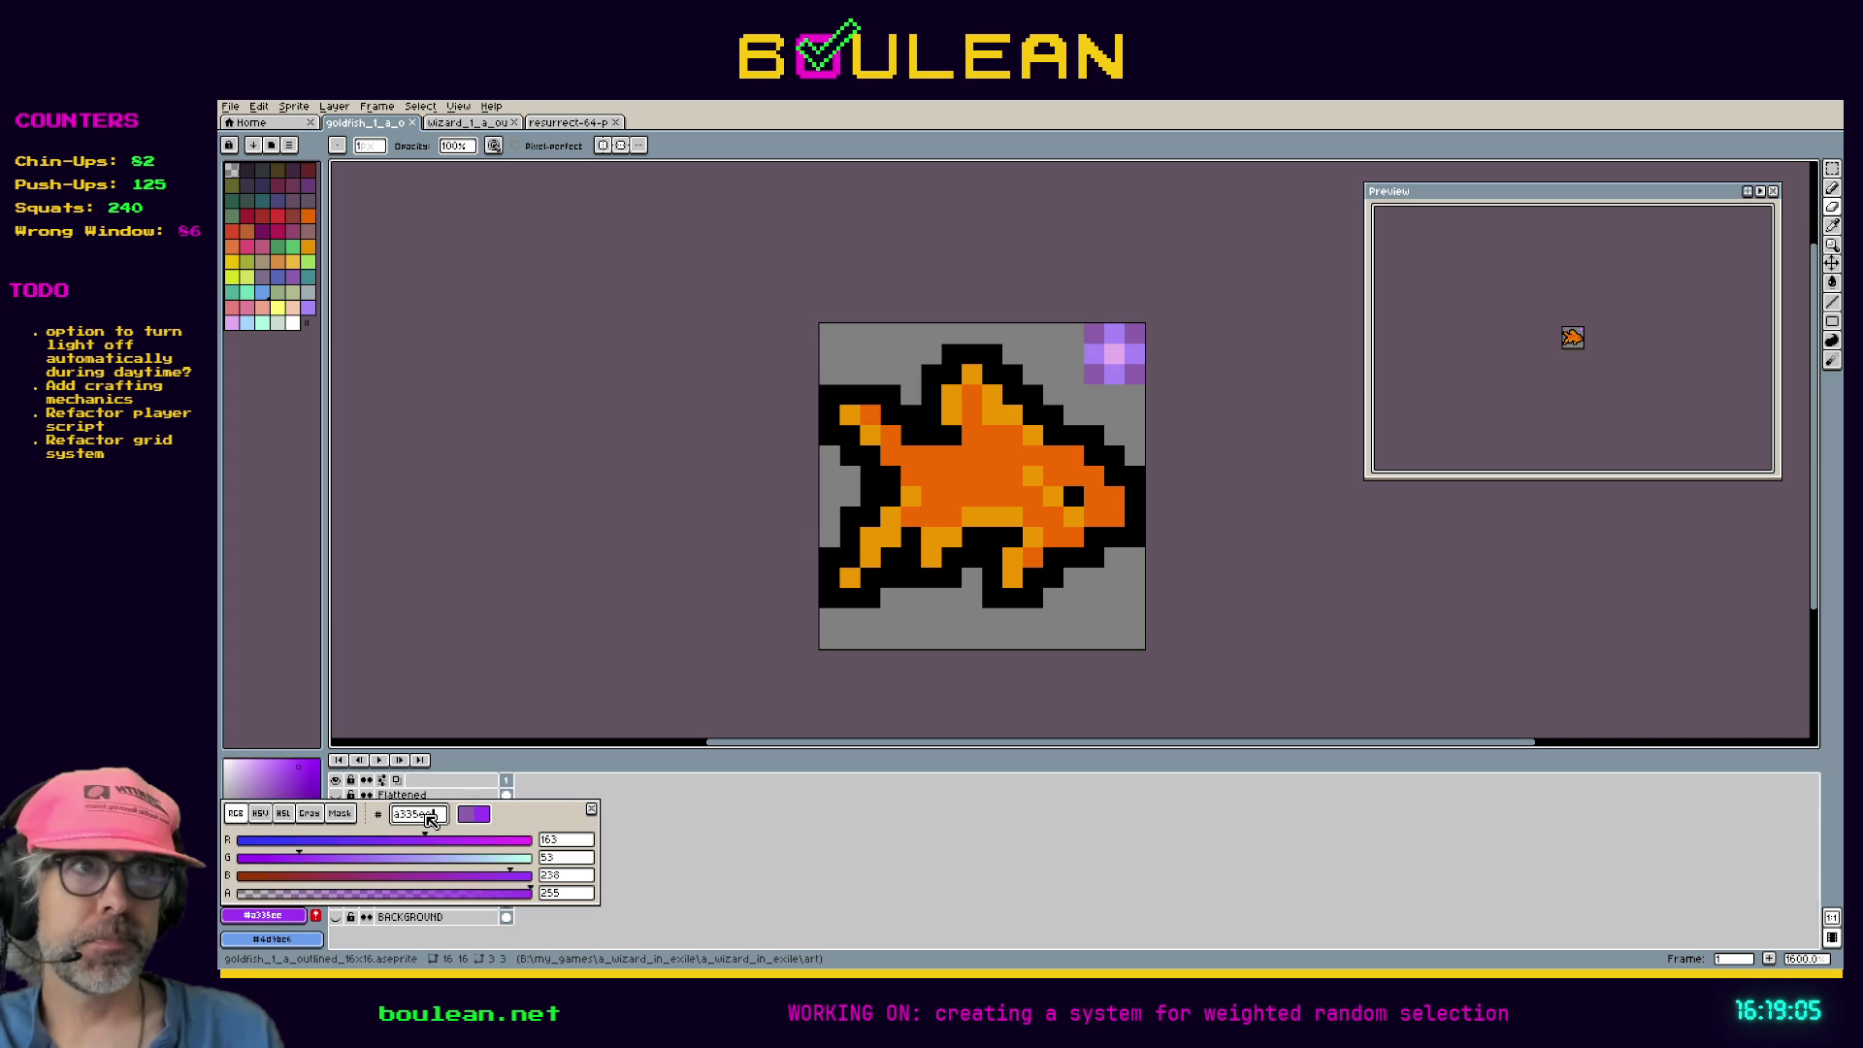
key(Return)
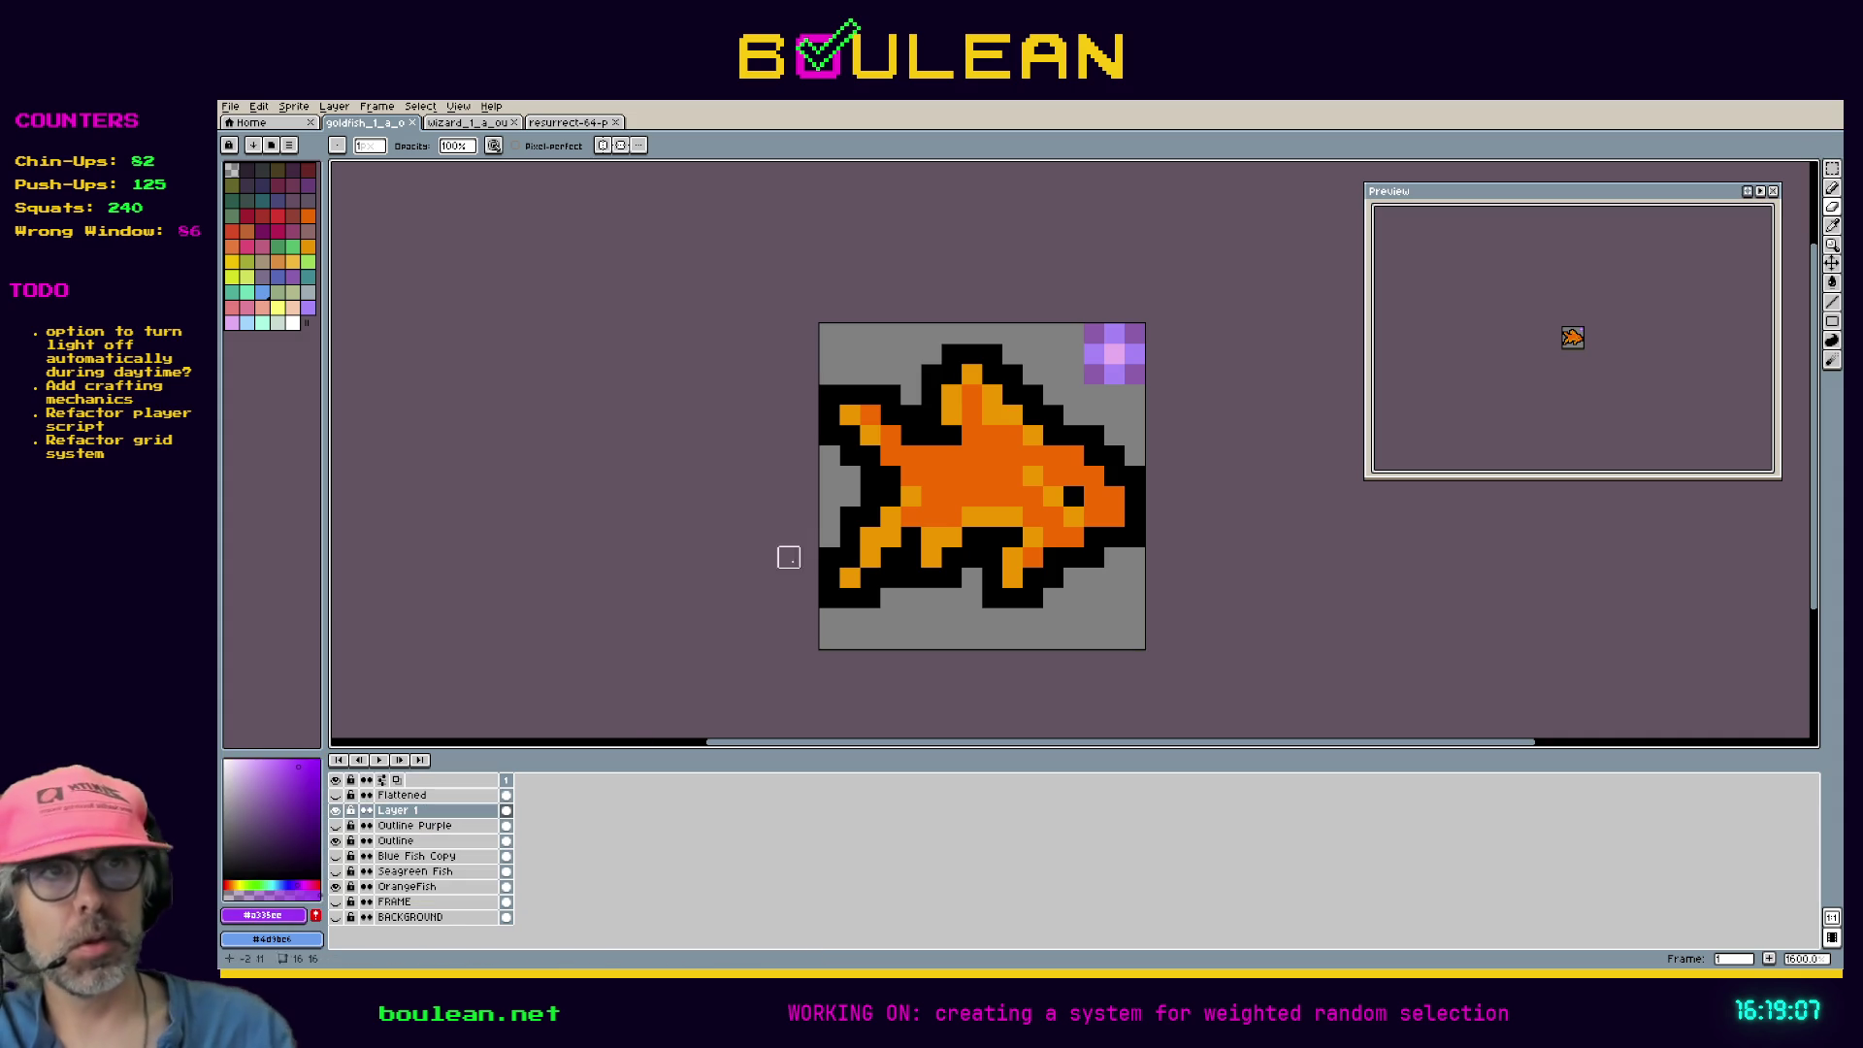
Step: Draw a border line around the canvas edge and bucket-fill it black, undoing a stray pixel
mouse_move(830, 333)
mouse_down()
mouse_move(832, 637)
mouse_move(1133, 638)
mouse_move(1128, 330)
mouse_move(844, 340)
mouse_up()
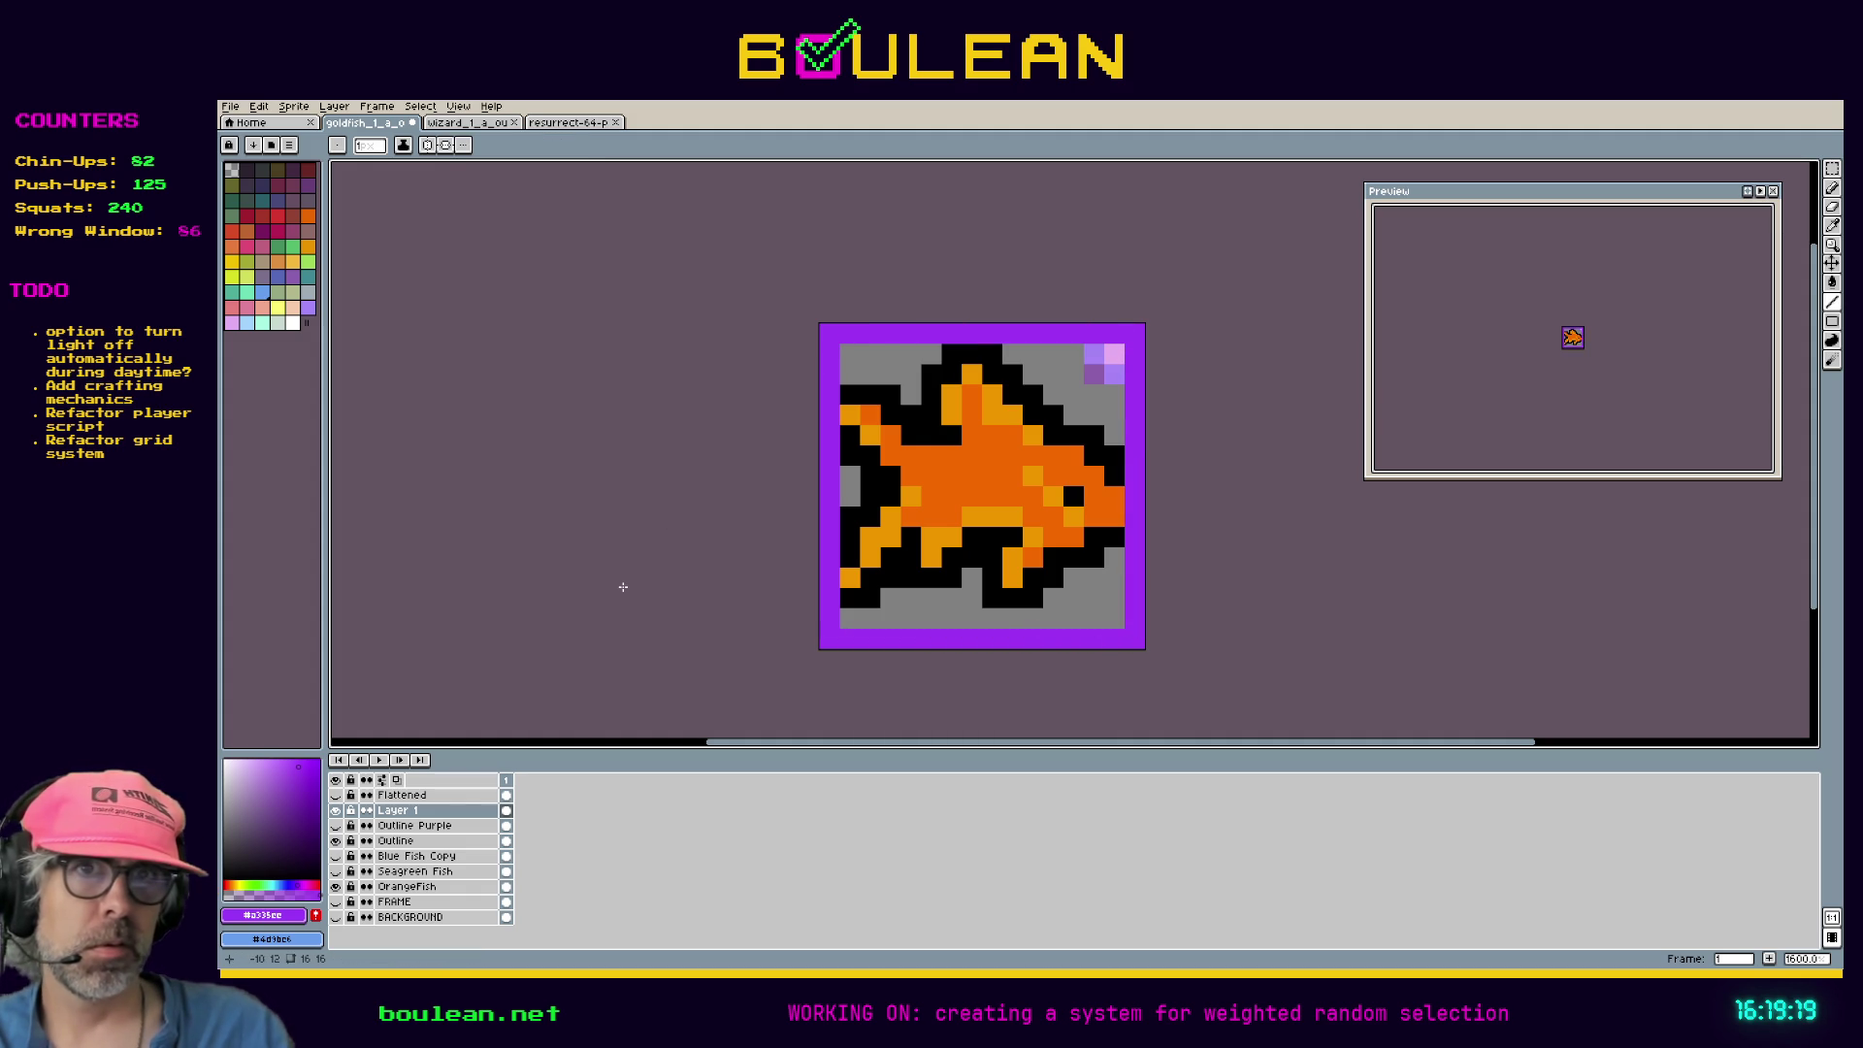
click(907, 523)
key(ctrl+z)
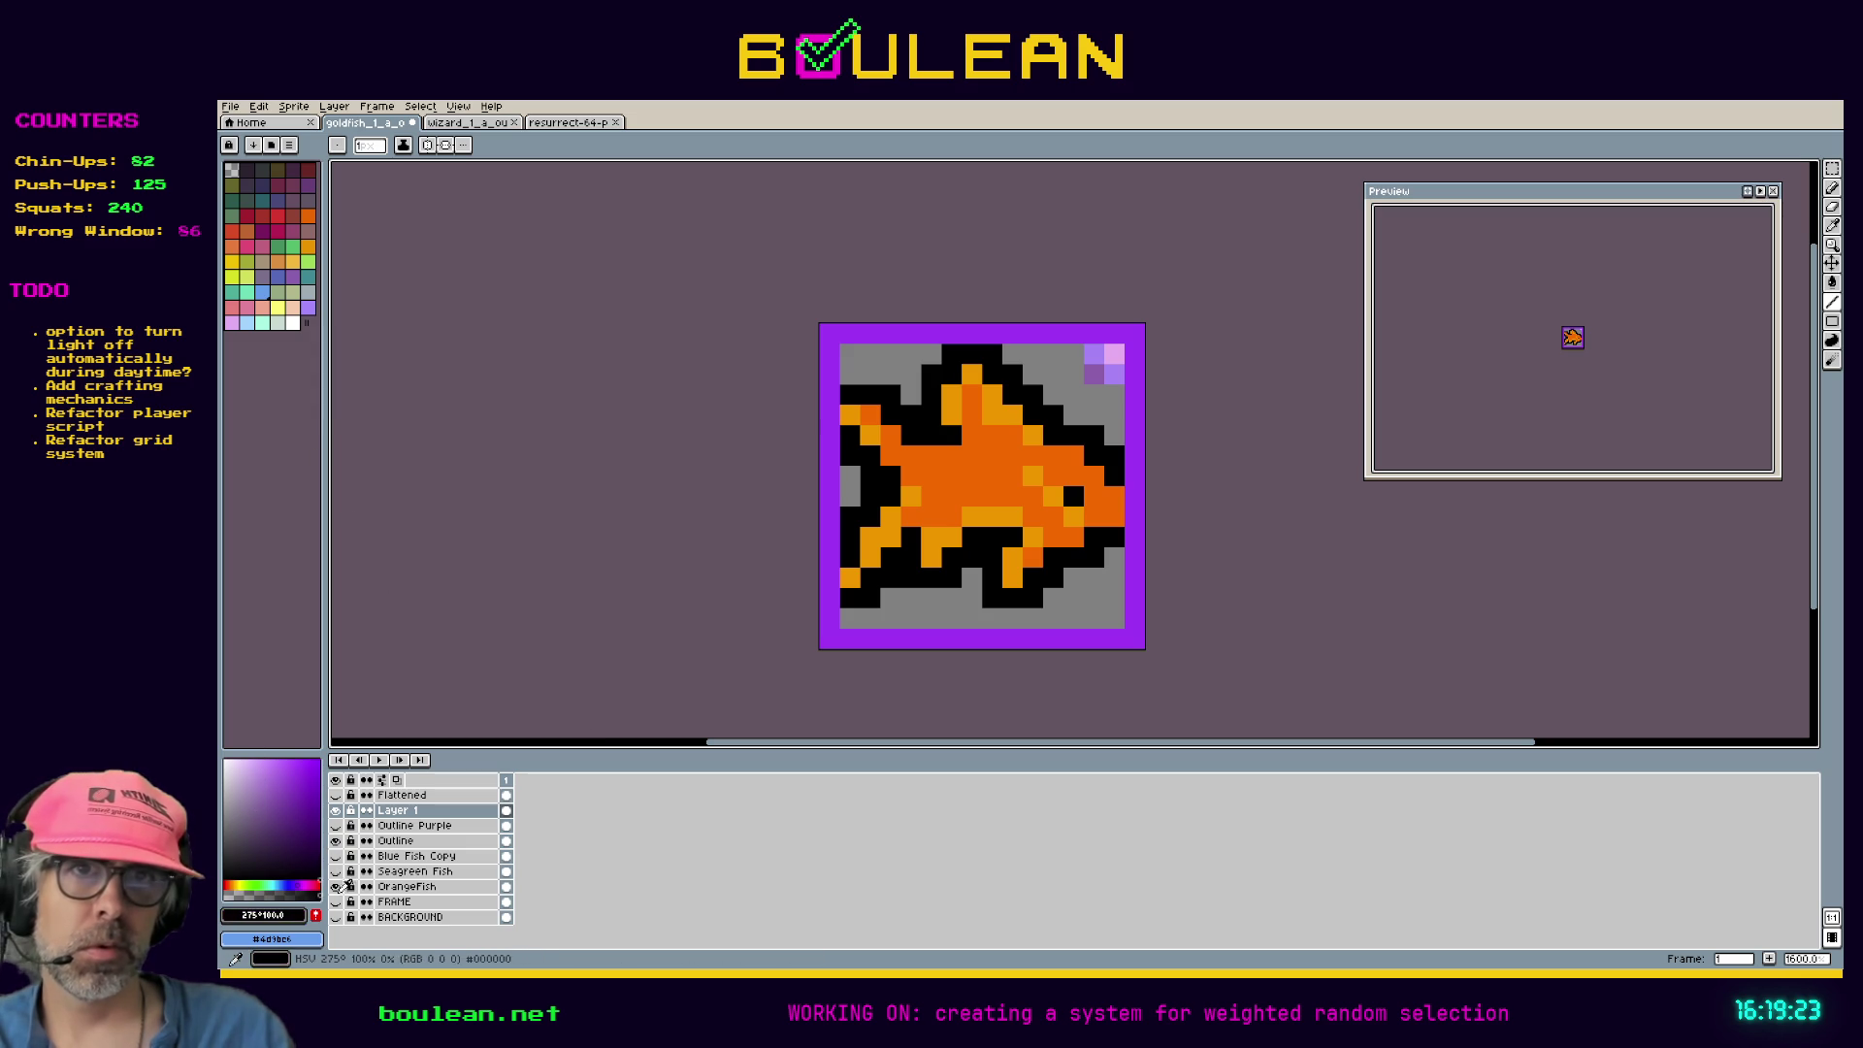
key(g)
click(890, 641)
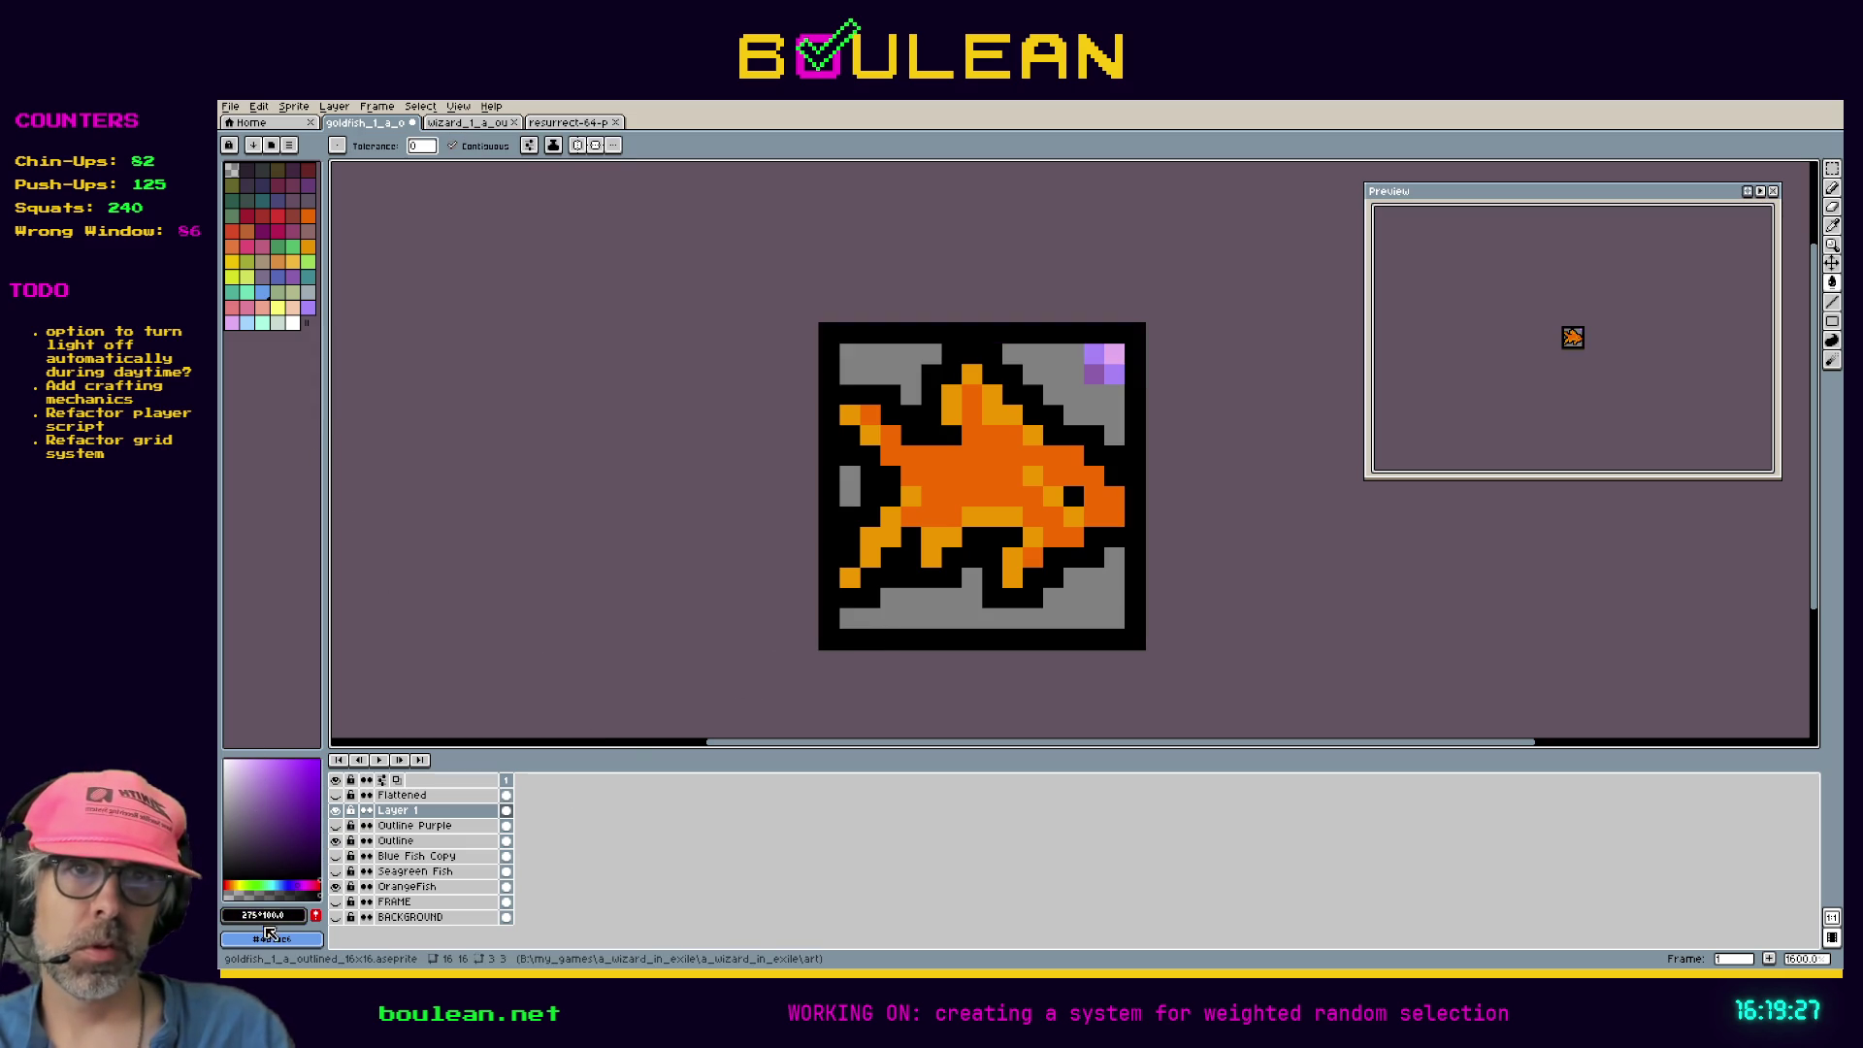
Step: Set the foreground to a335ee and bucket-fill the four grey background areas purple
click(293, 915)
click(427, 817)
text(a)
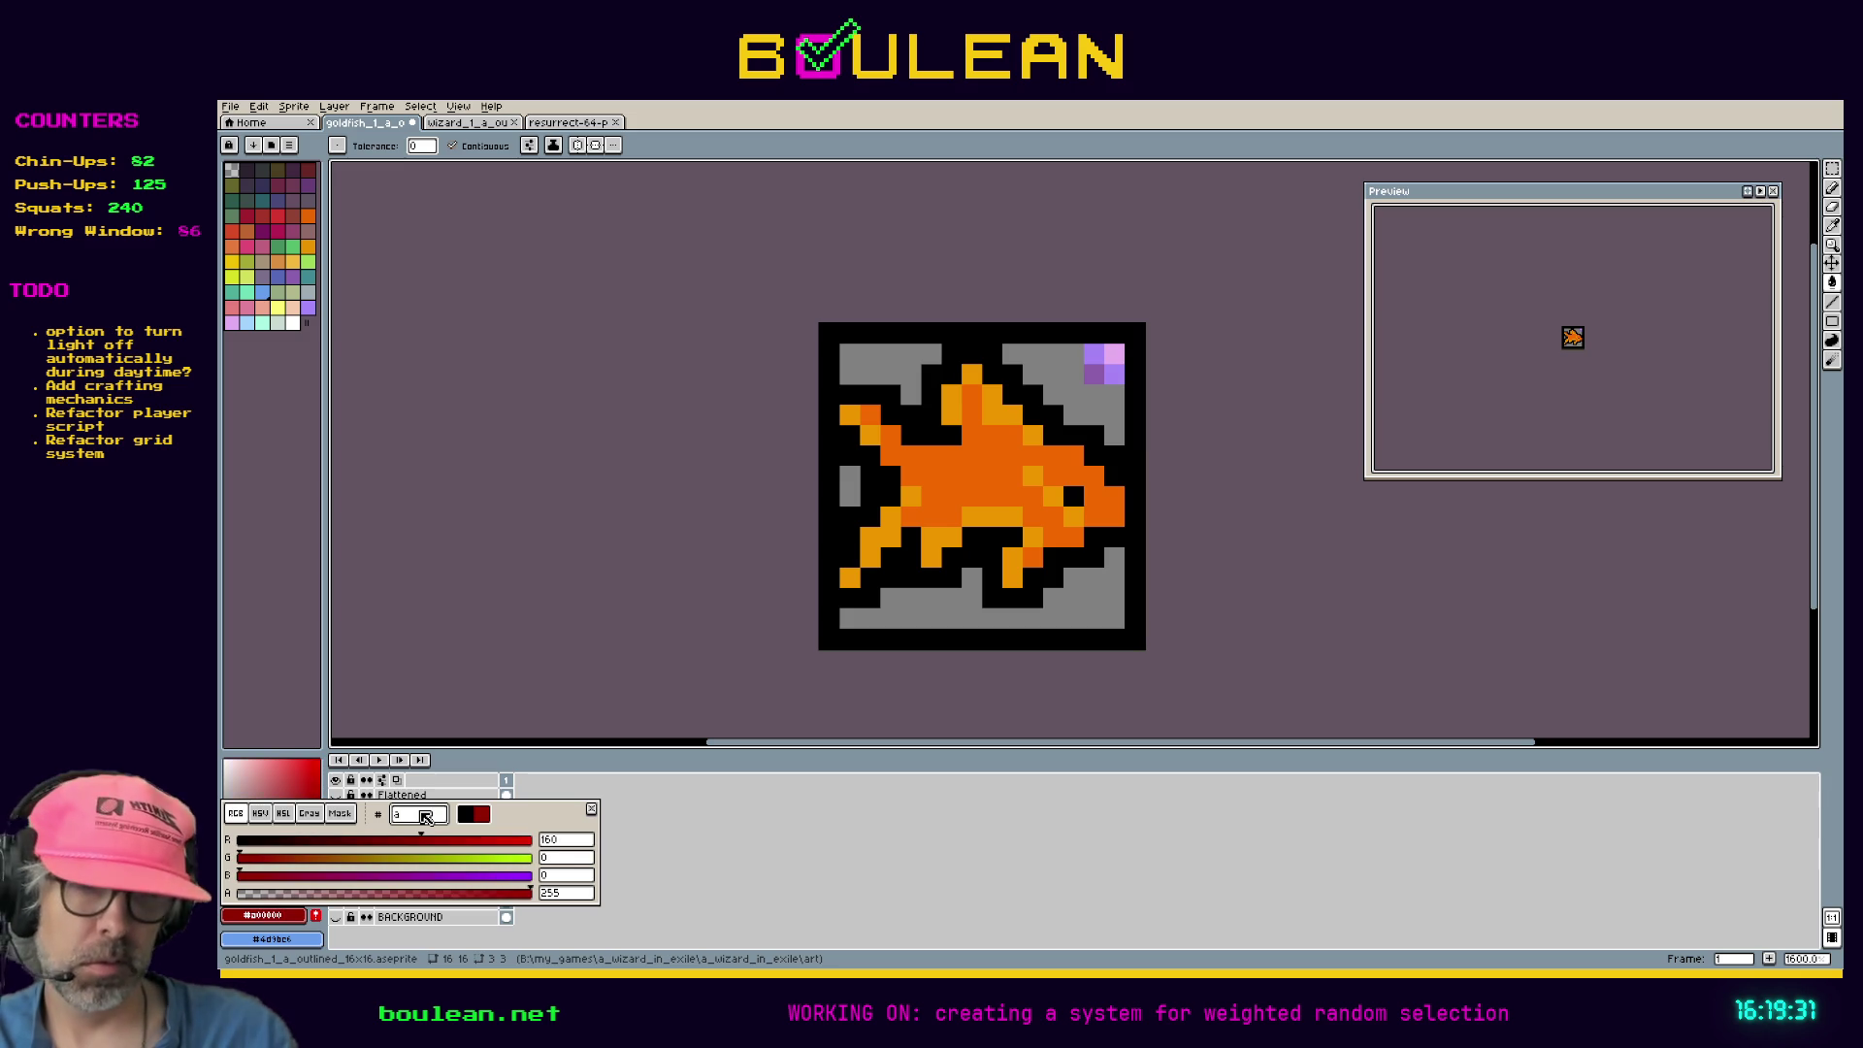
text(335ee)
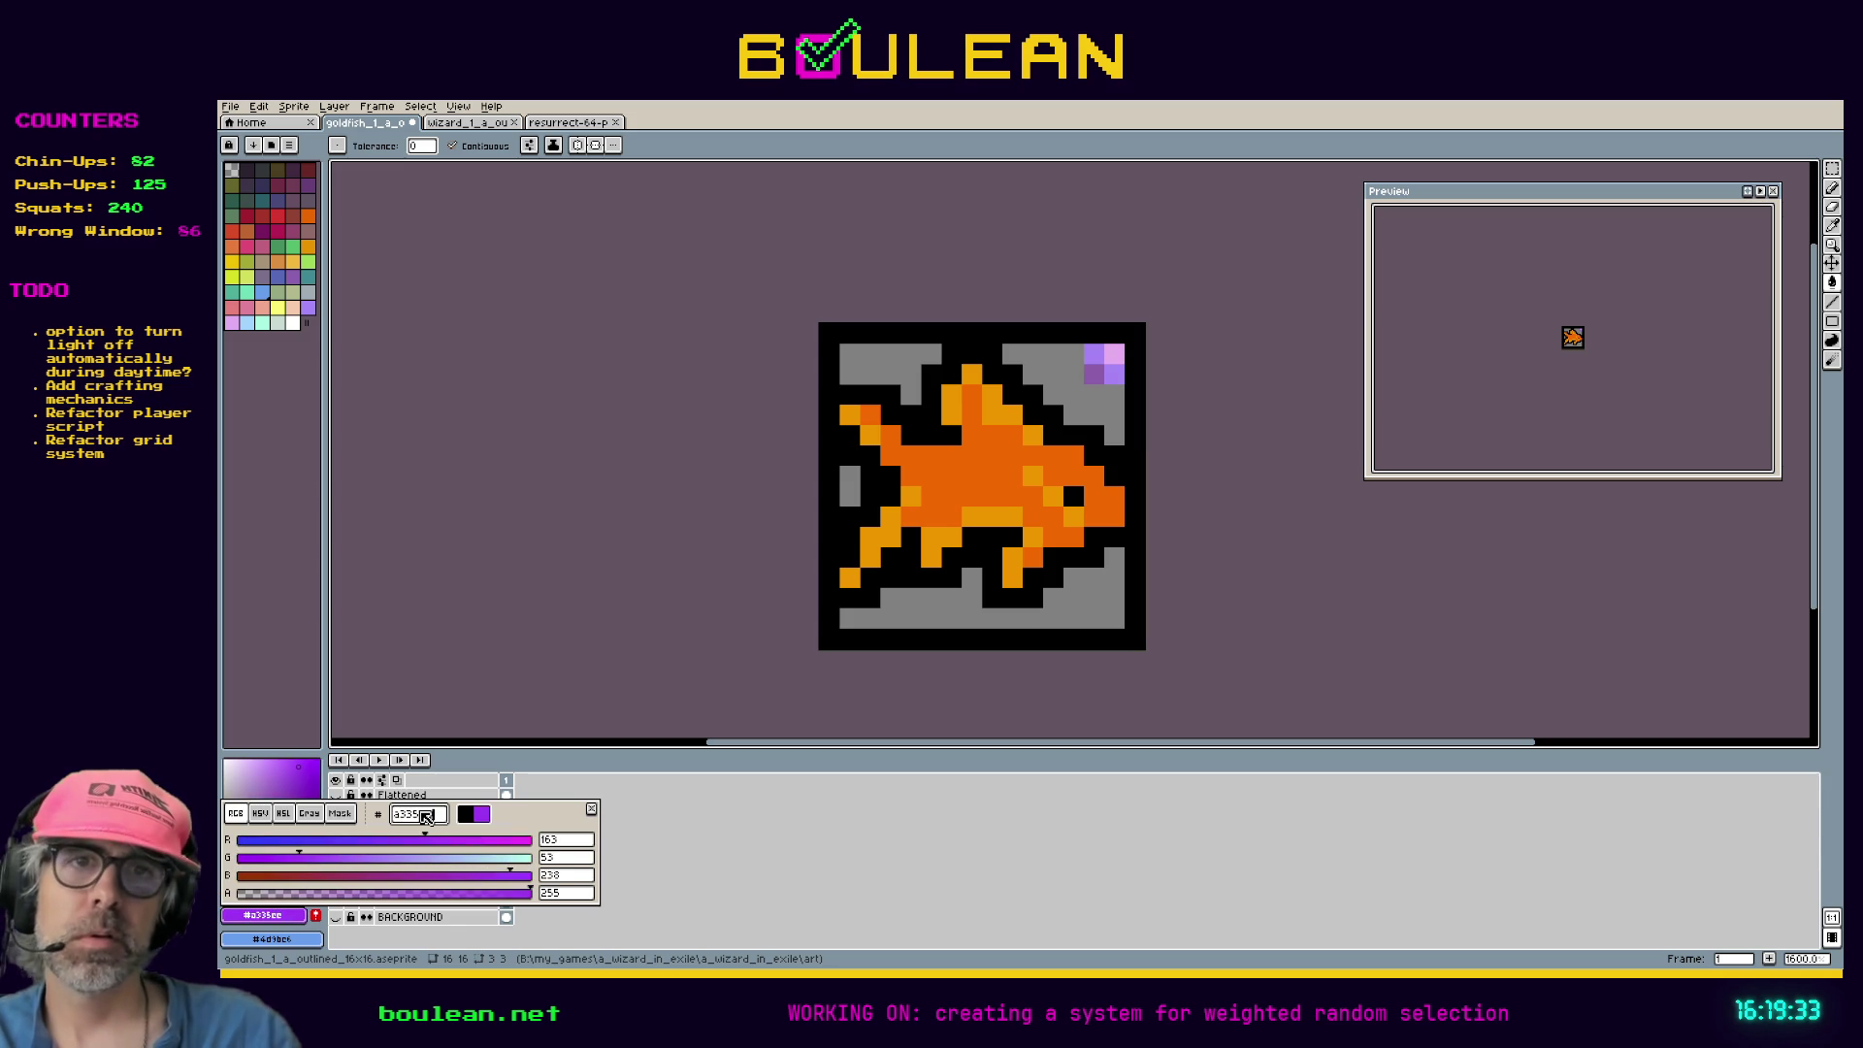
key(Return)
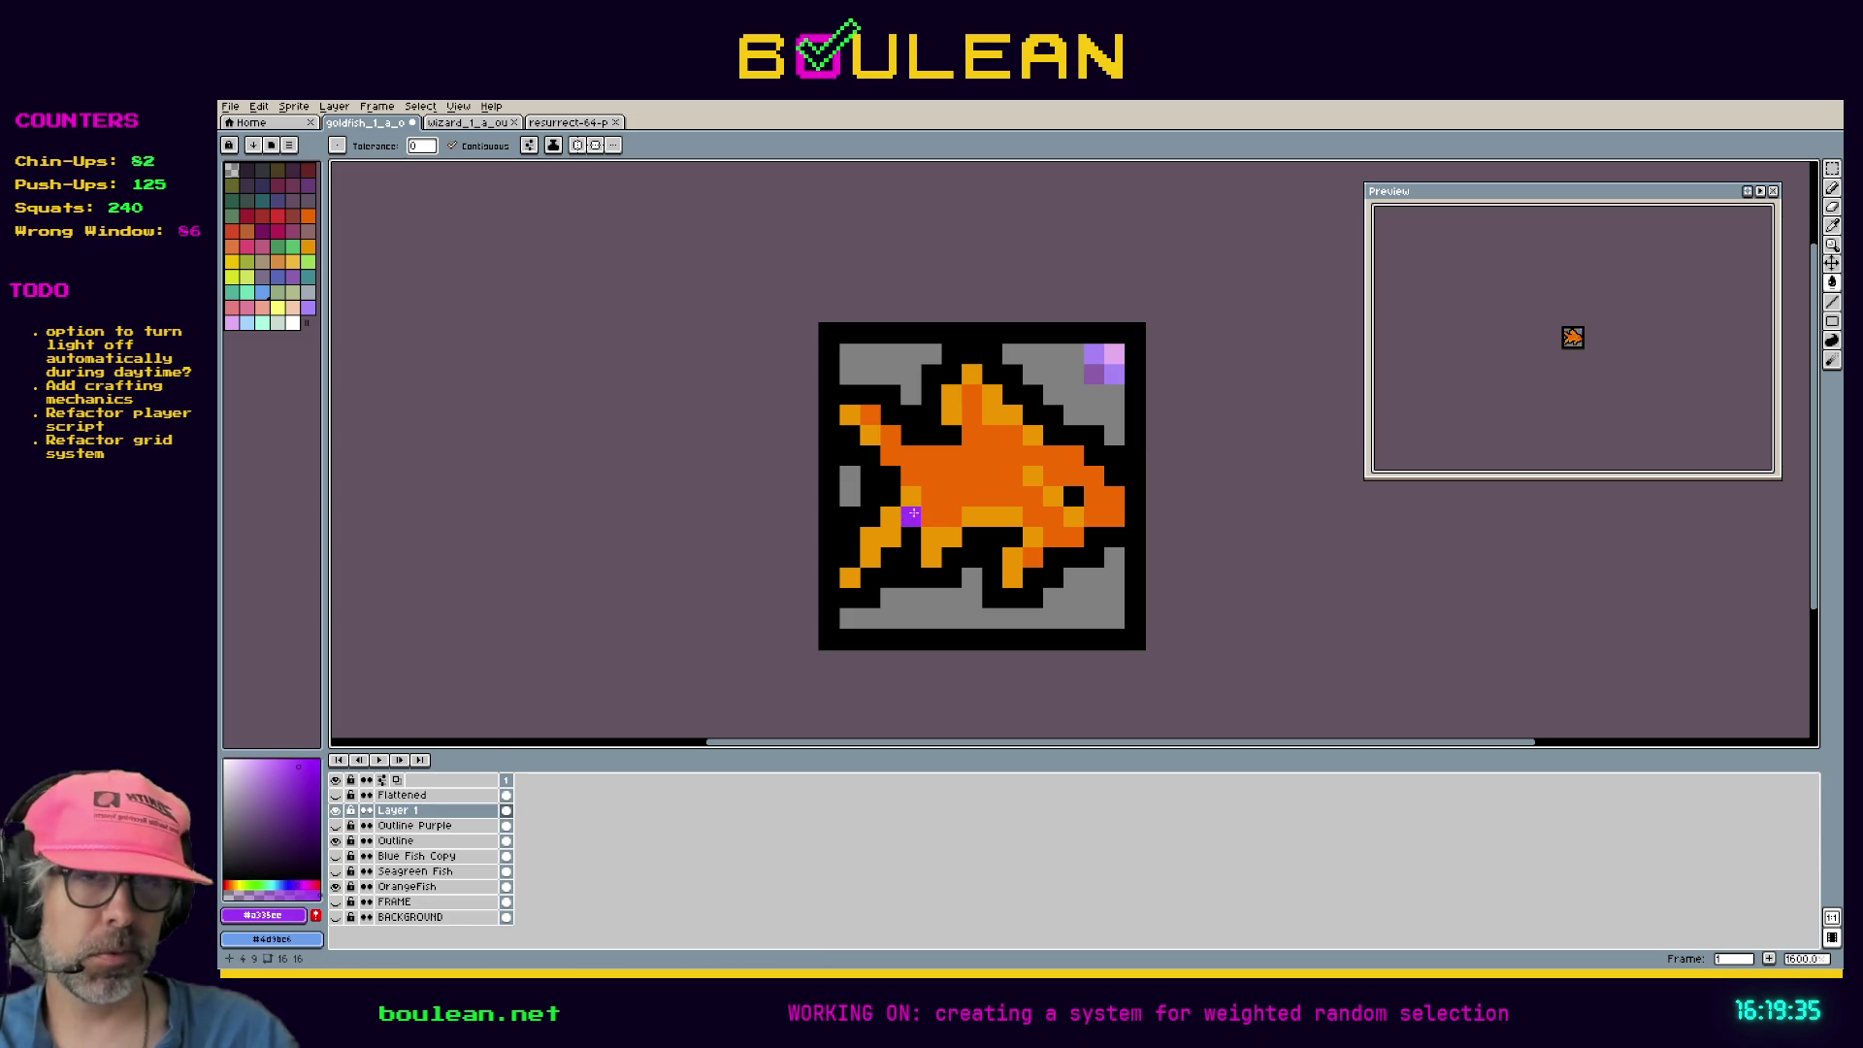
click(1073, 395)
key(e)
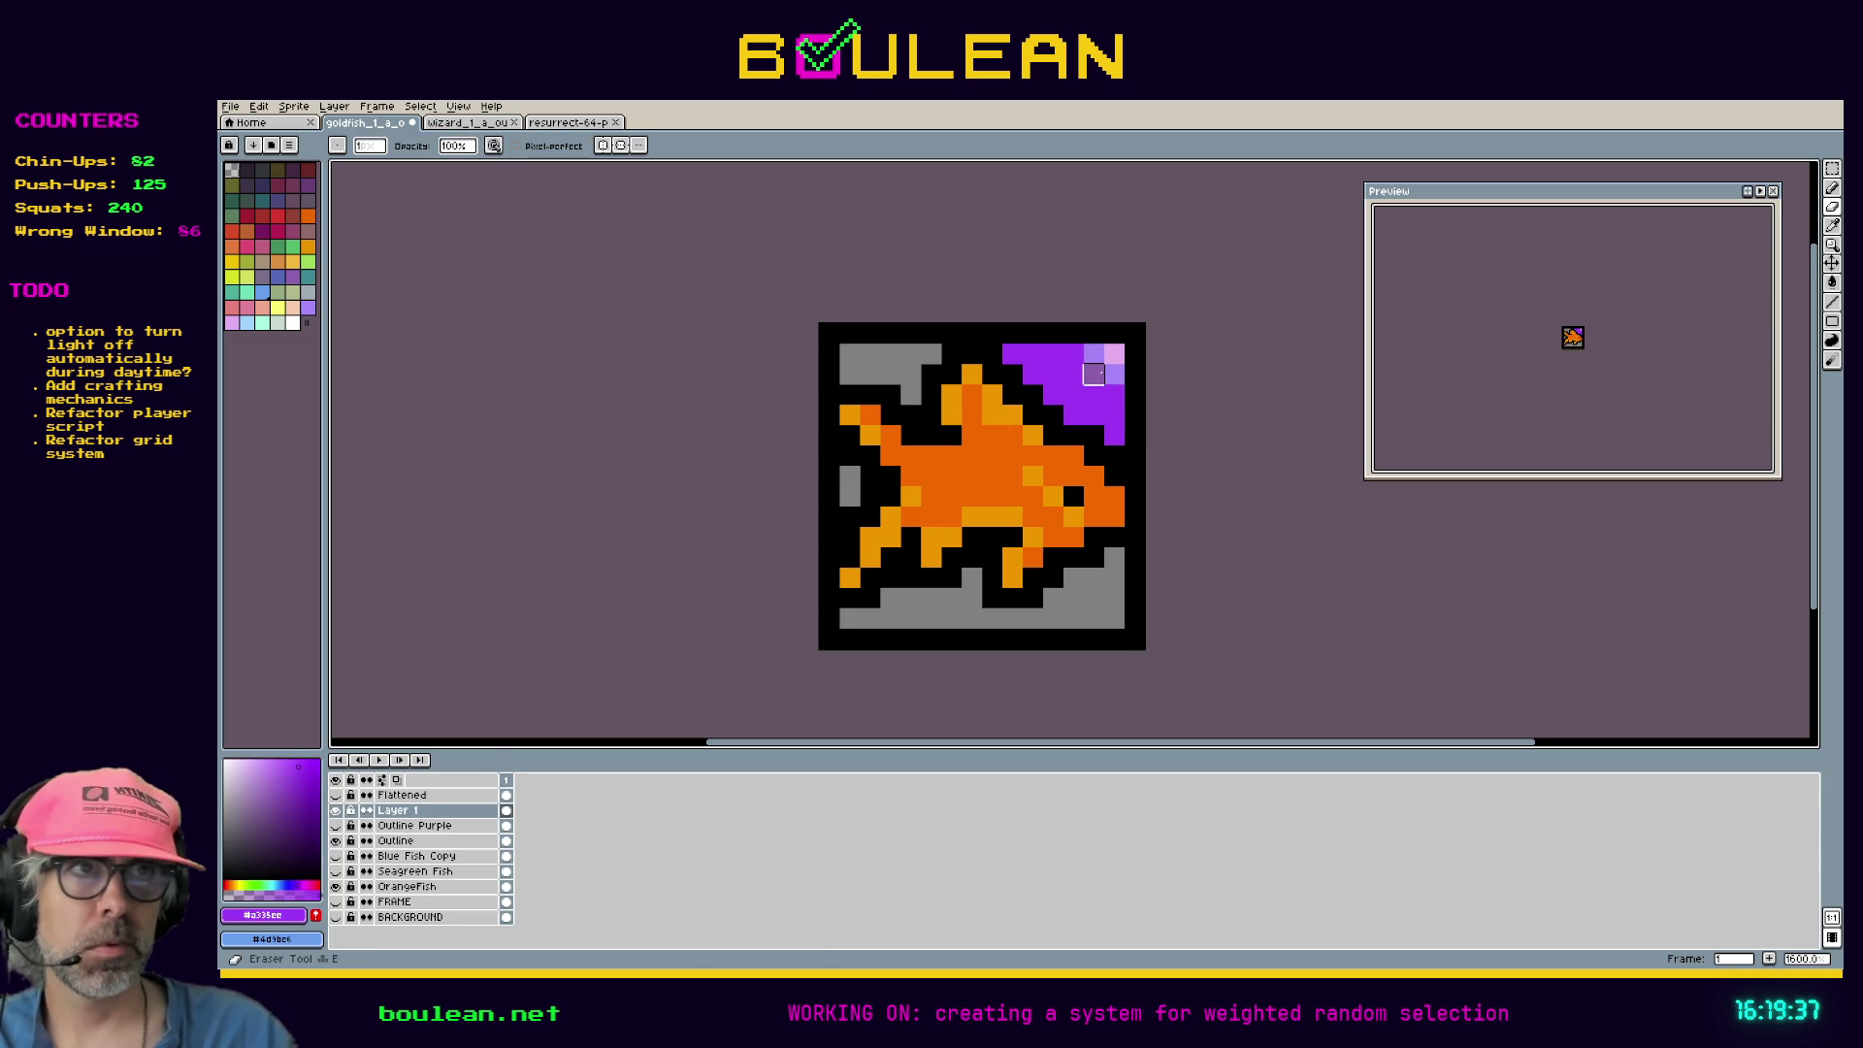
key(g)
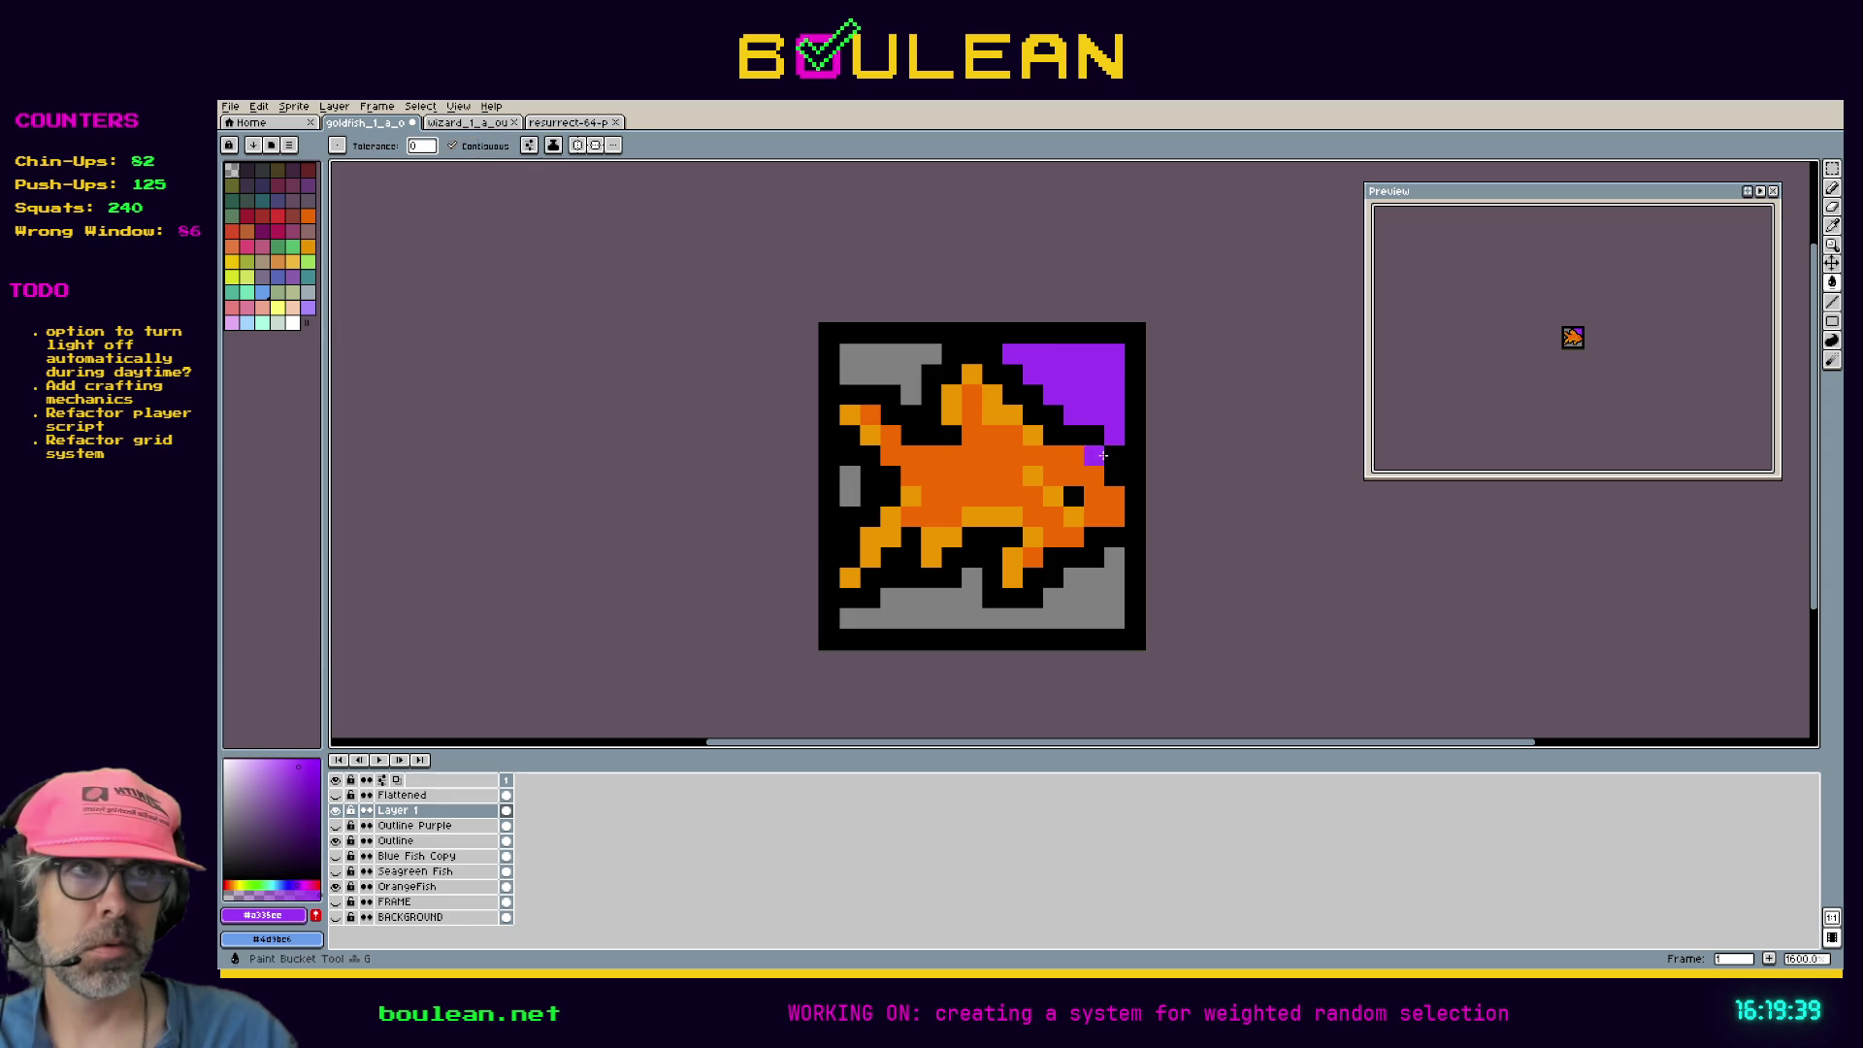
click(1093, 604)
click(910, 393)
click(847, 475)
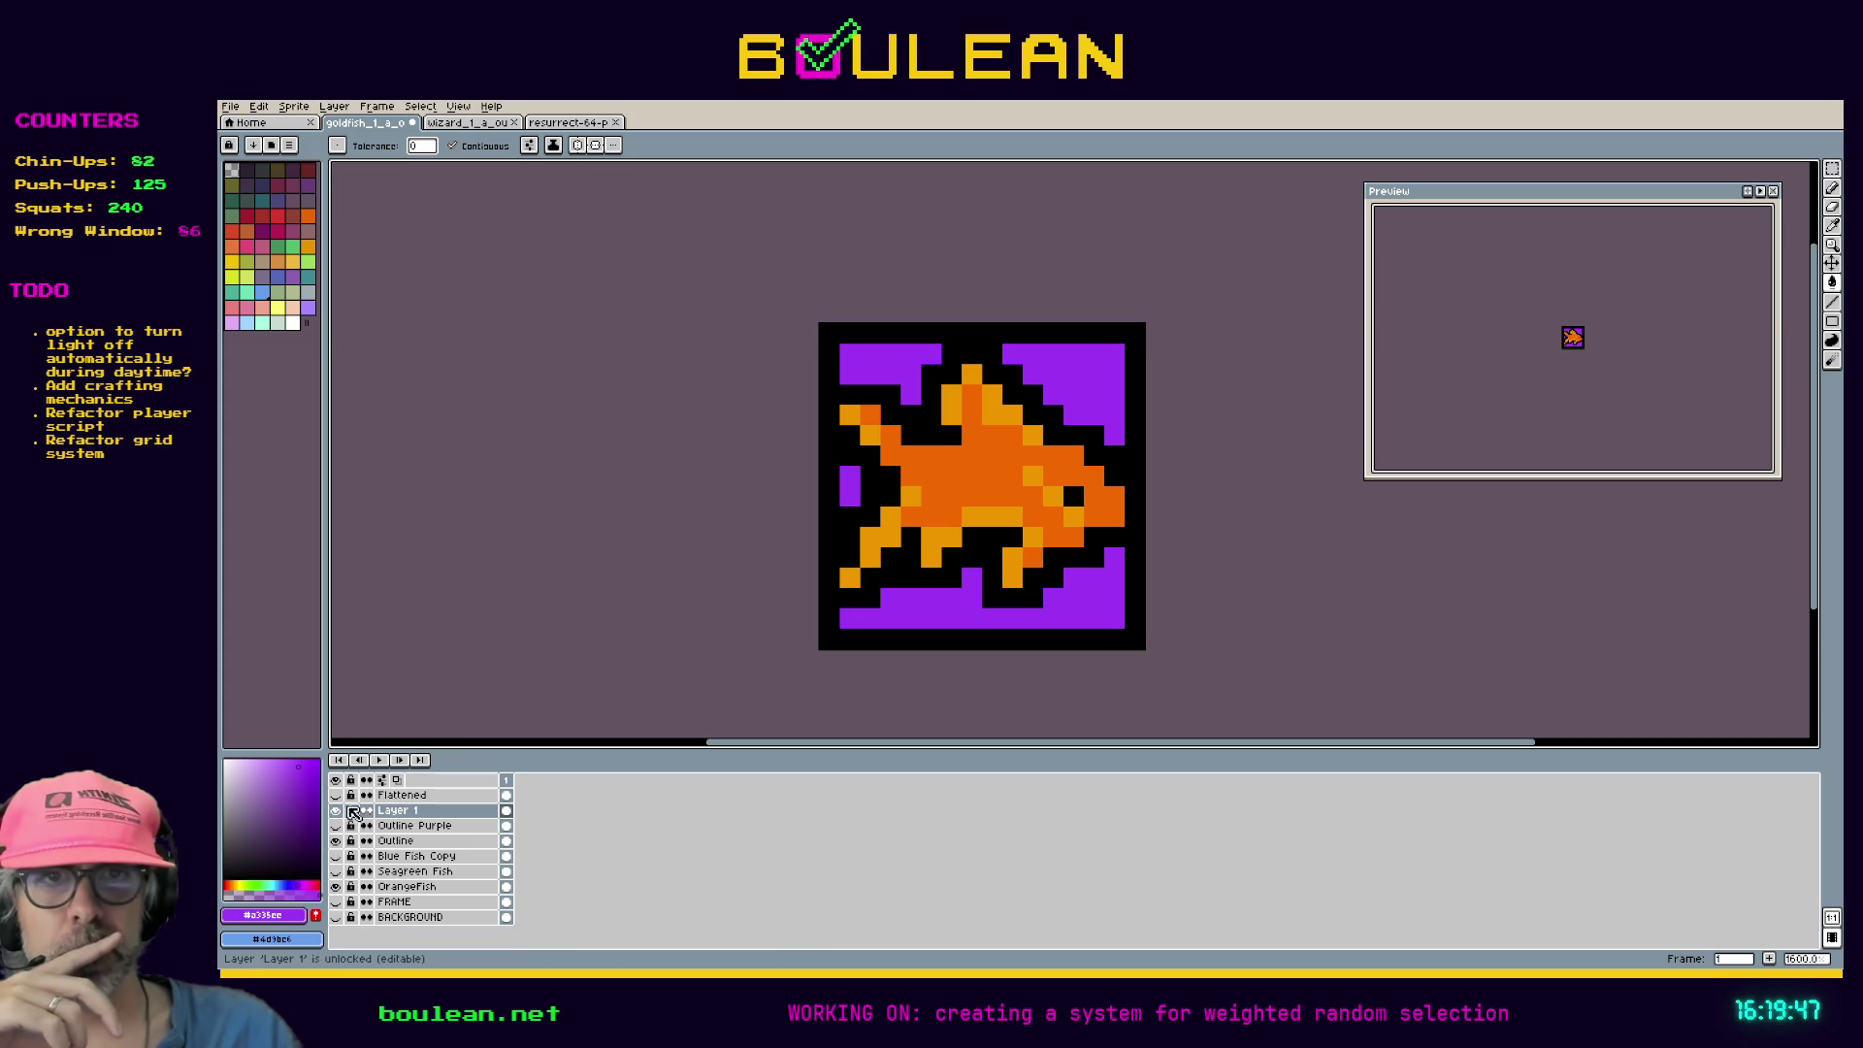
double_click(416, 813)
Step: Name Layer 1 'Rarity Background', hide it, and move to the wizard document
text(Rarity Back)
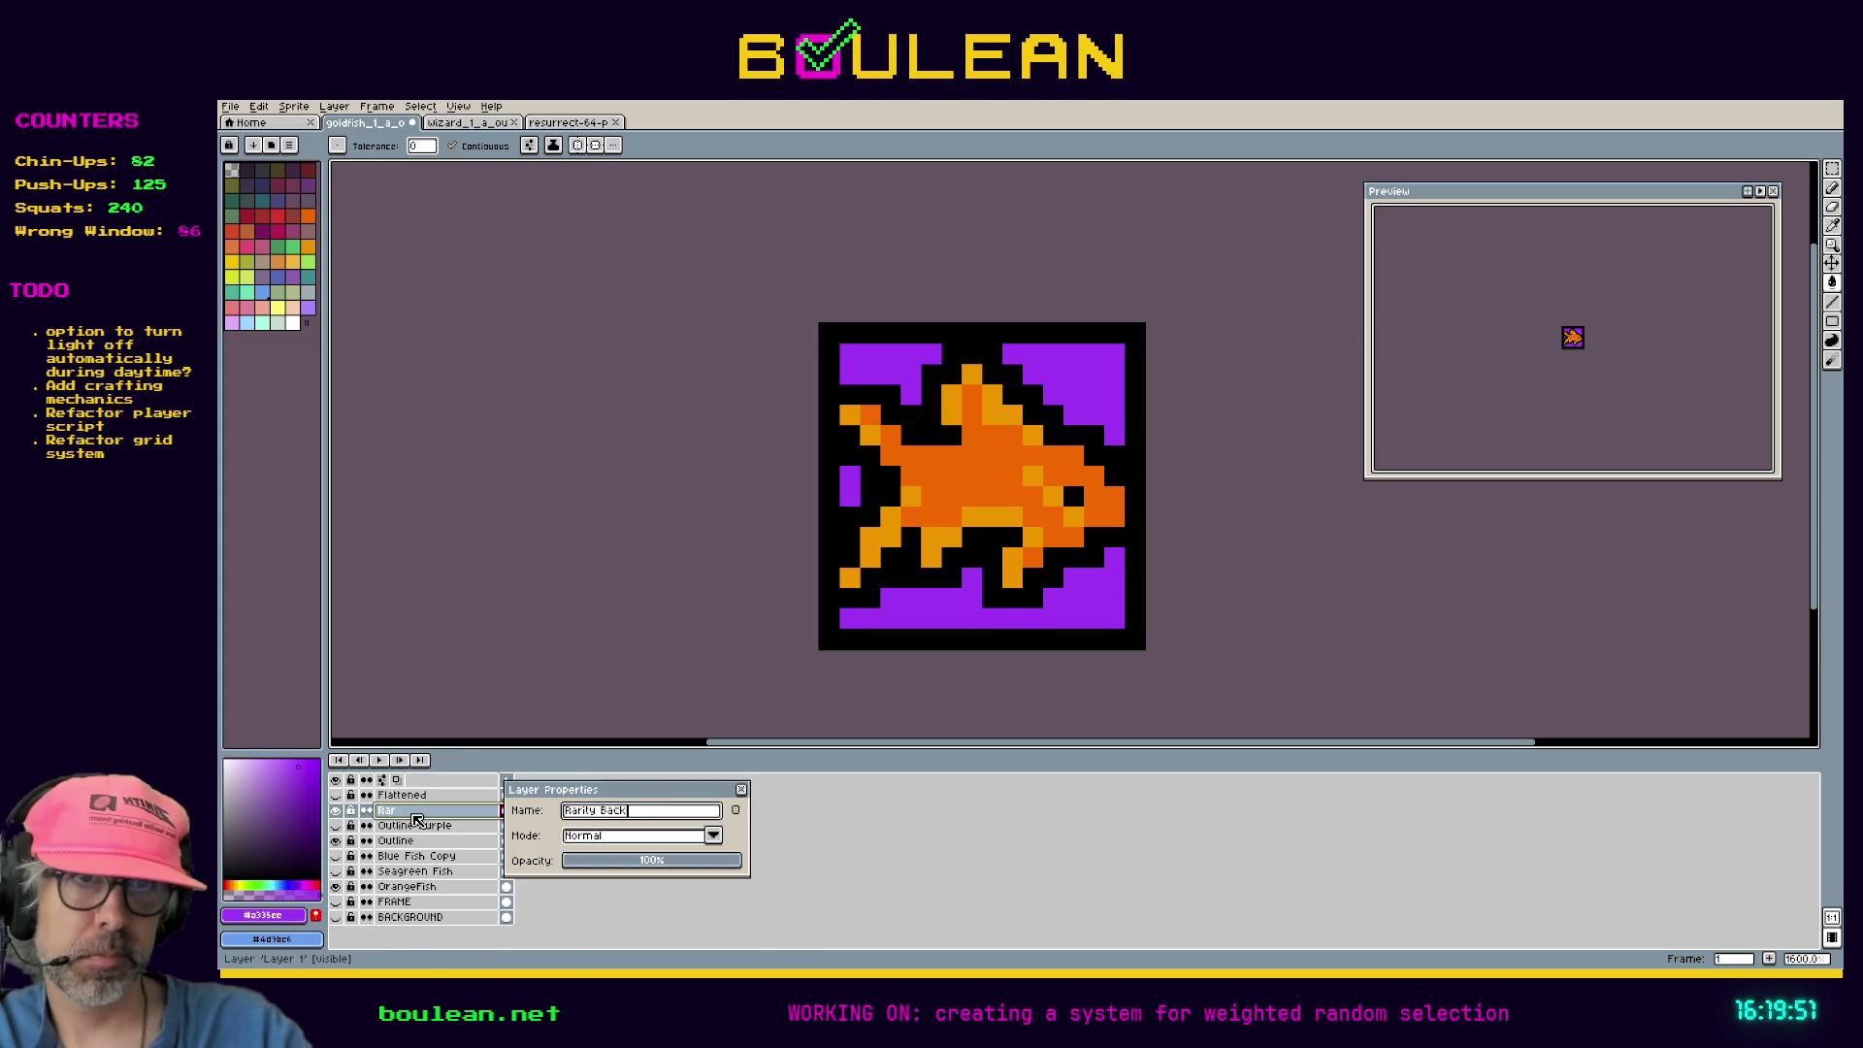
text(und)
key(Return)
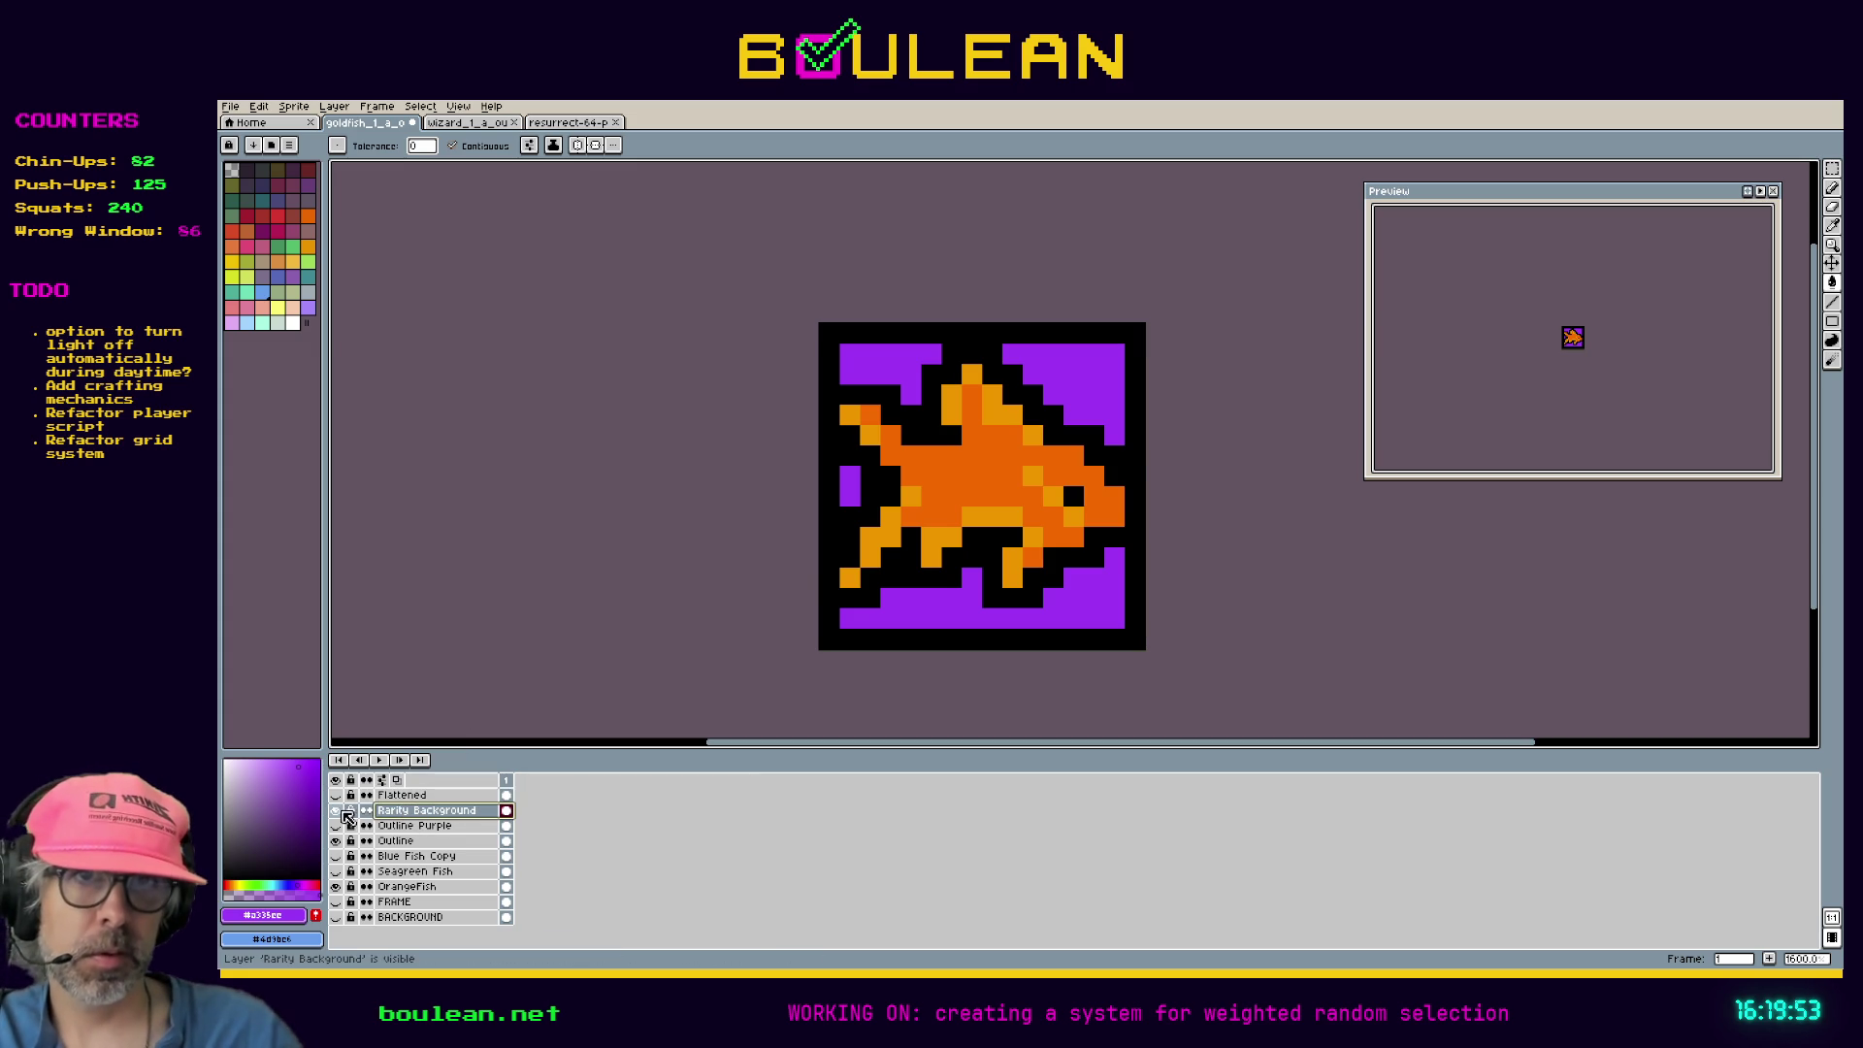
click(337, 811)
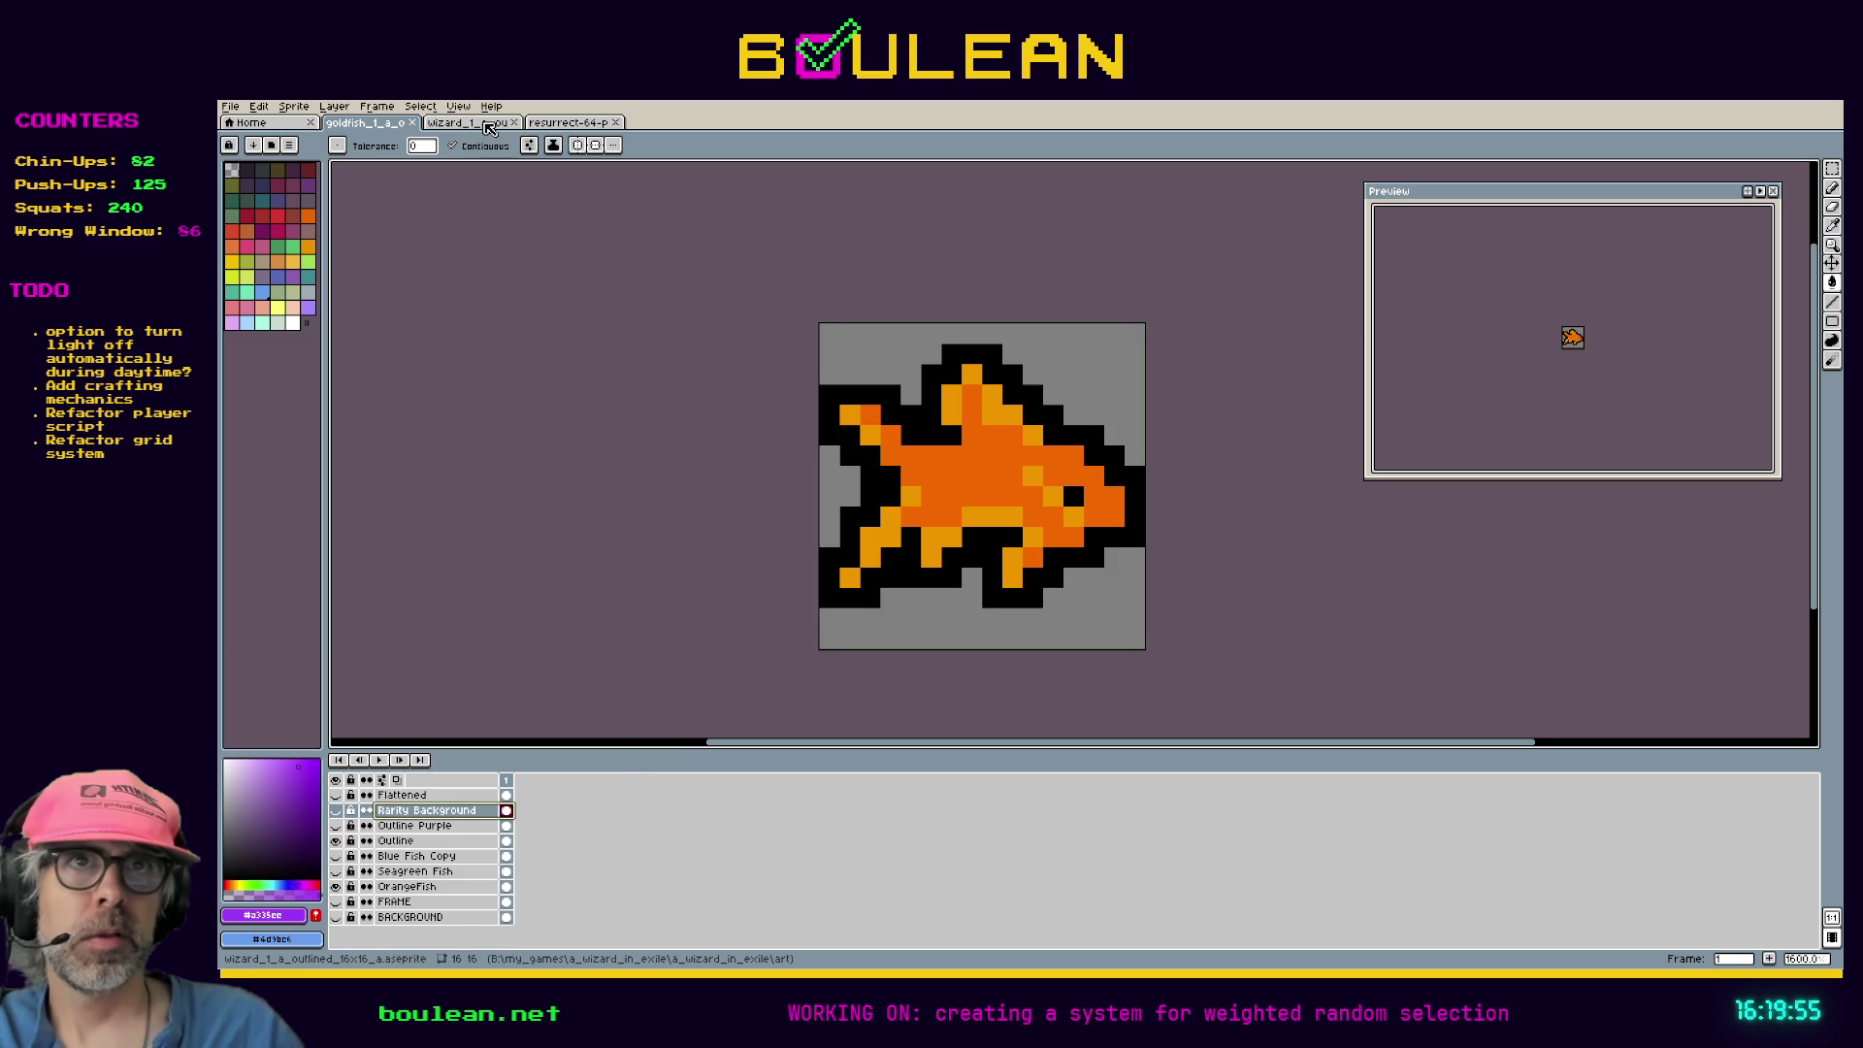
key(ctrl+Tab)
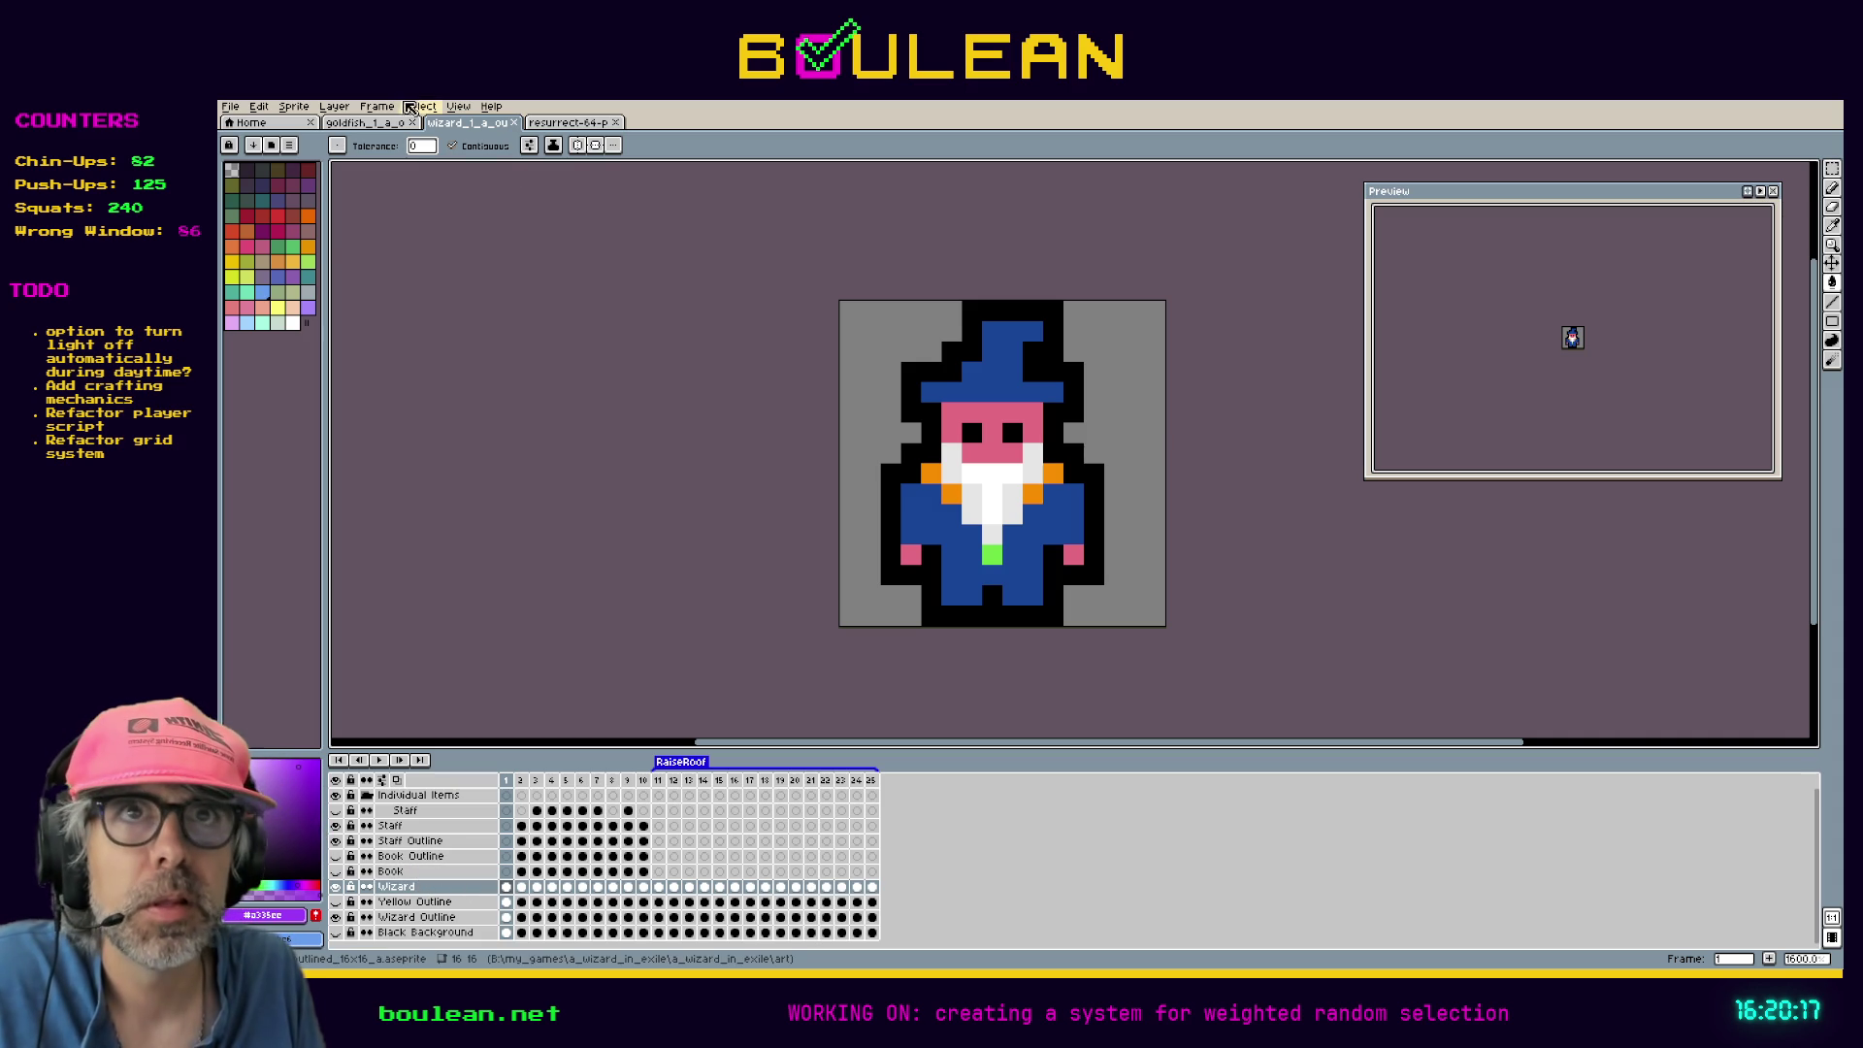
Step: Resize the wizard's canvas to 18 × 18 pixels using the centre anchor
click(294, 106)
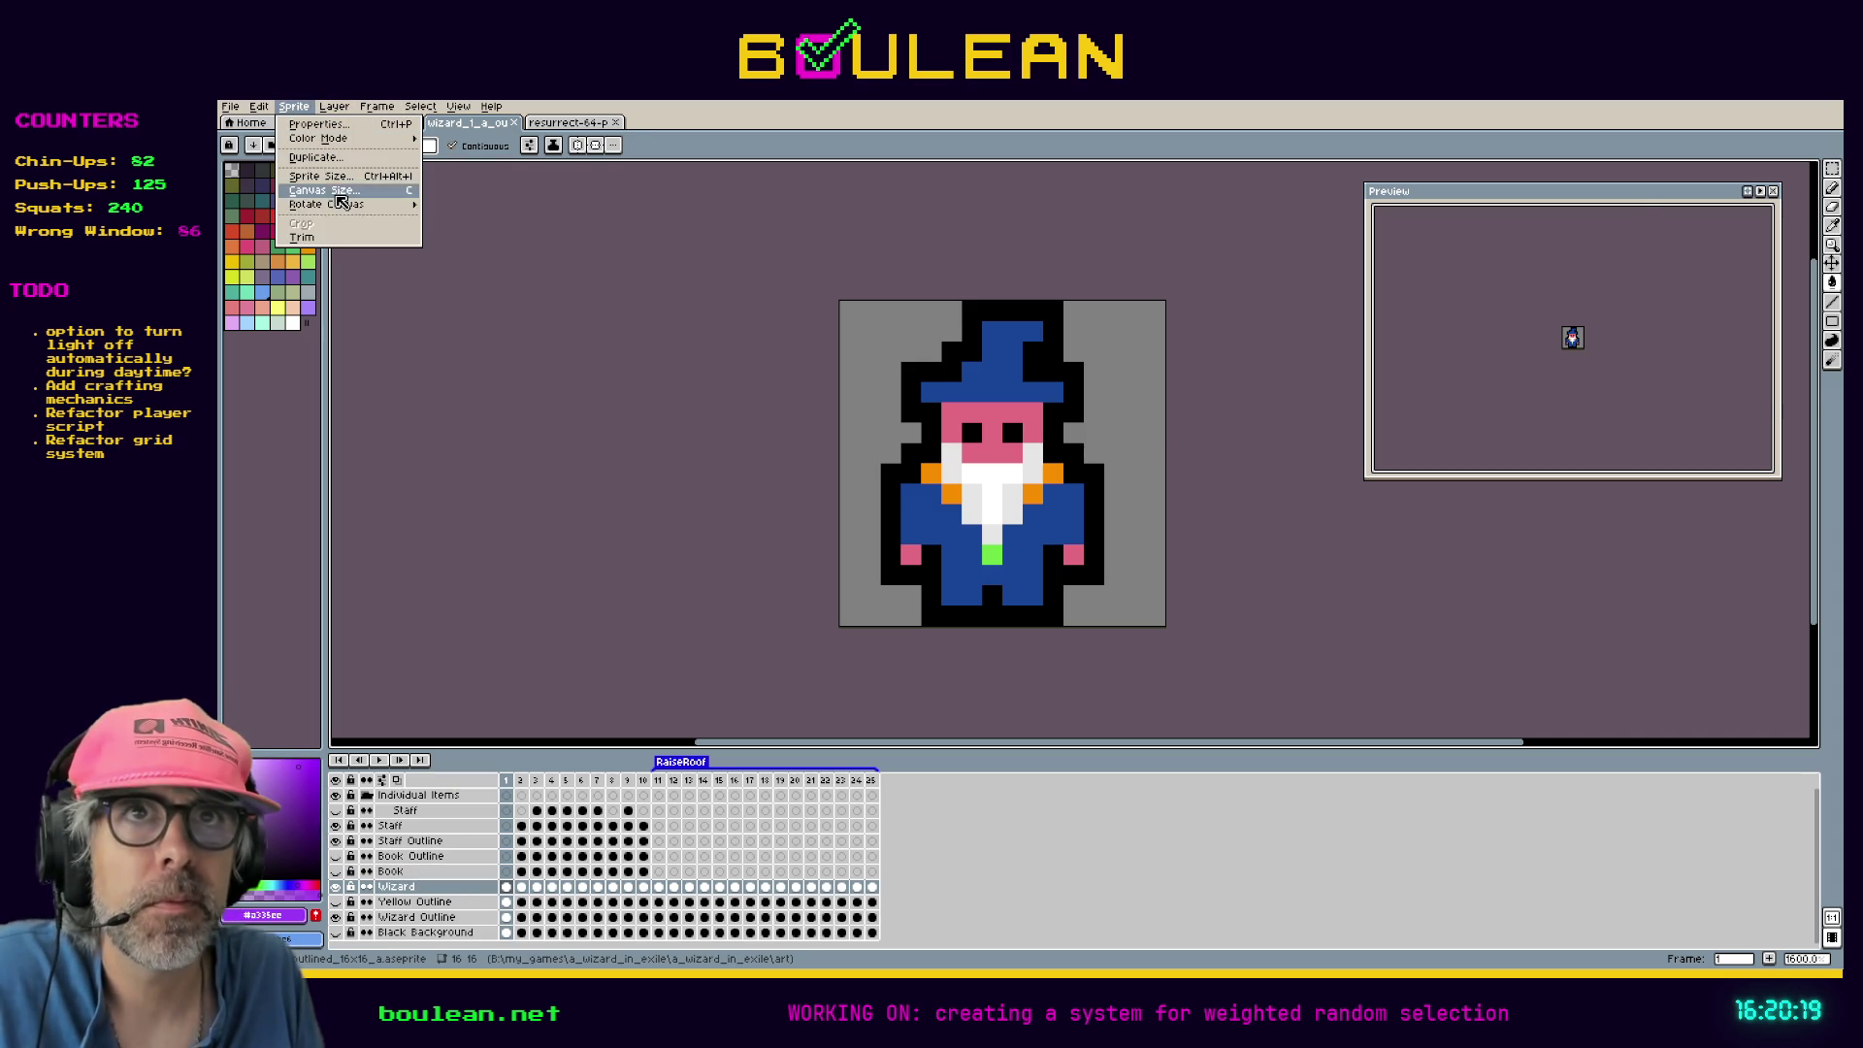
click(402, 209)
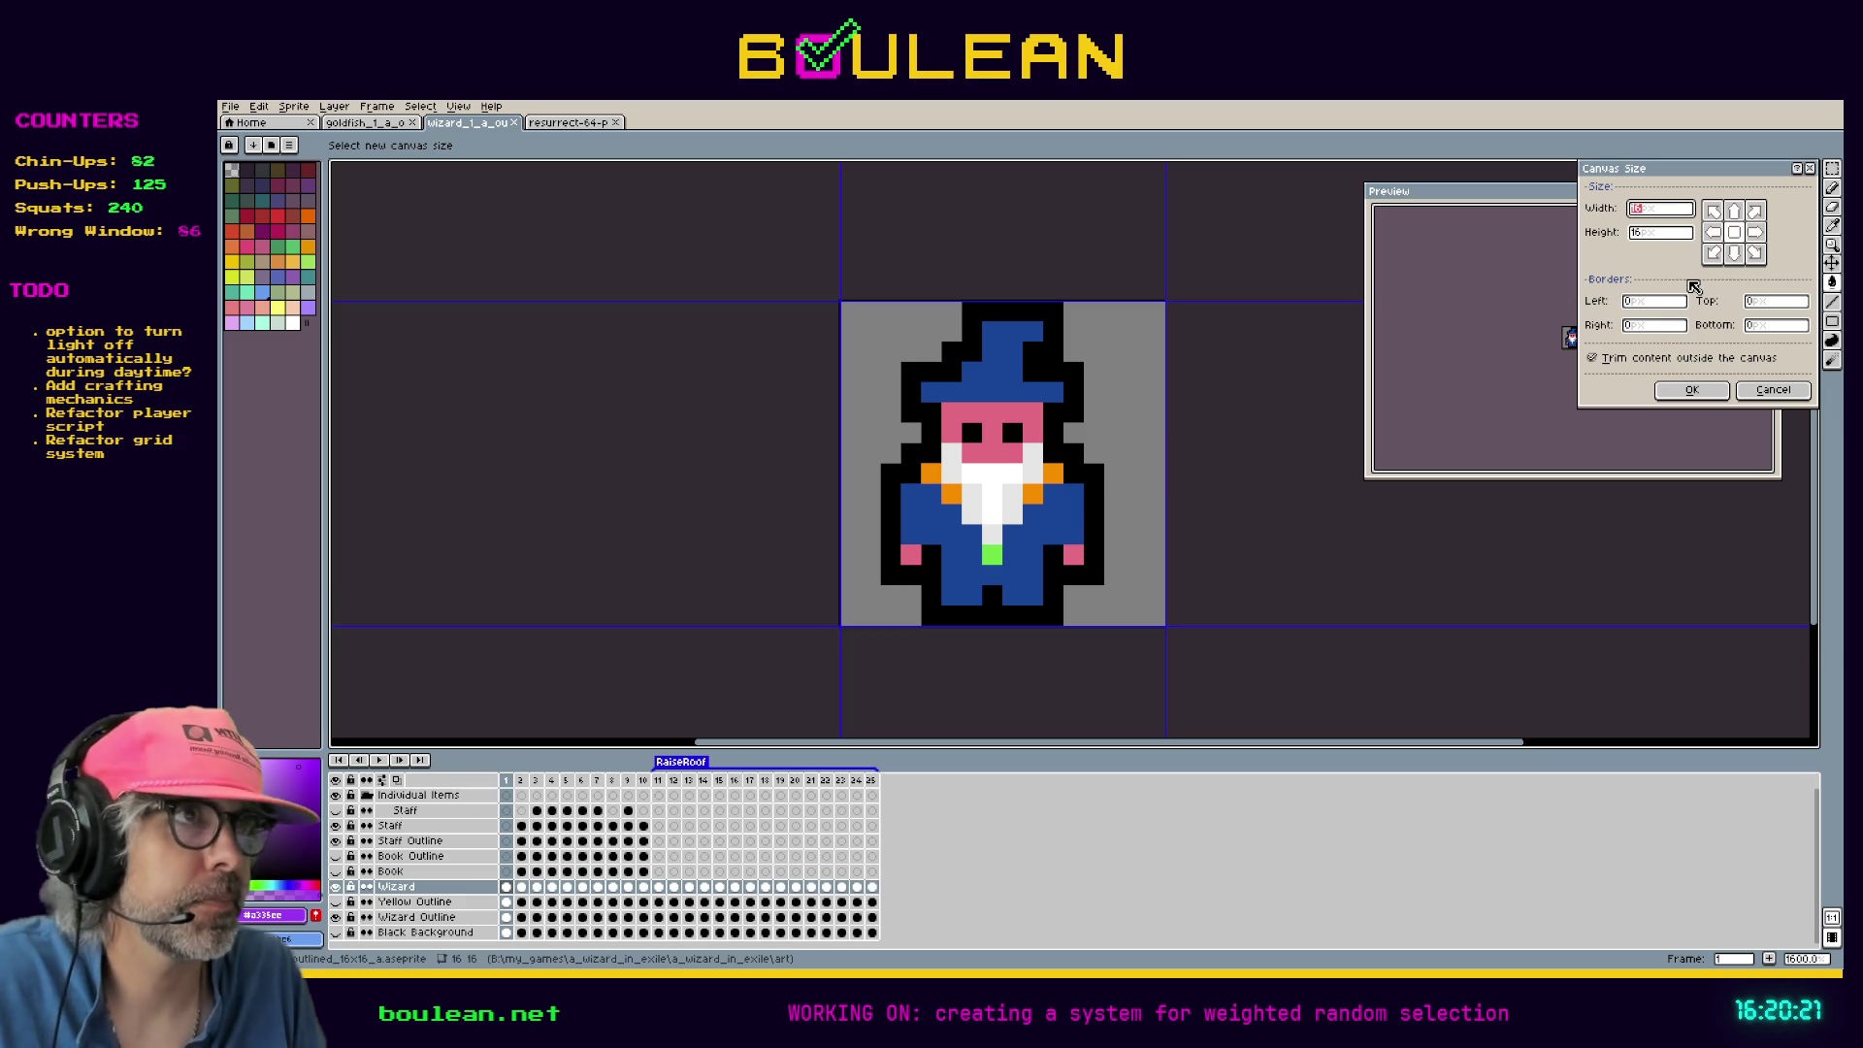
text(18)
key(Tab)
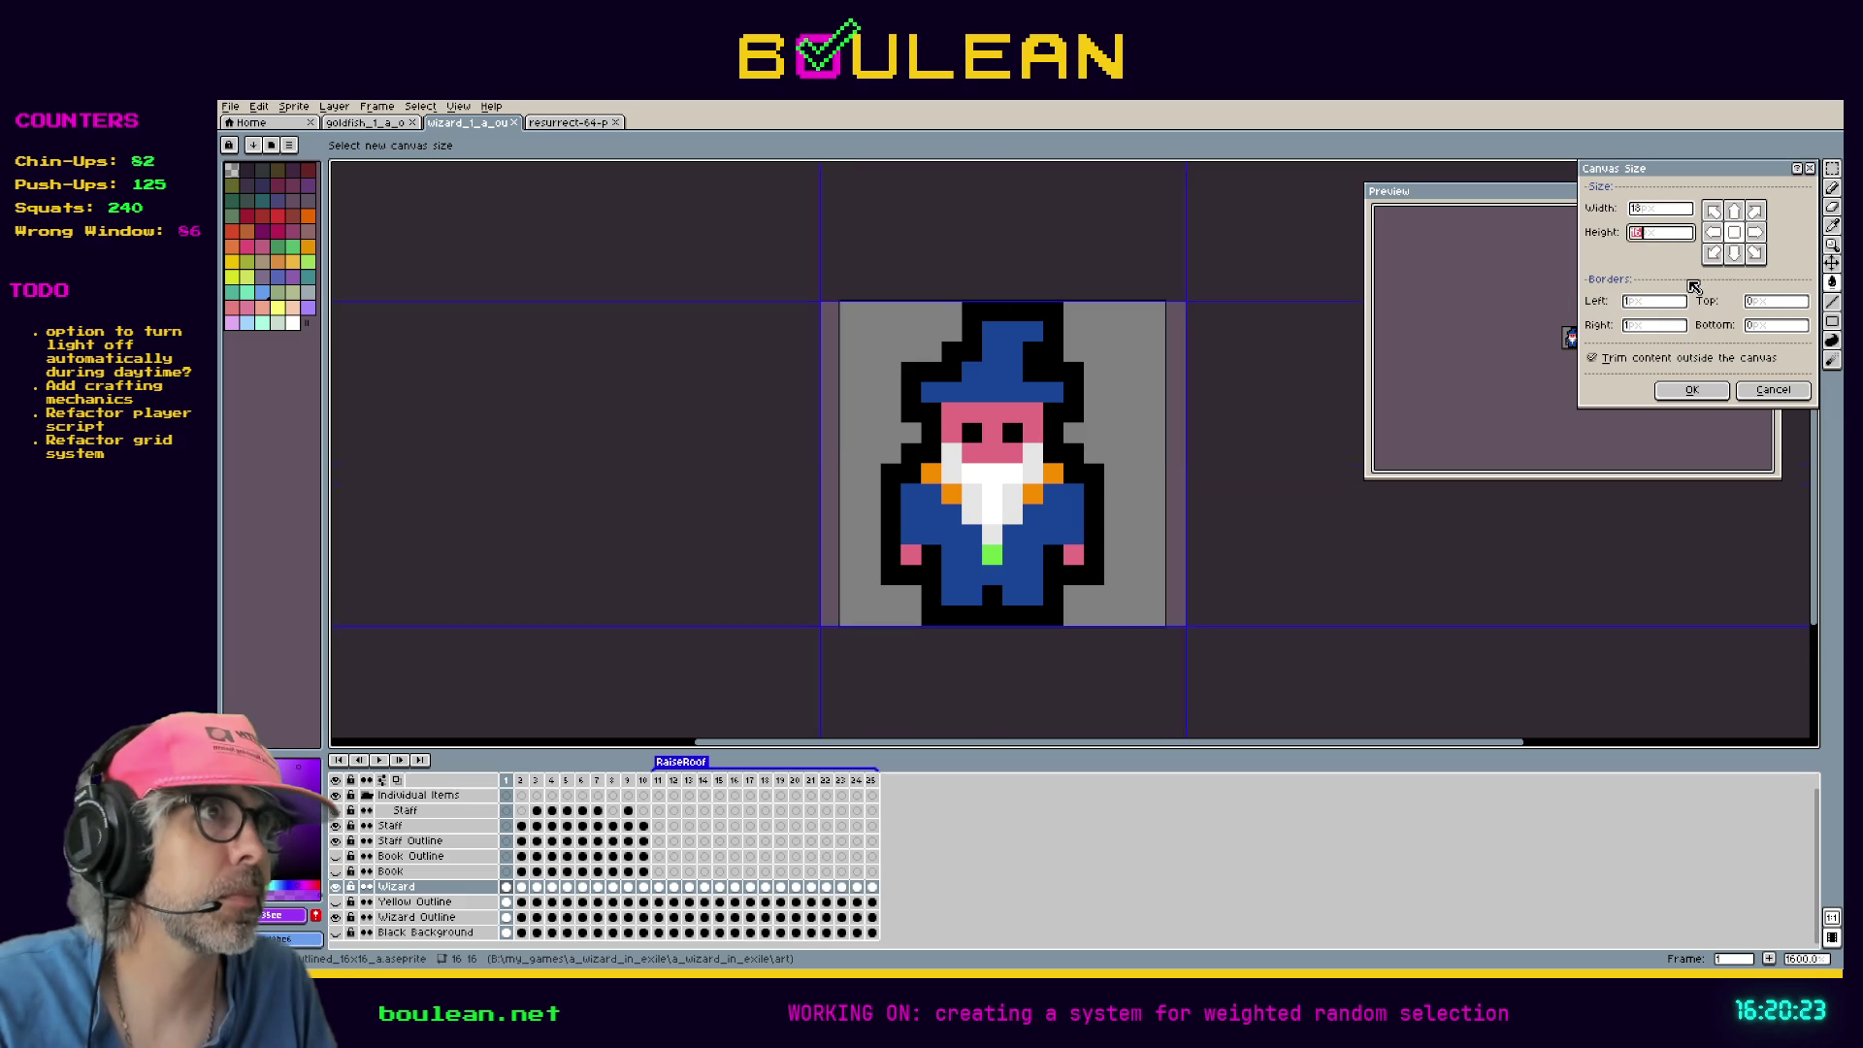
text(18)
click(1736, 242)
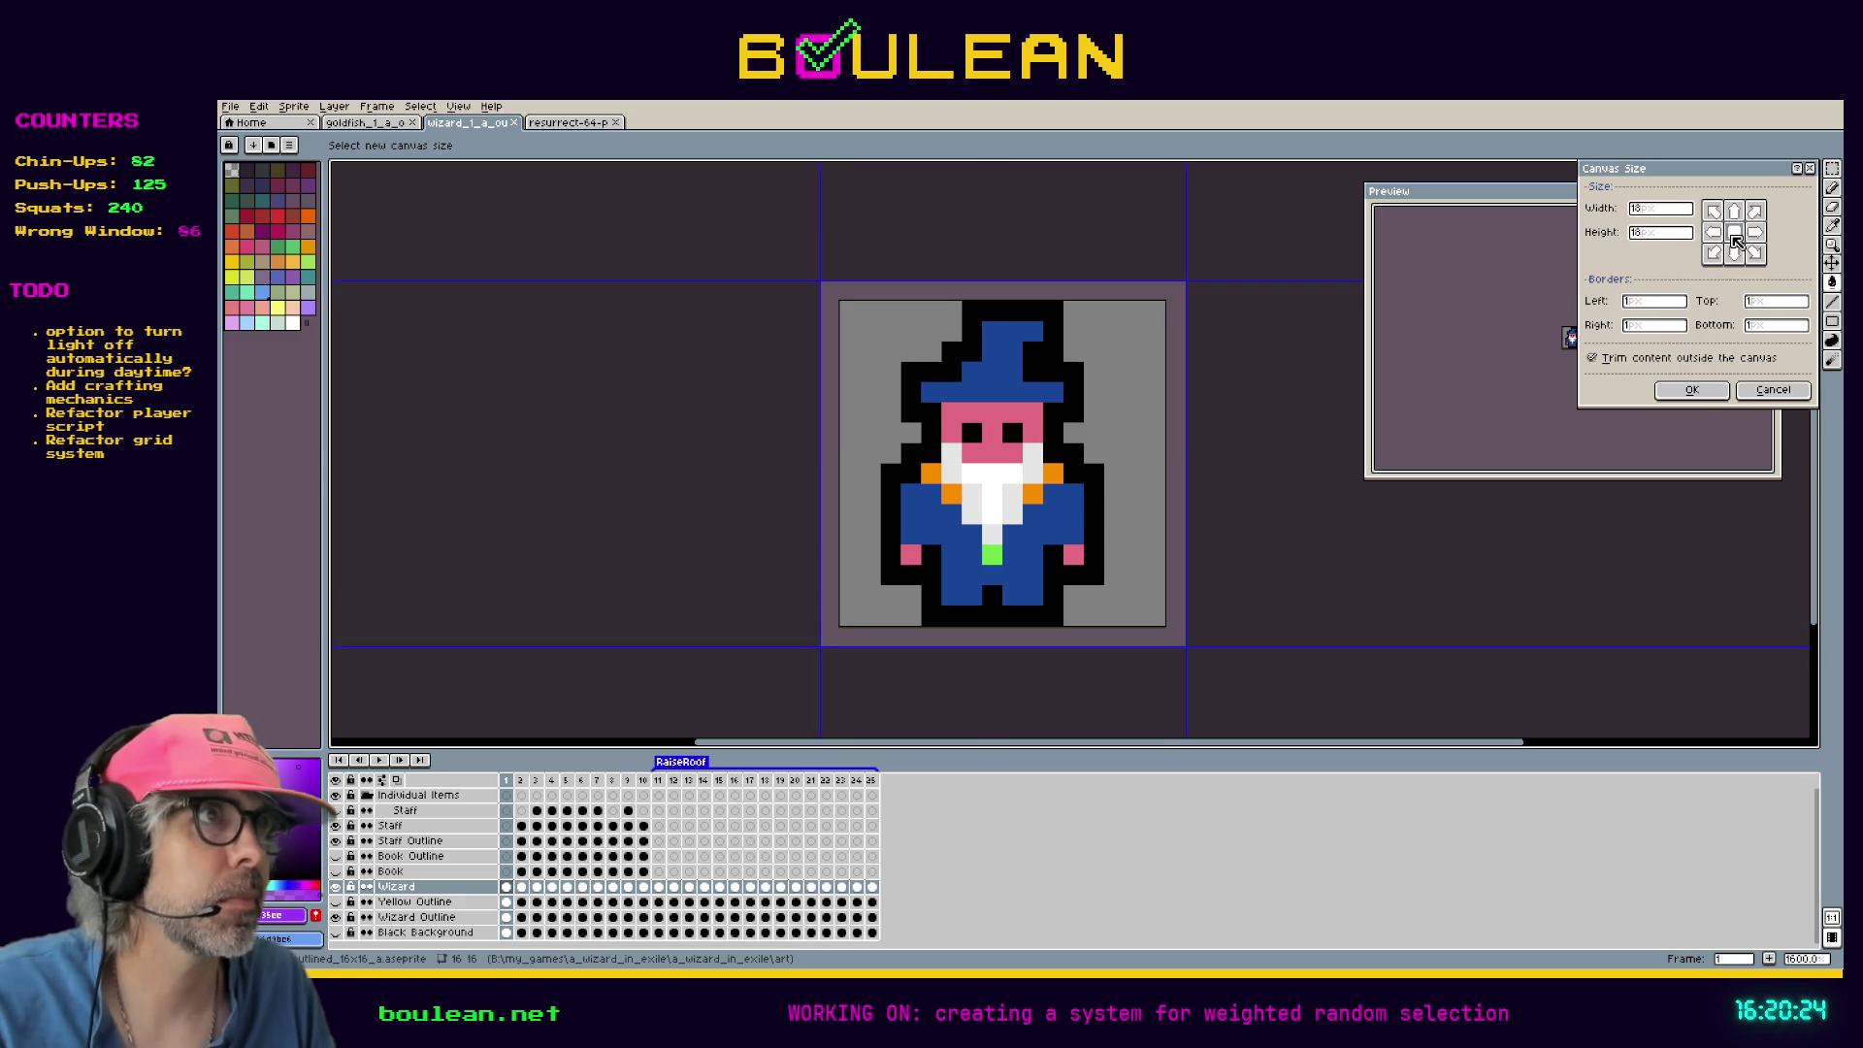
click(1691, 390)
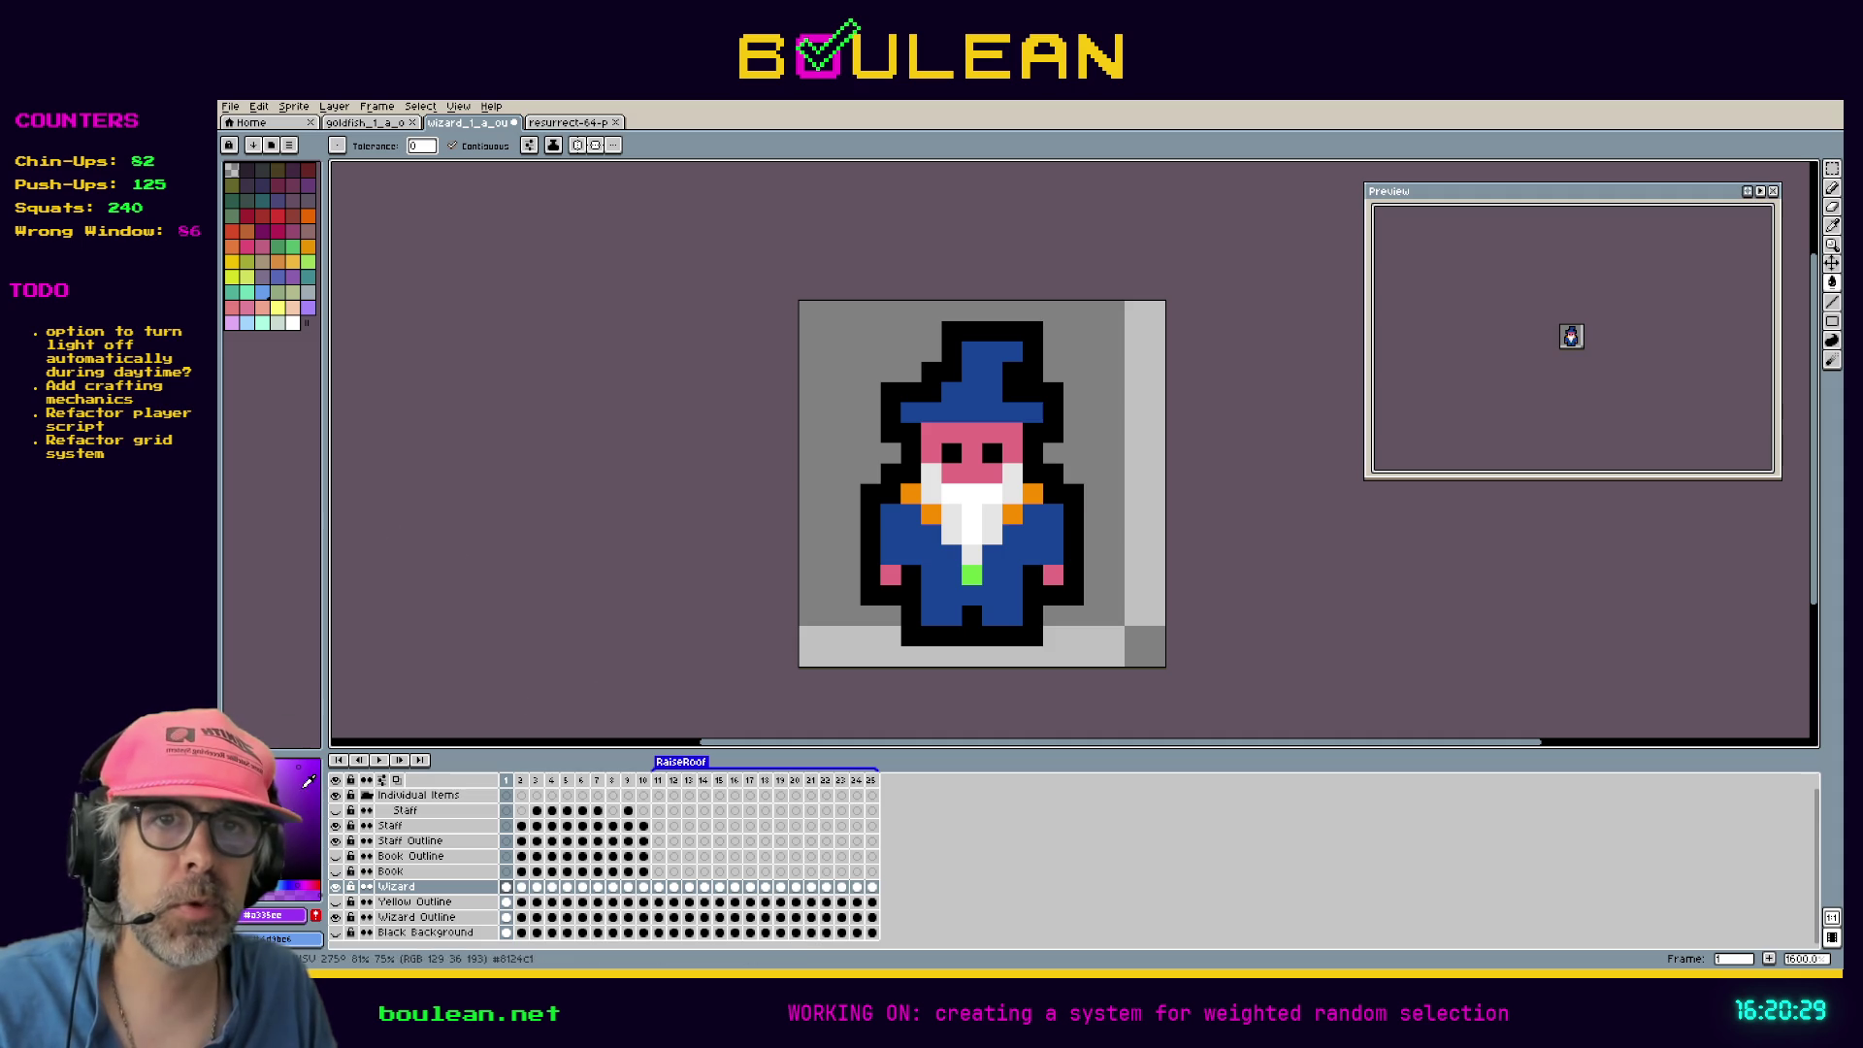
Step: Trace purple strokes along the wizard's bottom, right side, top and hat, undoing missteps
key(b)
mouse_move(911, 656)
mouse_down()
mouse_move(1043, 656)
mouse_move(1054, 625)
mouse_move(1094, 615)
mouse_move(1094, 495)
mouse_move(1069, 453)
mouse_up()
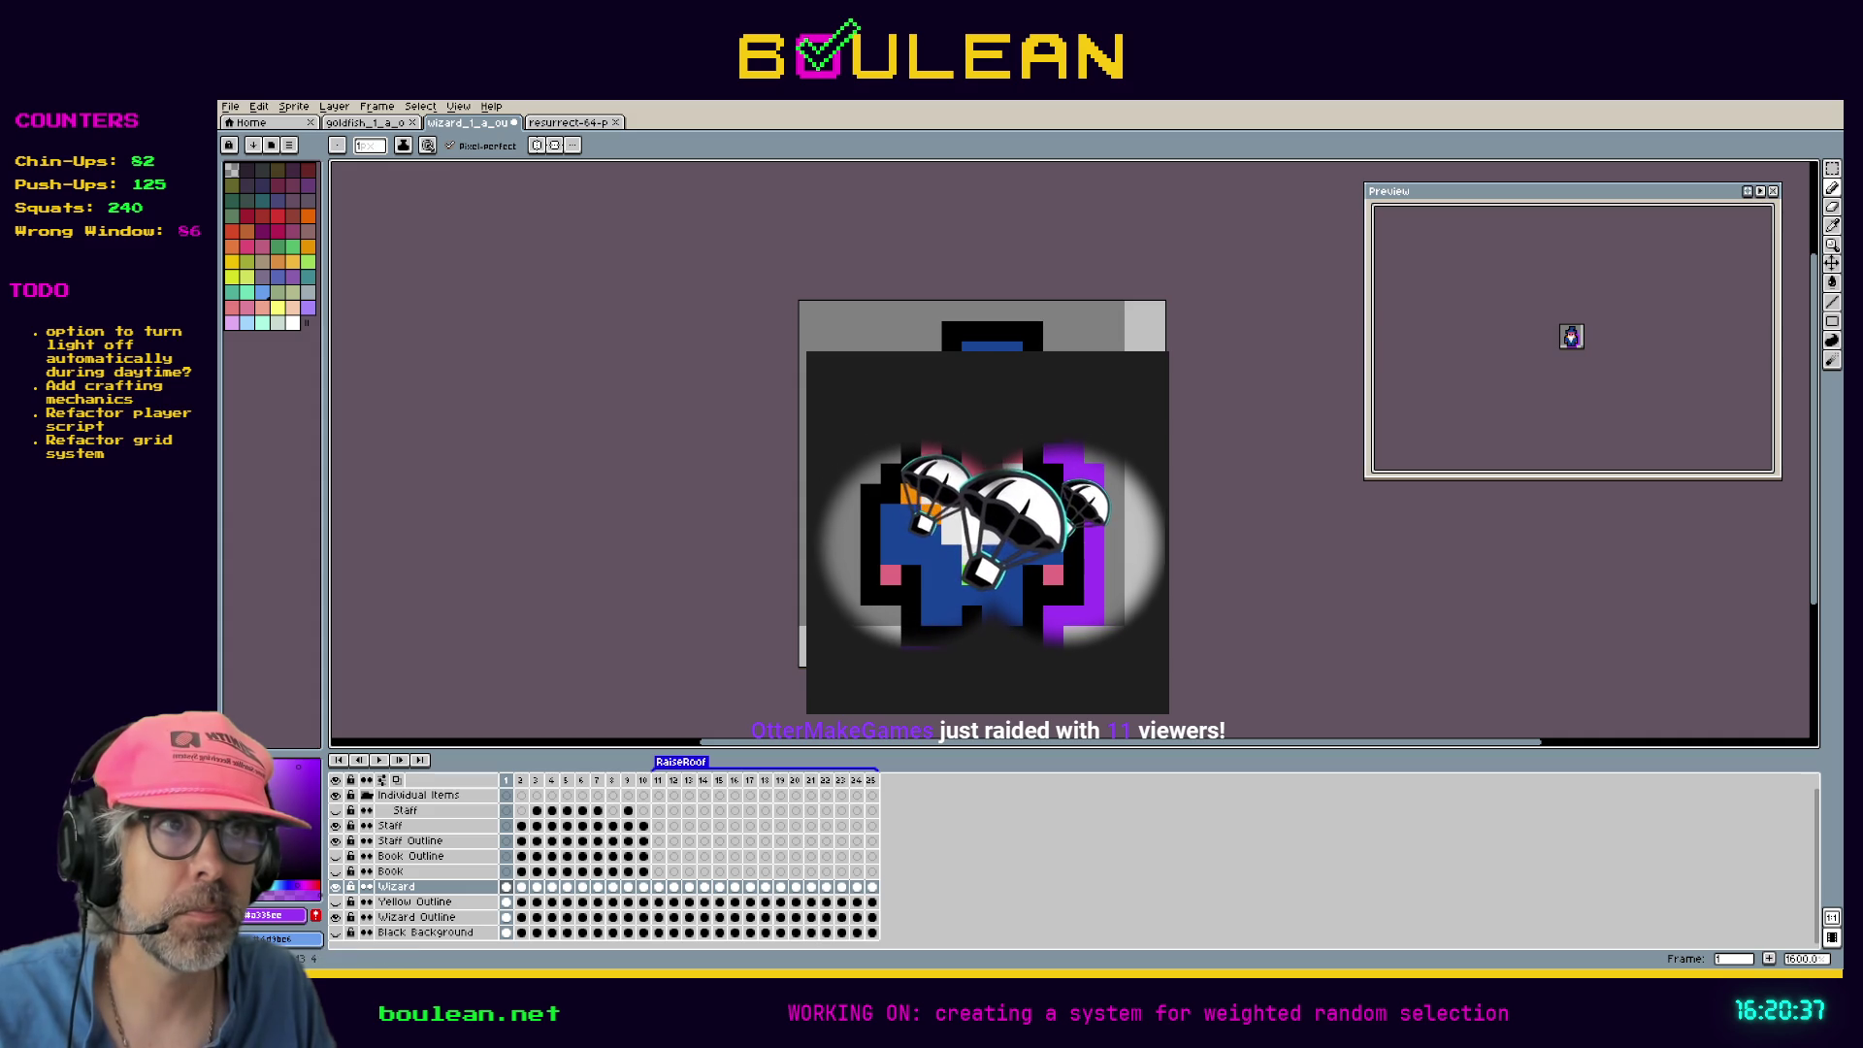
mouse_move(1054, 346)
mouse_down()
mouse_move(1009, 308)
mouse_move(925, 316)
mouse_up()
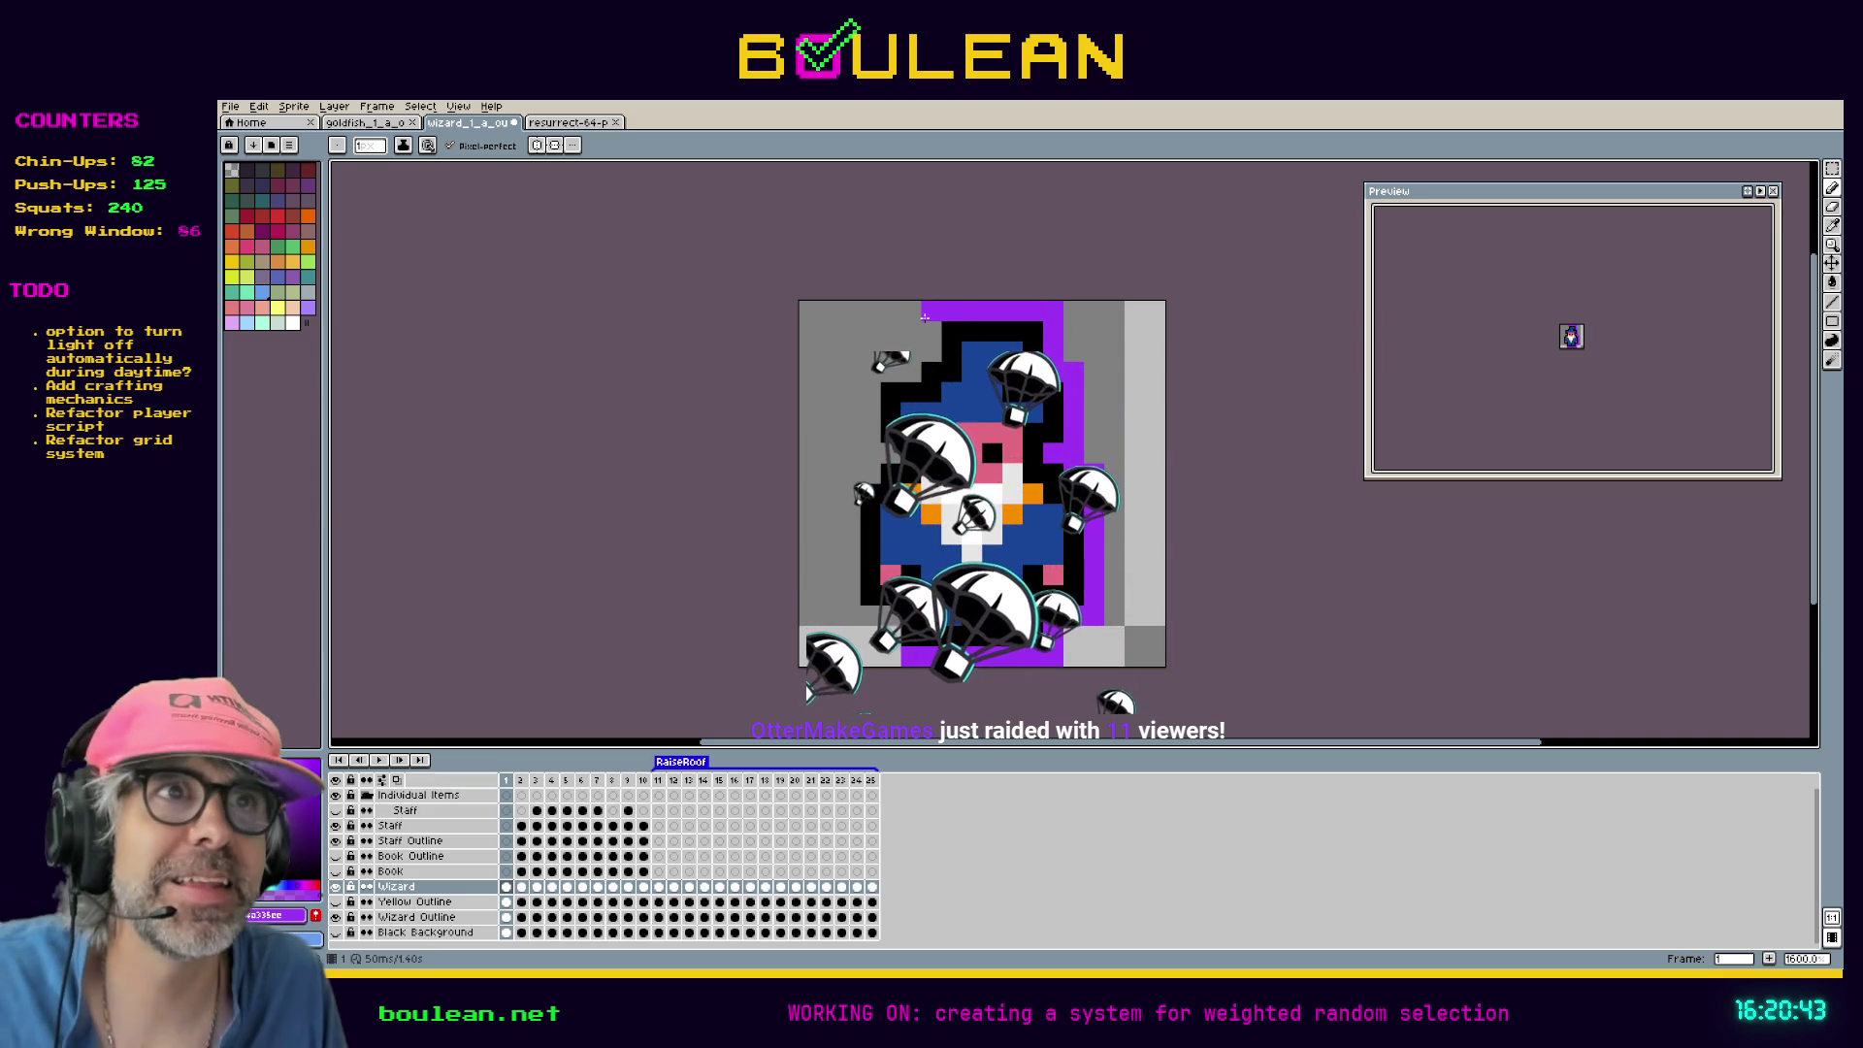
mouse_move(932, 308)
mouse_down()
mouse_move(864, 376)
mouse_move(854, 603)
mouse_up()
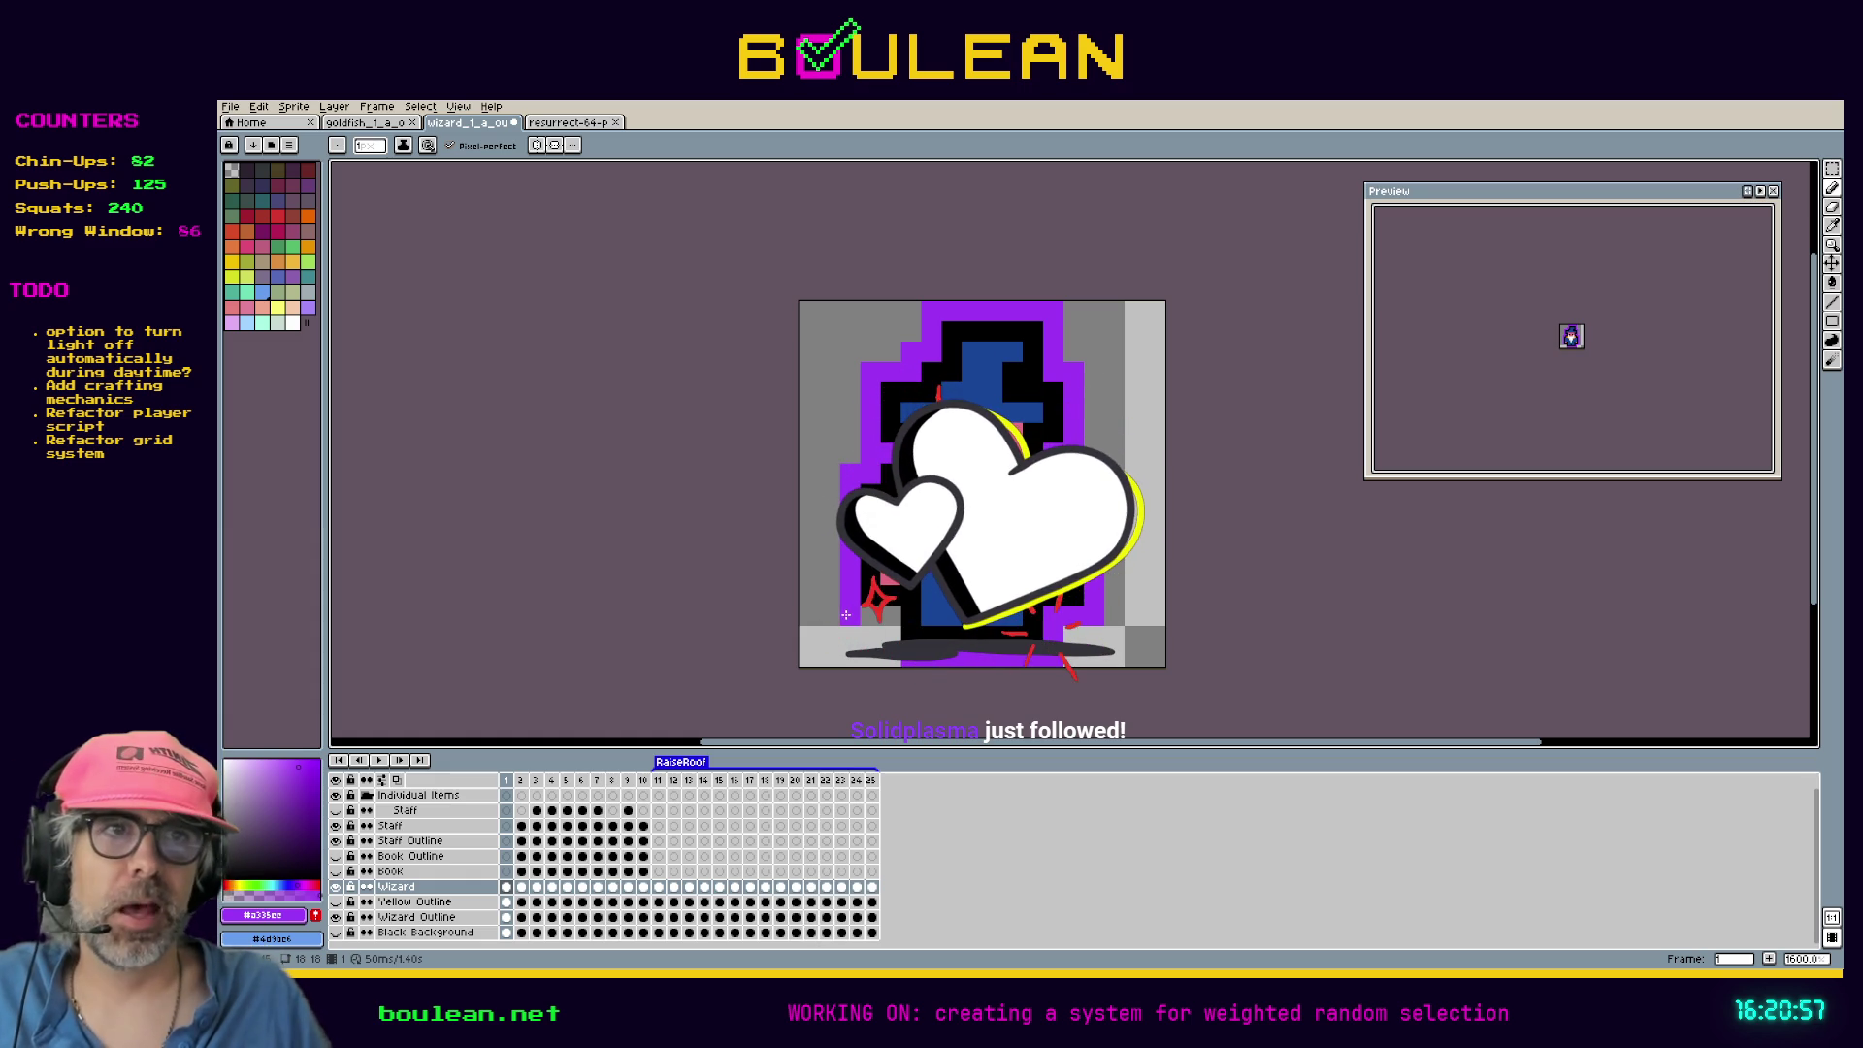
key(ctrl+z)
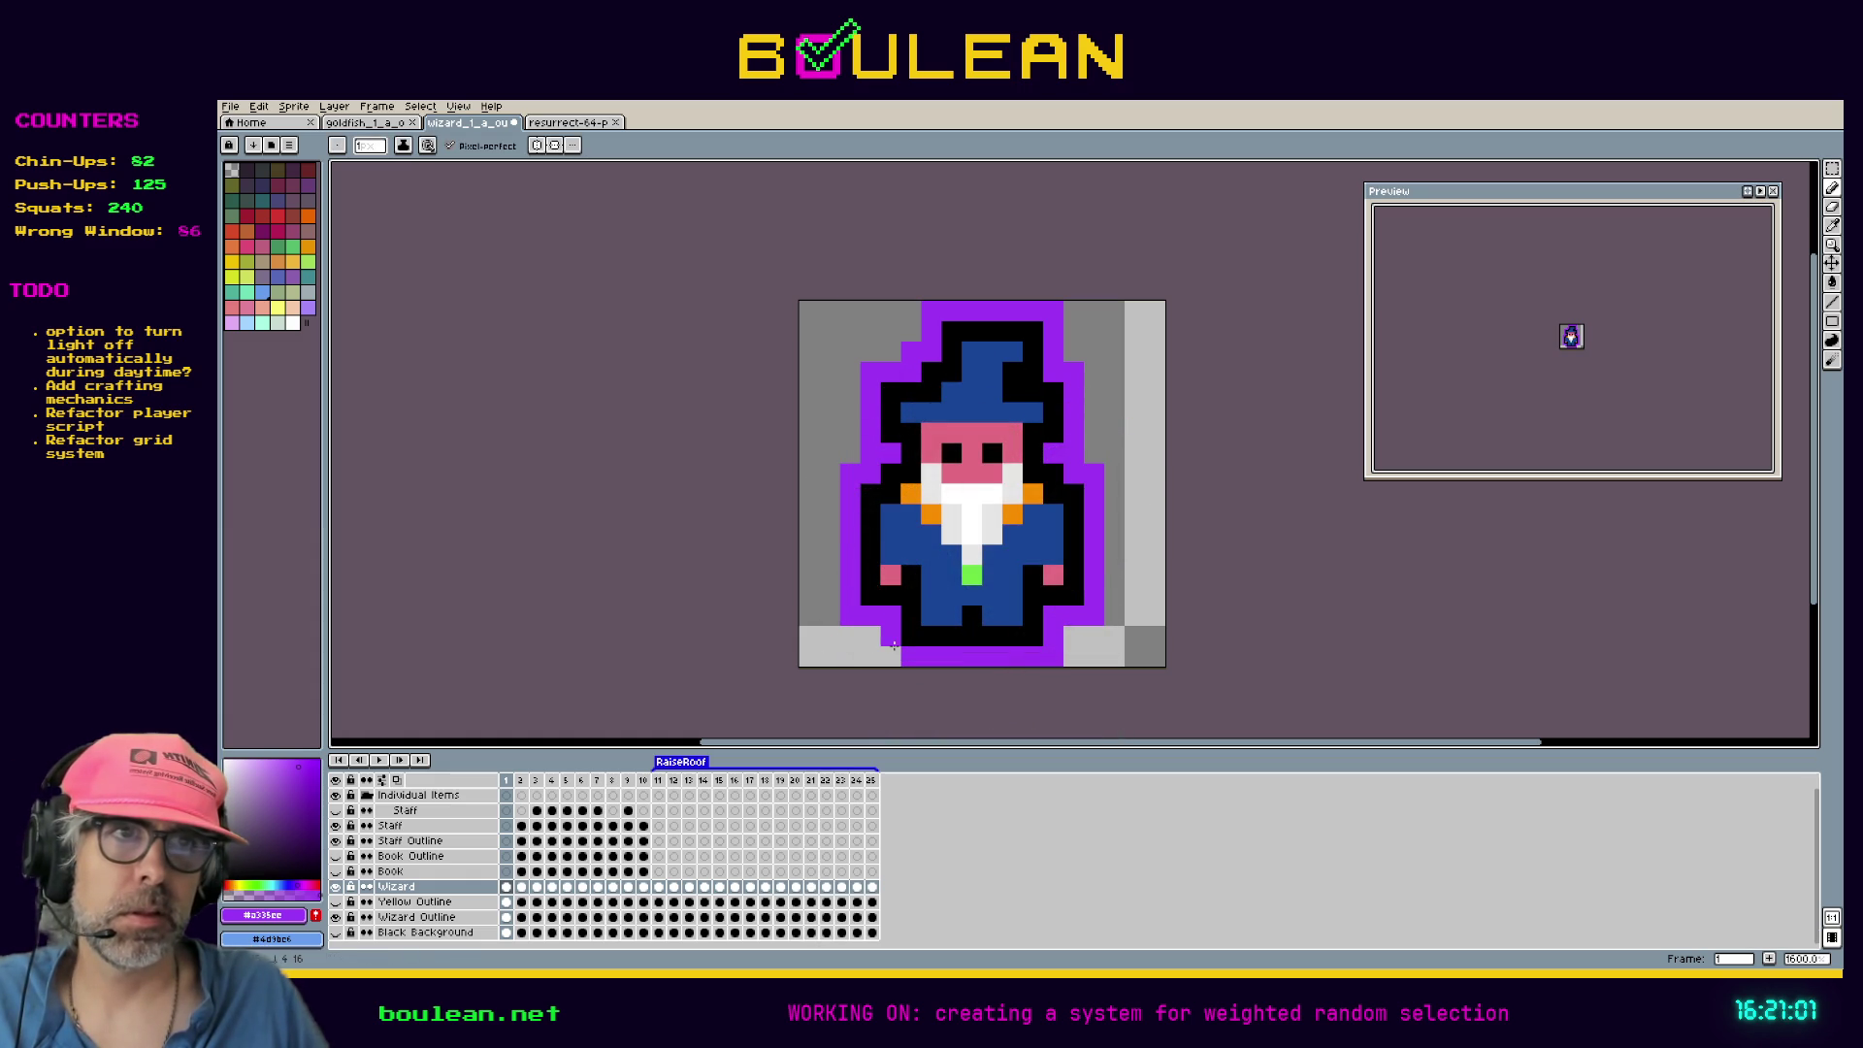
click(821, 649)
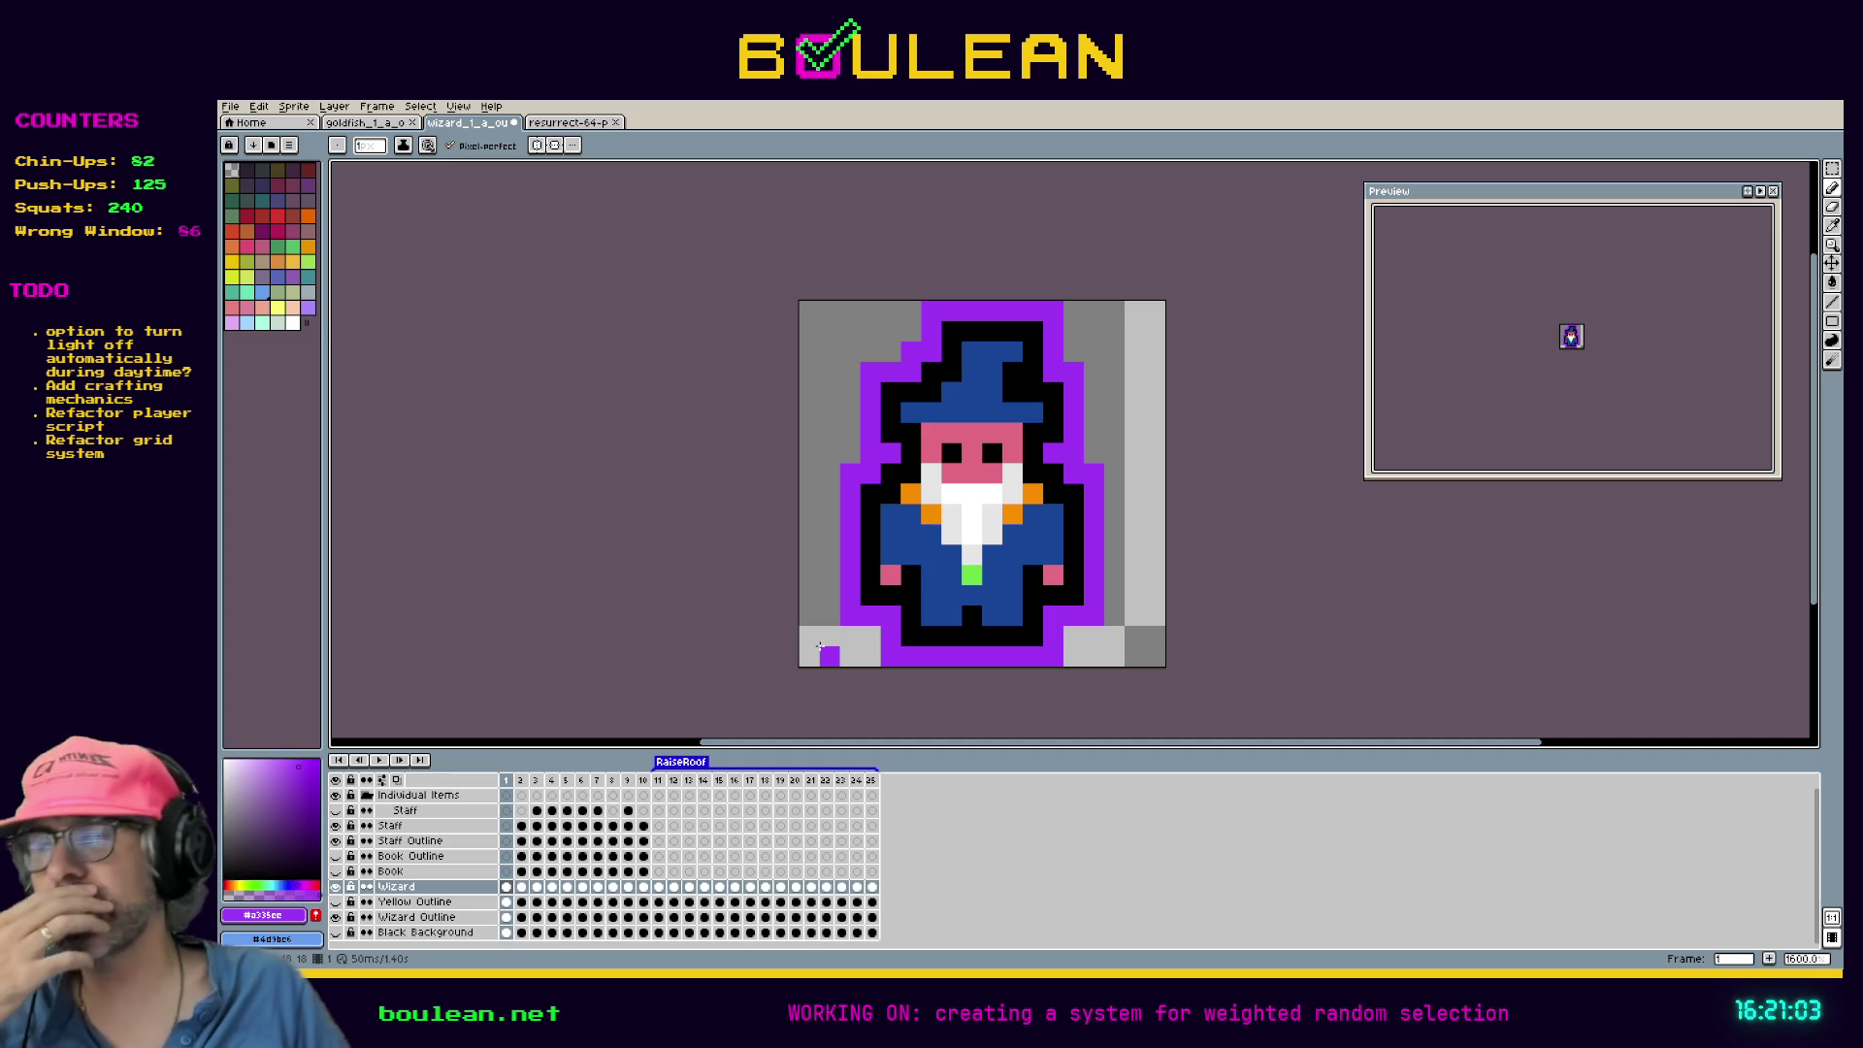
key(ctrl+z)
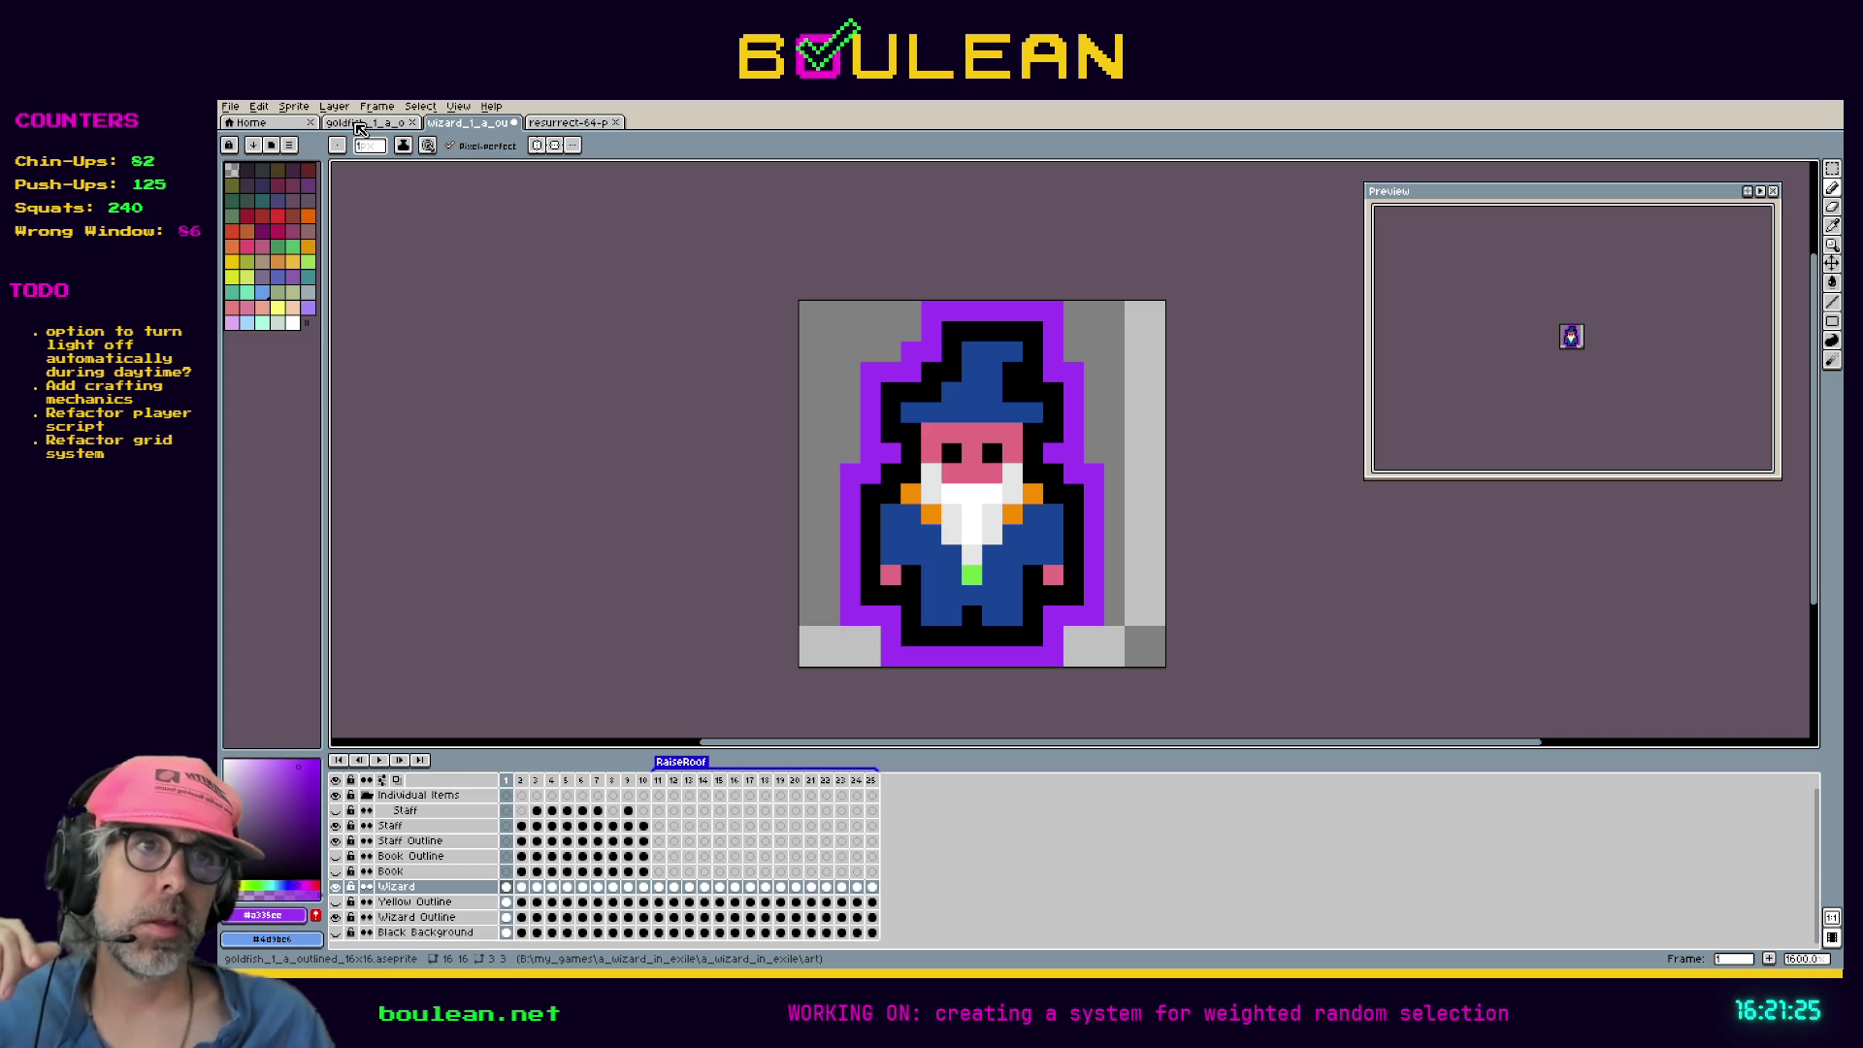
Step: Keep the goldfish's Rarity Background layer hidden, save the wizard sprite, and return to Godot
click(359, 129)
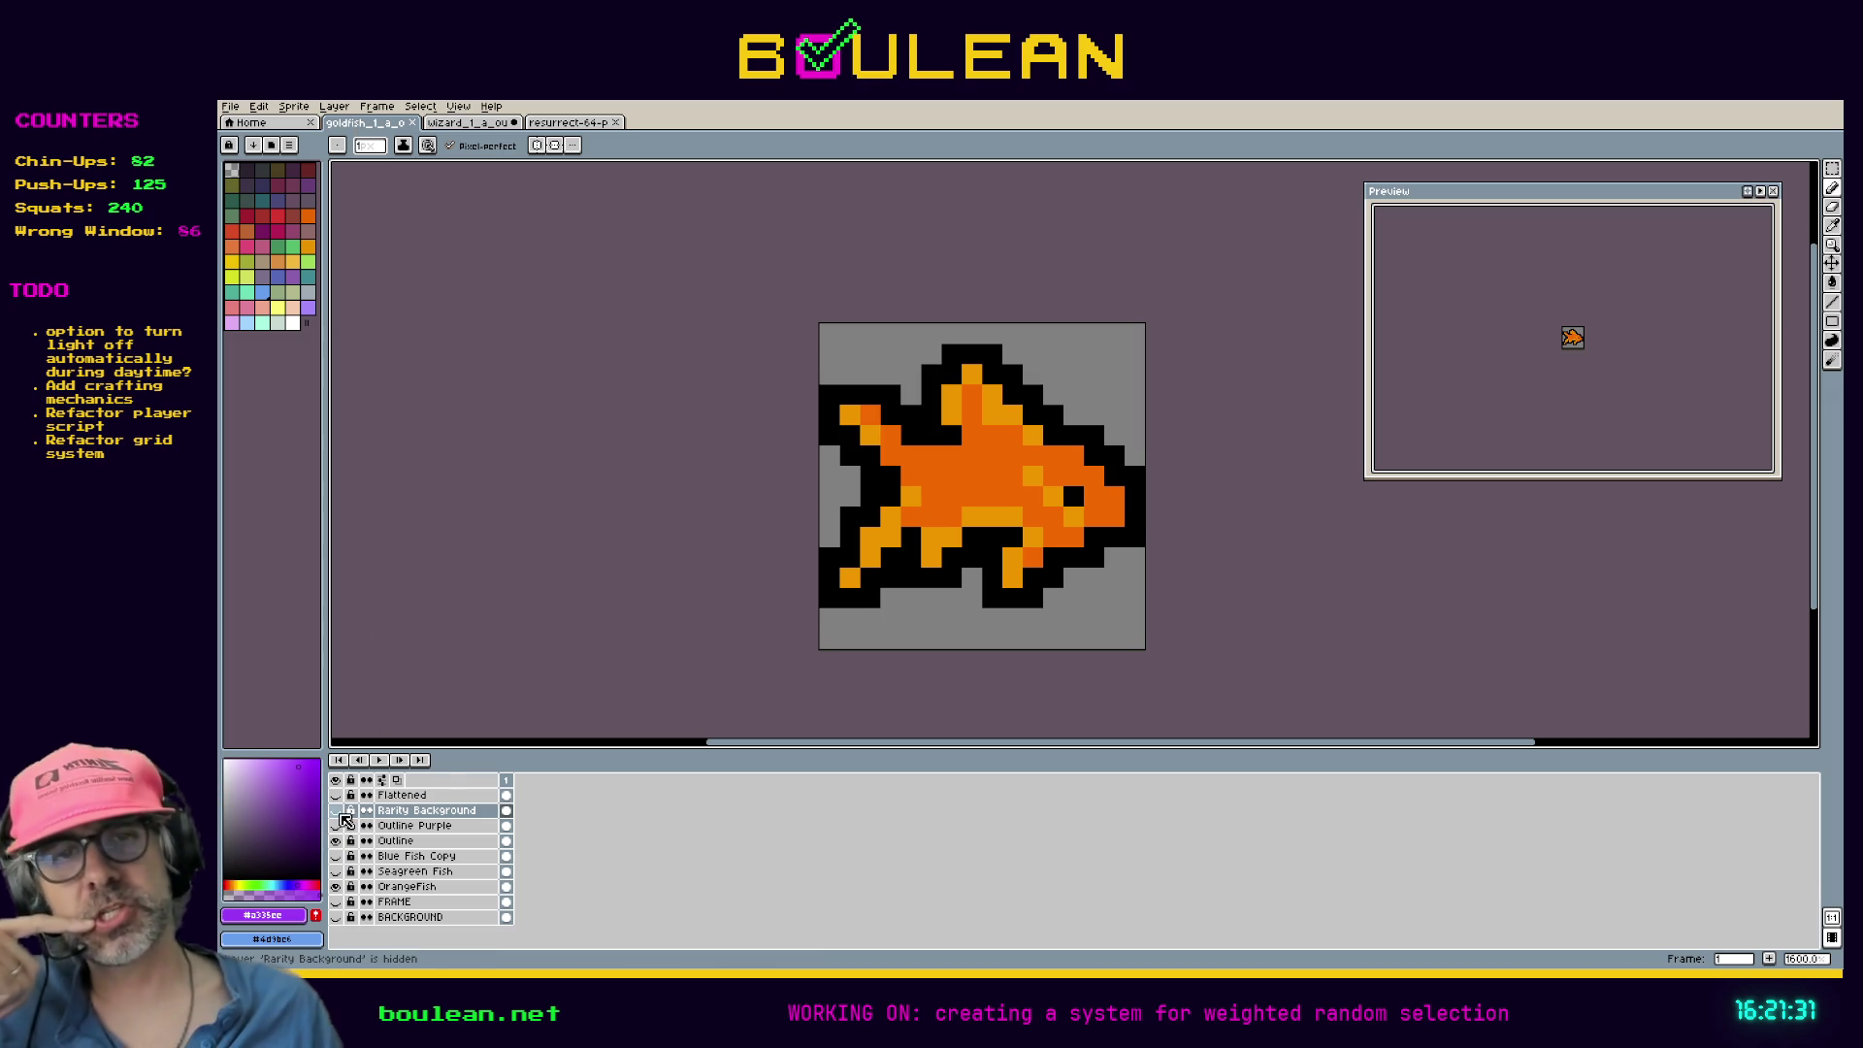
click(336, 811)
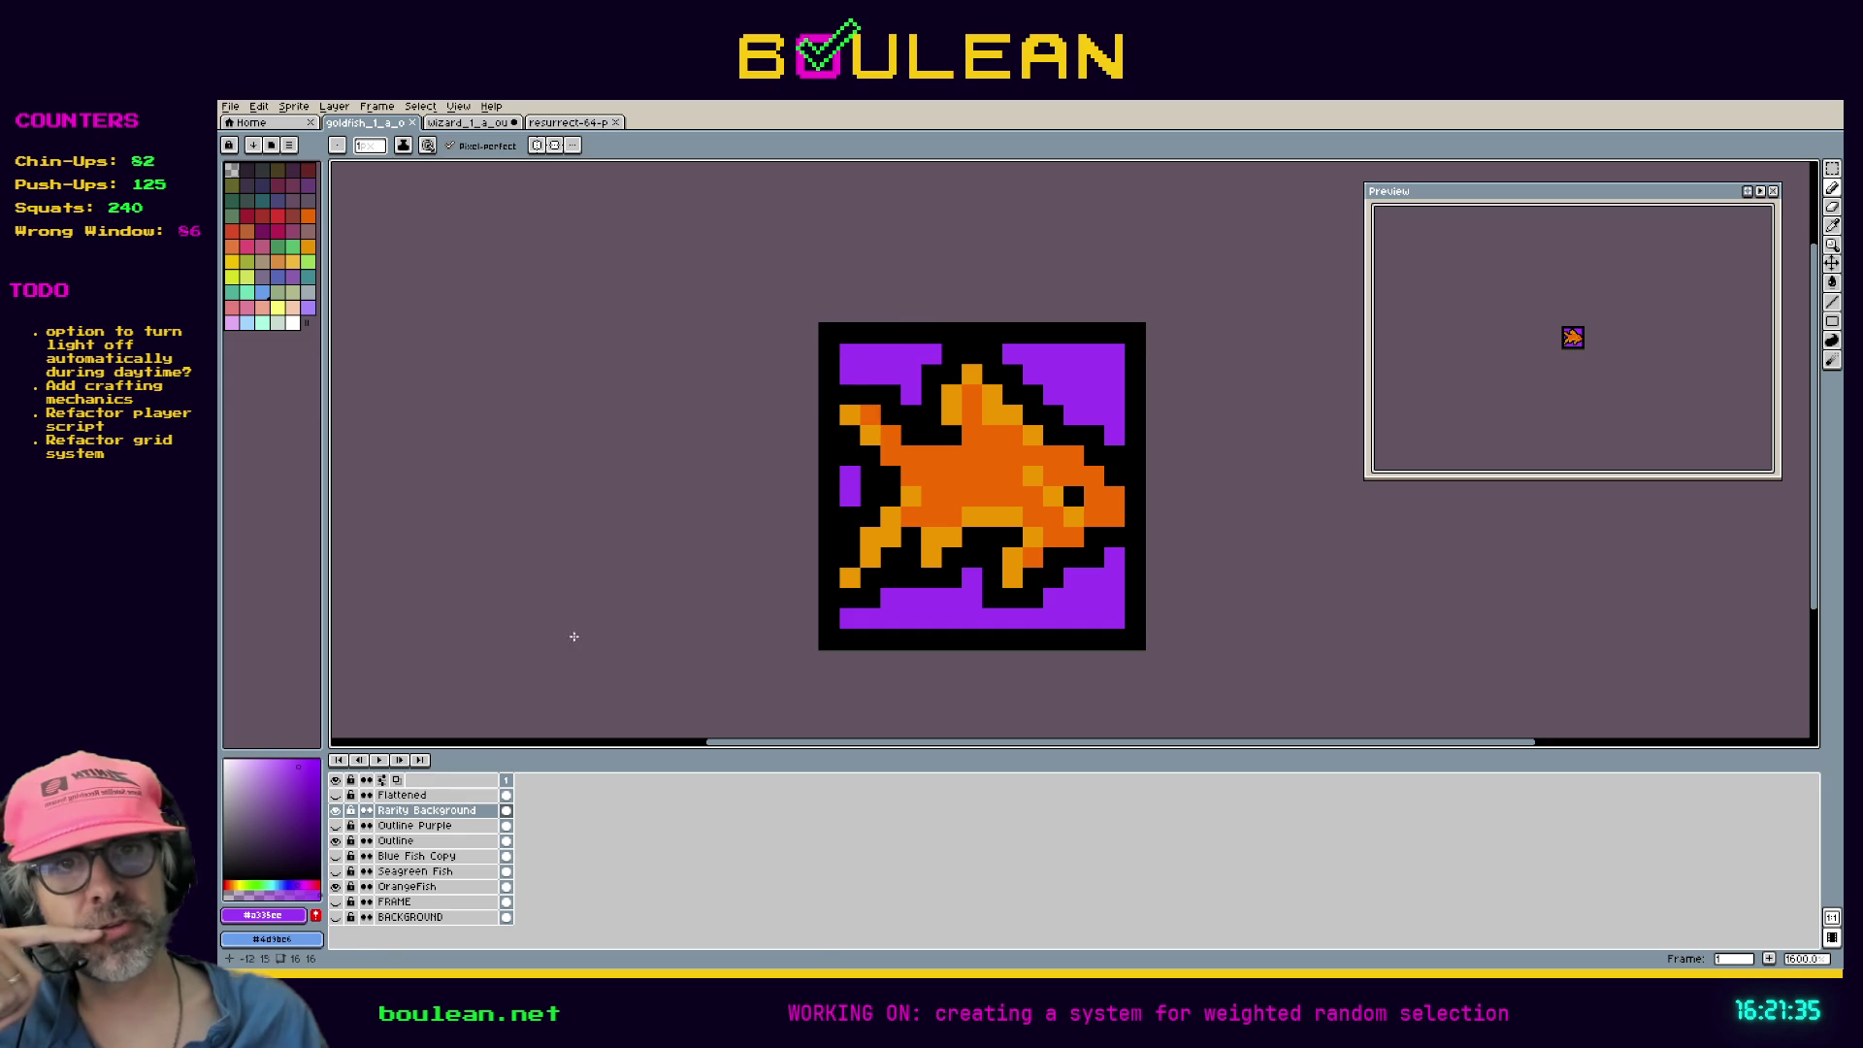
click(336, 810)
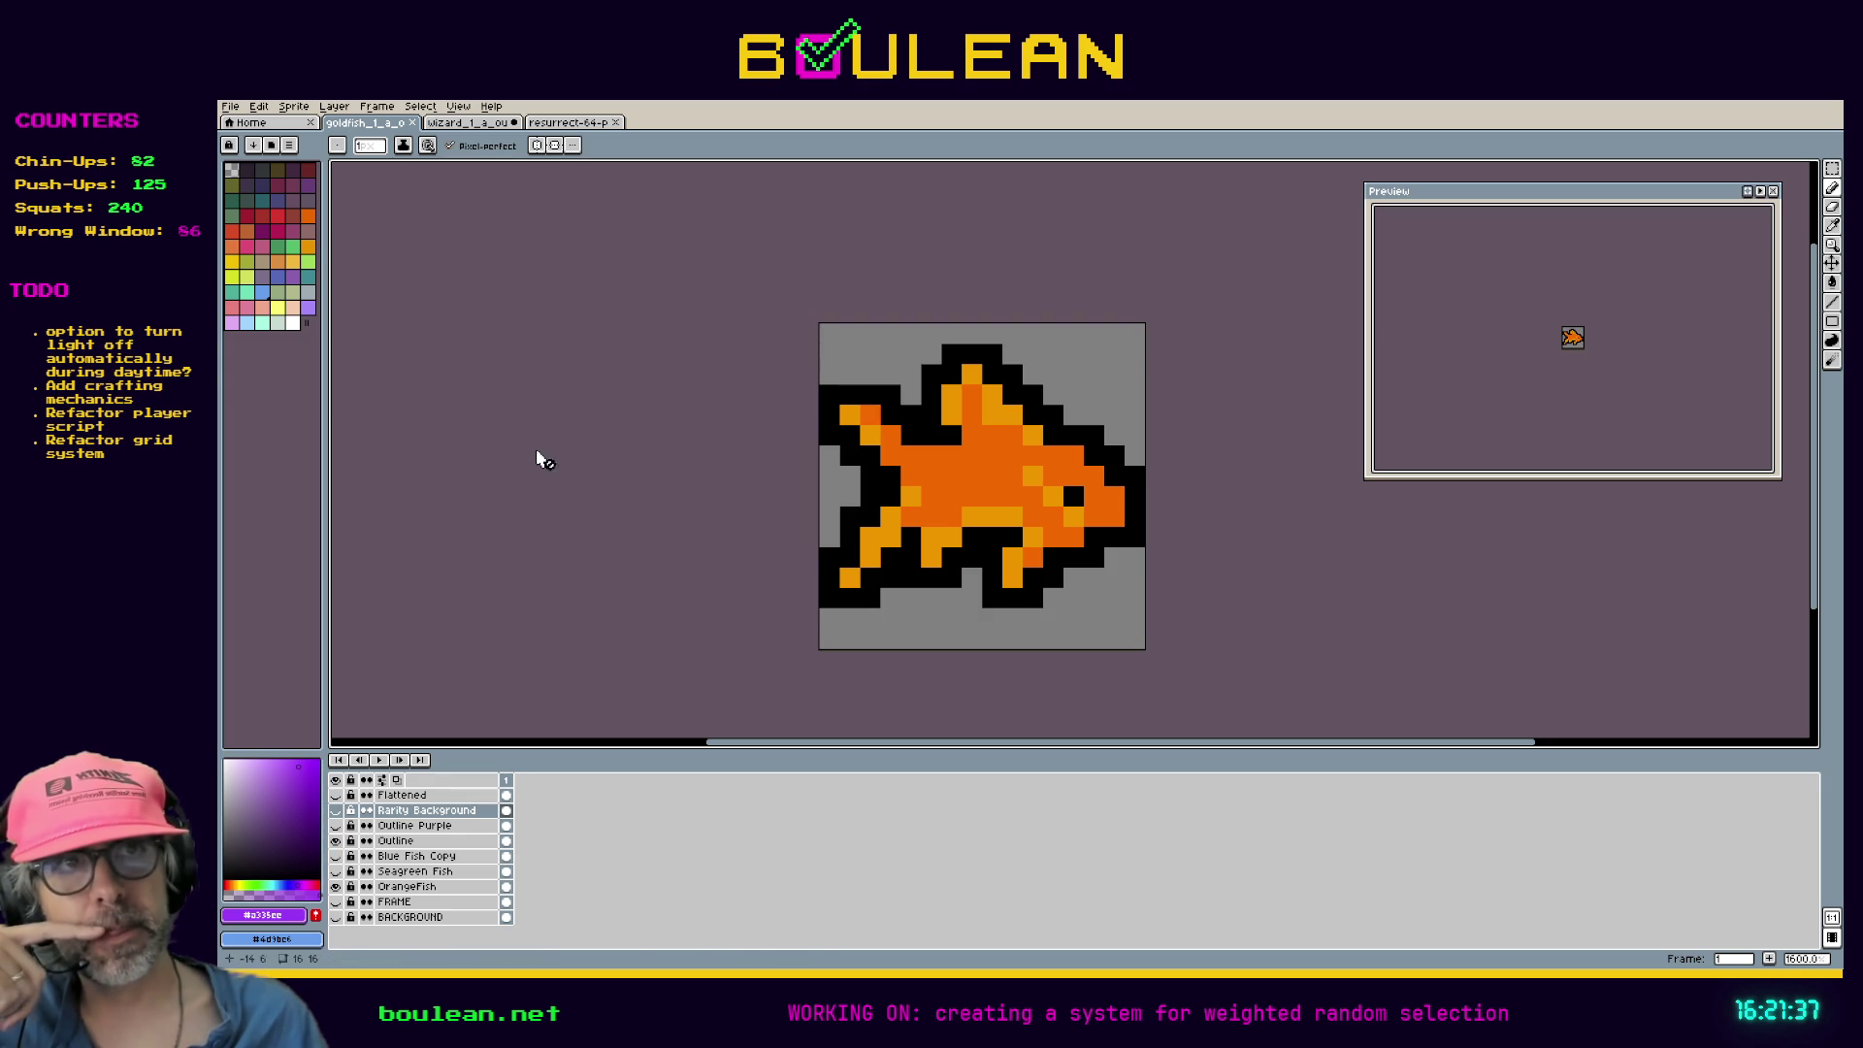
click(471, 123)
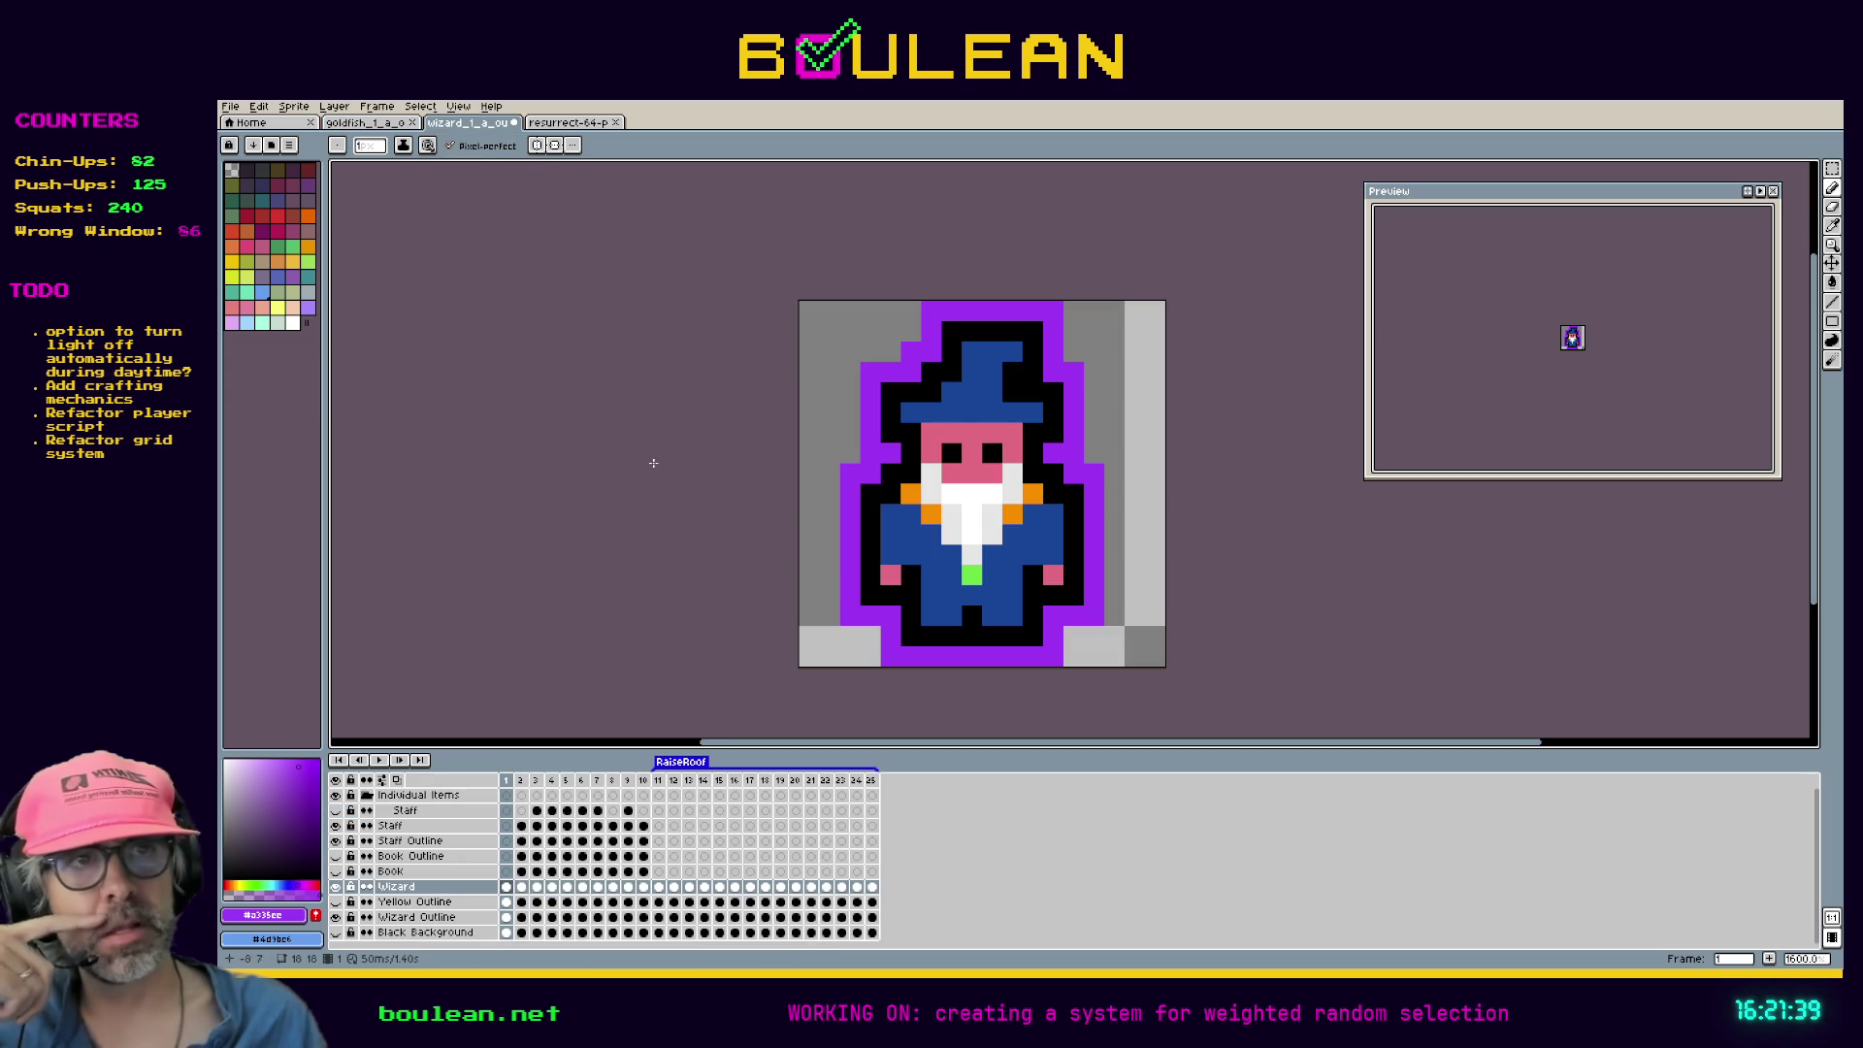
key(ctrl+s)
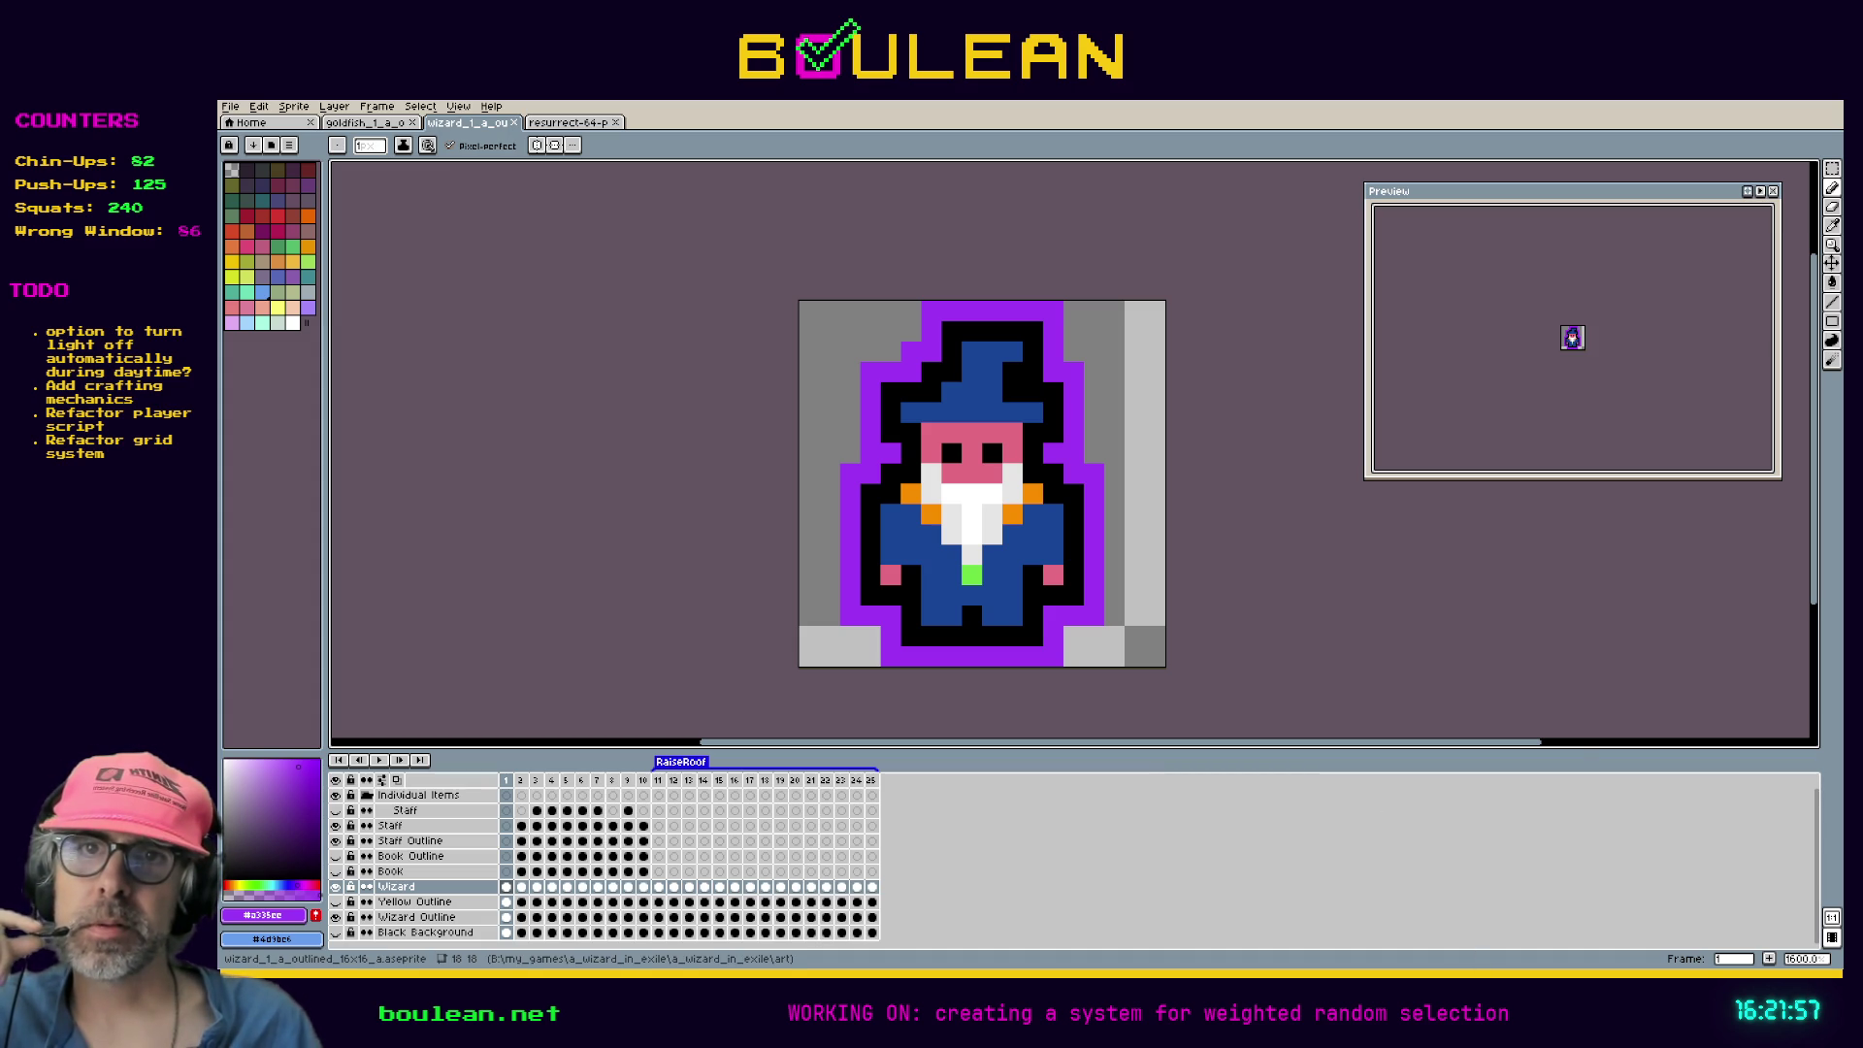
key(alt+Tab)
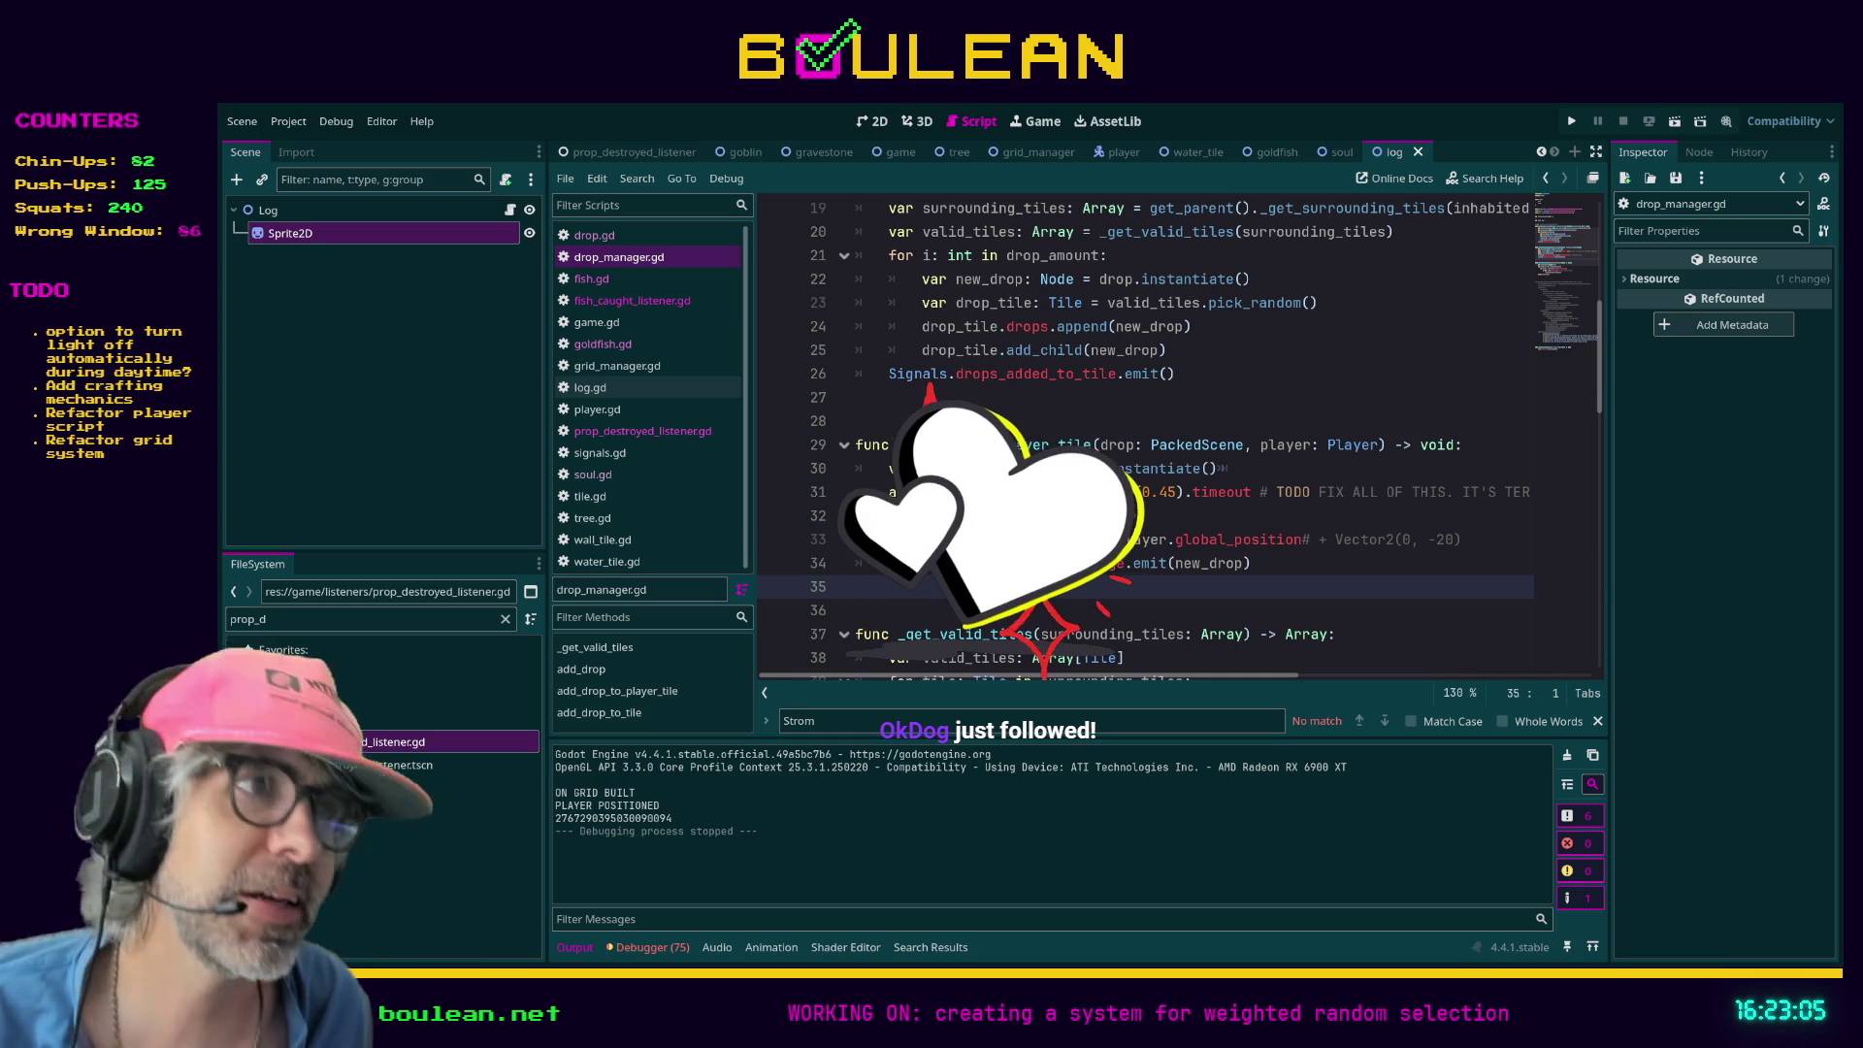
Step: Place the cursor on the blank line after add_drop_to_player_tile in drop_manager.gd
click(856, 609)
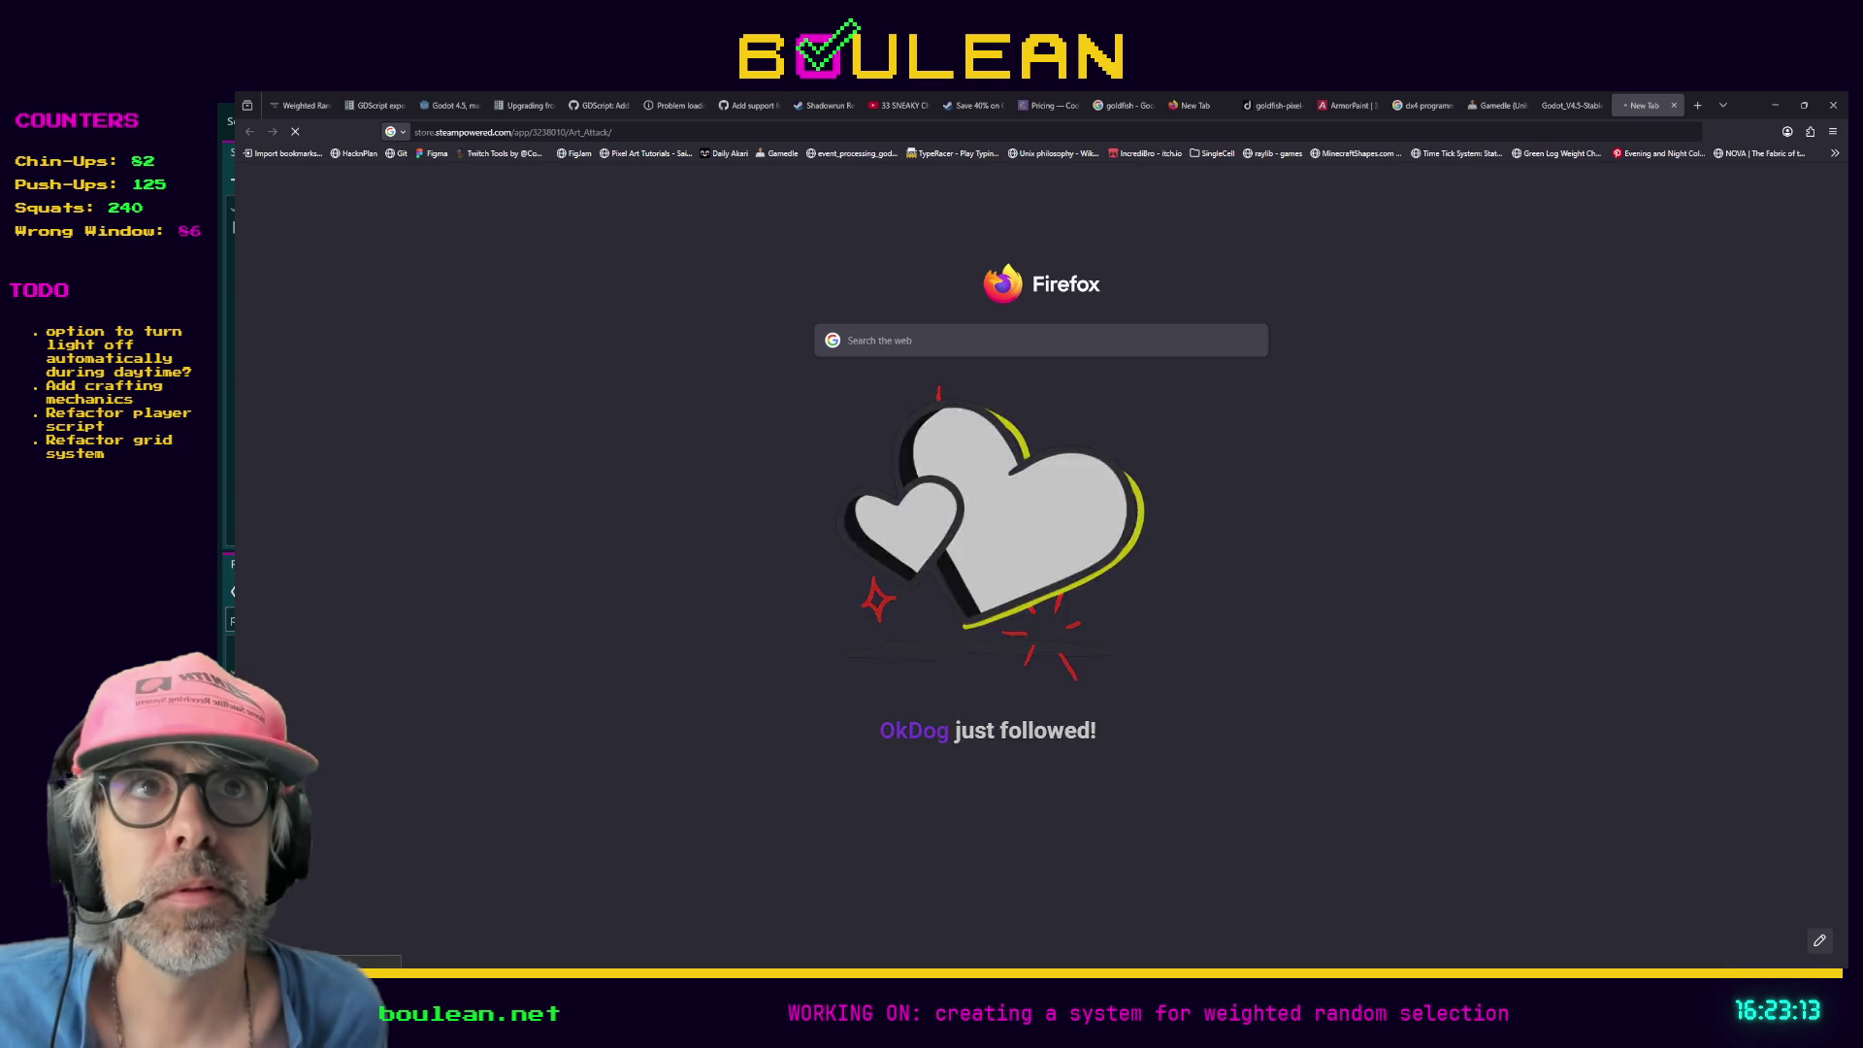
Step: Select the Steam store address in Firefox's address bar
click(650, 132)
Step: Reload the Steam store page, then search for 'steam art attack'
key(Return)
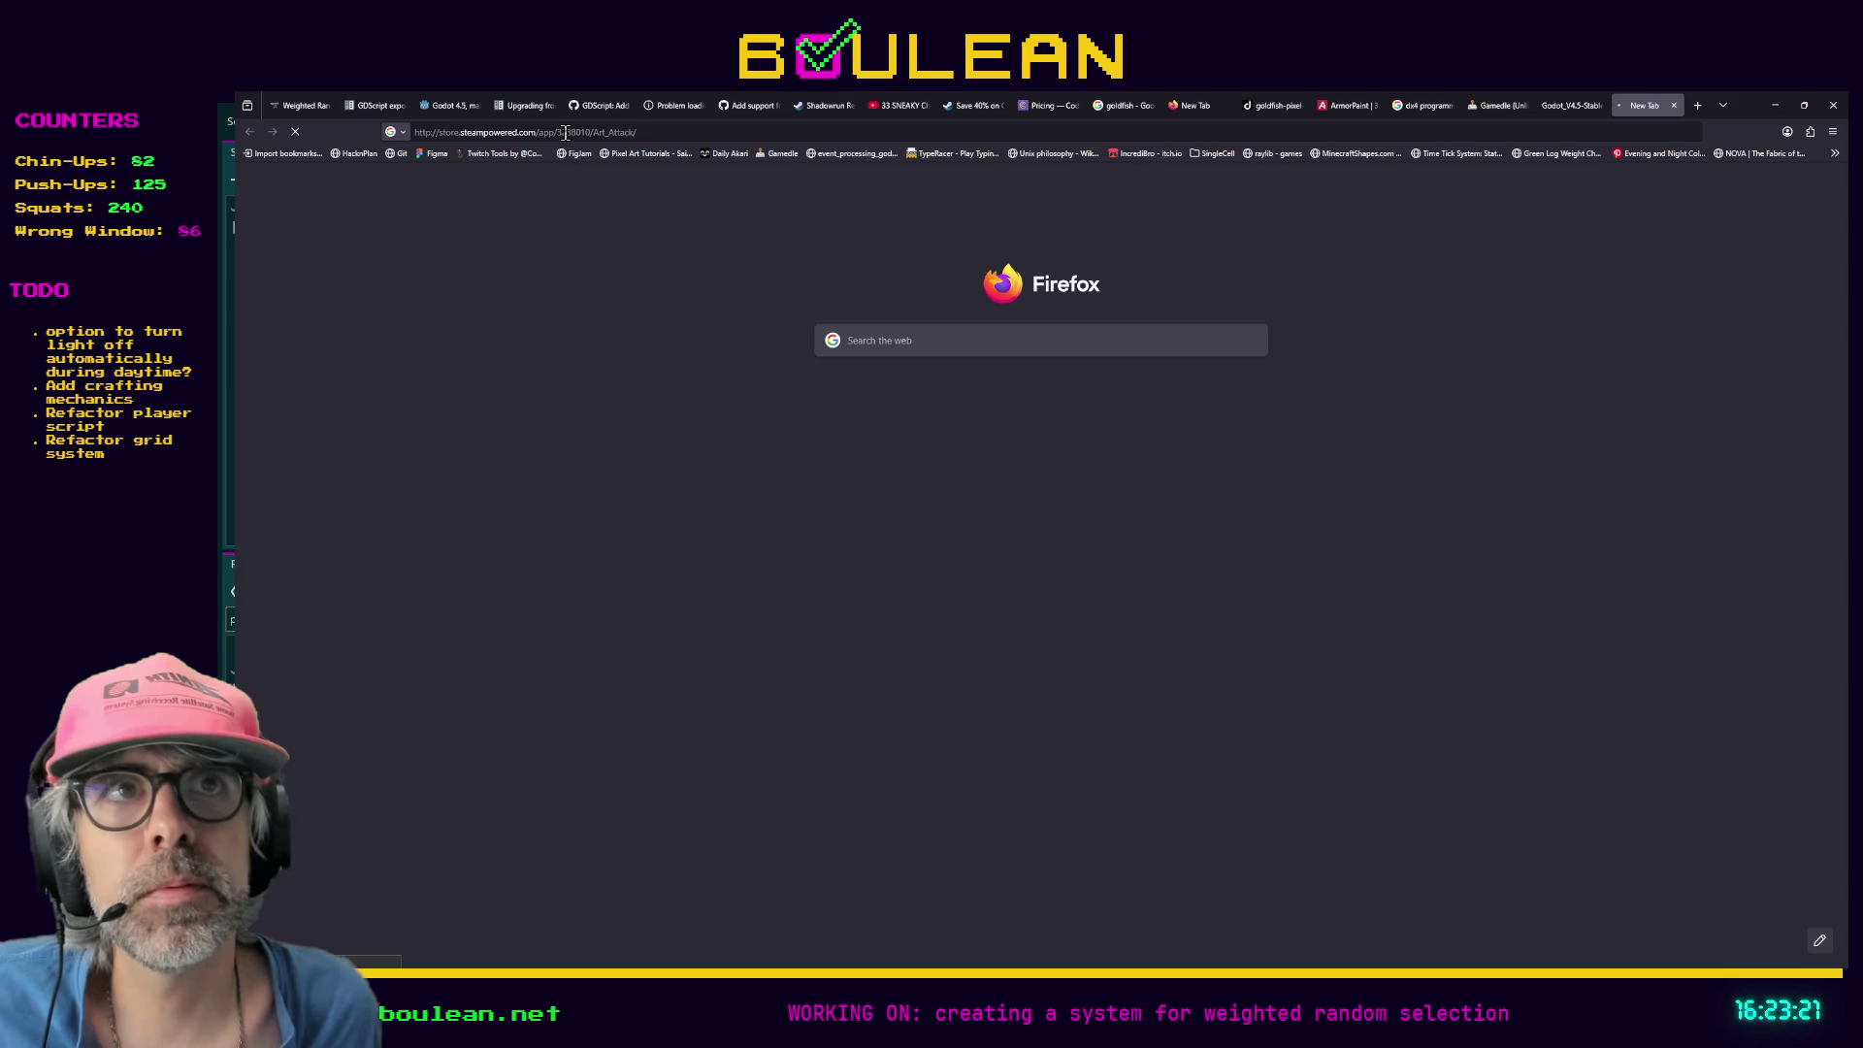
click(652, 136)
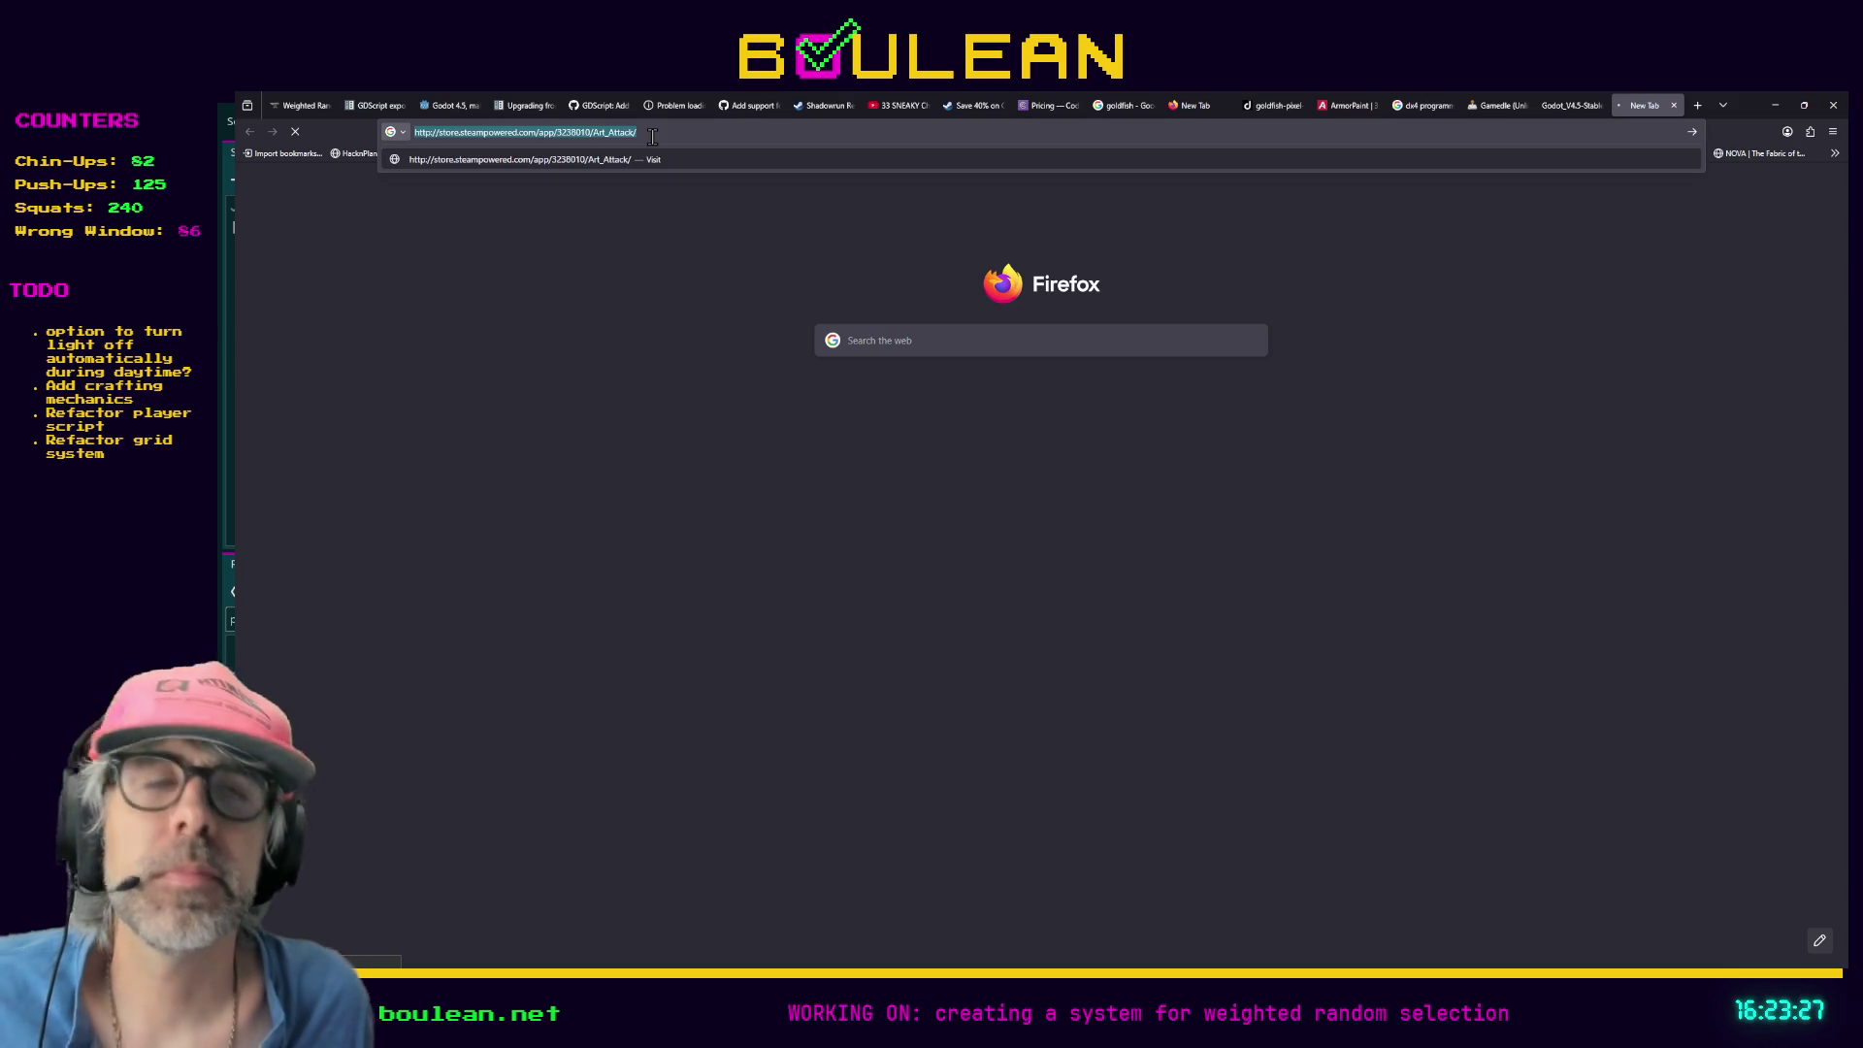
text(steam art a)
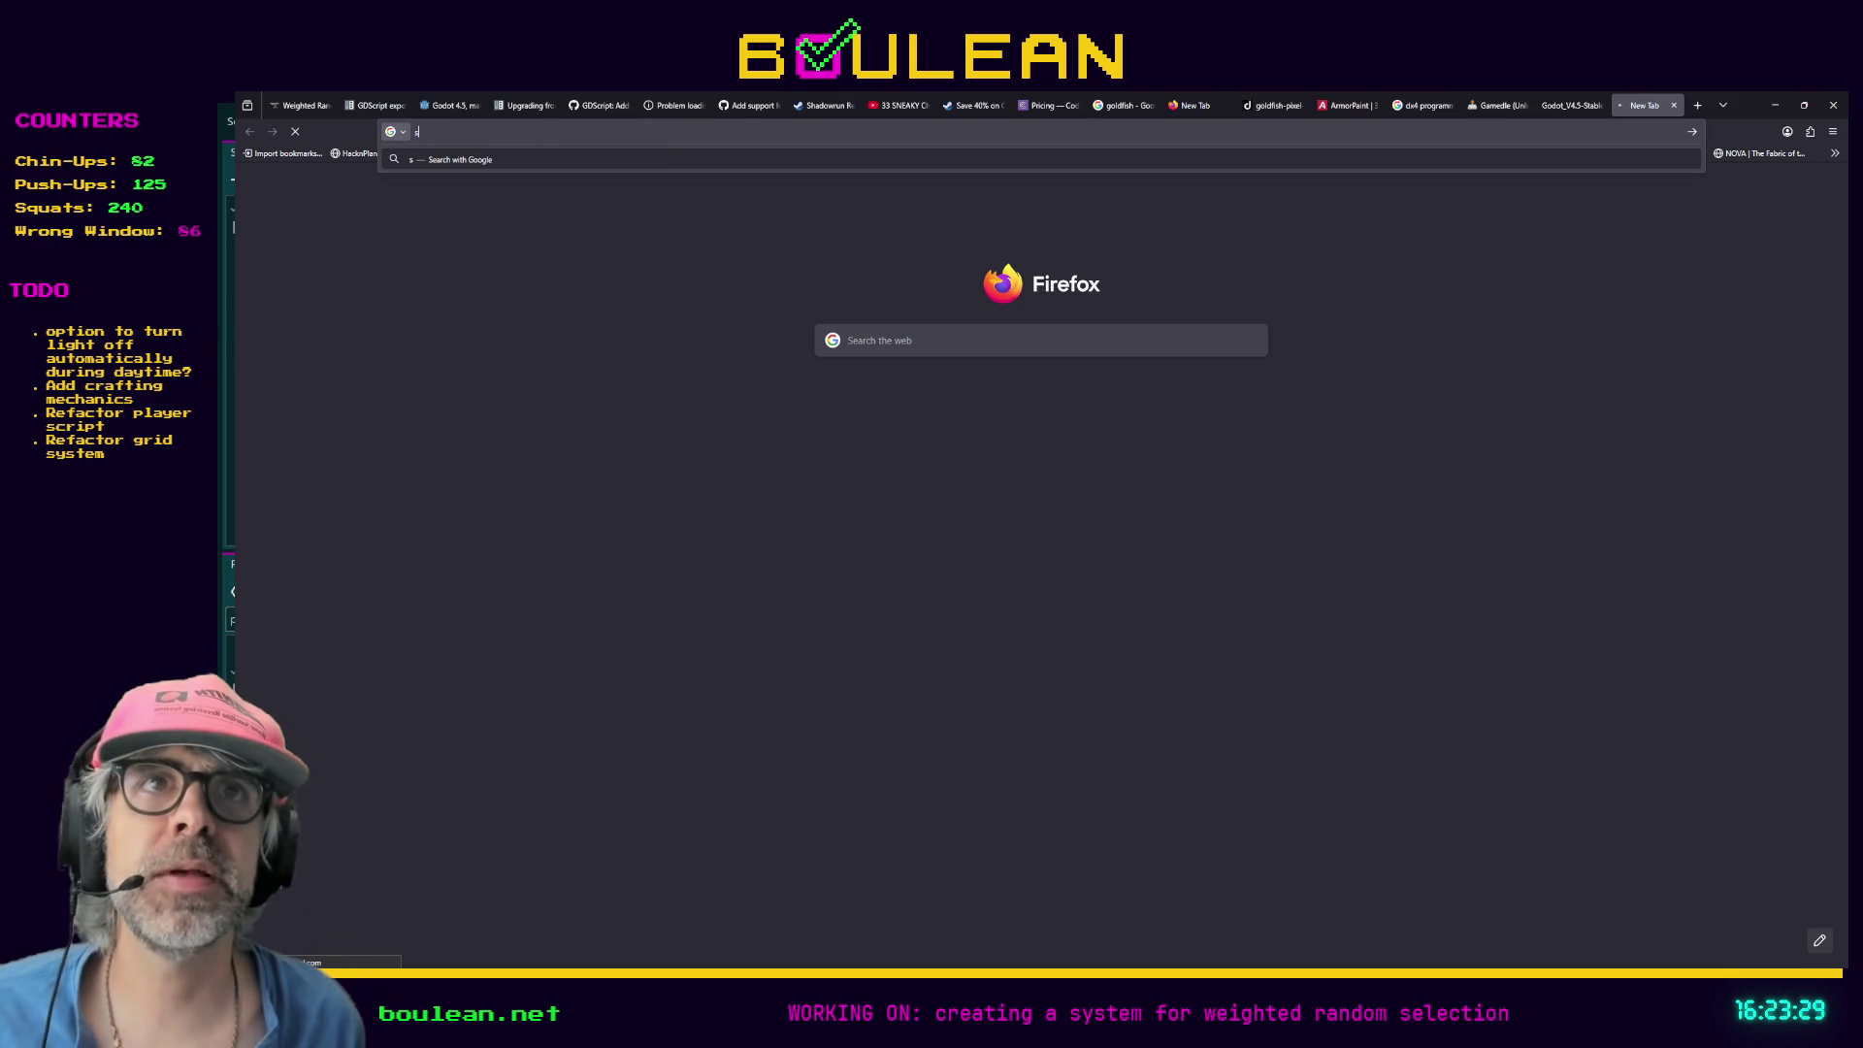
text(ttack)
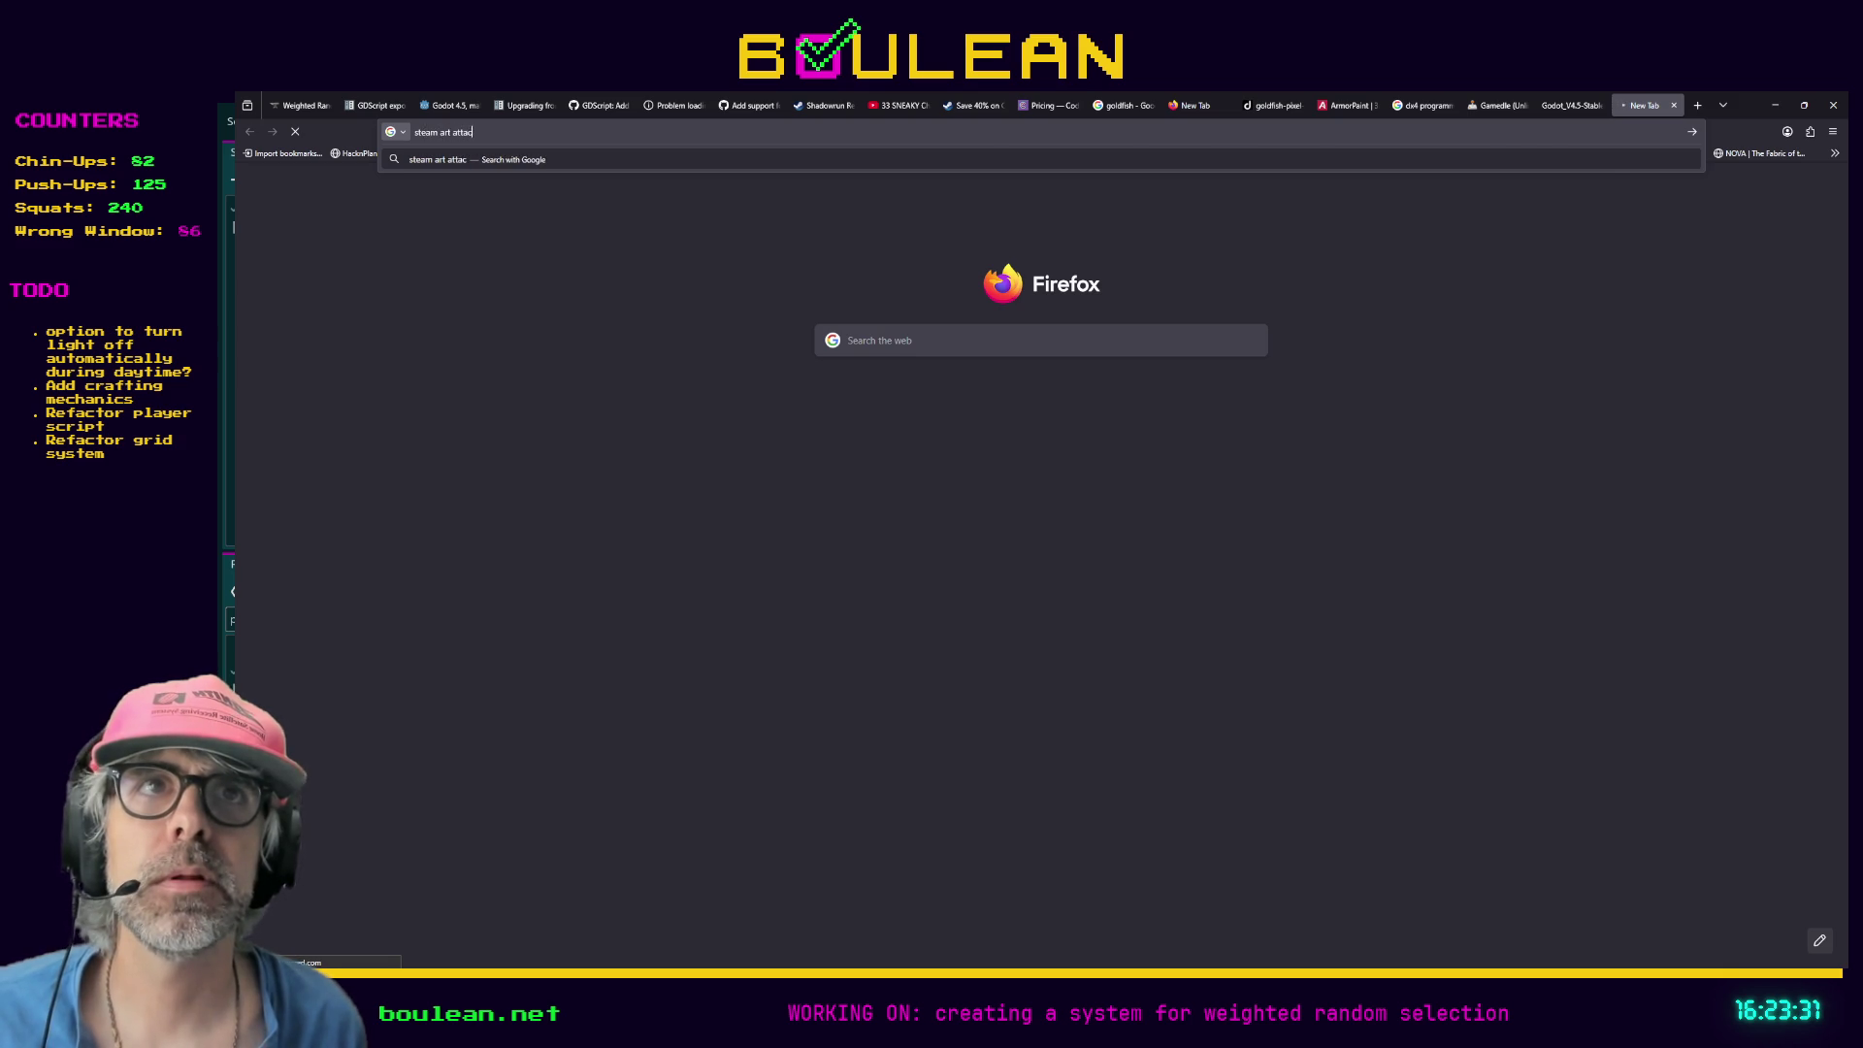
key(Return)
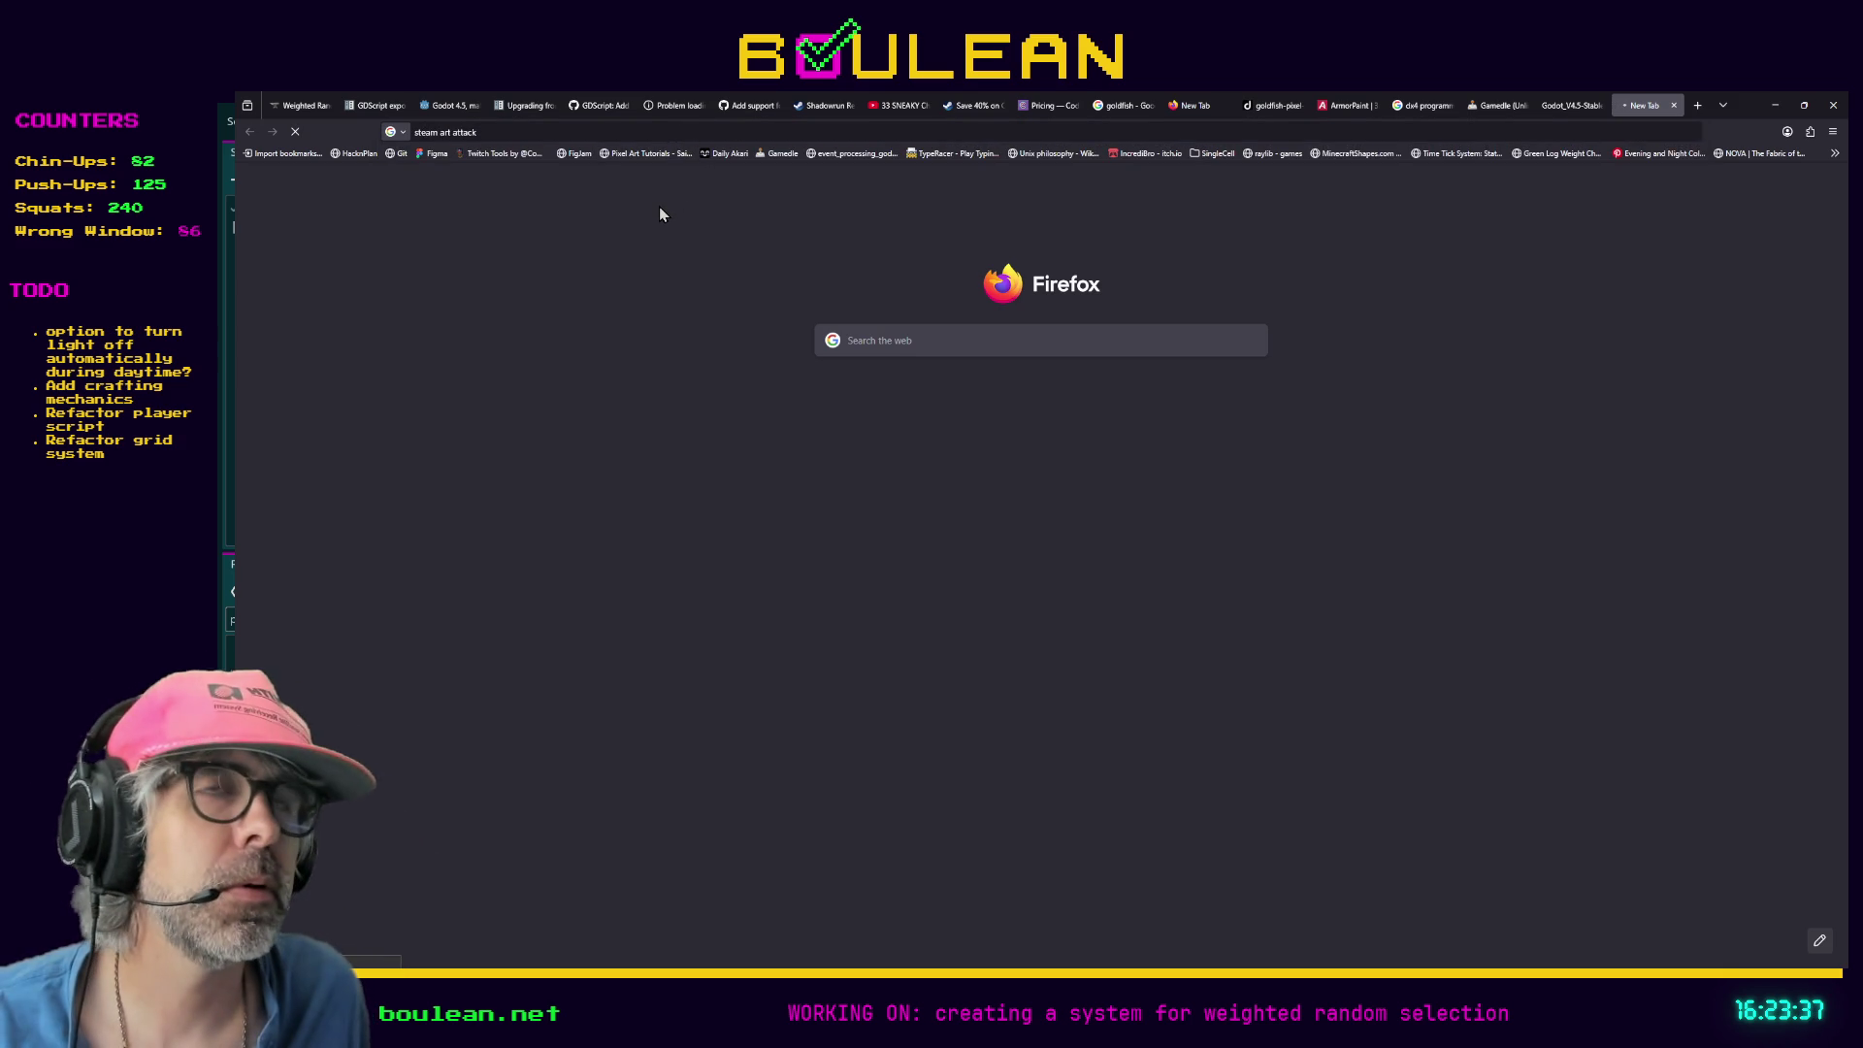
Step: Load google.com in a new tab and maximize the Firefox window
key(ctrl+t)
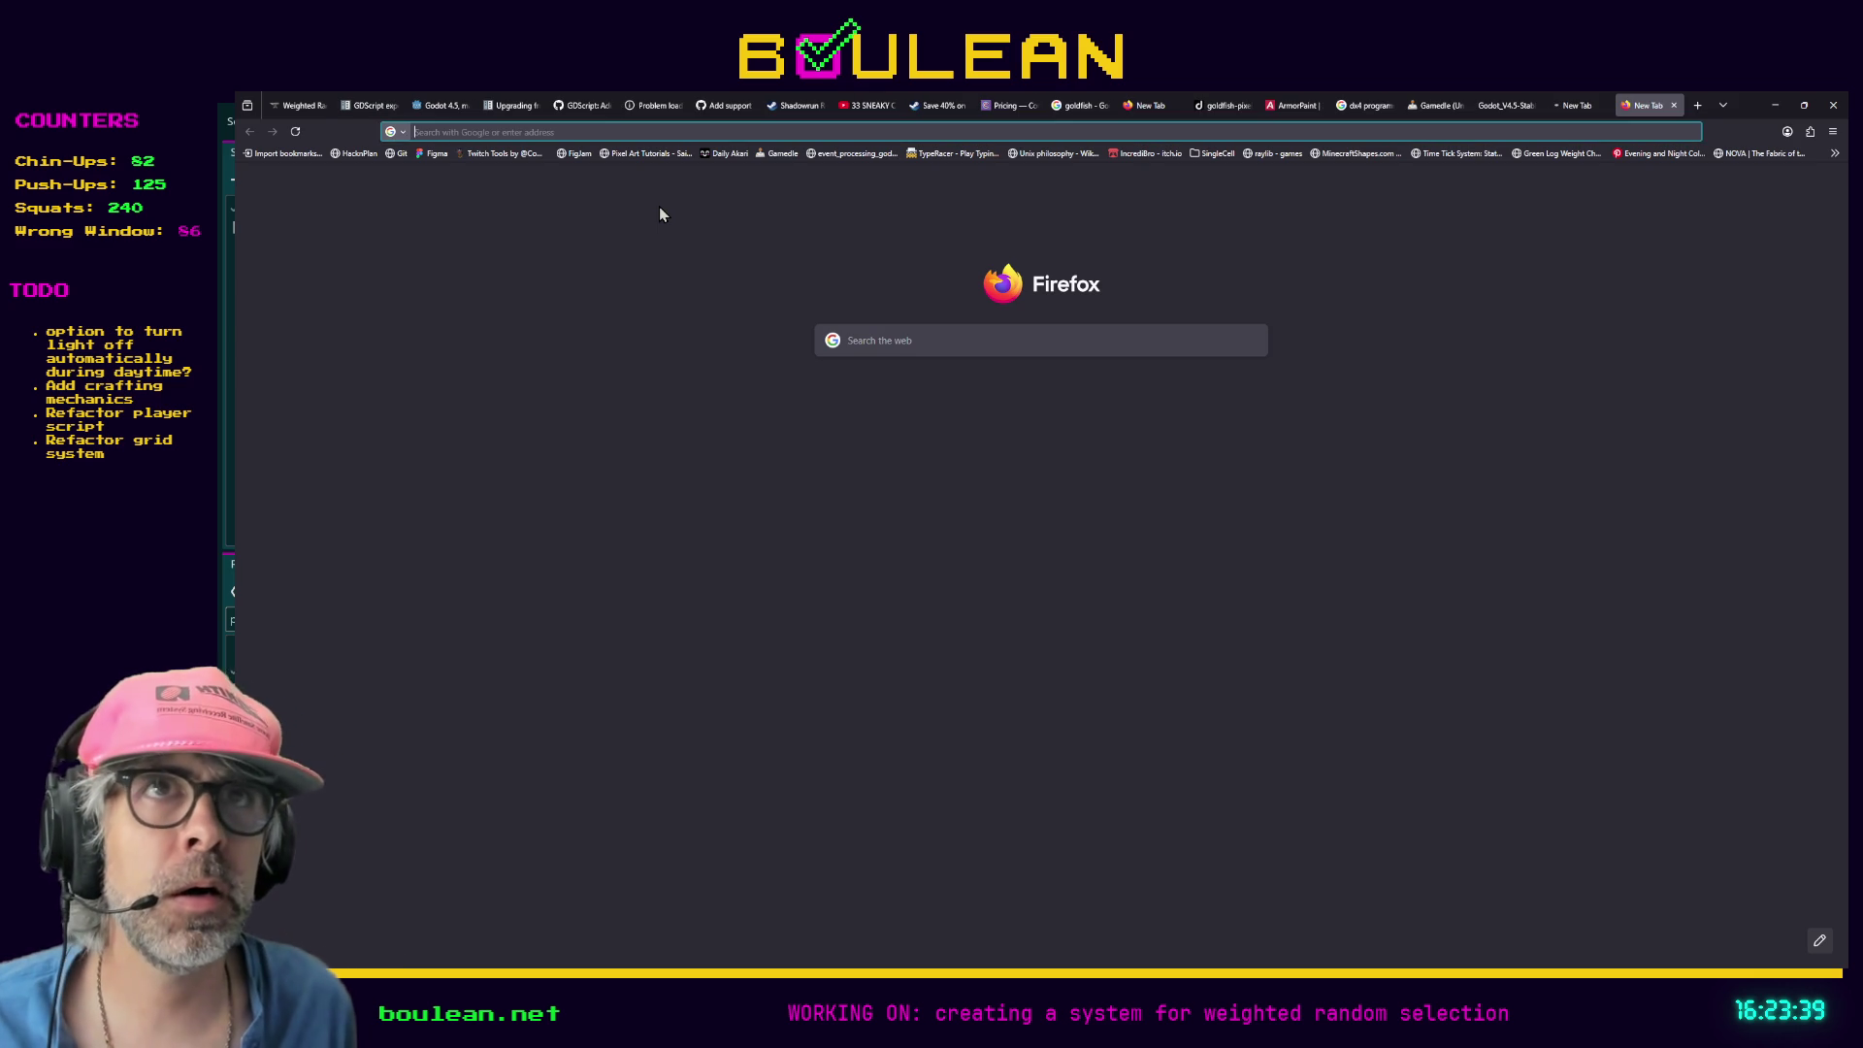
text(google.com)
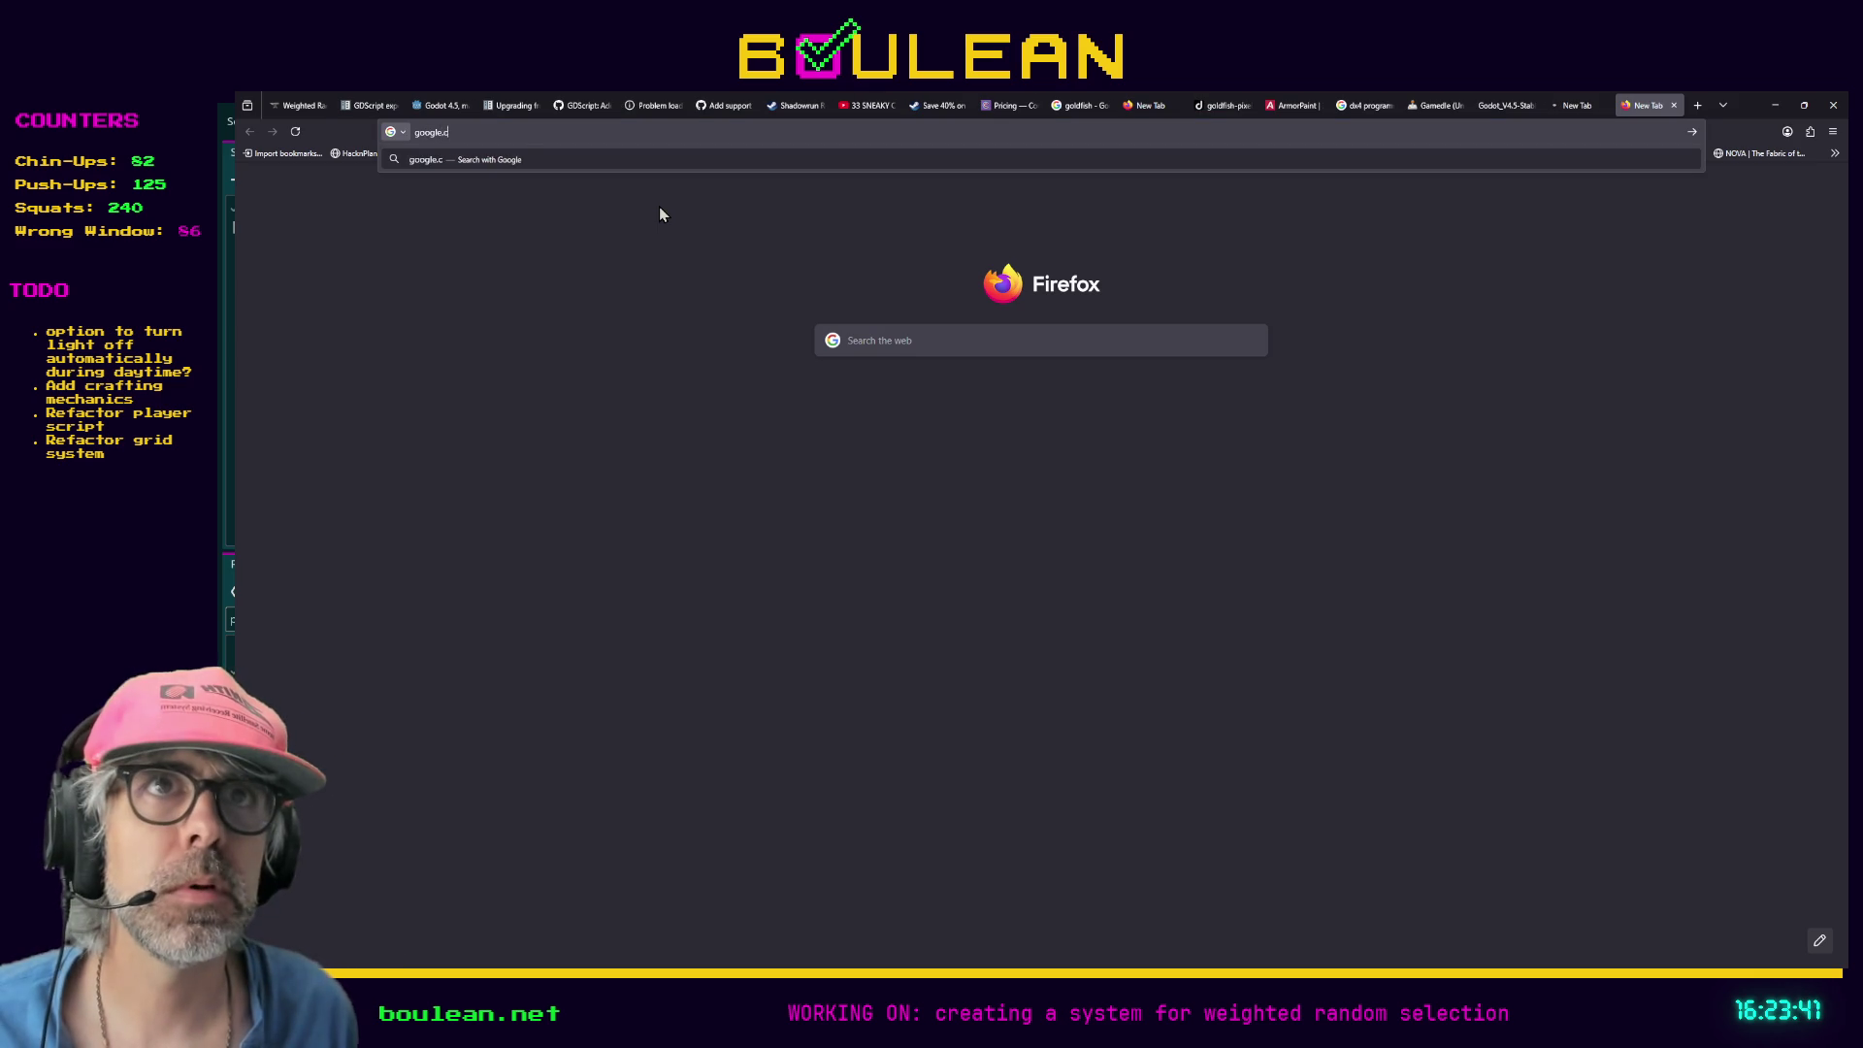
key(Return)
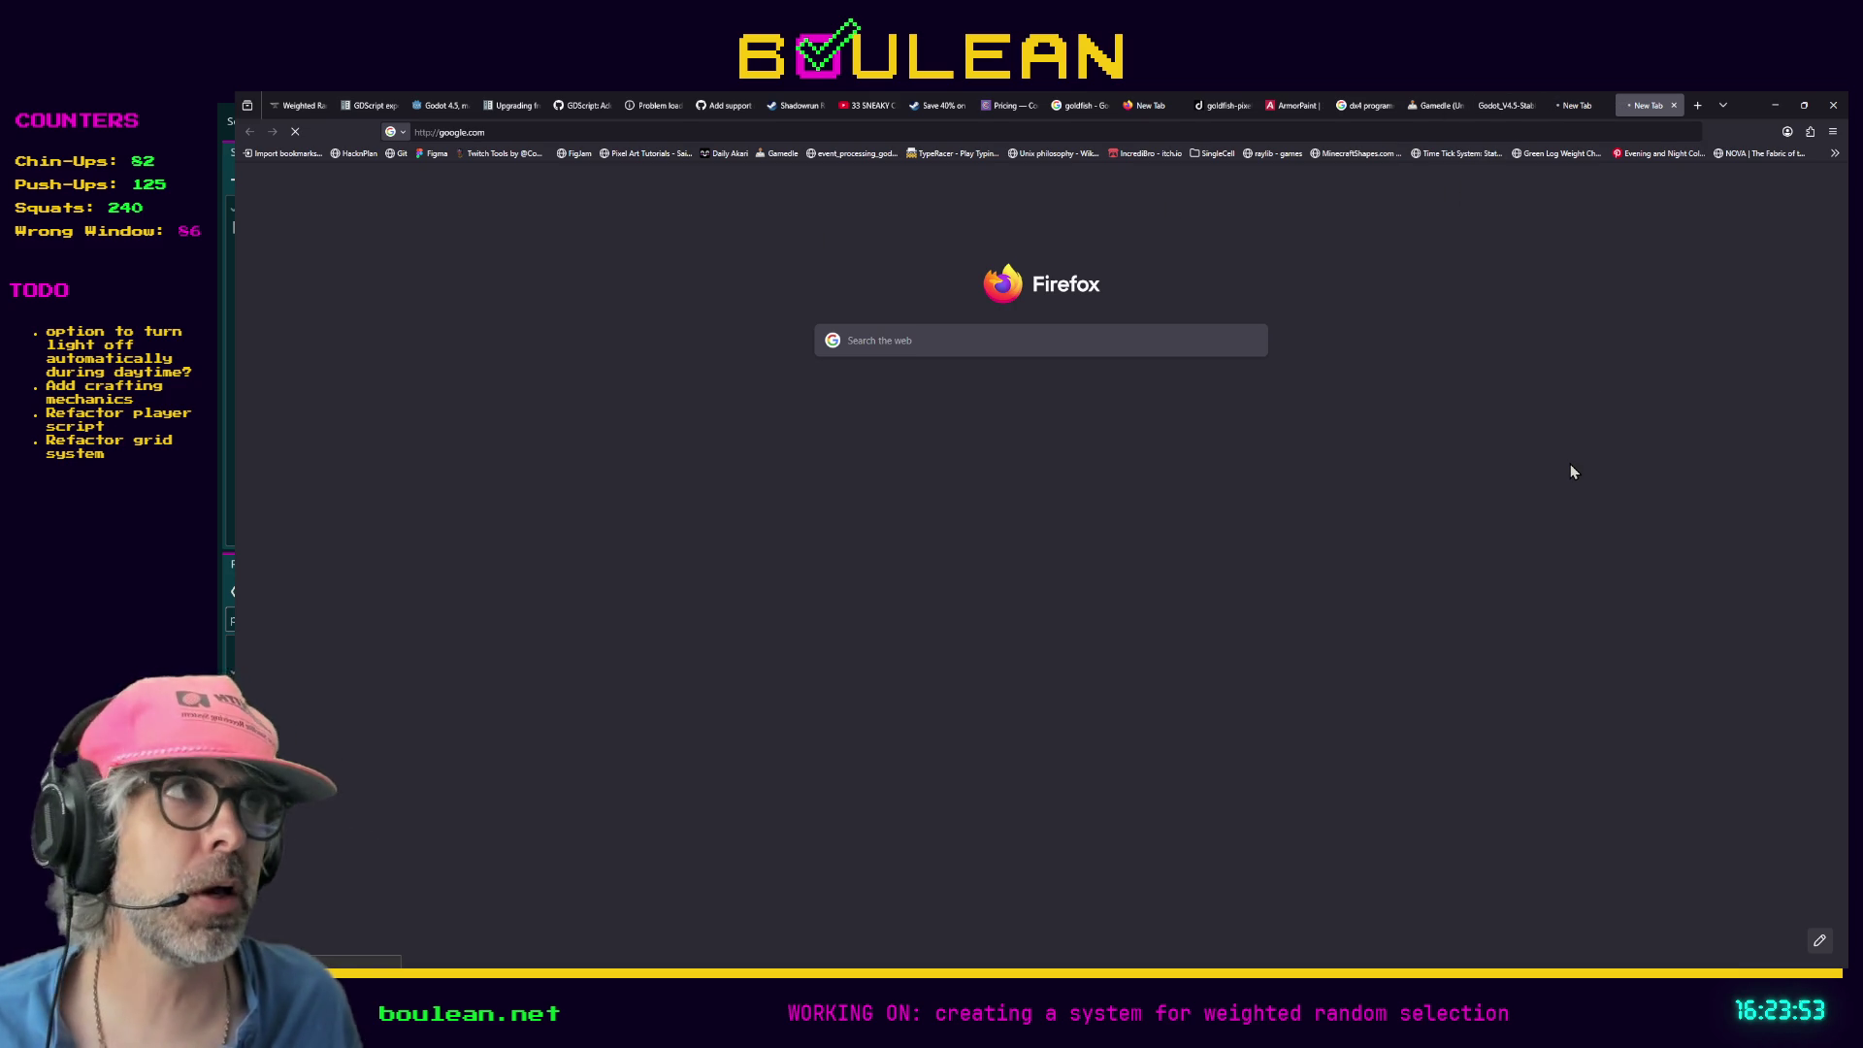
double_click(1749, 113)
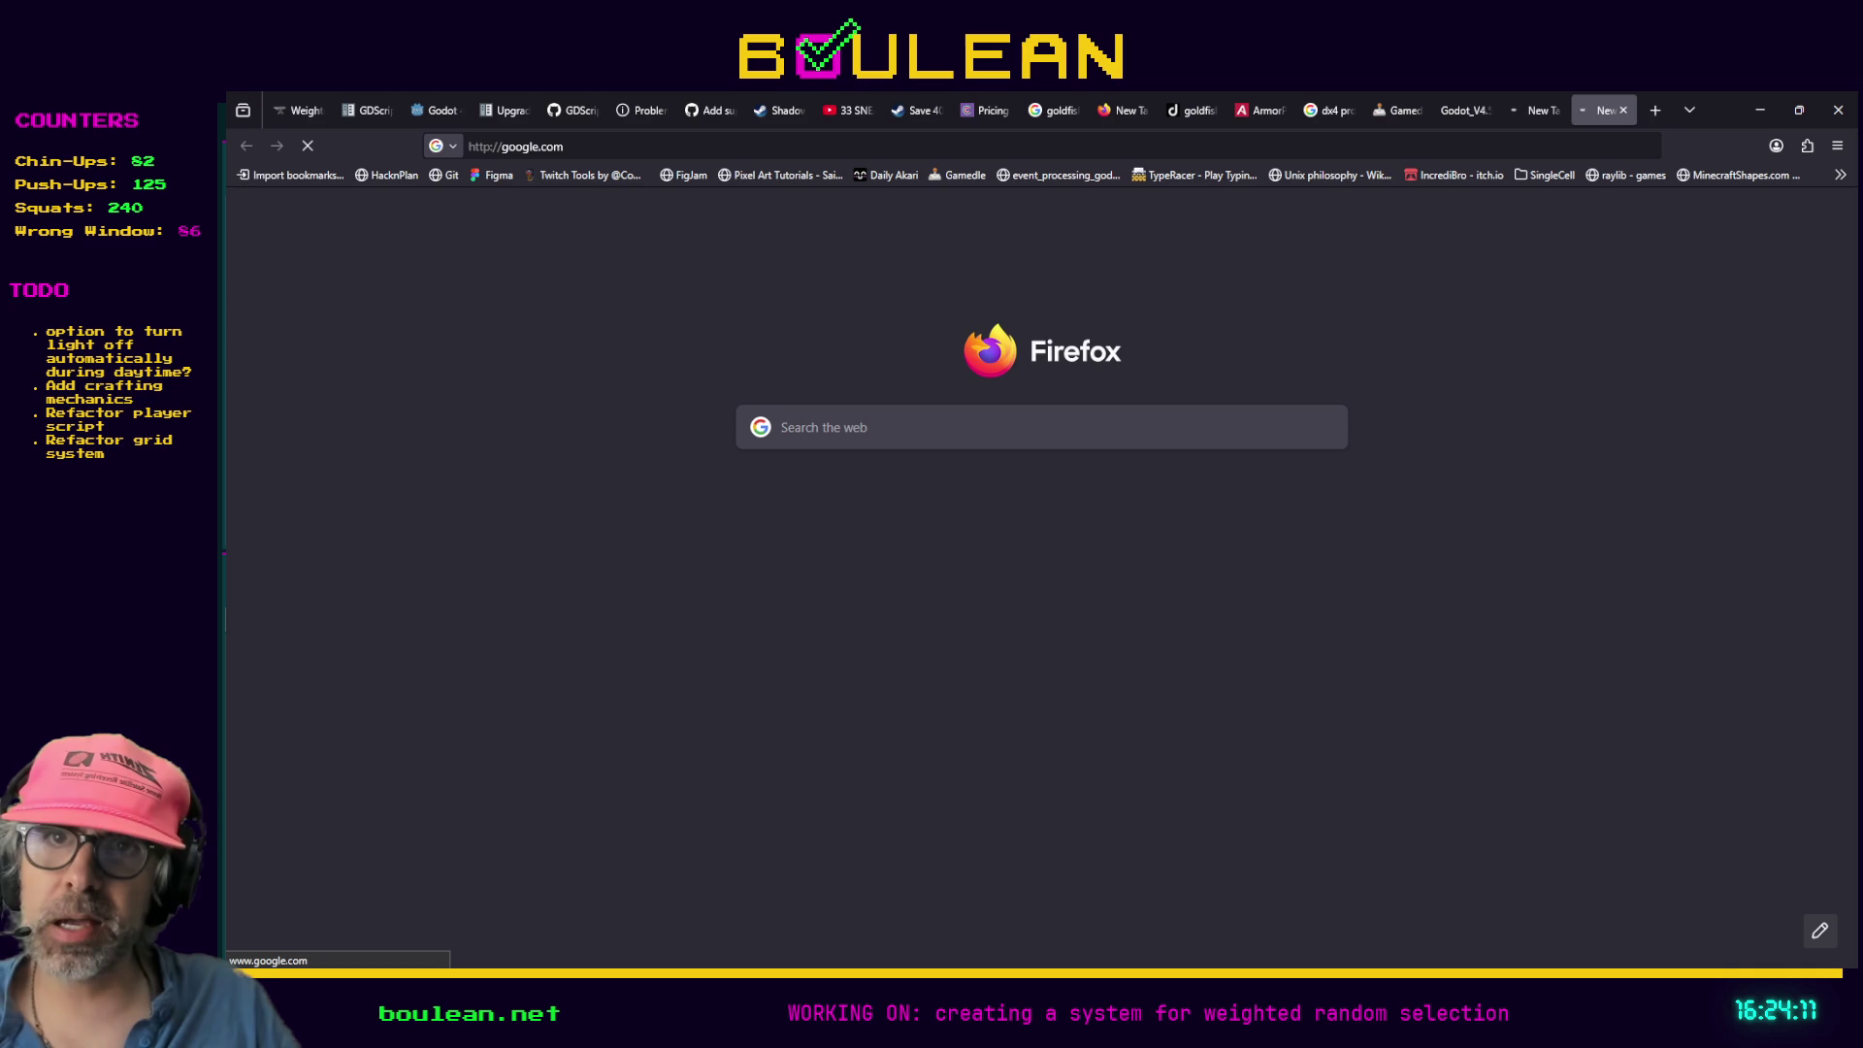
Step: Switch from Firefox to the Godot editor showing drop_manager.gd's add_drop_to_player_tile
key(alt+Tab)
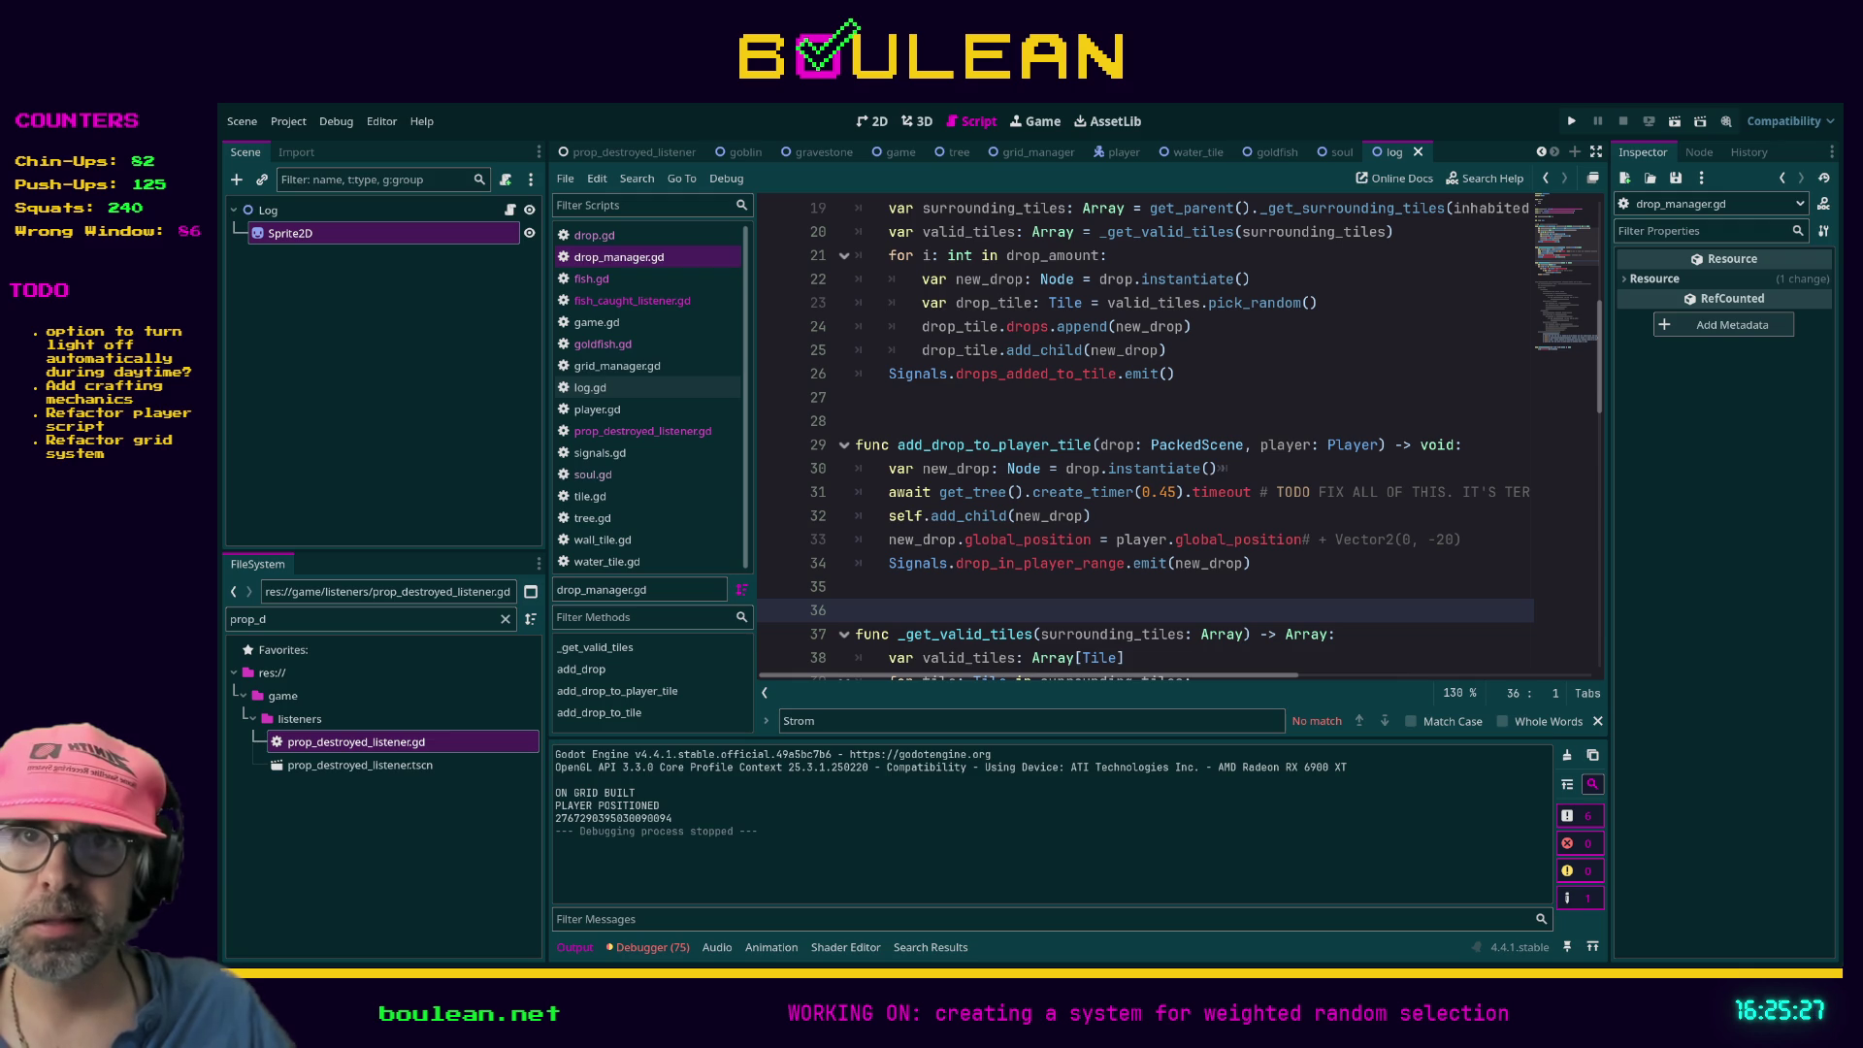
Step: Switch to Firefox showing the loaded Art Attack Steam store page
key(alt+Tab)
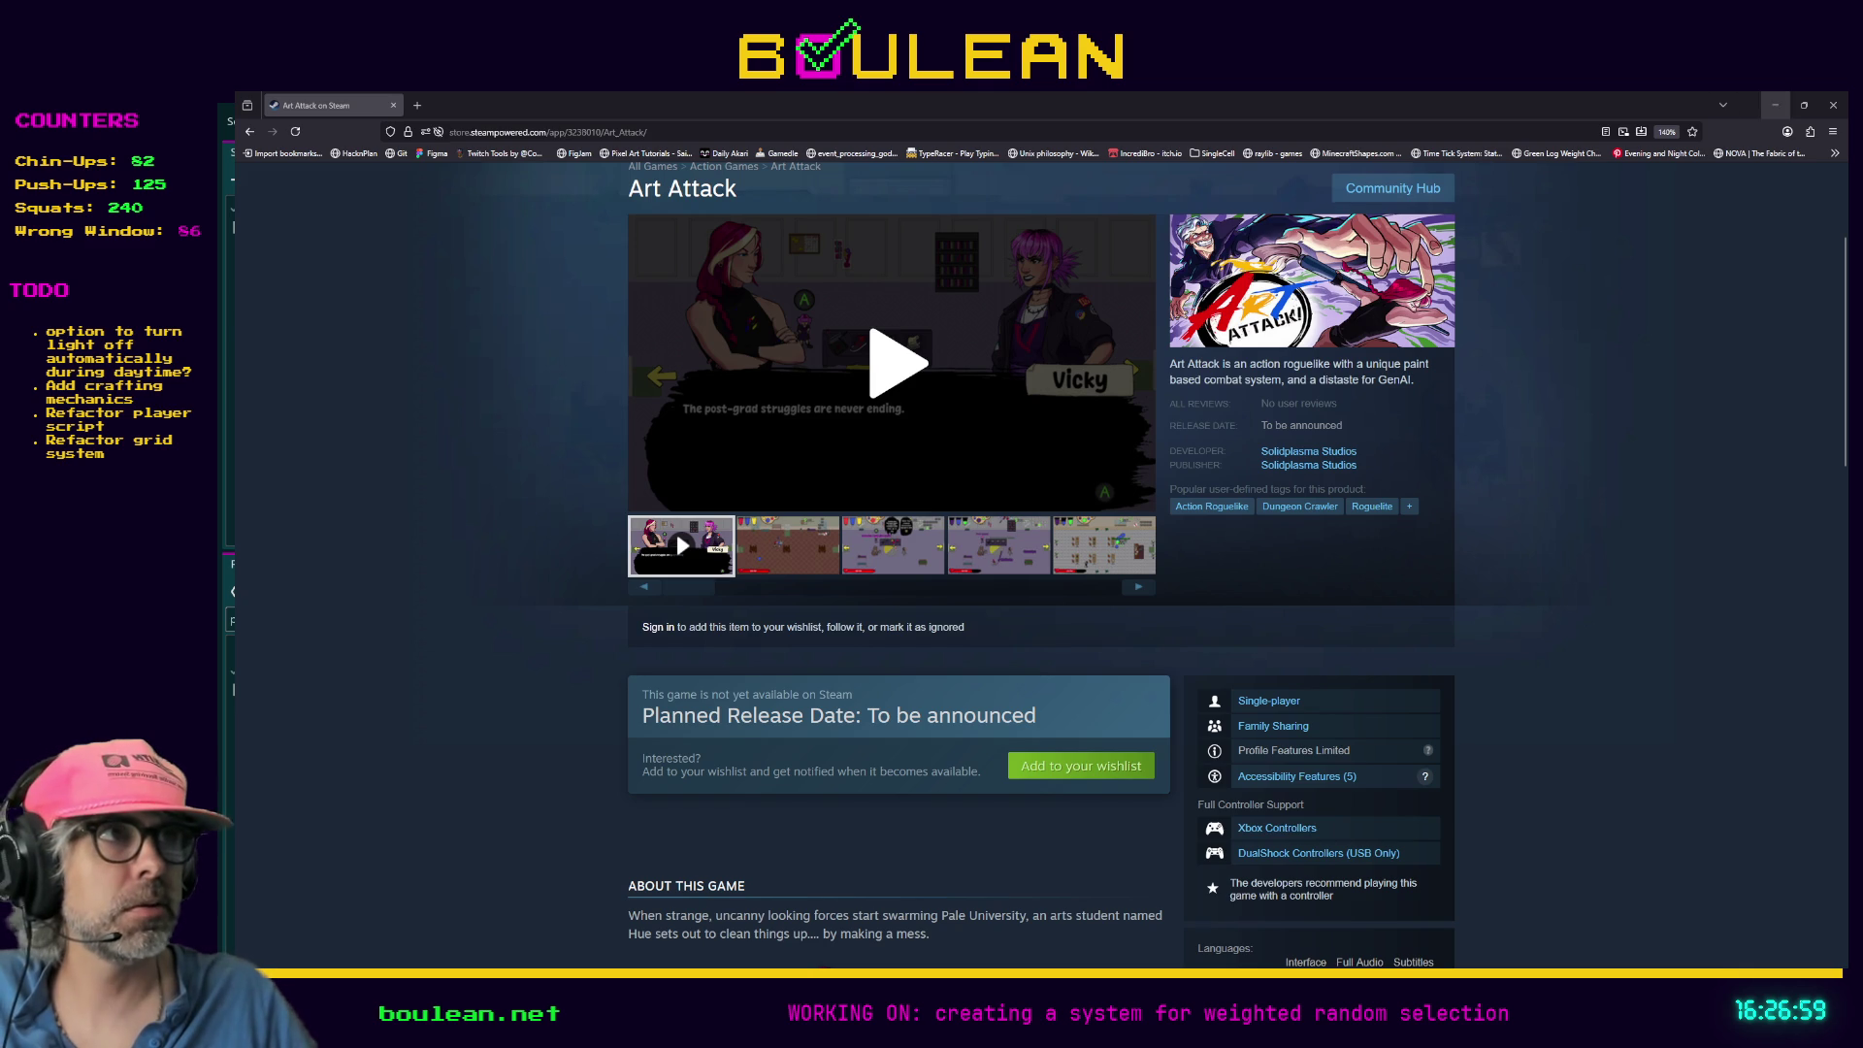
Step: Return to Godot and place the cursor after self.add_child(new_drop) on line 32
key(alt+Tab)
click(1242, 517)
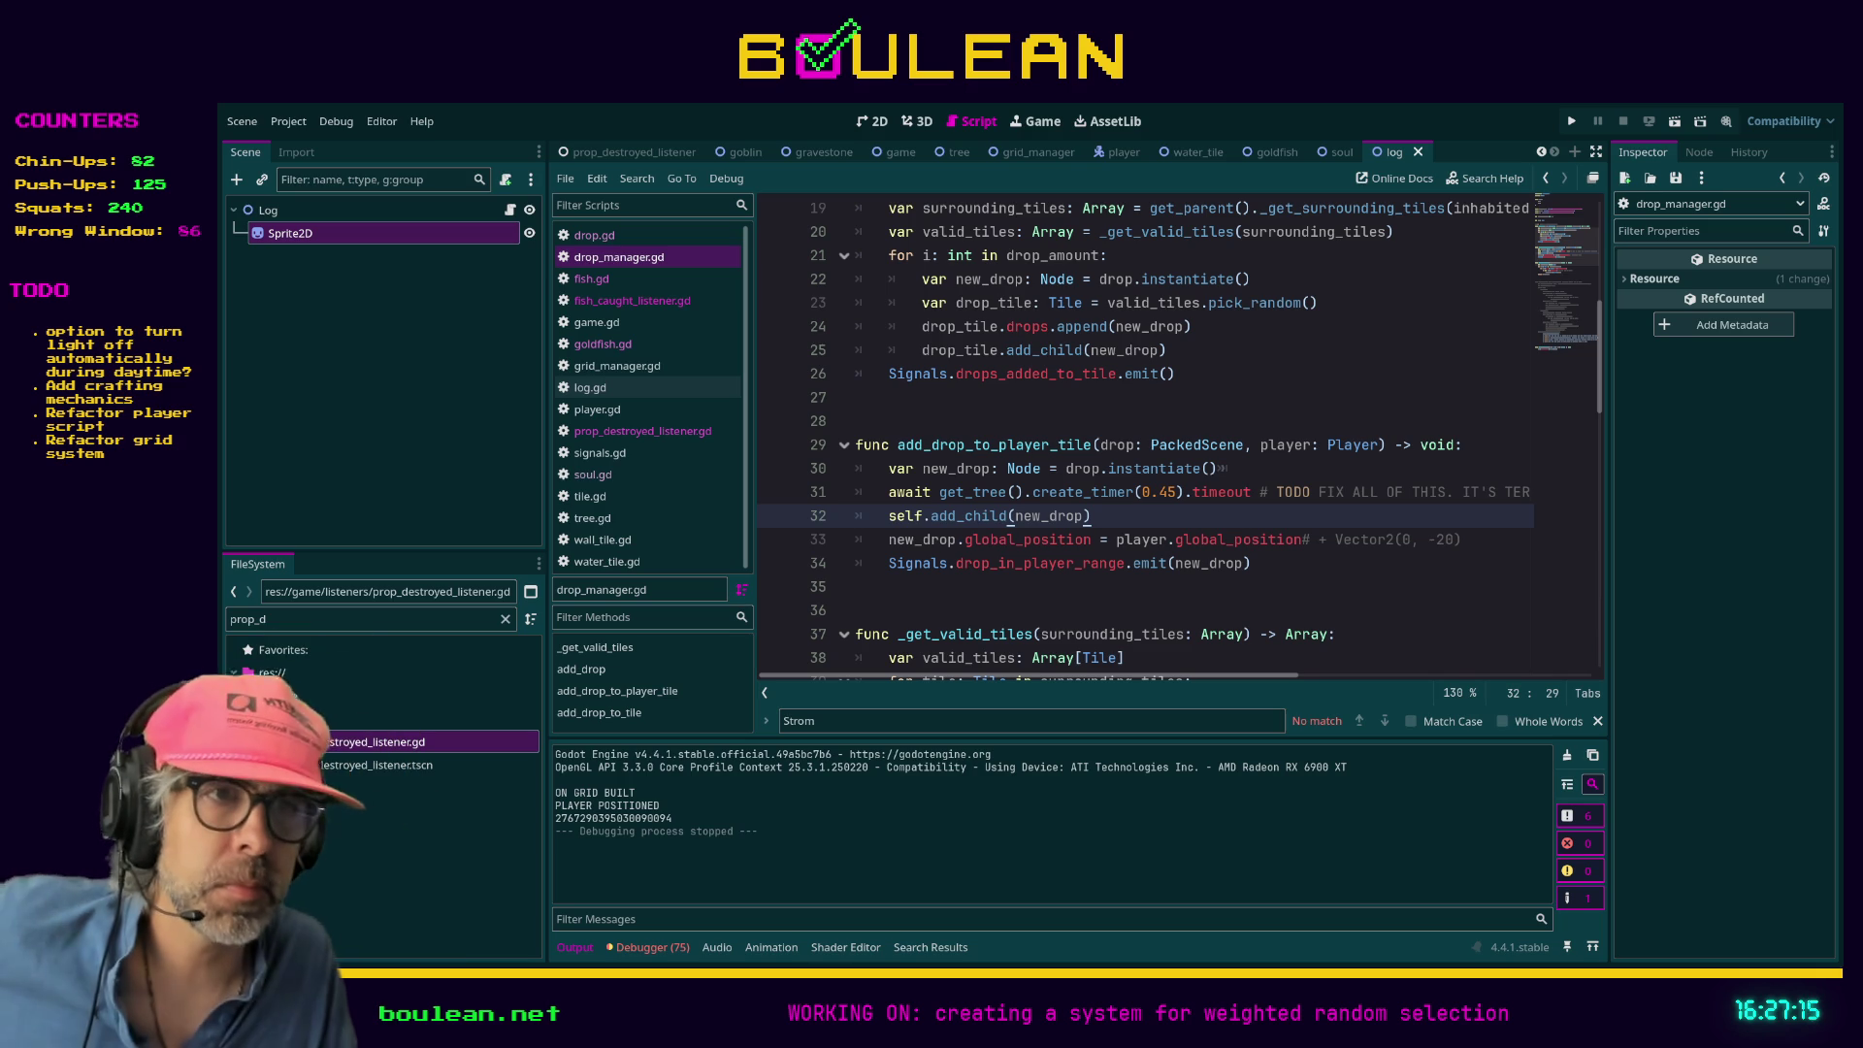
Step: Switch back to the Art Attack Steam store page in Firefox
key(alt+Tab)
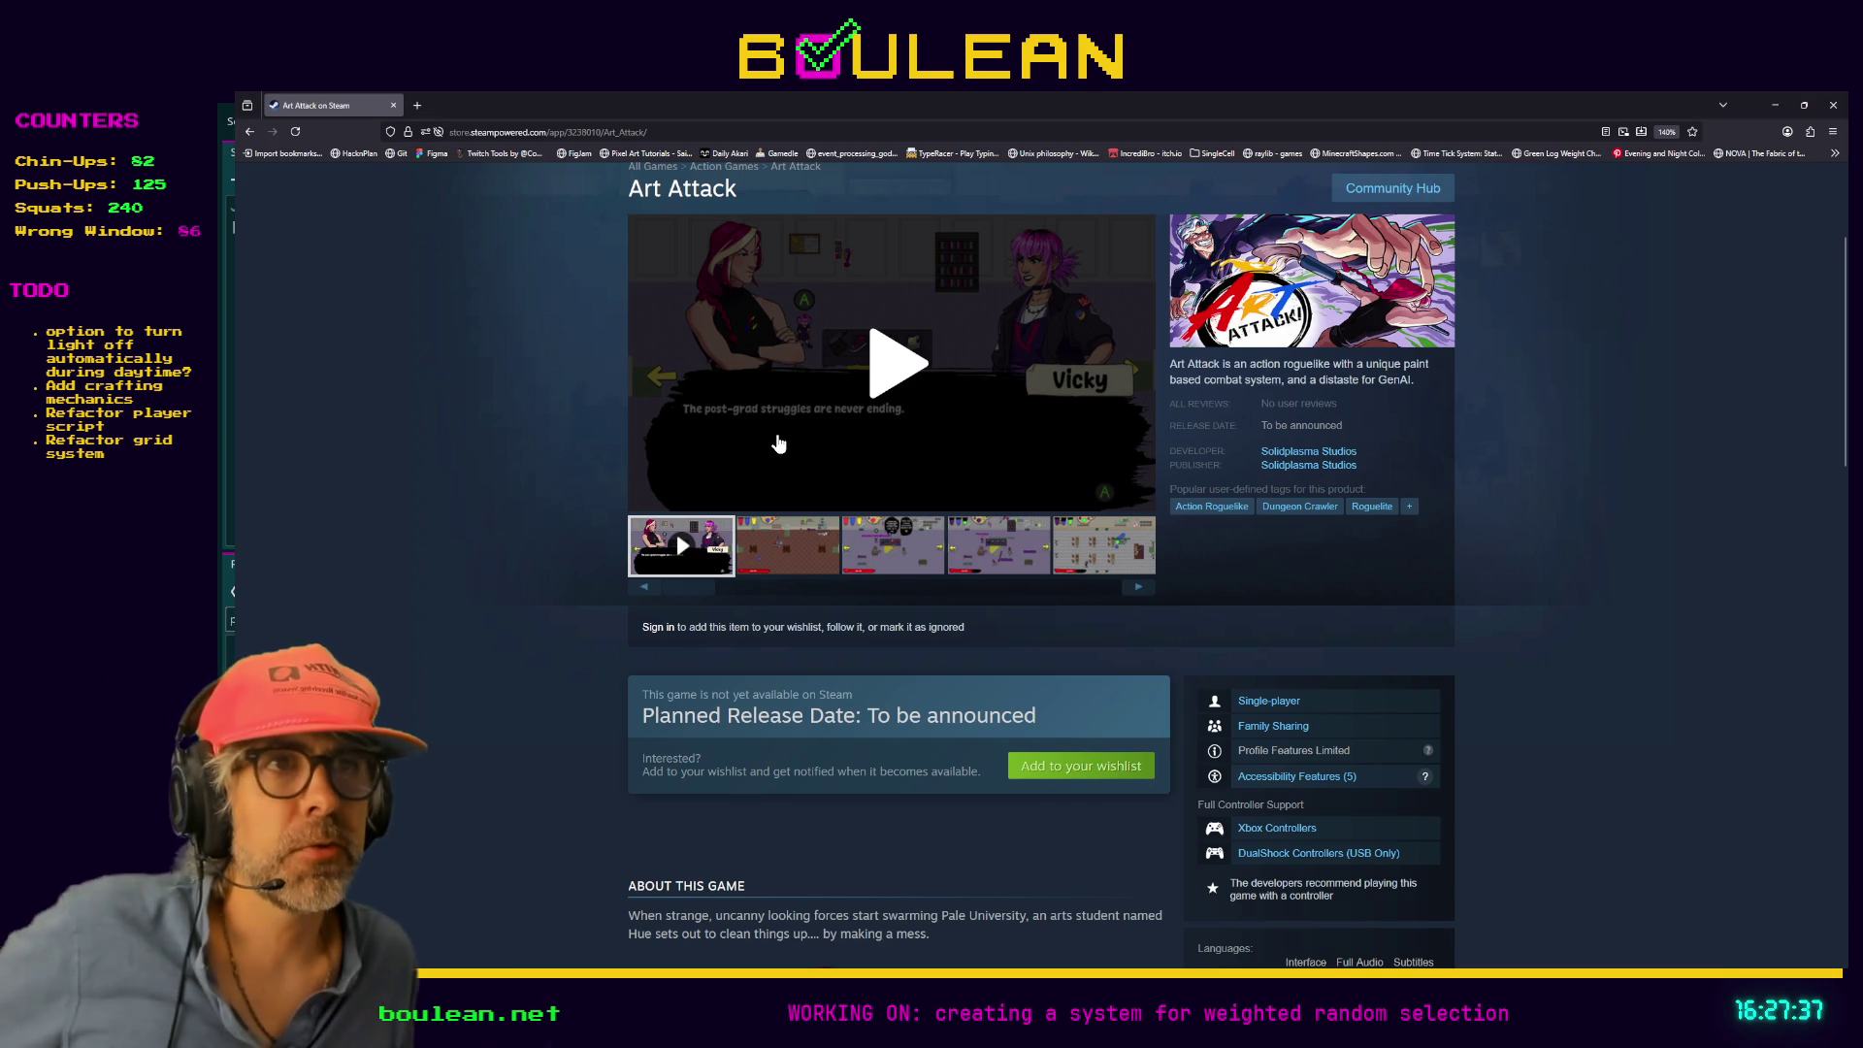
Step: Play the Art Attack trailer in full screen, then exit full screen
click(908, 444)
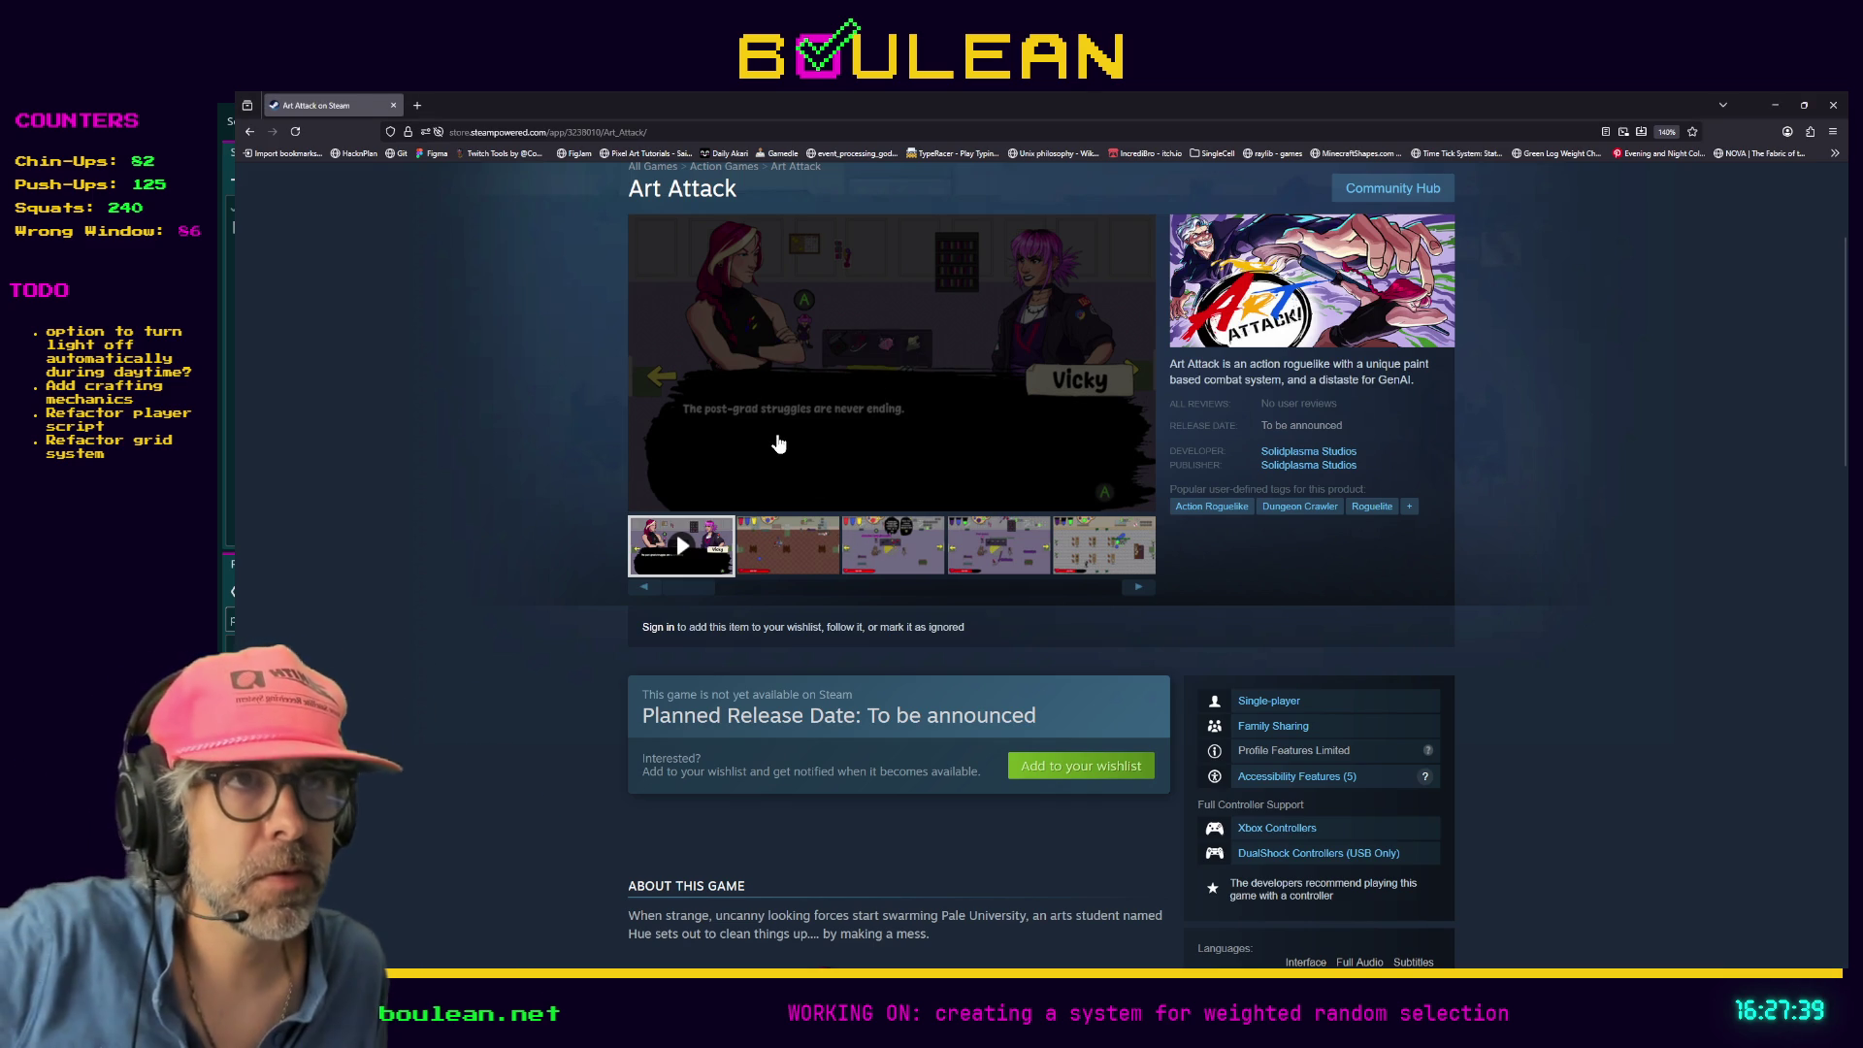
click(1143, 491)
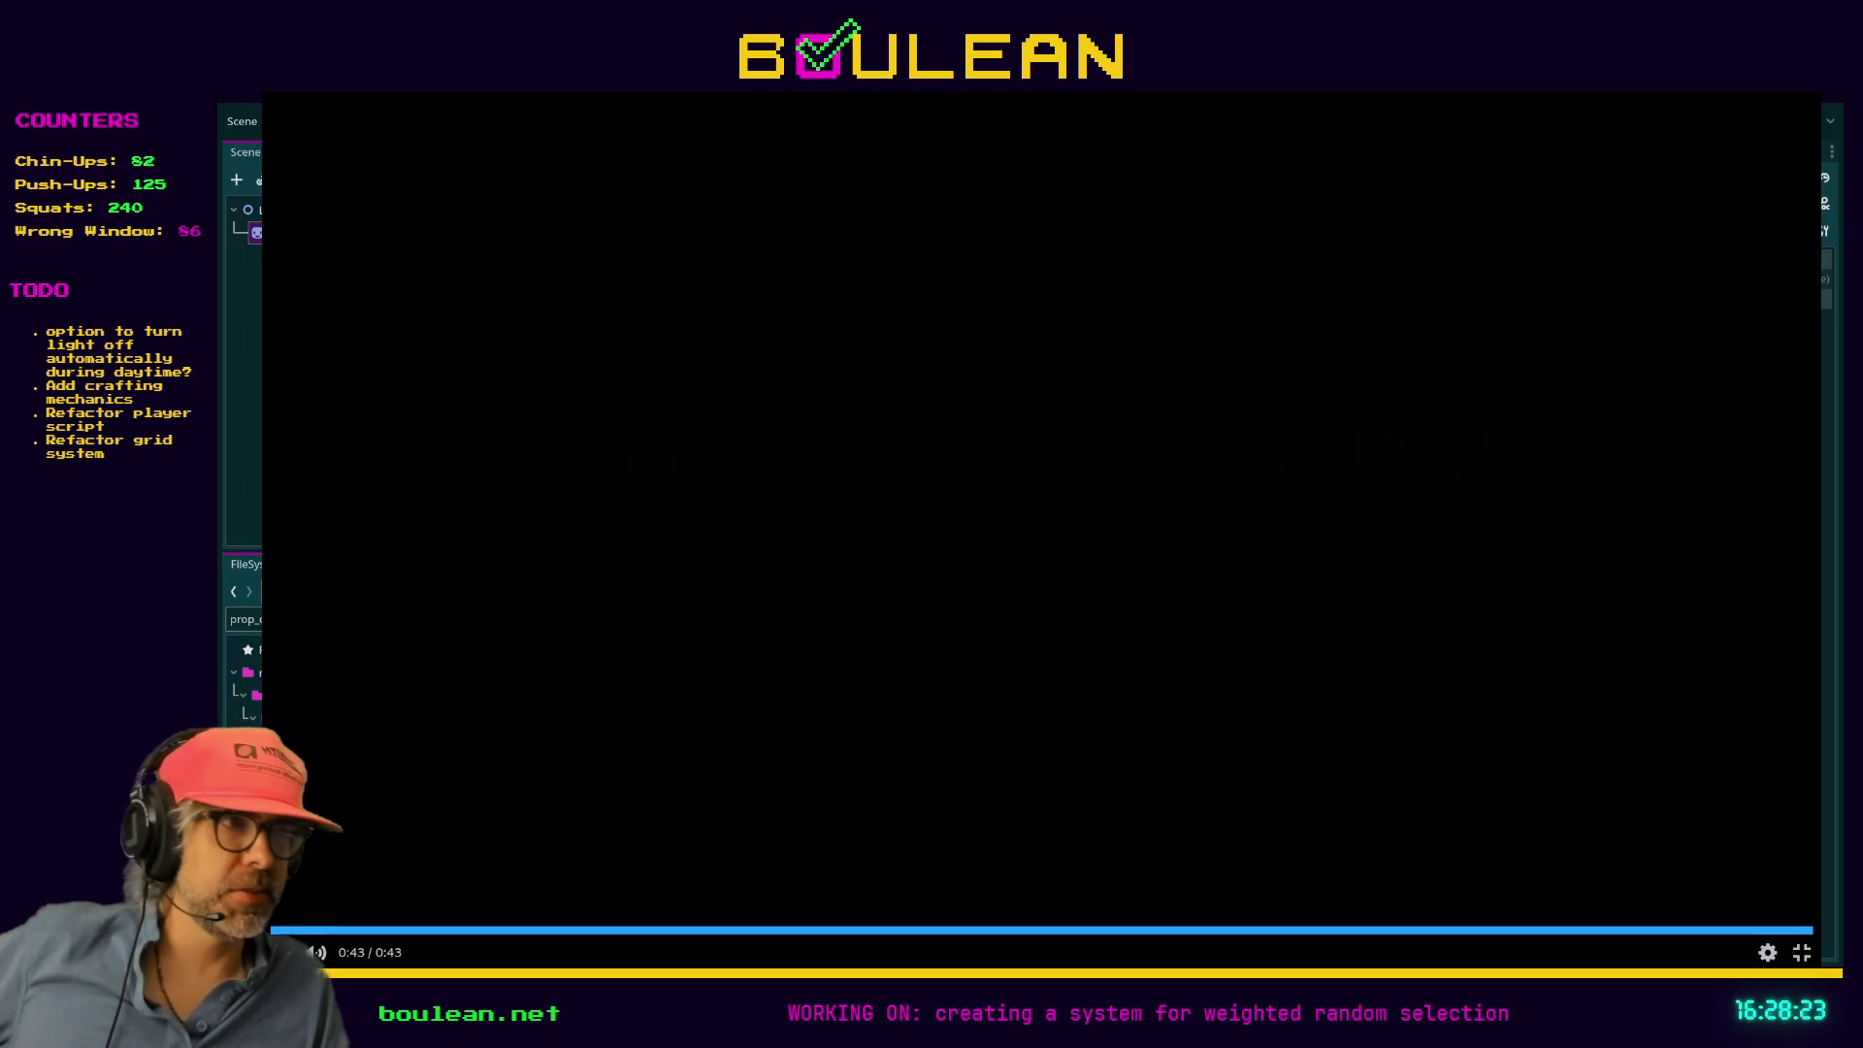
click(1802, 952)
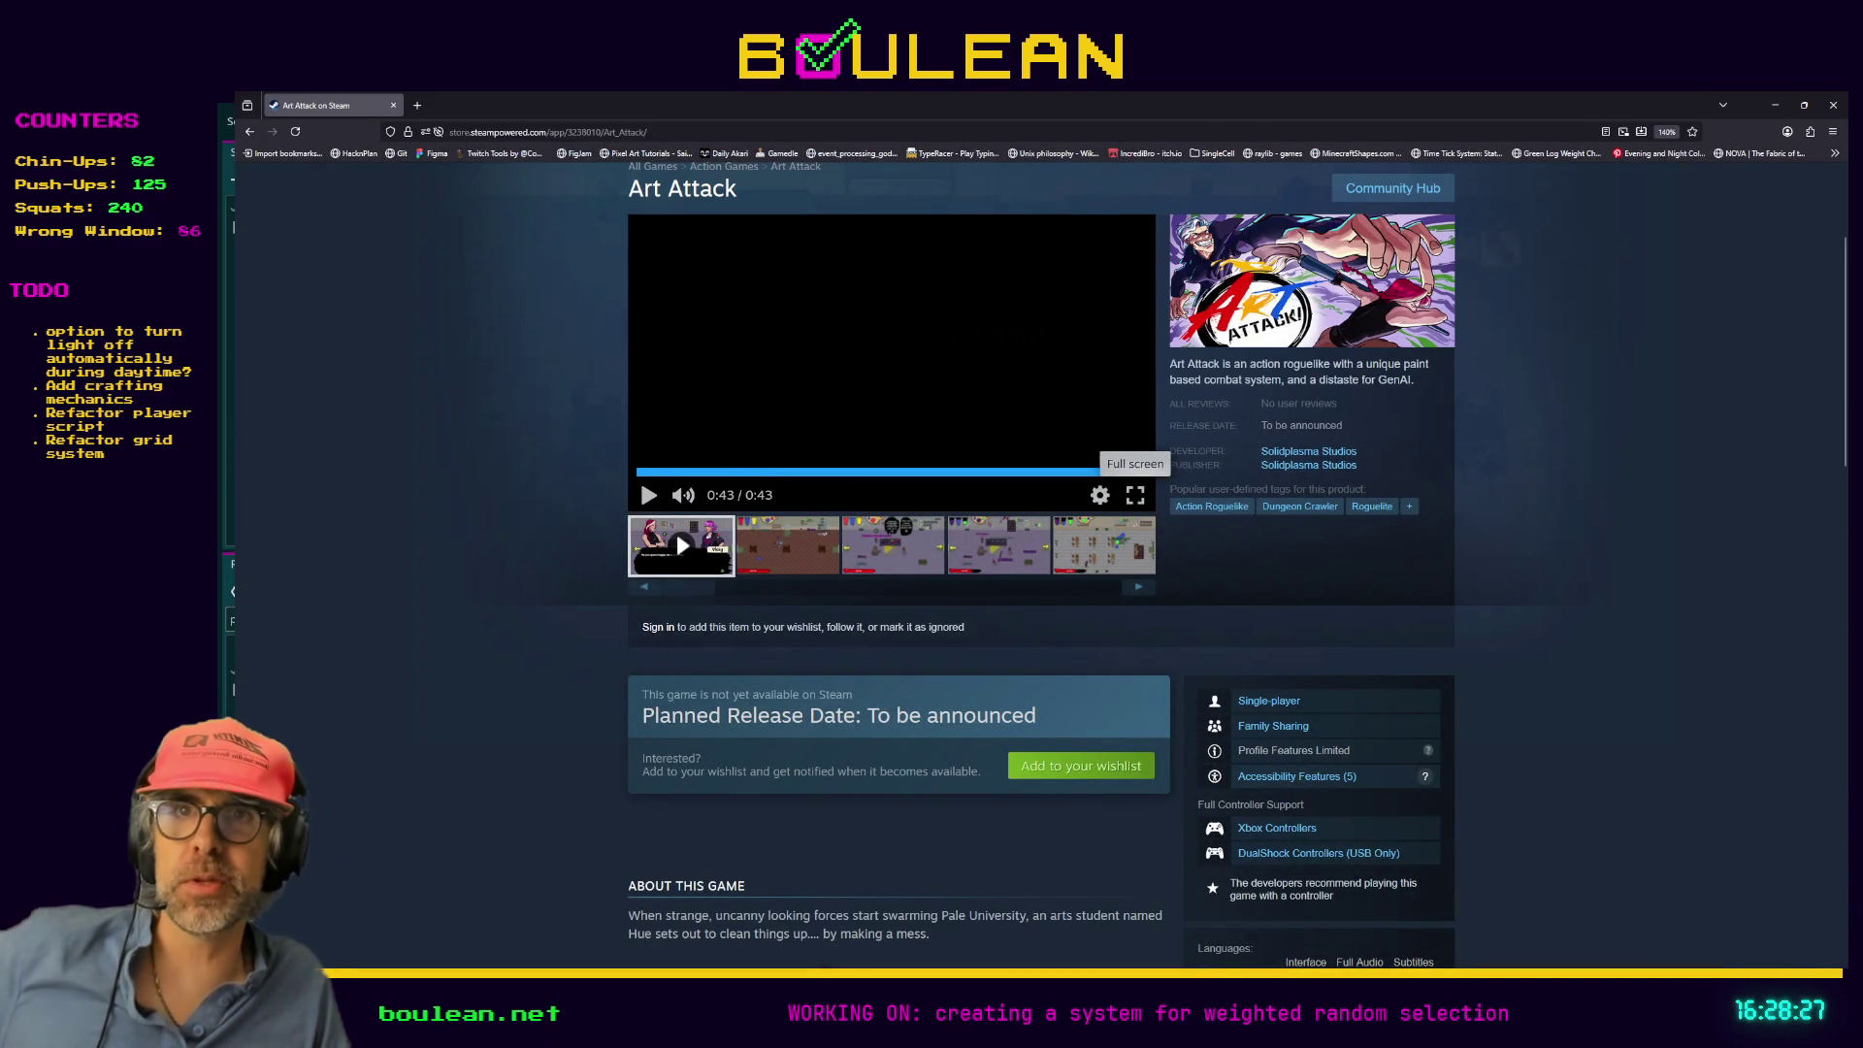
Step: Close the Art Attack tab, leaving a fresh tab, and minimise Firefox
click(413, 106)
click(393, 105)
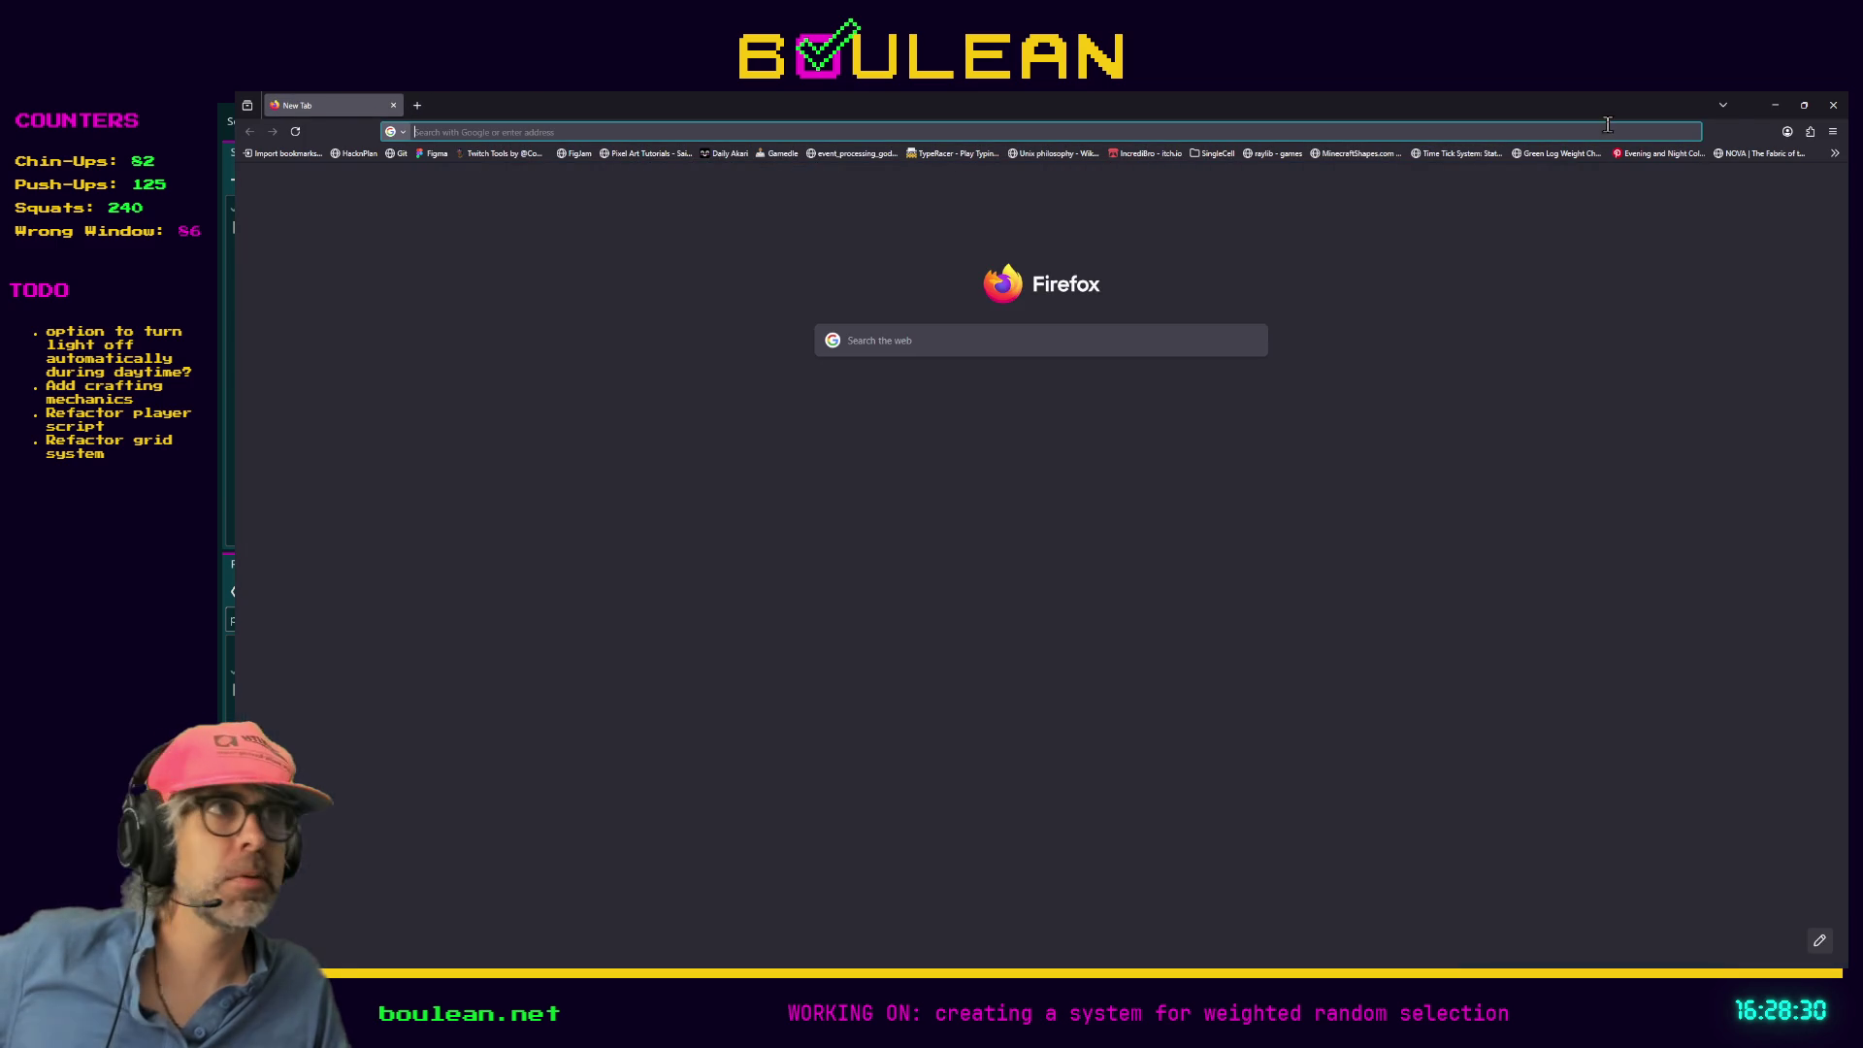
click(1773, 106)
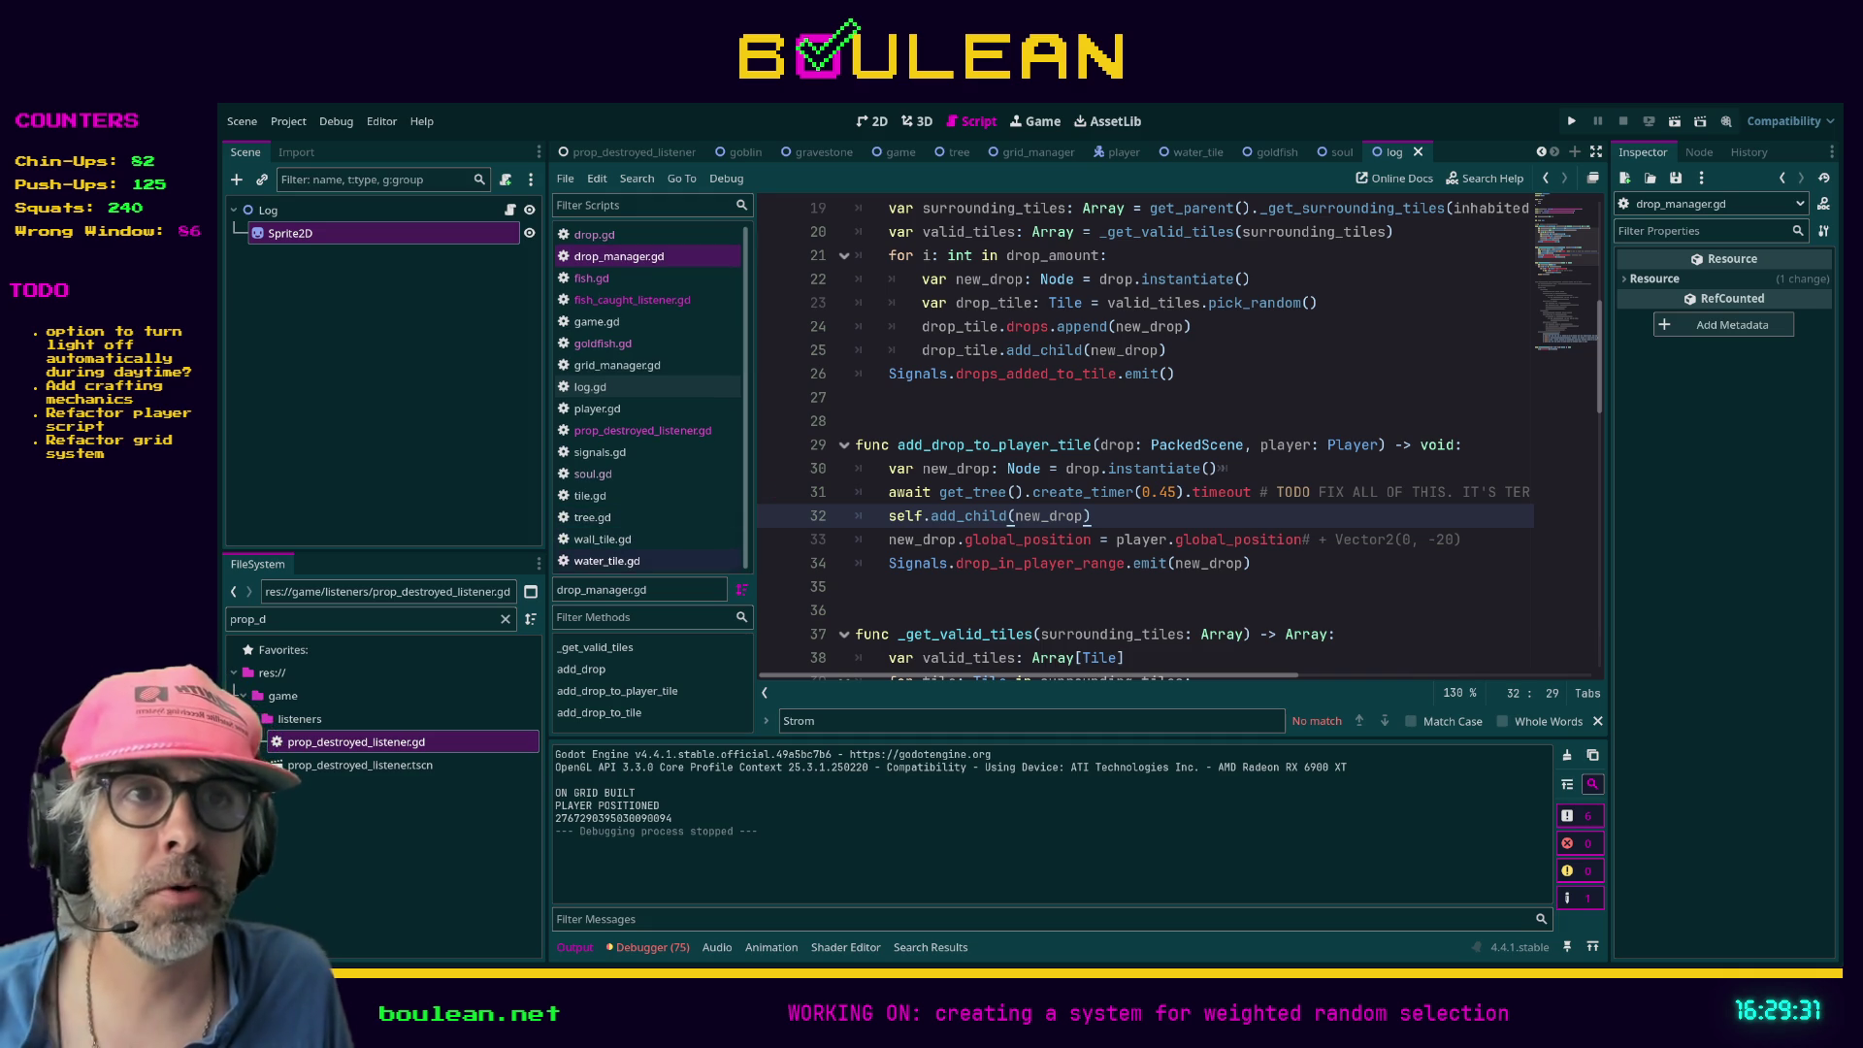
Step: Open water_tile.gd from the script list
click(607, 561)
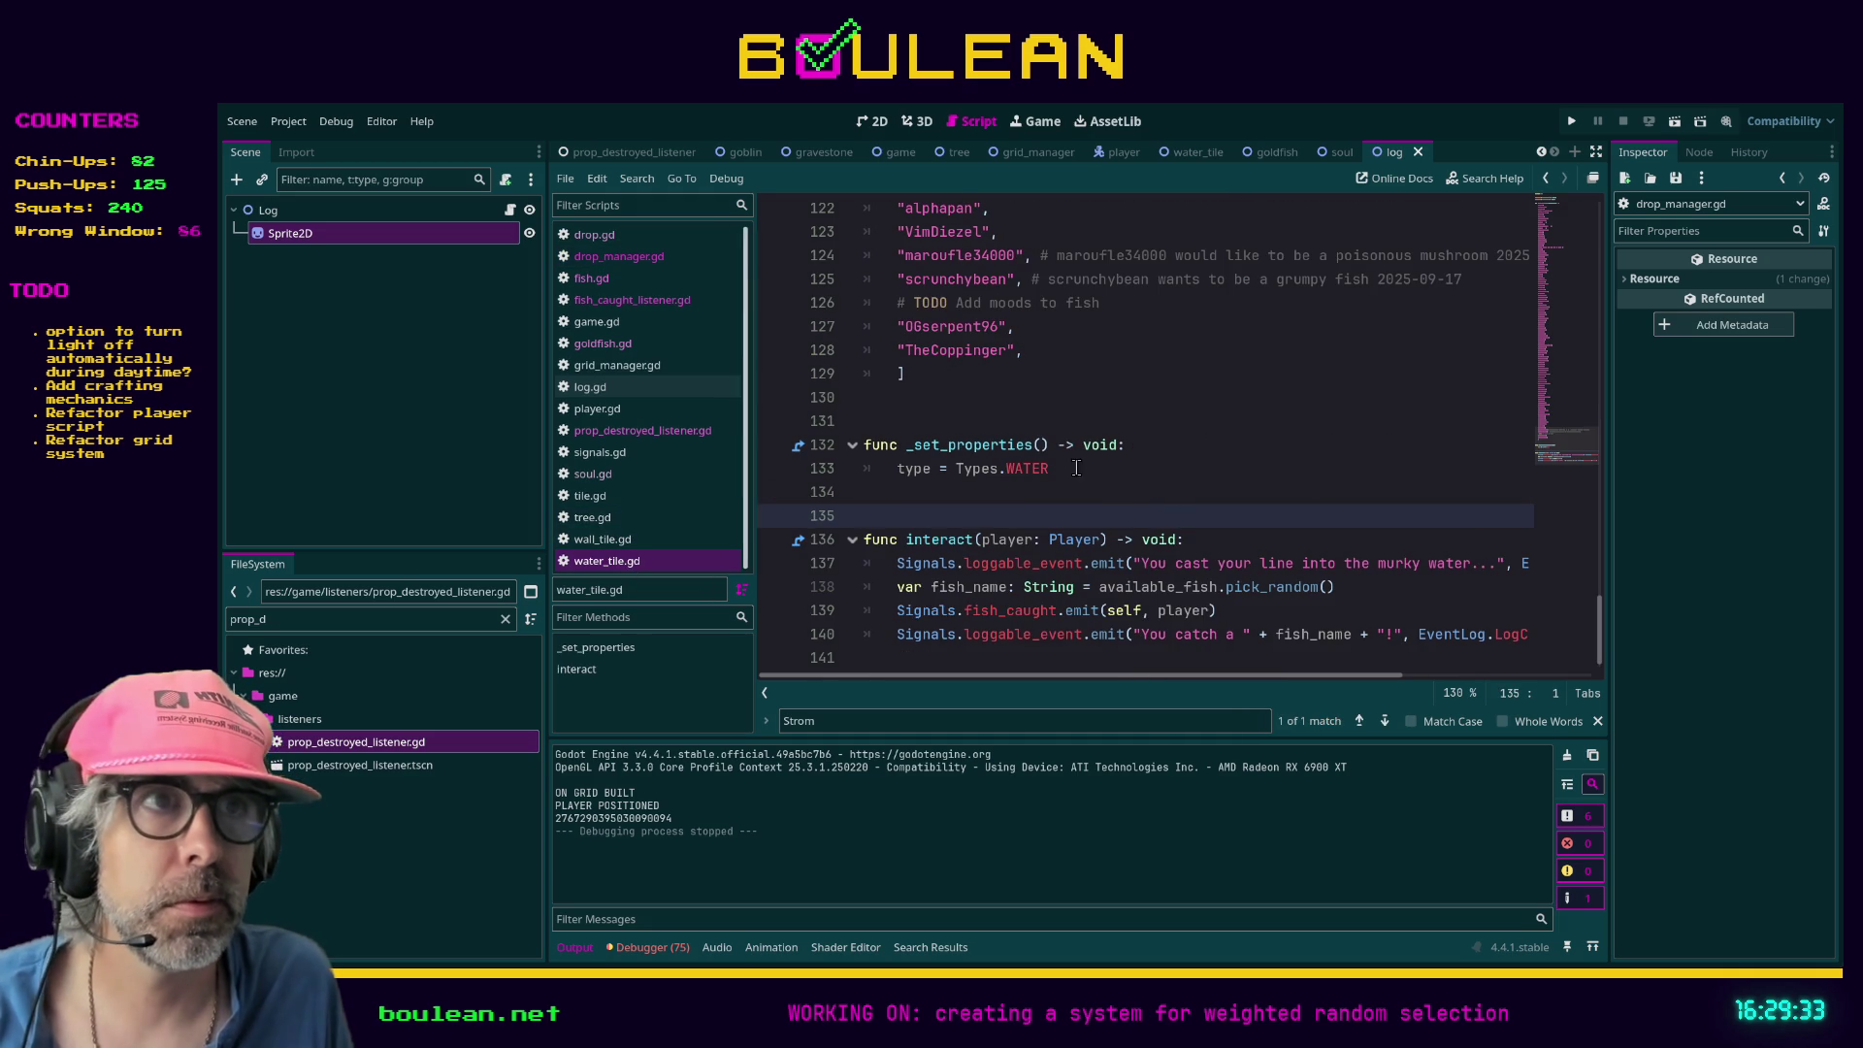
Step: Add "Solidplasma" and "OkDog" after TheCoppinger in the fish name list
click(1034, 359)
key(Return)
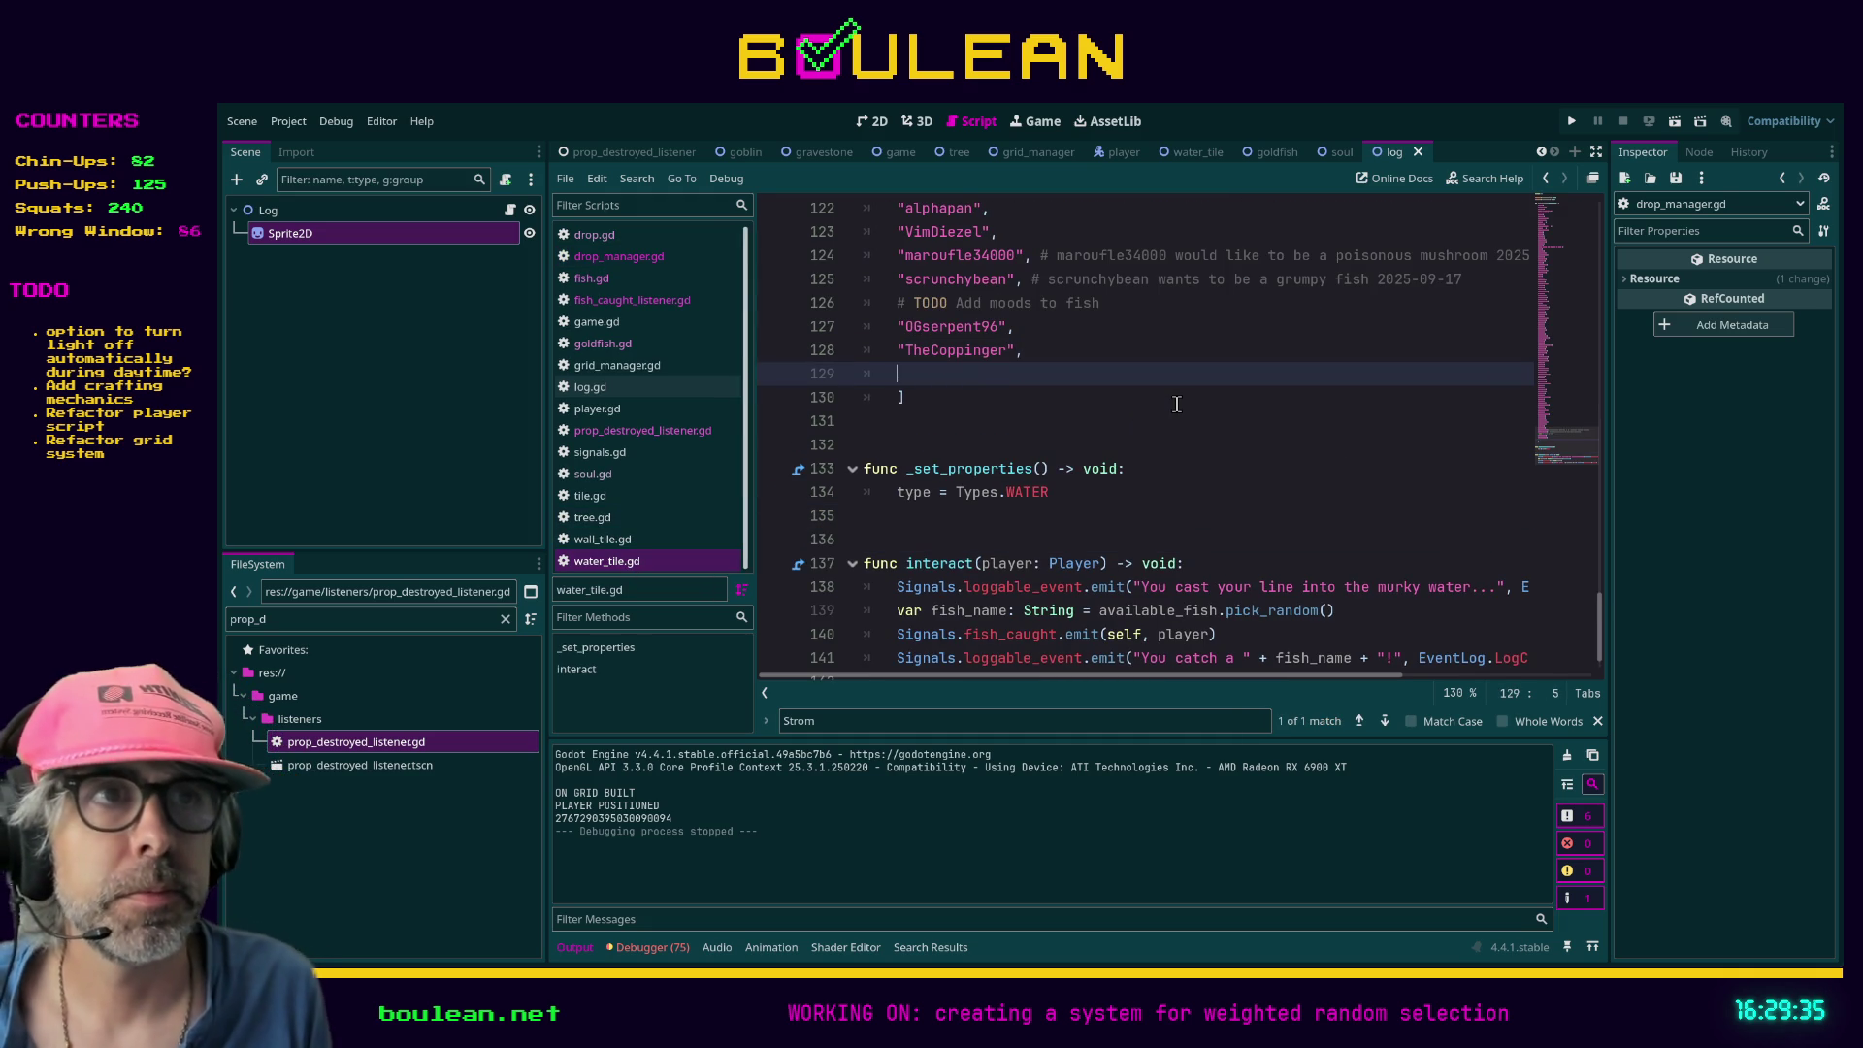
text(")
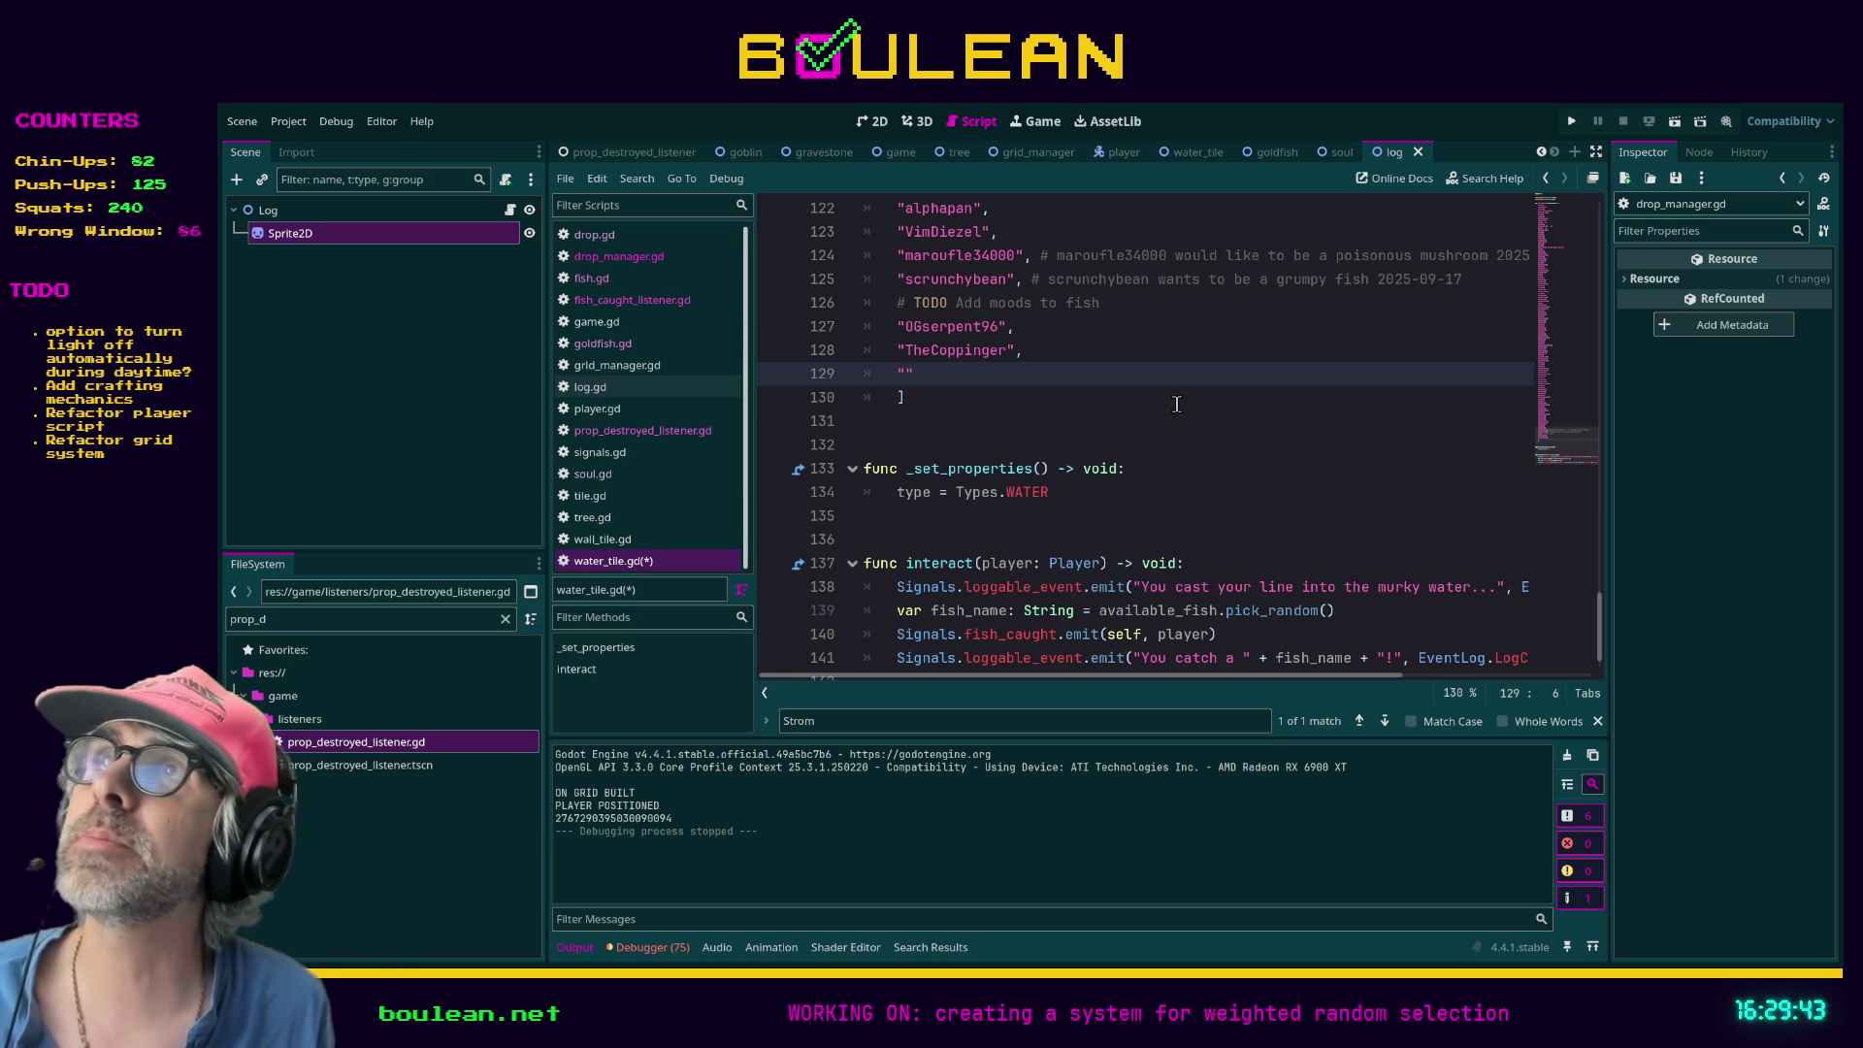
text(Solidp)
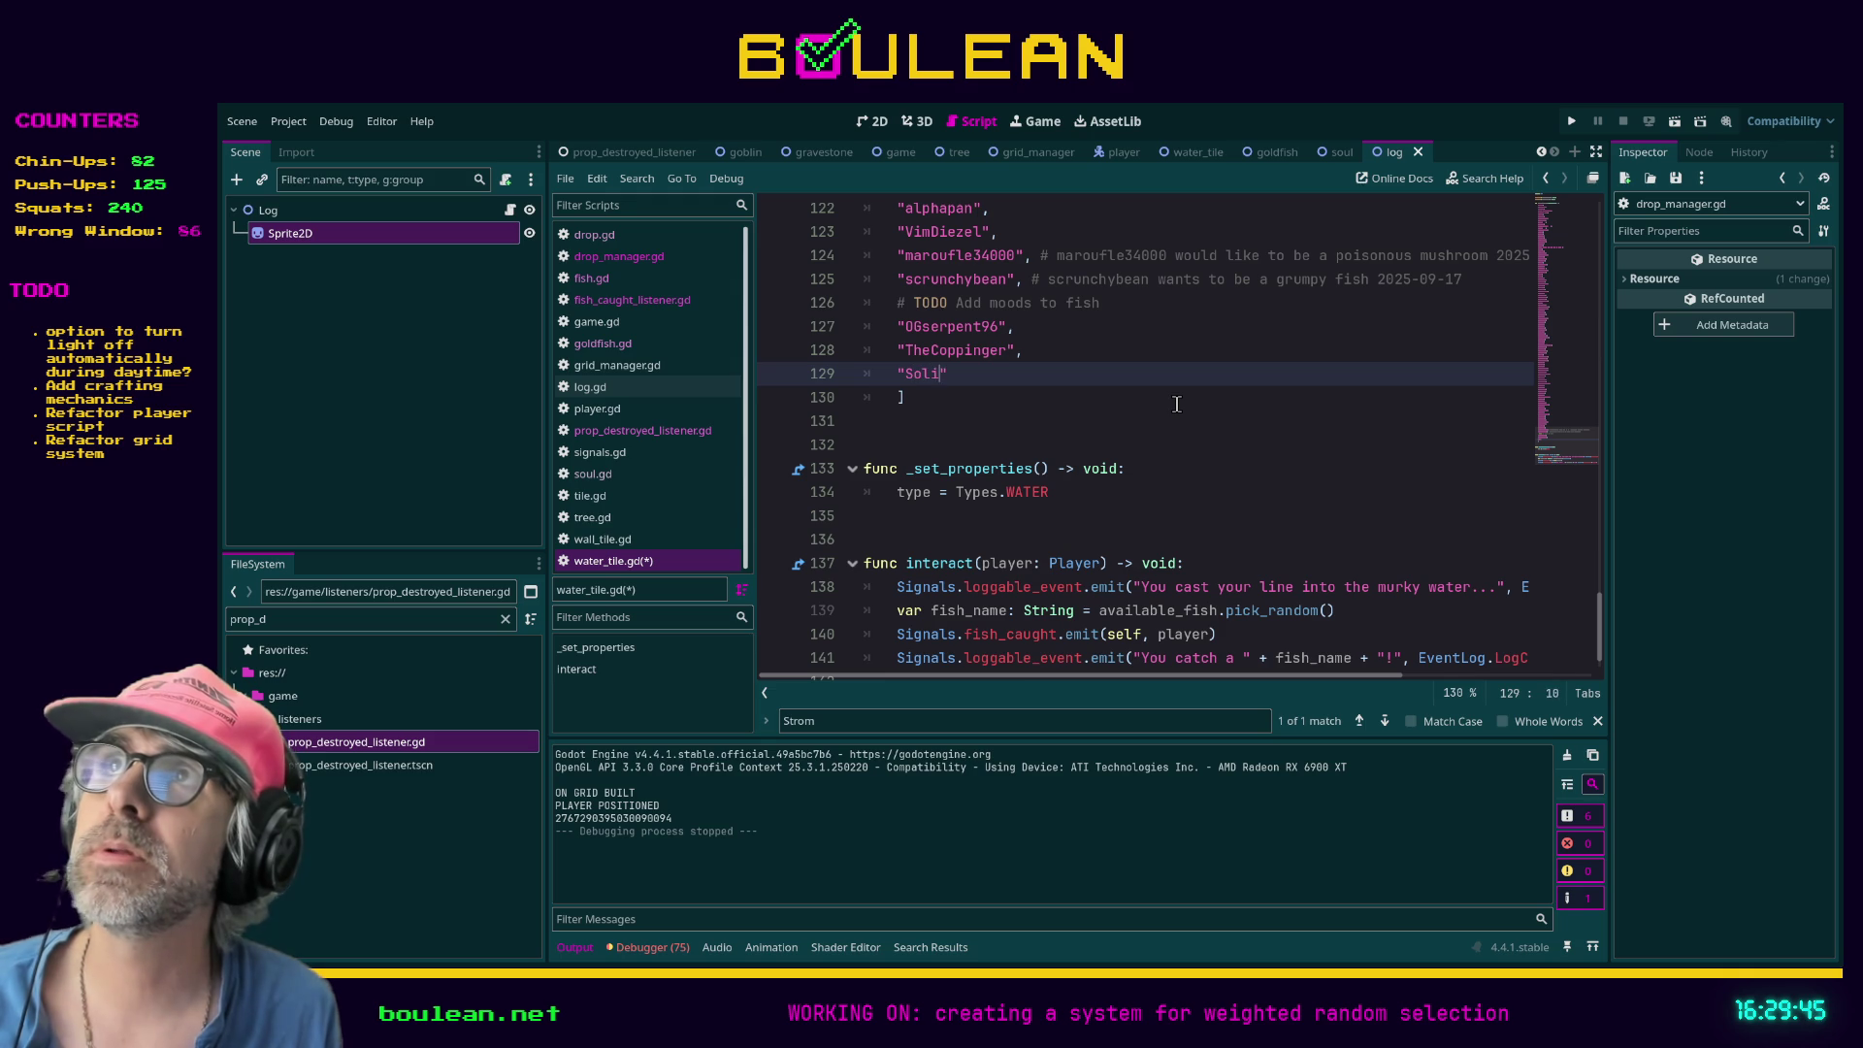
text(las)
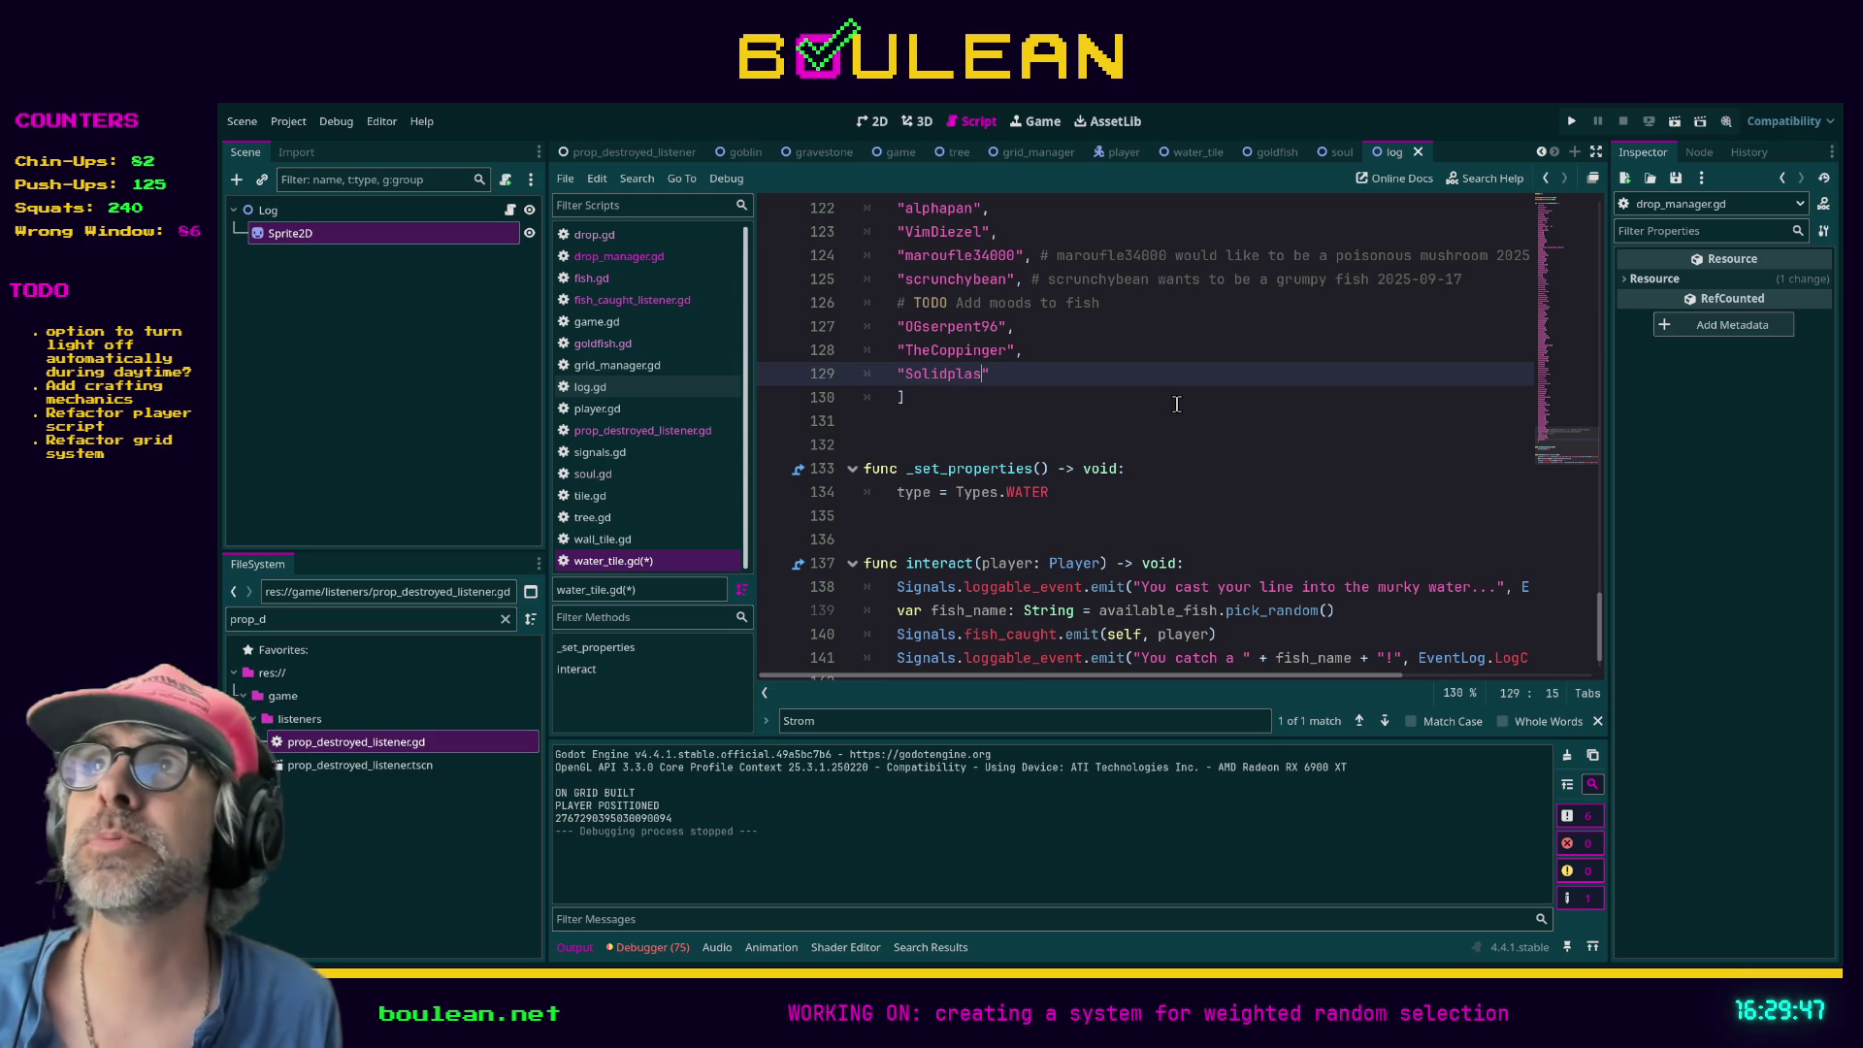
text(ma)
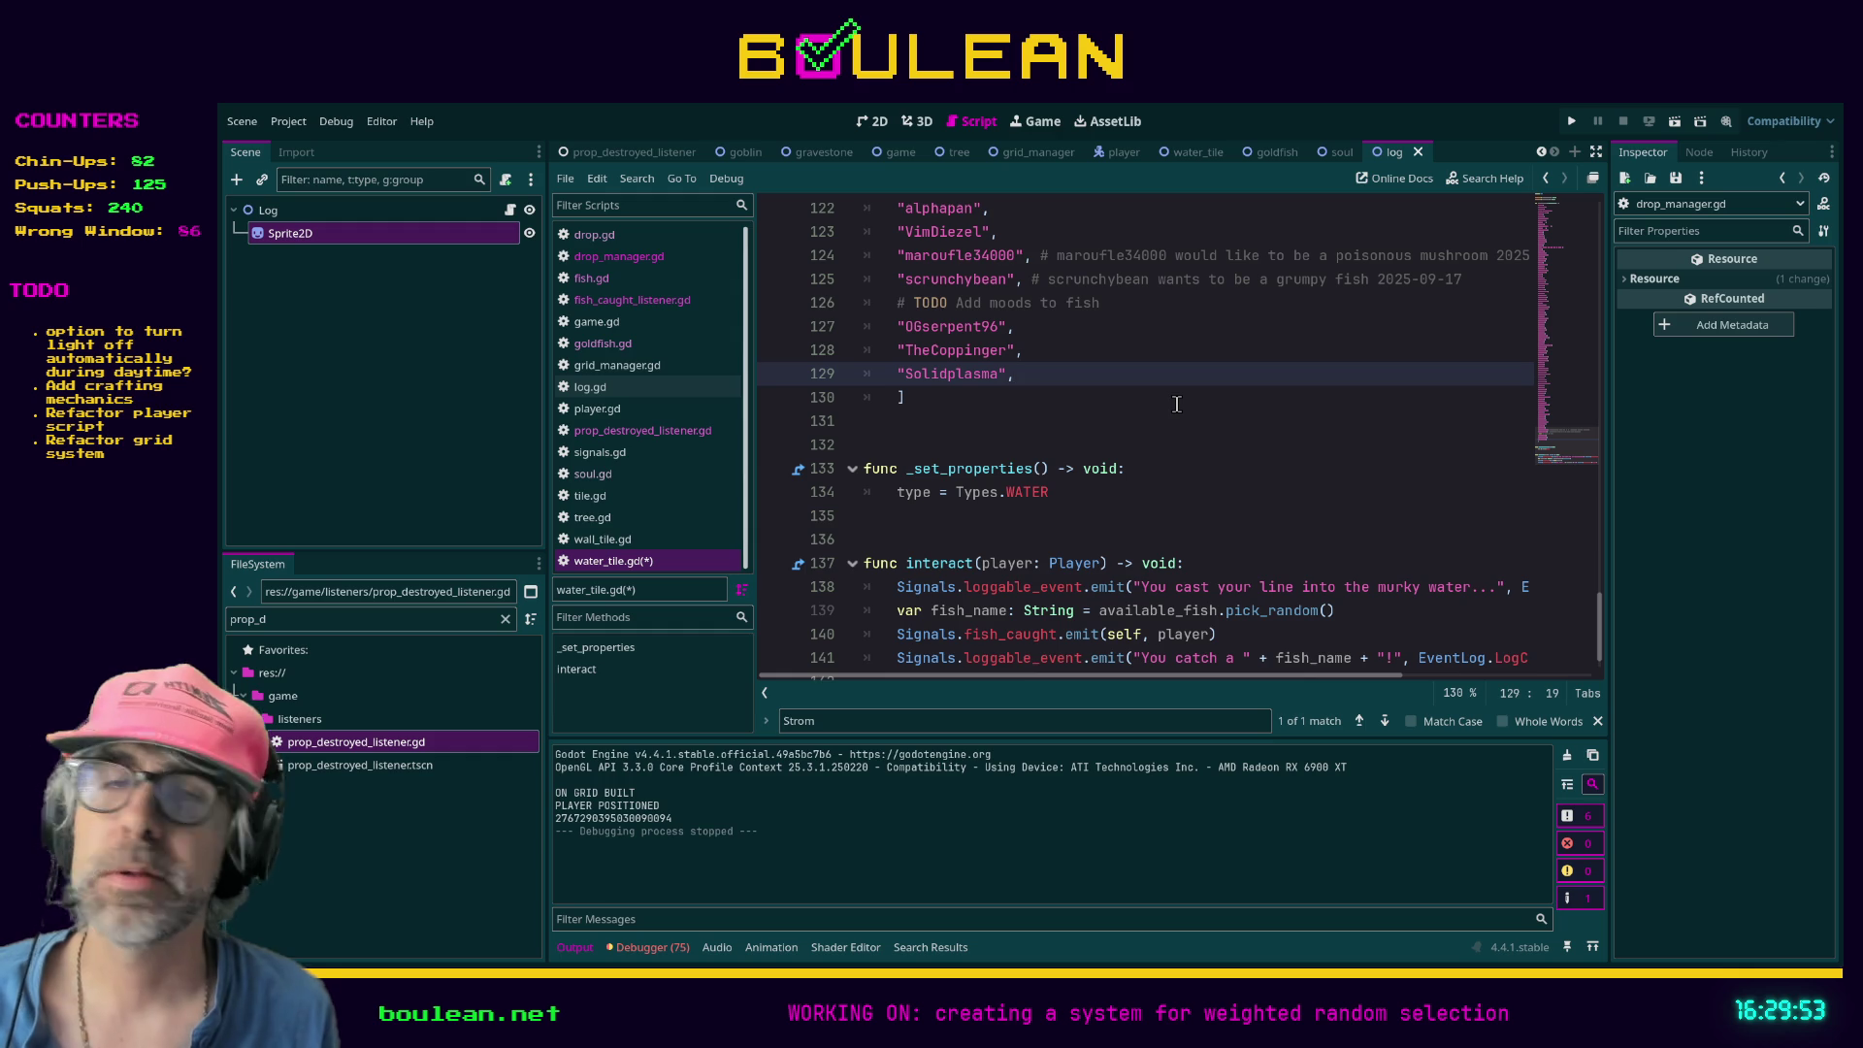
key(Return)
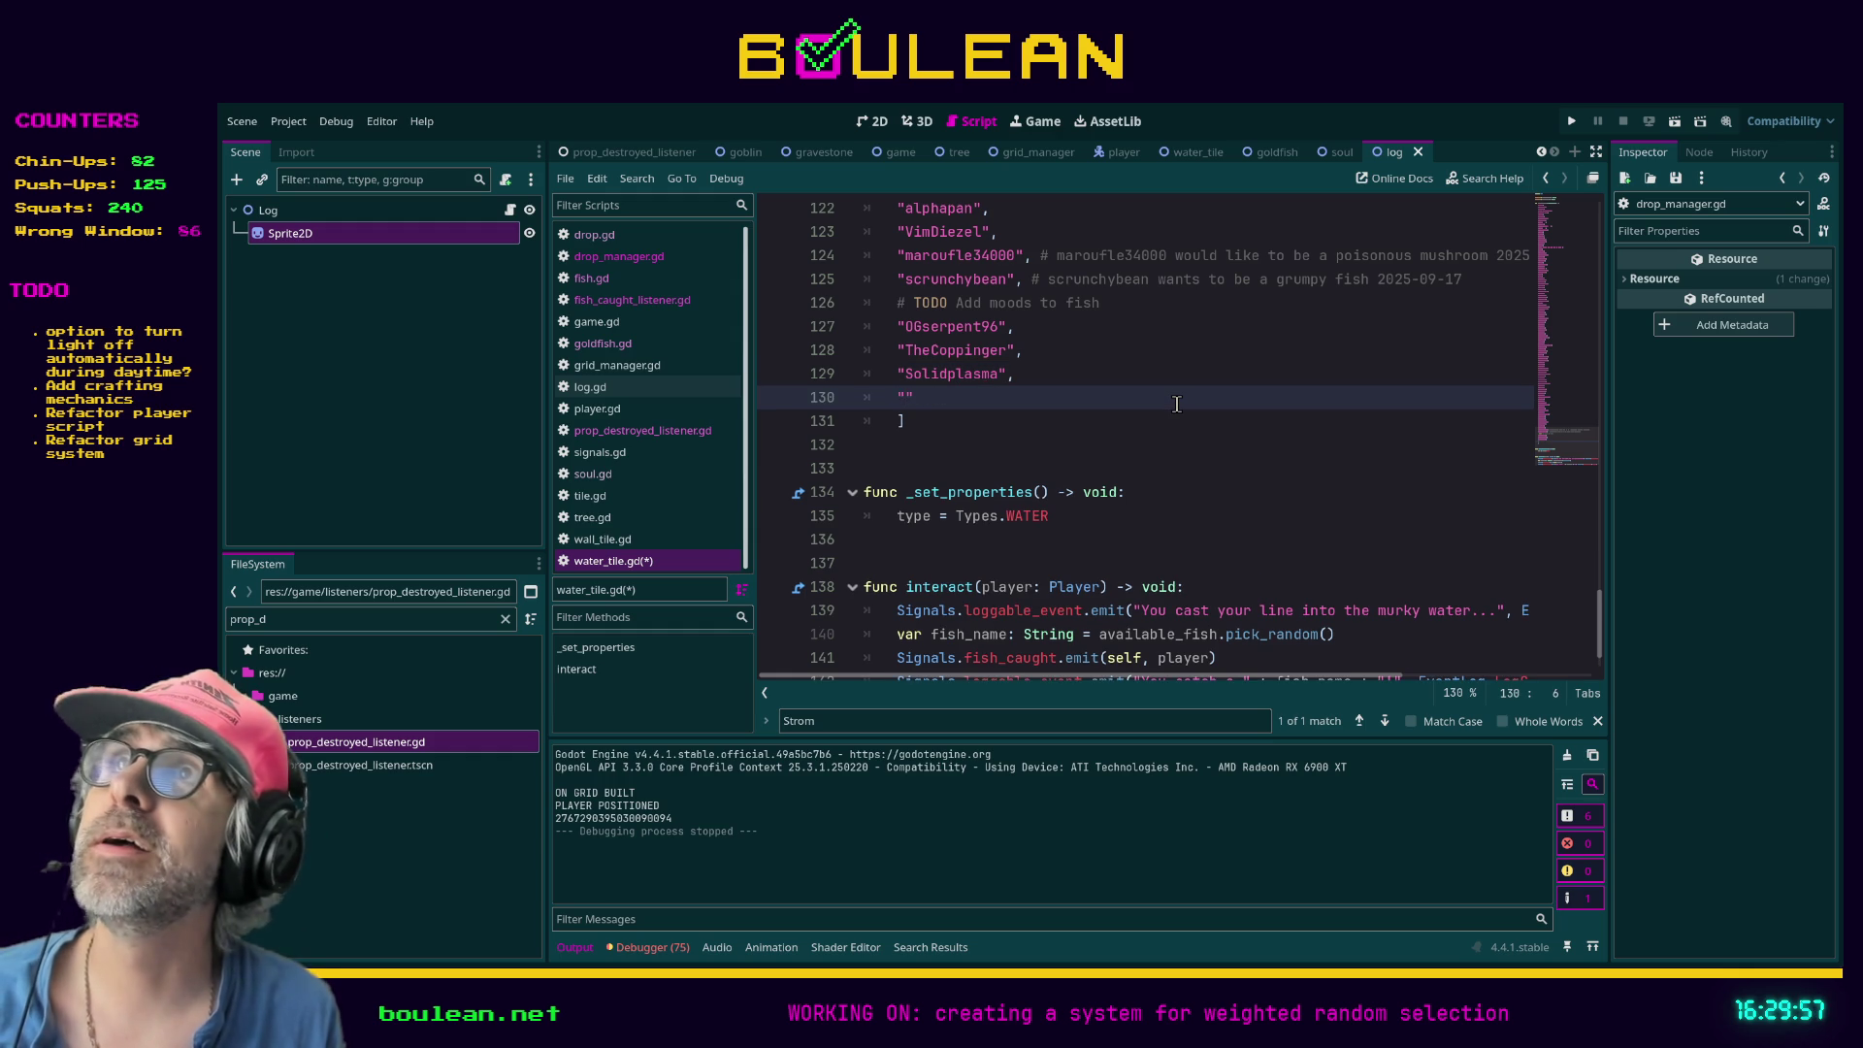
text(OkDog)
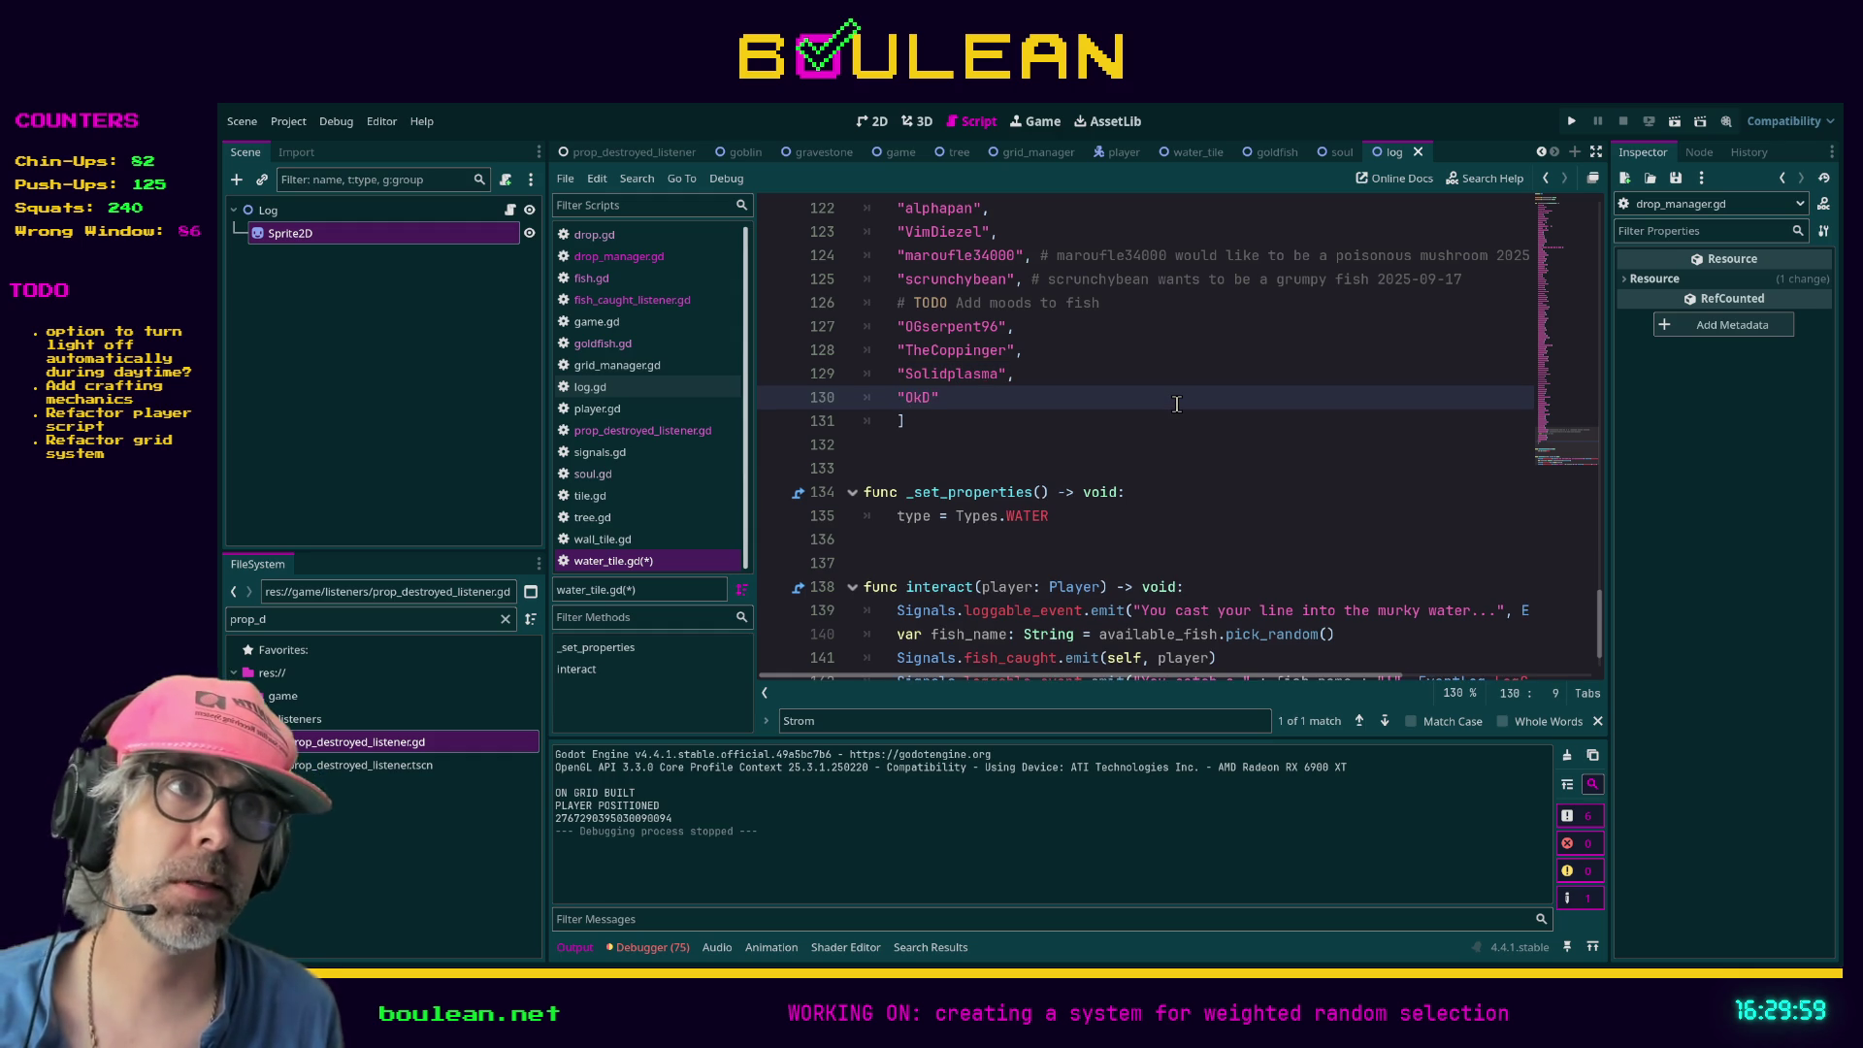
text(")
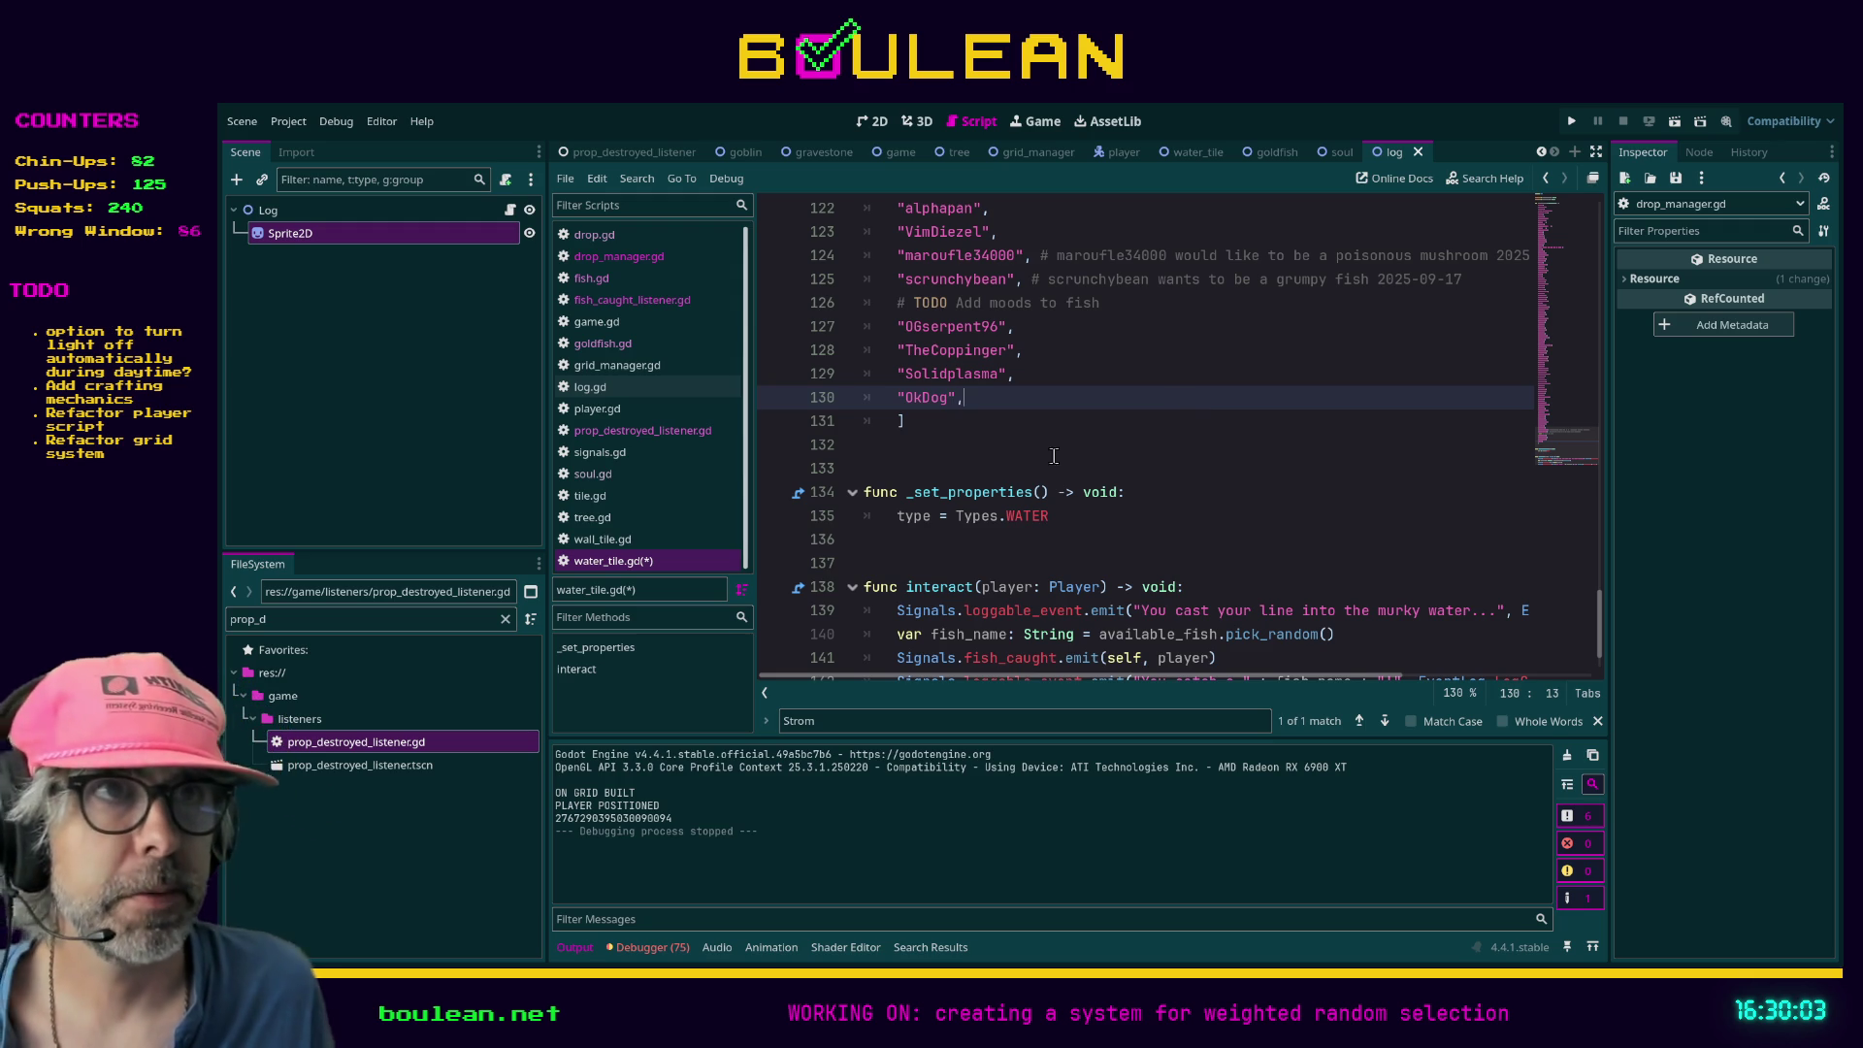
Step: Save water_tile.gd and run the game with F5 to test fishing names
click(1024, 469)
key(ctrl+s)
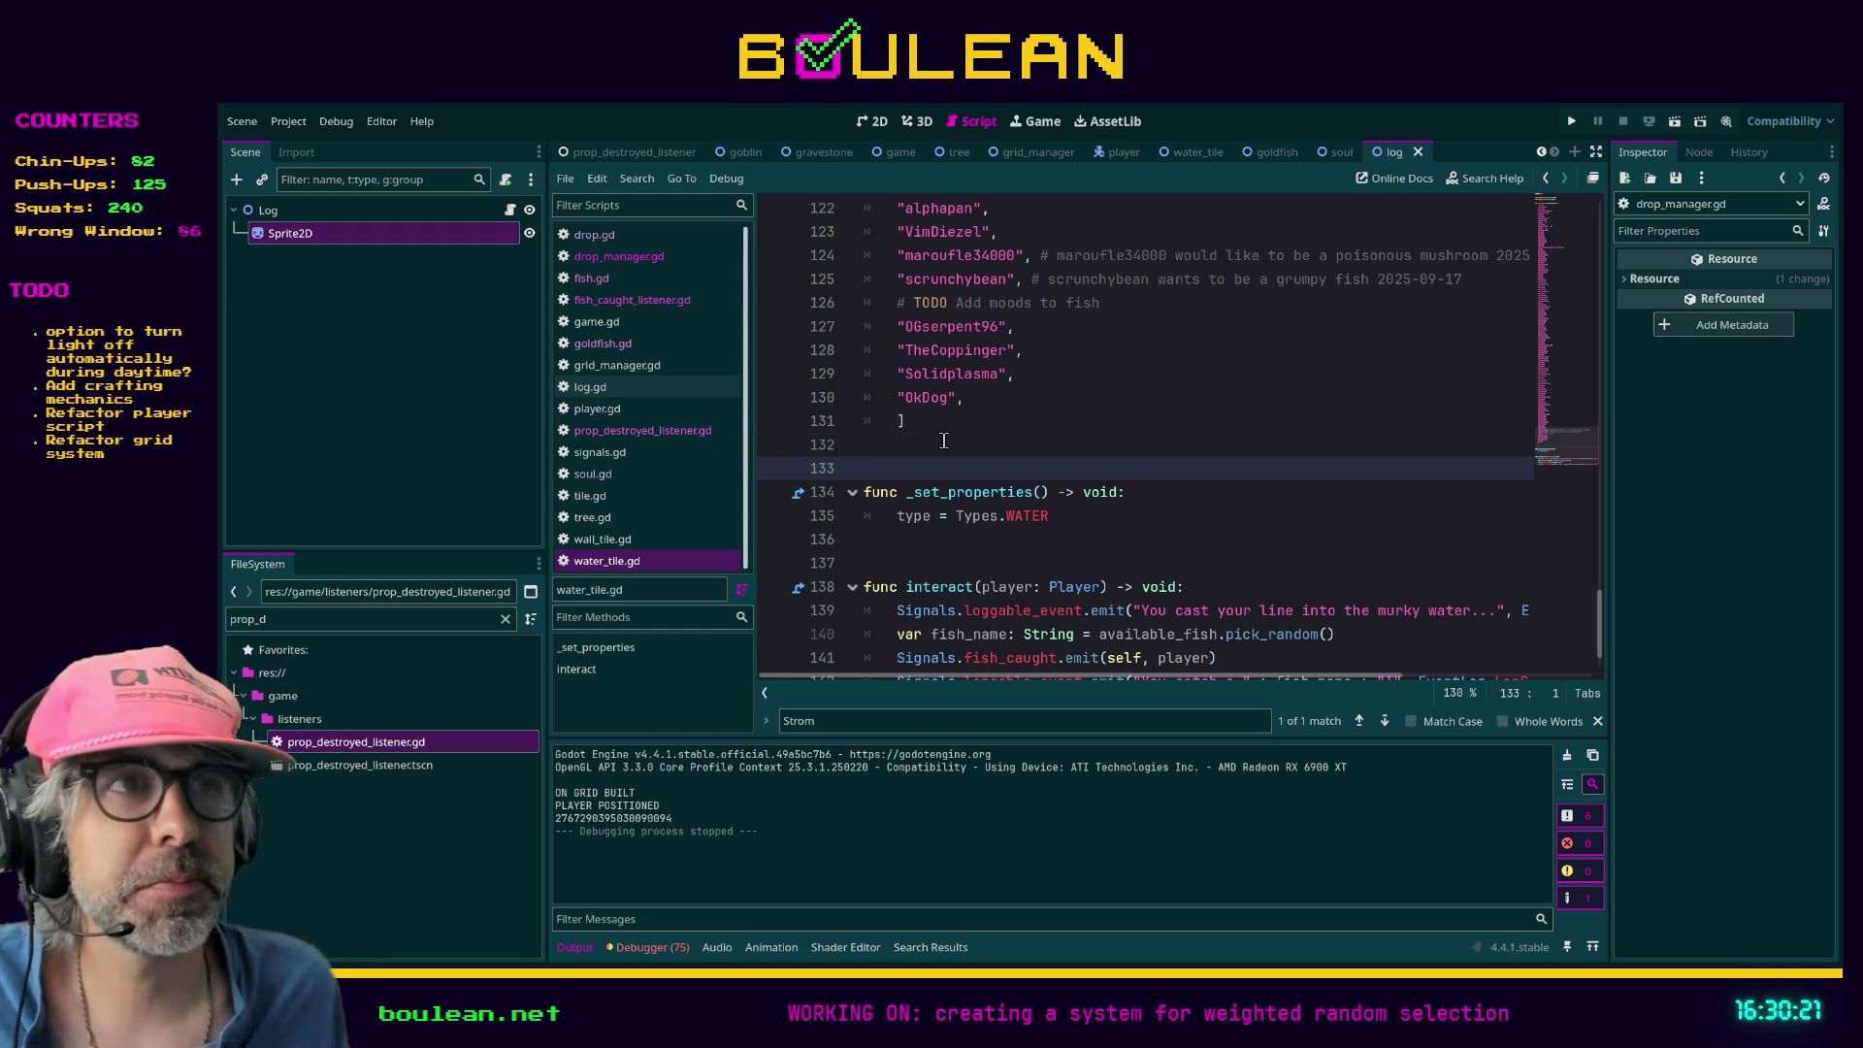
click(943, 441)
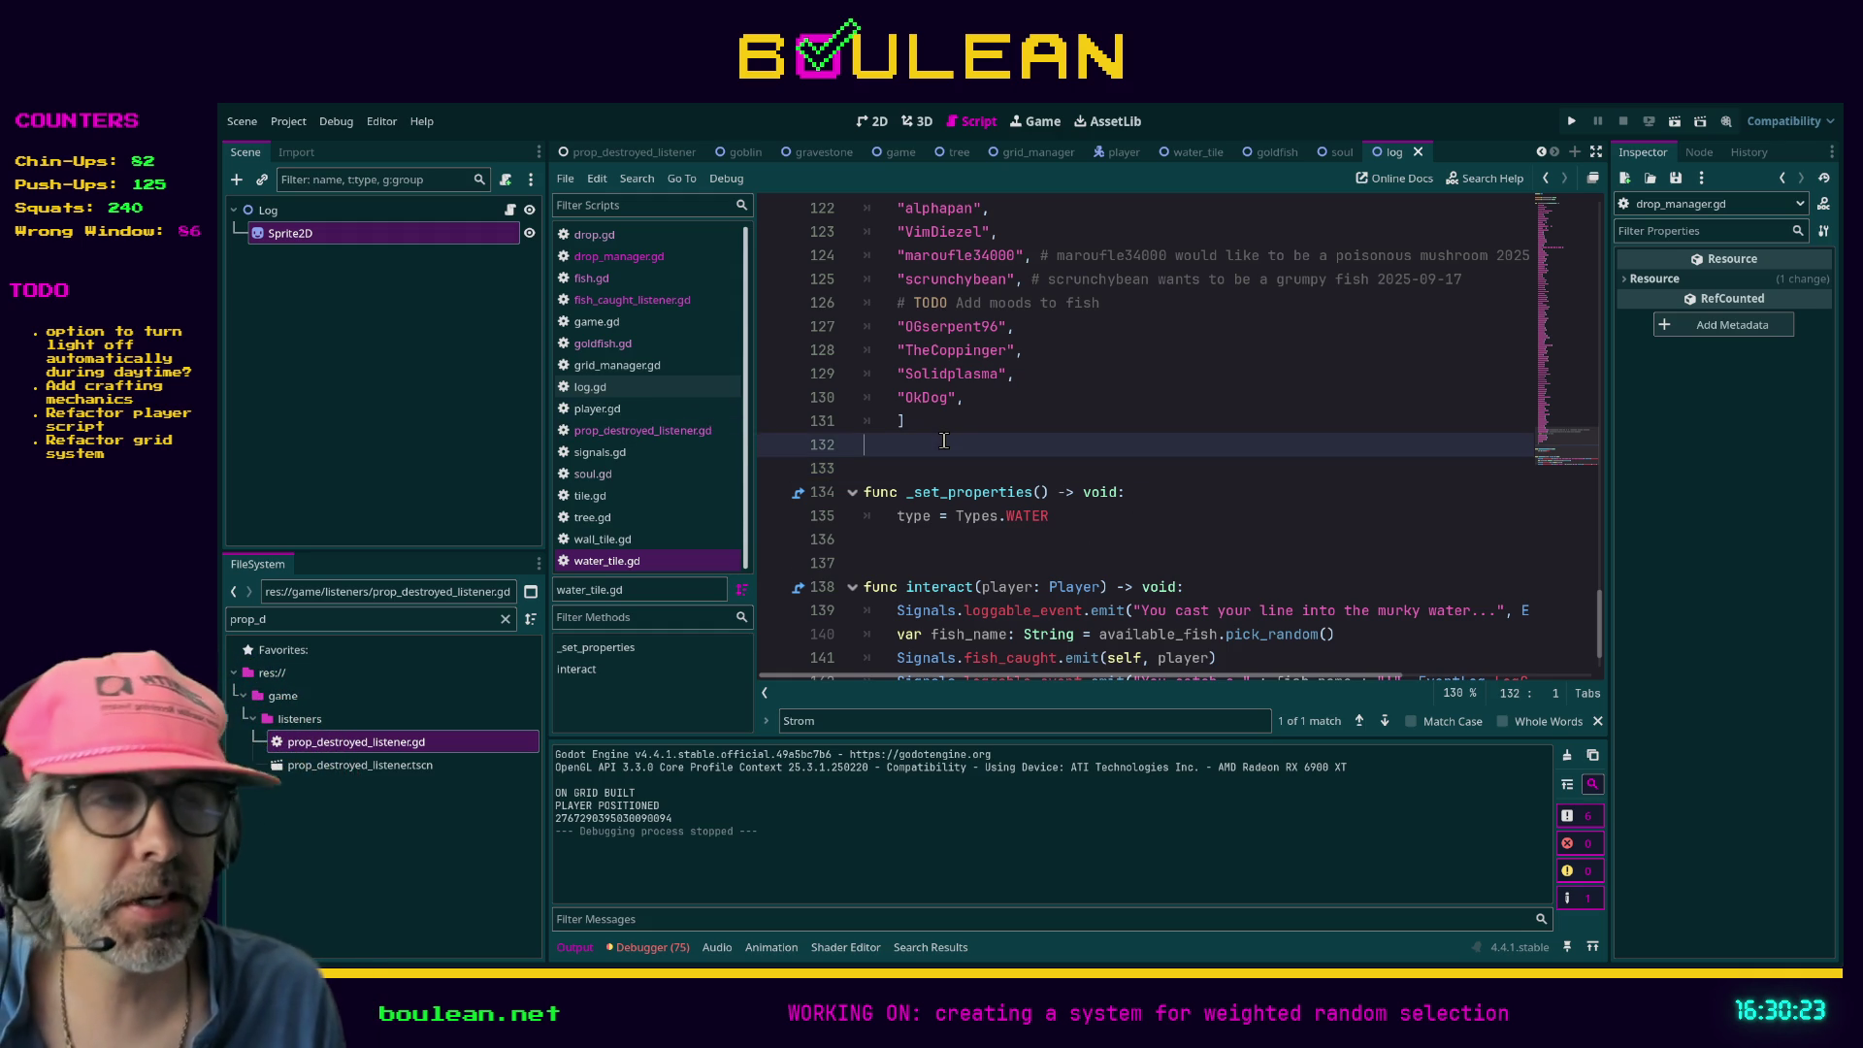
key(F5)
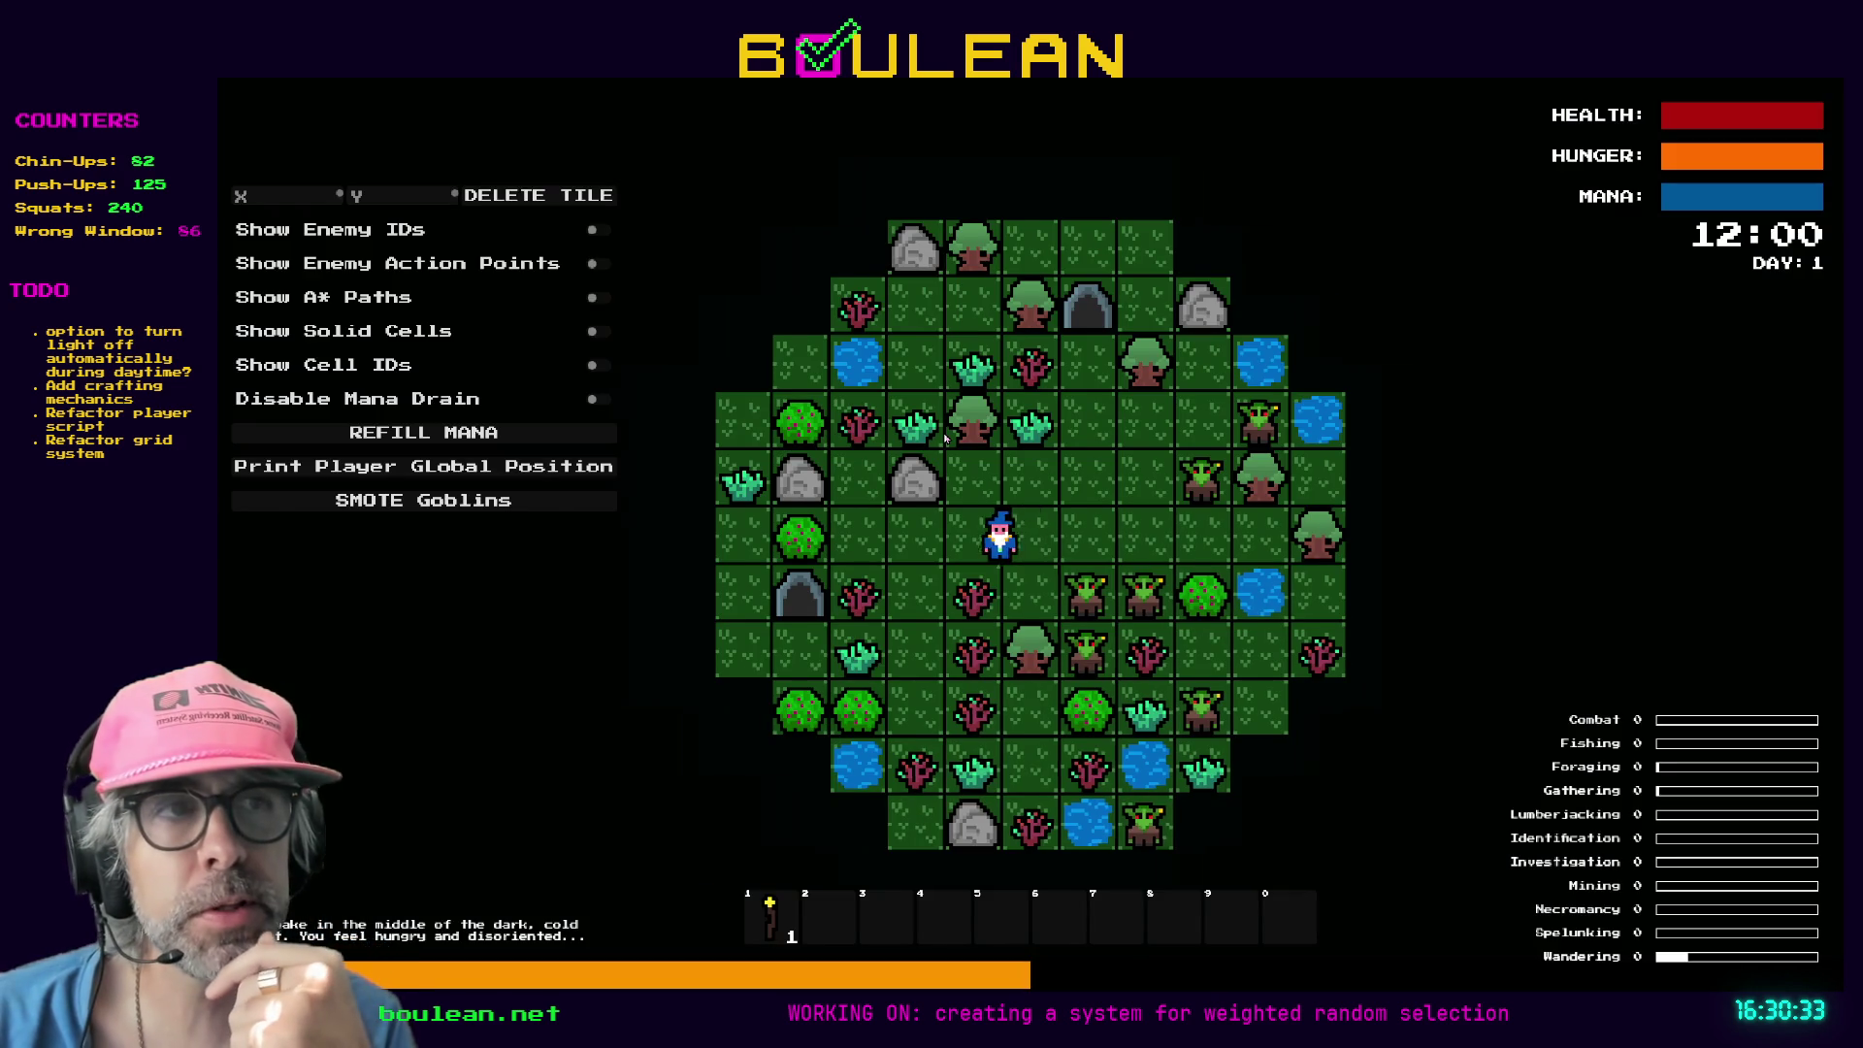
Step: Clear all goblins with SMOTE Goblins and walk the wizard up beside the water
key(Left)
key(Left)
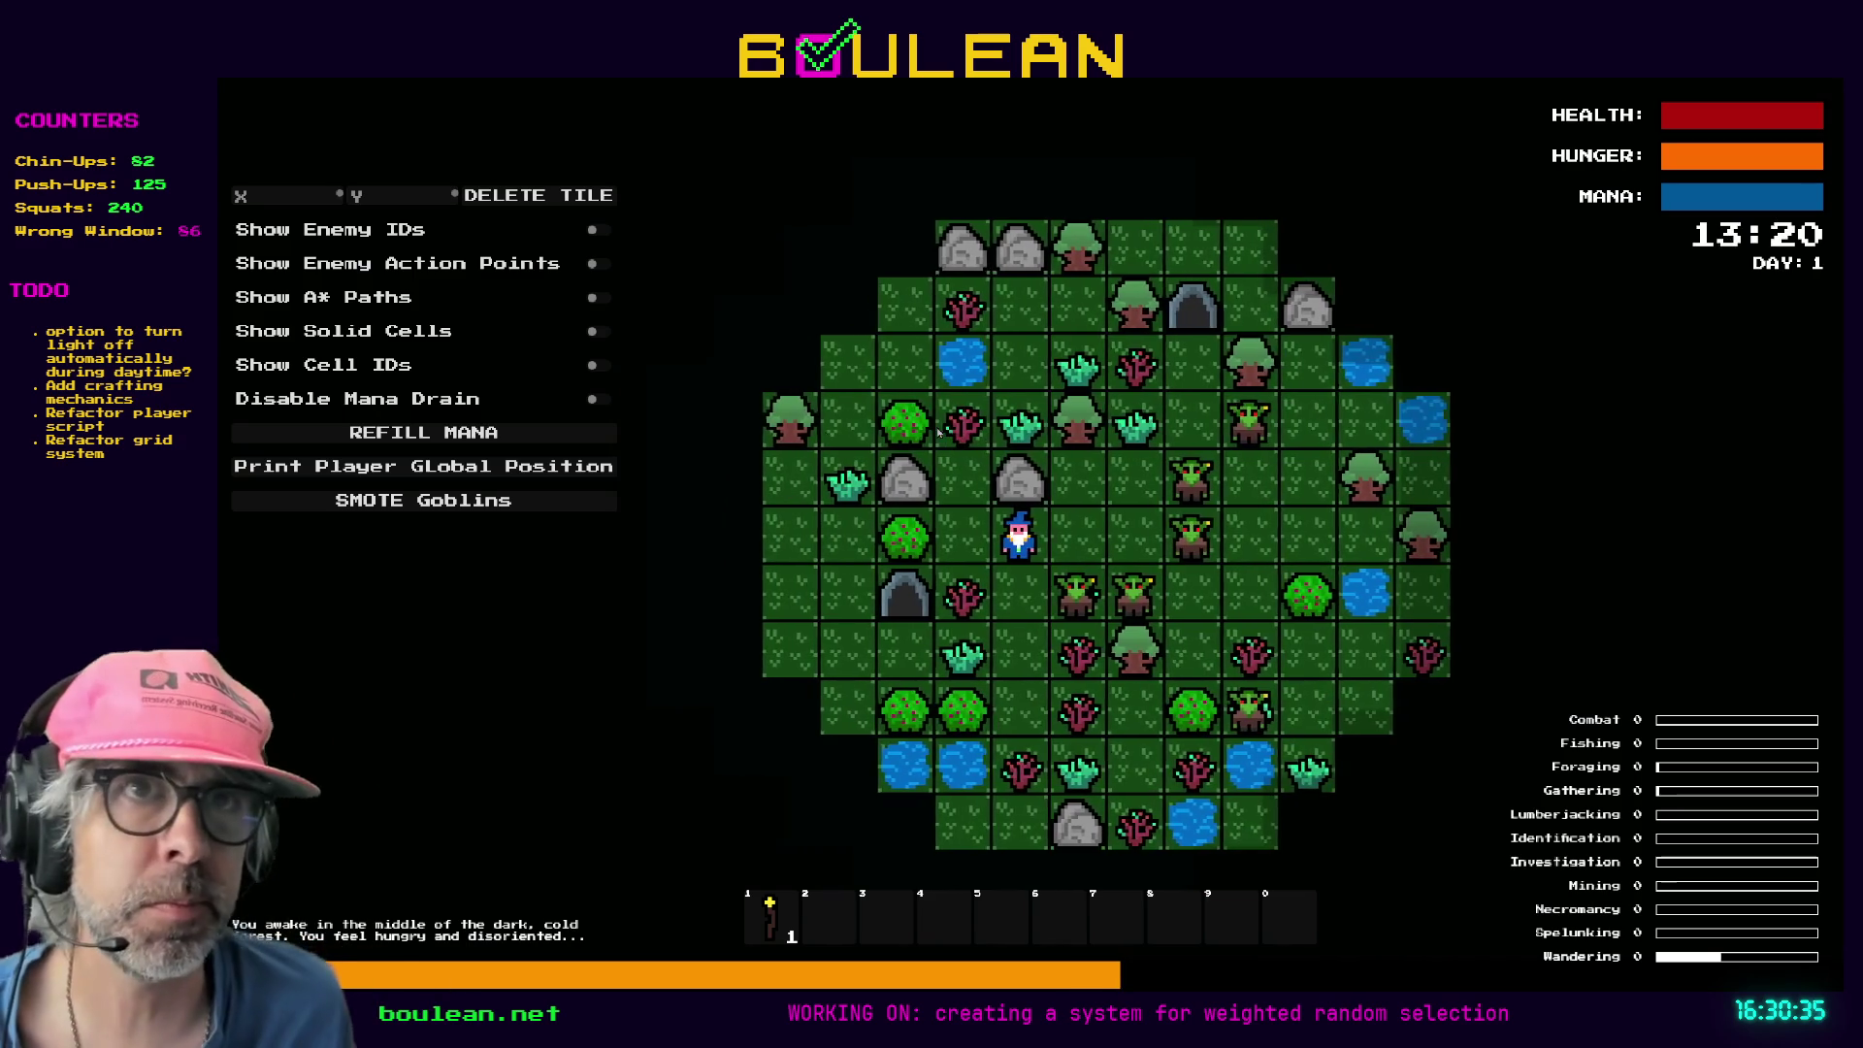
click(432, 501)
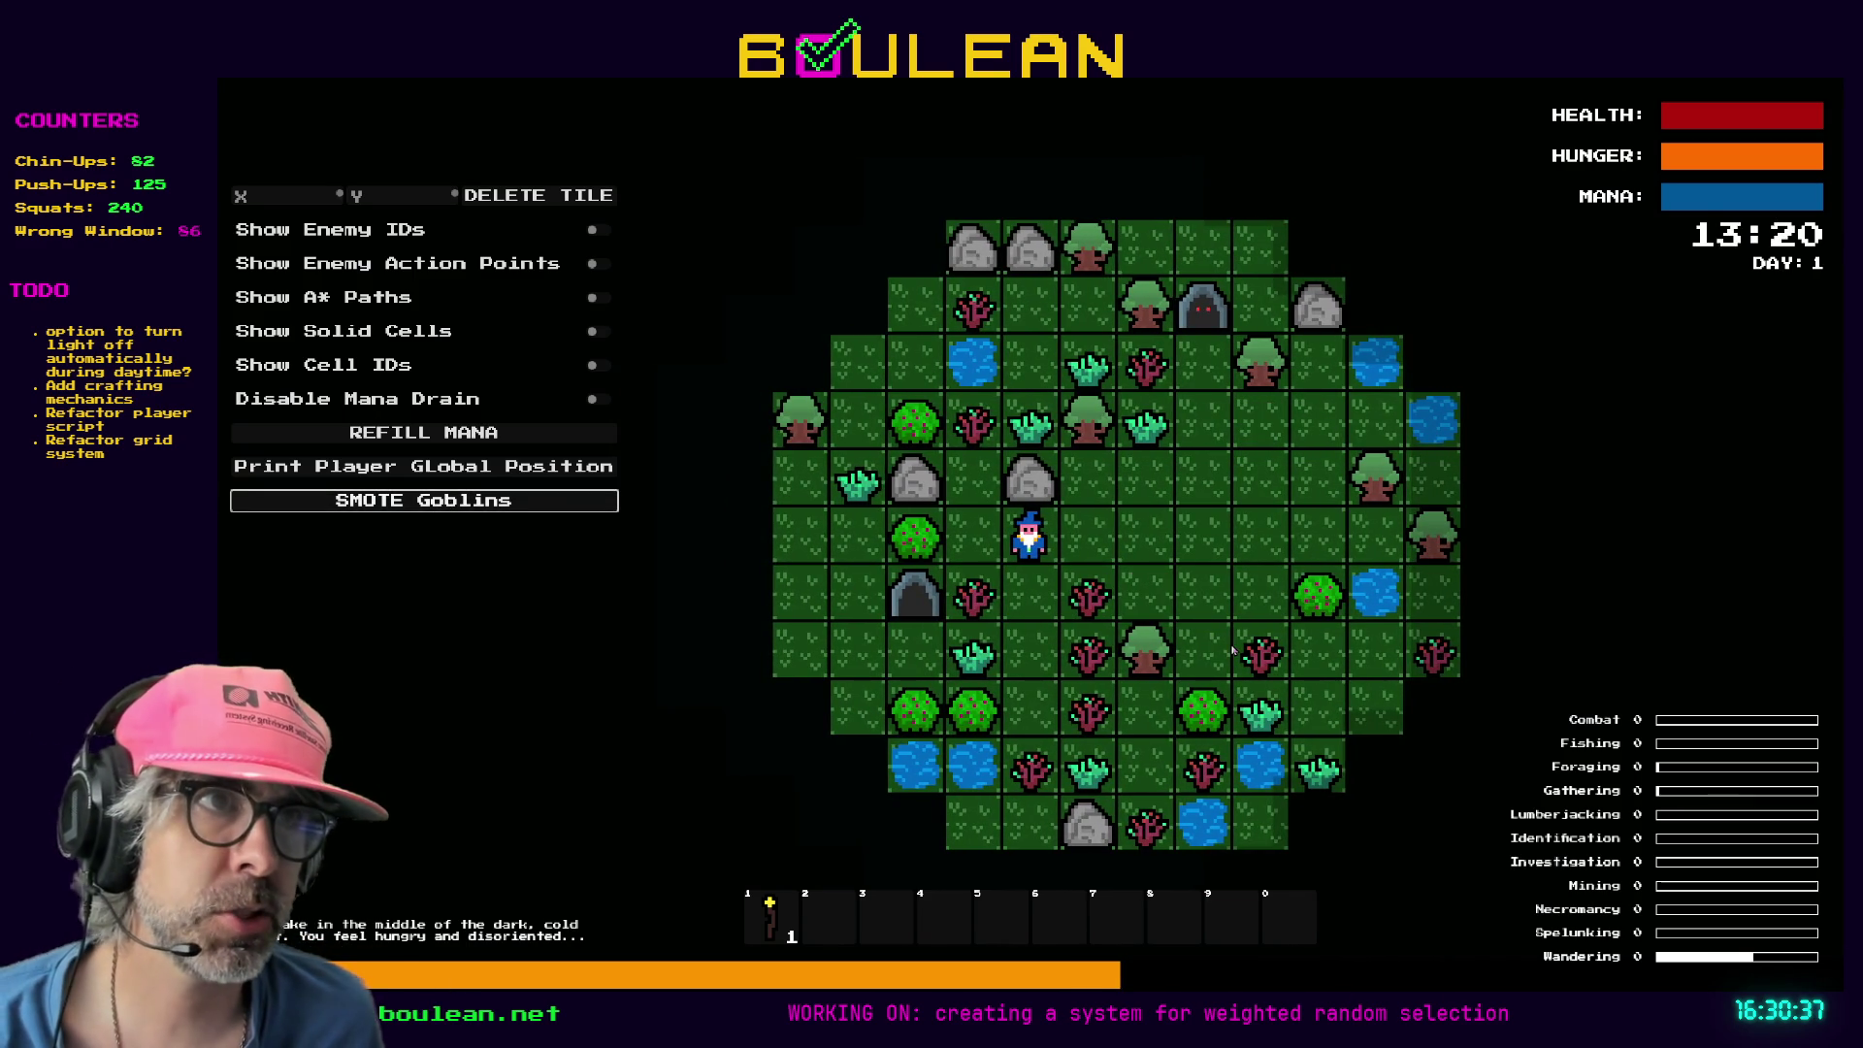
key(Left)
key(Up)
key(Up)
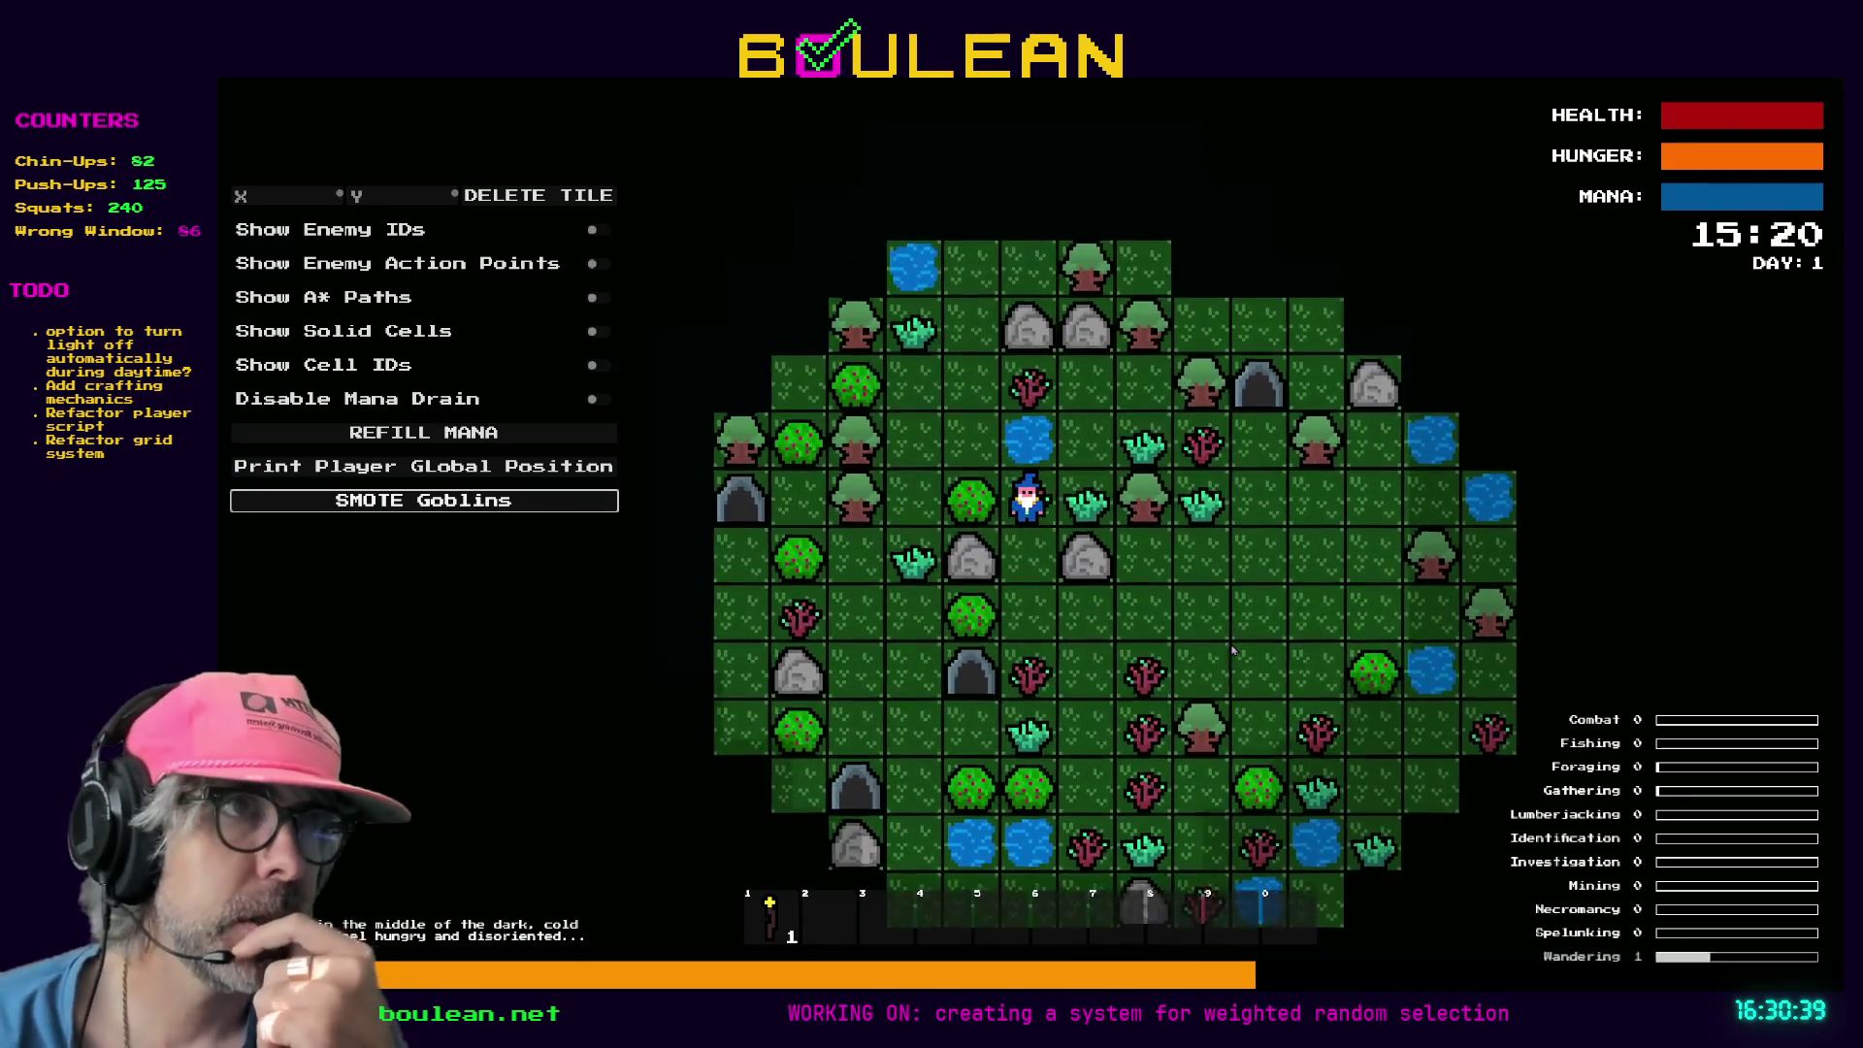
key(Up)
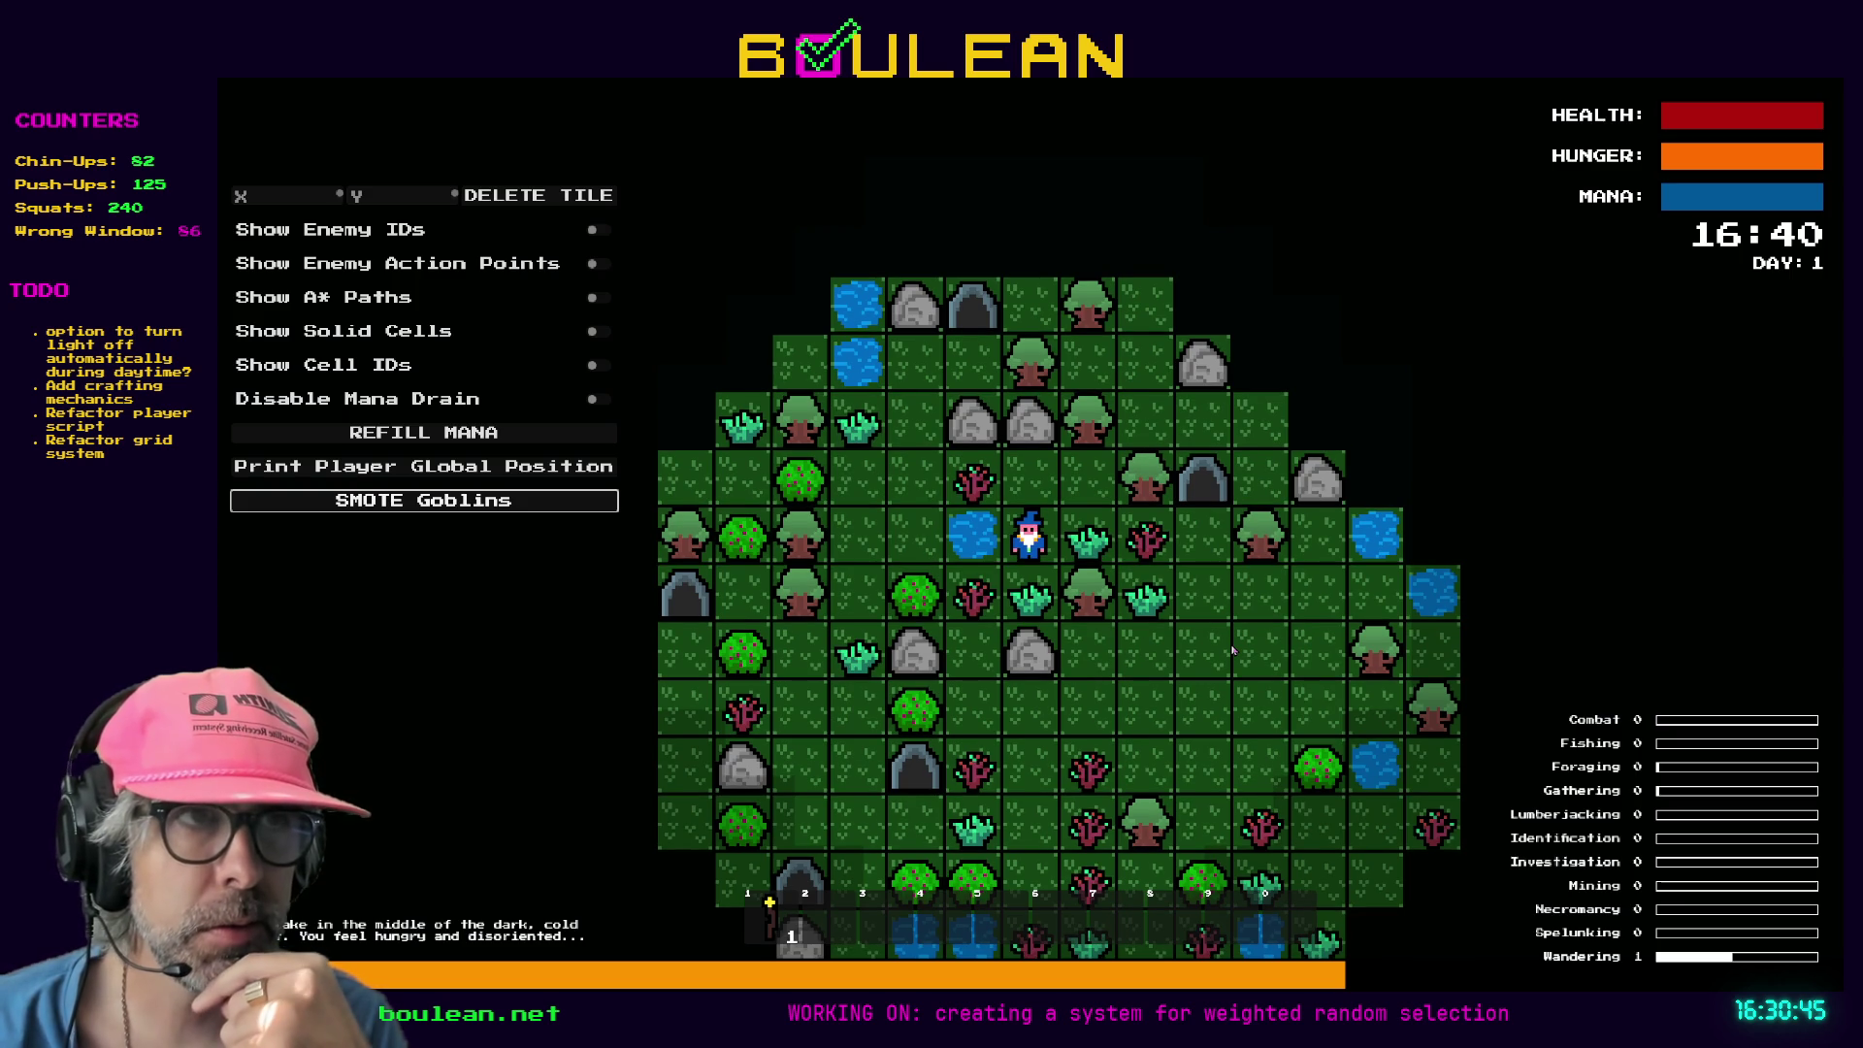
Step: Fish the water eight times, landing catches with different random names as night falls
key(Left)
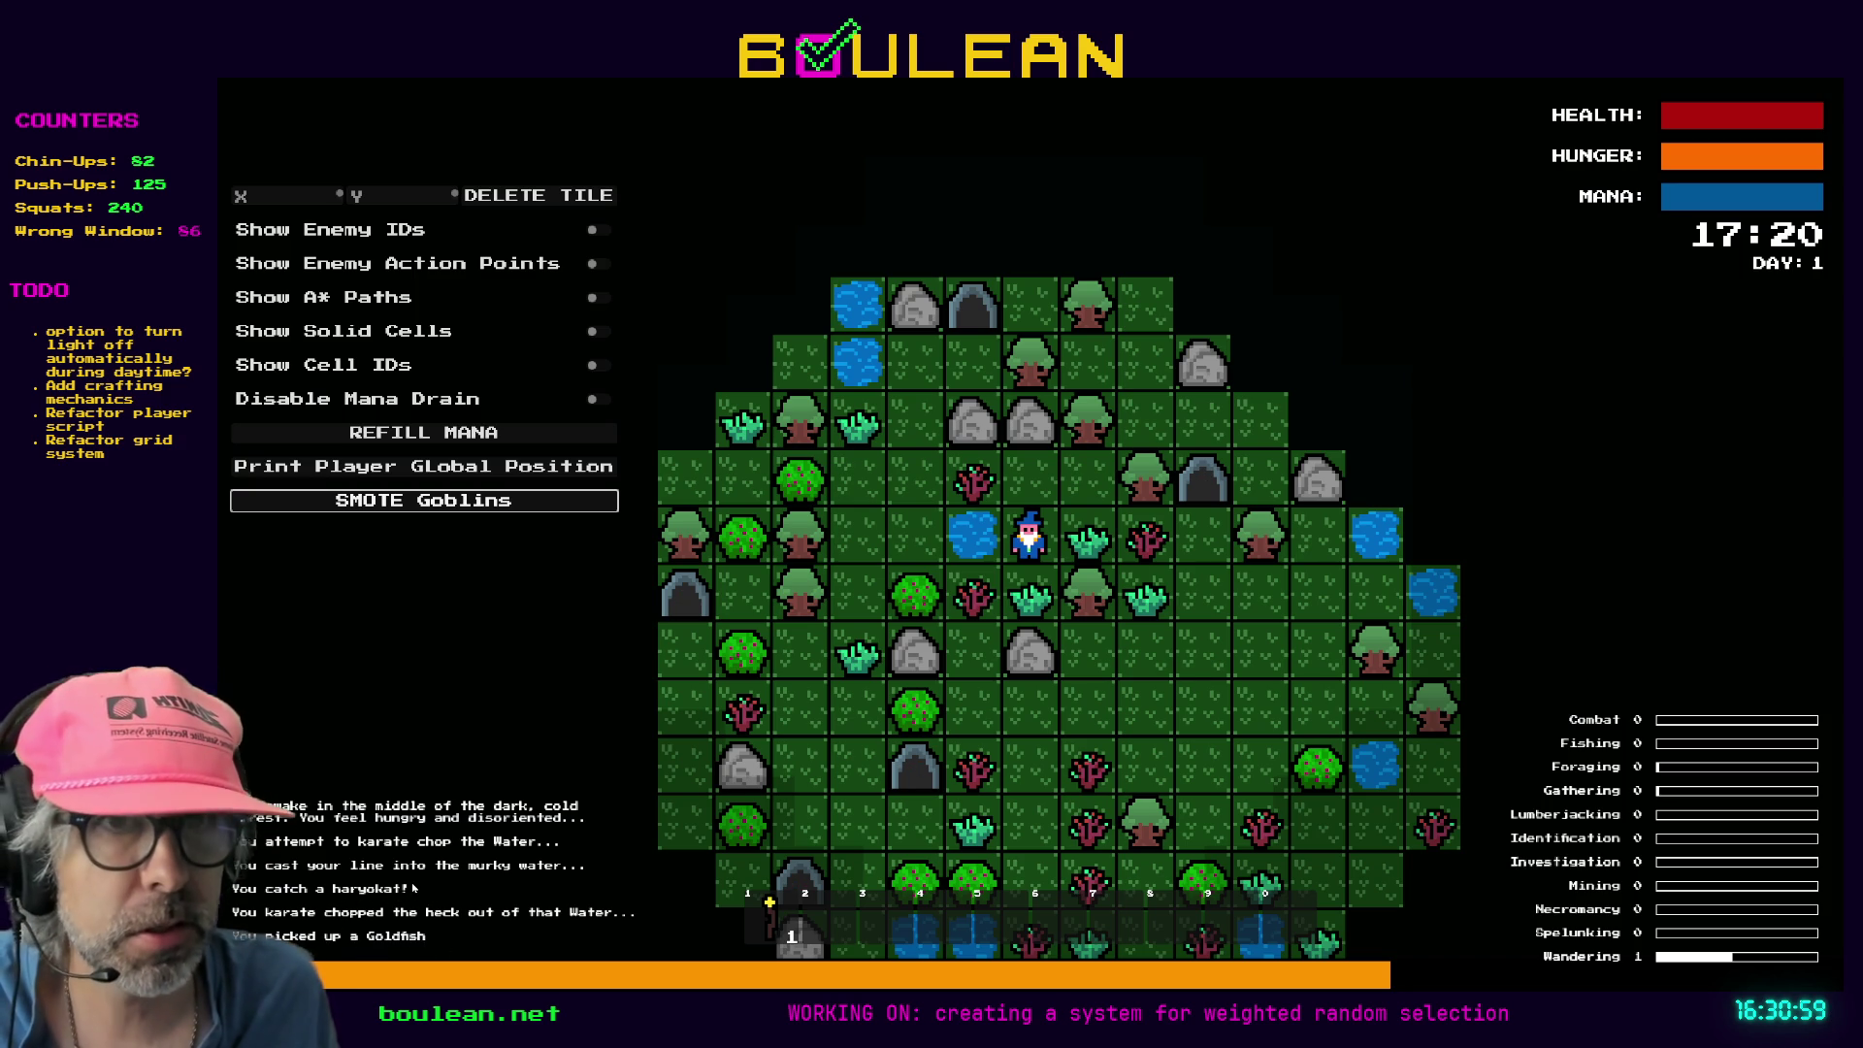
key(Left)
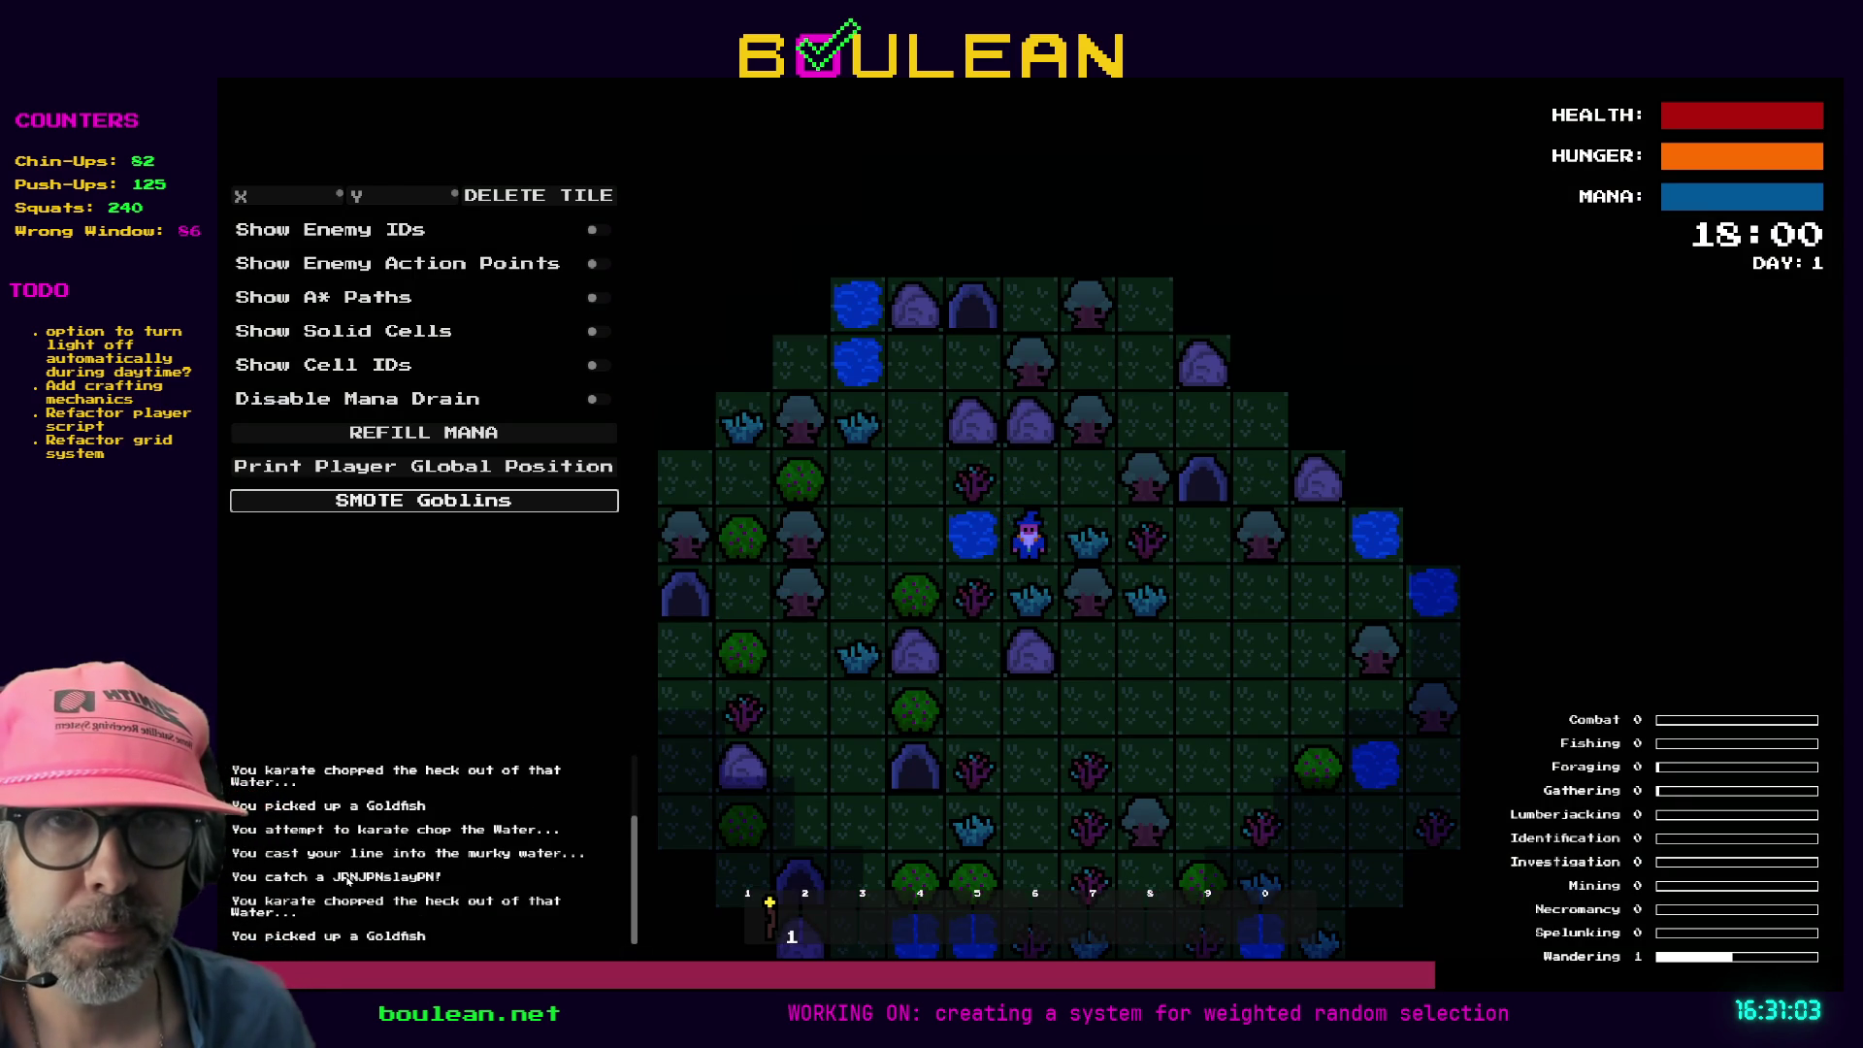
key(Left)
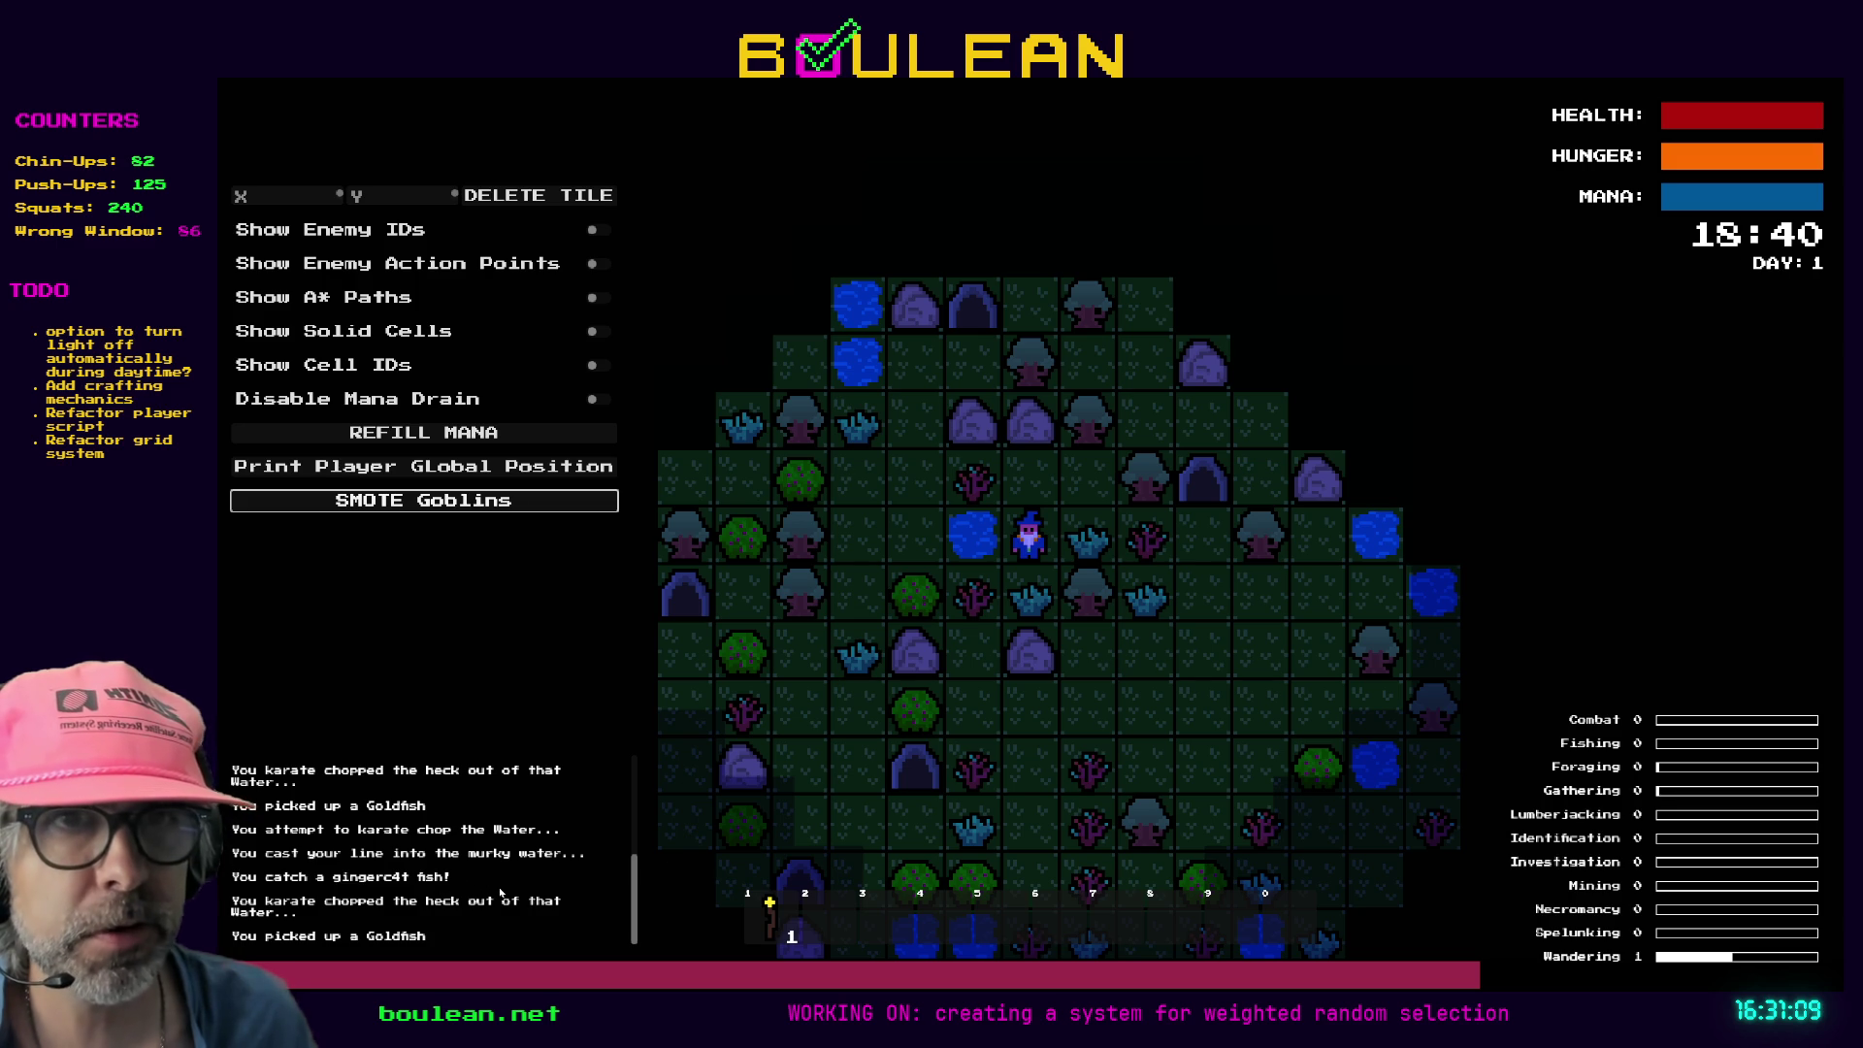
key(Left)
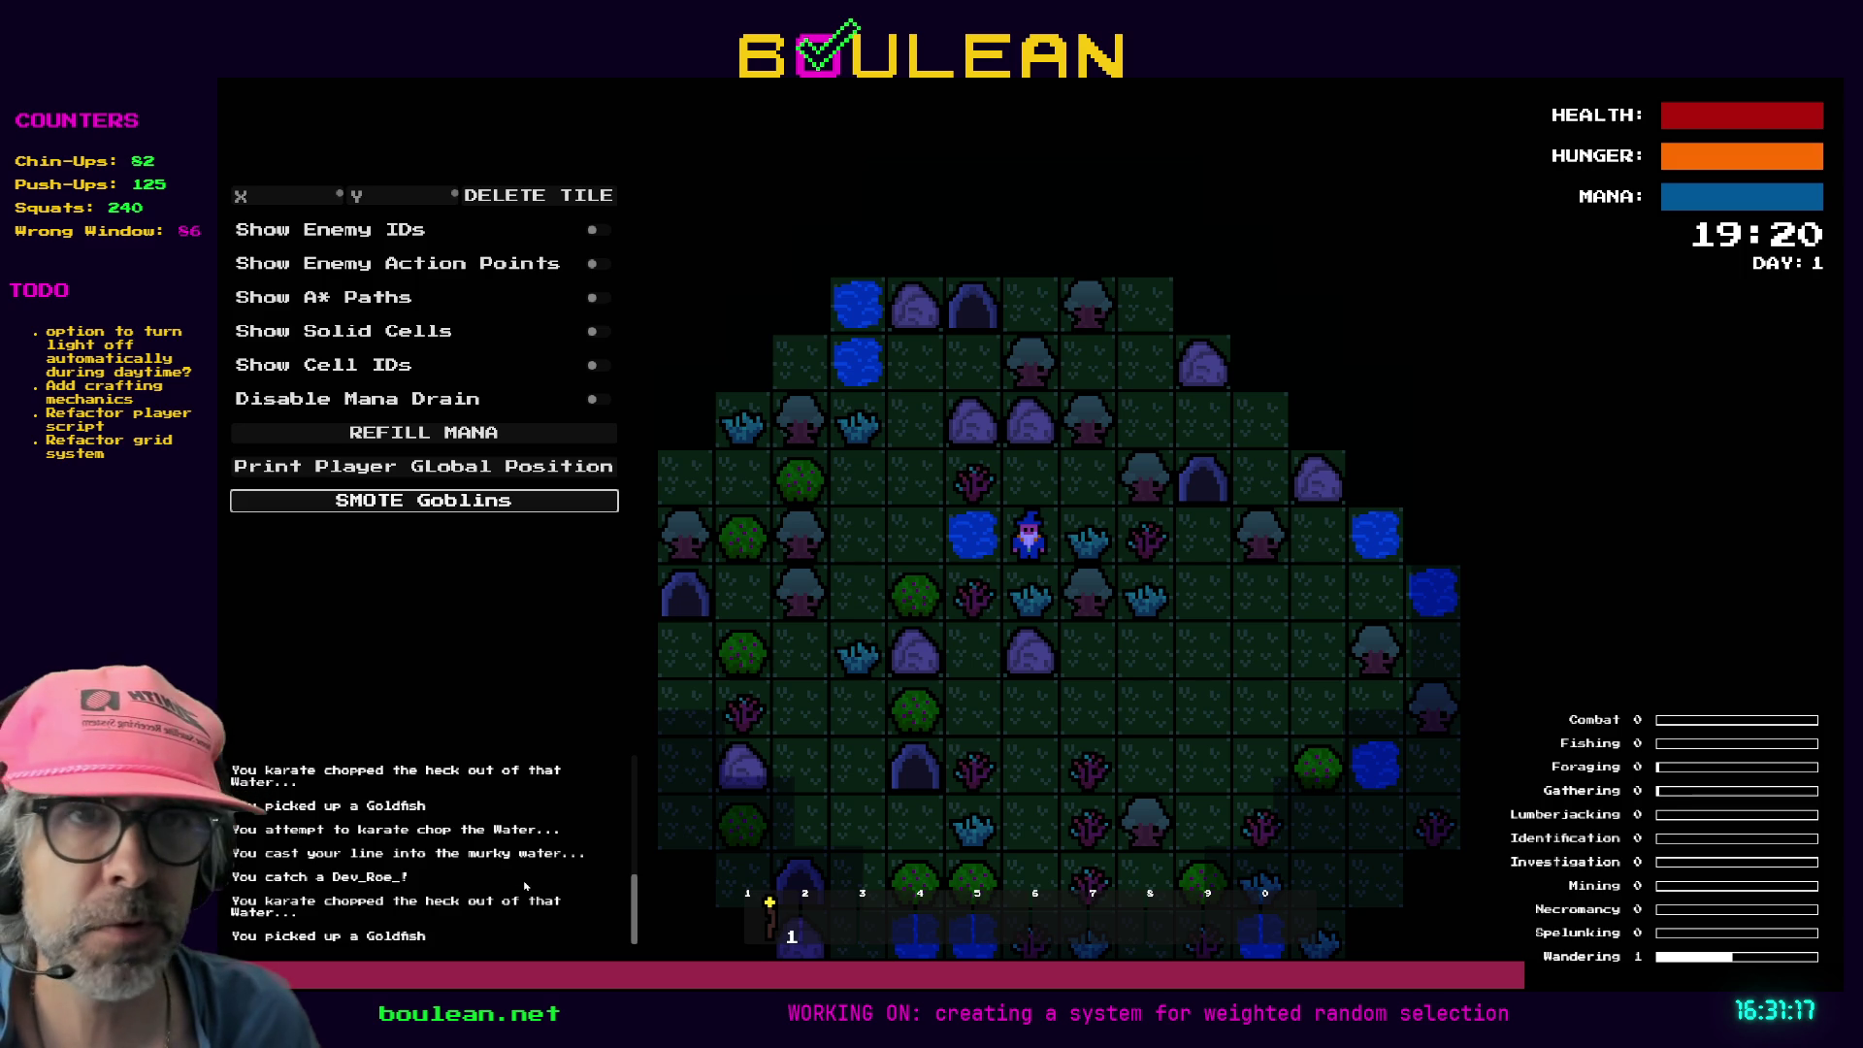
key(Left)
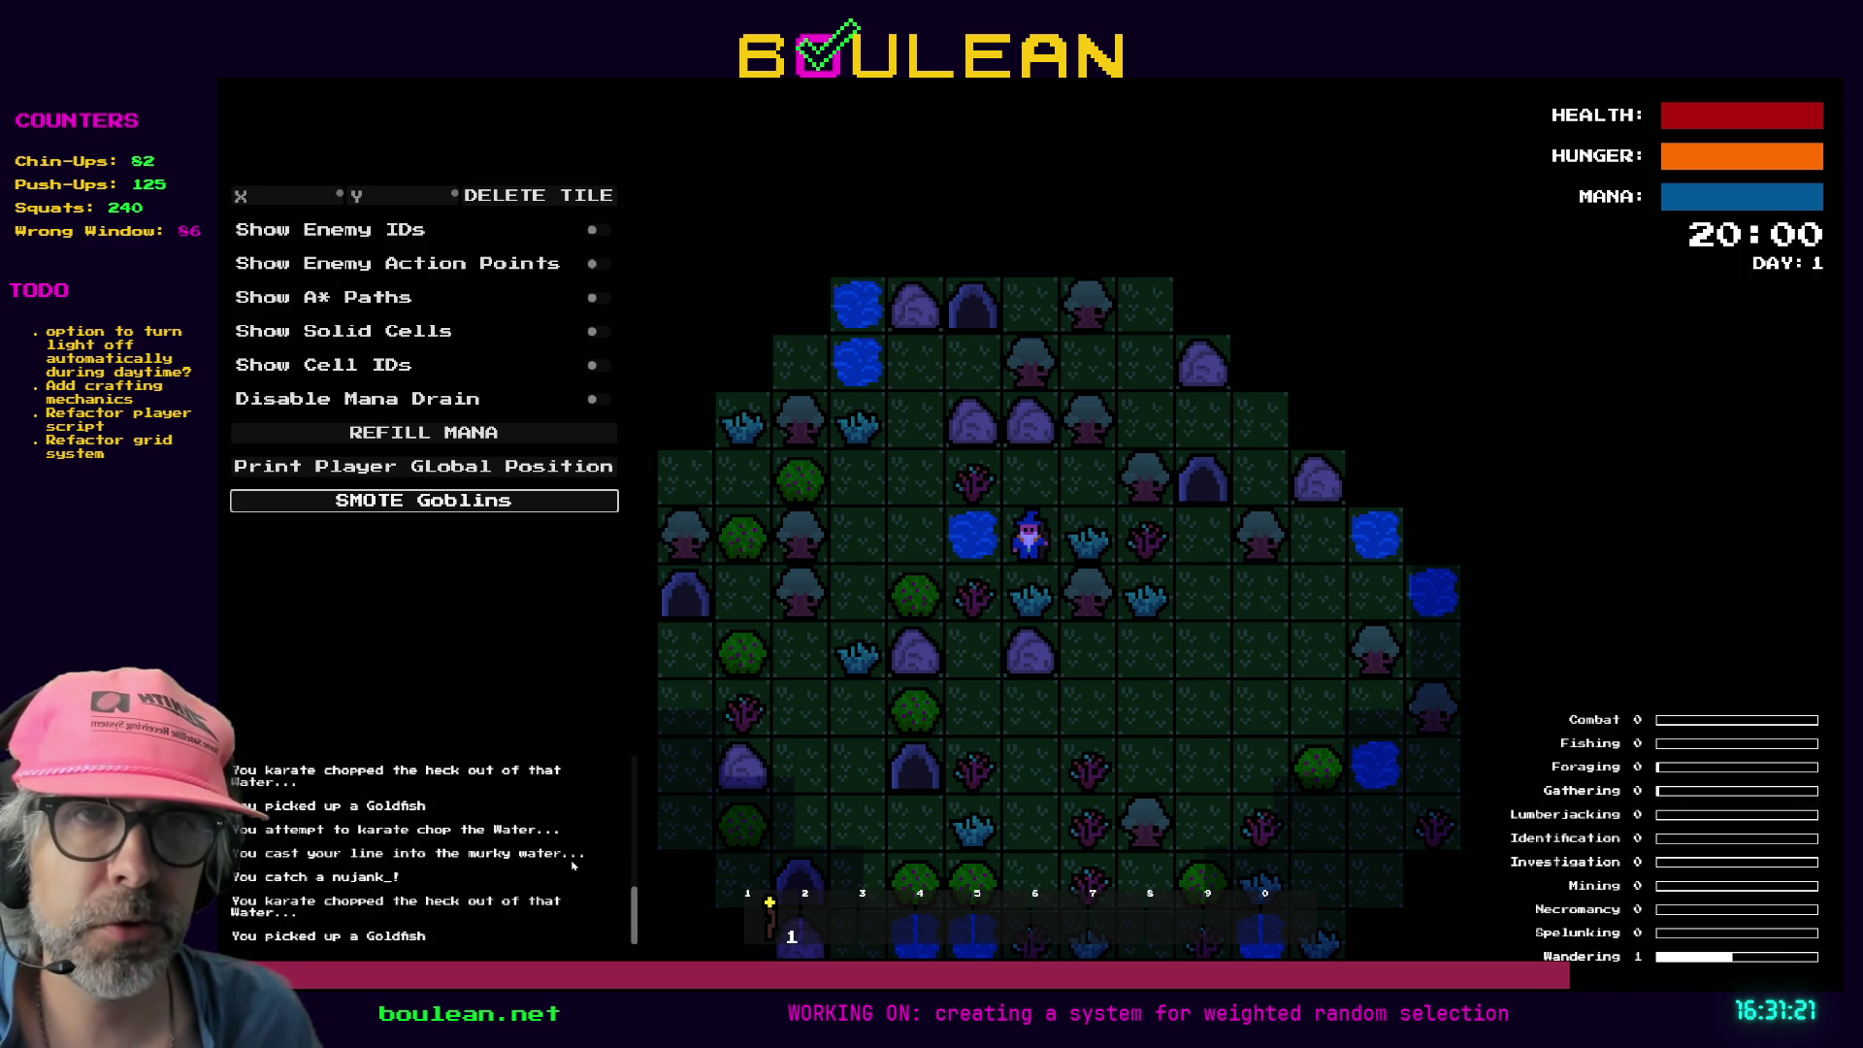
key(Left)
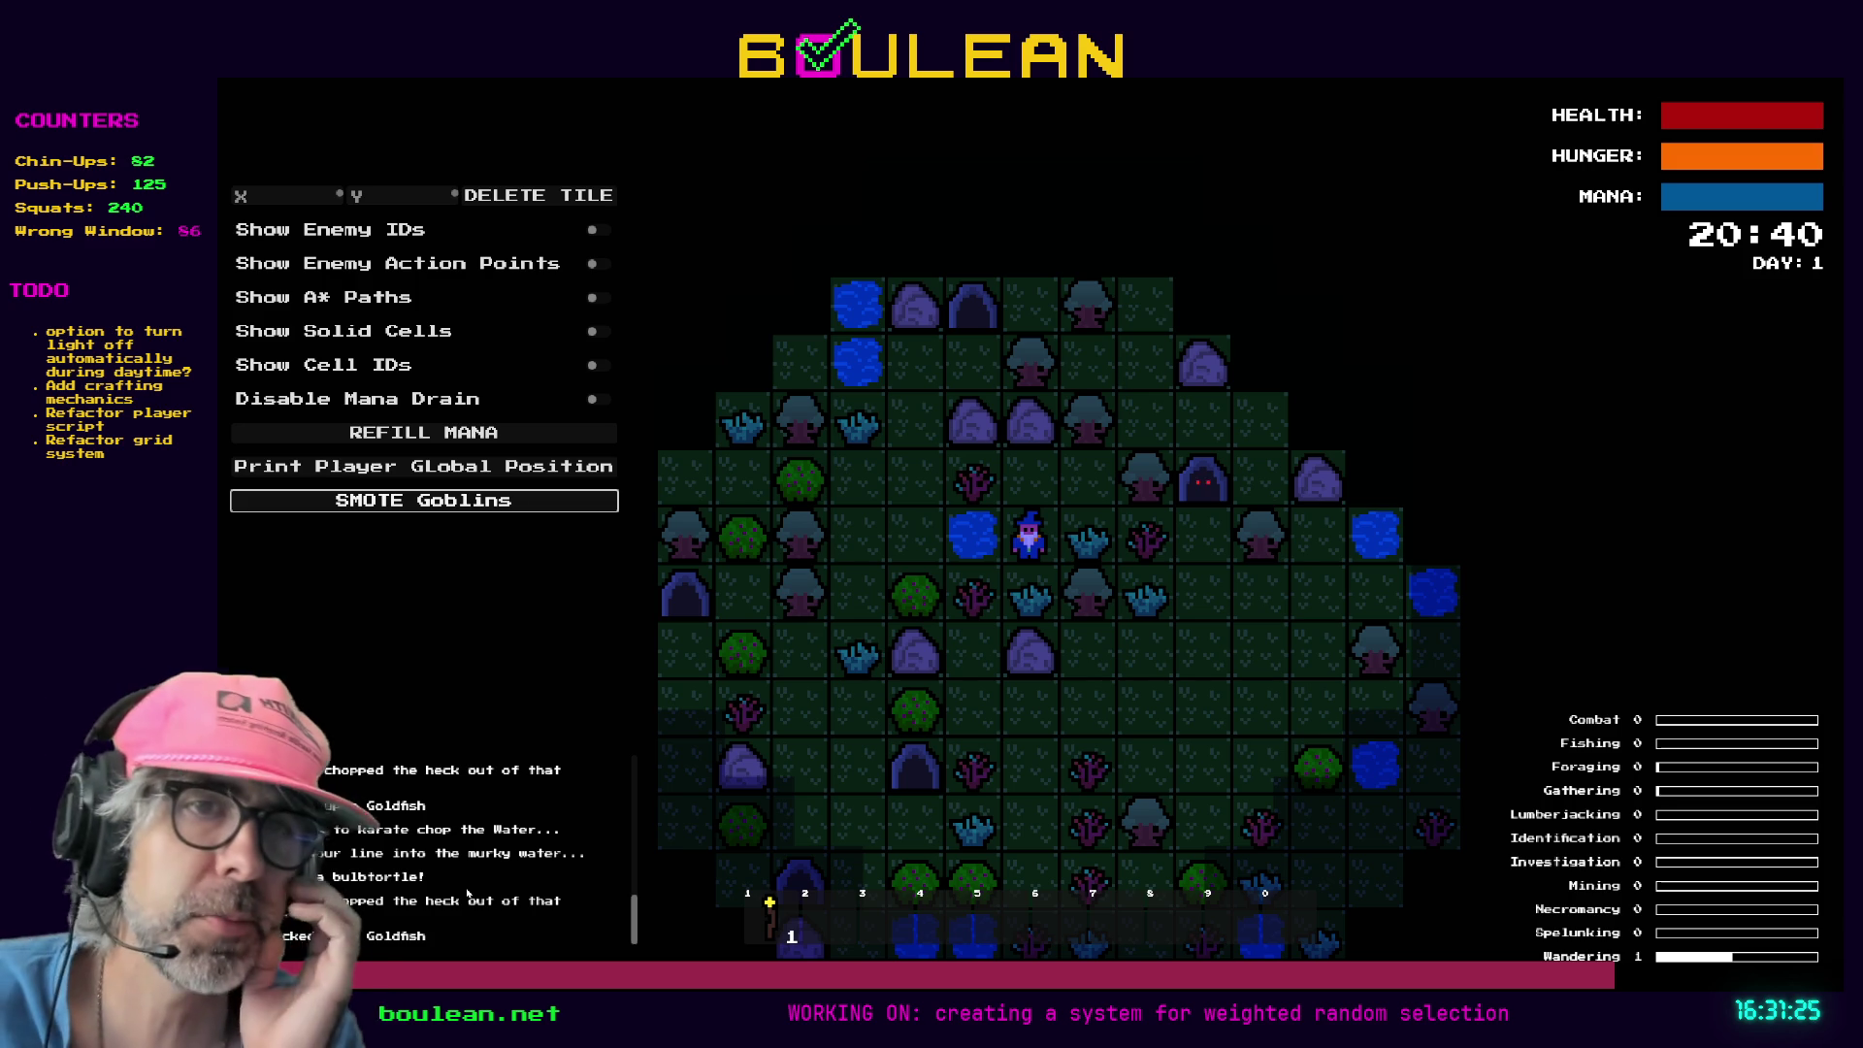
key(Left)
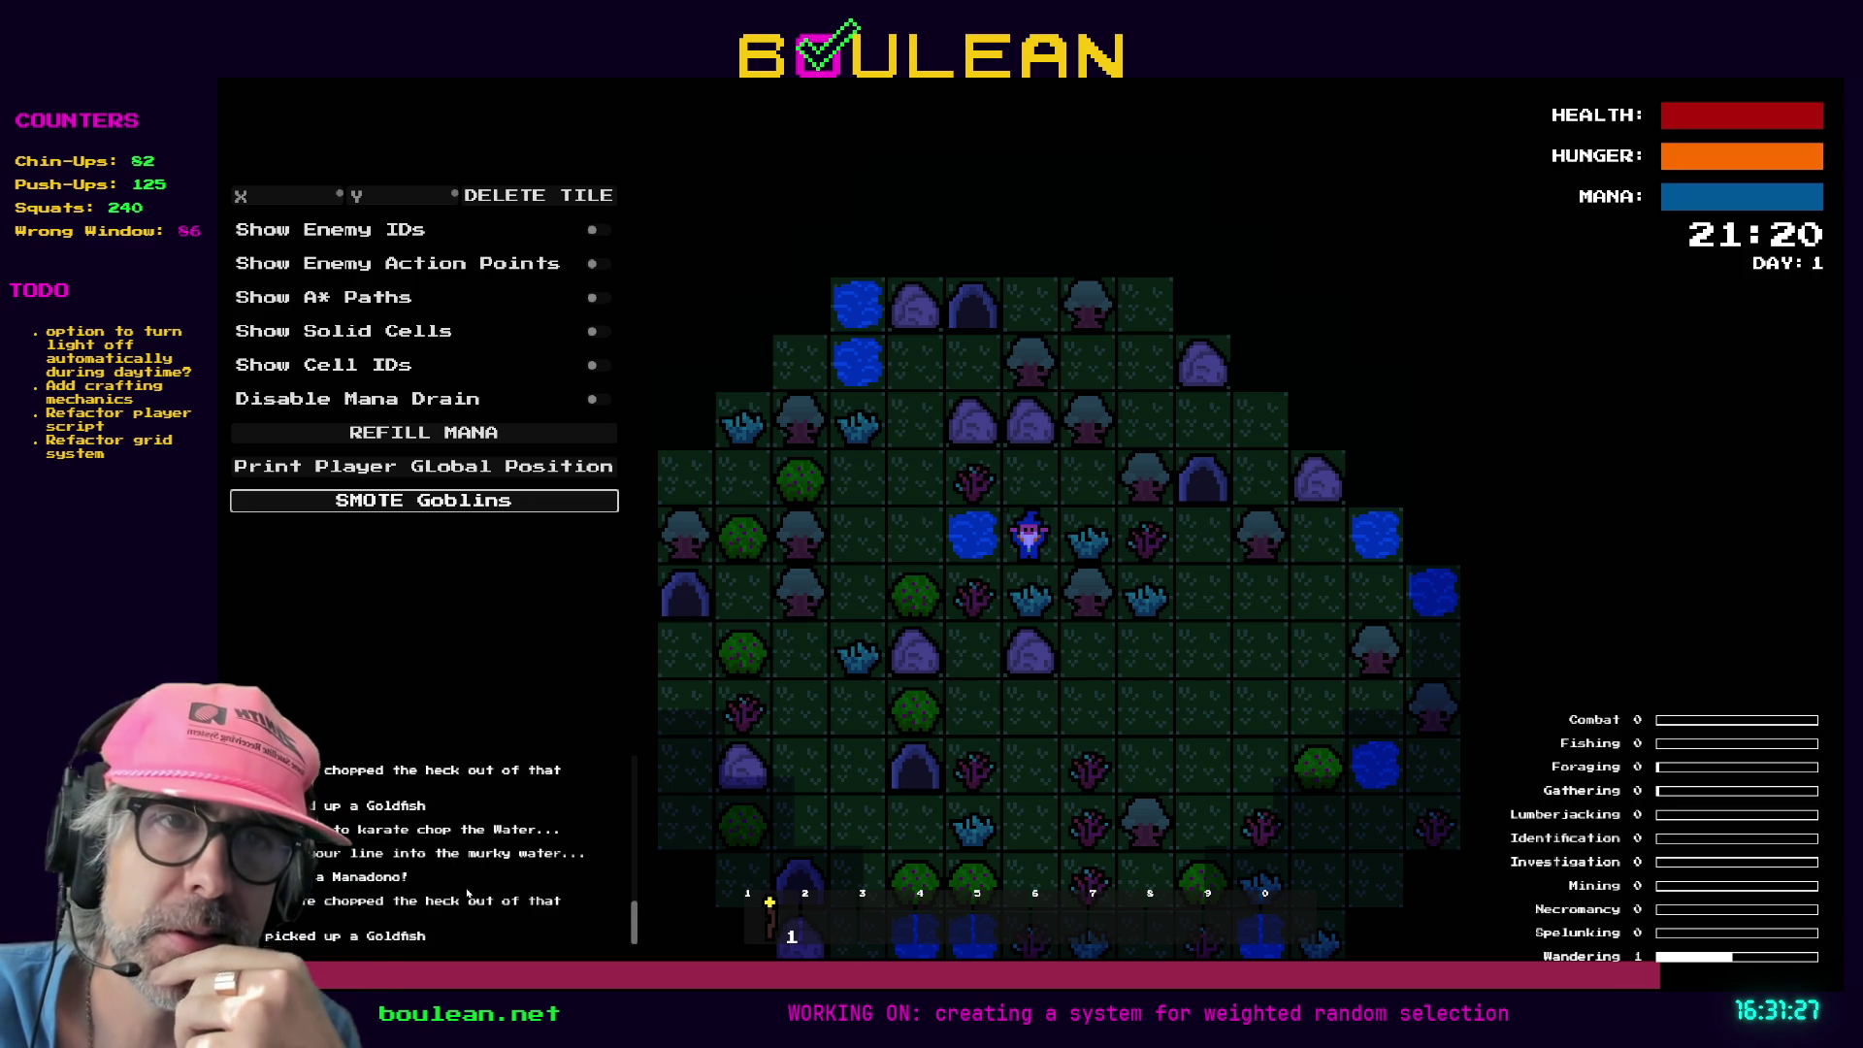
key(Left)
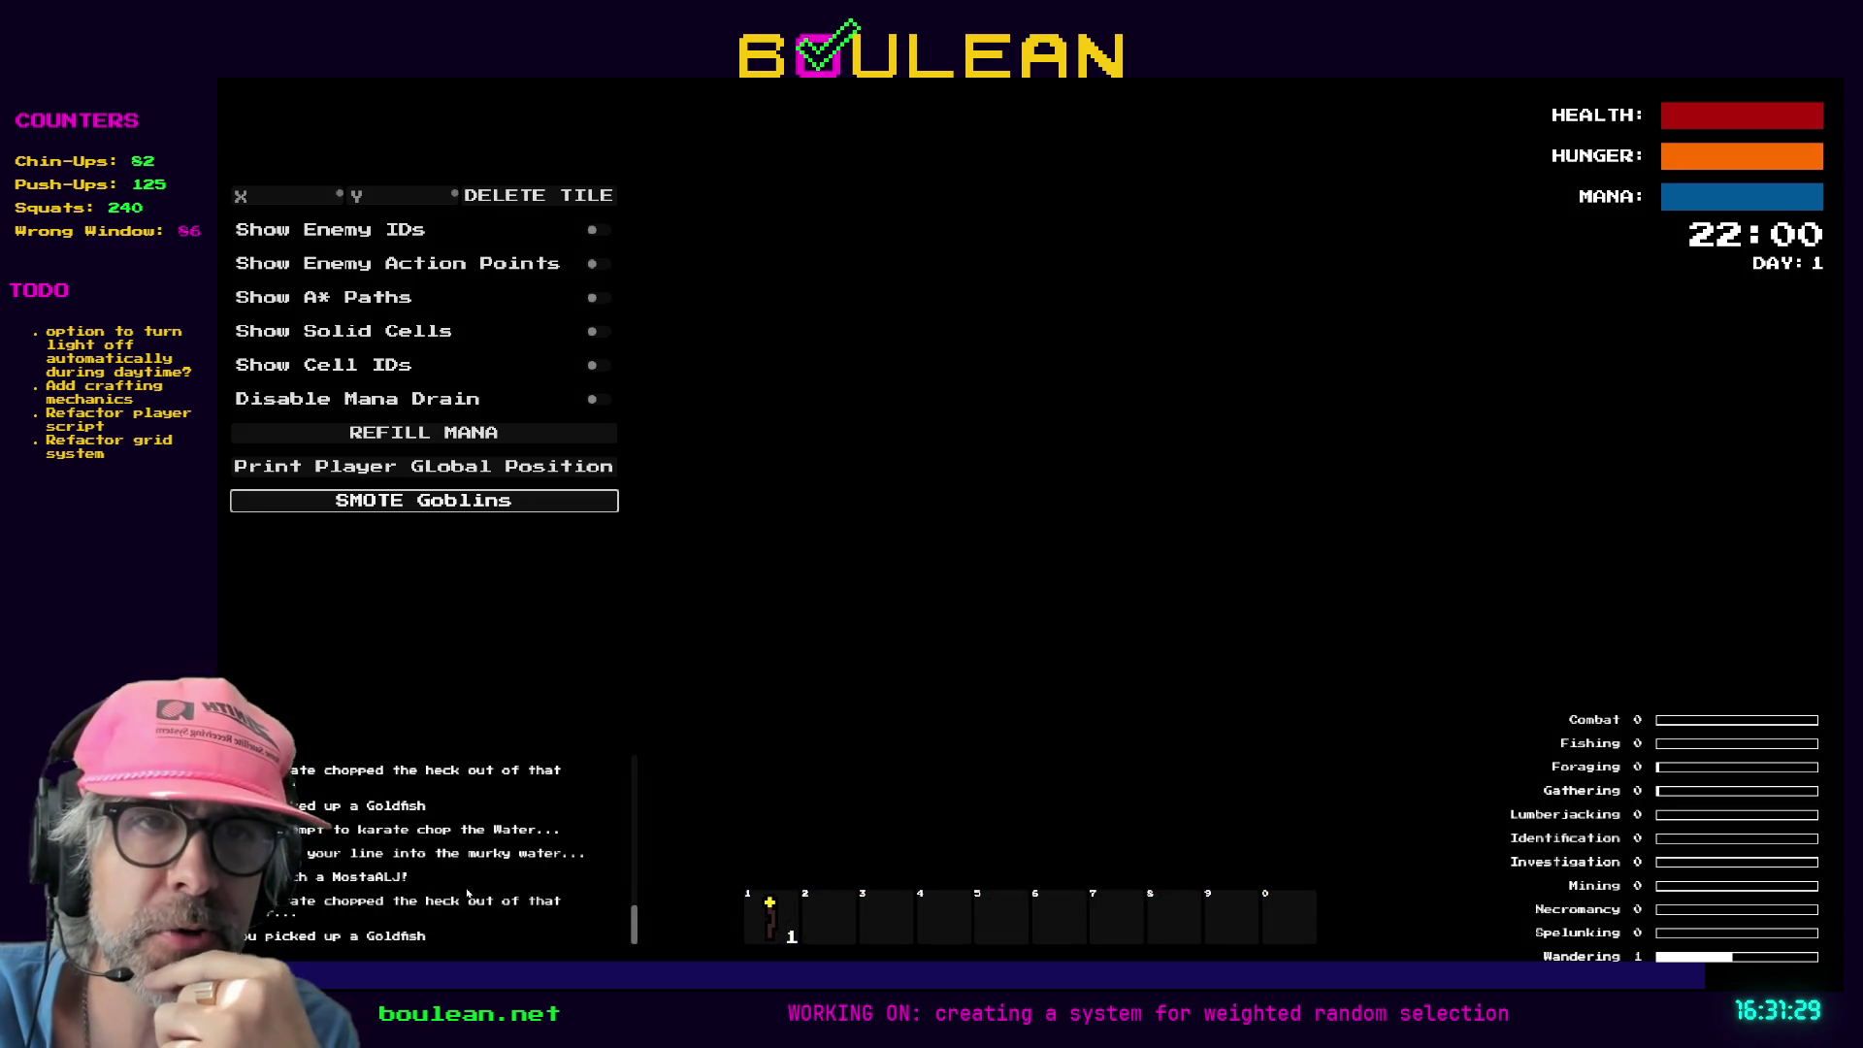
Step: Cast the light spell, fish once more in the dark, then chop the red sapling into a stick
key(l)
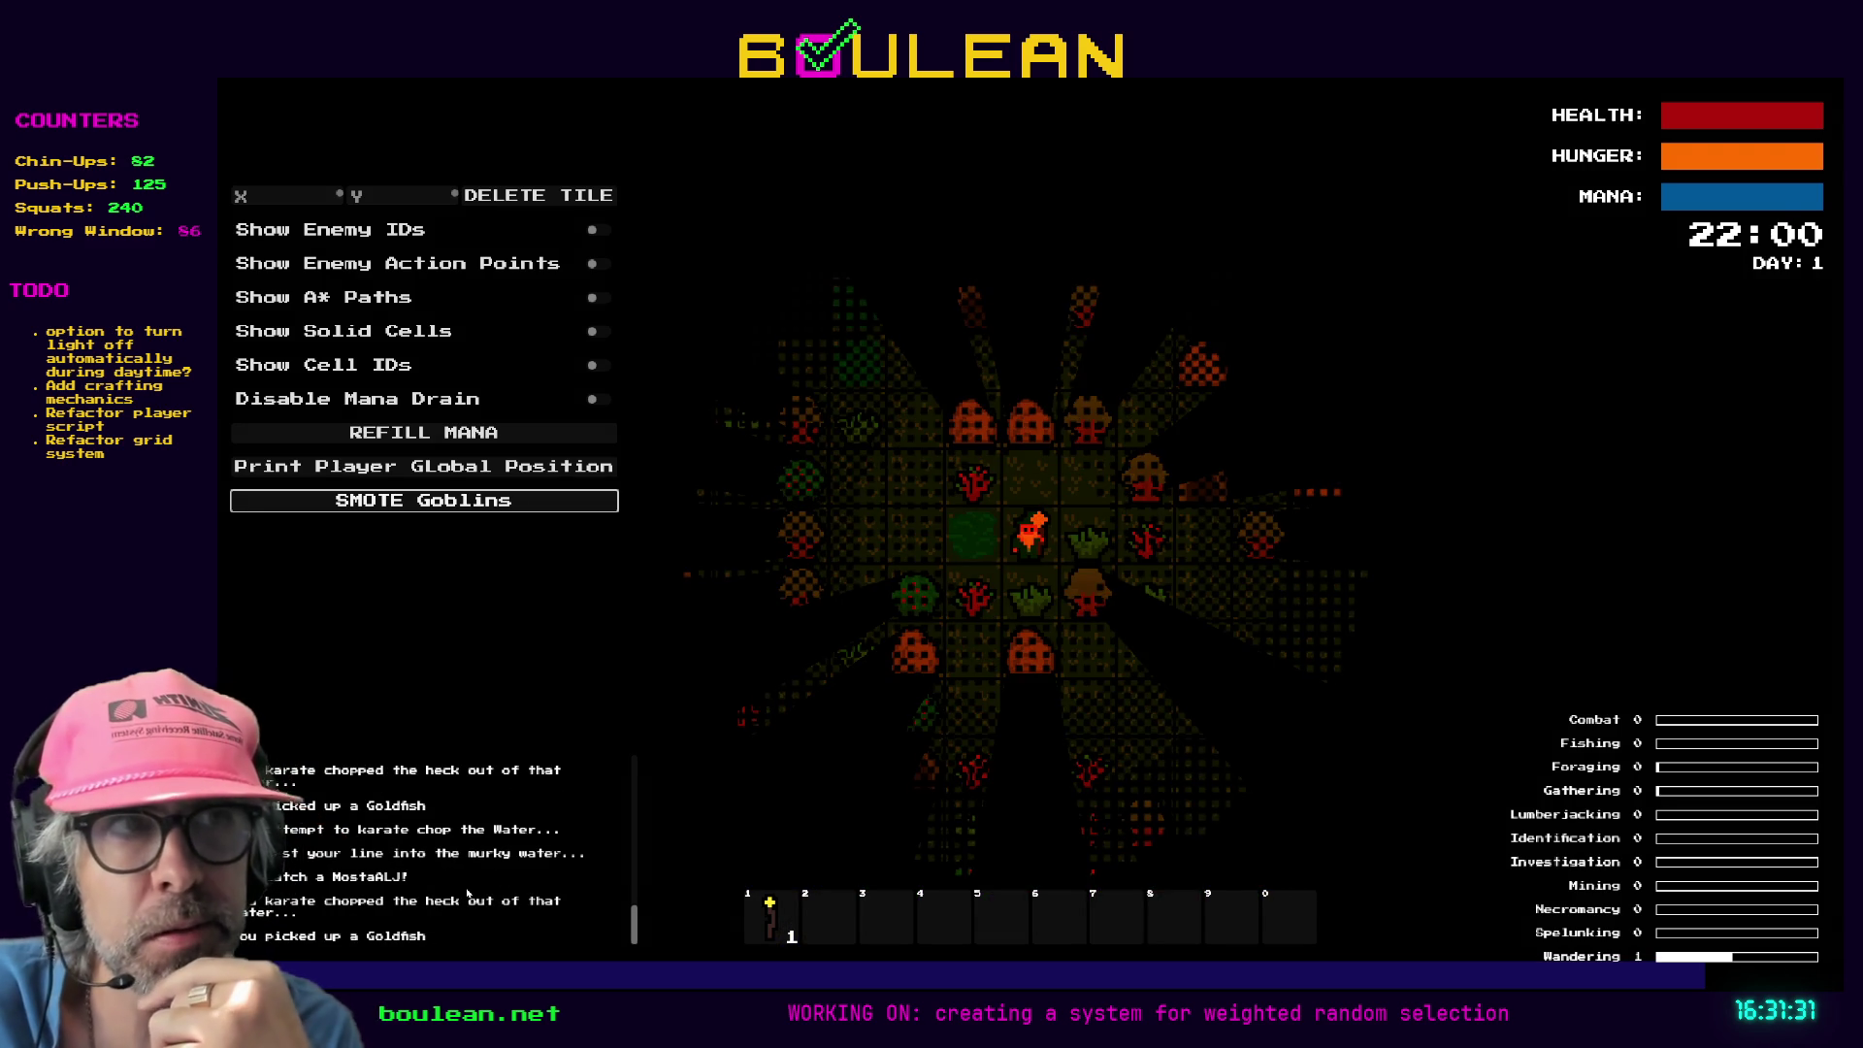
key(Left)
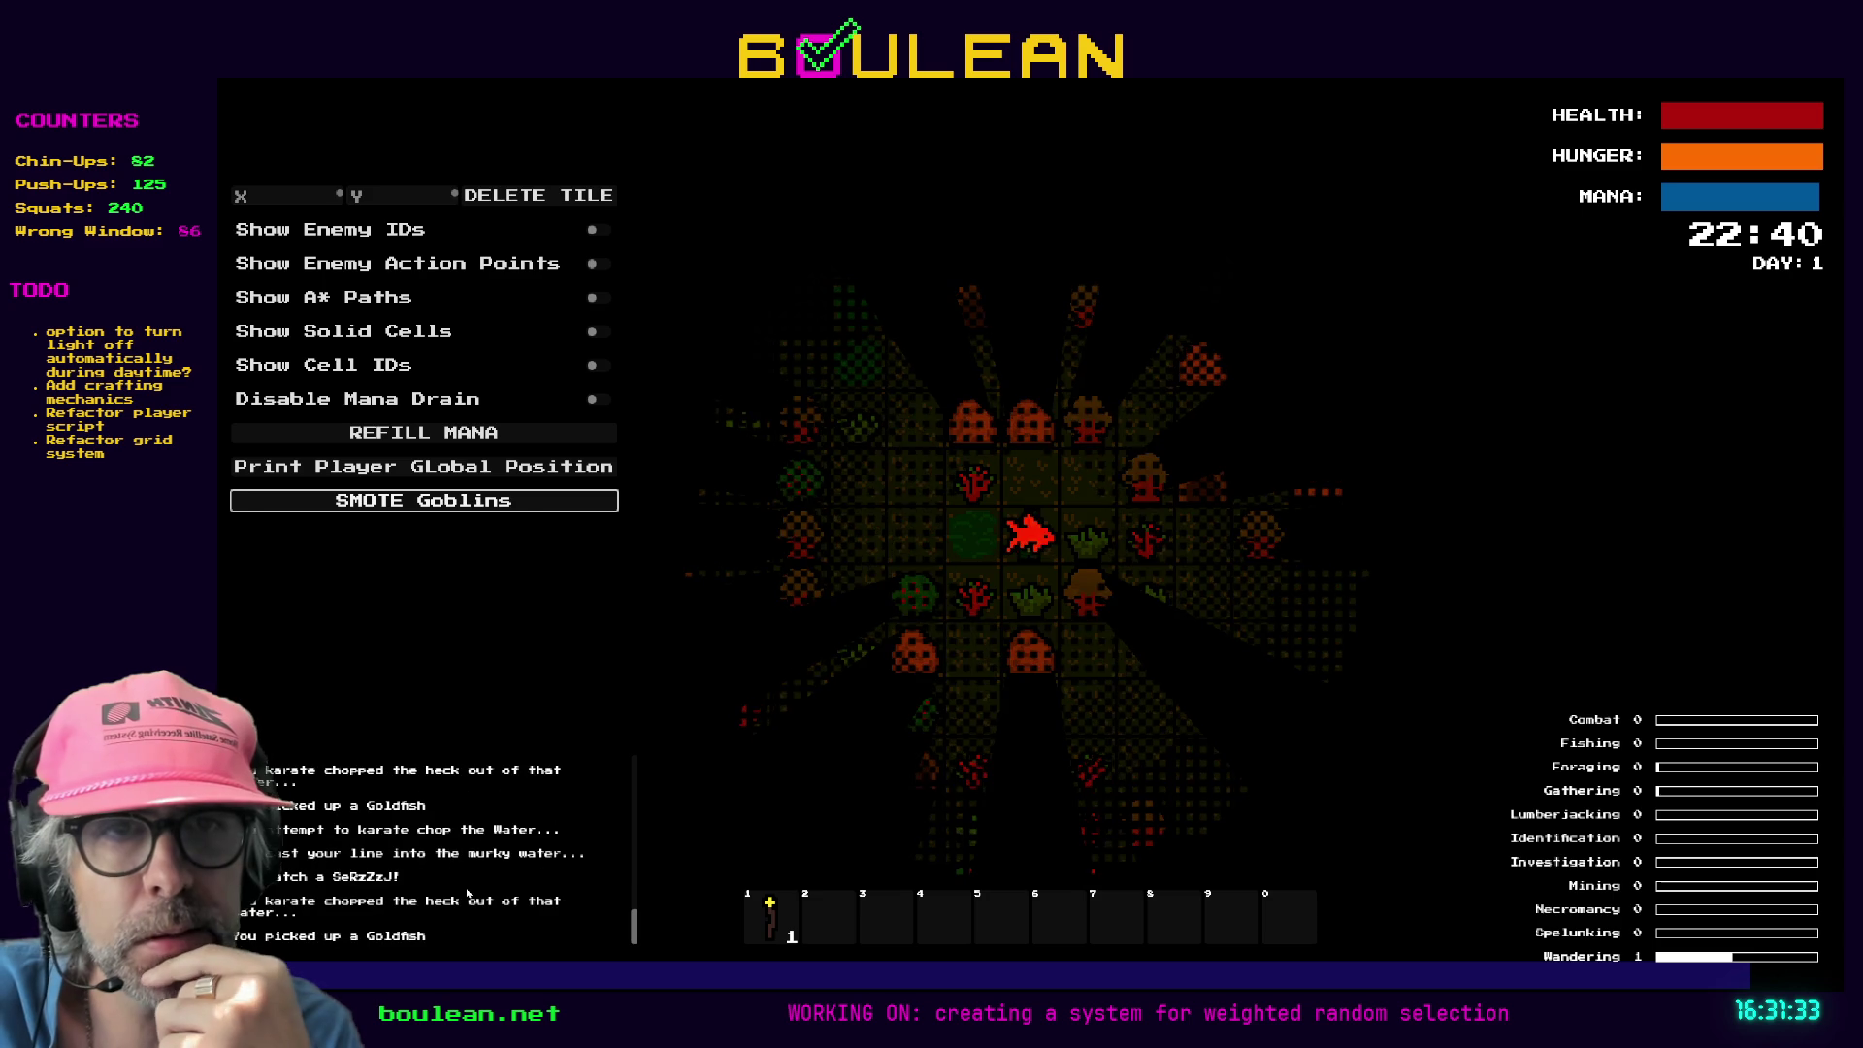
key(Up)
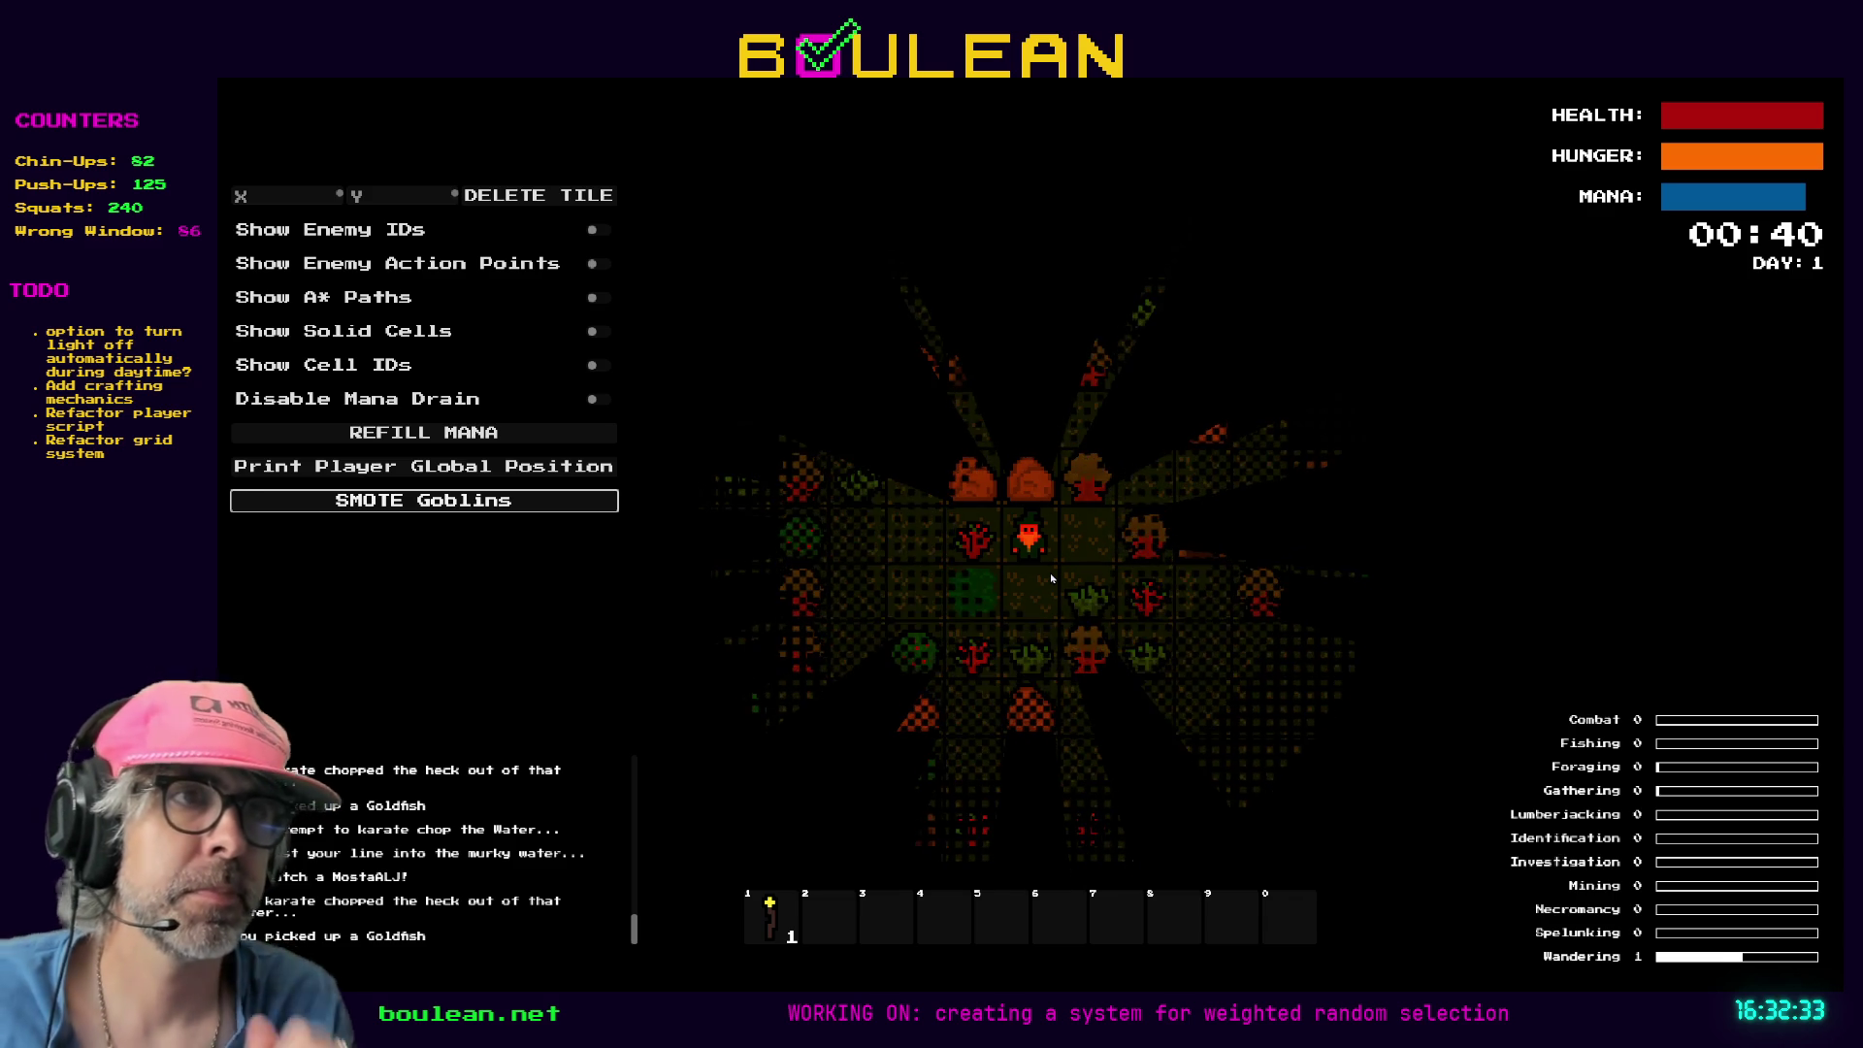
key(Down)
key(Left)
key(Left)
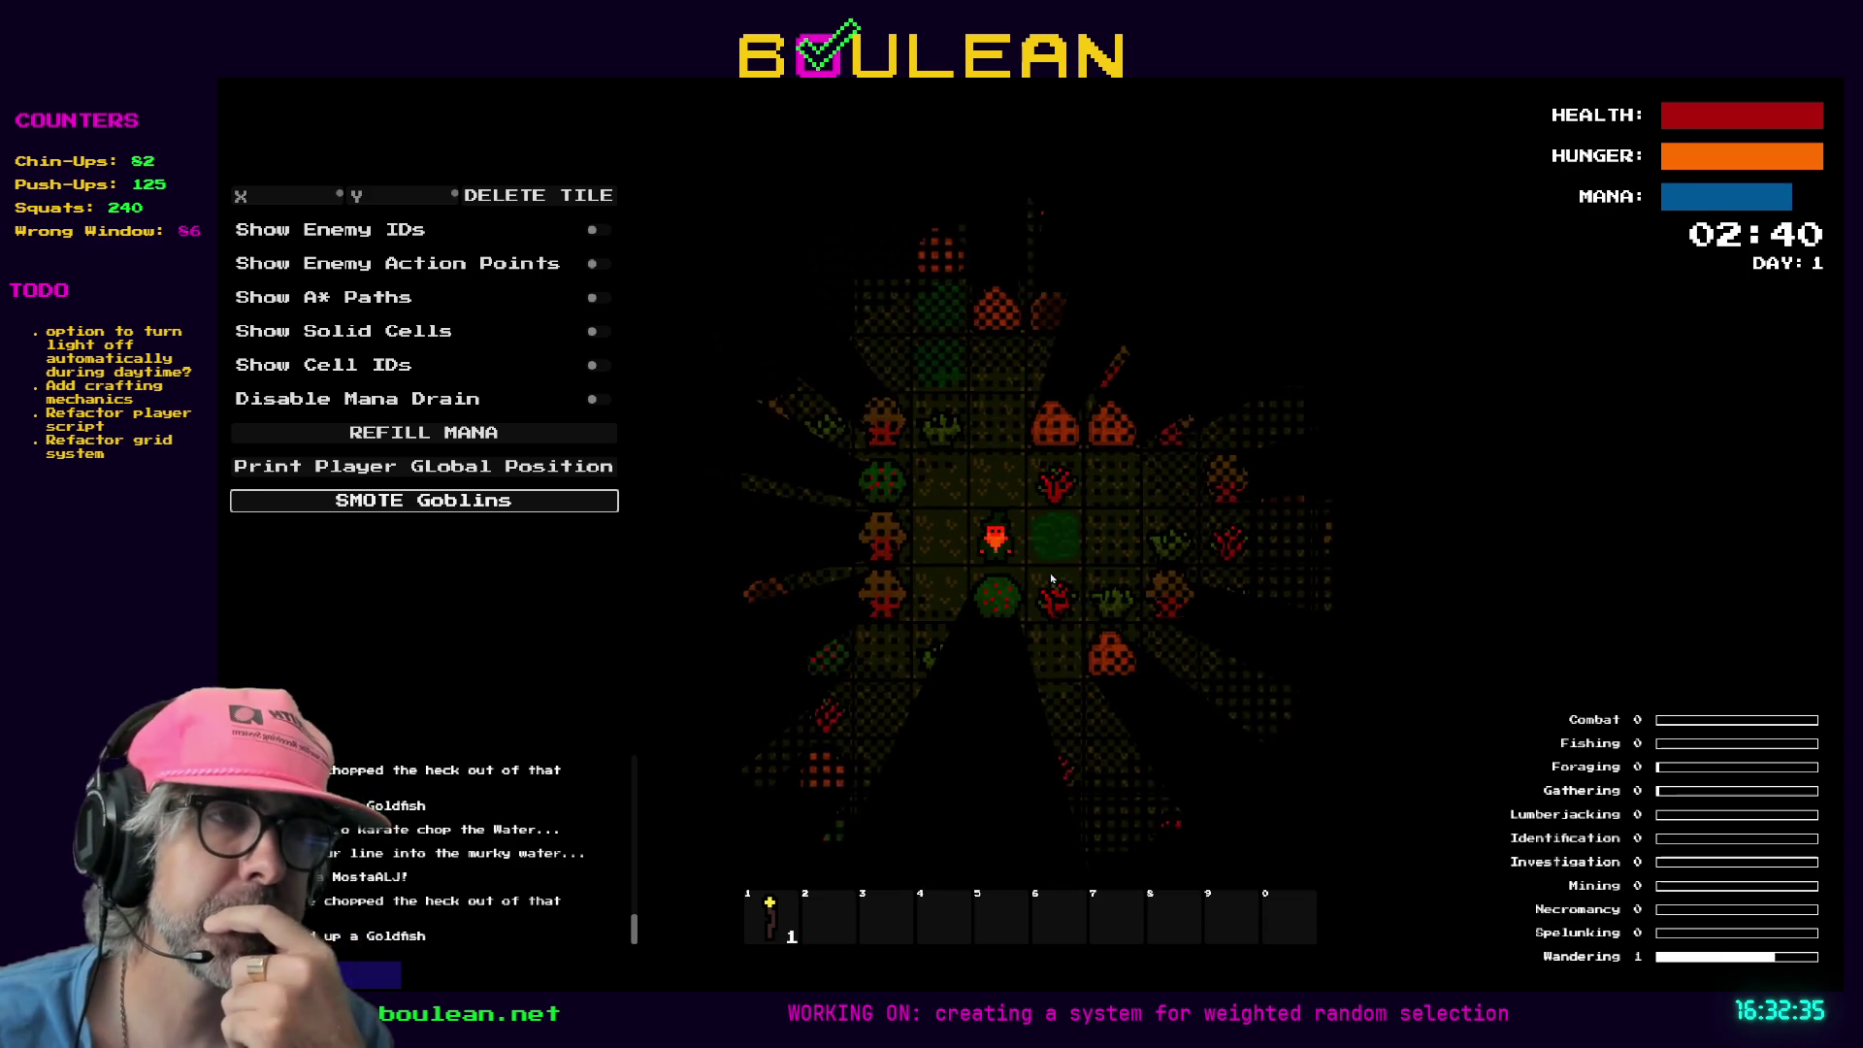
key(Up)
key(Right)
key(Right)
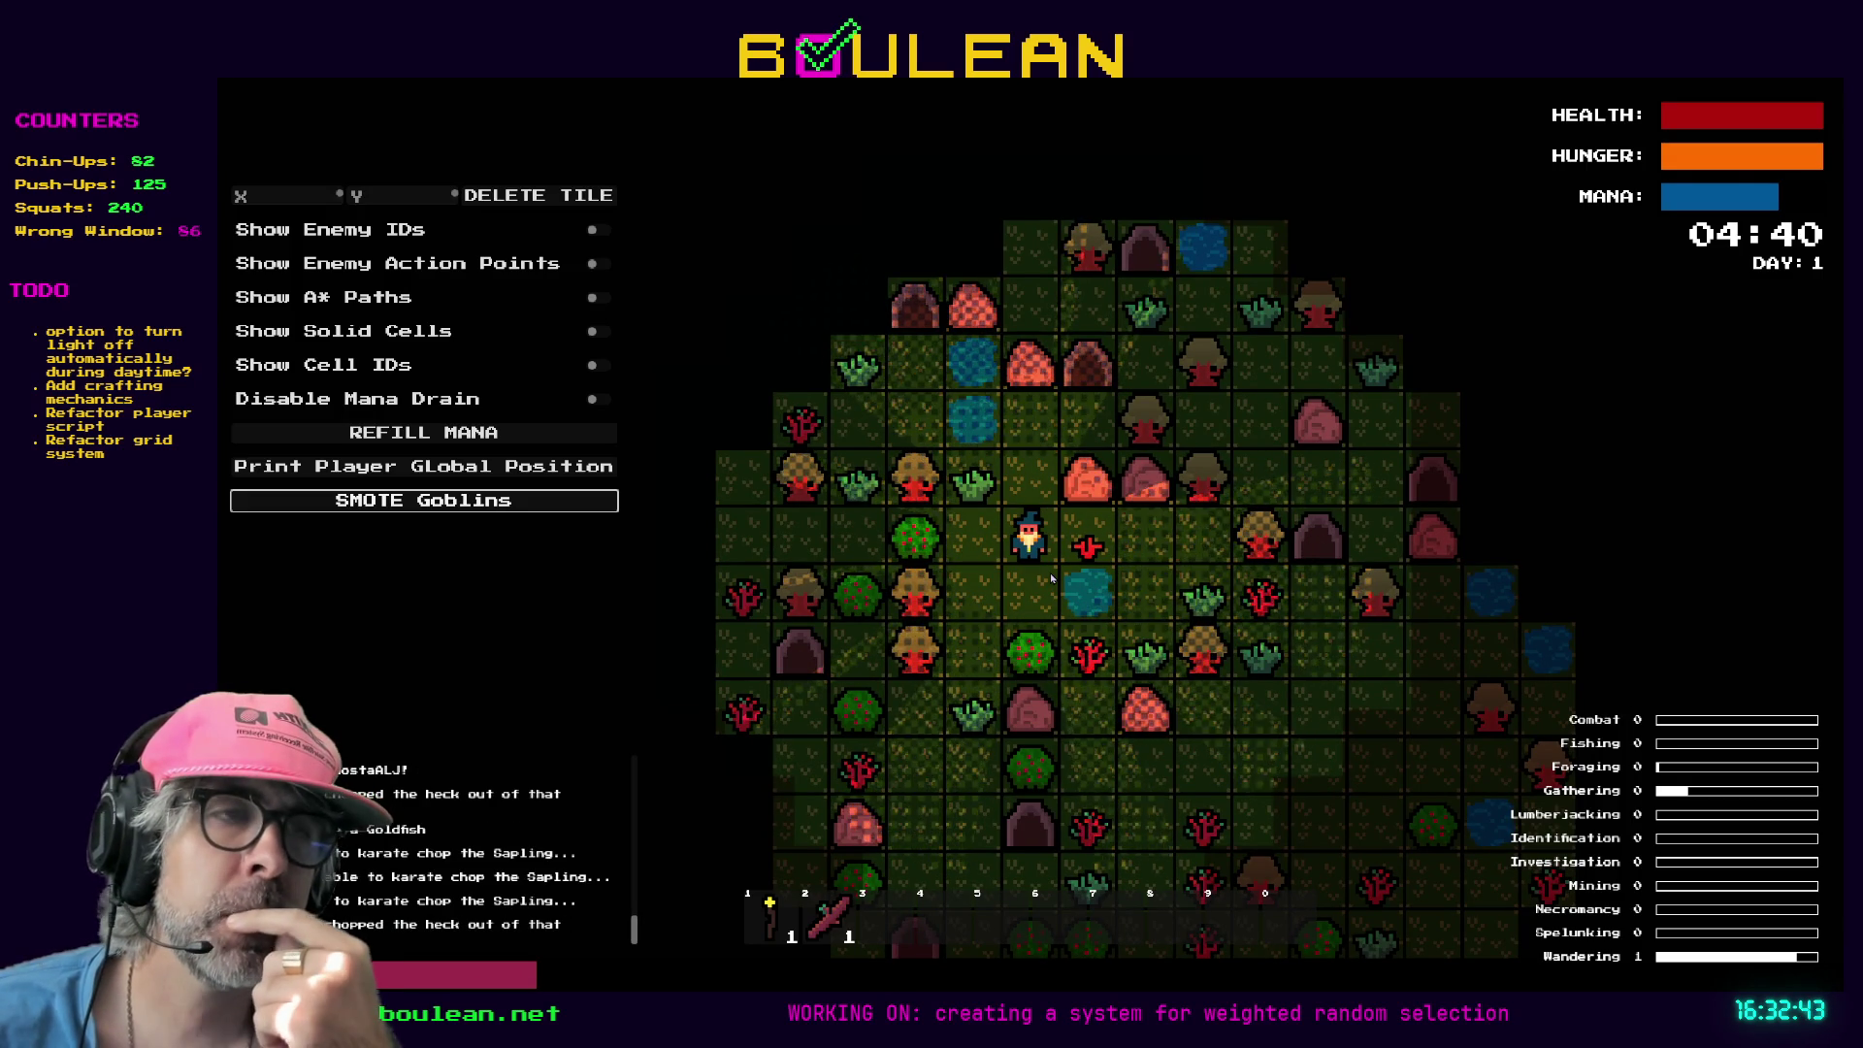
Step: Chop the berry bush twice for berries and chop the grass tuft above
key(Left)
key(Left)
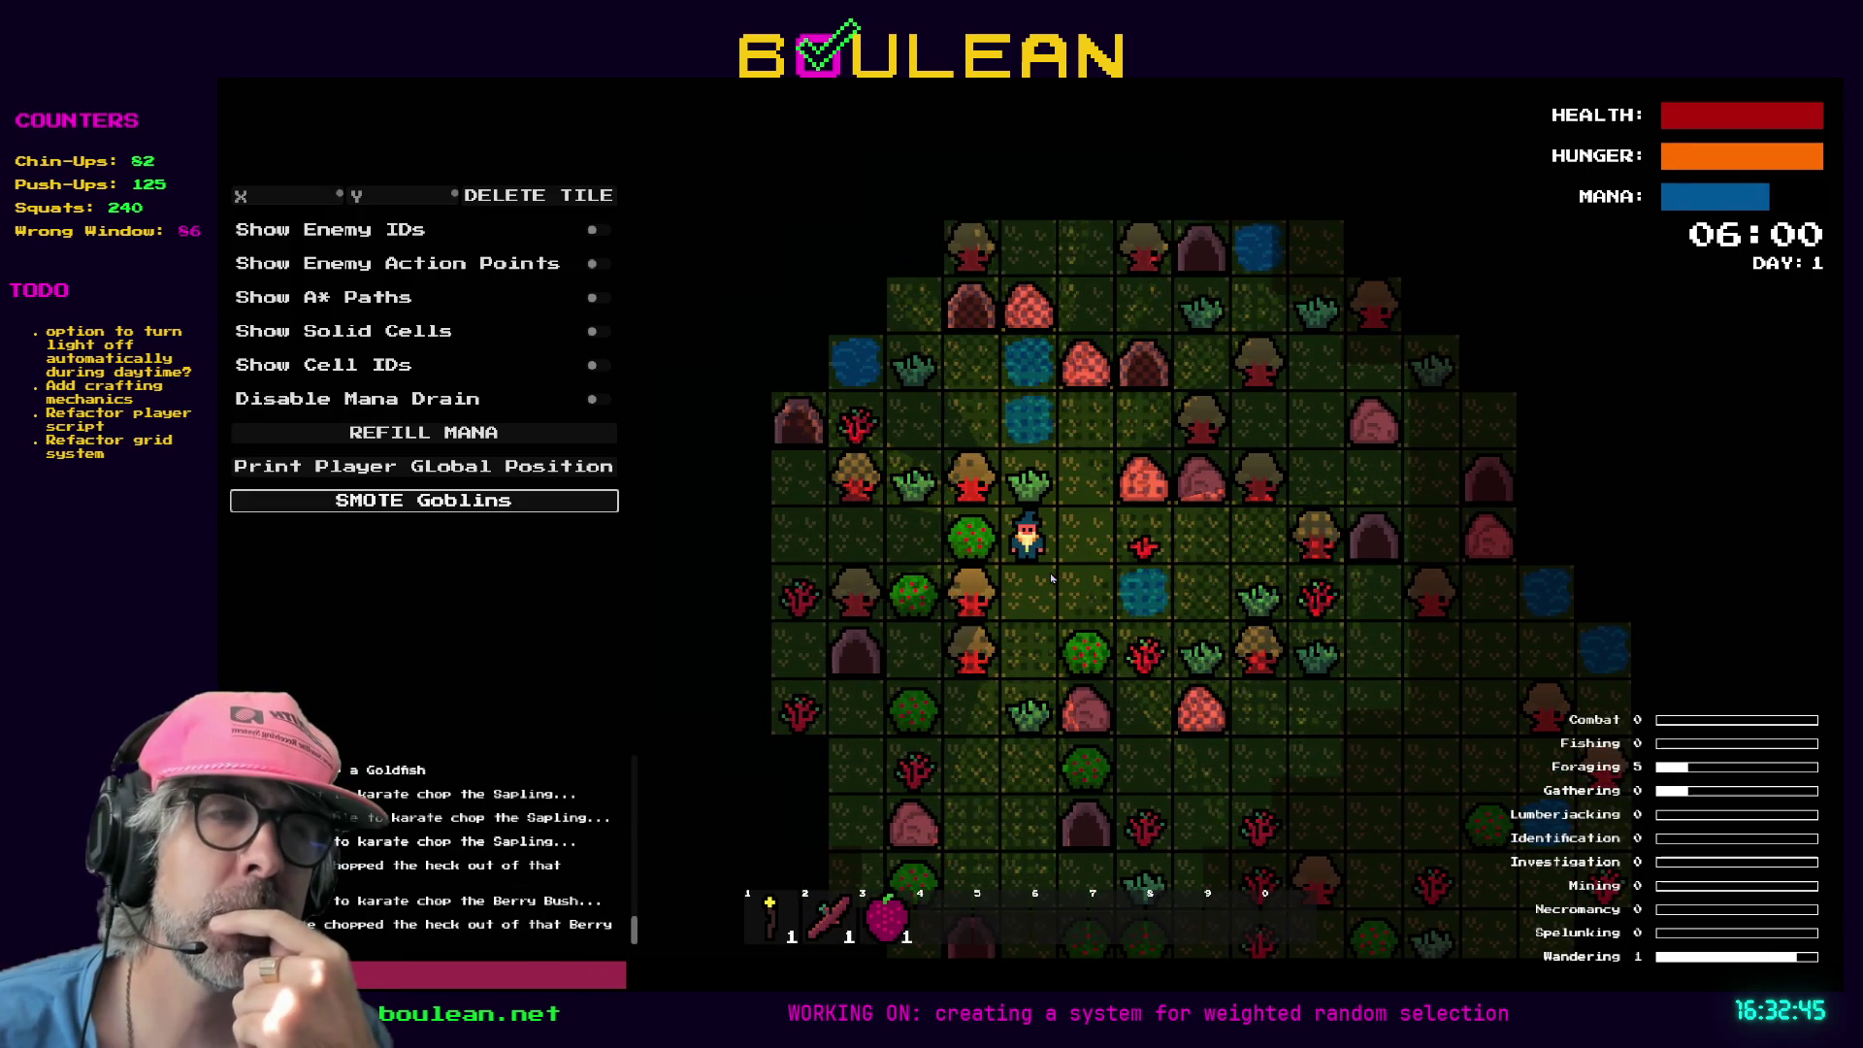
key(Left)
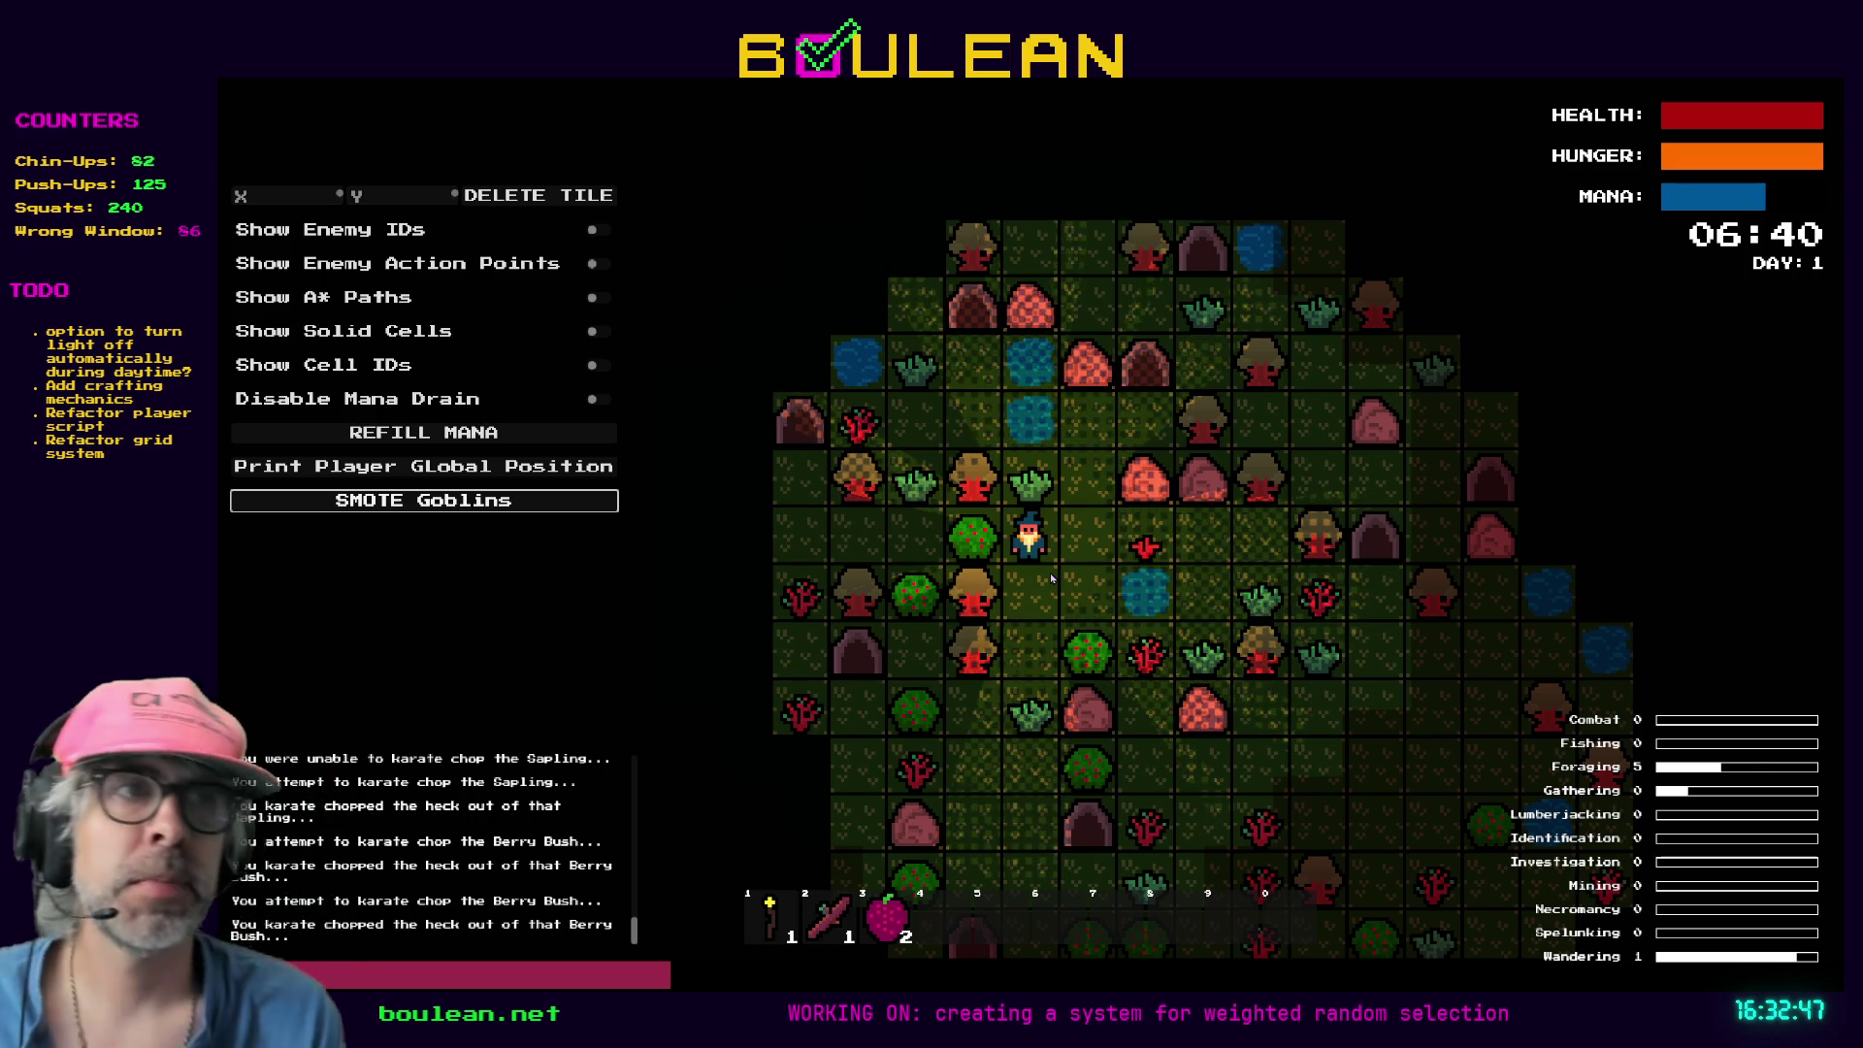
key(Left)
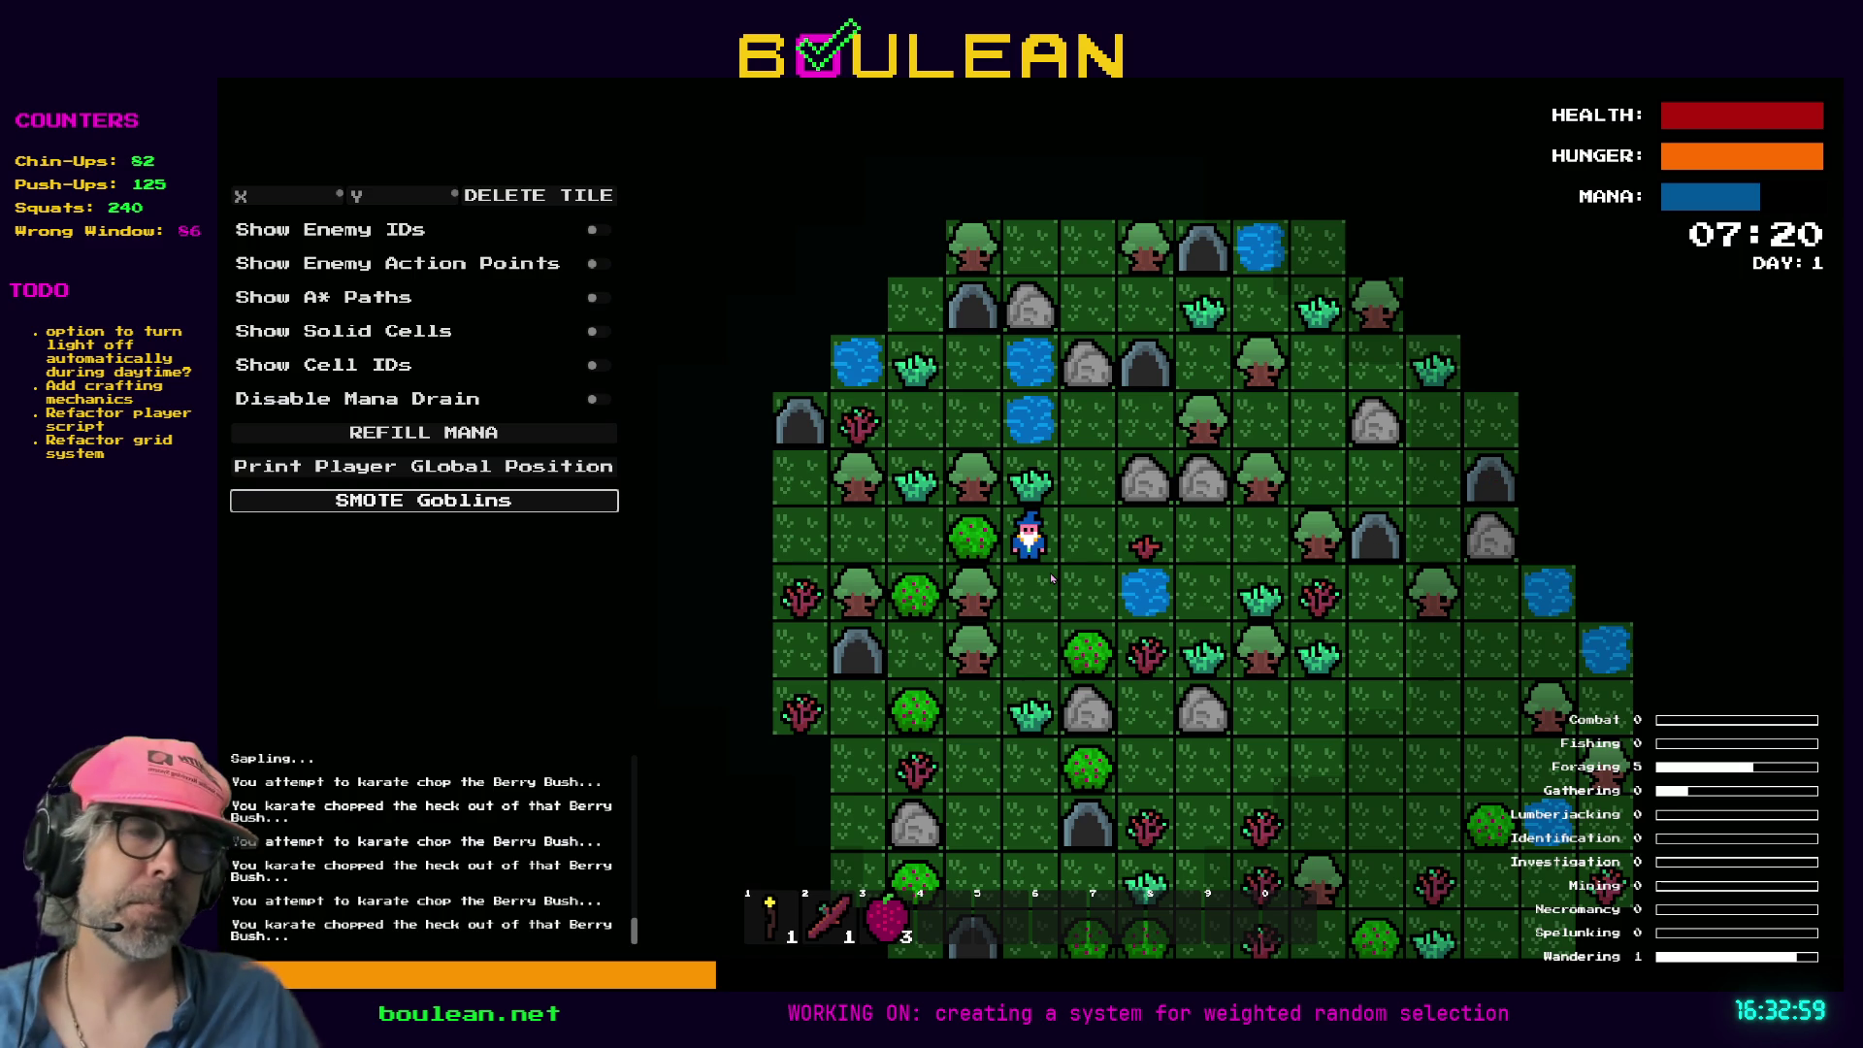
key(Up)
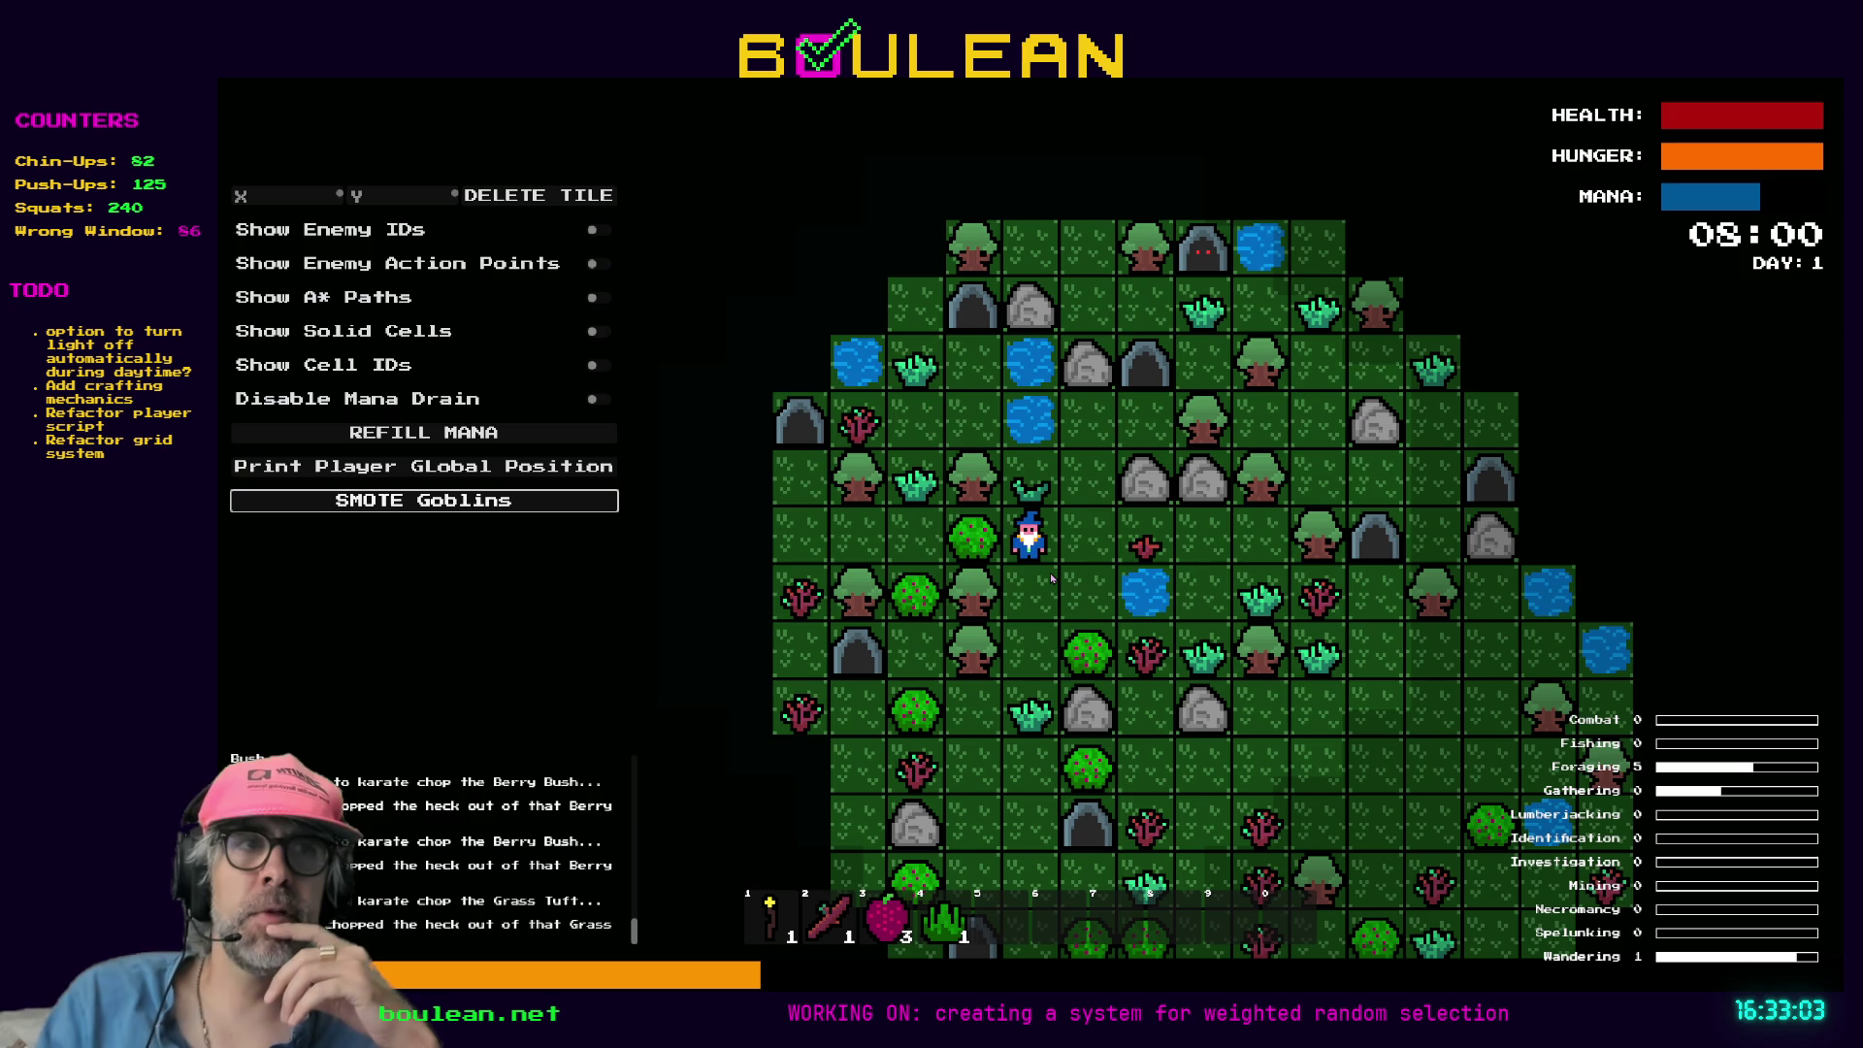
Step: Walk up to the tree on the right and chop it for logs
key(Right)
key(Up)
key(Up)
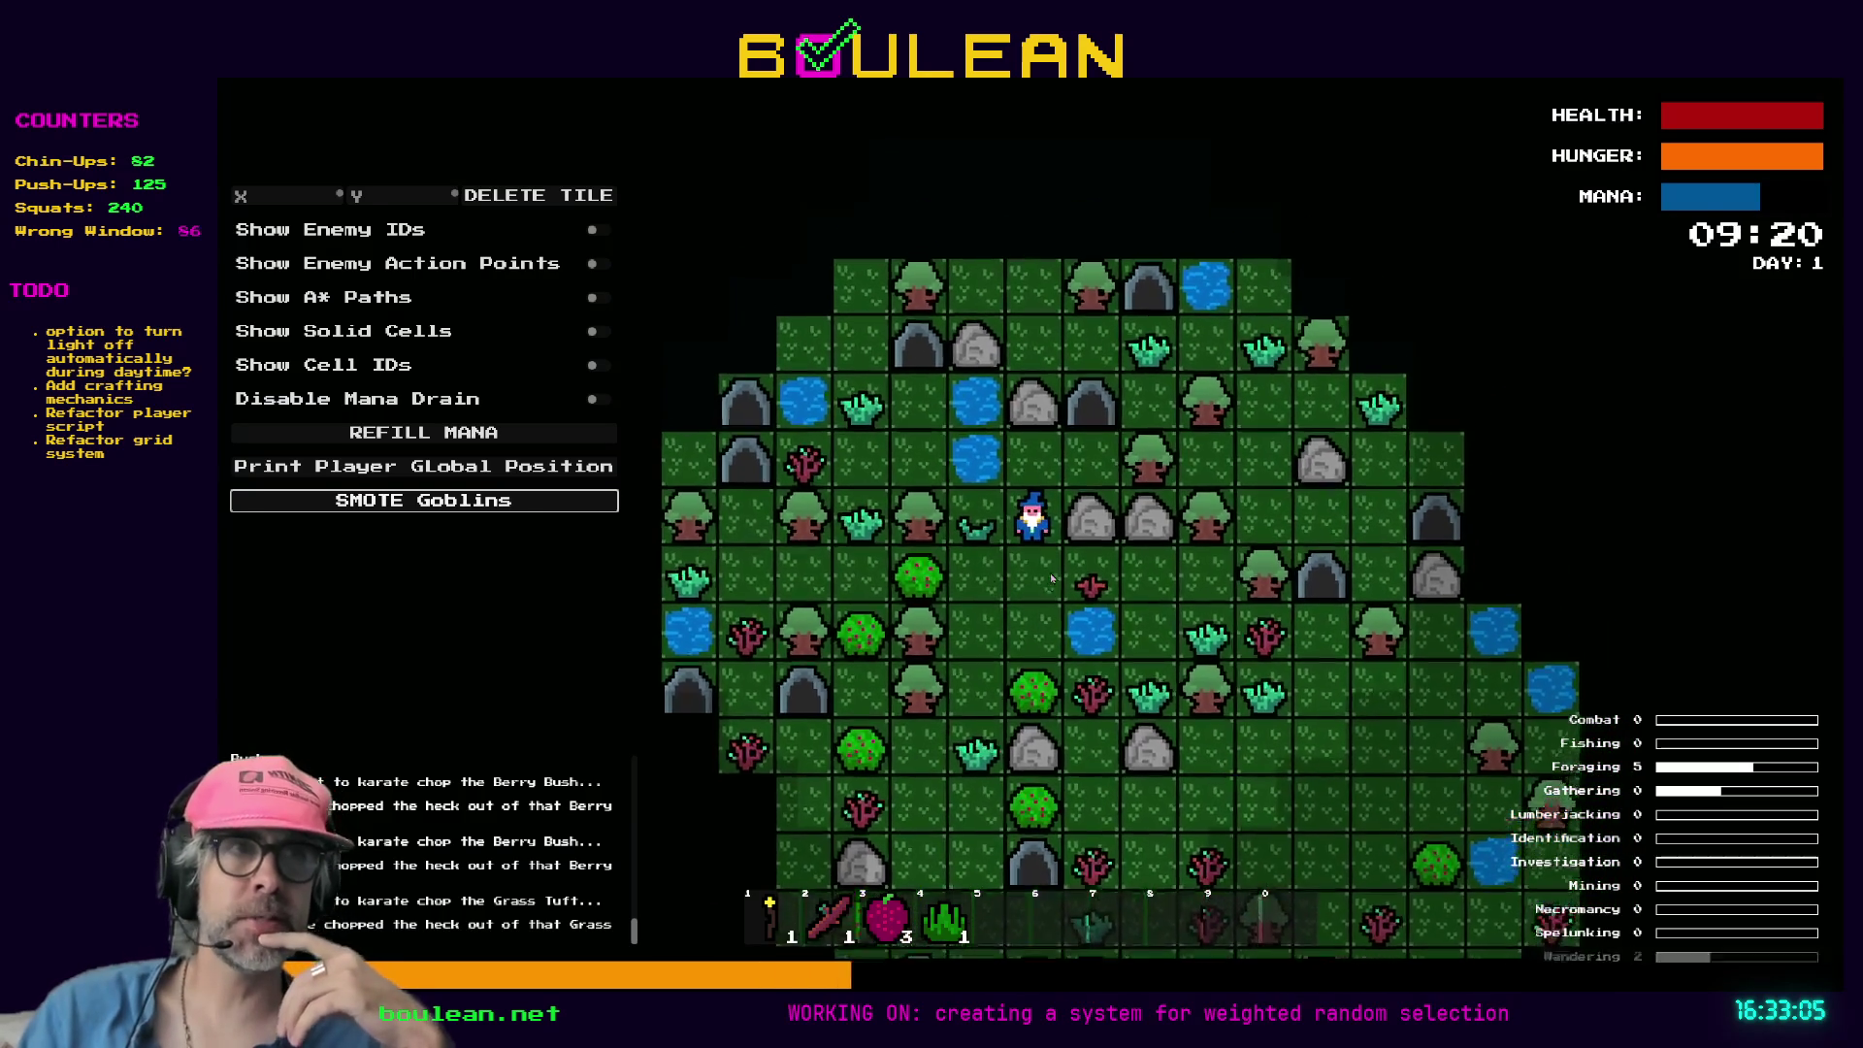
key(Right)
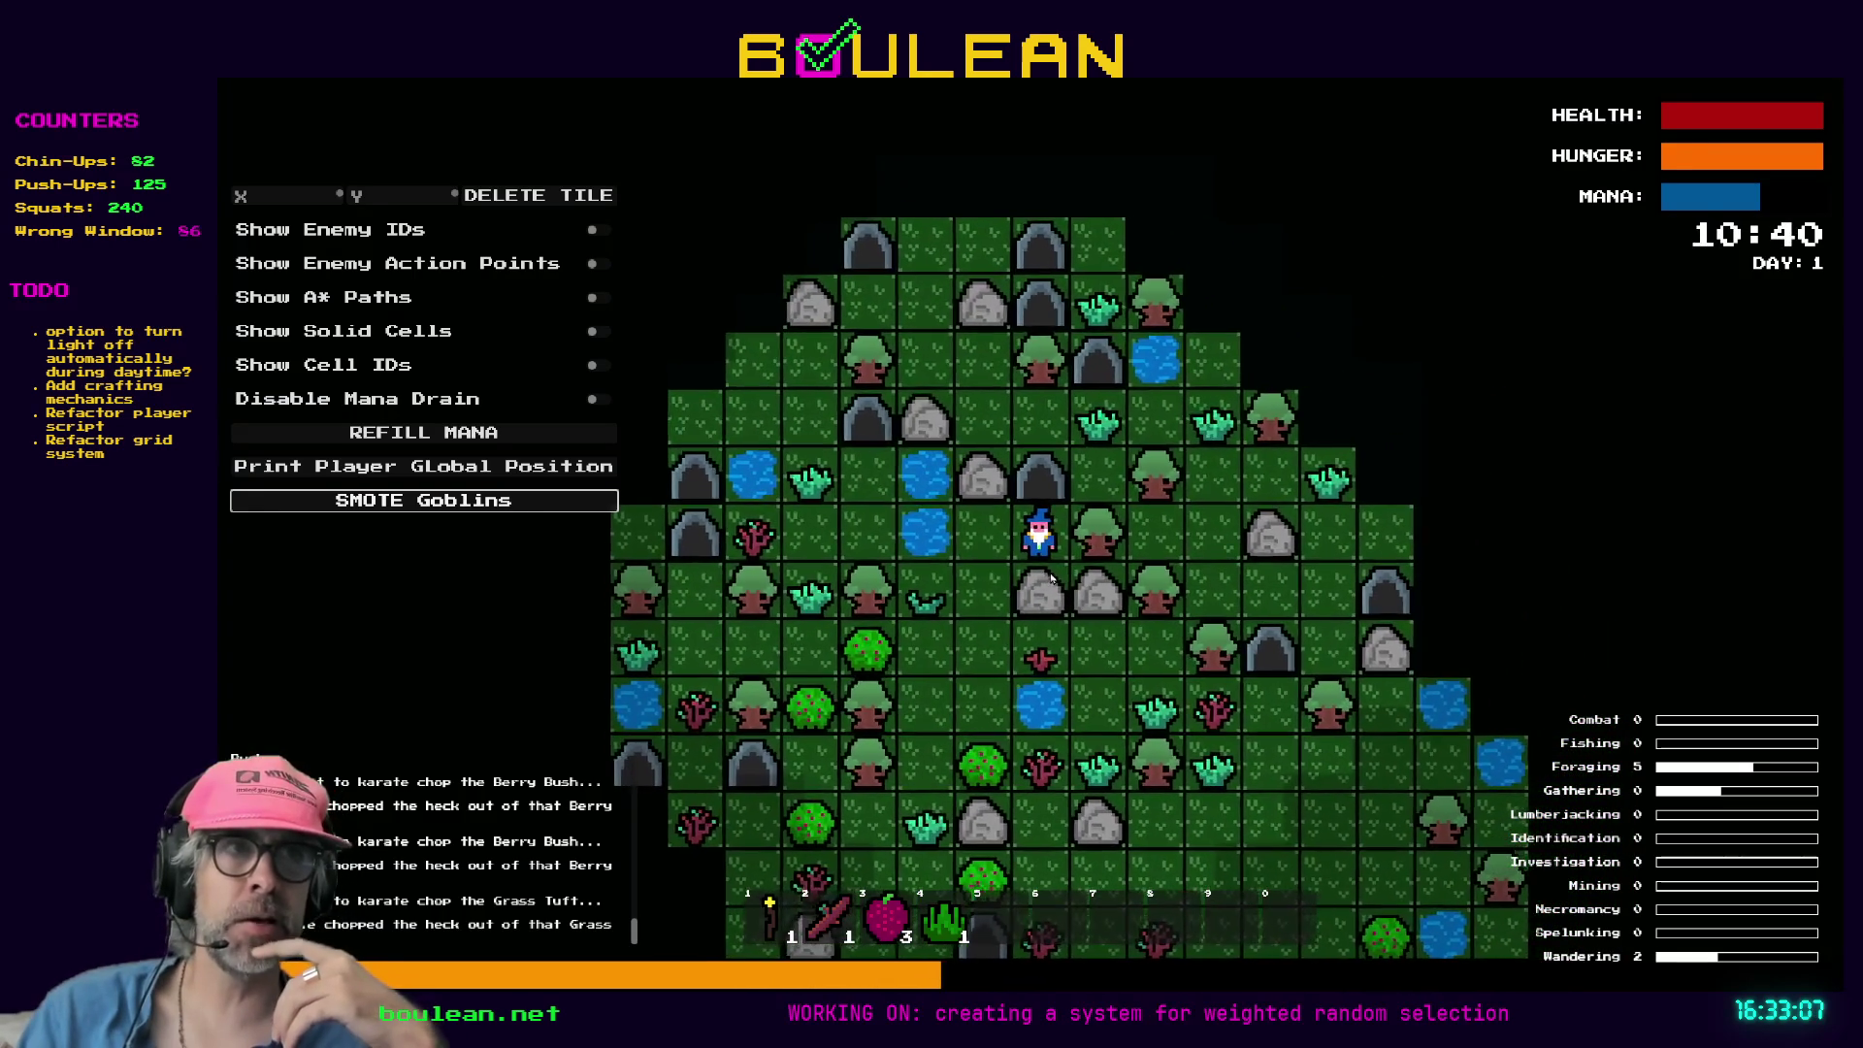
key(Right)
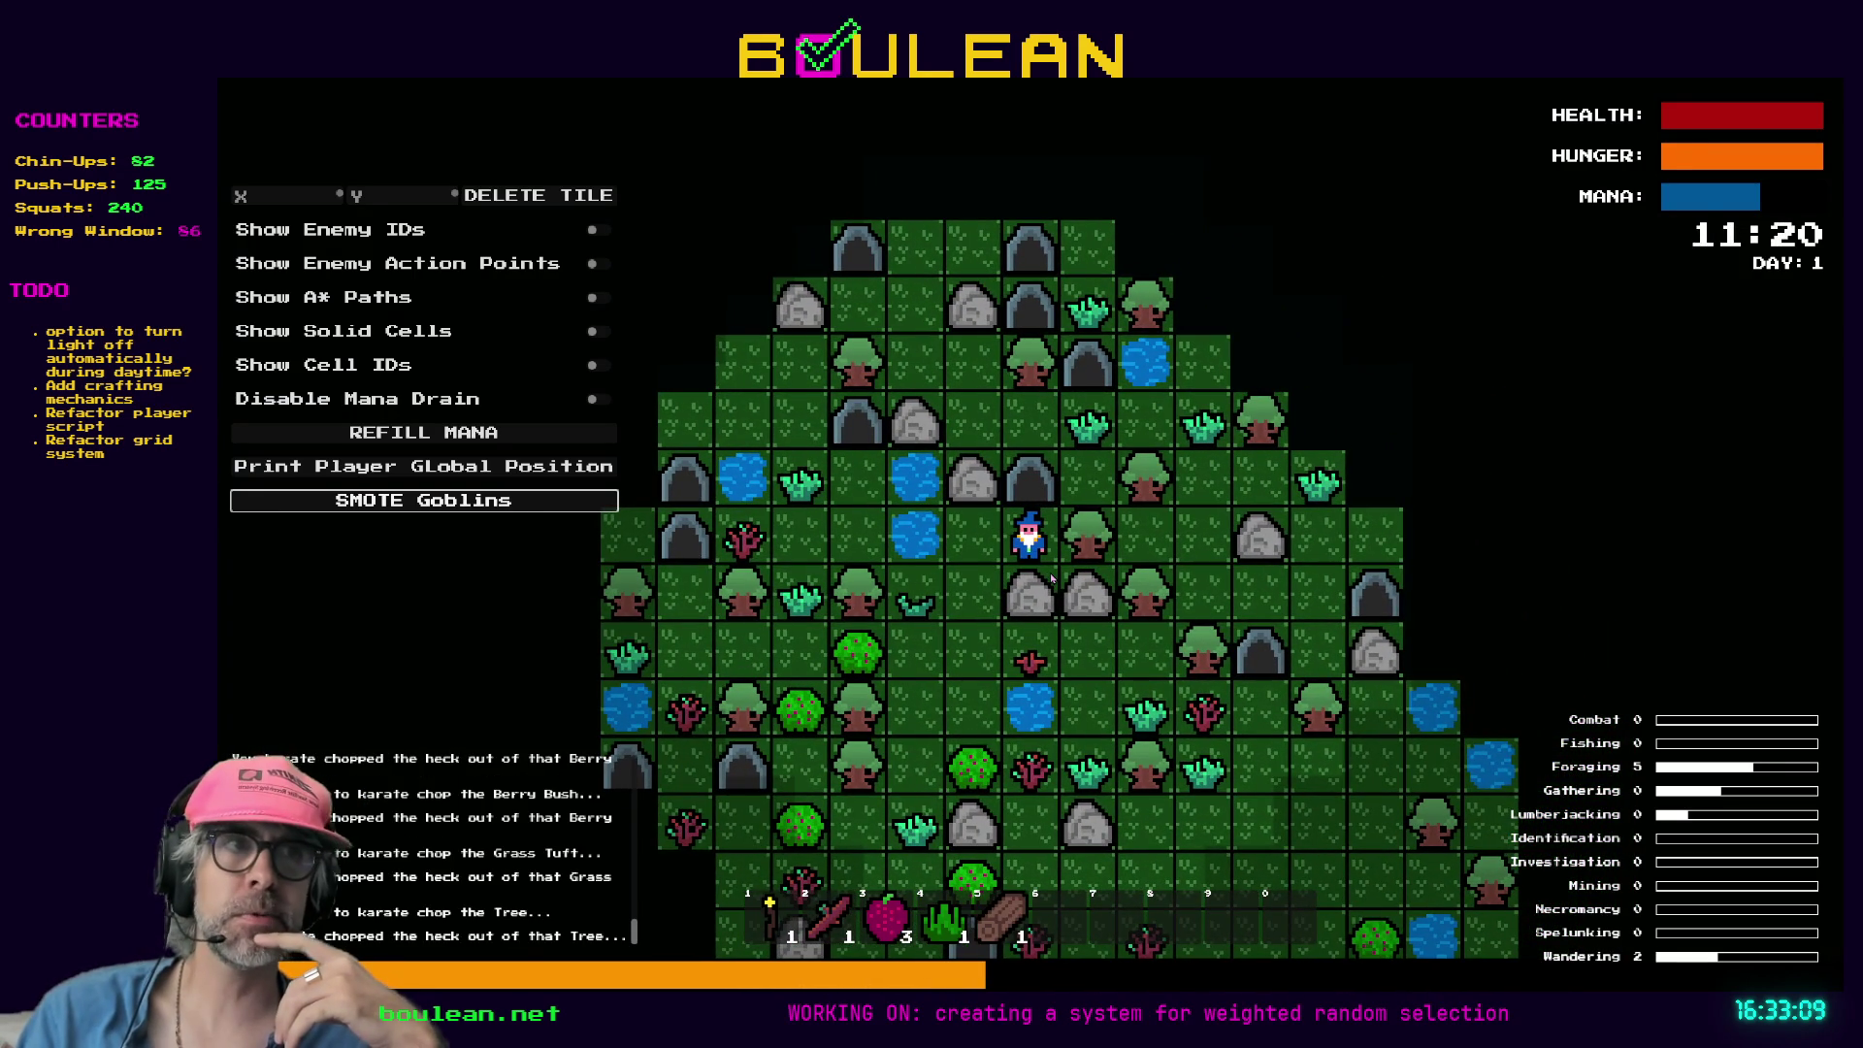
key(Right)
key(Right)
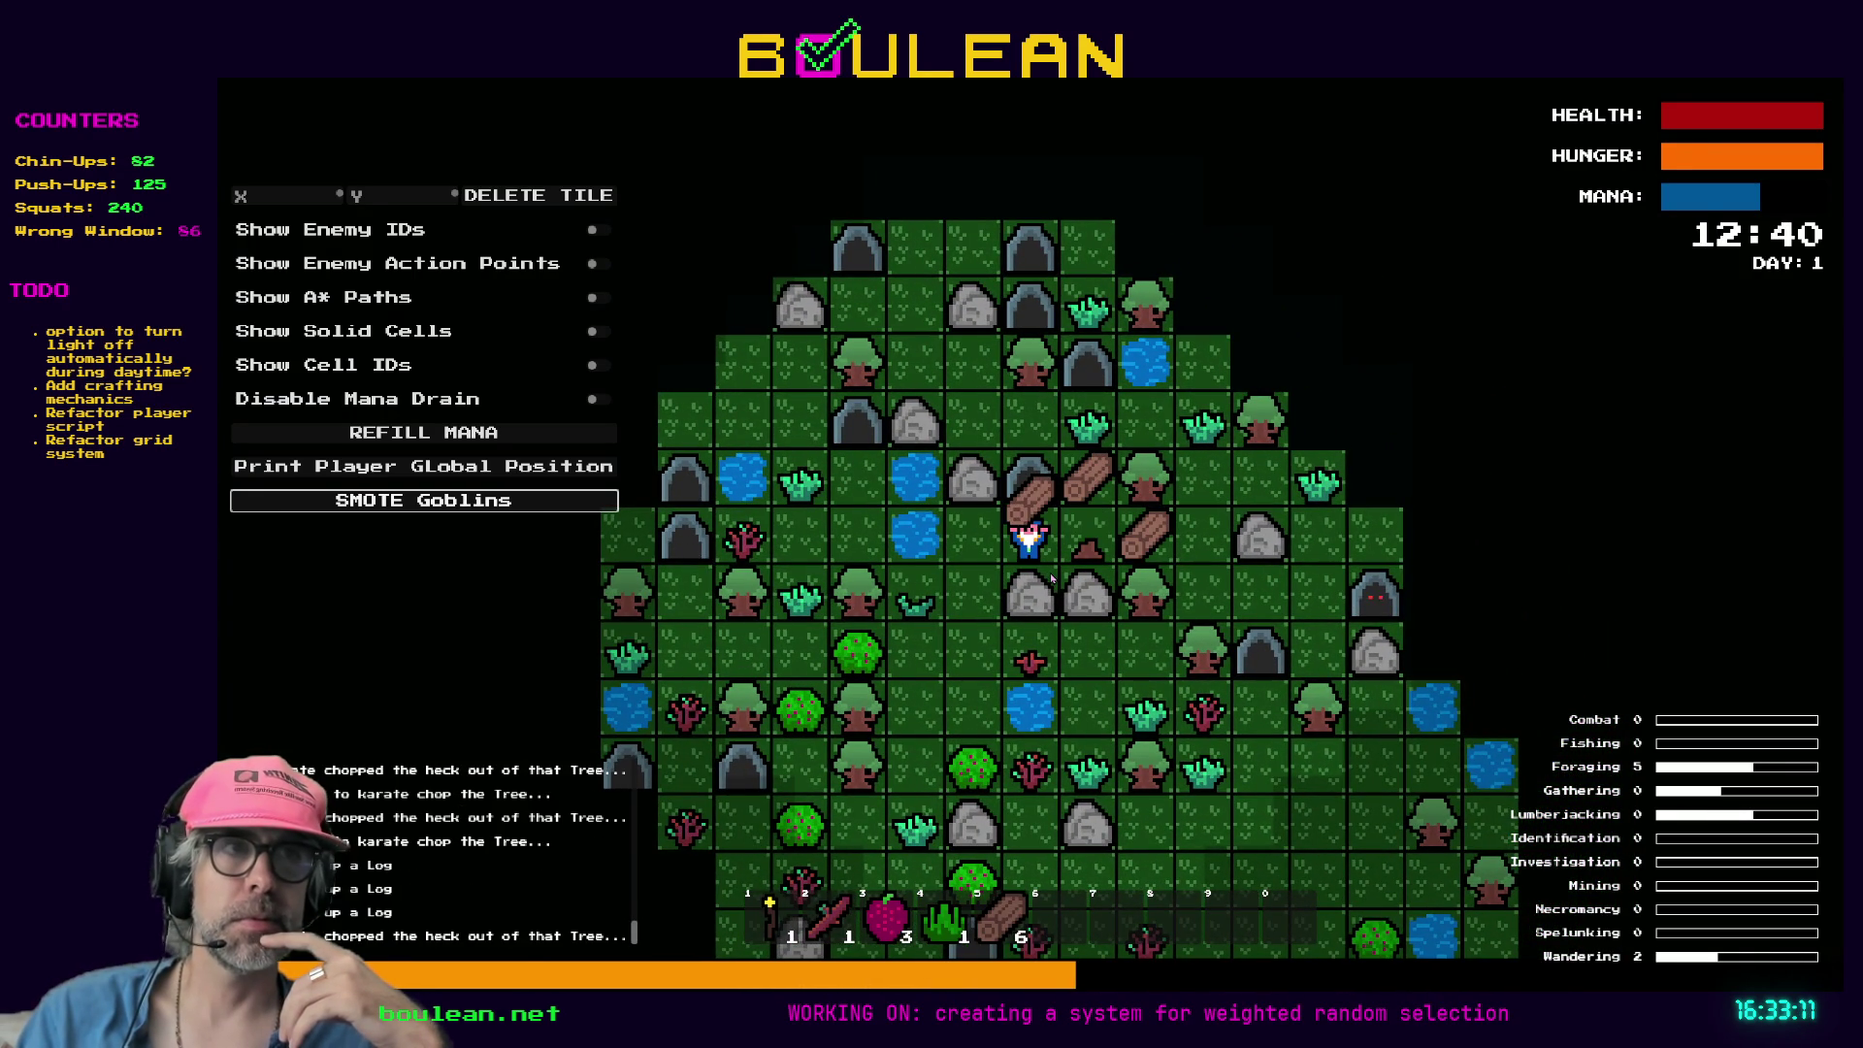
Step: Return to the berry bushes, pick more berries, and chop the tree to the left
key(Left)
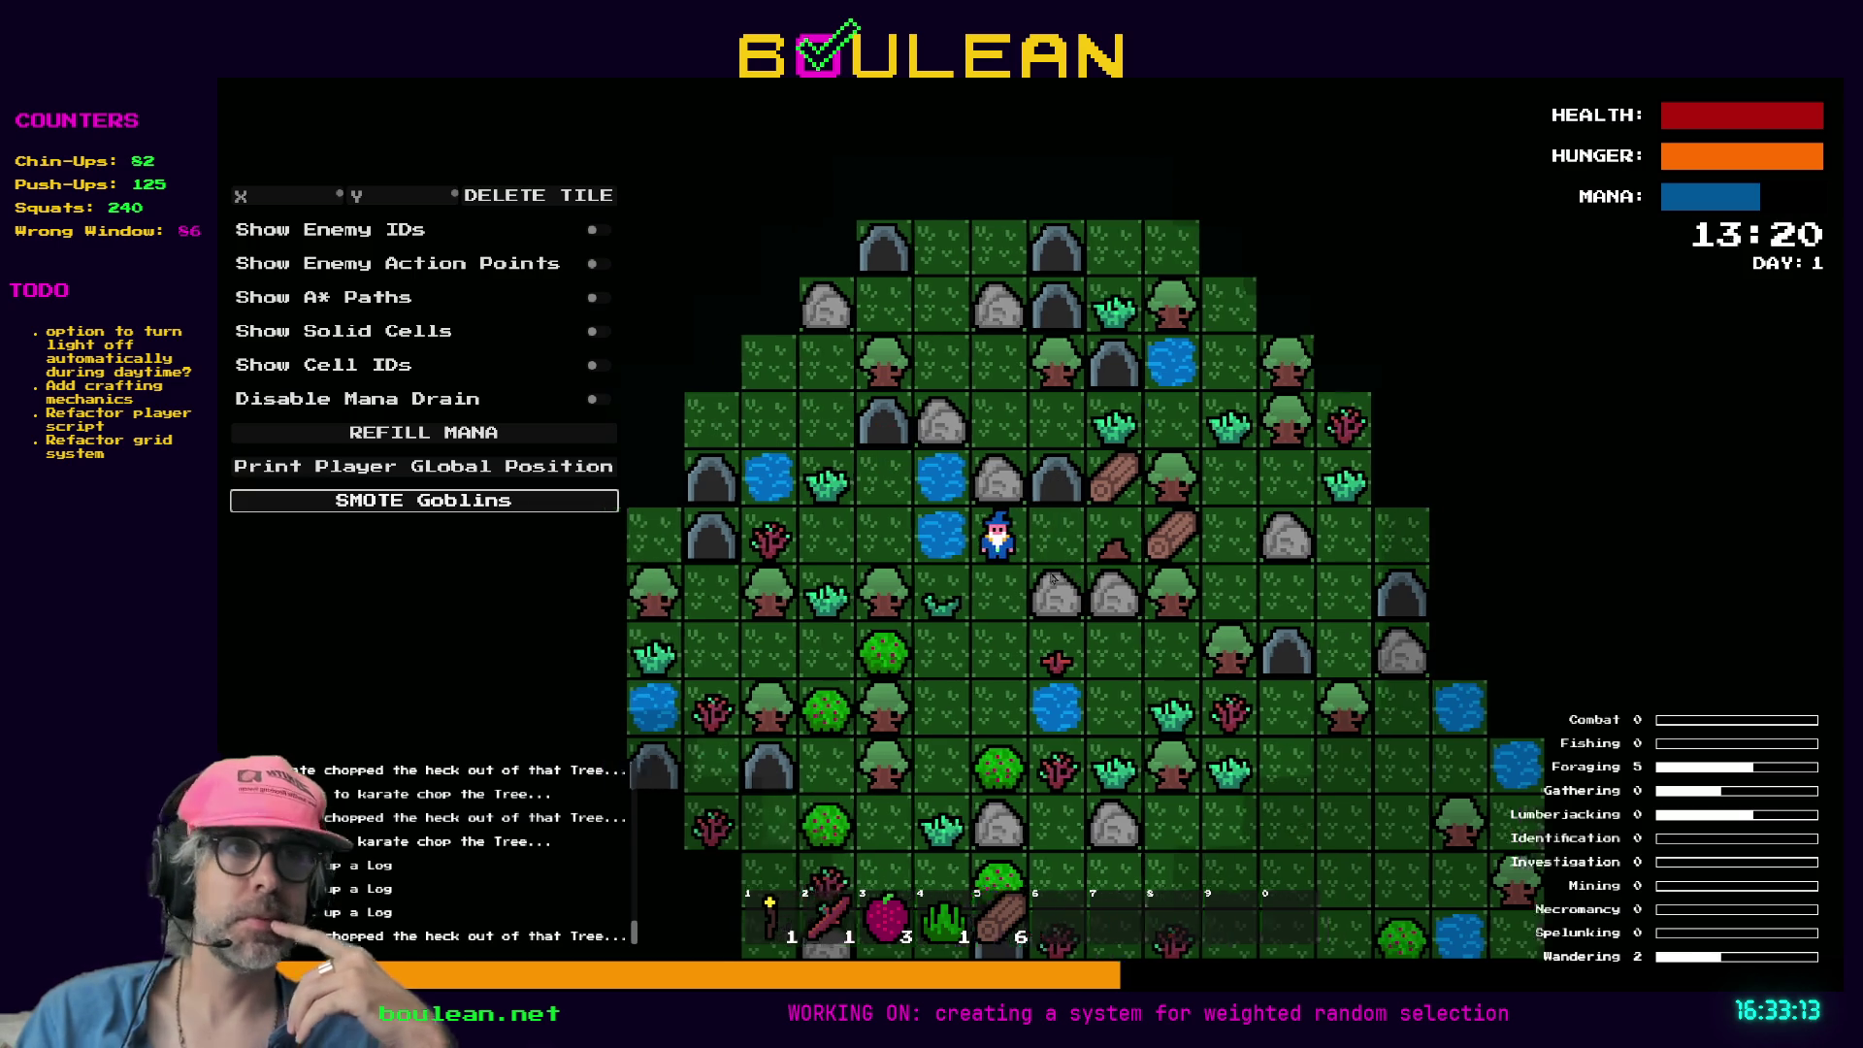
key(Down)
key(Down)
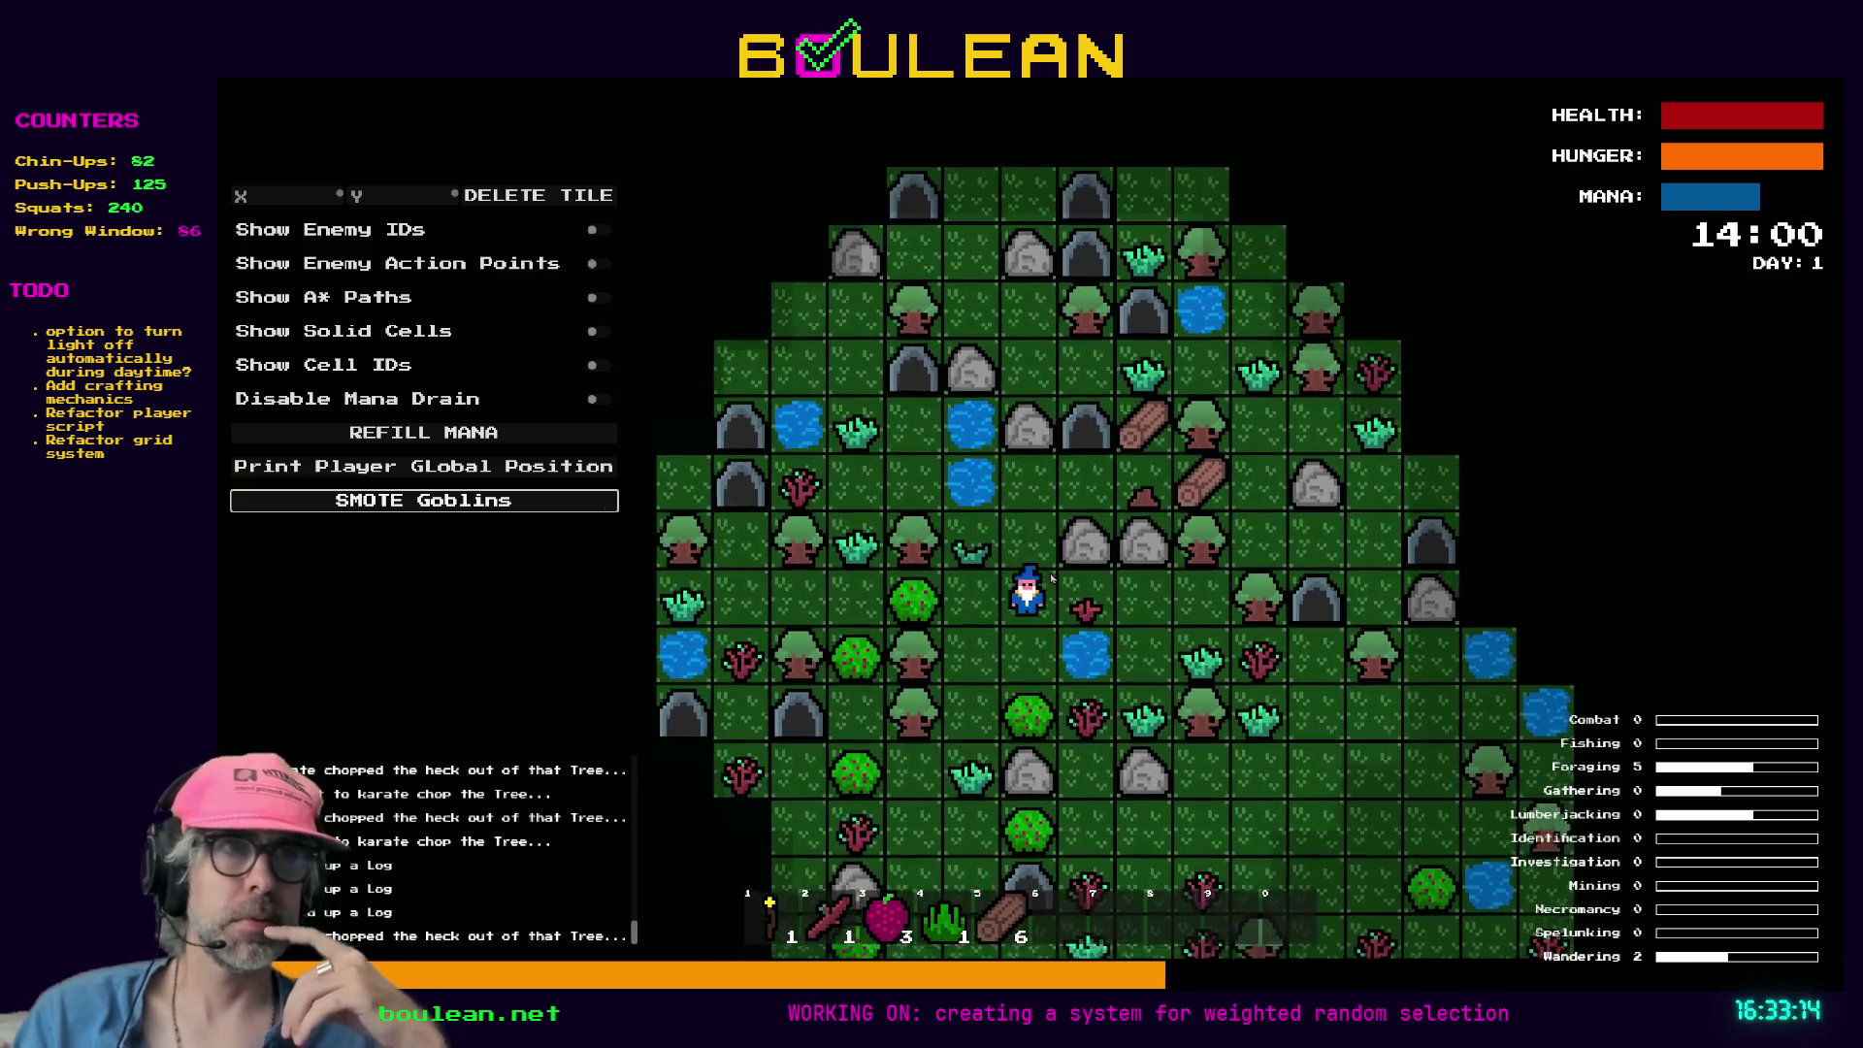
key(Left)
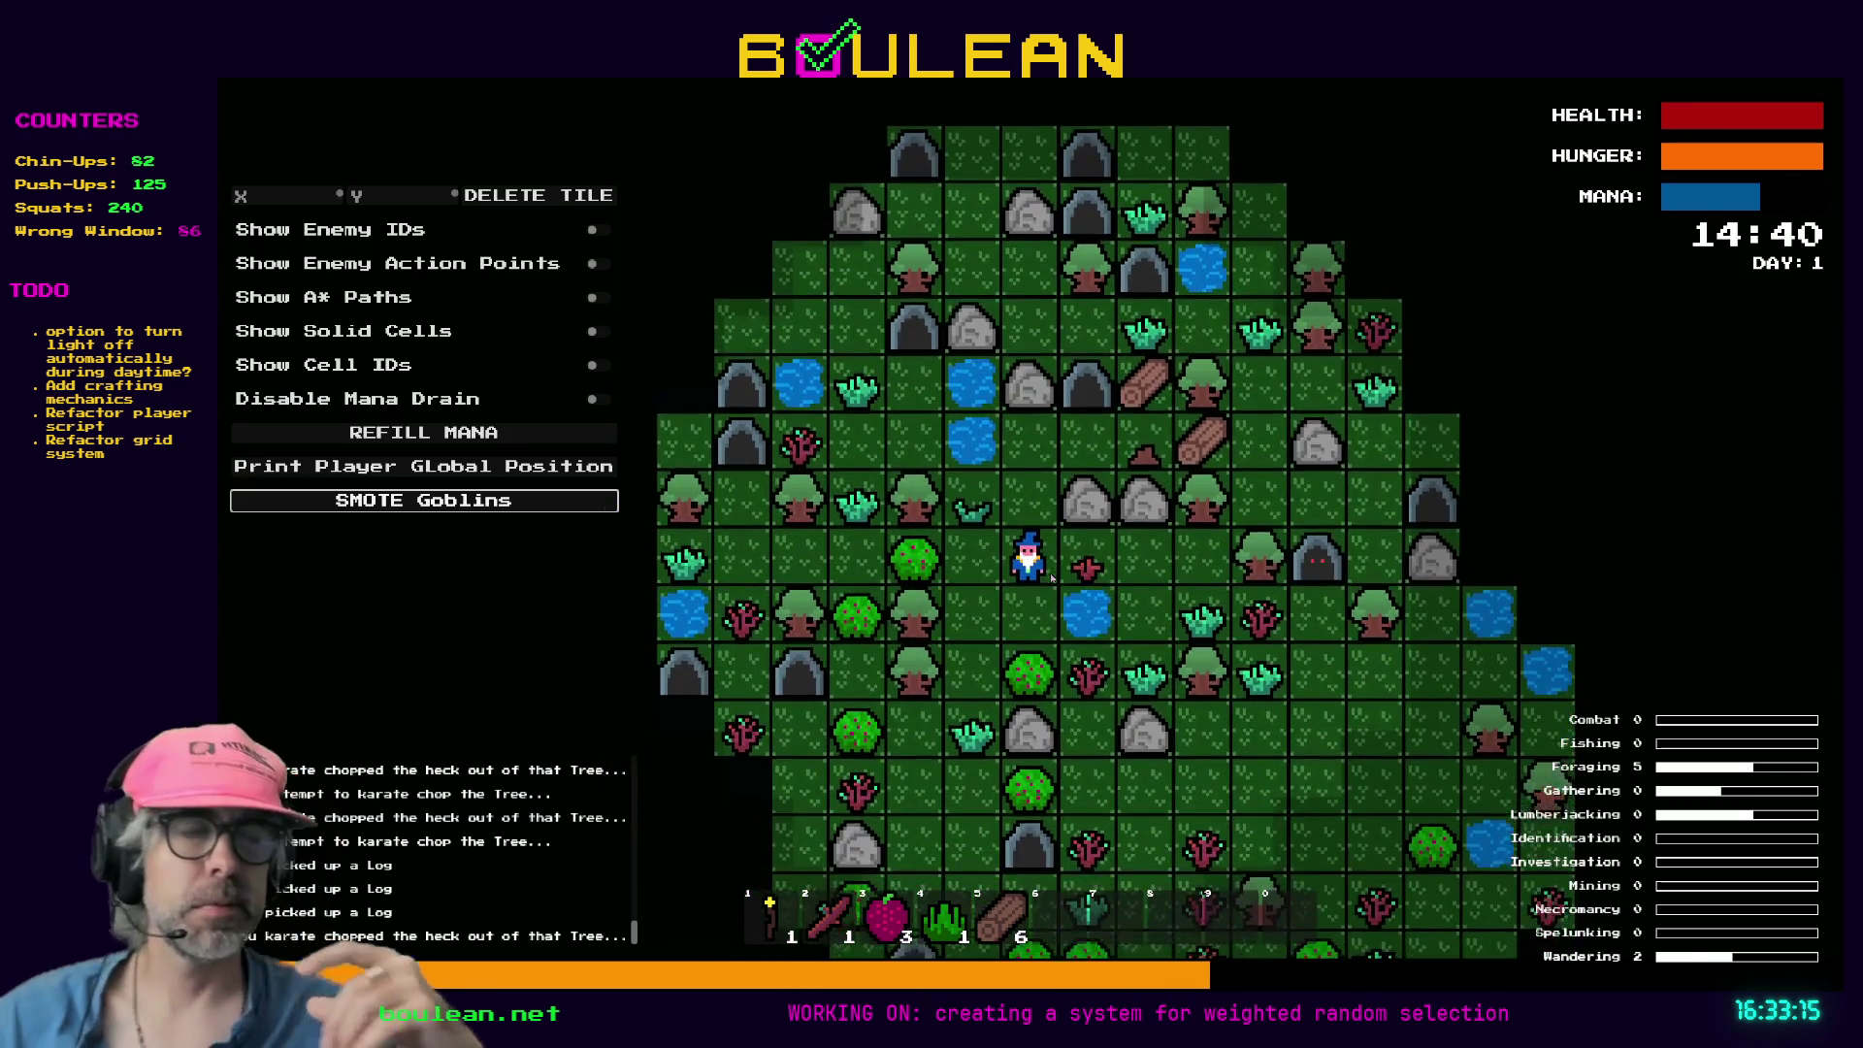
key(Left)
key(Left)
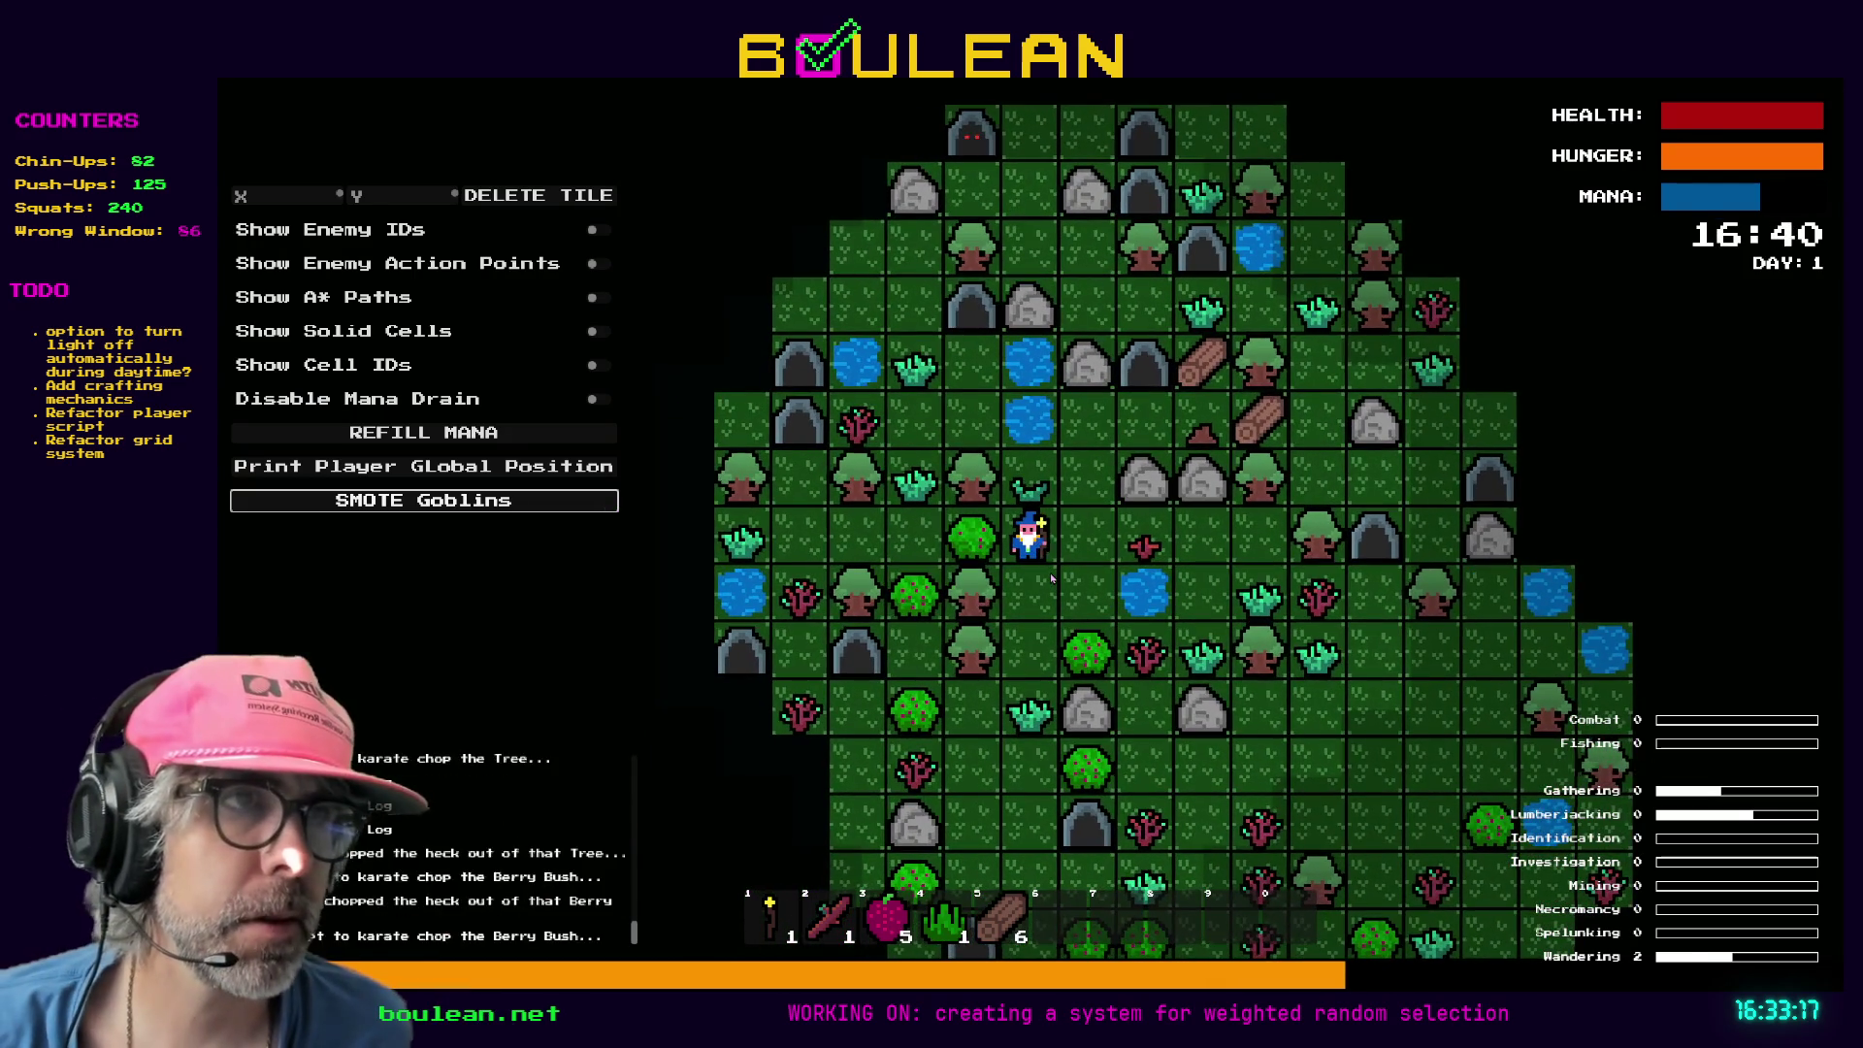
key(Down)
key(Down)
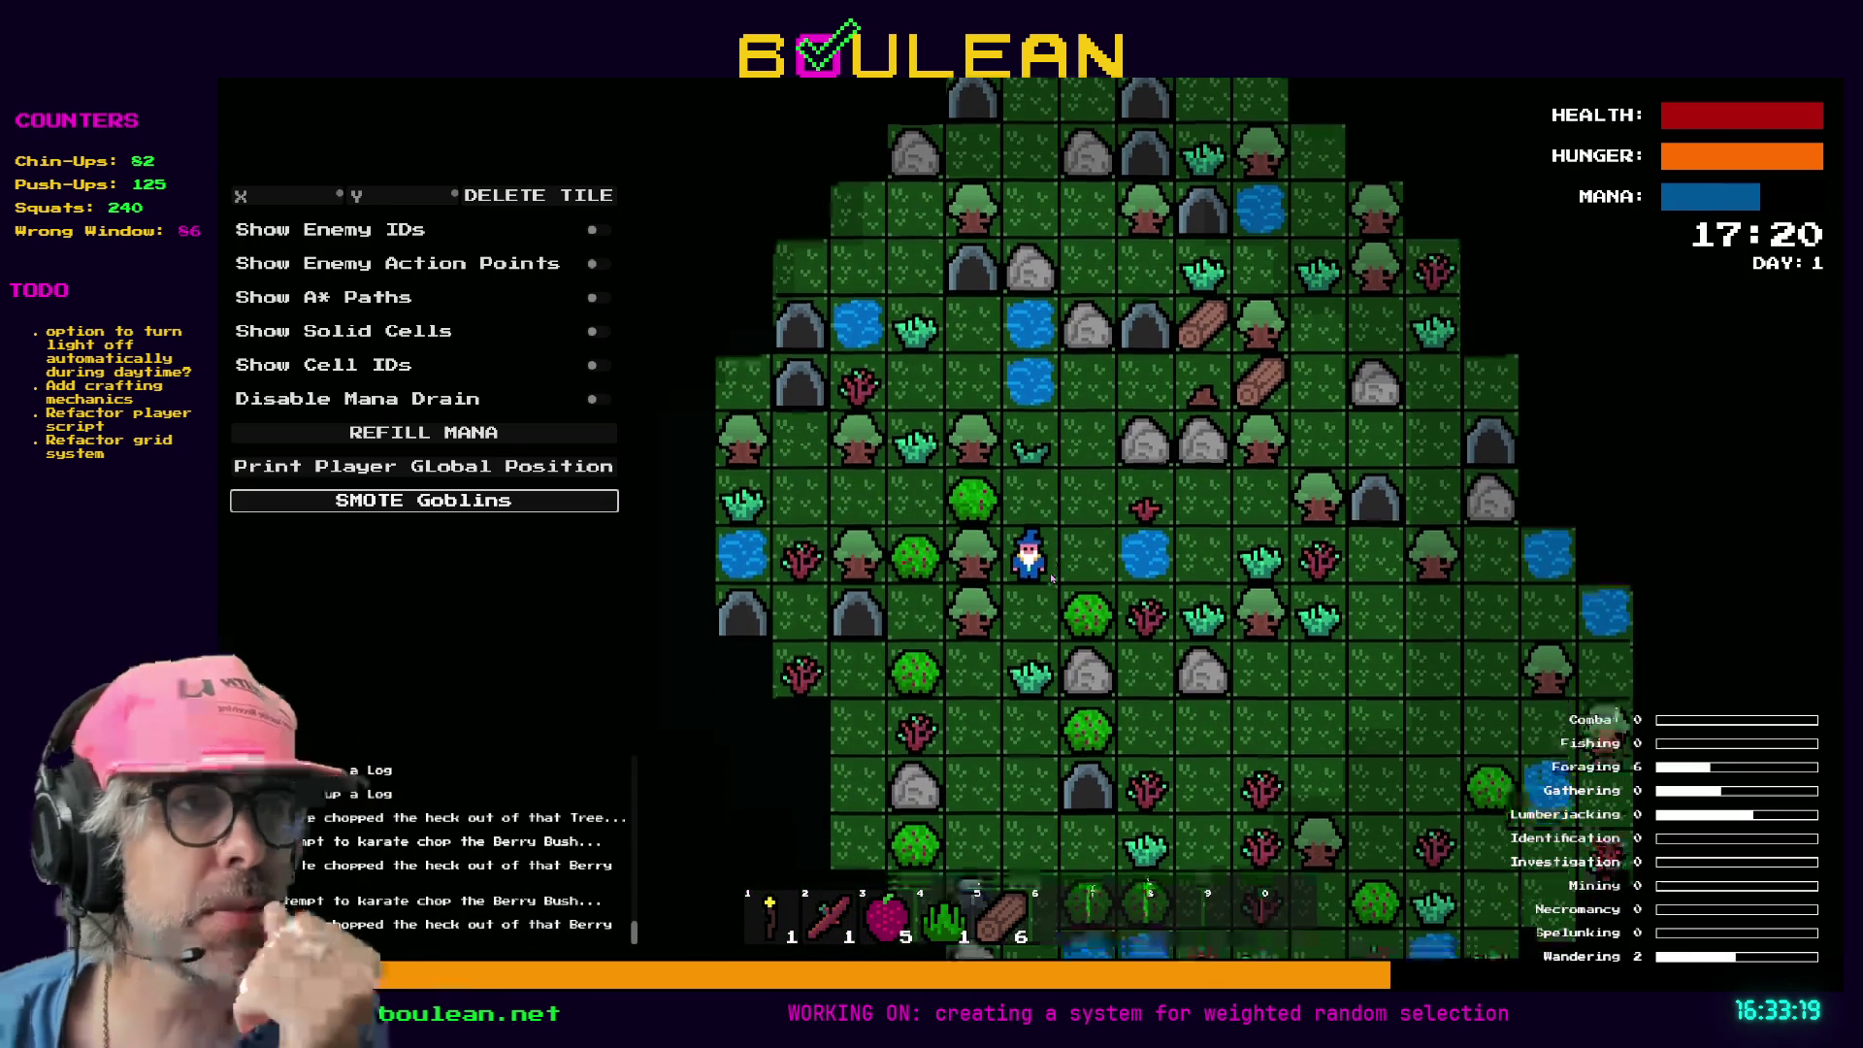
key(Left)
key(Left)
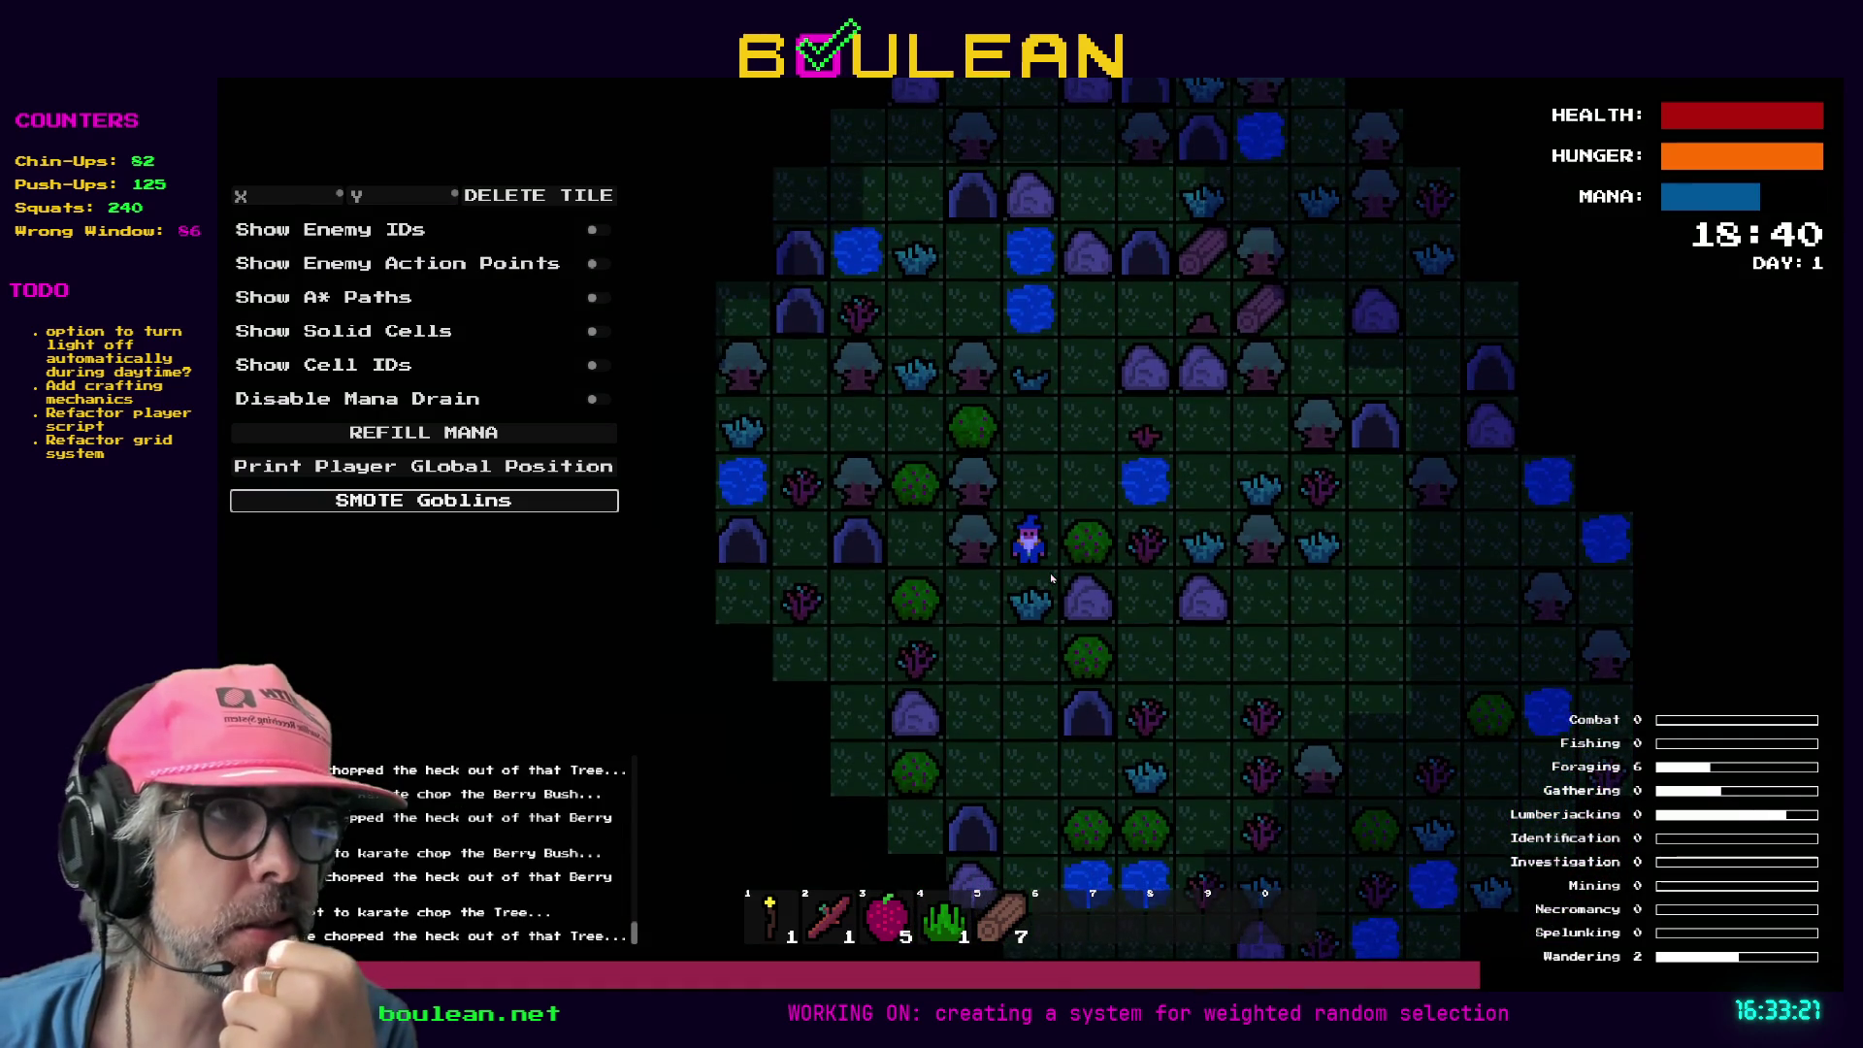
Step: Chop the tree down to a stump, collecting more logs
scroll(997, 474, up, 3)
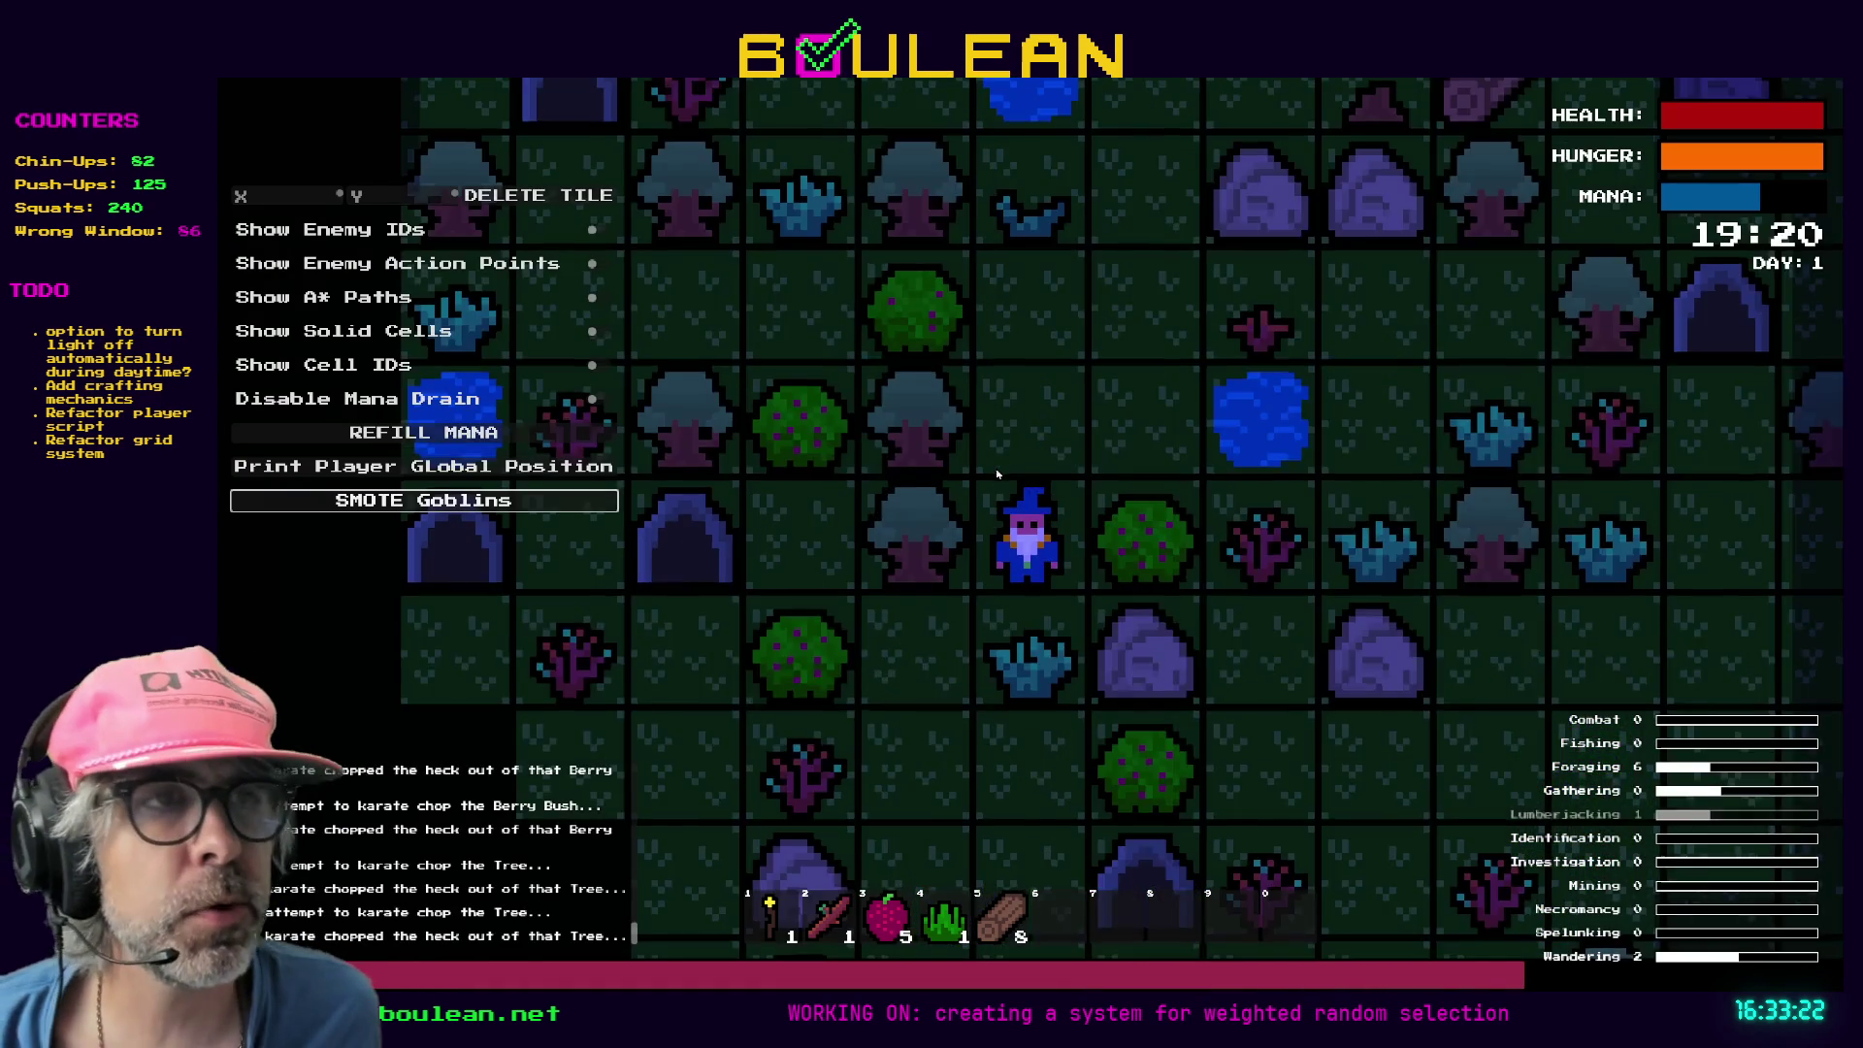
scroll(997, 475, up, 1)
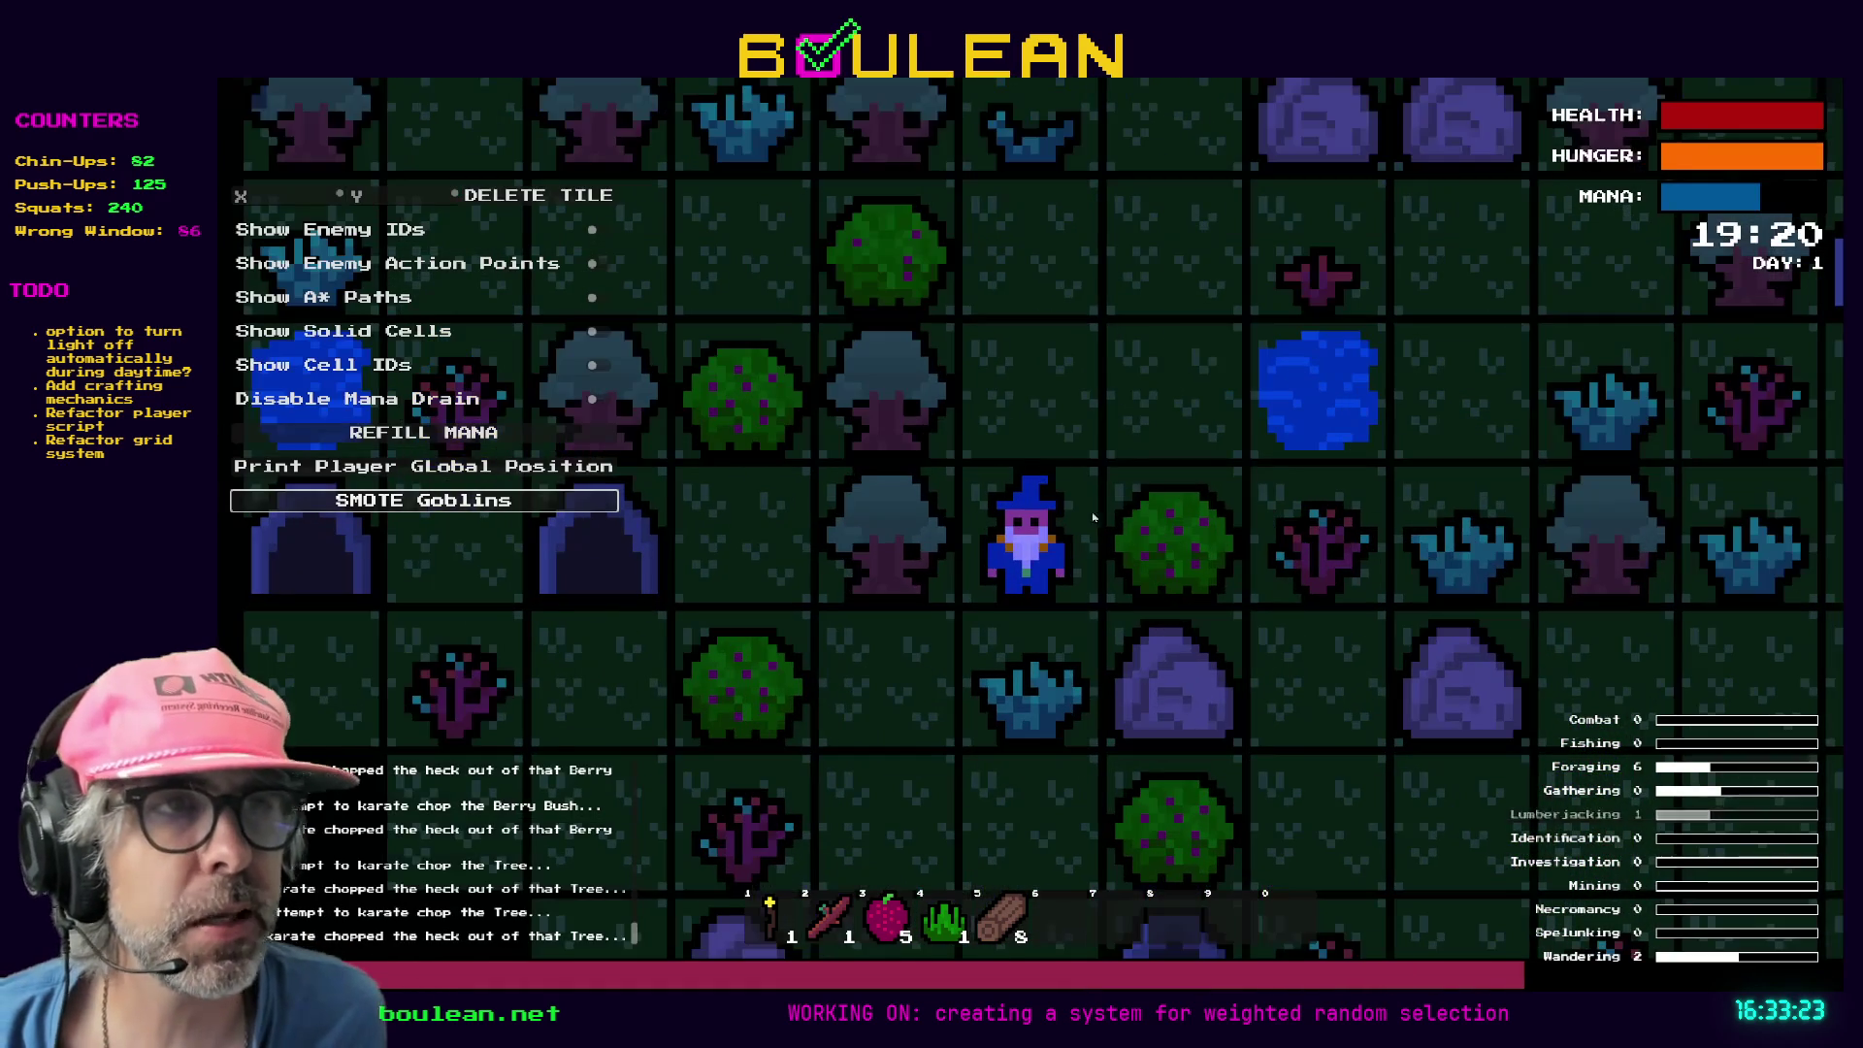
key(Left)
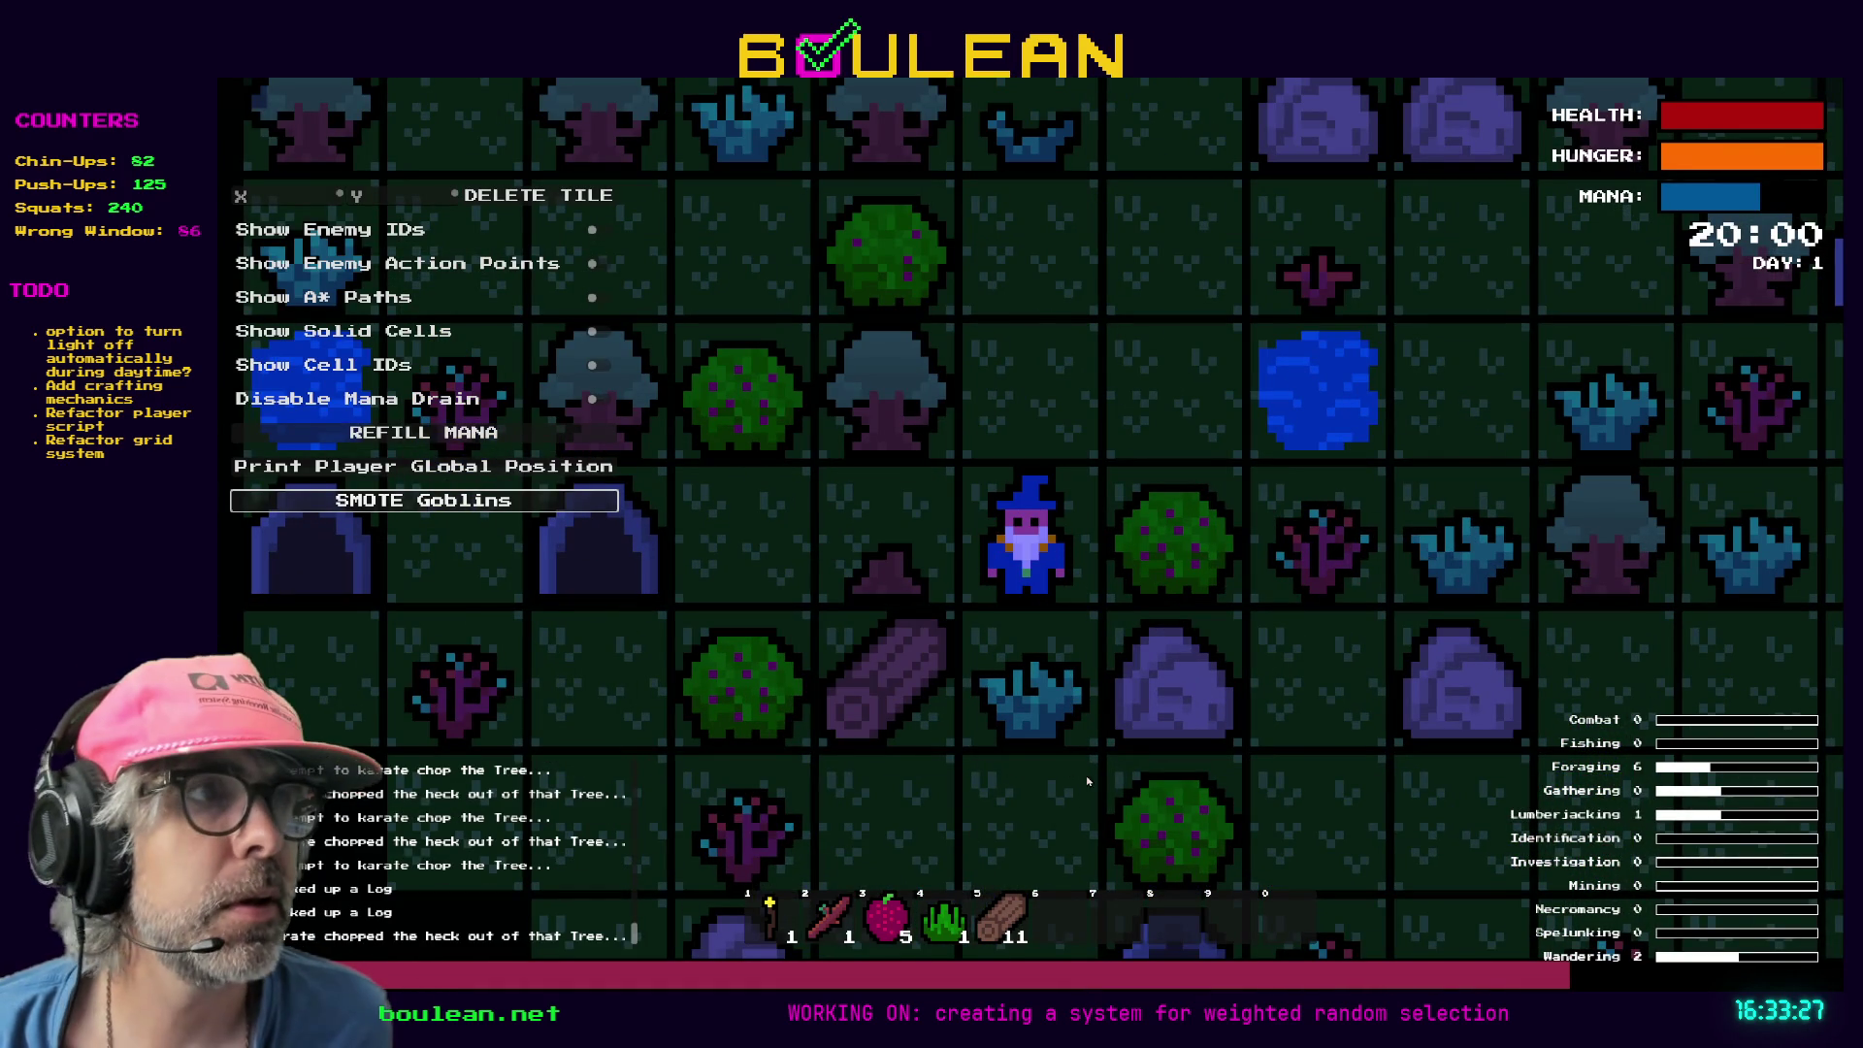
key(Up)
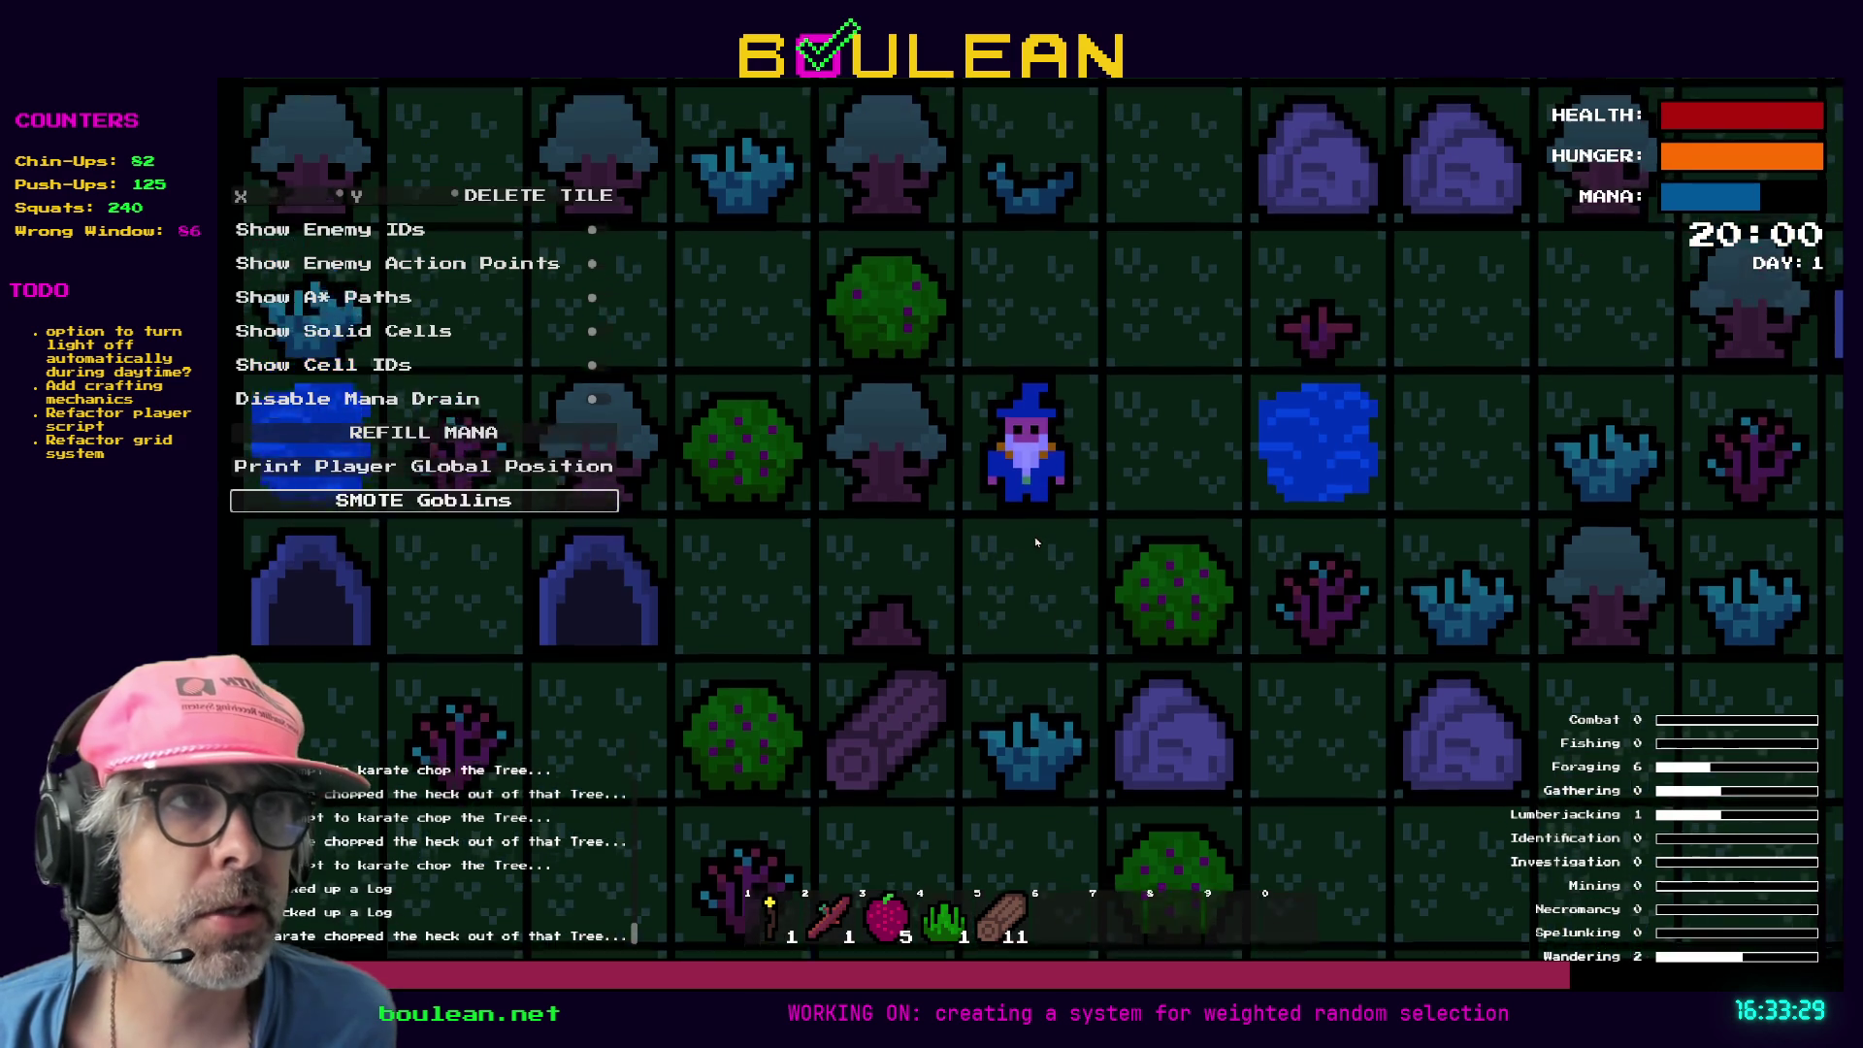
key(space)
key(space)
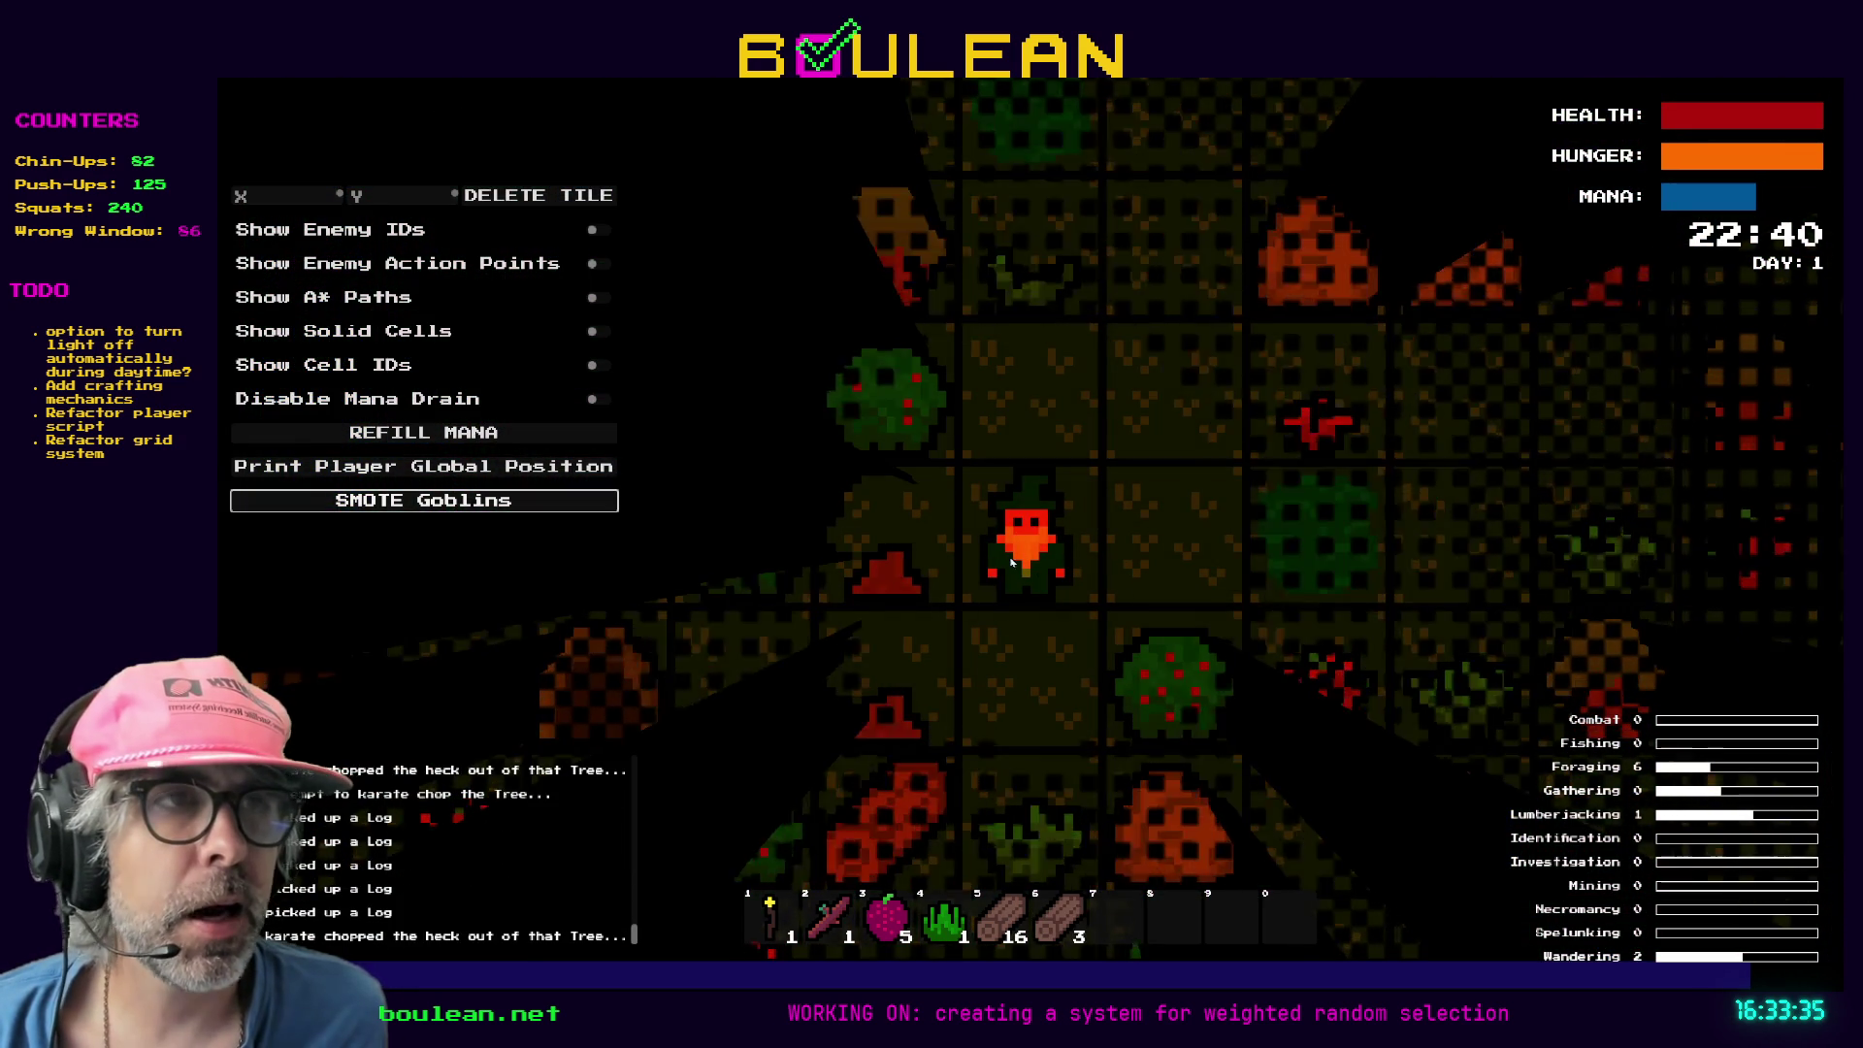
Step: Toggle the light spell off and back on around the wizard
scroll(980, 582, up, 1)
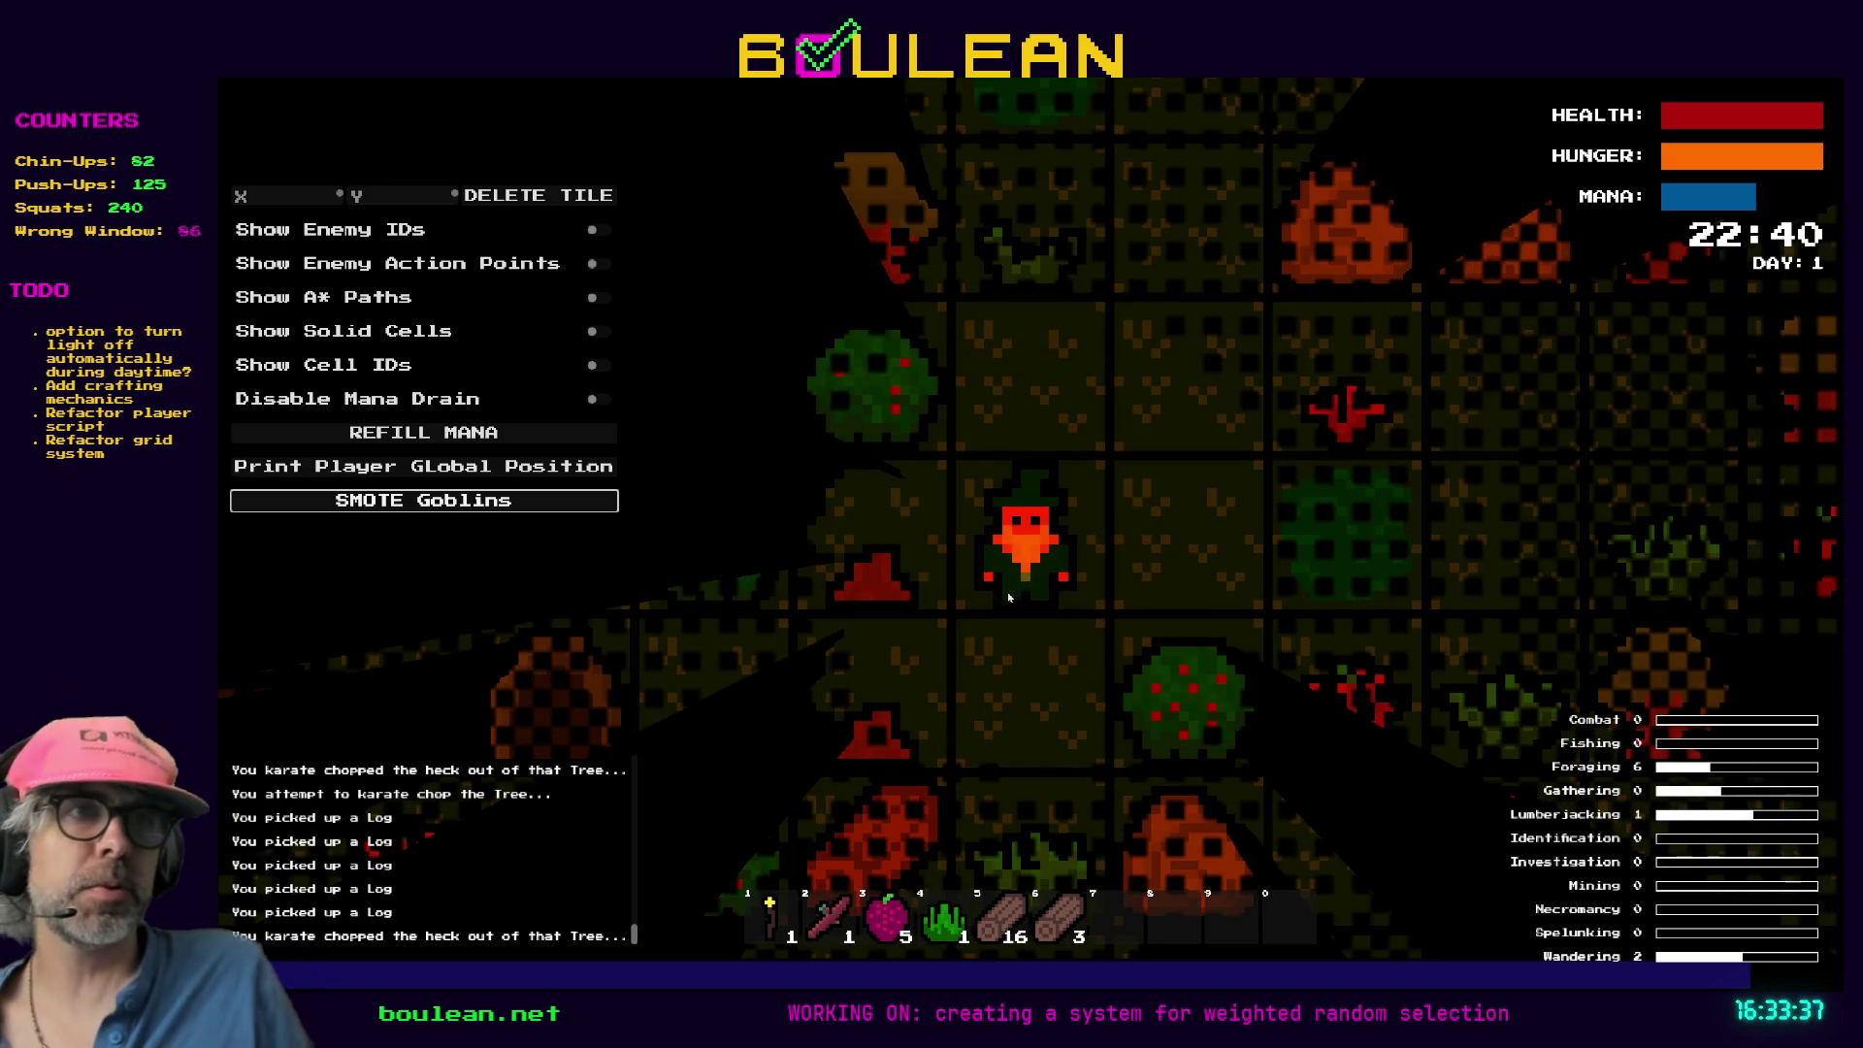
key(l)
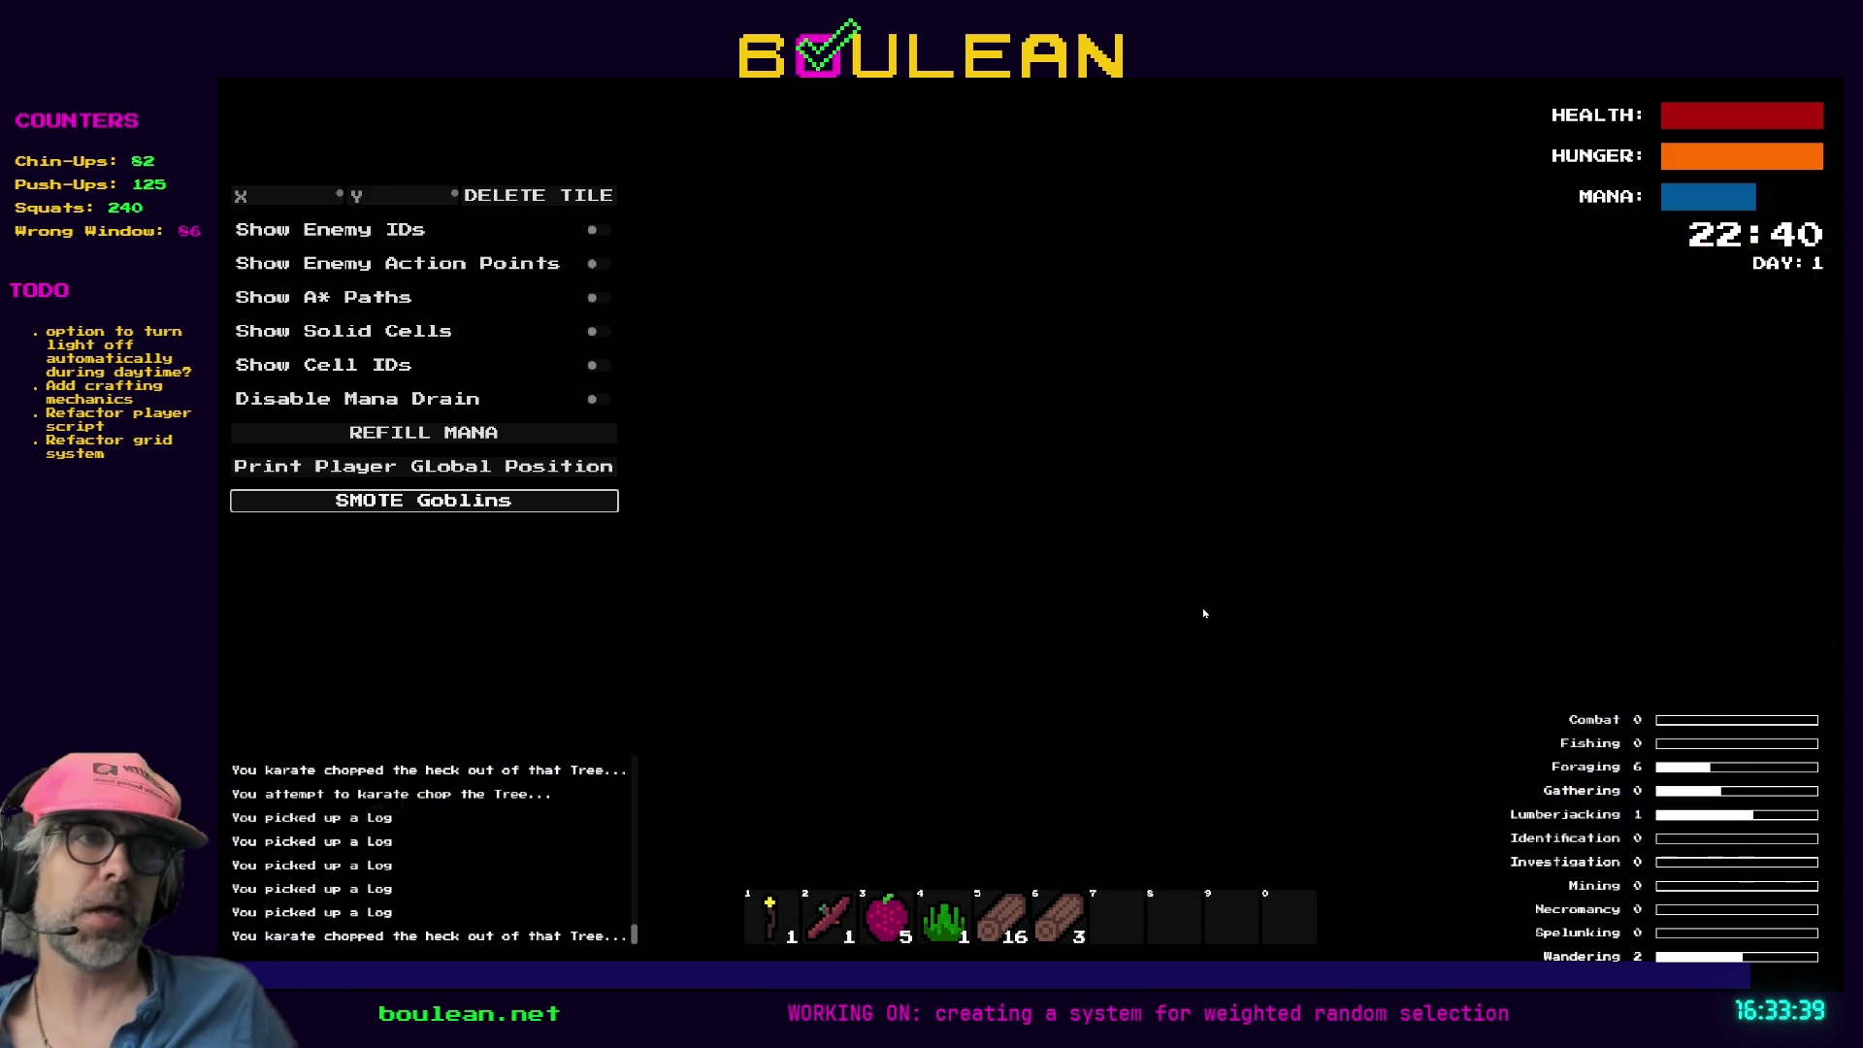
key(l)
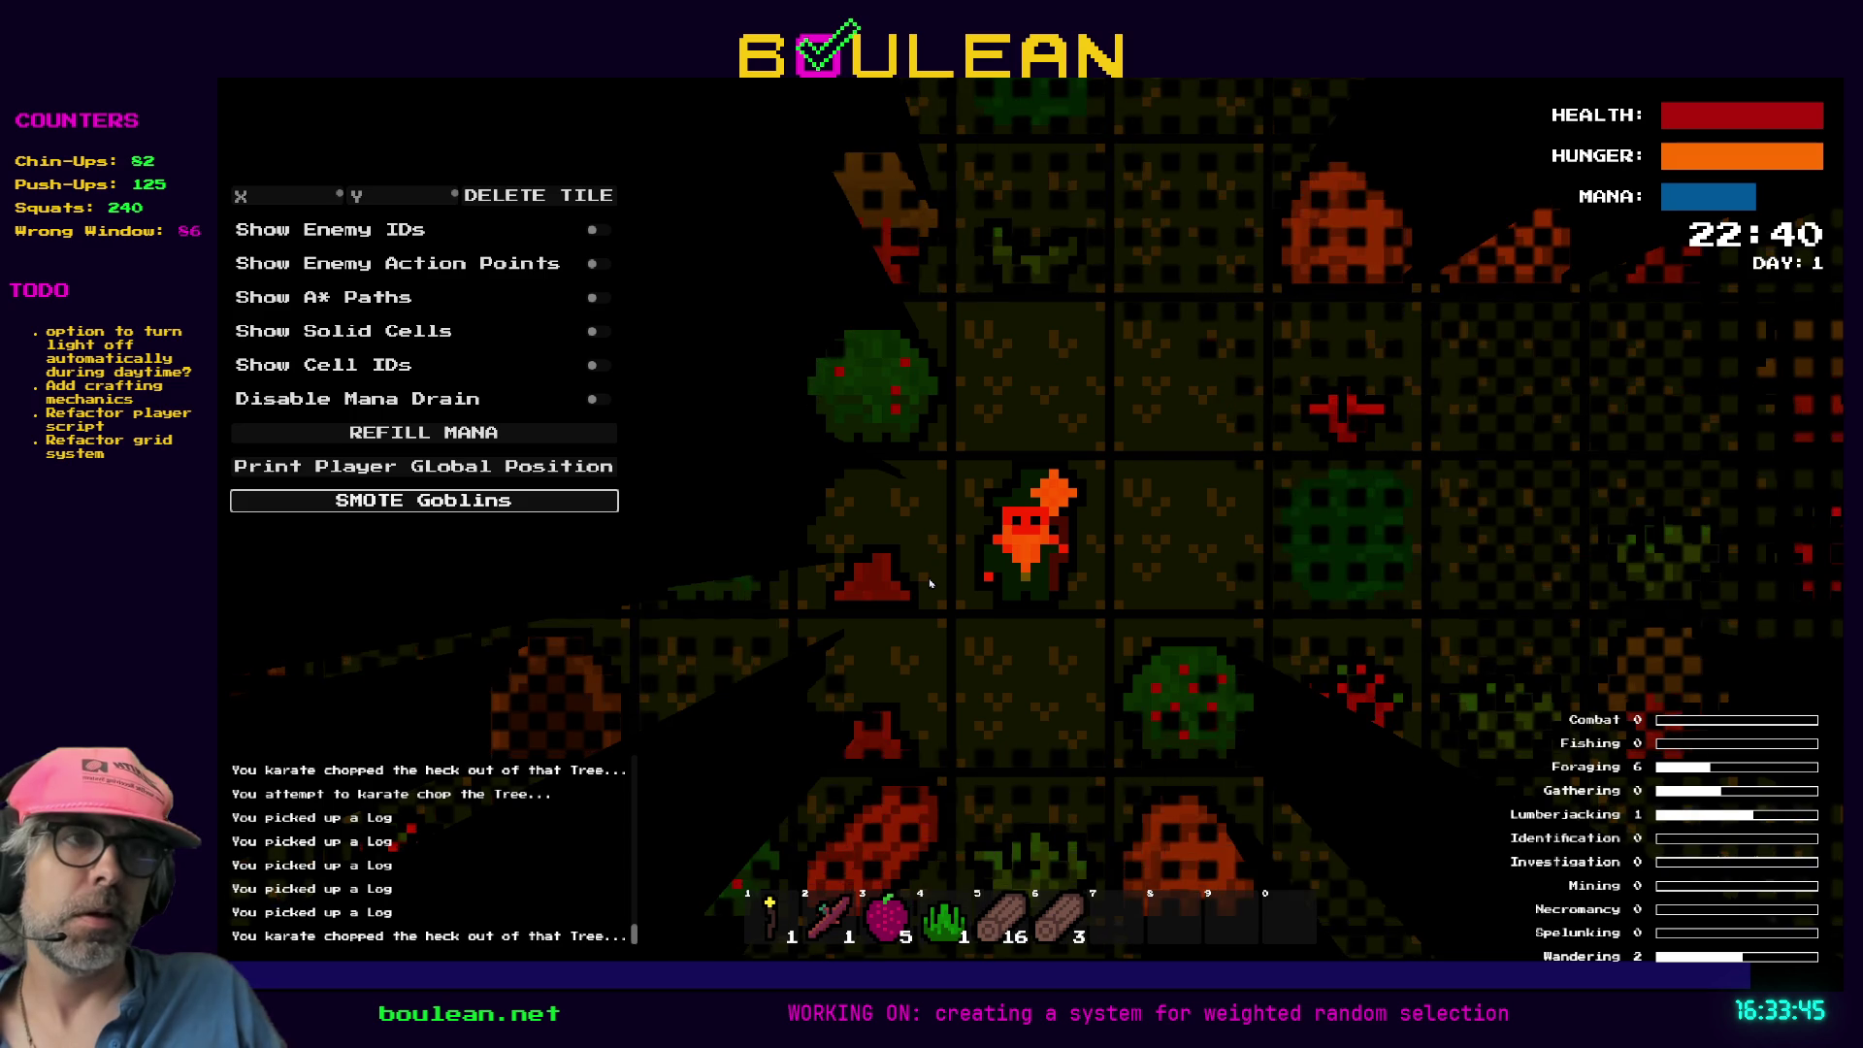
Step: Walk the wizard up beside the water and fish twice, landing a Goldfish
scroll(860, 560, up, 1)
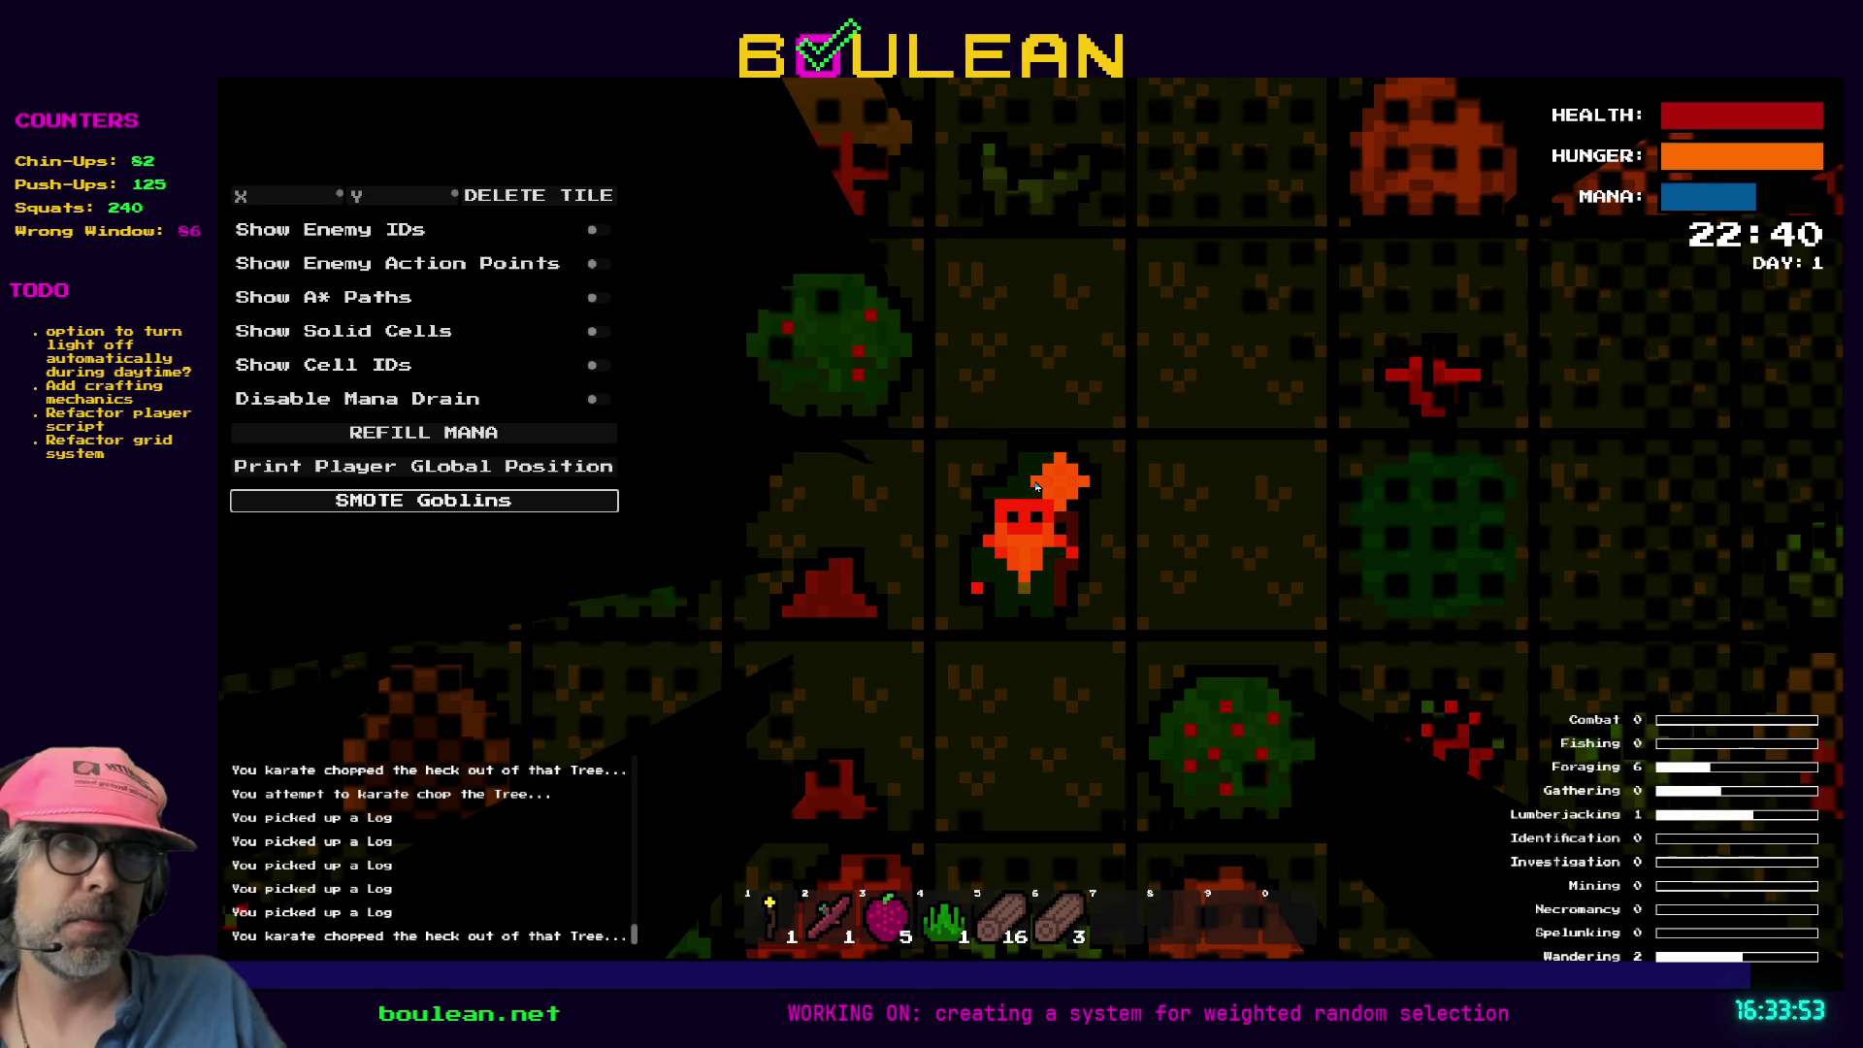
scroll(970, 529, down, 1)
key(w)
key(w)
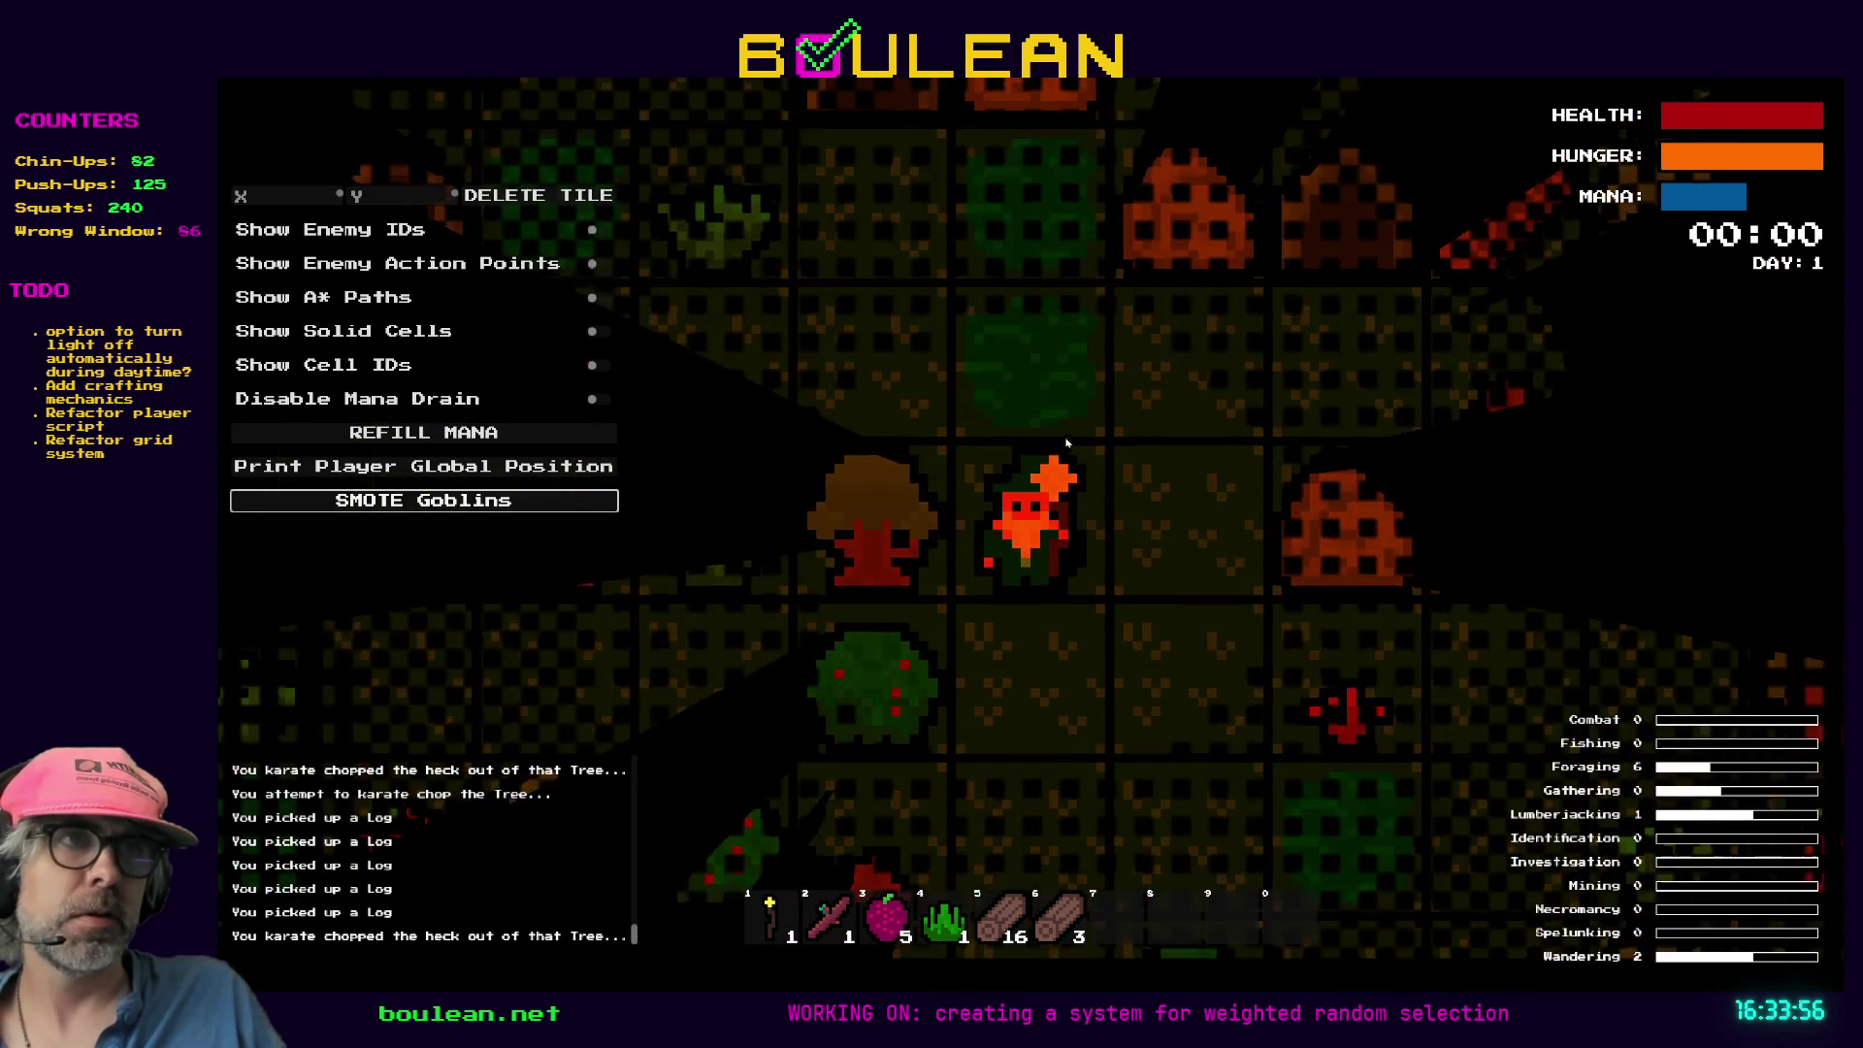
key(d)
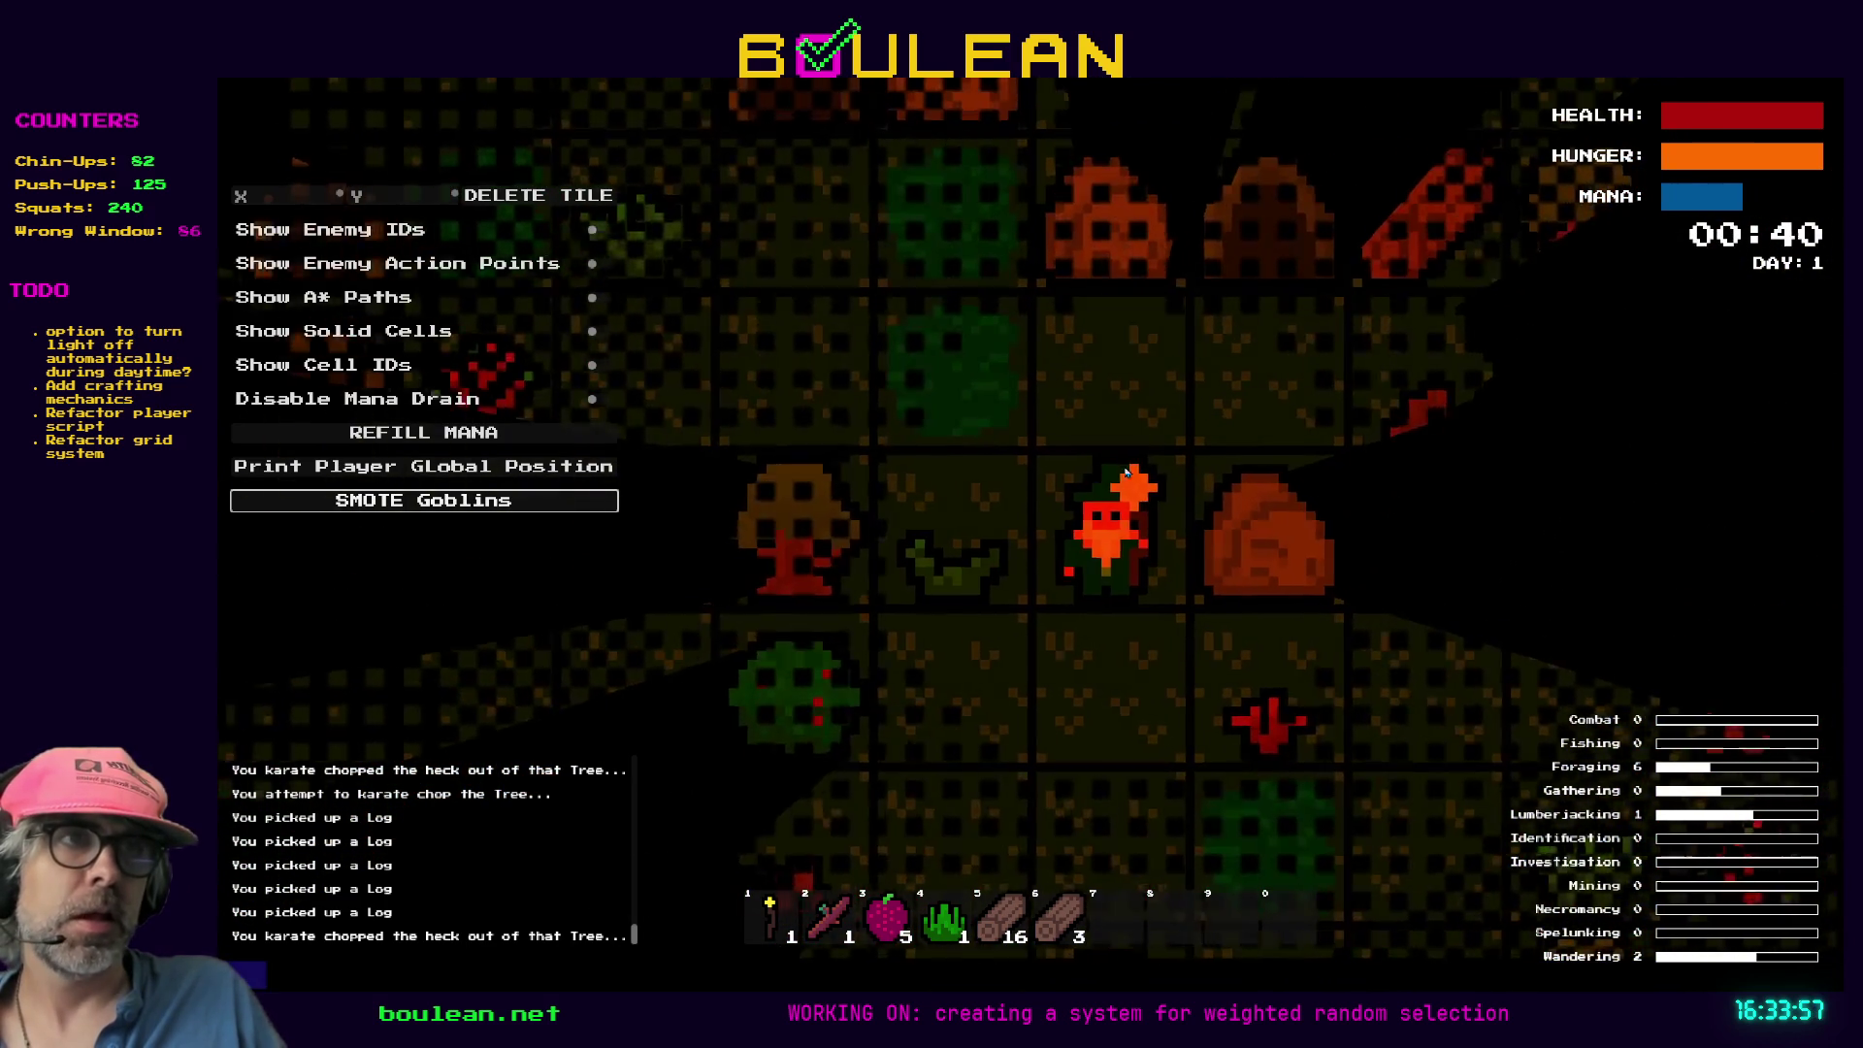
key(w)
key(a)
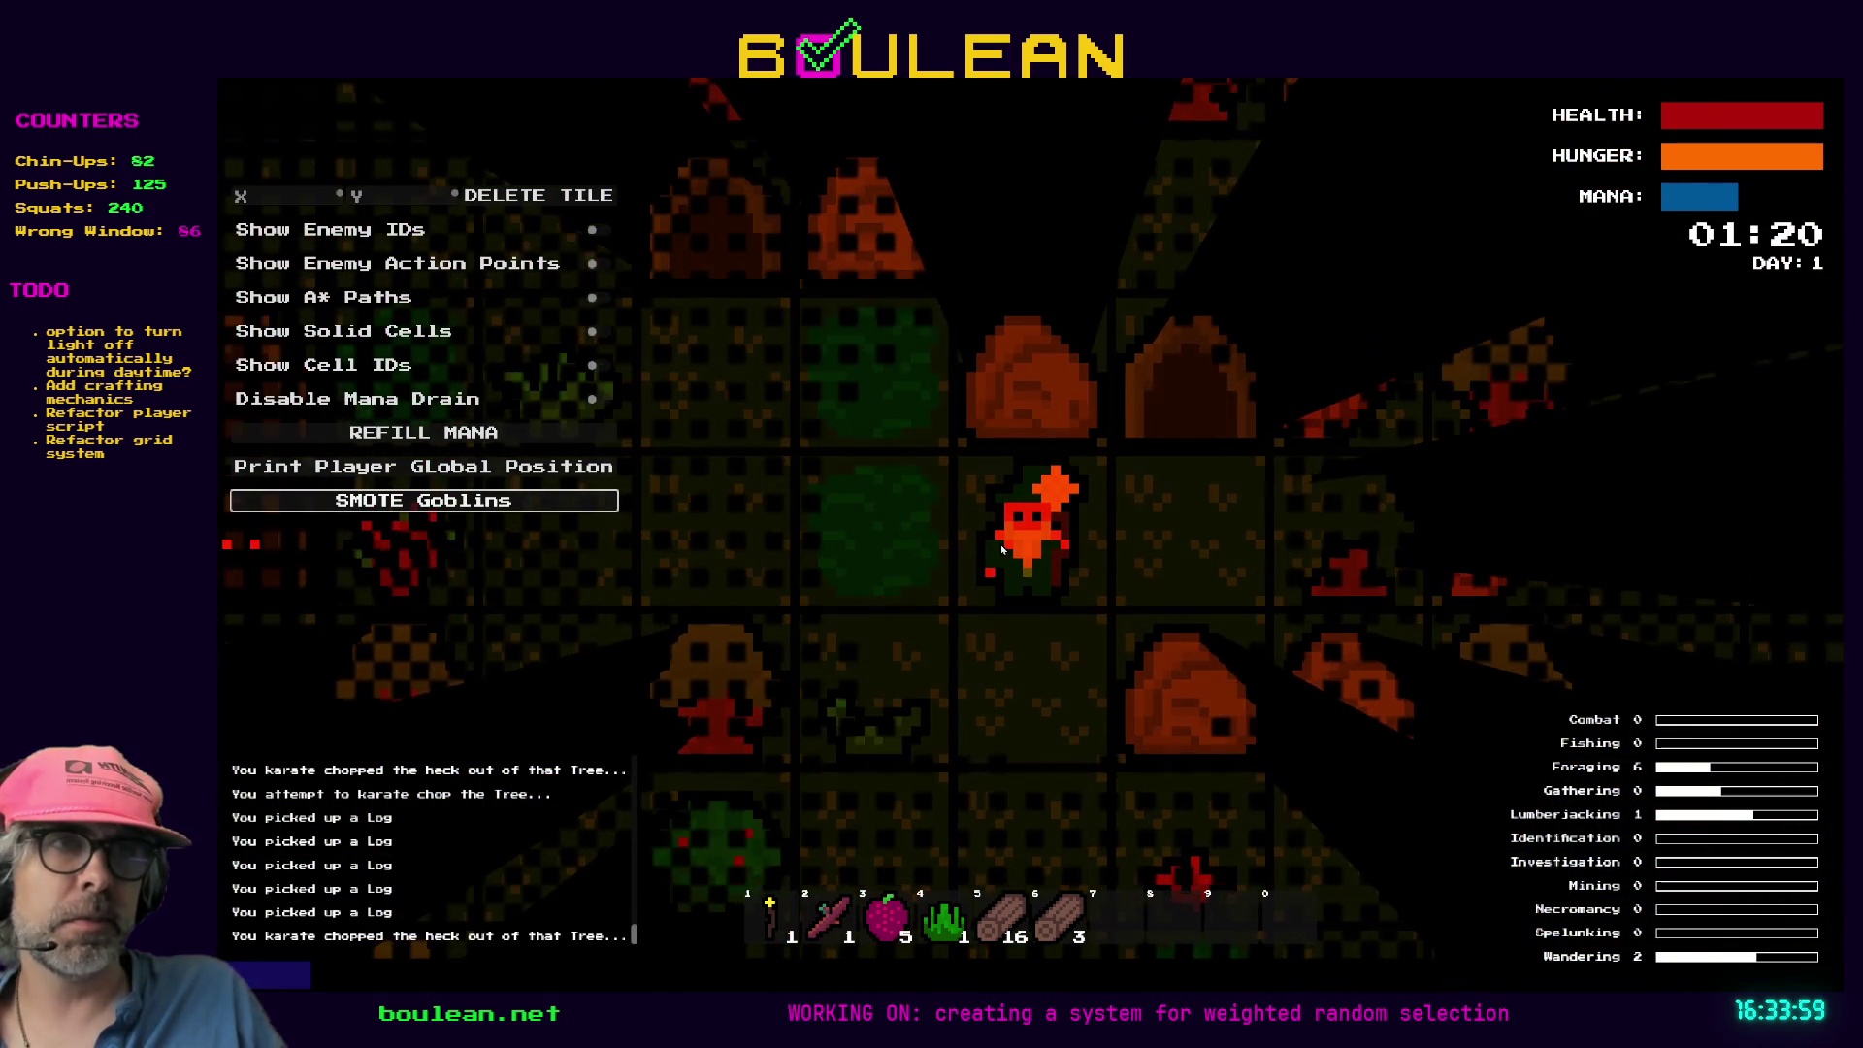
key(a)
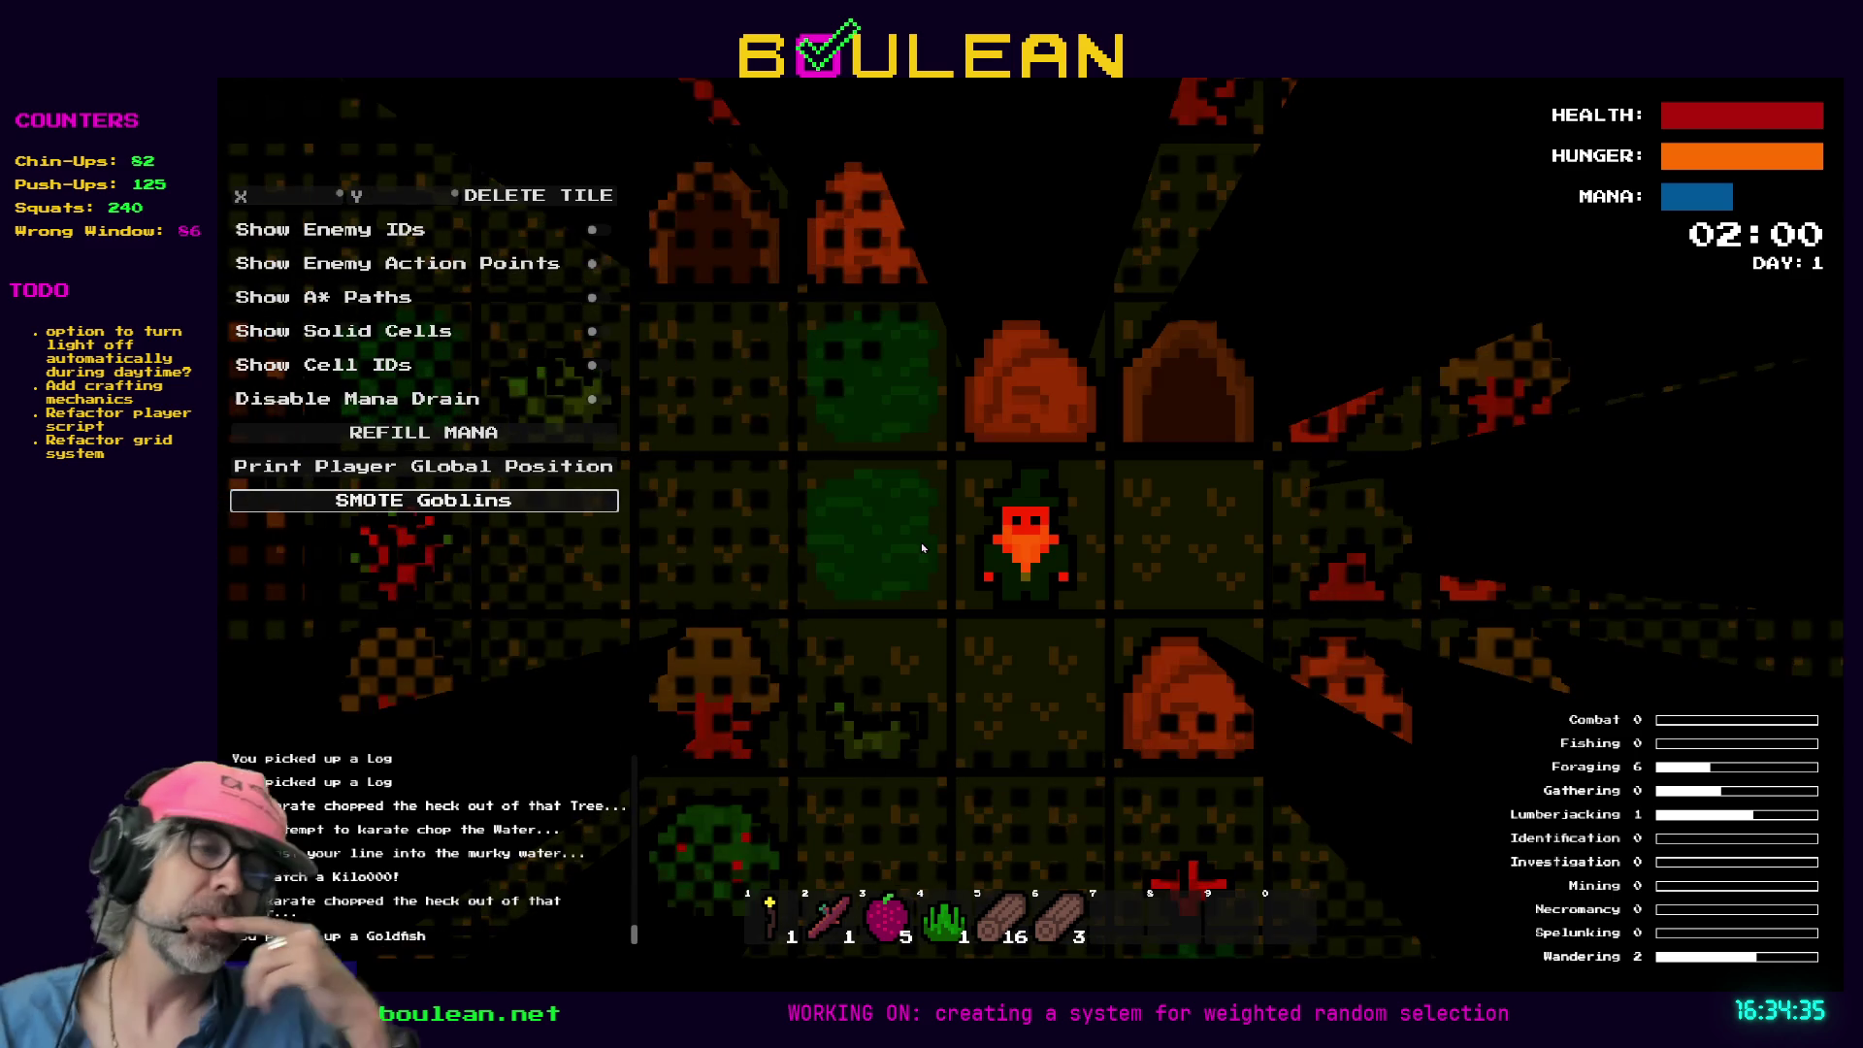
Step: Step the wizard against the rock and equip the glowing staff from hotbar slot 1
key(s)
key(w)
key(w)
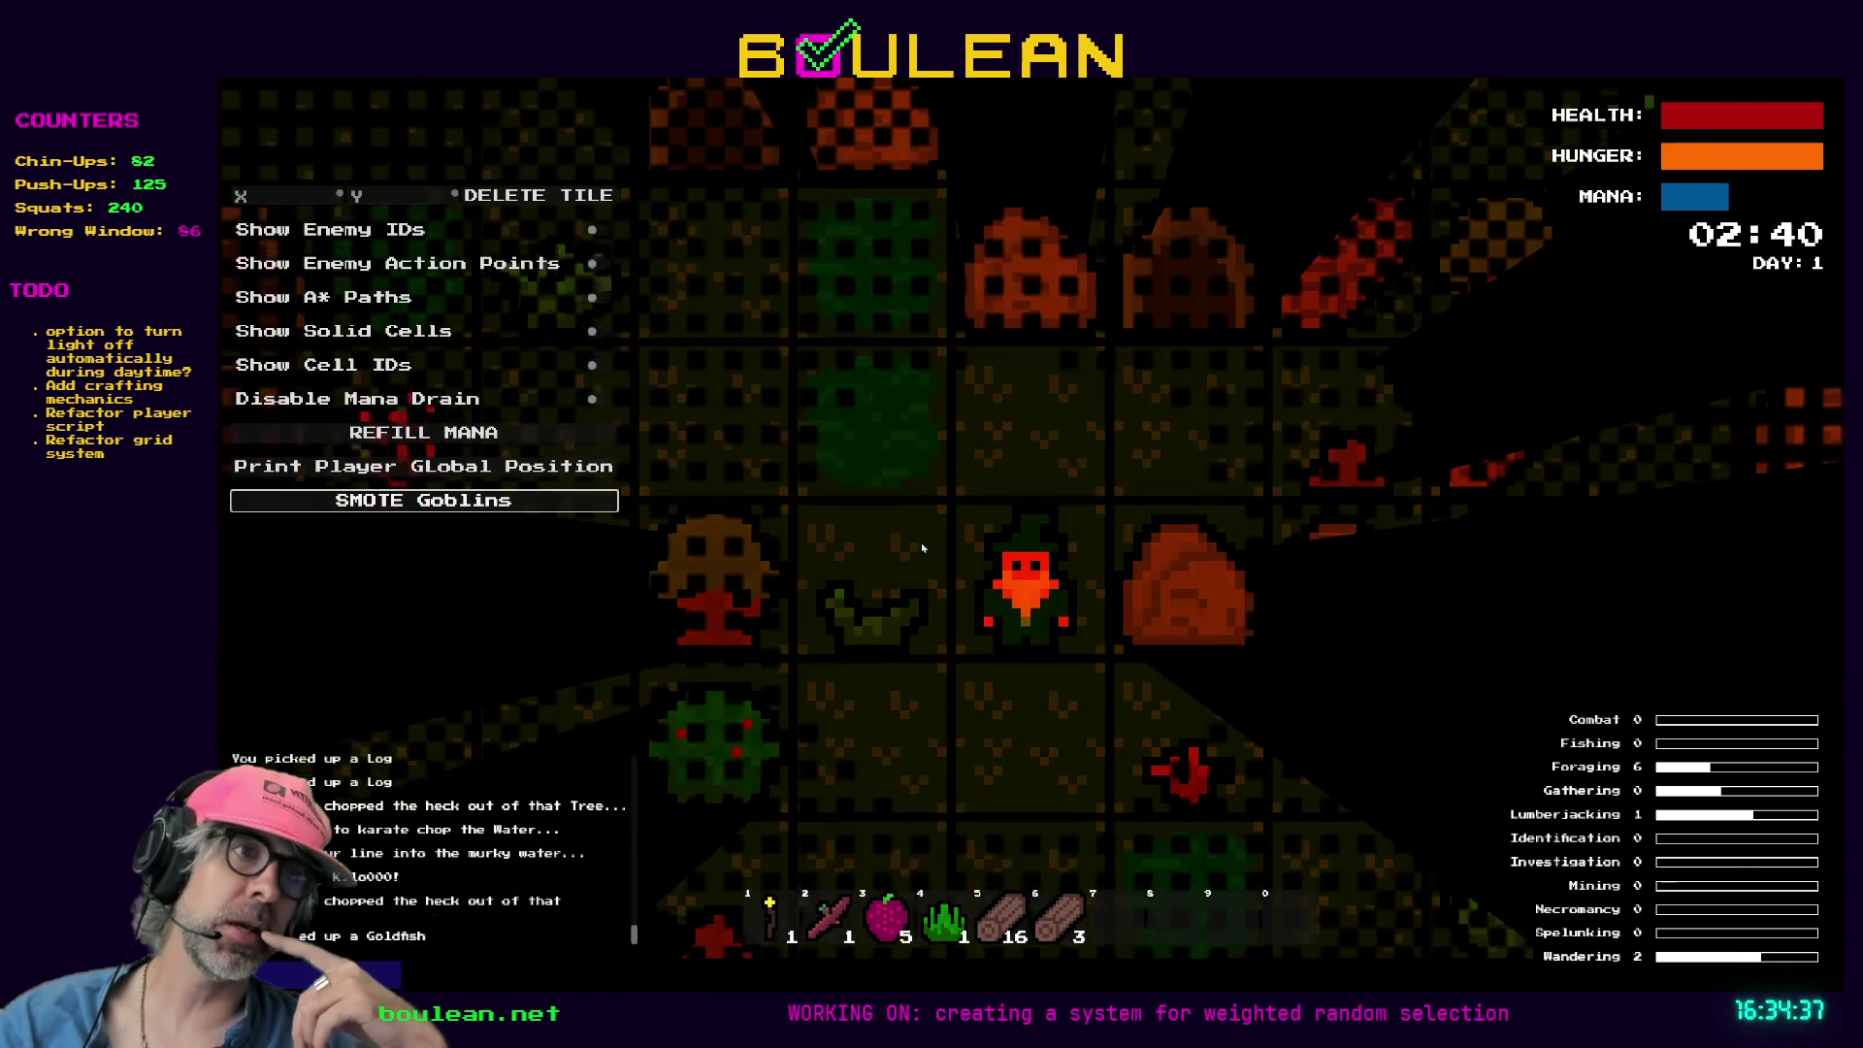
key(1)
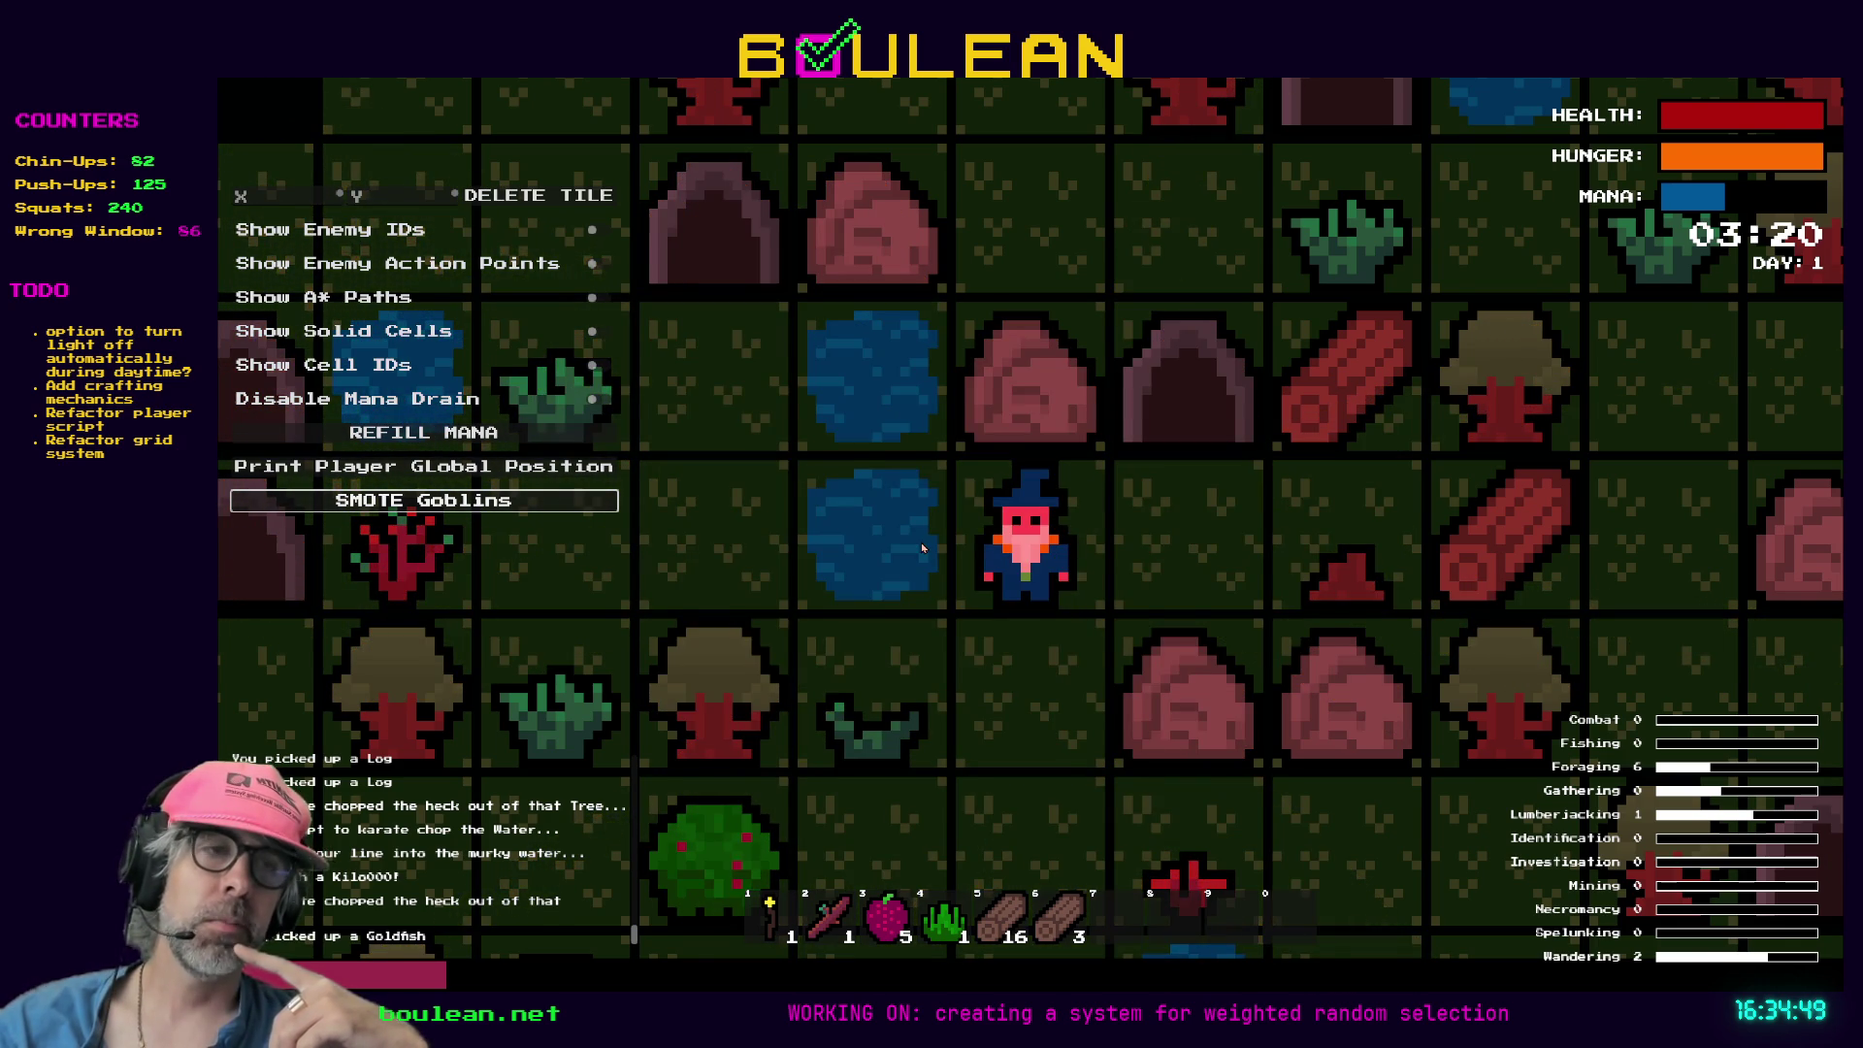
Step: Walk the wizard down and around the lower part of the map with the staff glowing
key(Down)
key(Down)
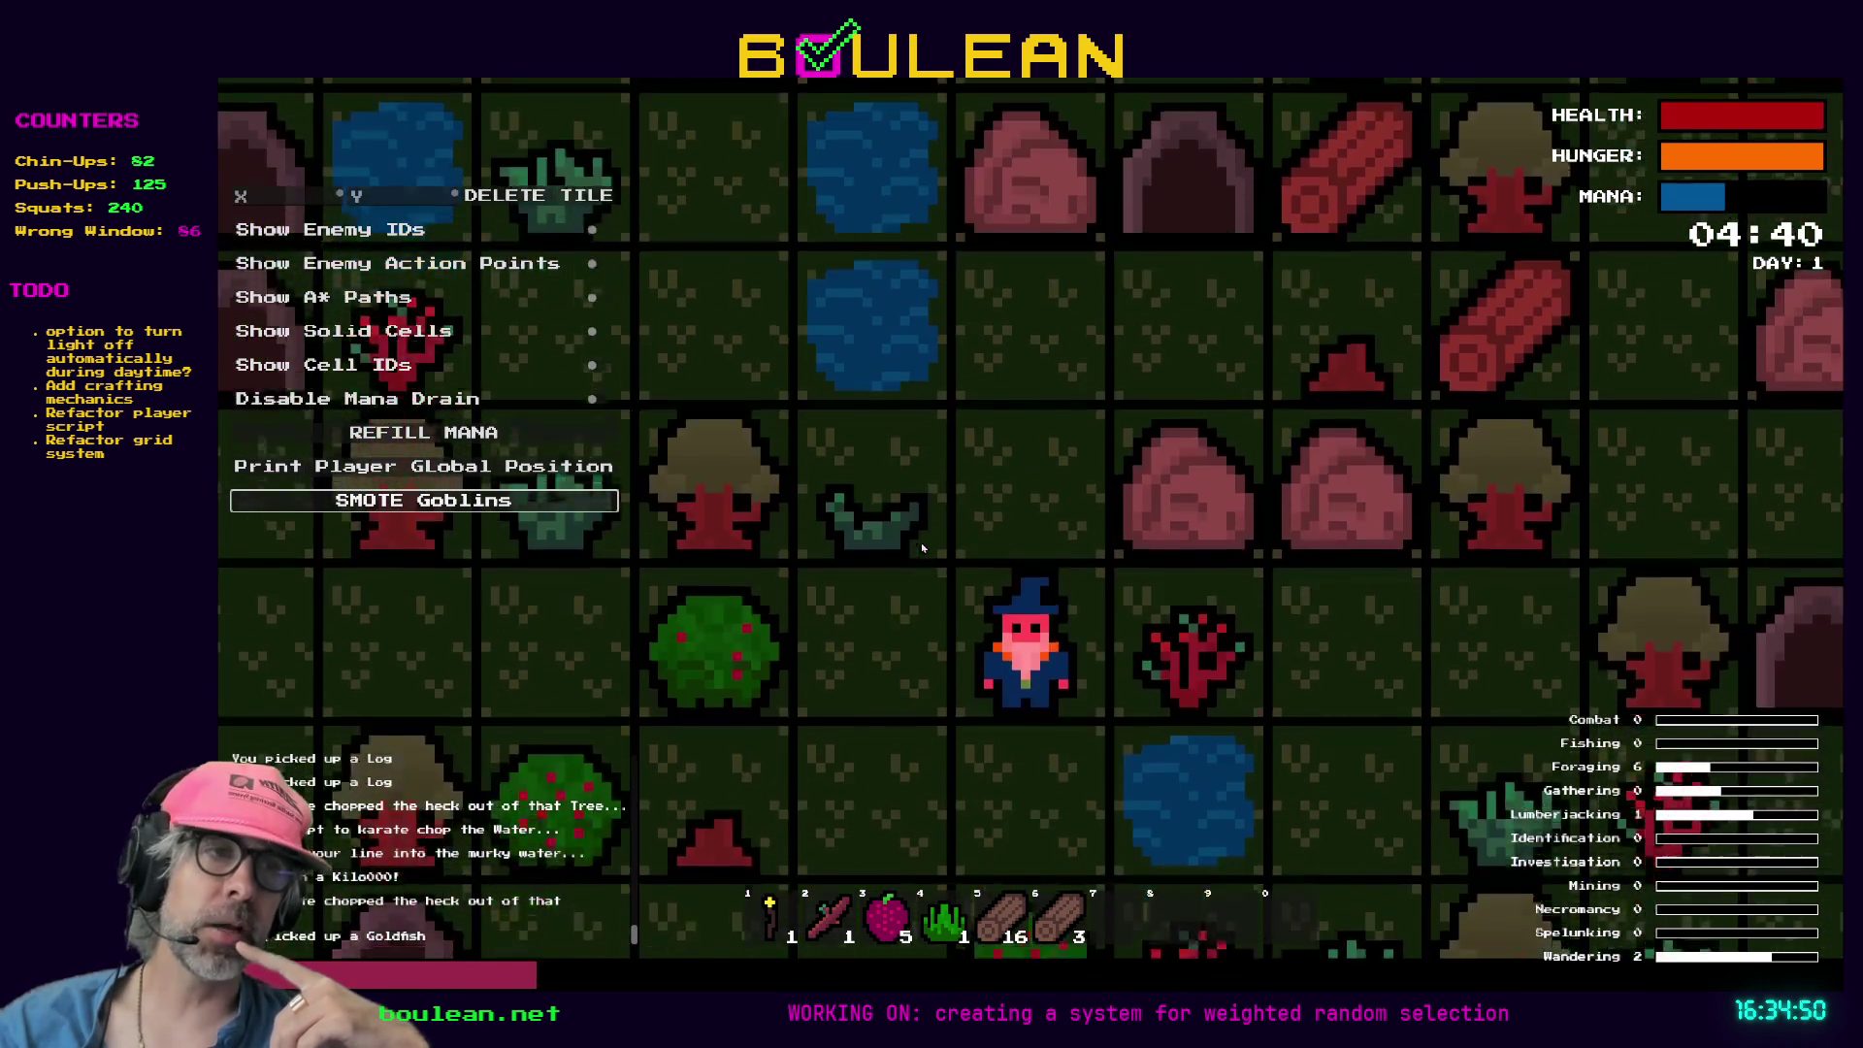
key(Left)
key(Down)
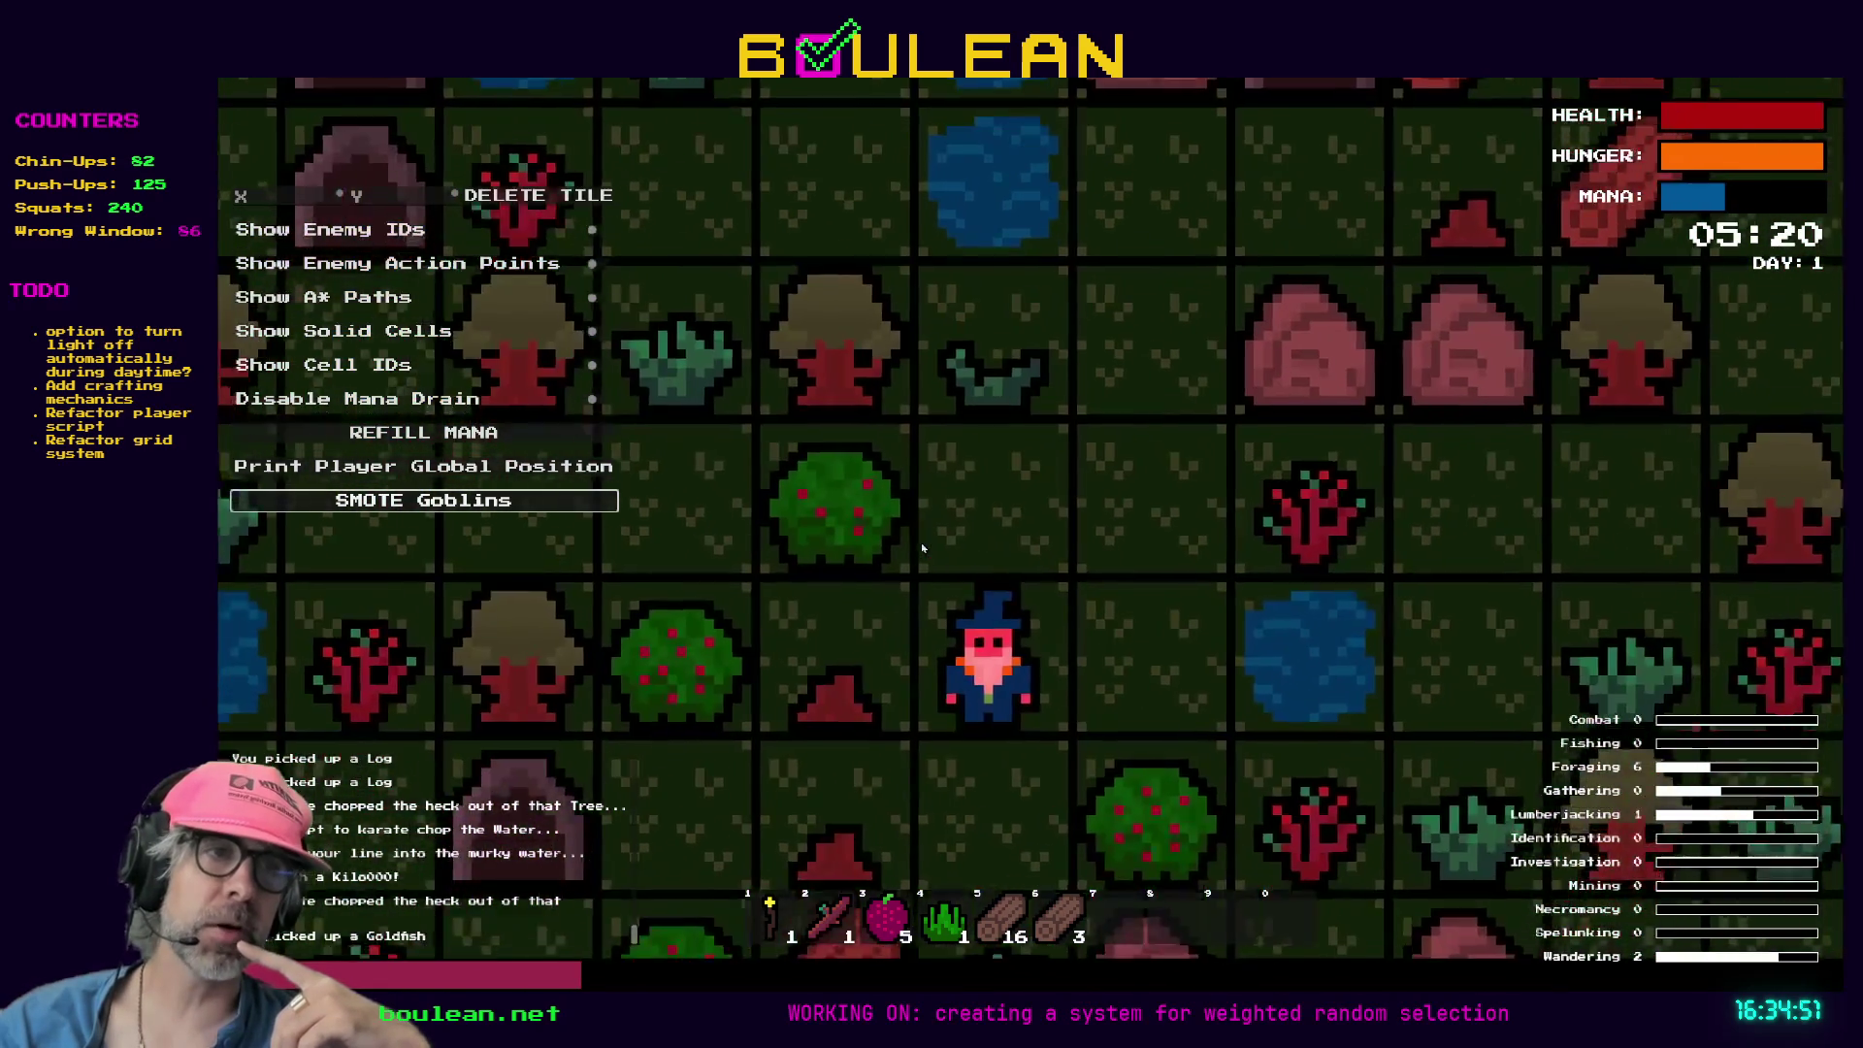
key(Down)
key(Up)
key(Right)
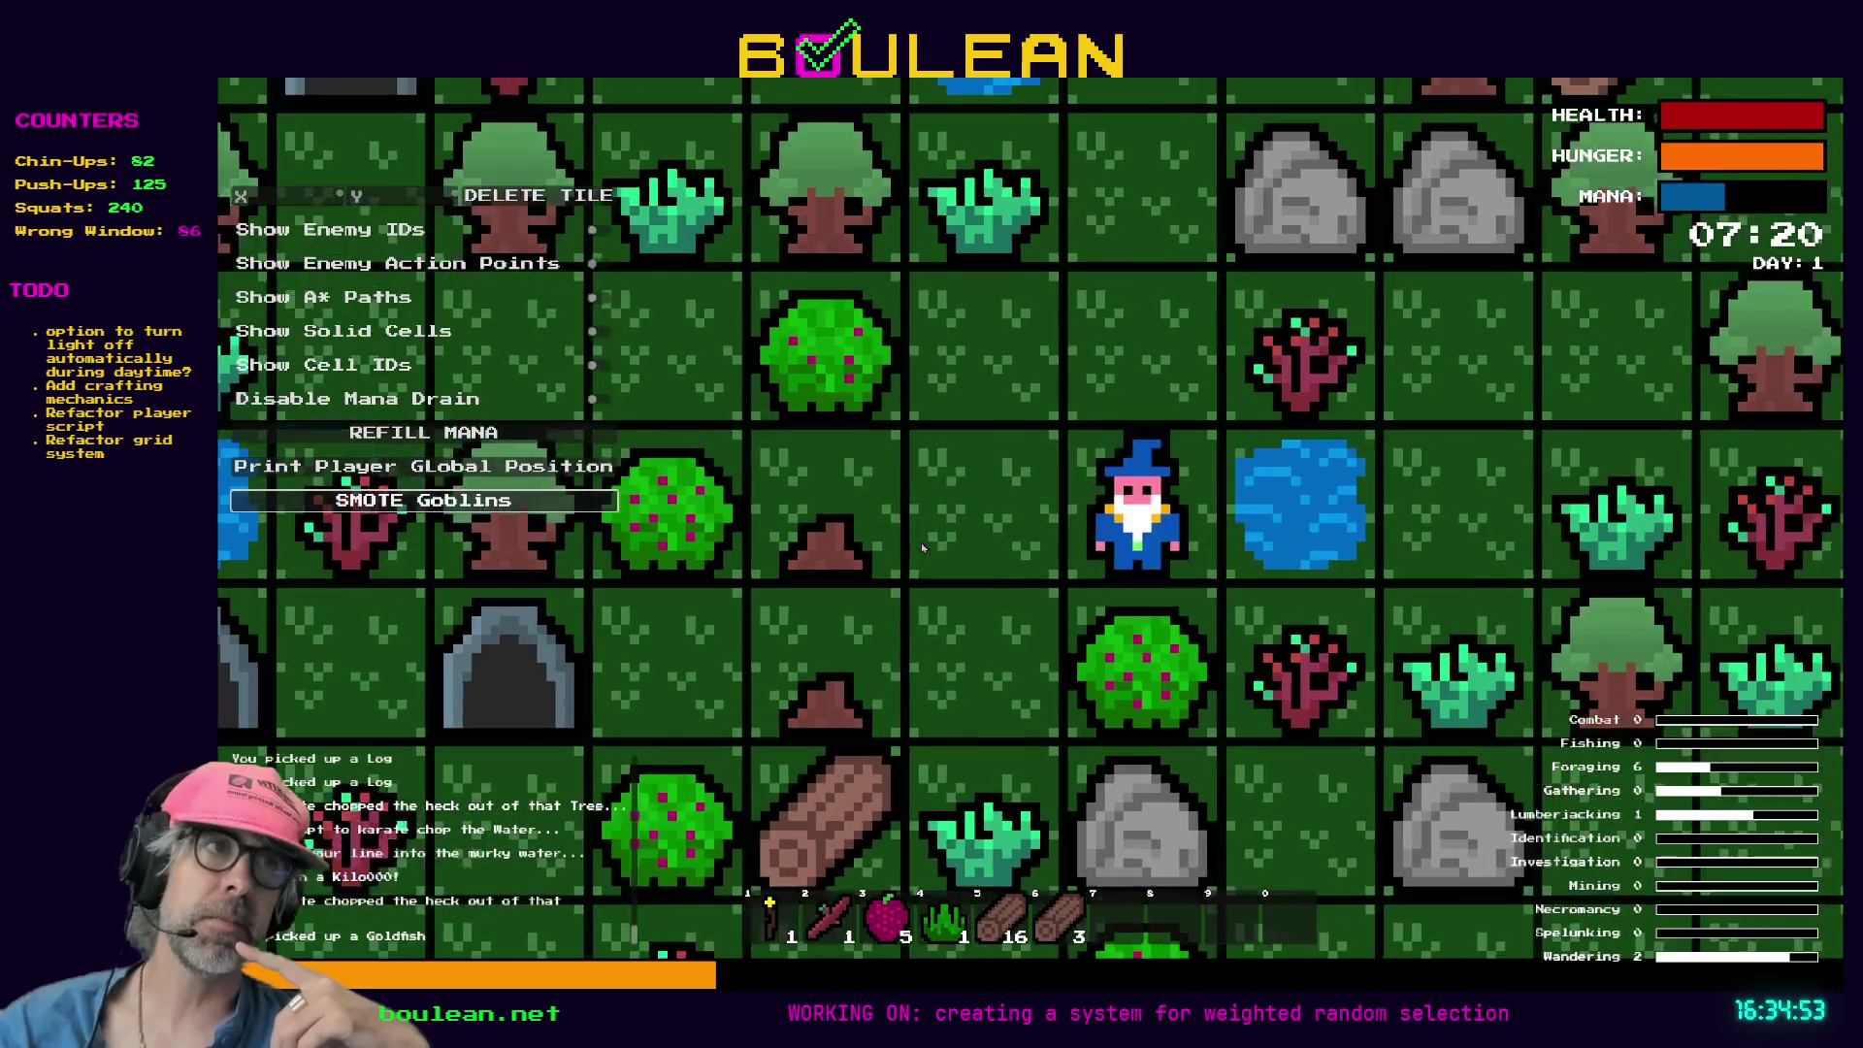
key(Up)
key(Down)
key(Left)
key(Right)
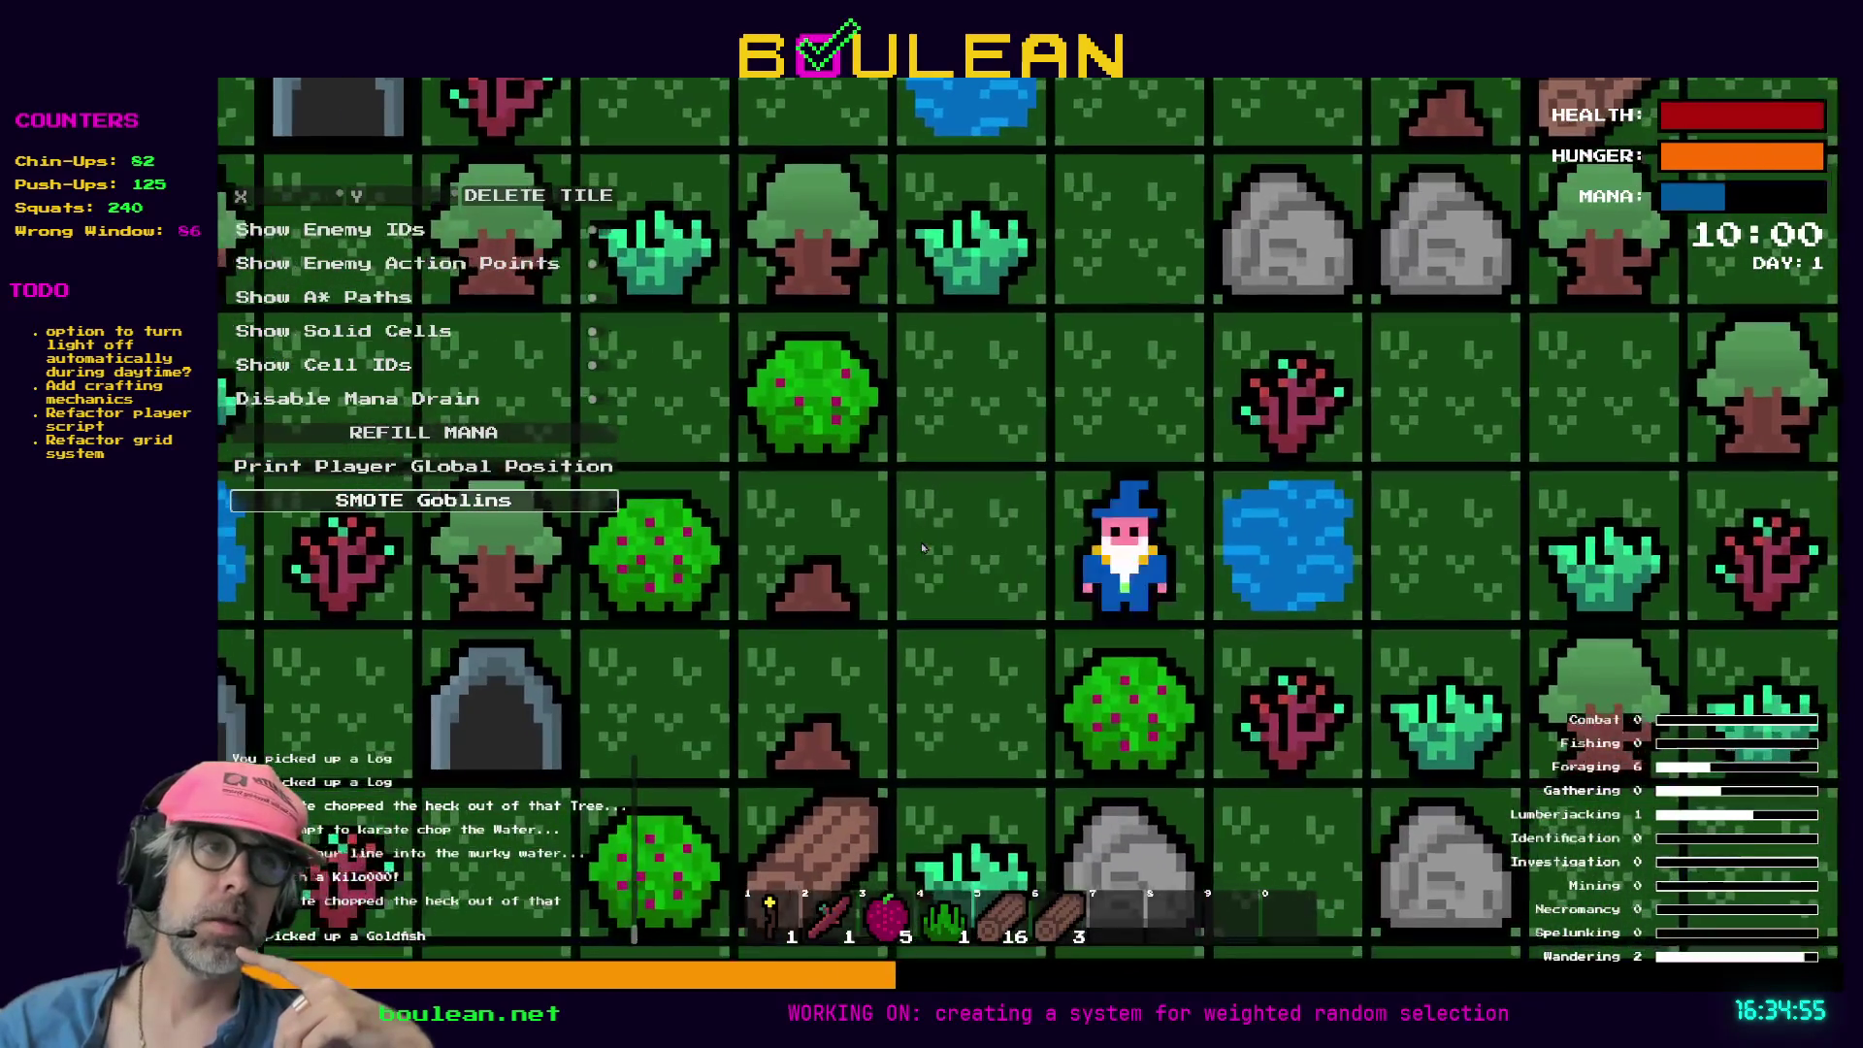
key(Left)
key(Right)
key(Left)
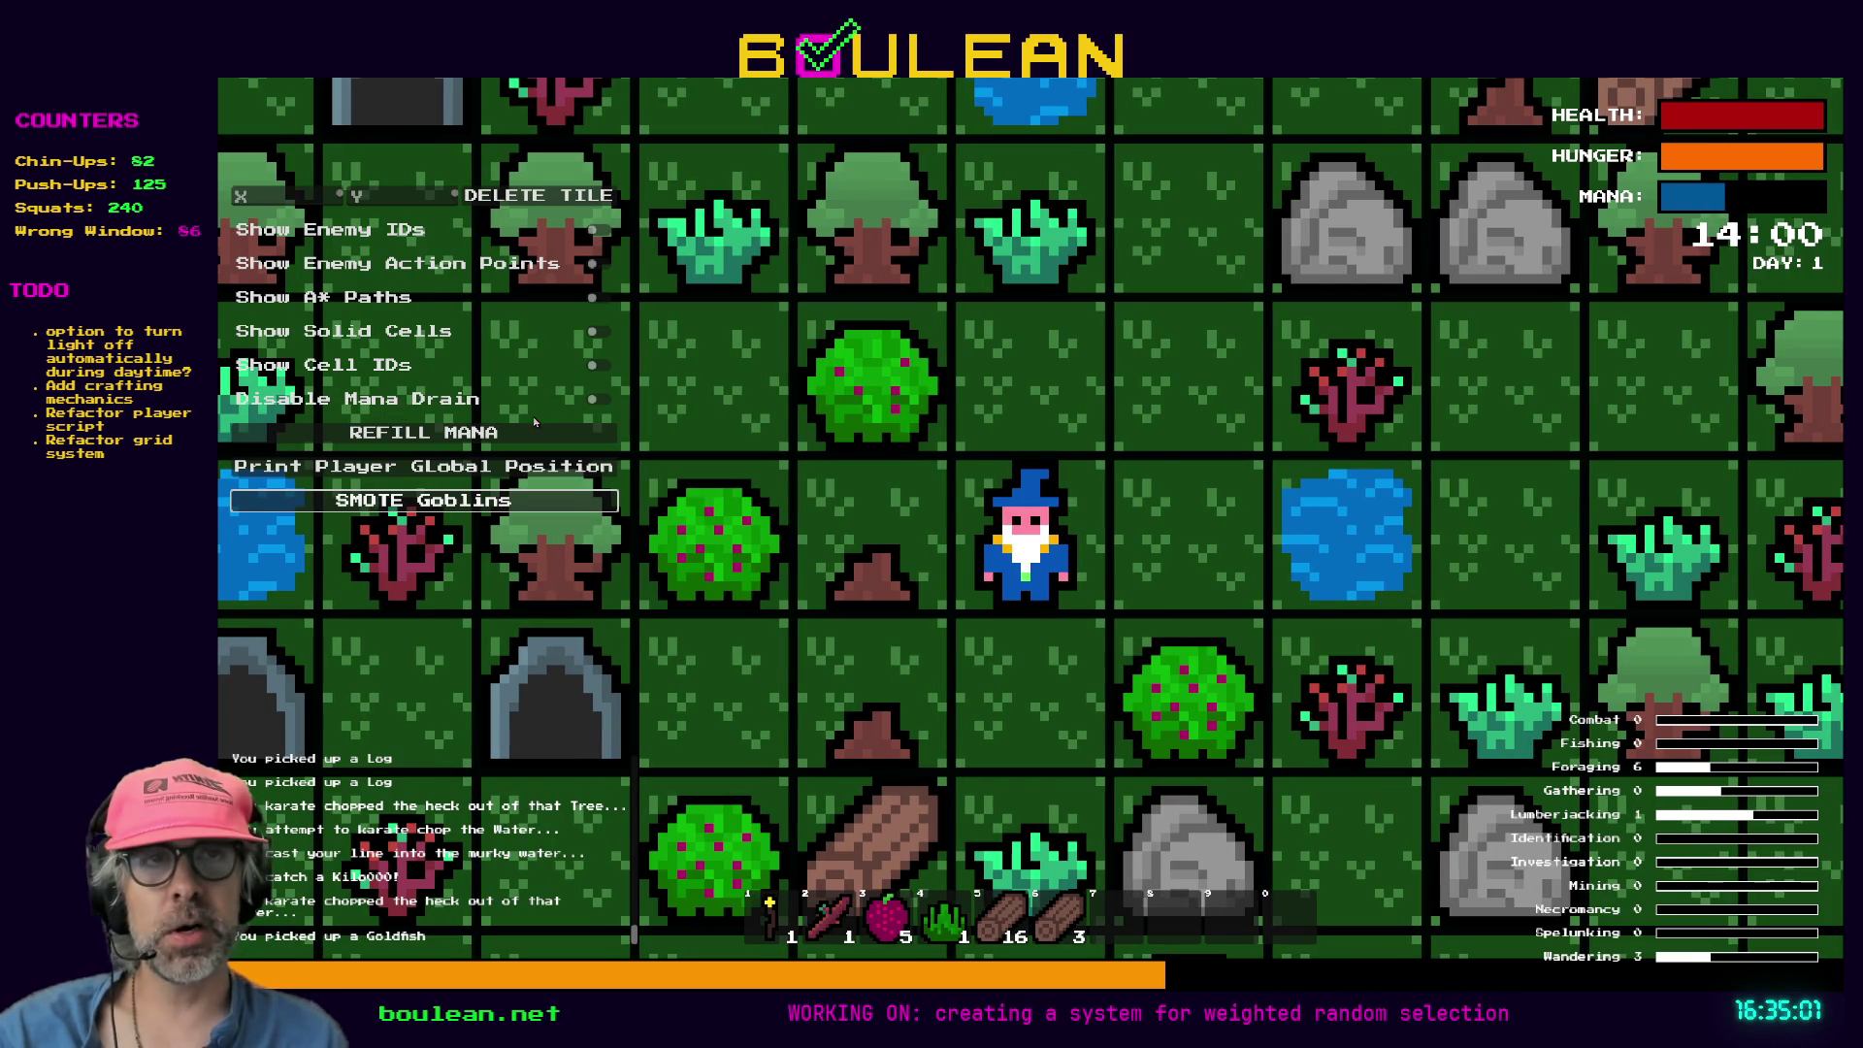
Step: Walk the wizard up the map, then back down and left beside the rocks
key(Right)
key(Up)
key(Up)
key(Up)
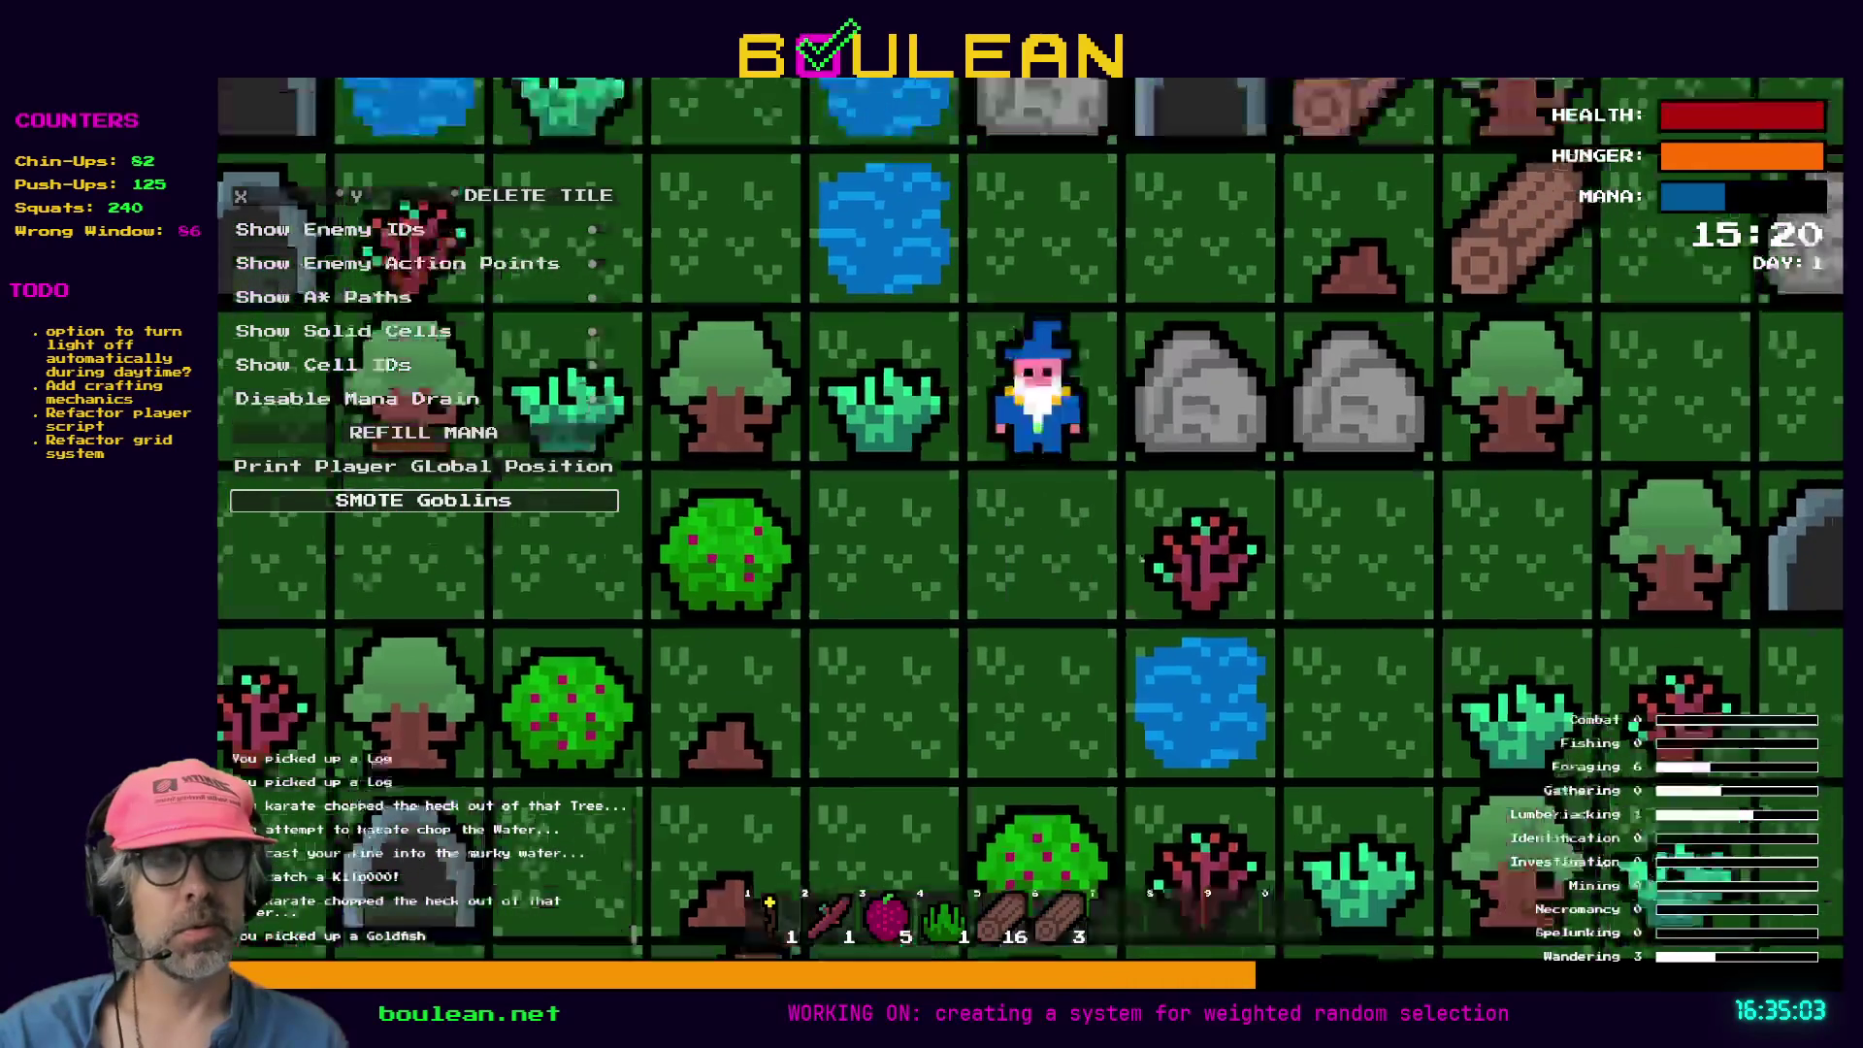
key(Right)
key(Left)
key(Down)
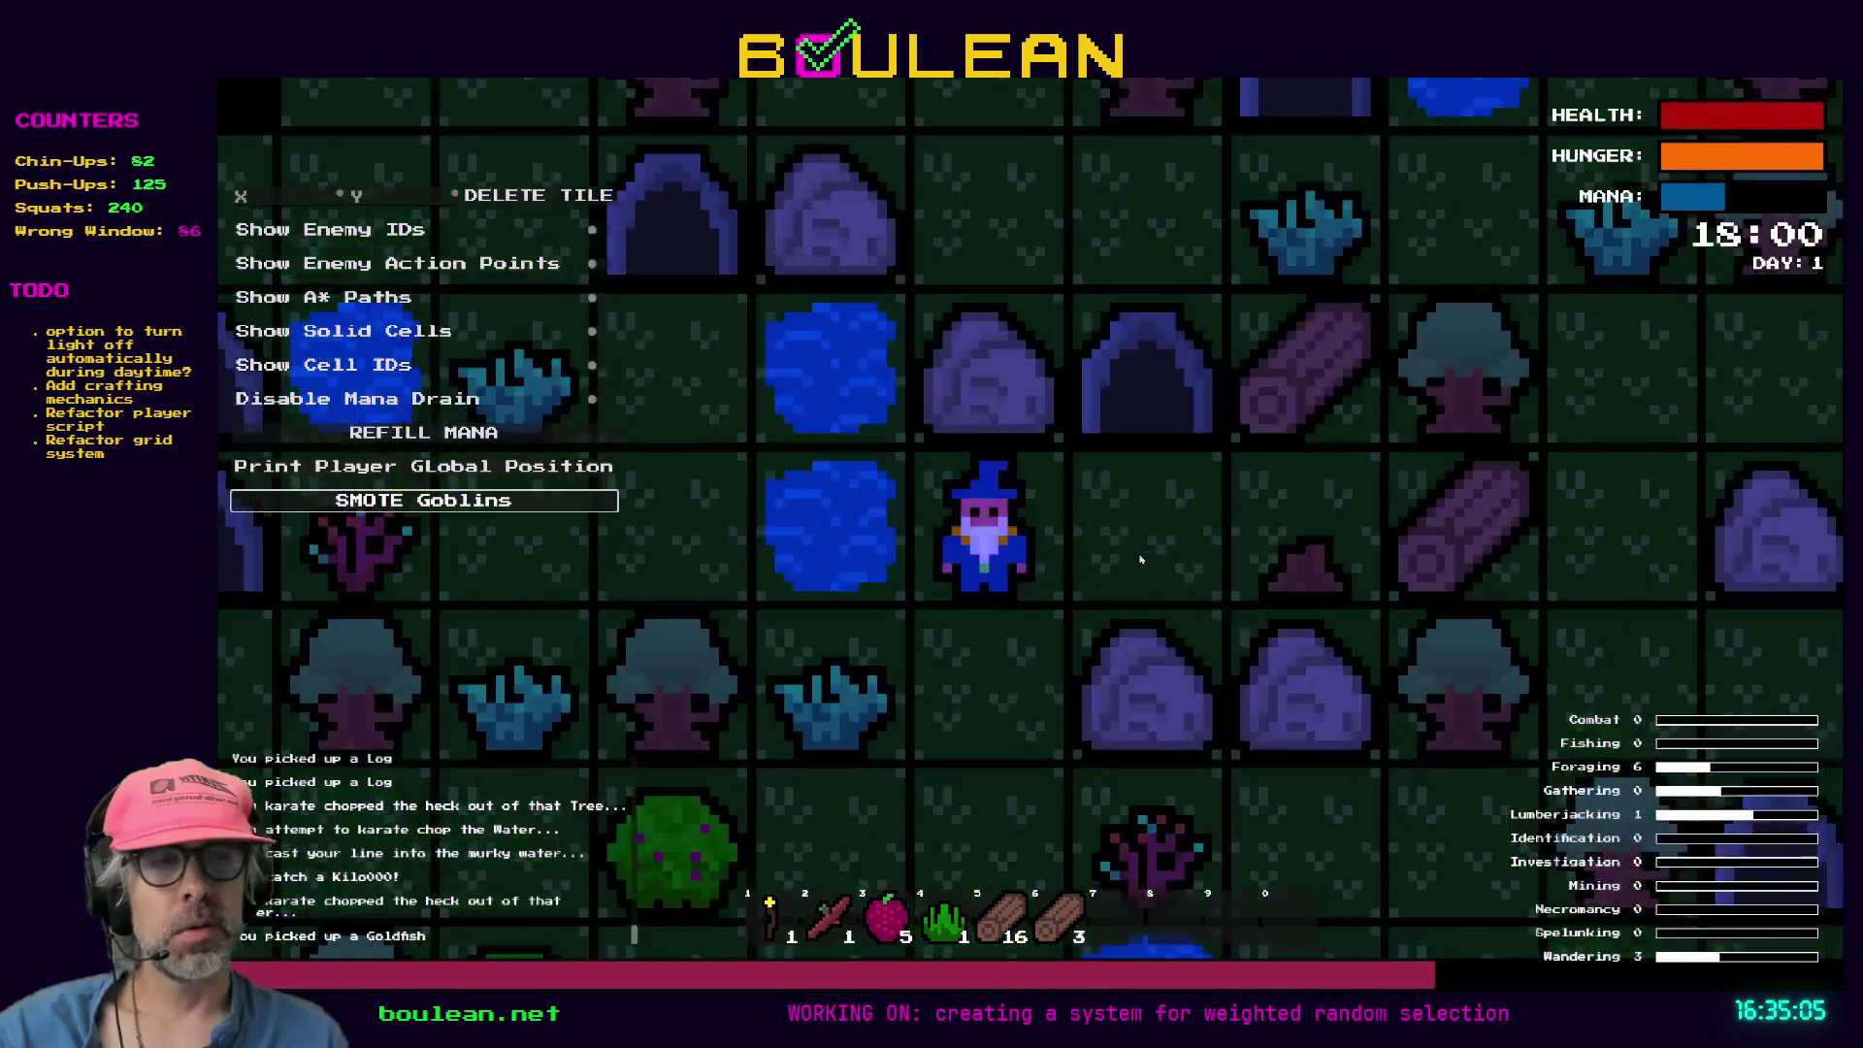
key(Down)
key(Left)
key(Down)
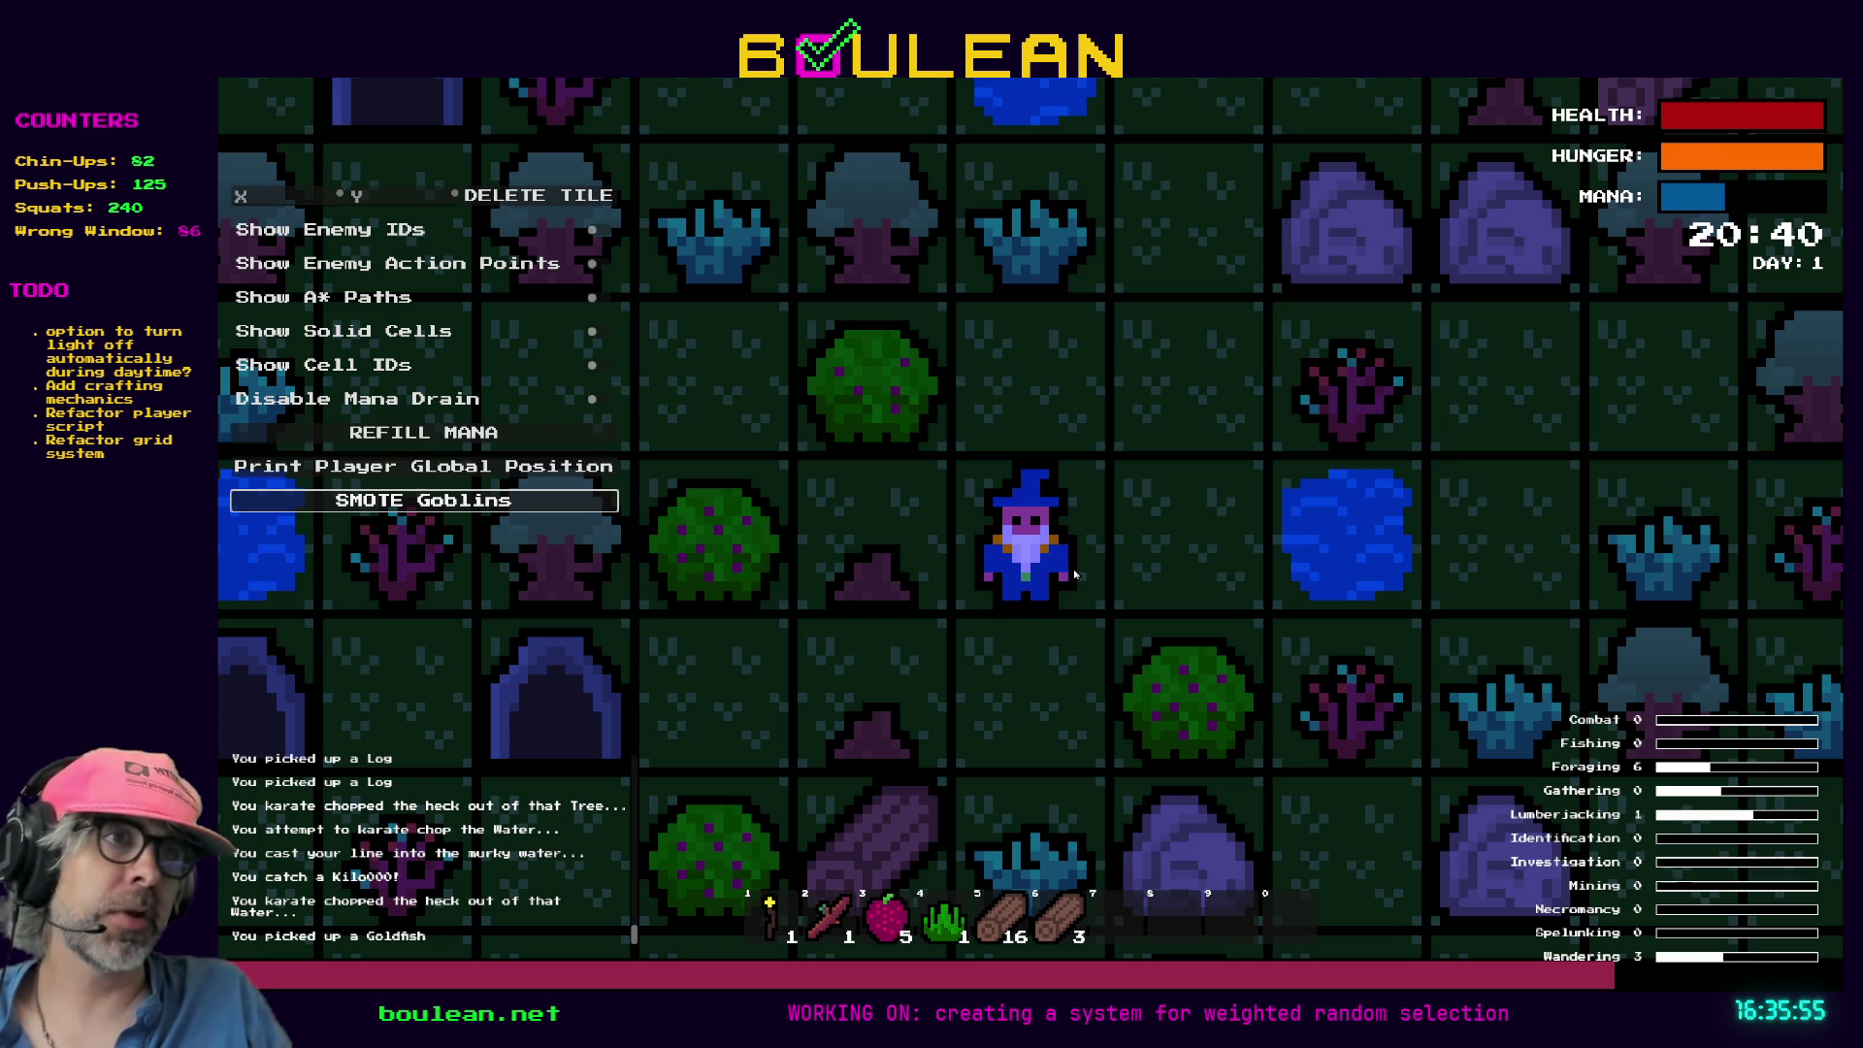
Step: Step next to the water and fish it twice for randomly named catches
key(d)
scroll(1308, 548, up, 2)
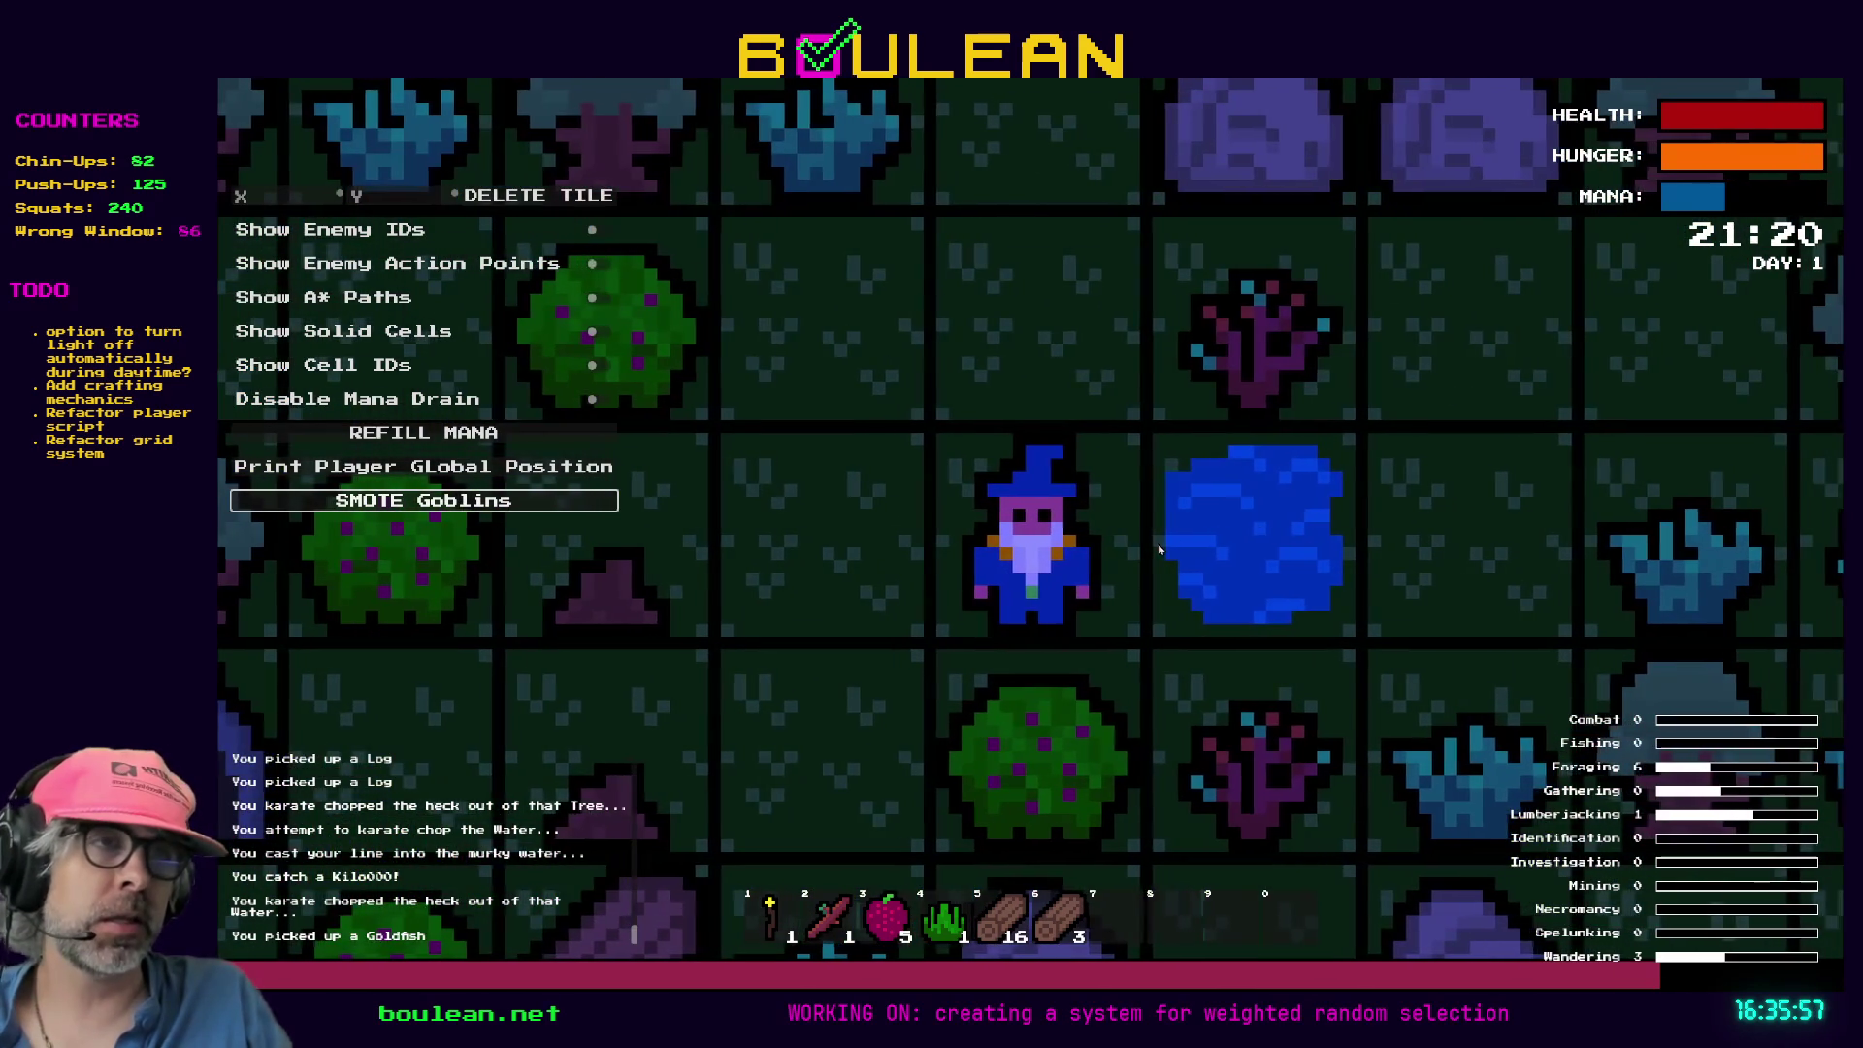
click(1174, 550)
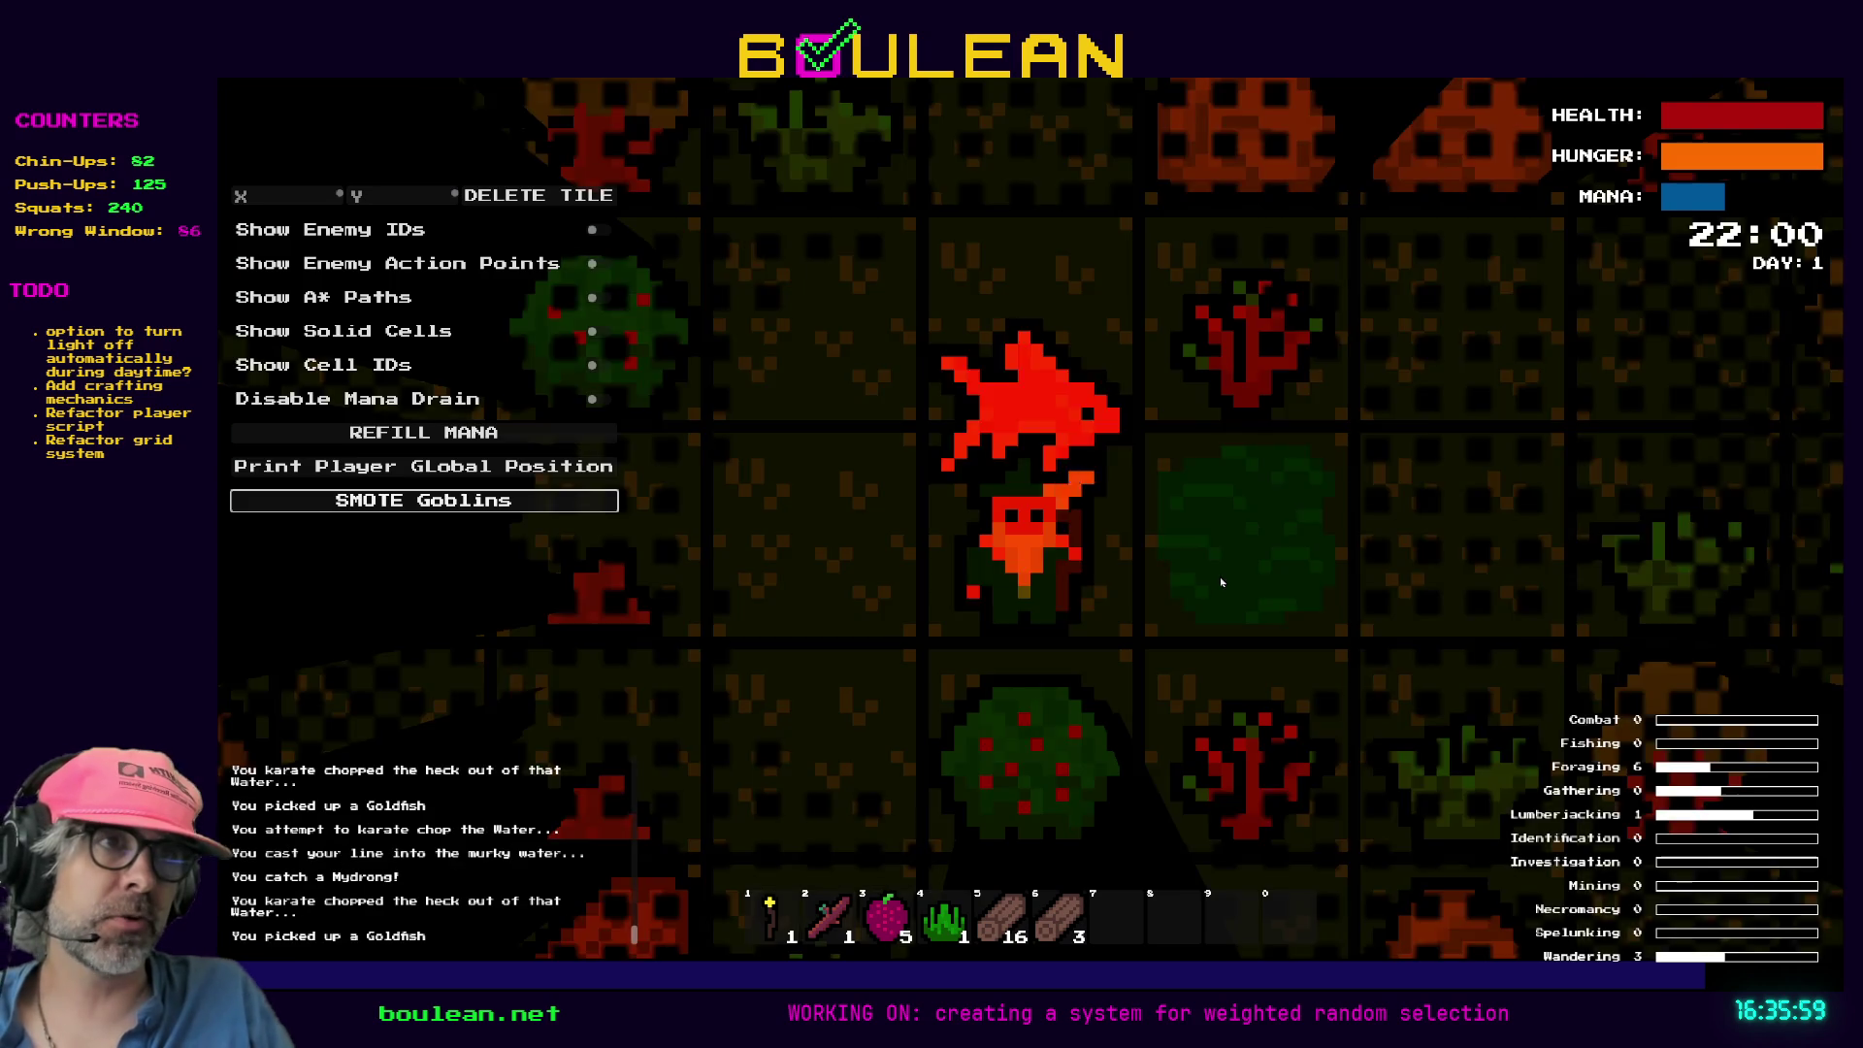
click(1096, 582)
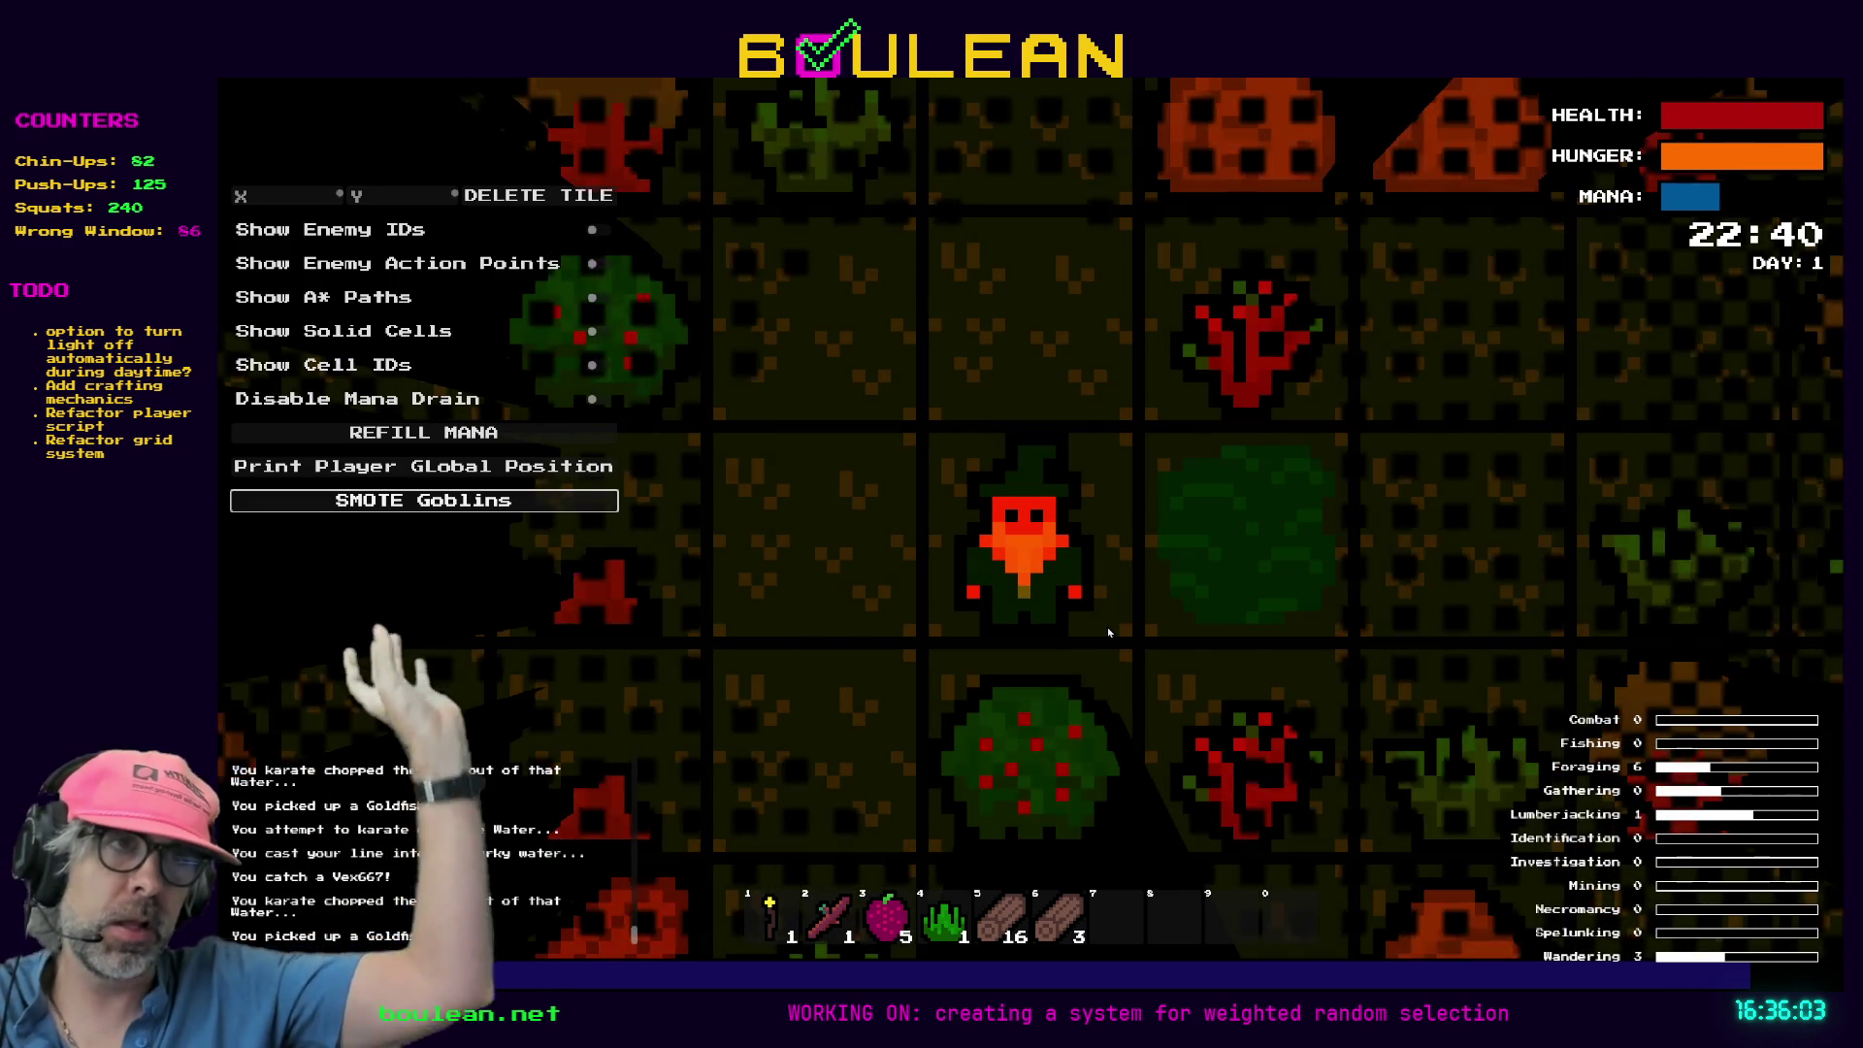
scroll(1108, 631, down, 1)
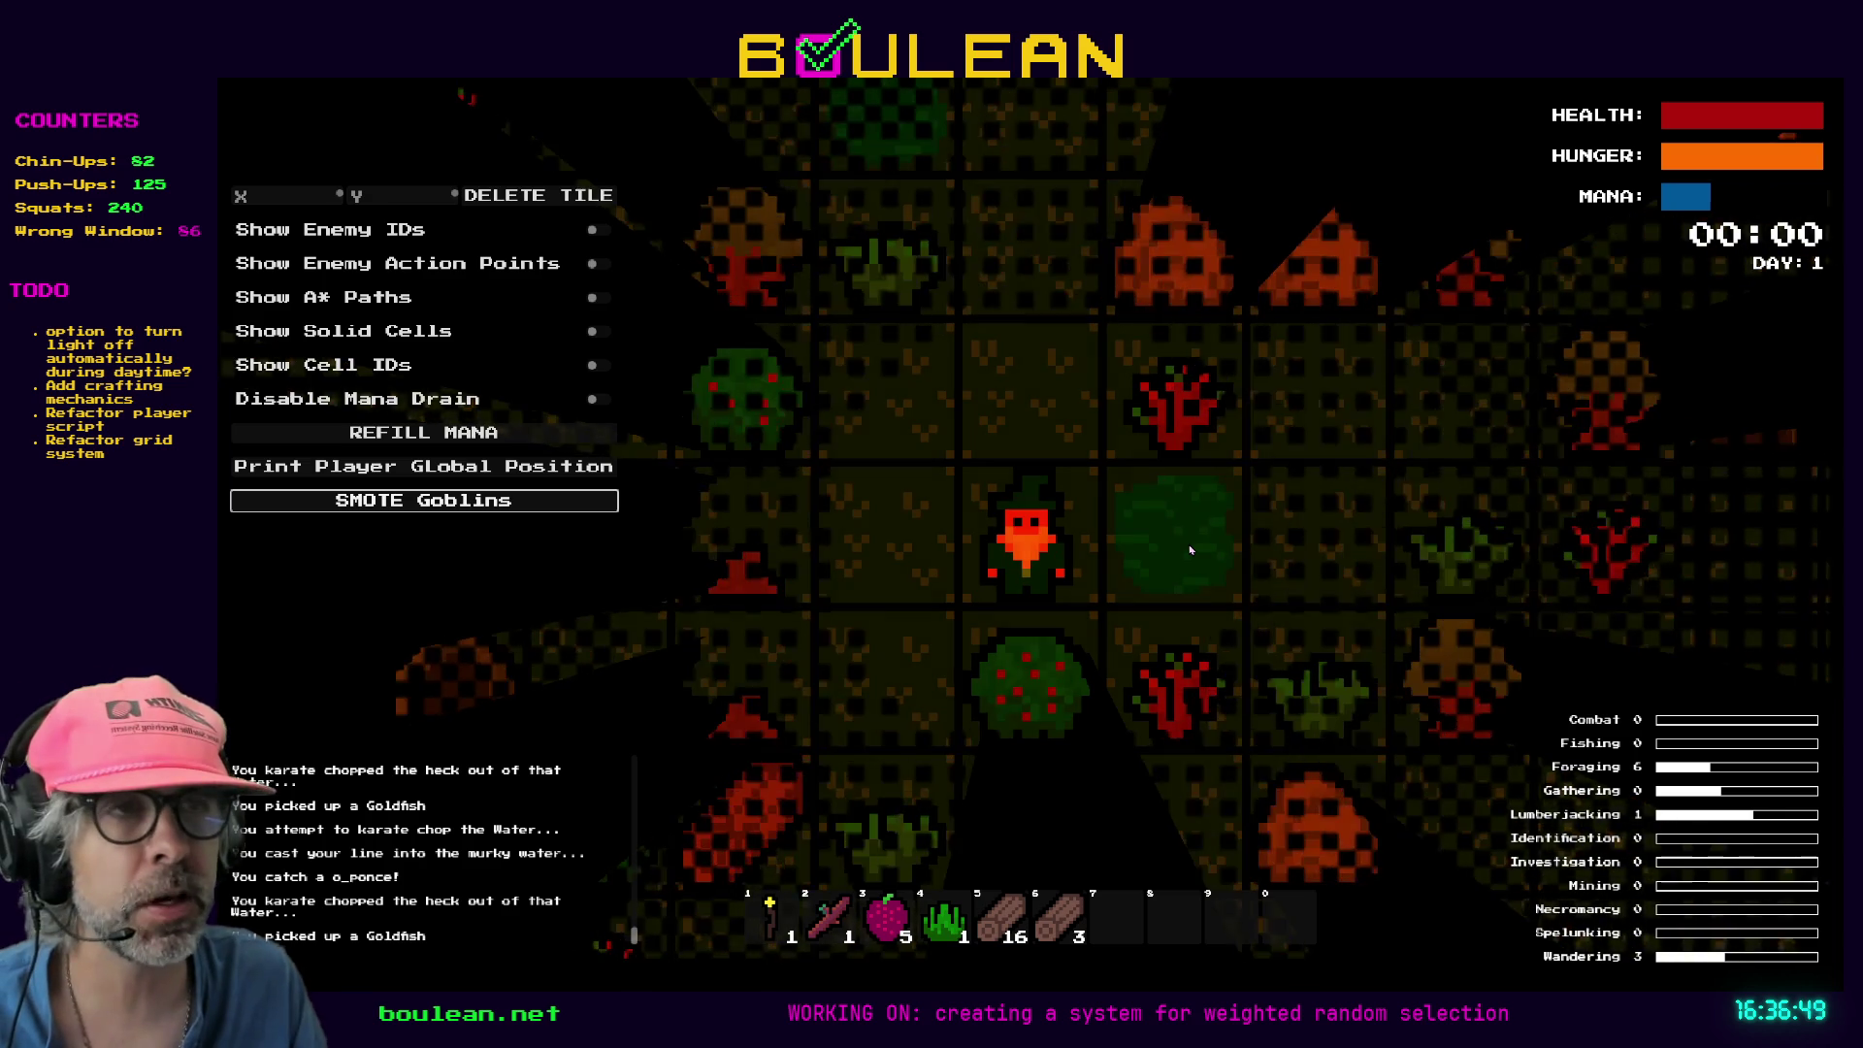
Step: Return to the editor and stop the running game, back on water_tile.gd
key(alt+Tab)
click(864, 563)
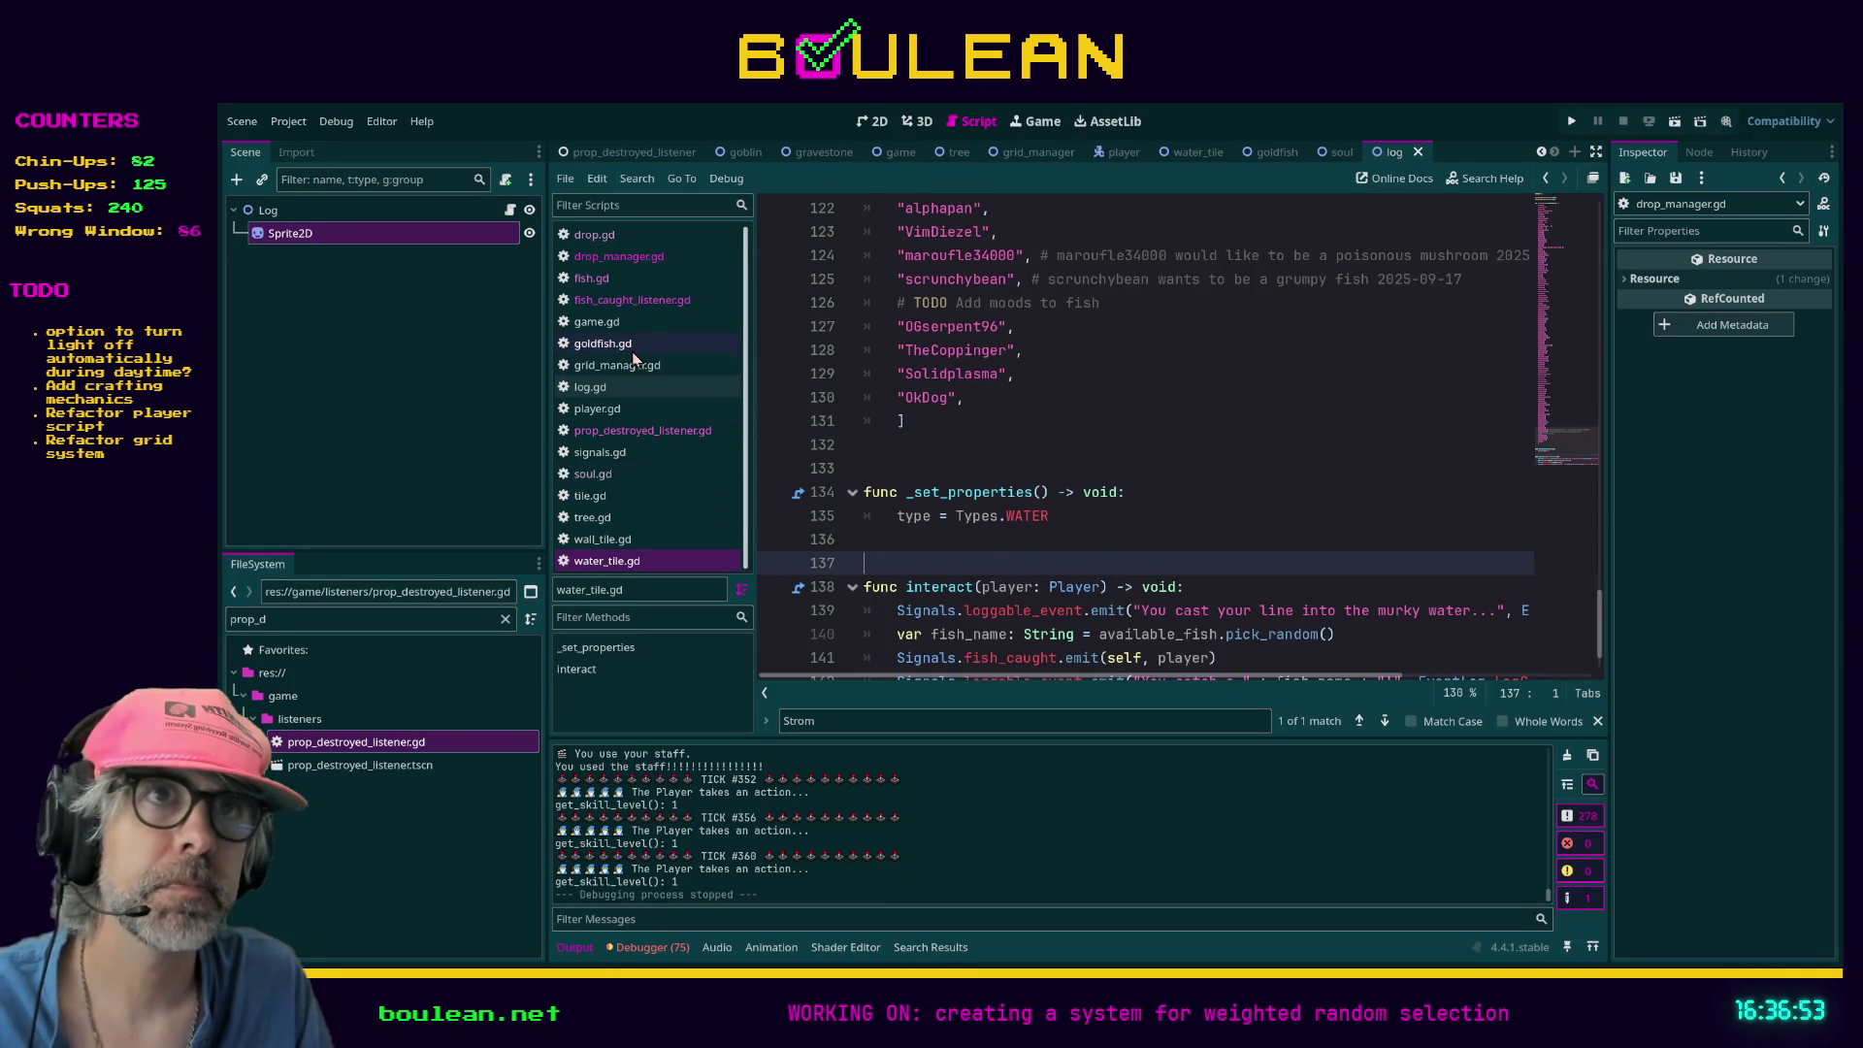
scroll(978, 540, down, 1)
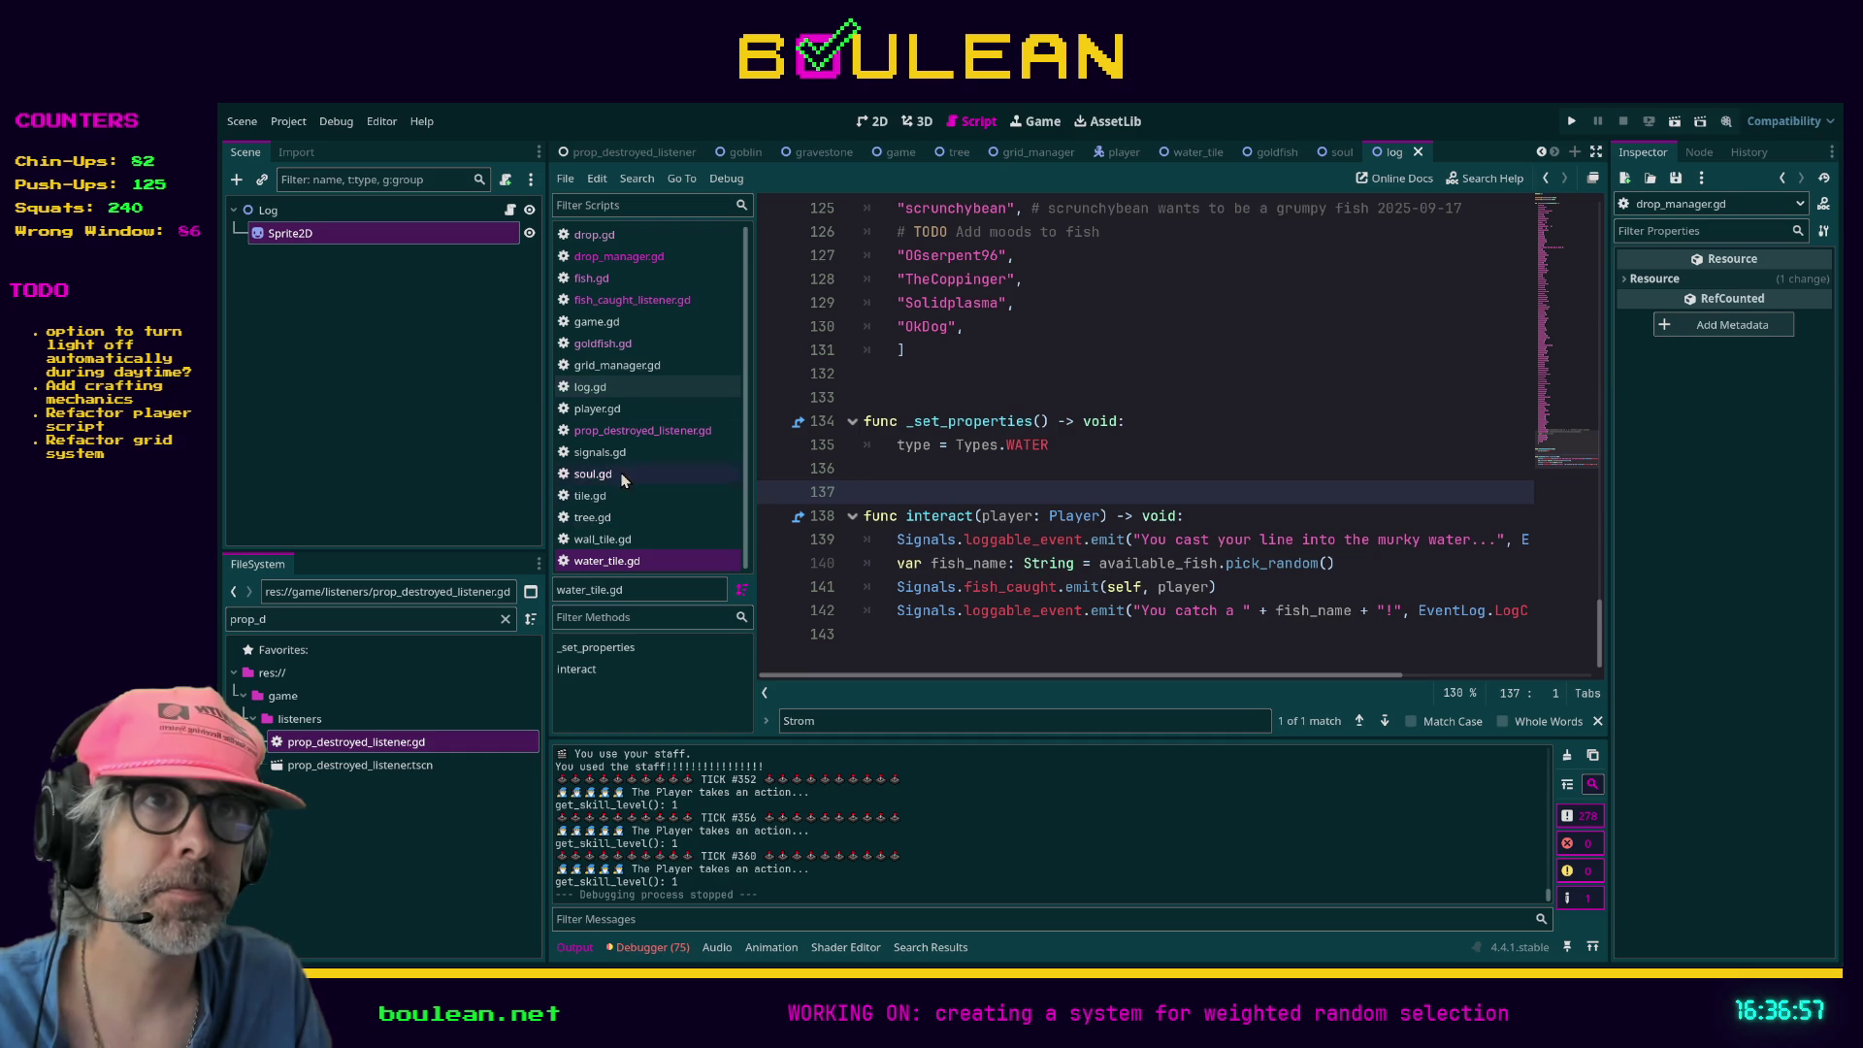
Step: Comment out drop.z_index in player.gd's collect_drop, then rerun the game and fish once
click(597, 408)
scroll(873, 408, down, 1)
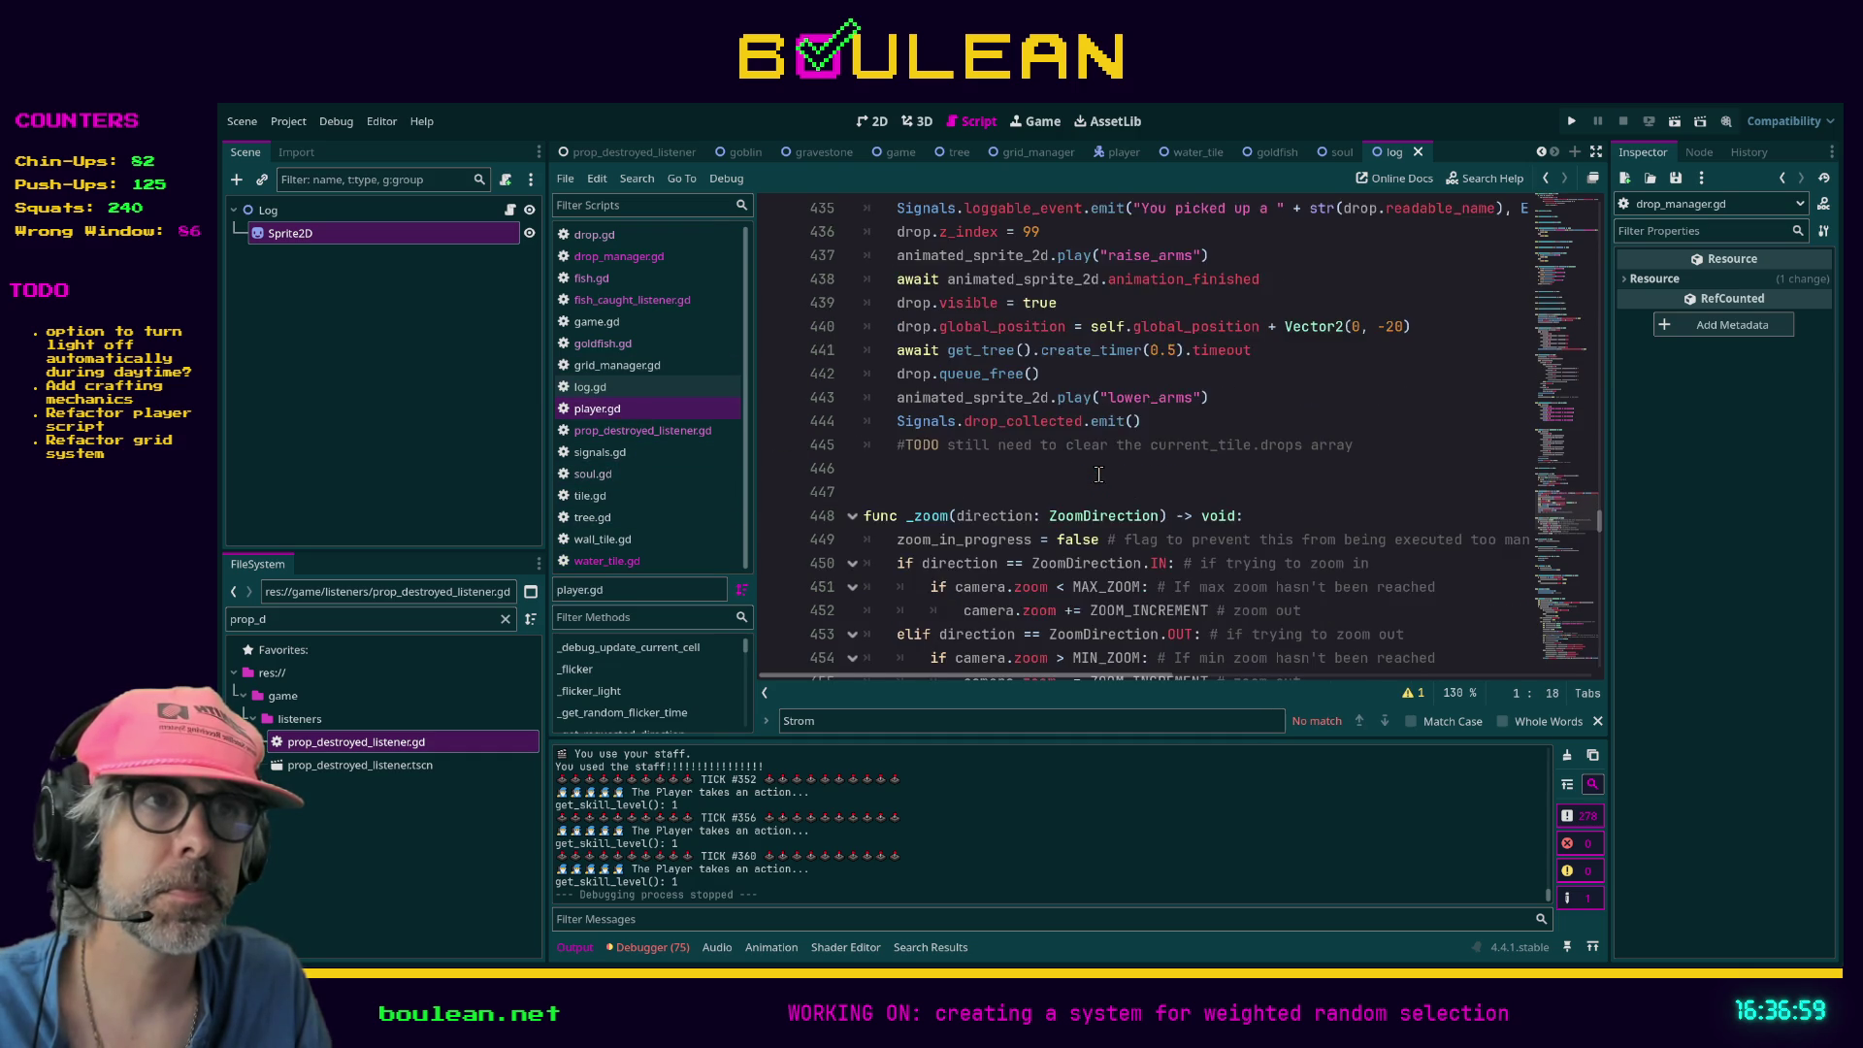
scroll(912, 379, up, 2)
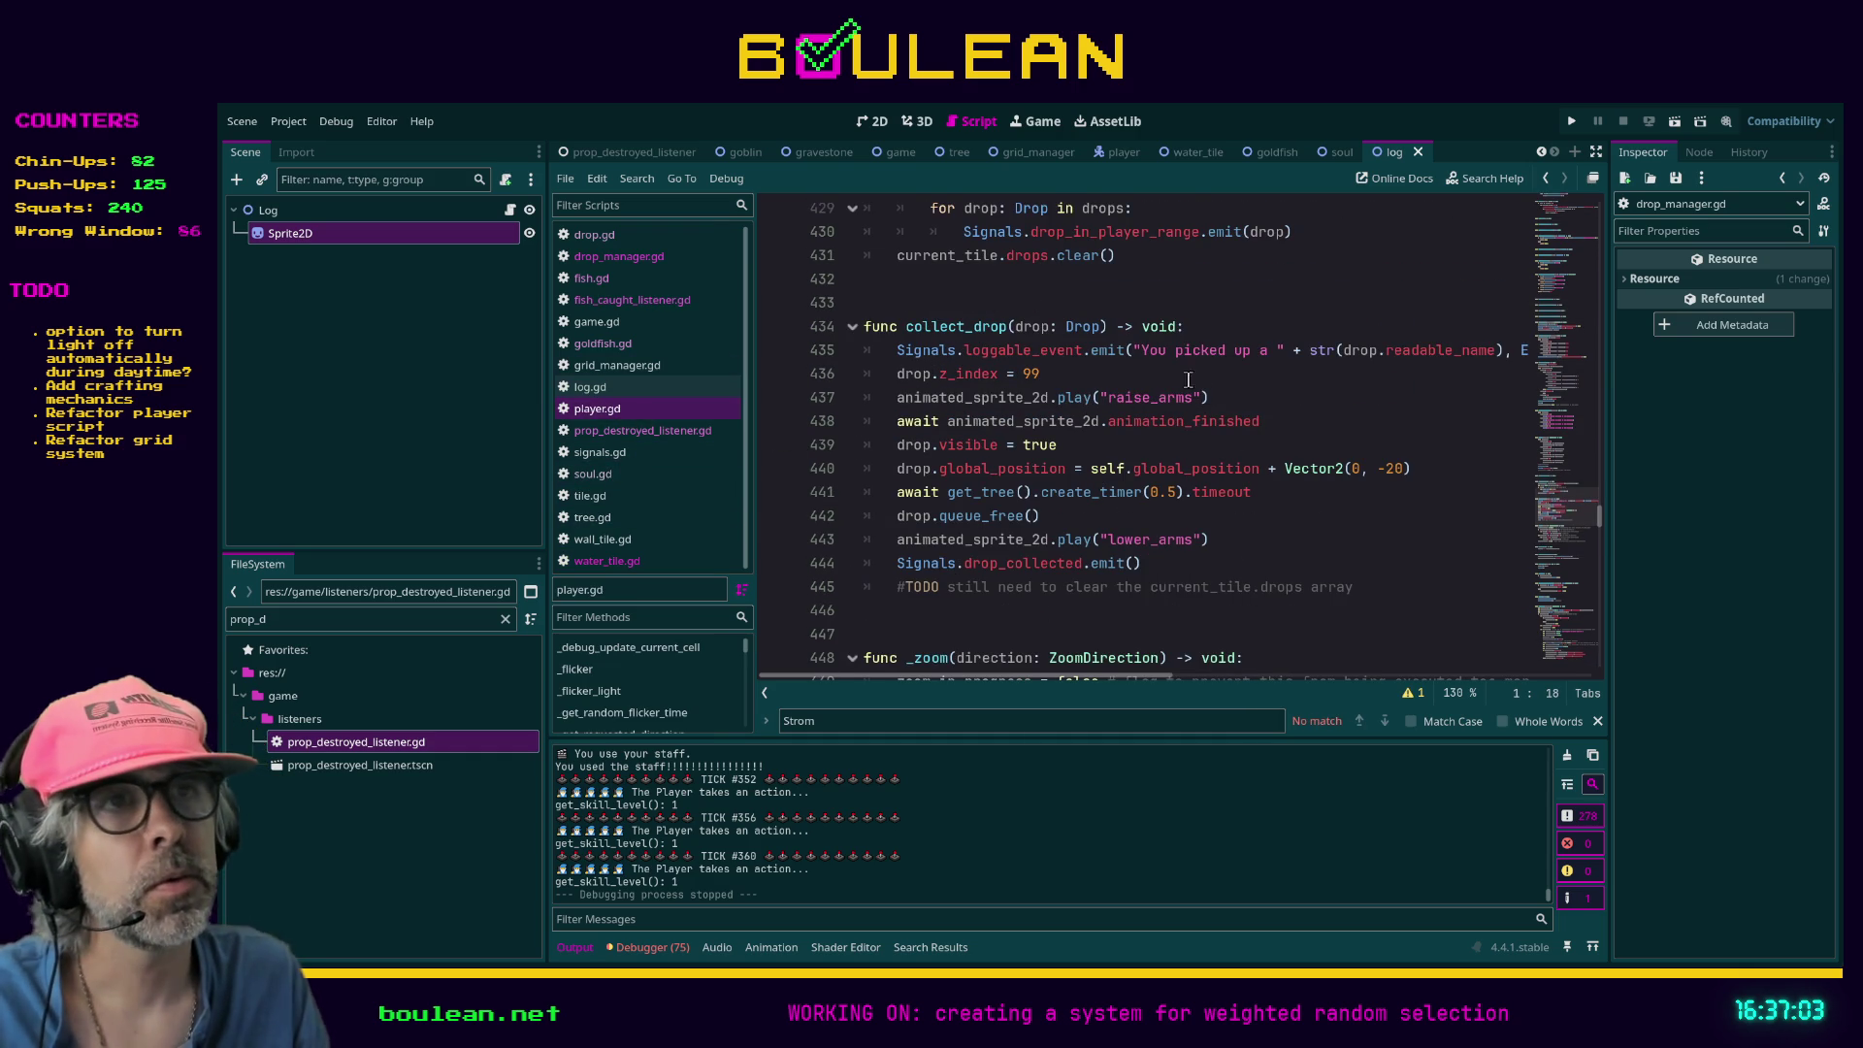
click(1062, 375)
key(ctrl+k)
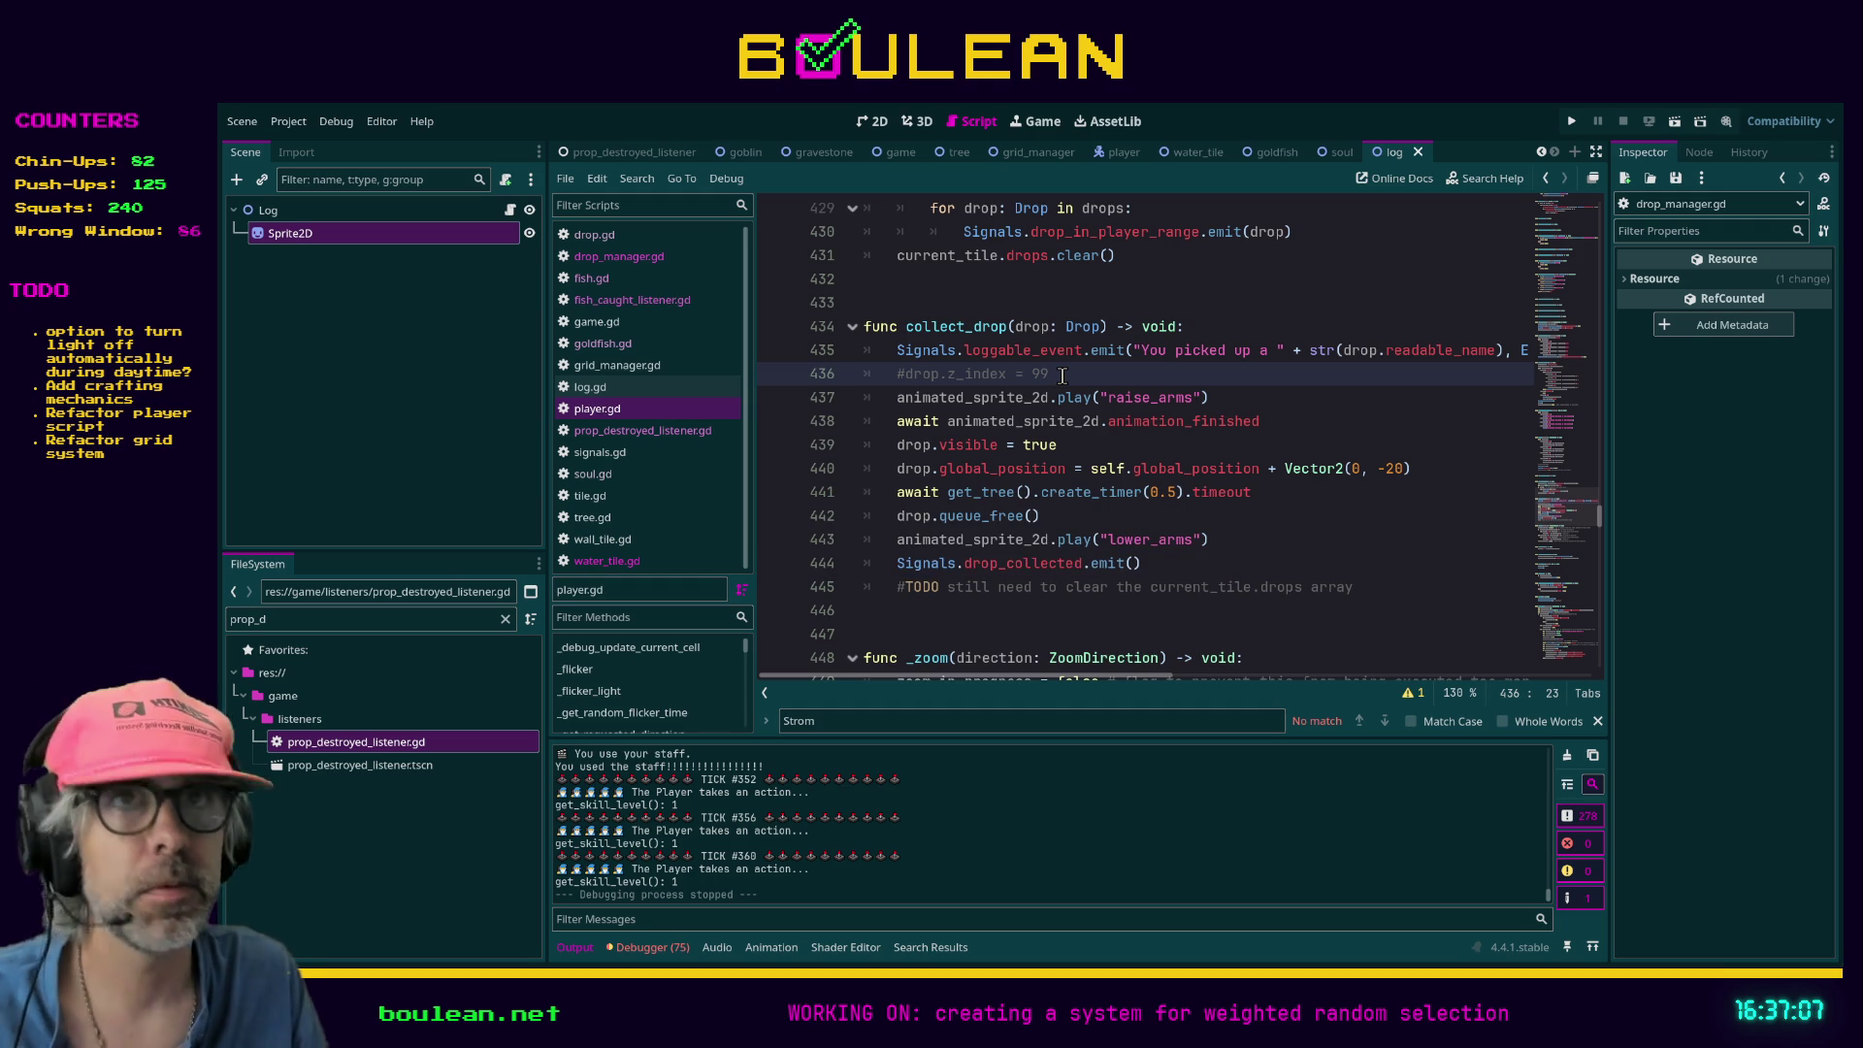
key(F5)
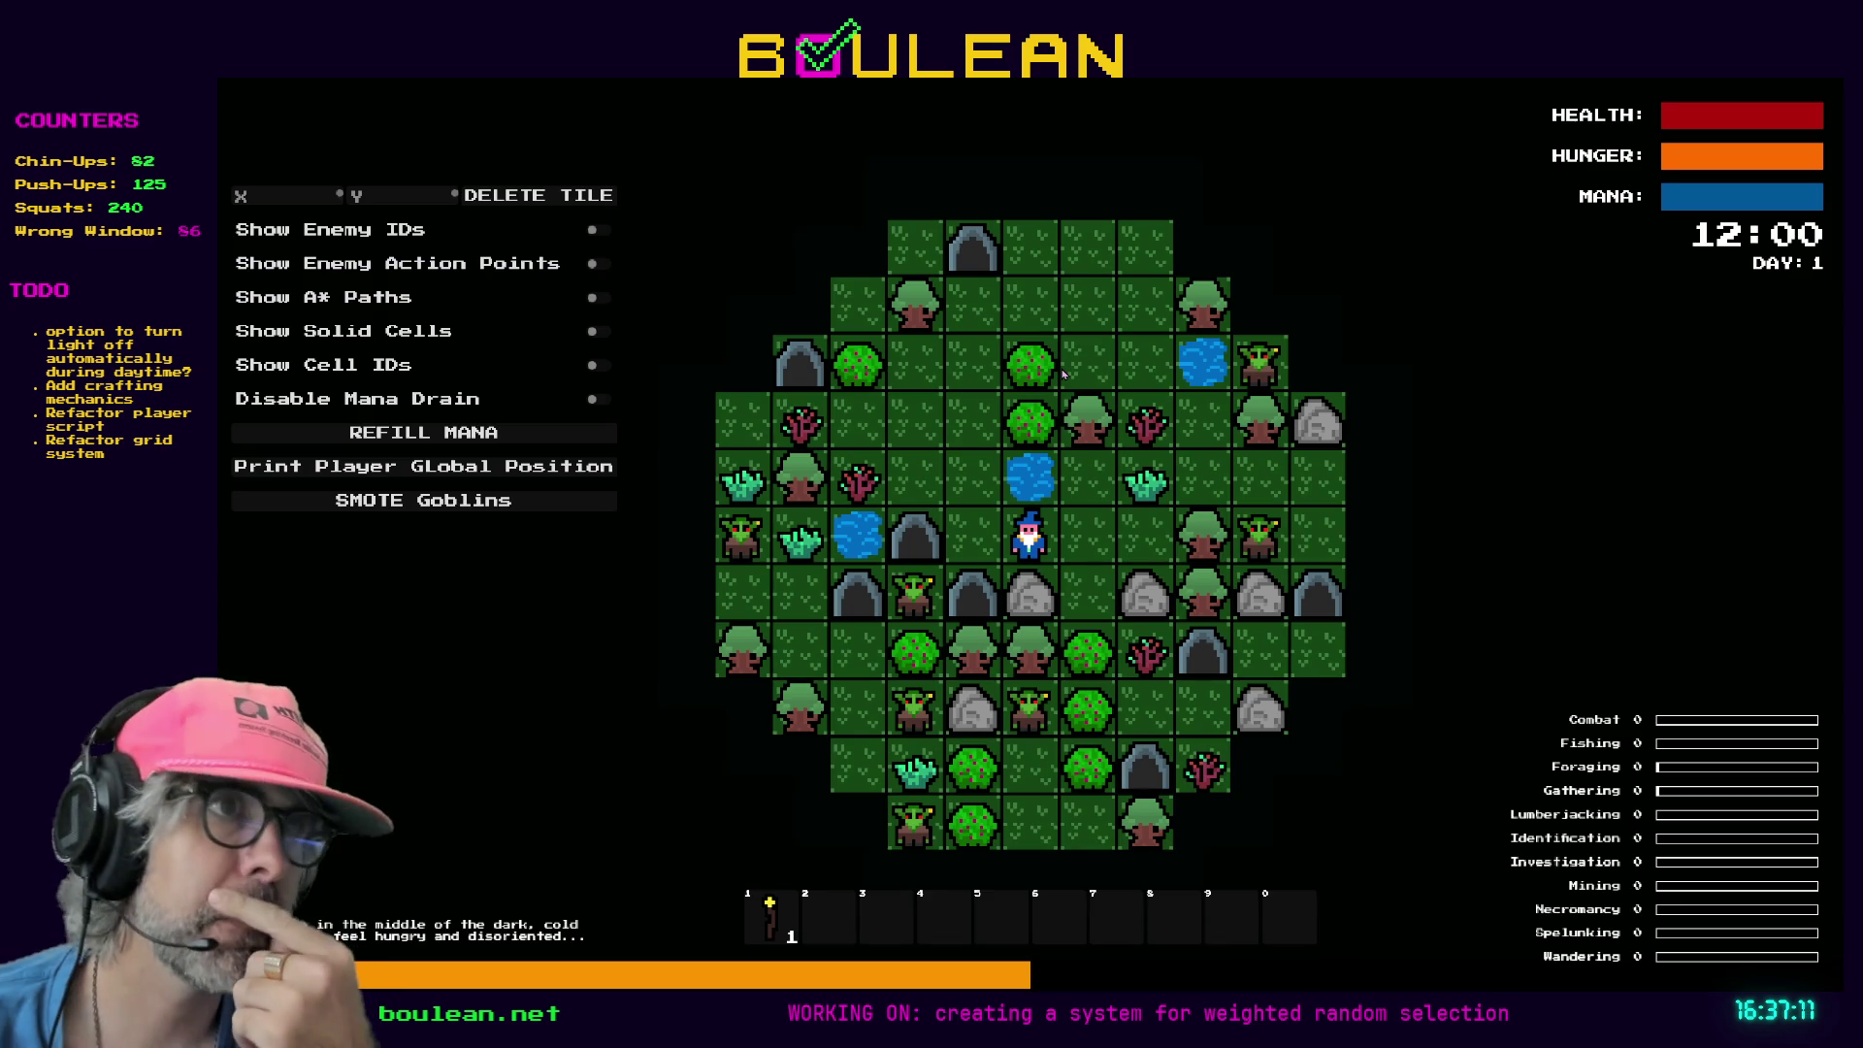
key(Up)
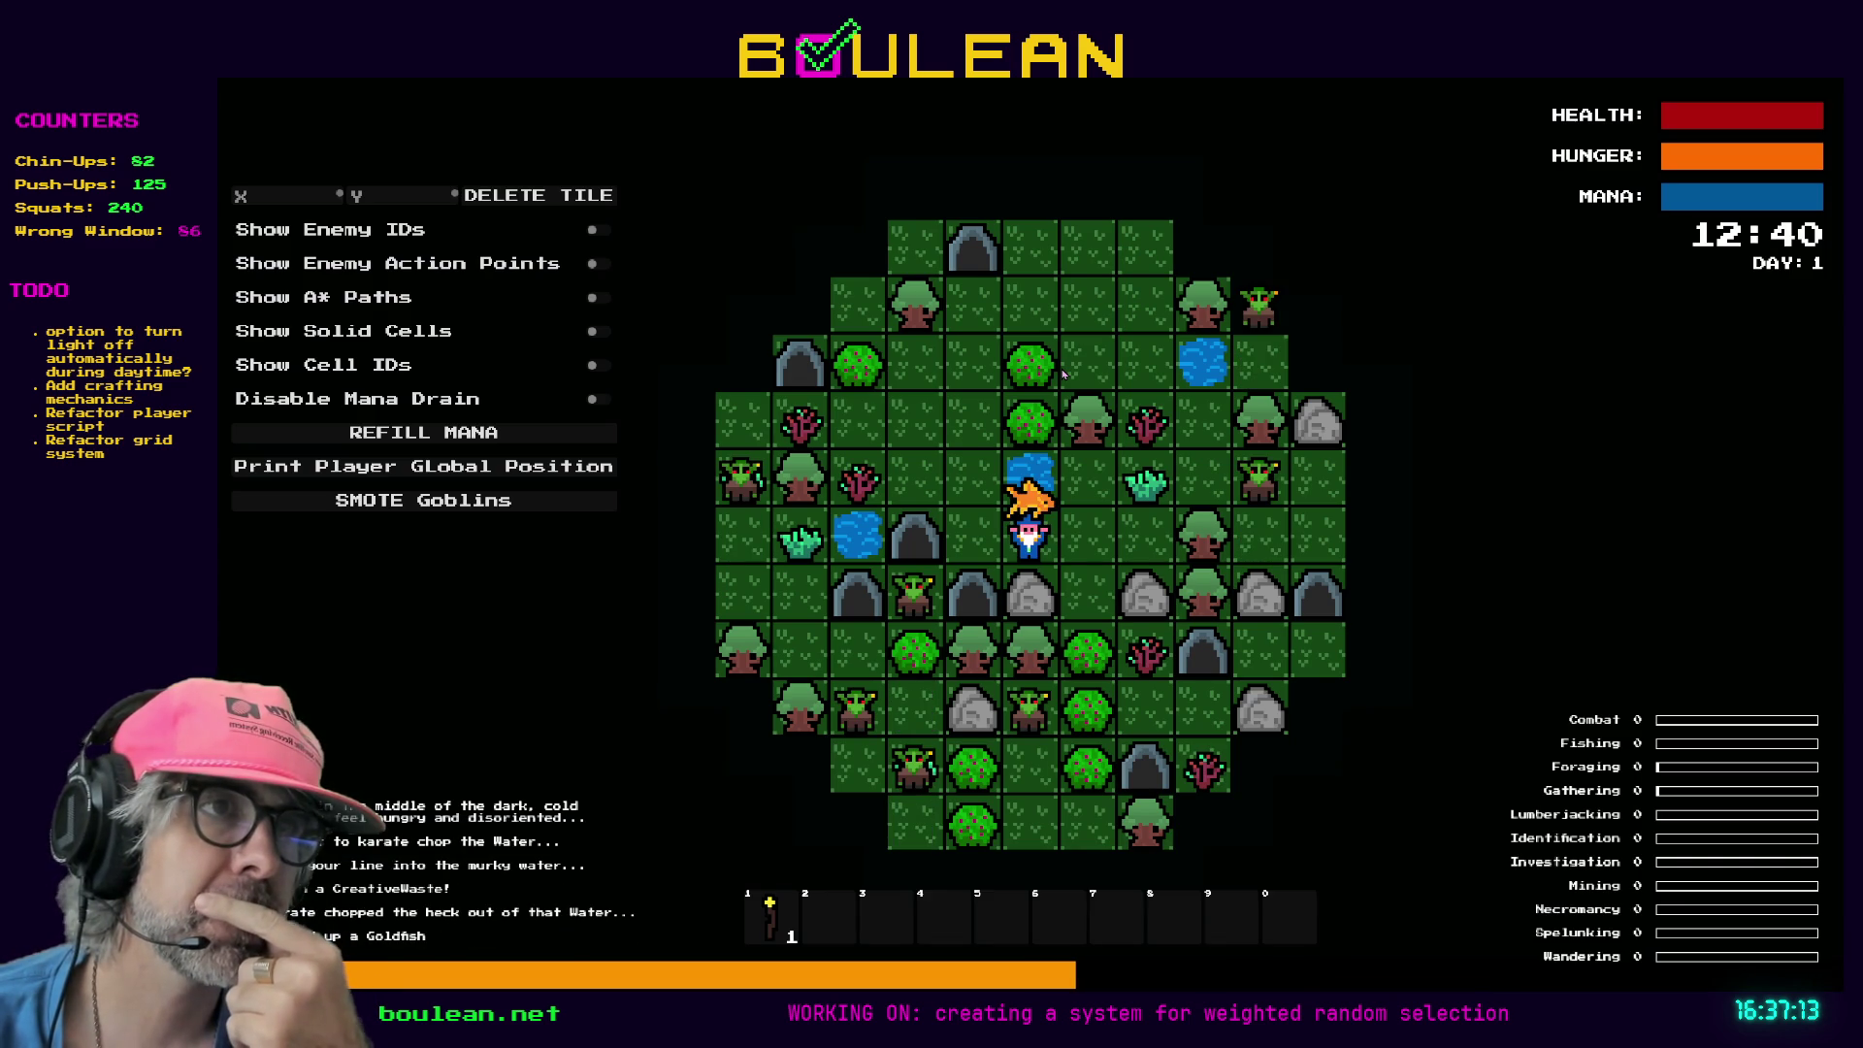
Step: Close the game and search player.gd for 'torch' then 'light' to inspect _toggle_staff_light
key(Escape)
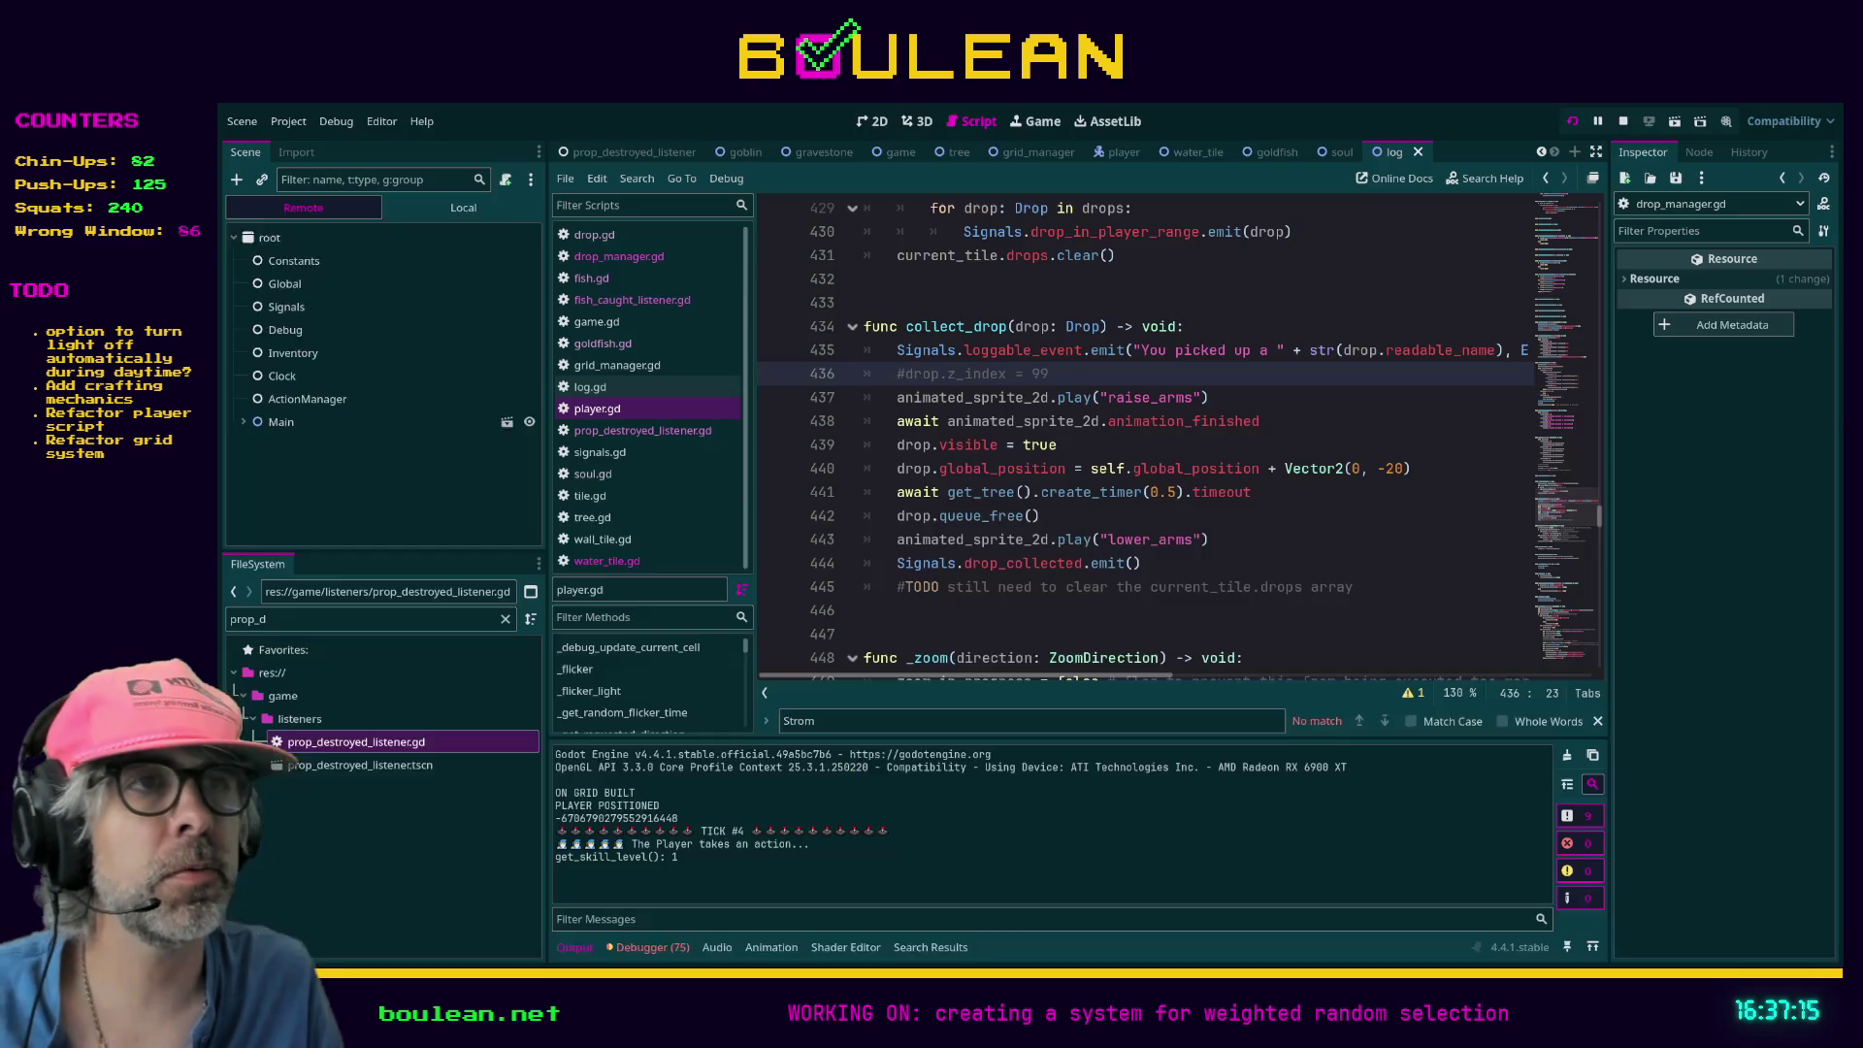
click(1131, 446)
key(ctrl+f)
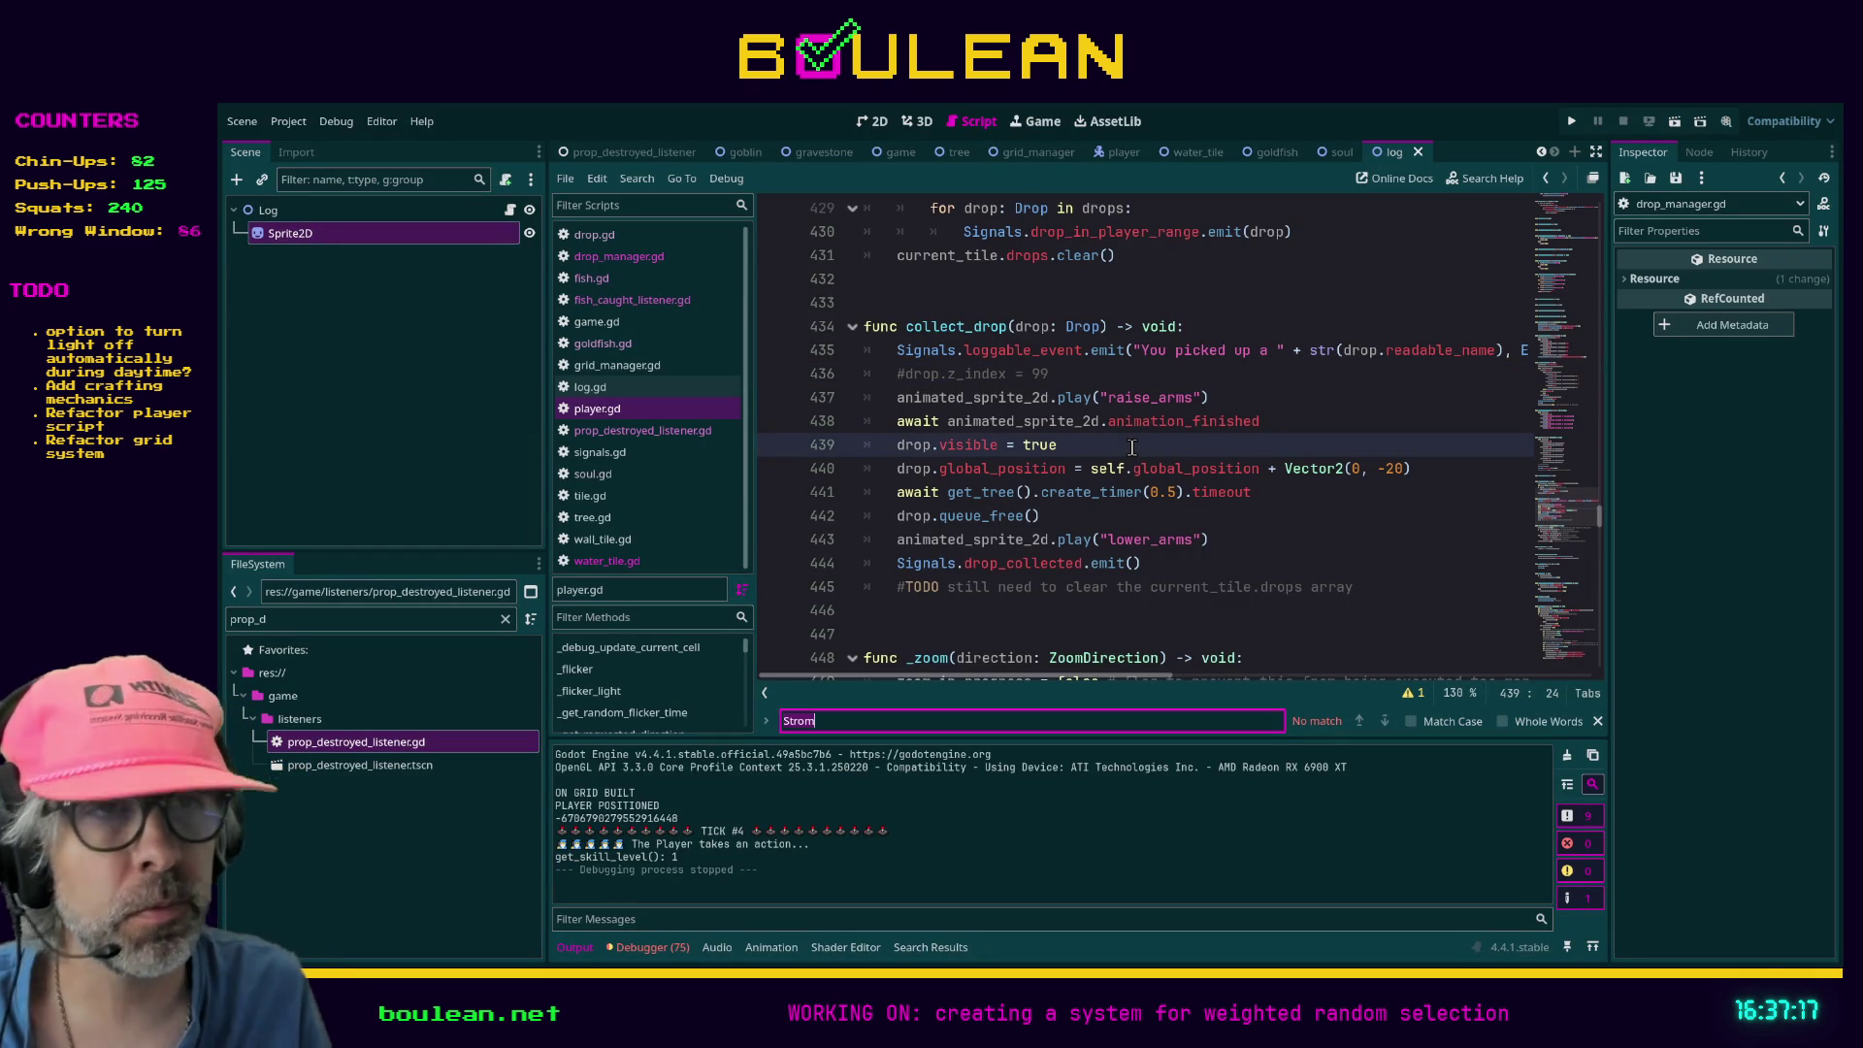
key(ctrl+a)
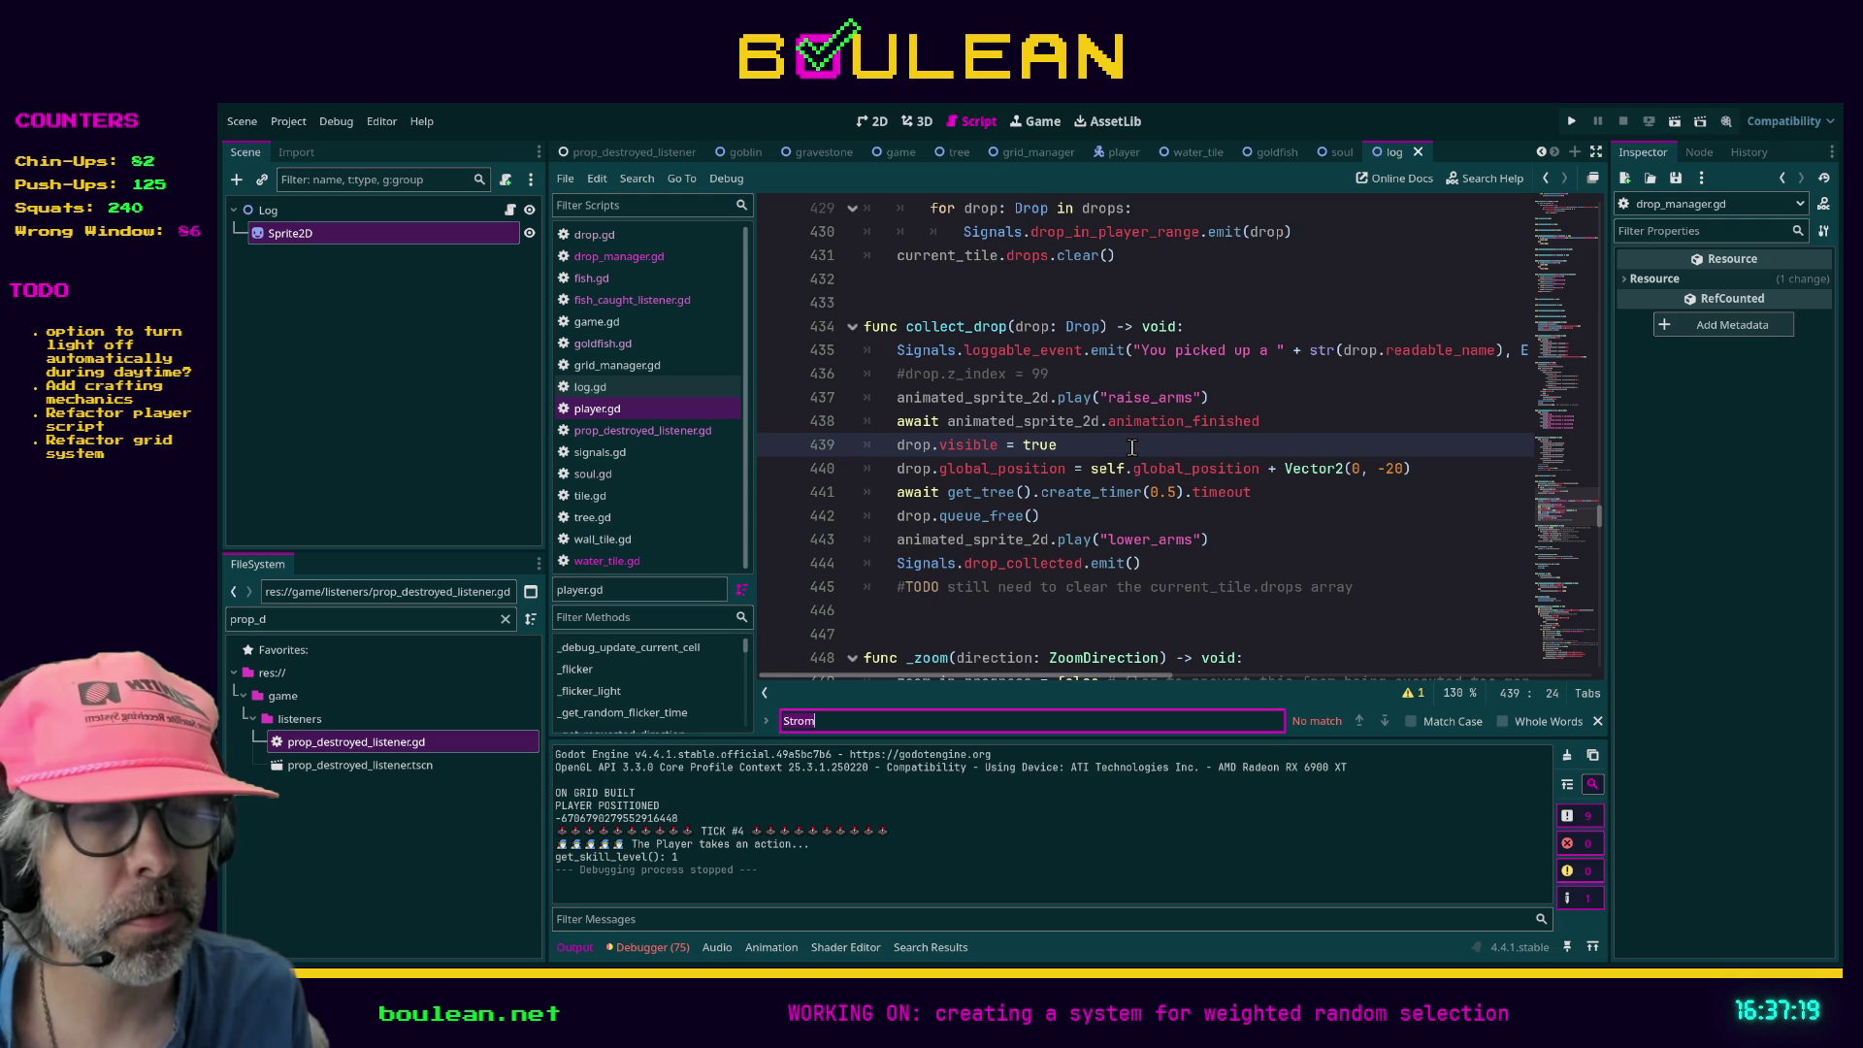
text(torch)
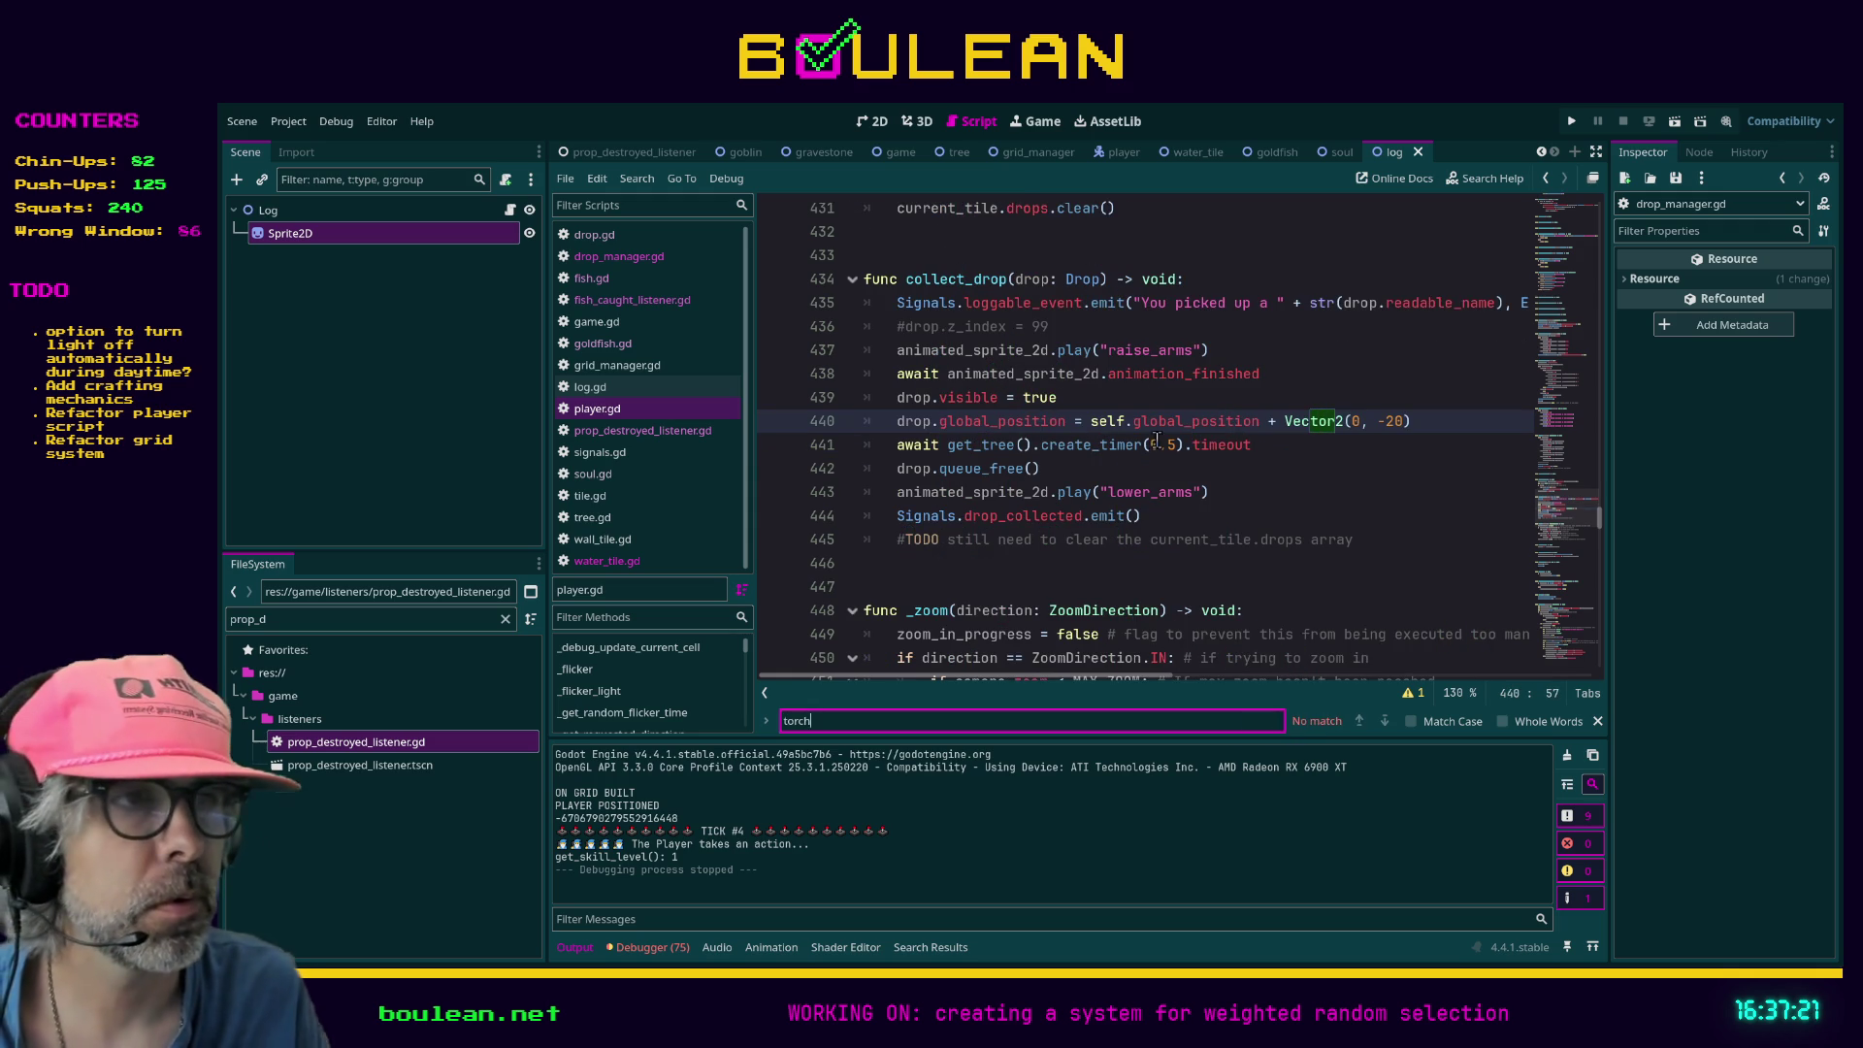
drag(1599, 514, 1587, 165)
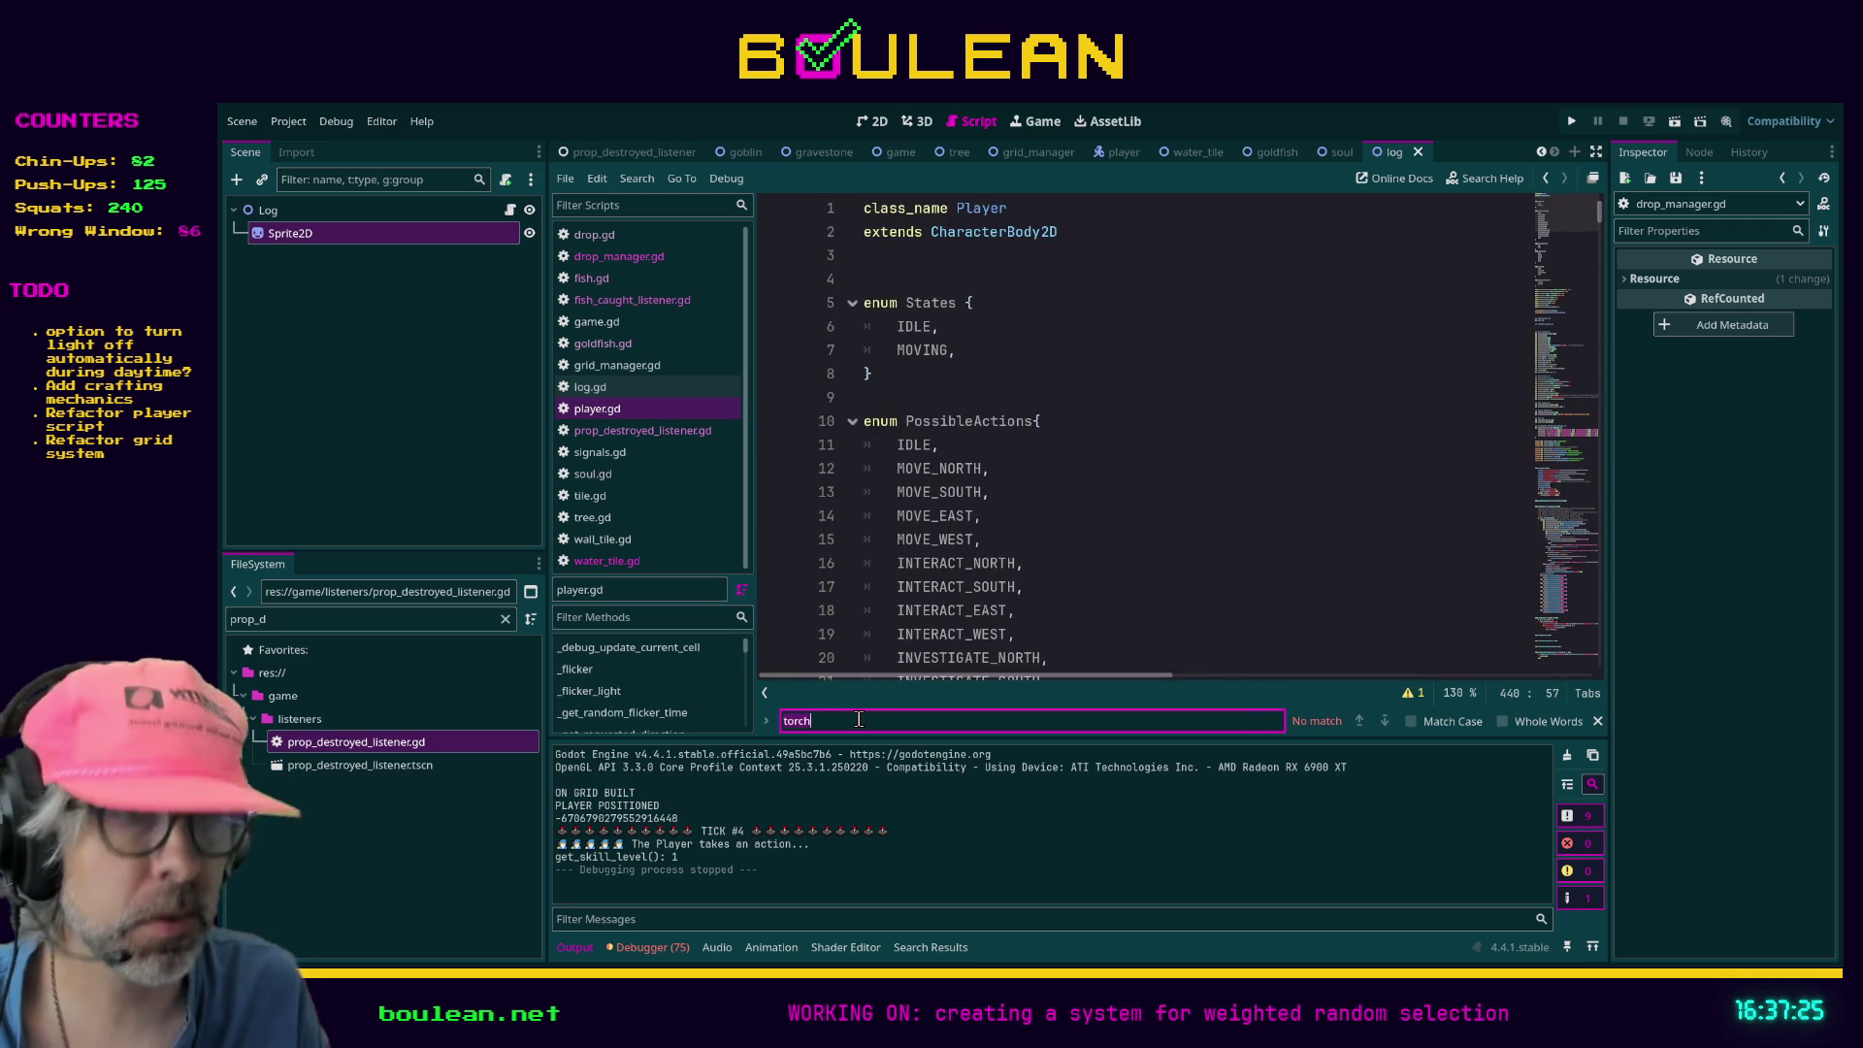
key(ctrl+a)
text(light)
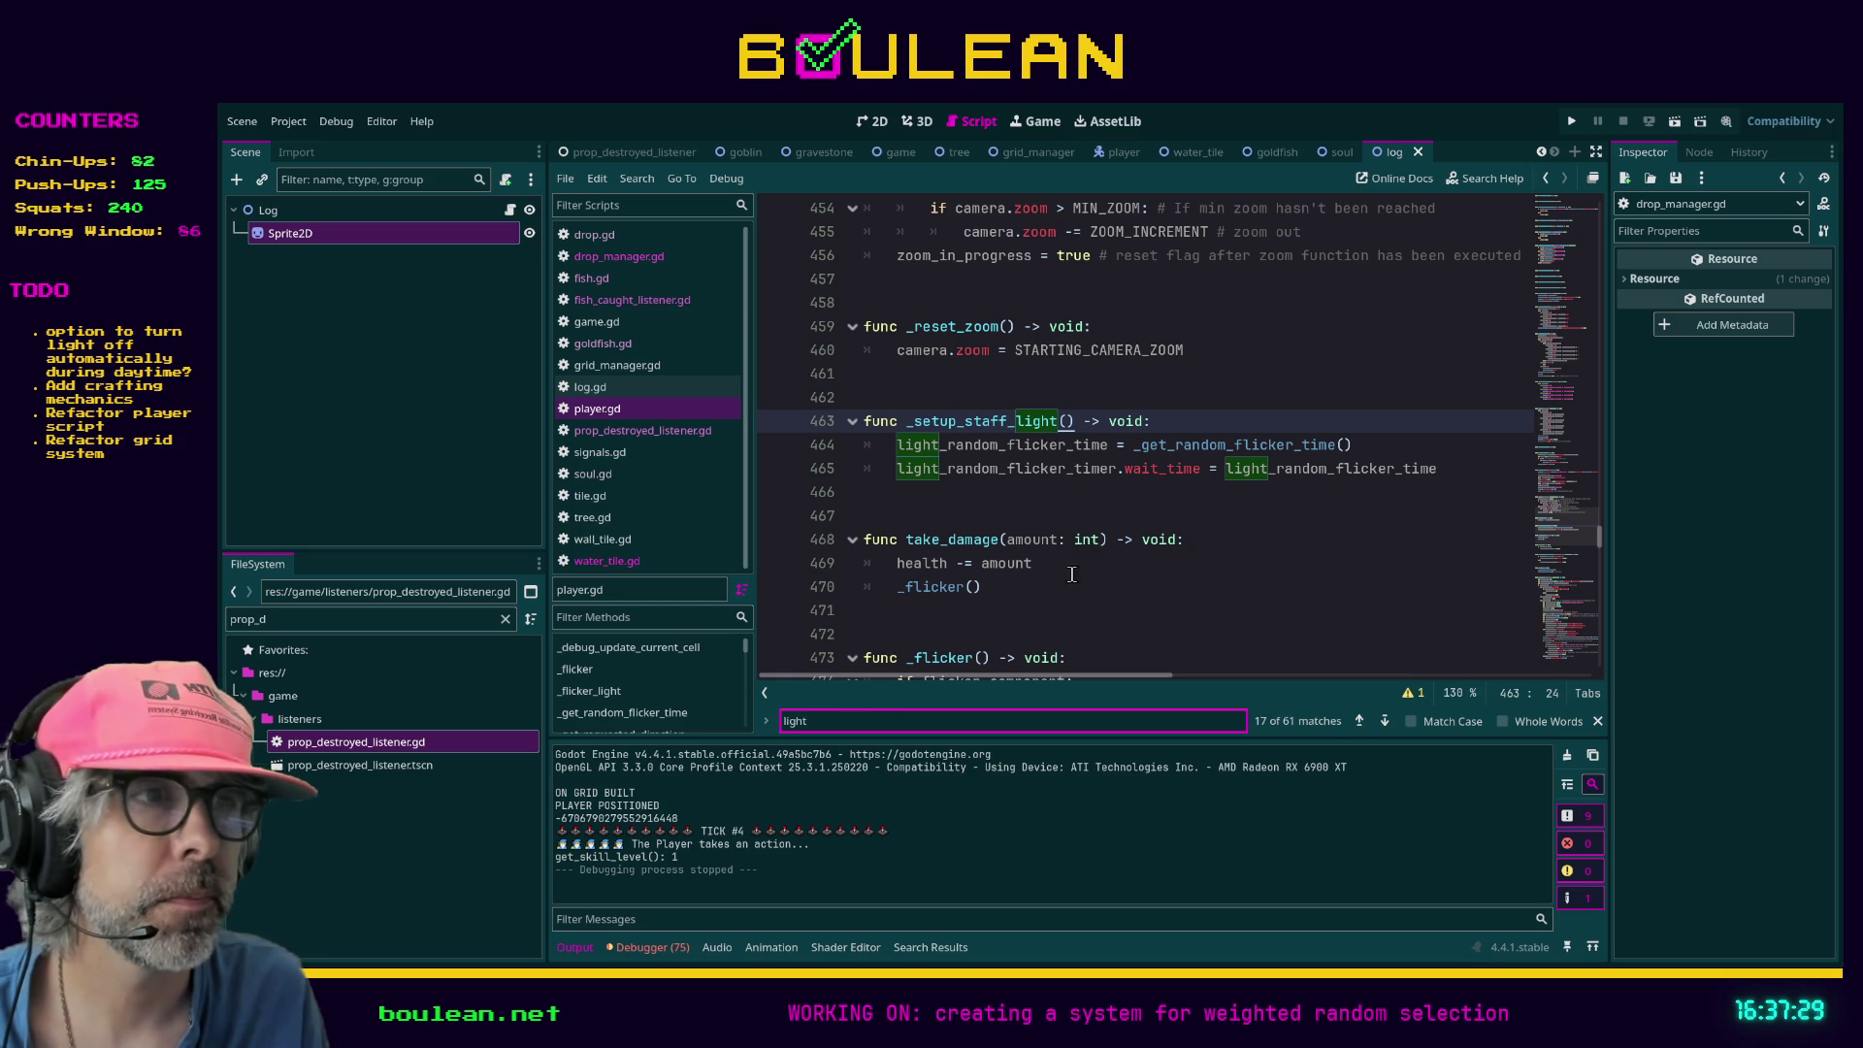
click(1361, 730)
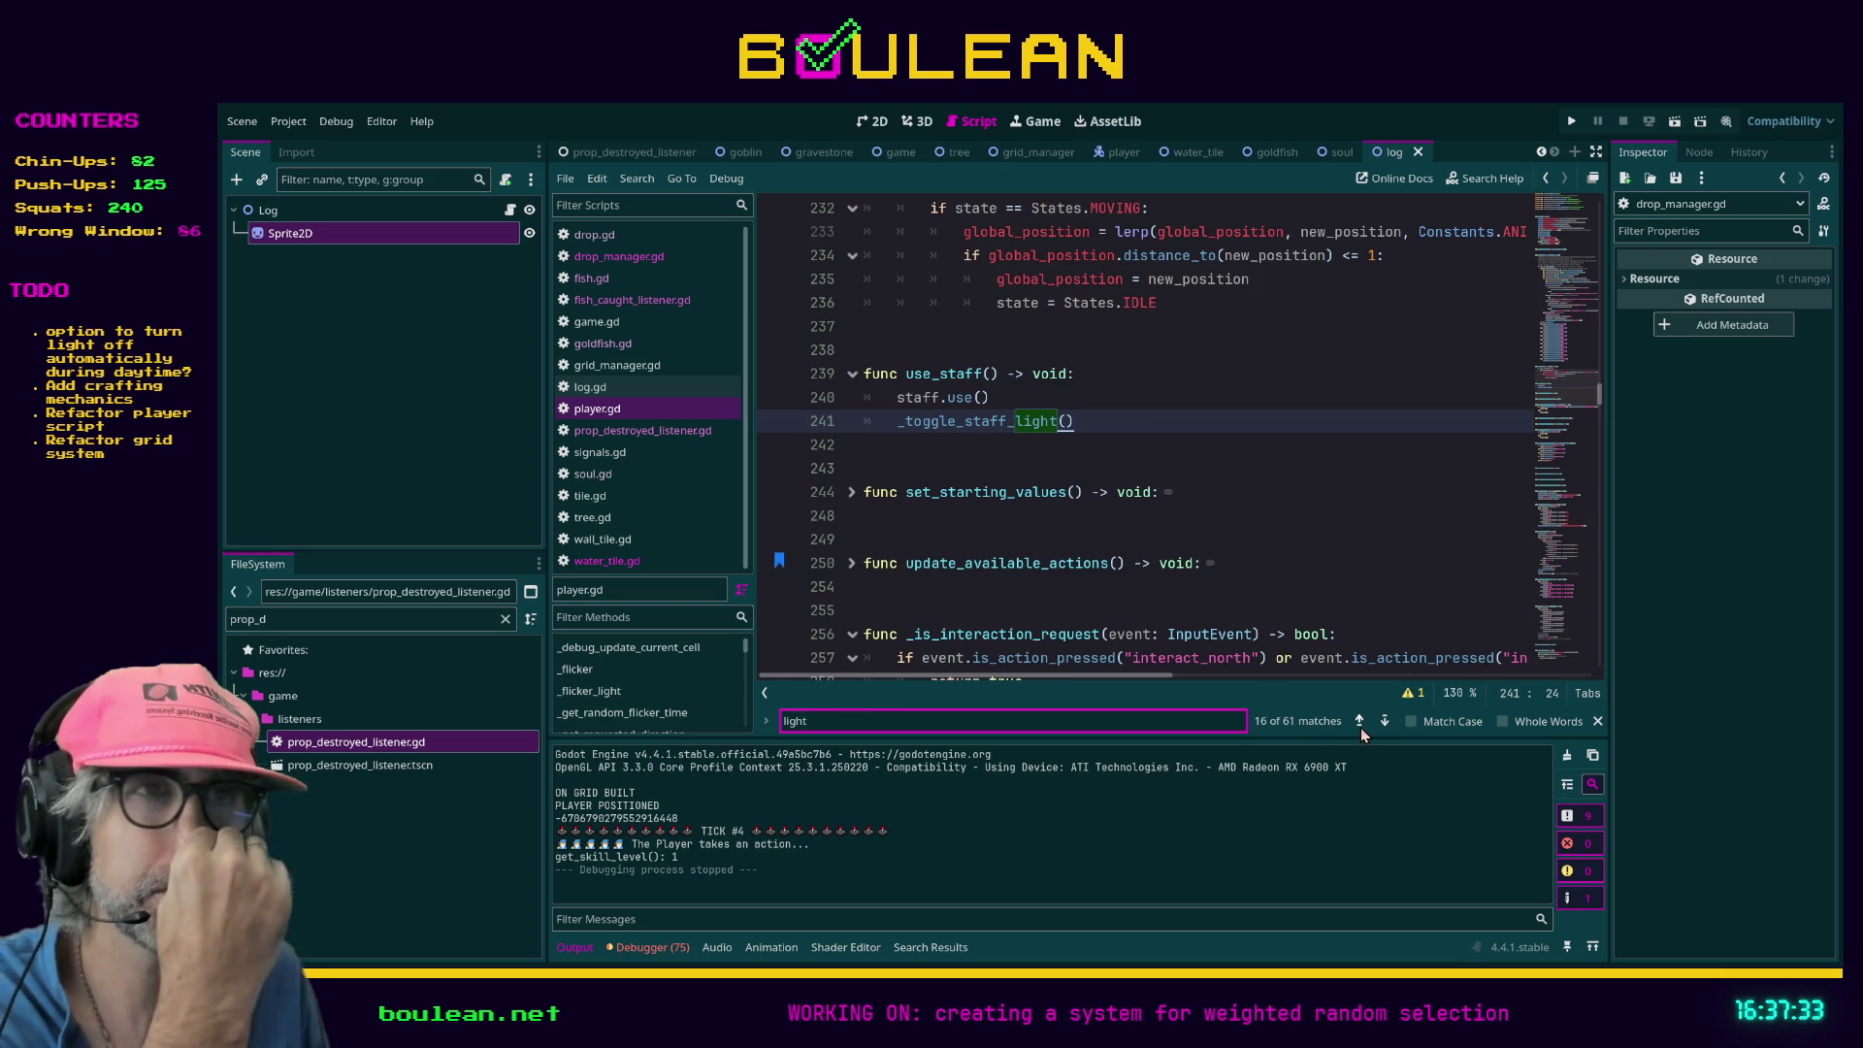
ctrl+click(1009, 423)
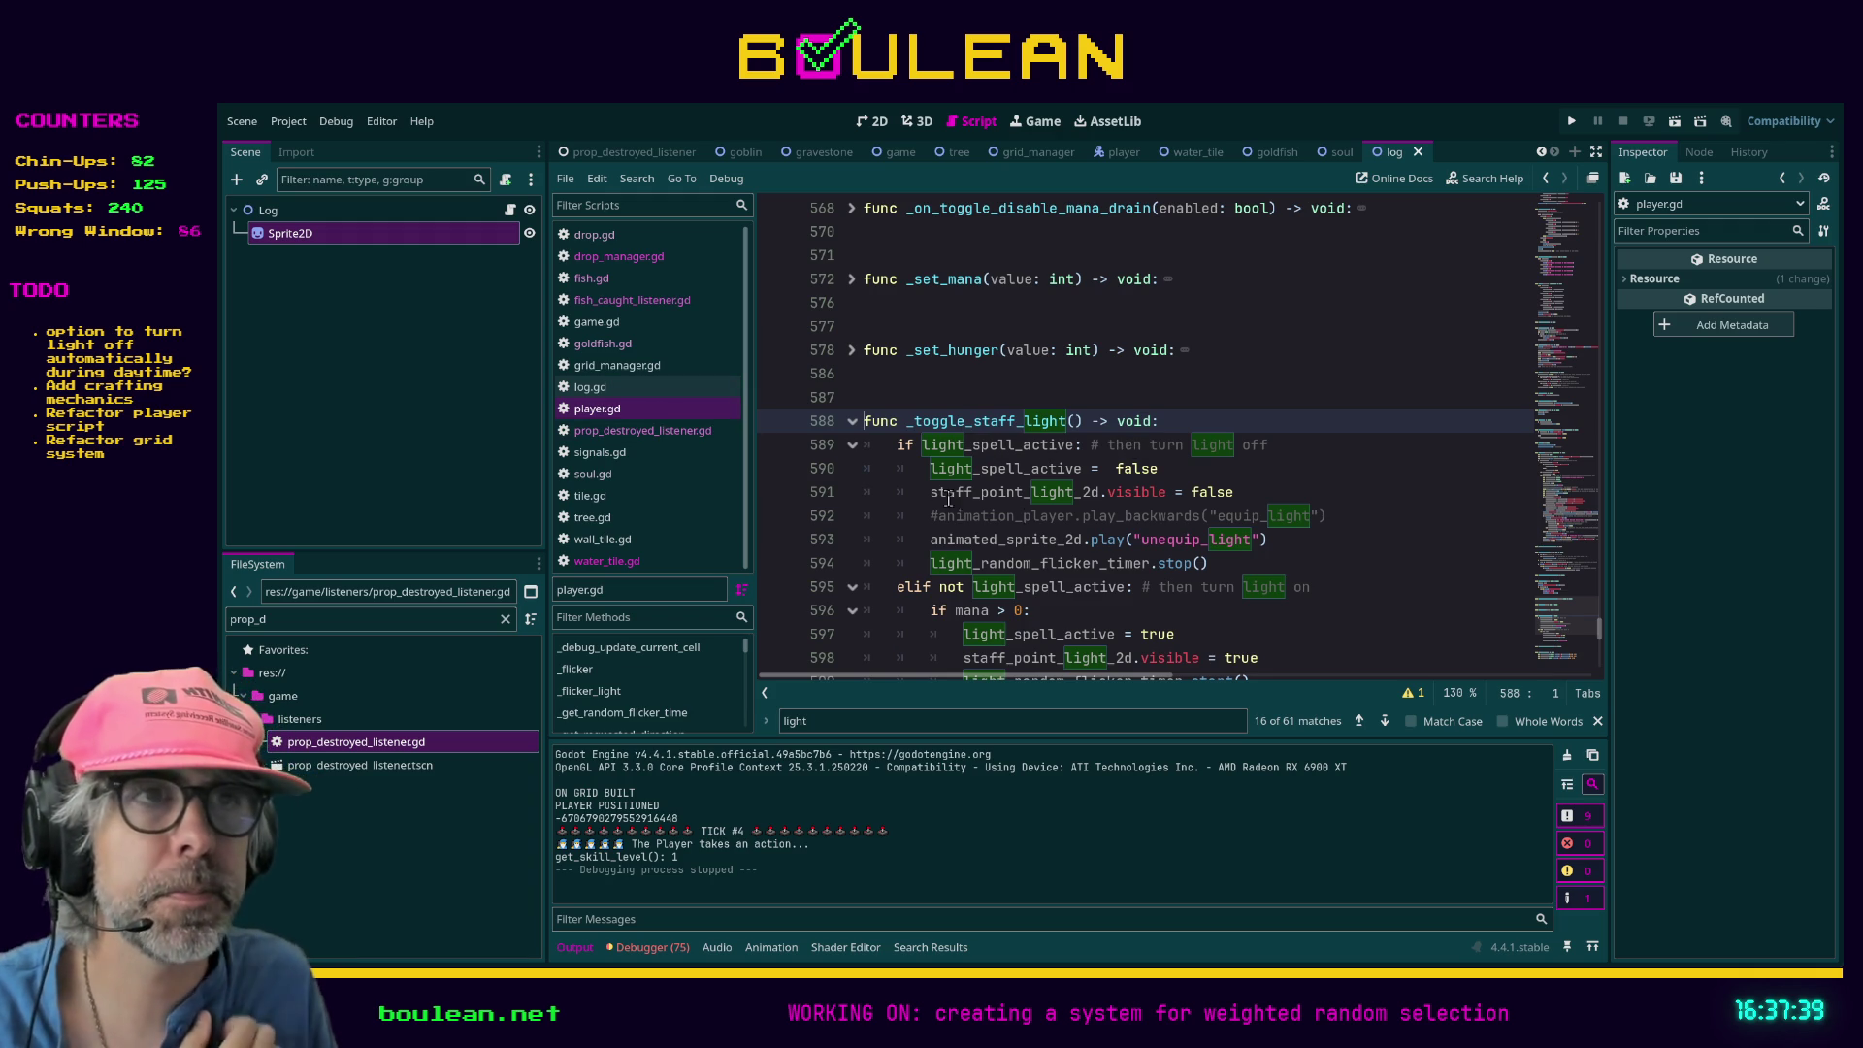
click(1400, 577)
Step: Search for 'collect' and delete the commented-out _collect_drops() line
key(ctrl+f)
text(collect)
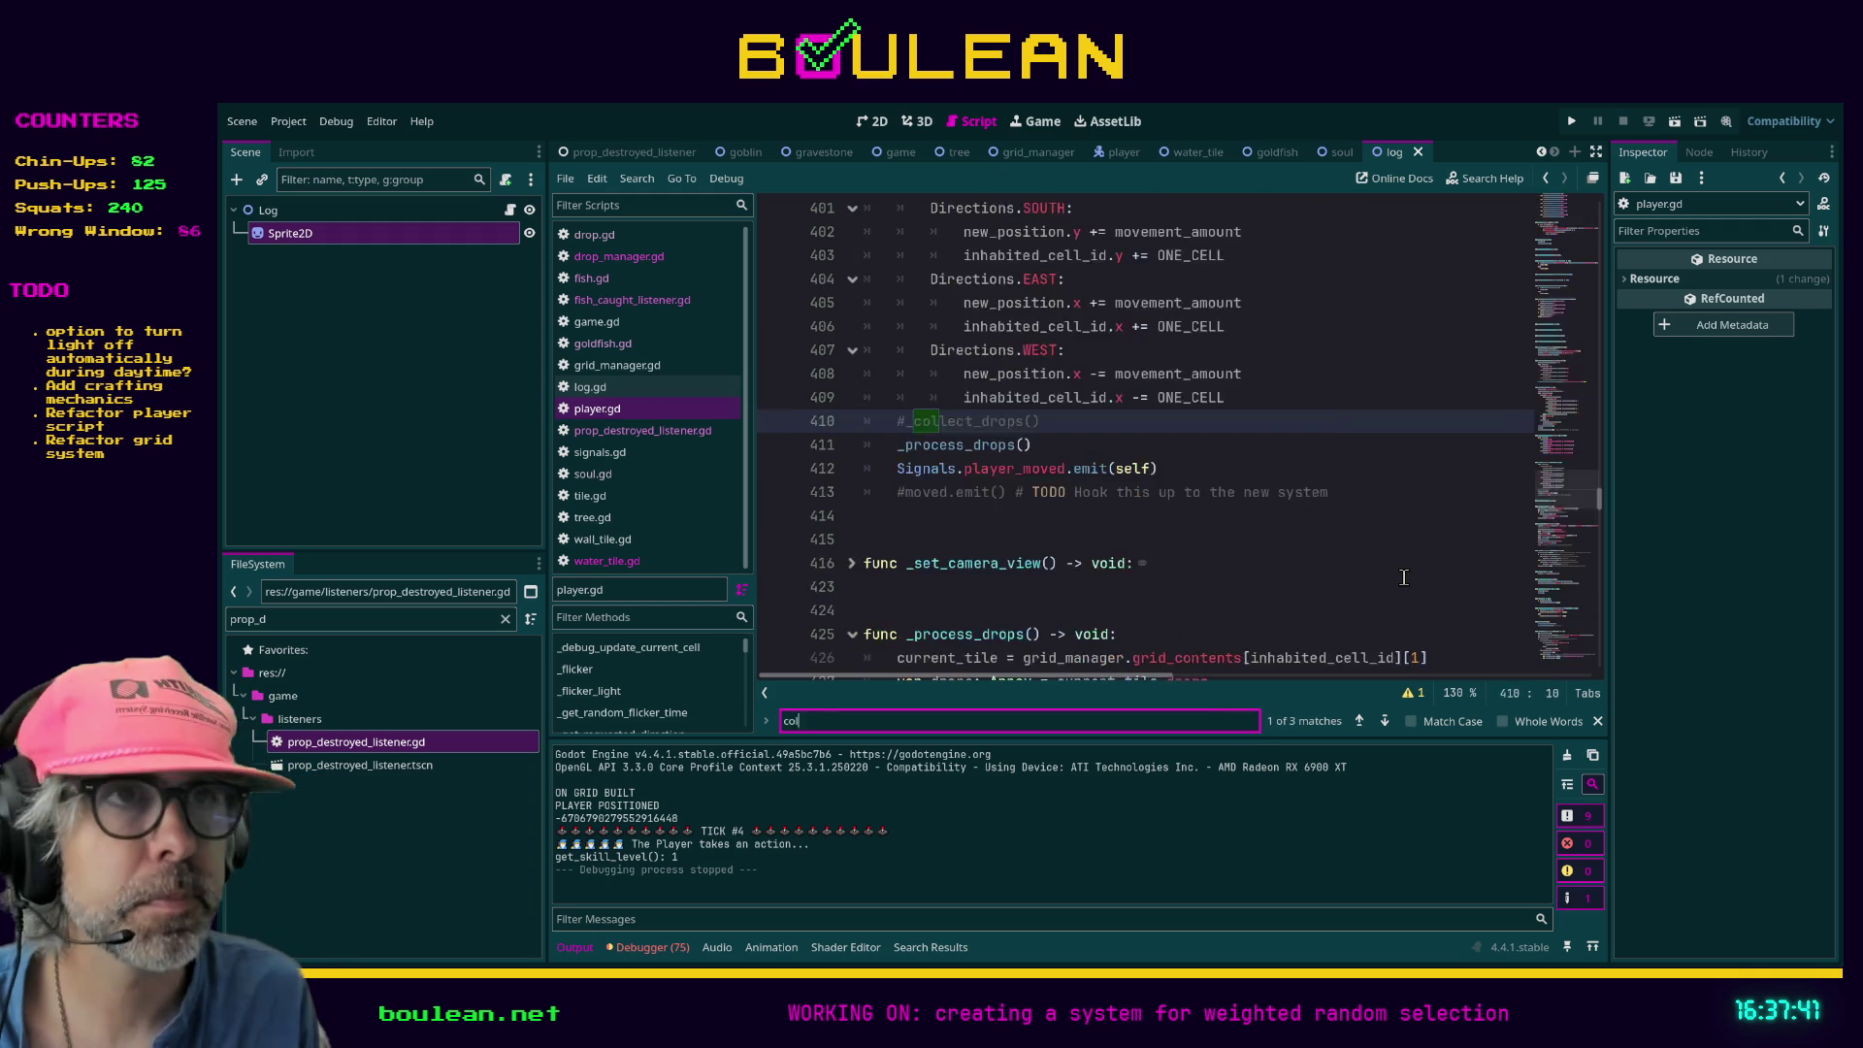
click(1044, 421)
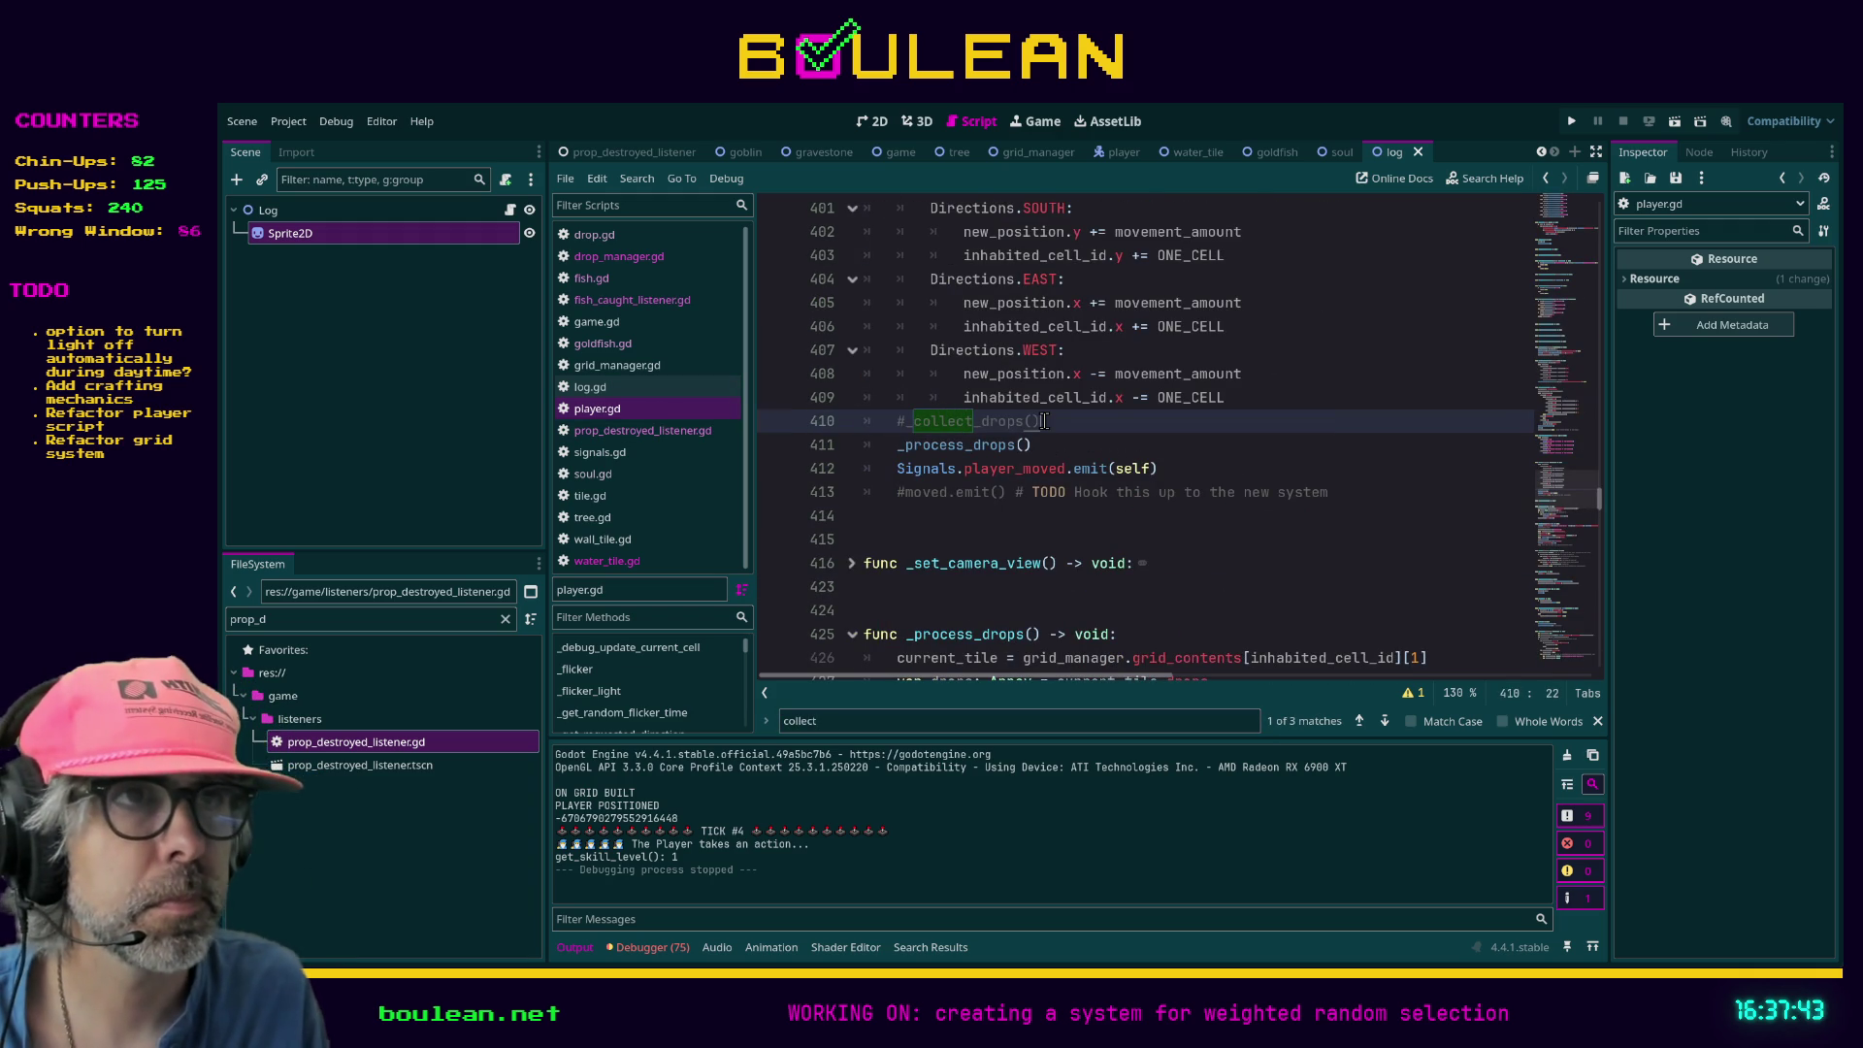
key(shift+Home)
key(shift+Home)
key(BackSpace)
key(BackSpace)
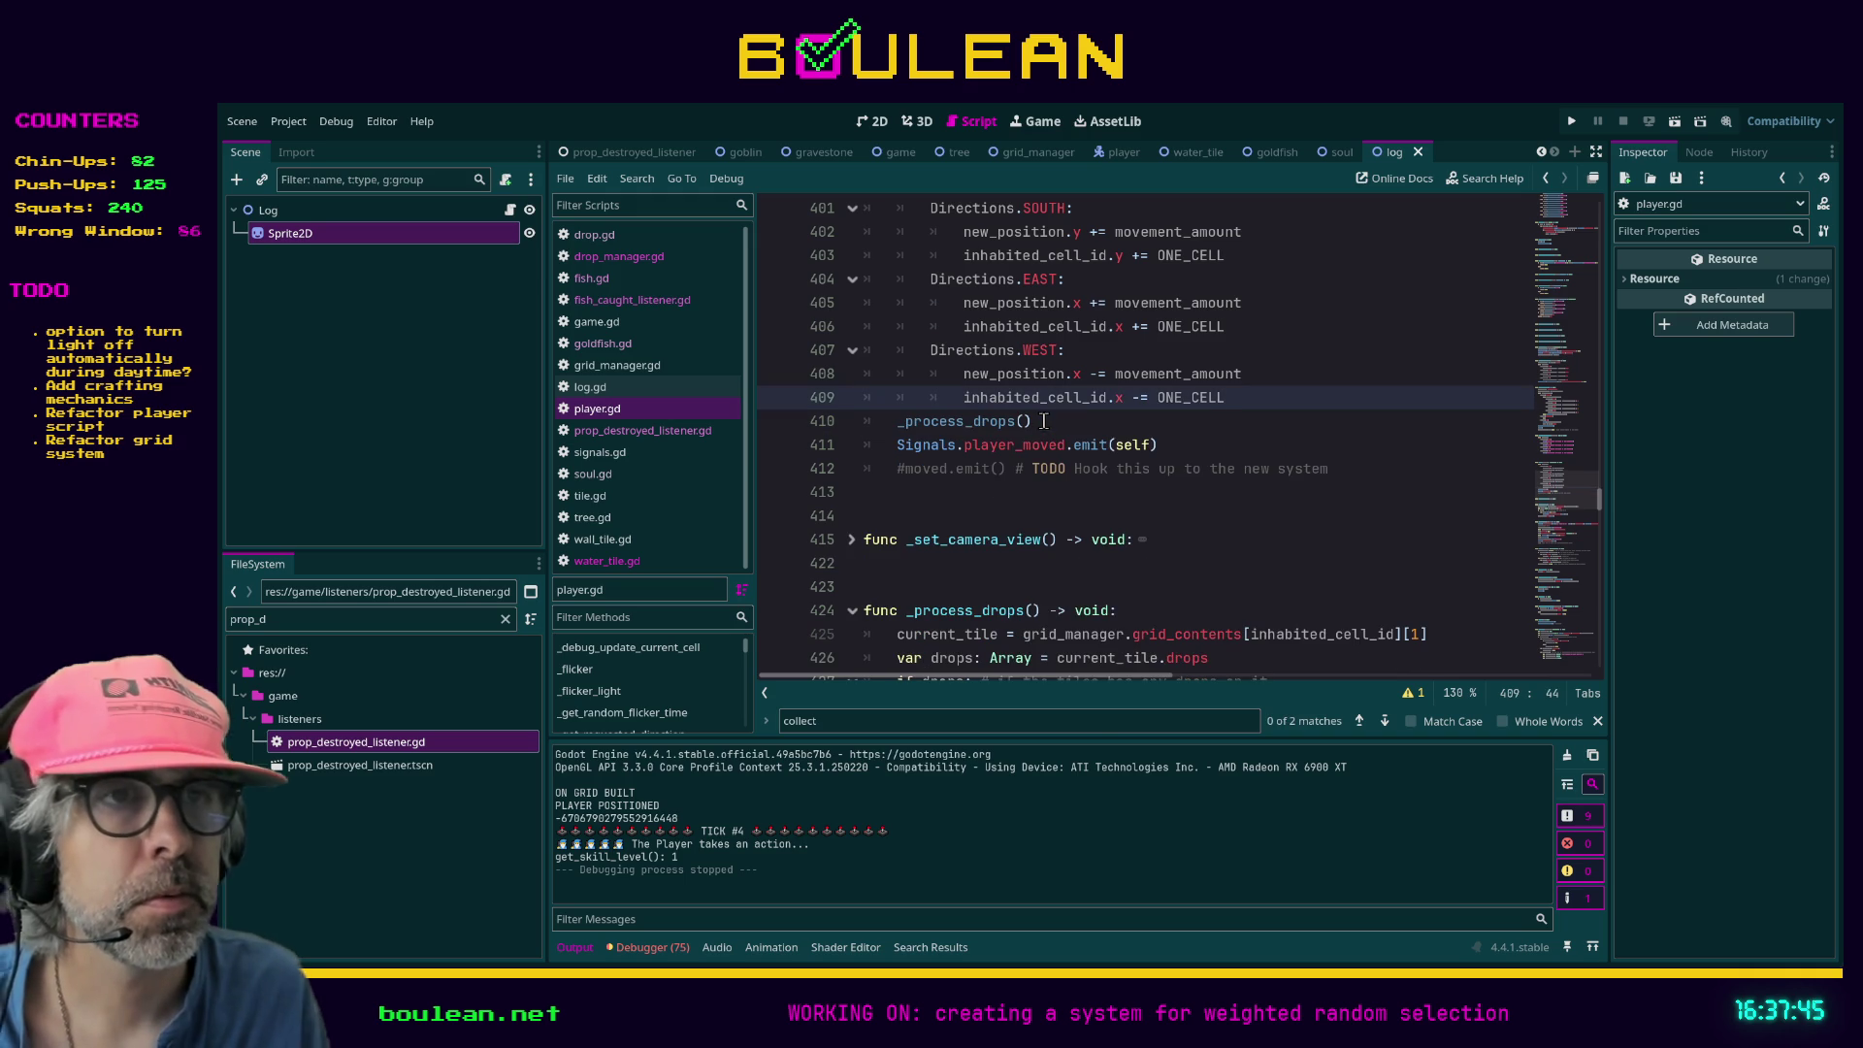
Step: Jump to the collect_drop function definition and bookmark it
click(1384, 721)
click(1226, 420)
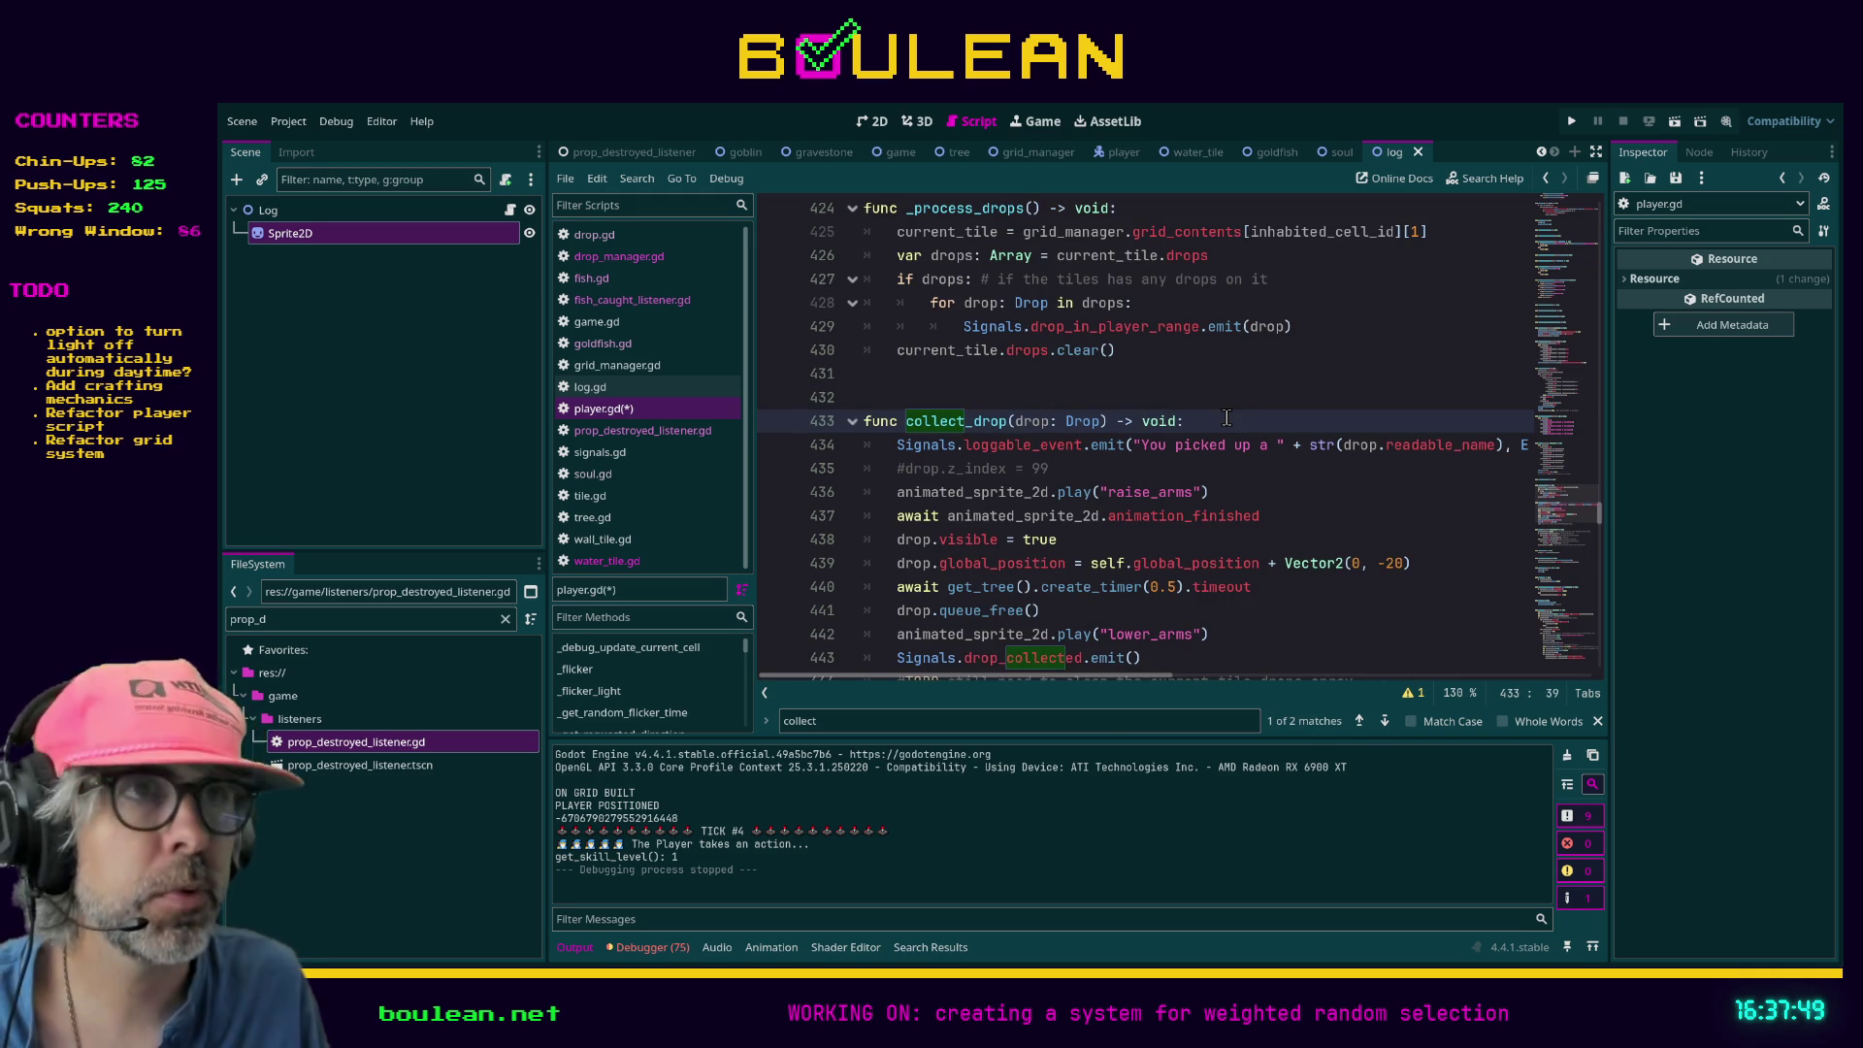
key(ctrl+alt+b)
scroll(1227, 418, down, 2)
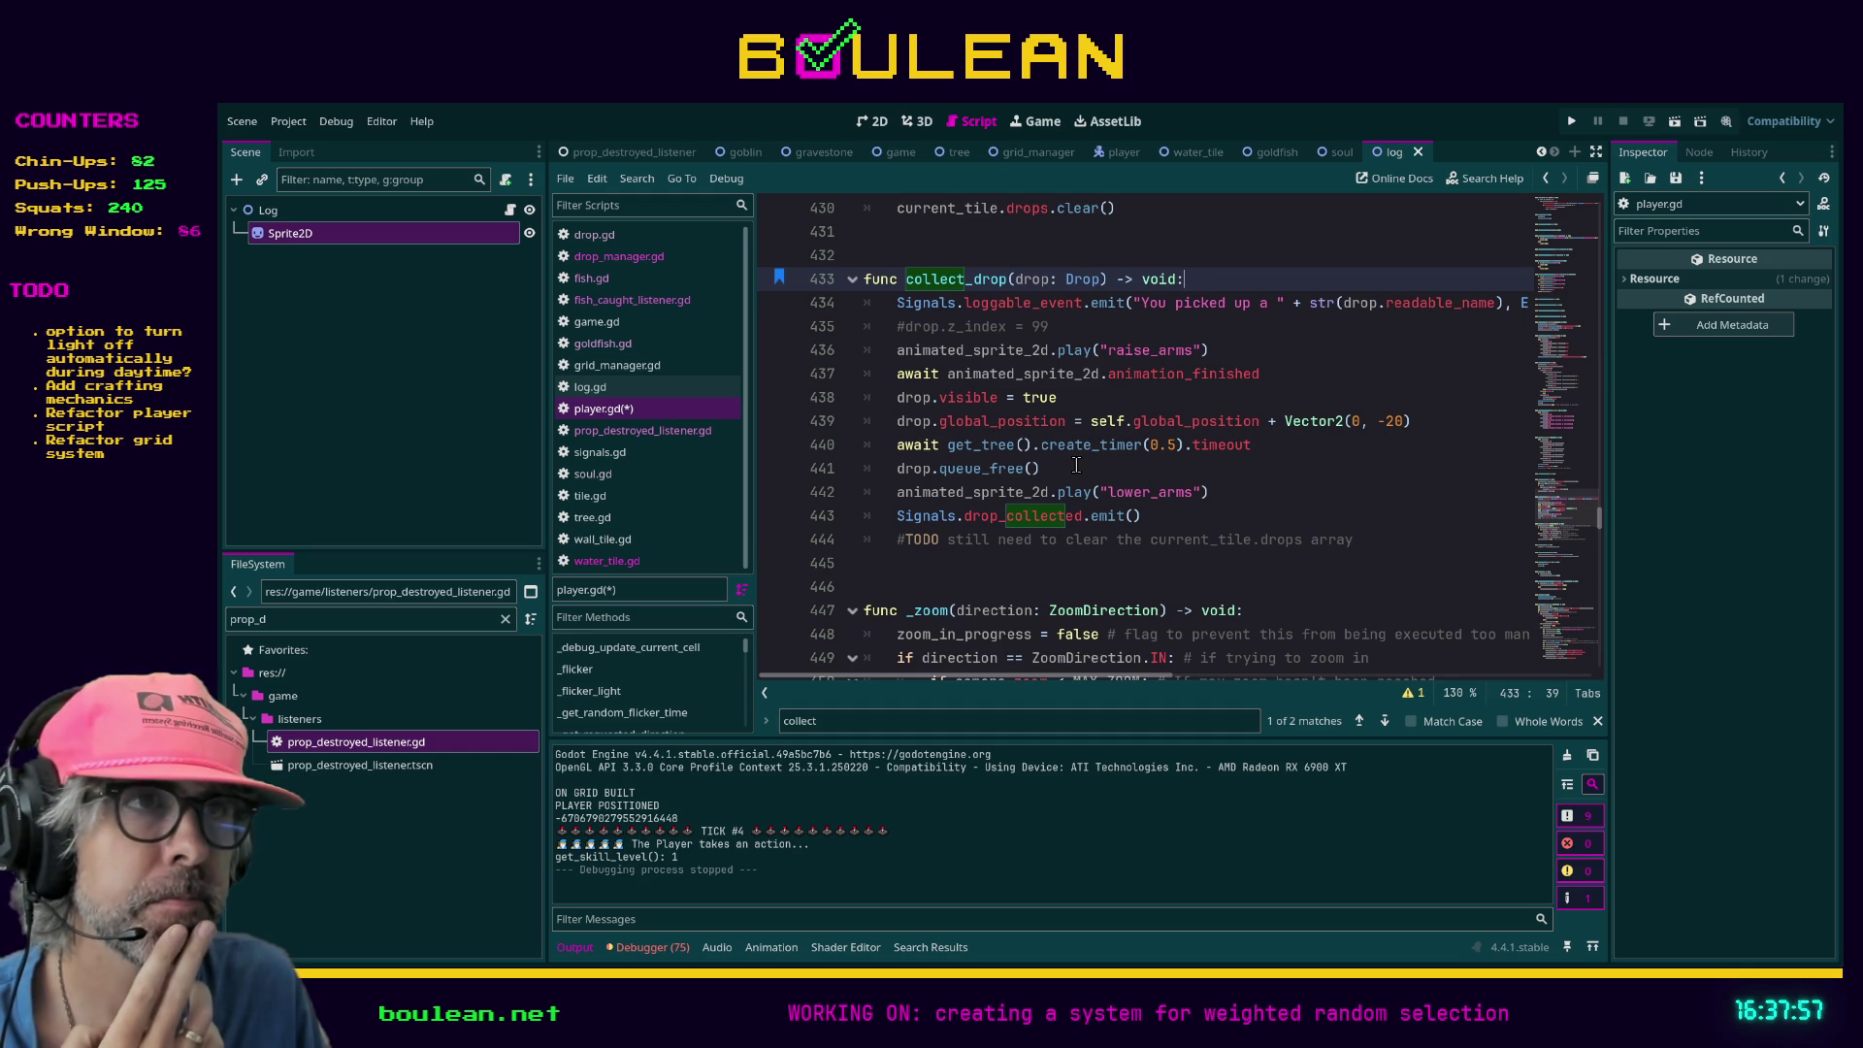
Step: Add an 'if light_spell_active:' line after lower_arms in collect_drop
click(1243, 496)
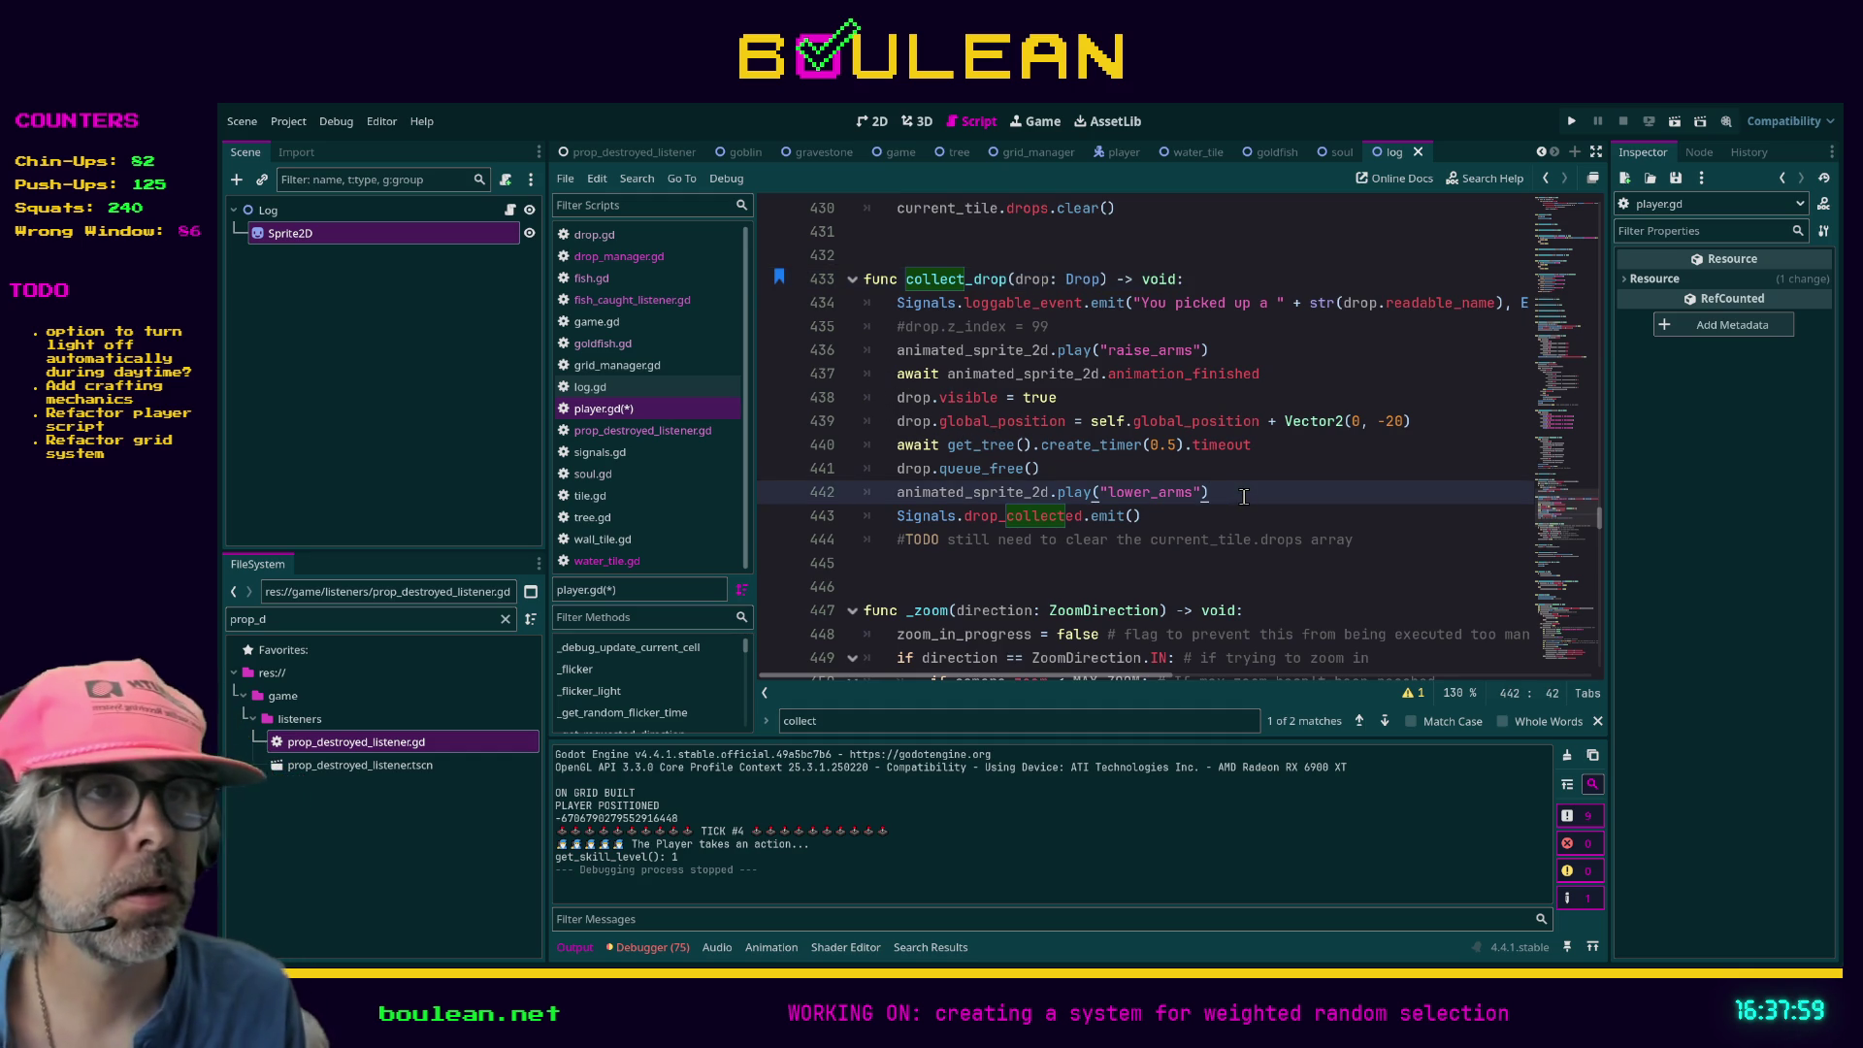
key(Return)
text(if lig)
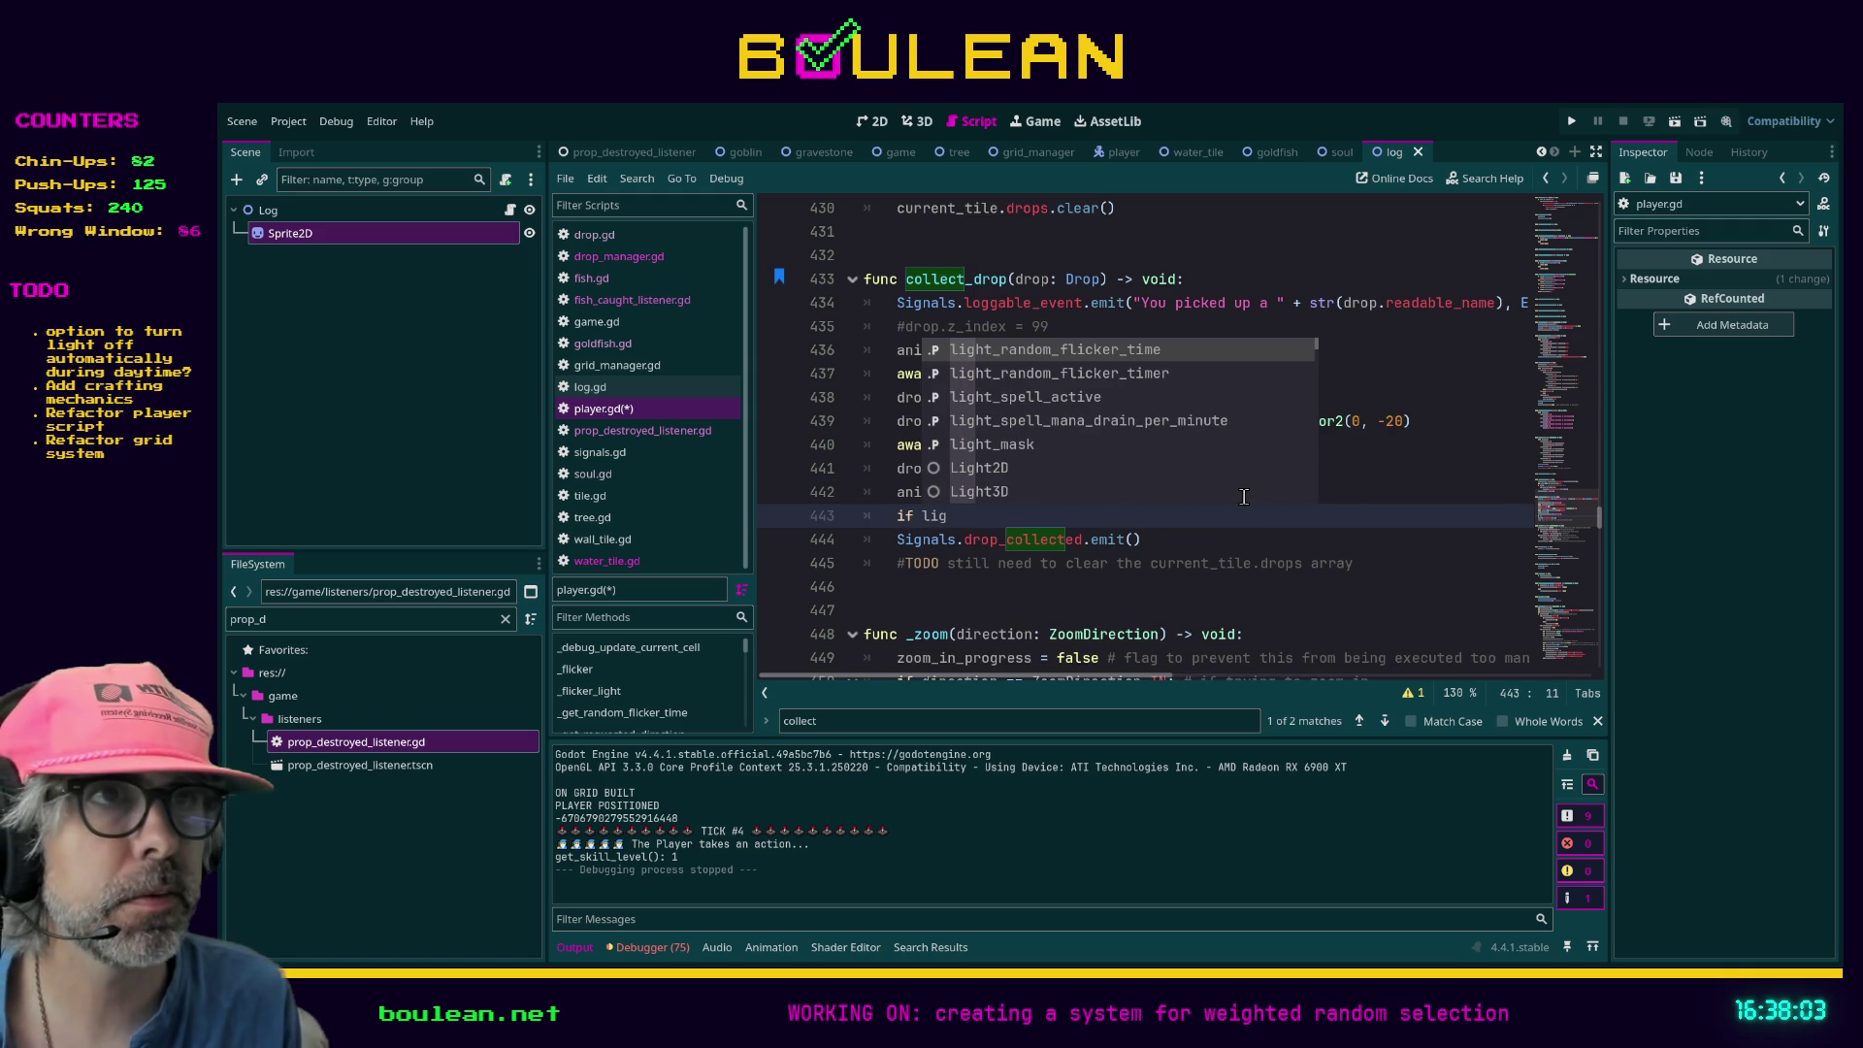
key(Down)
key(Down)
key(Return)
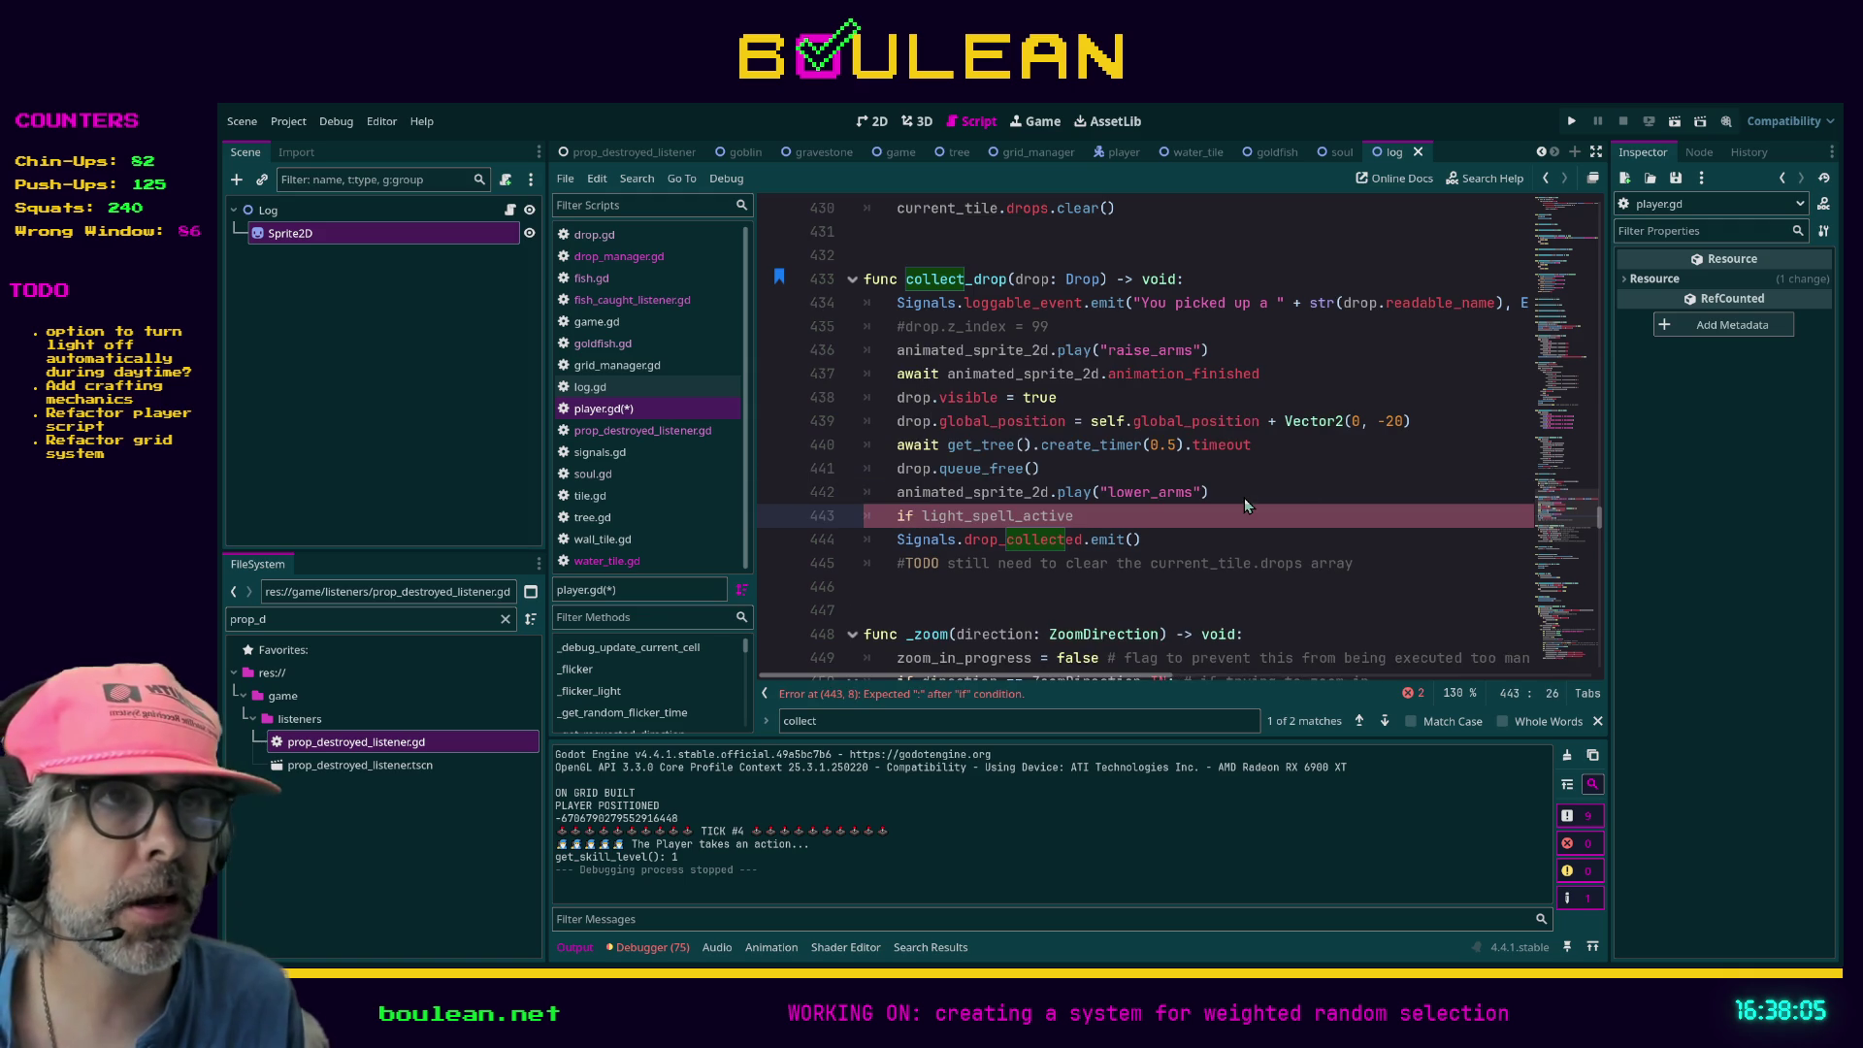
text(:)
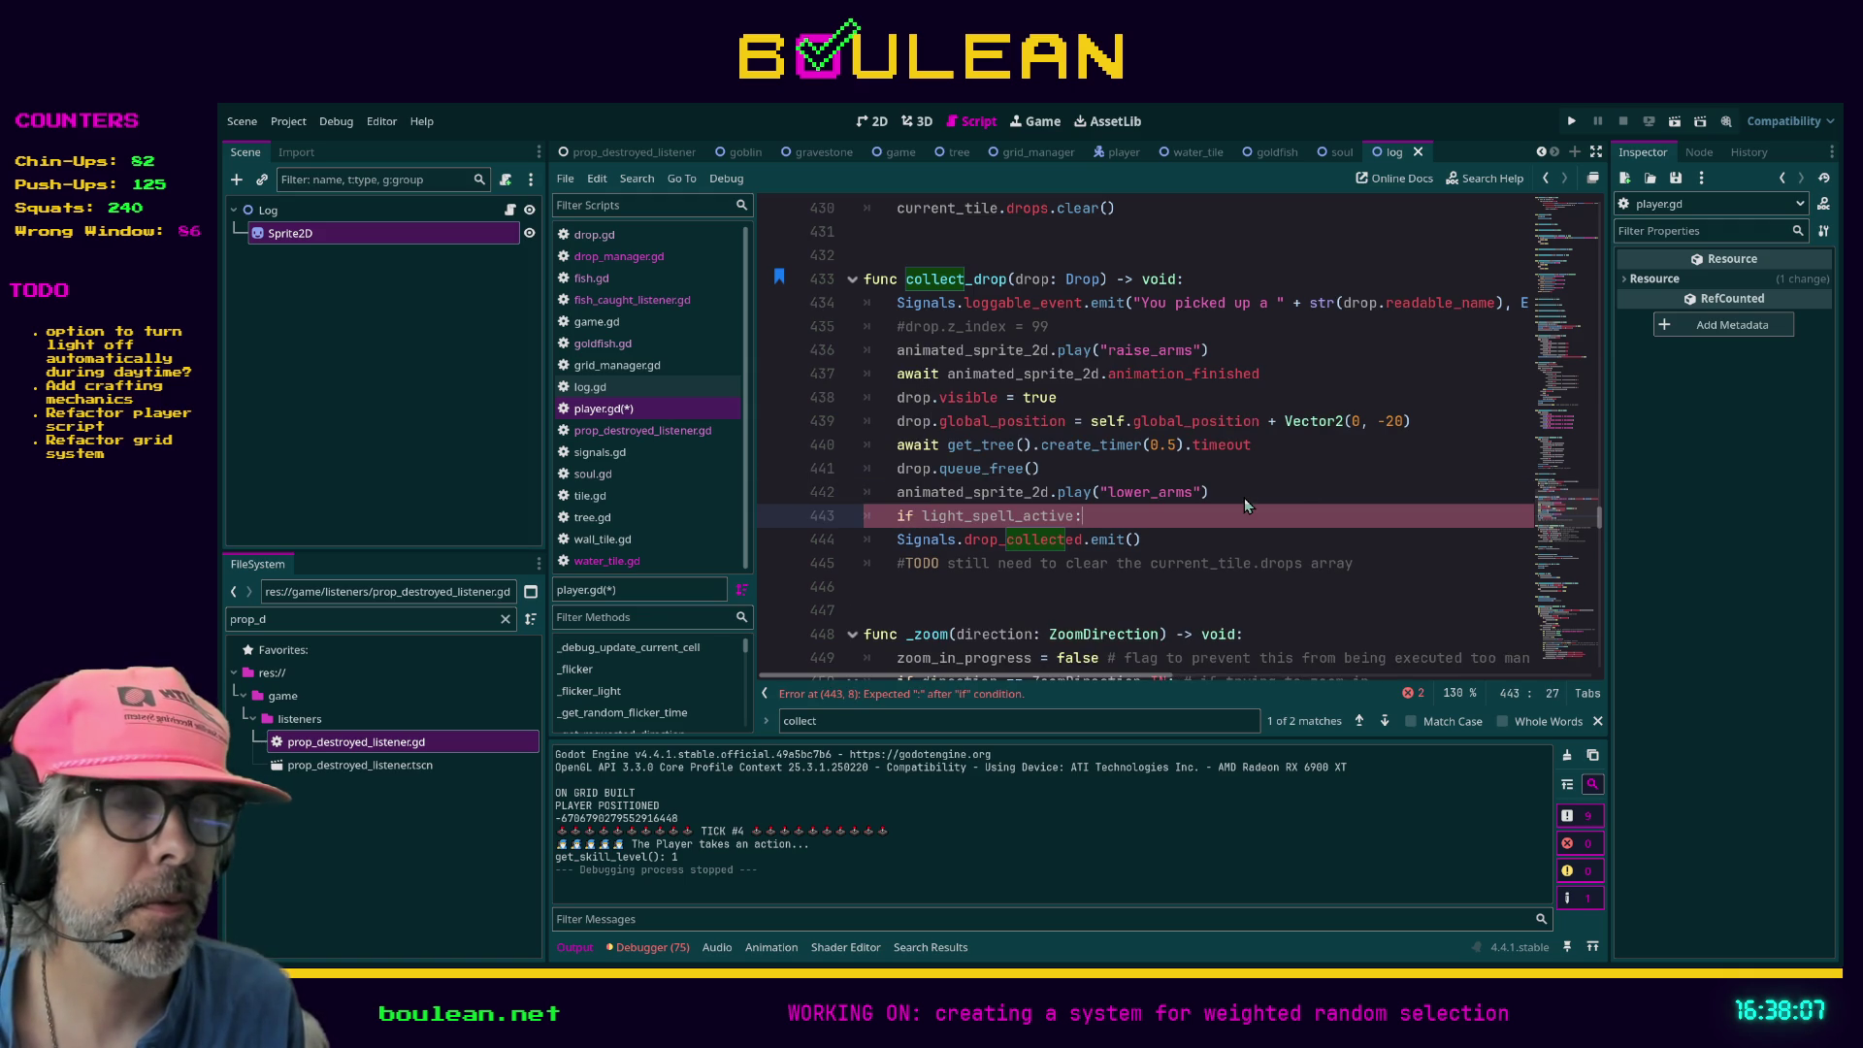
key(Return)
Step: Write animated_sprite_2d.play("") as the if body and bring up the Player scene
text(animated_sprited)
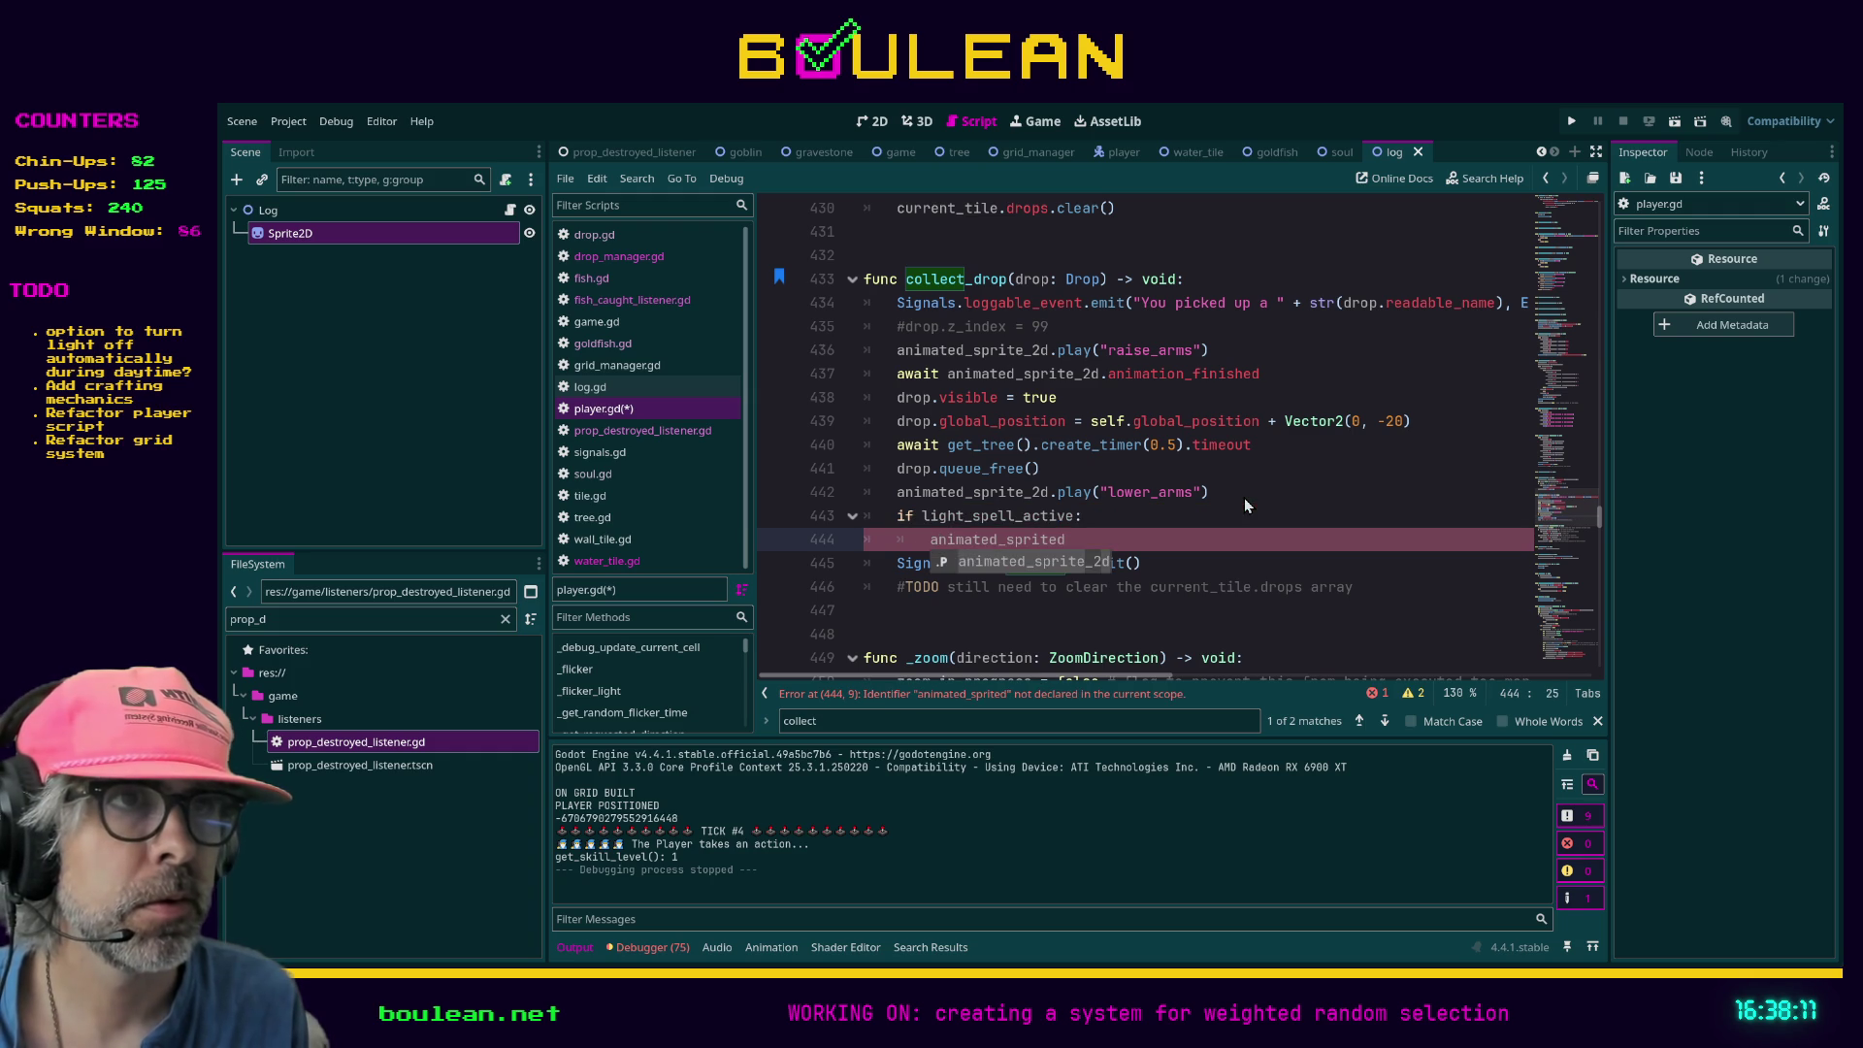
key(Return)
text(.play("sho)
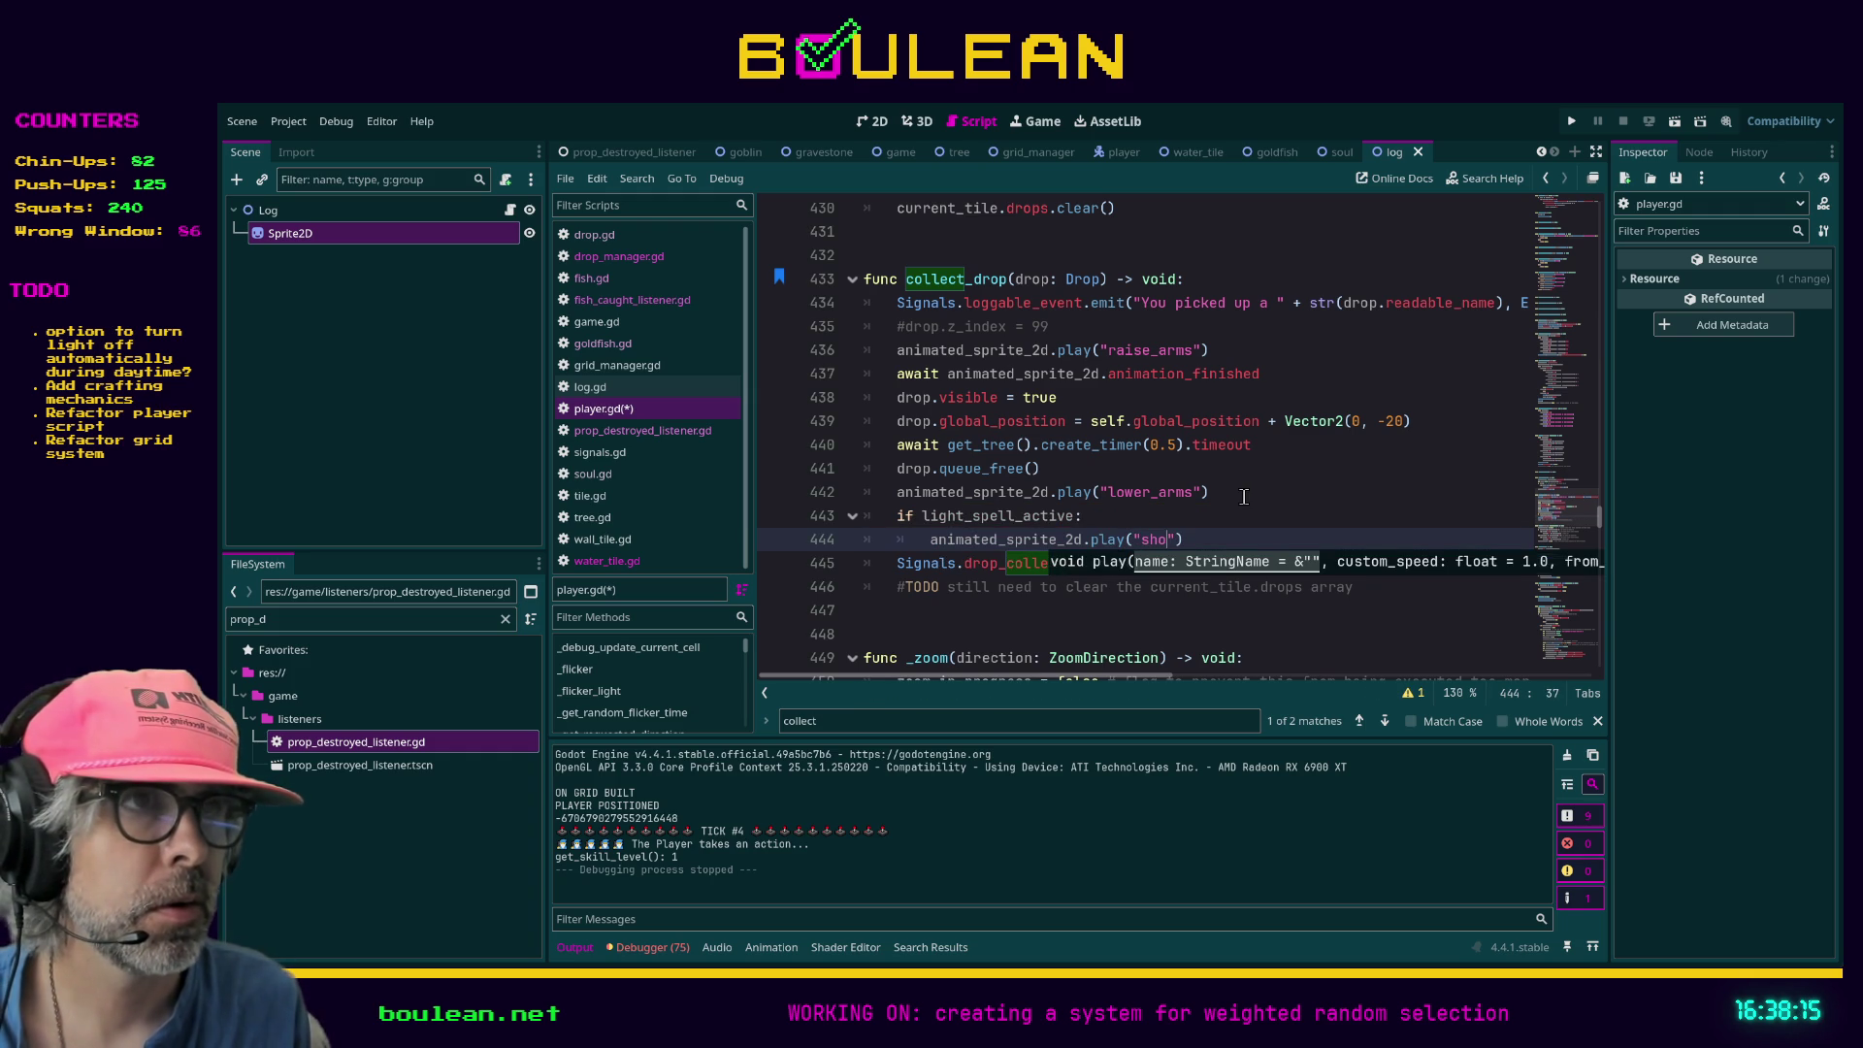
key(BackSpace)
key(BackSpace)
key(BackSpace)
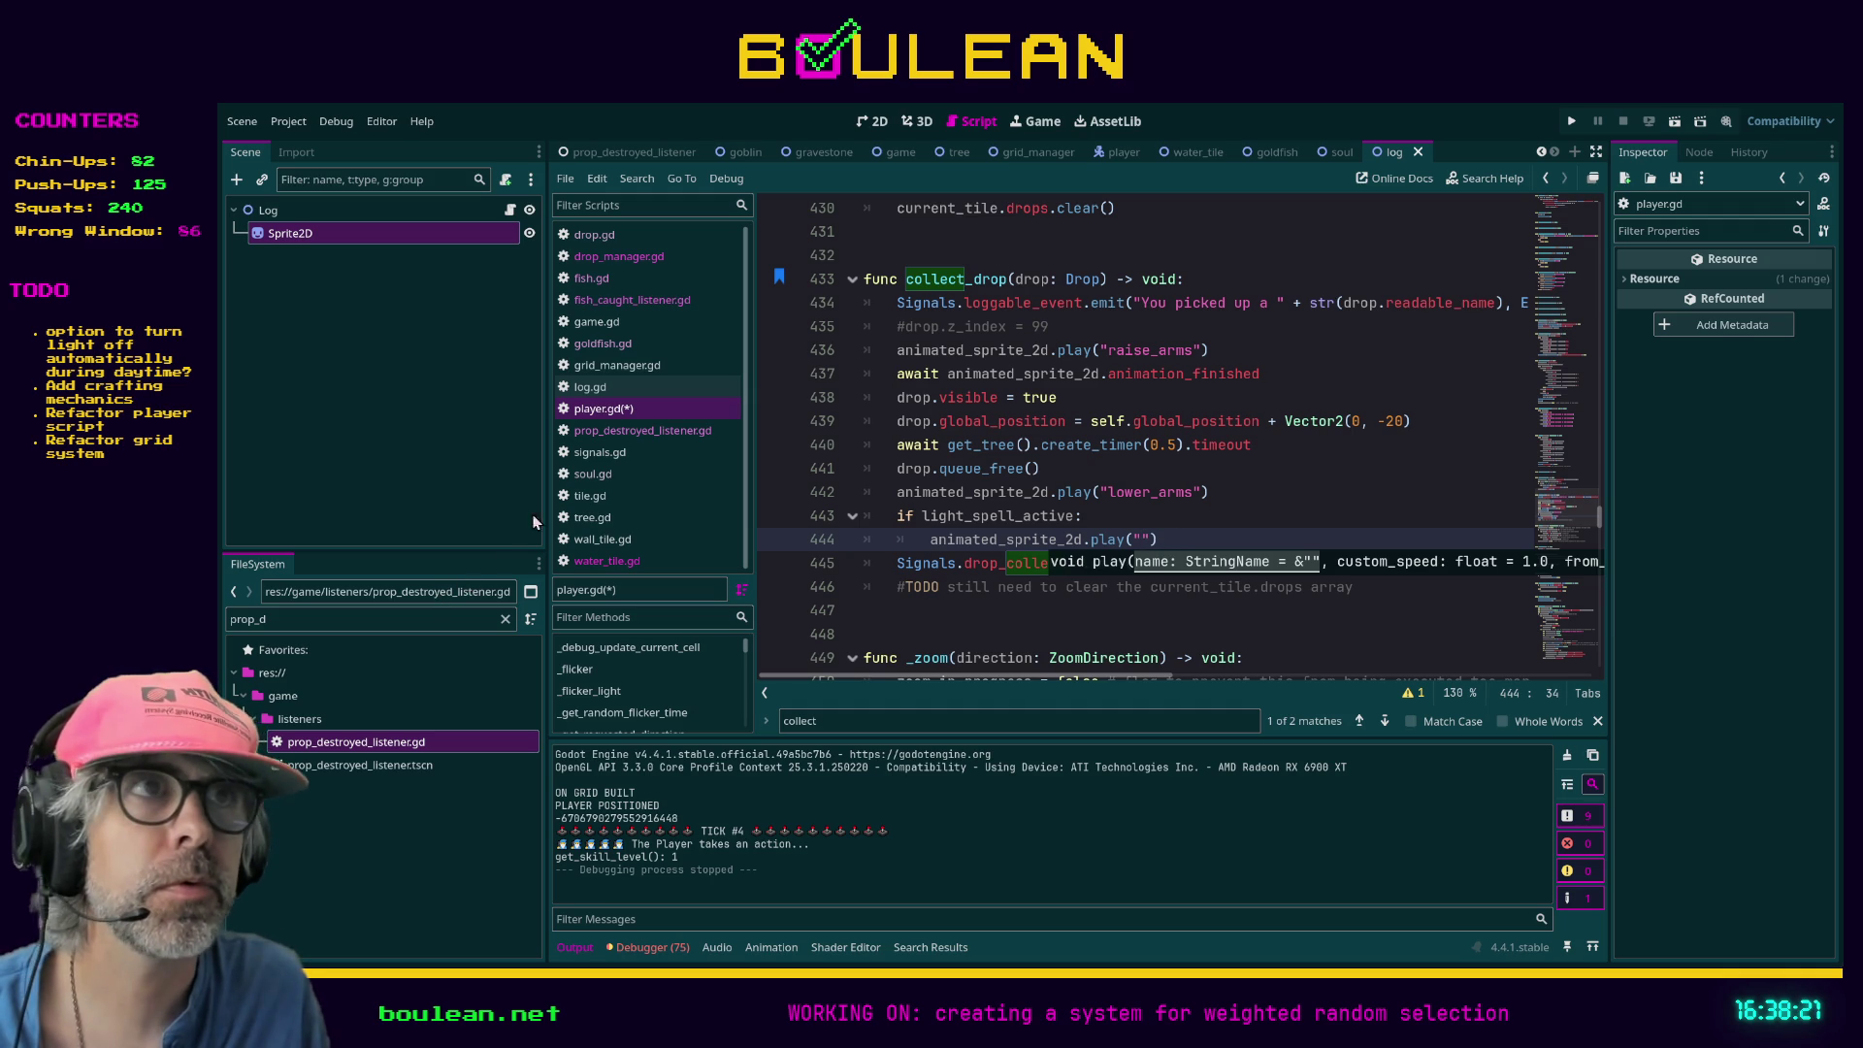
click(1124, 153)
Step: Check AnimatedSprite2D's animations and set the play() argument to "equip_light"
click(314, 486)
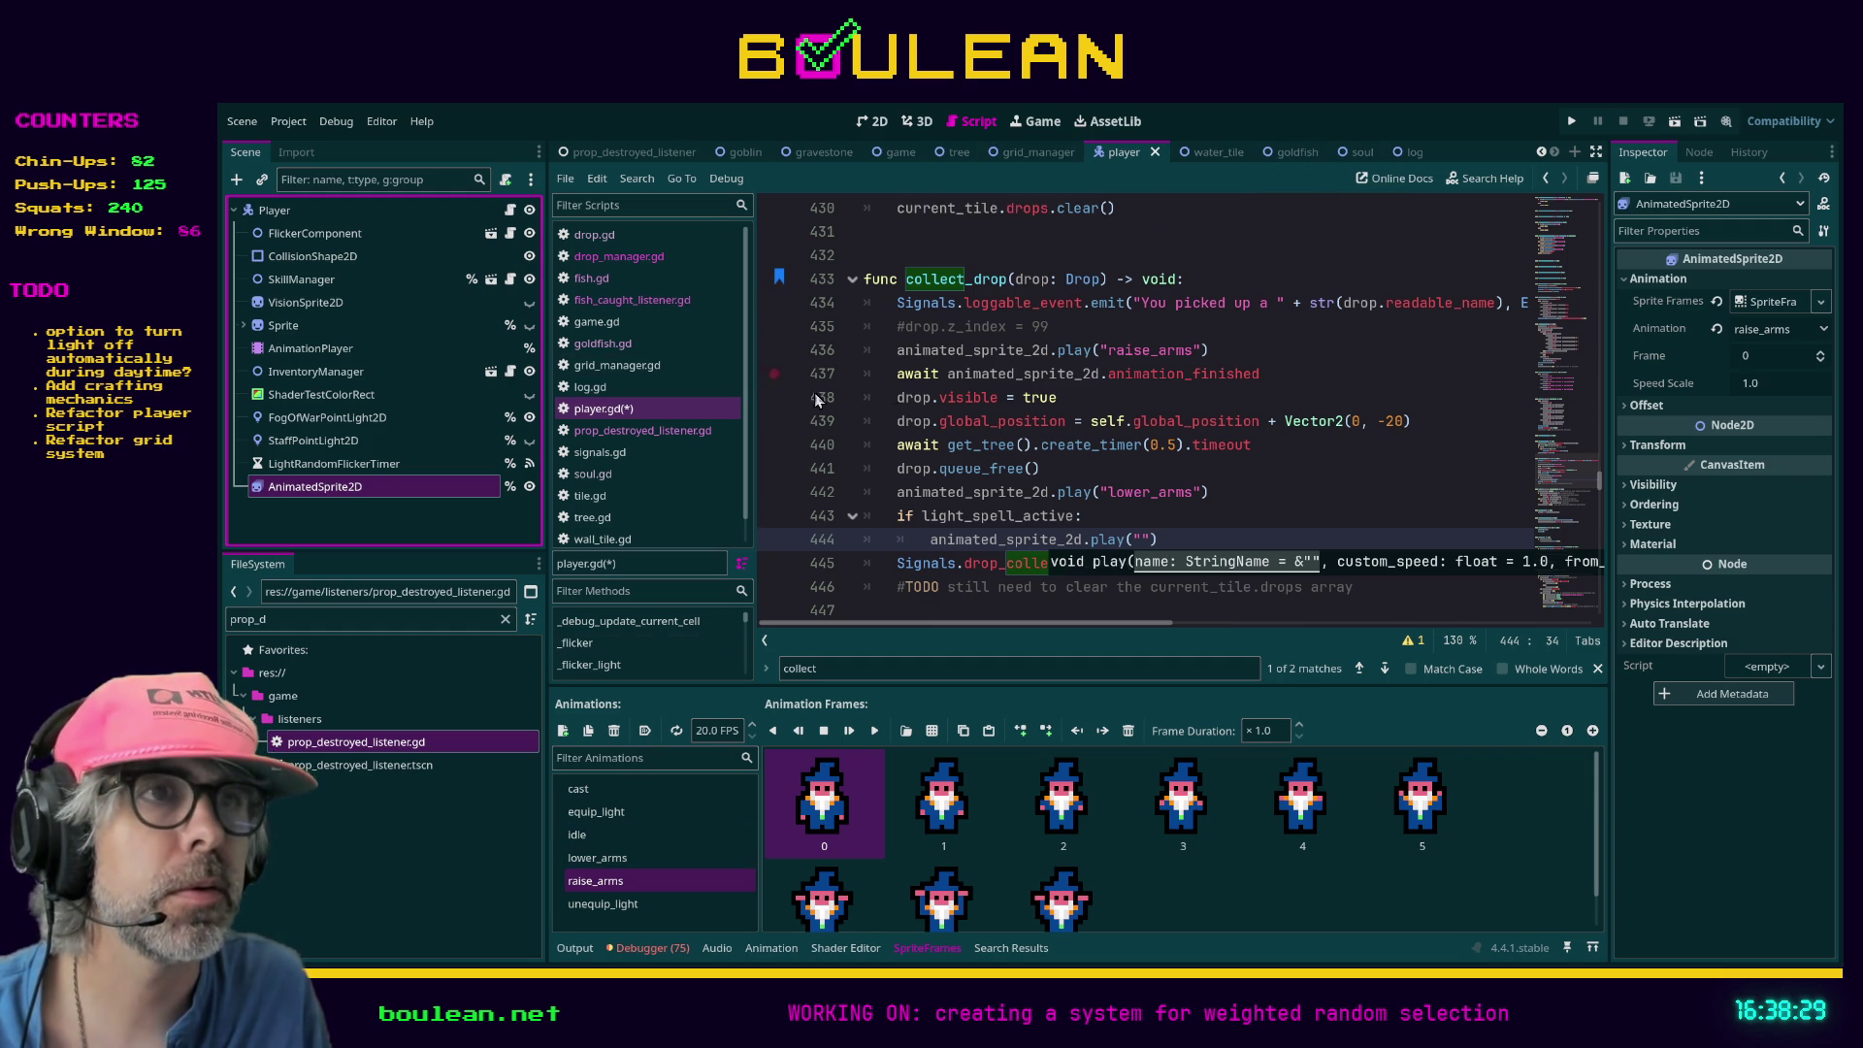
key(Escape)
text(equip_ligh)
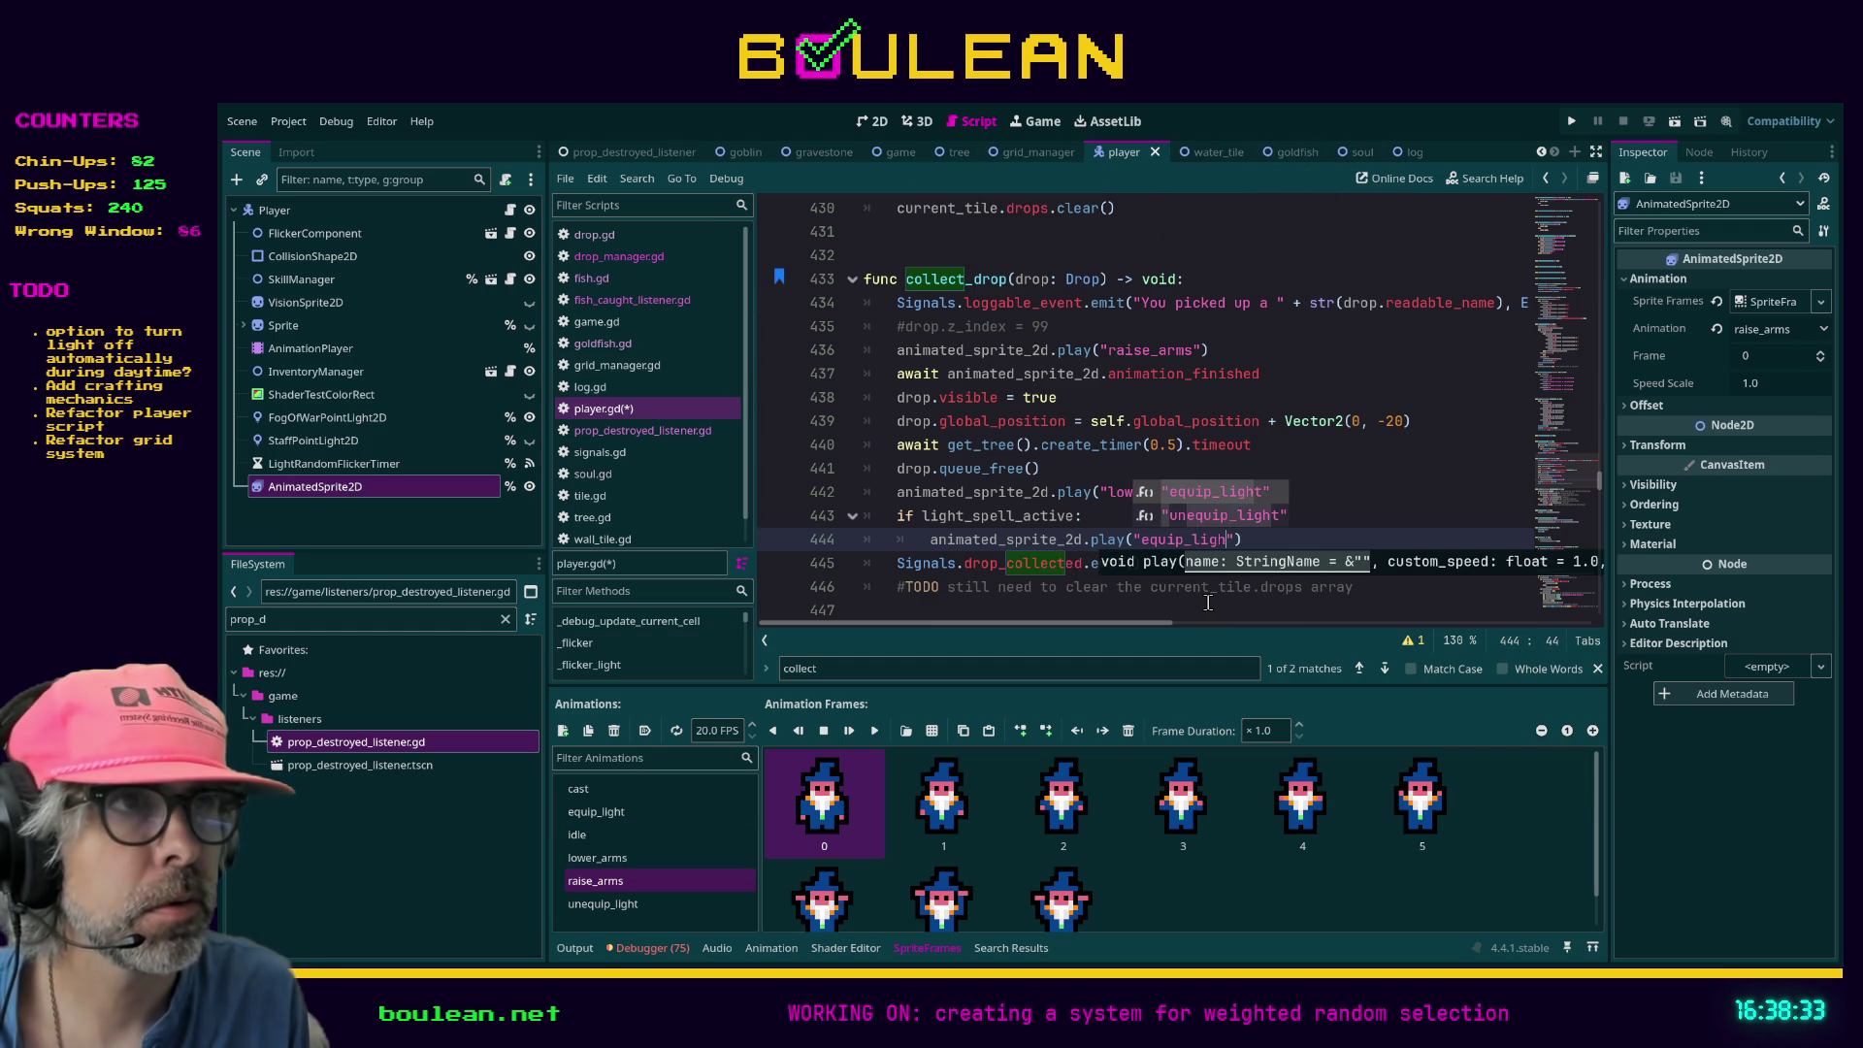
key(Return)
Step: Save player.gd and relaunch the game to test
click(1329, 516)
key(ctrl+s)
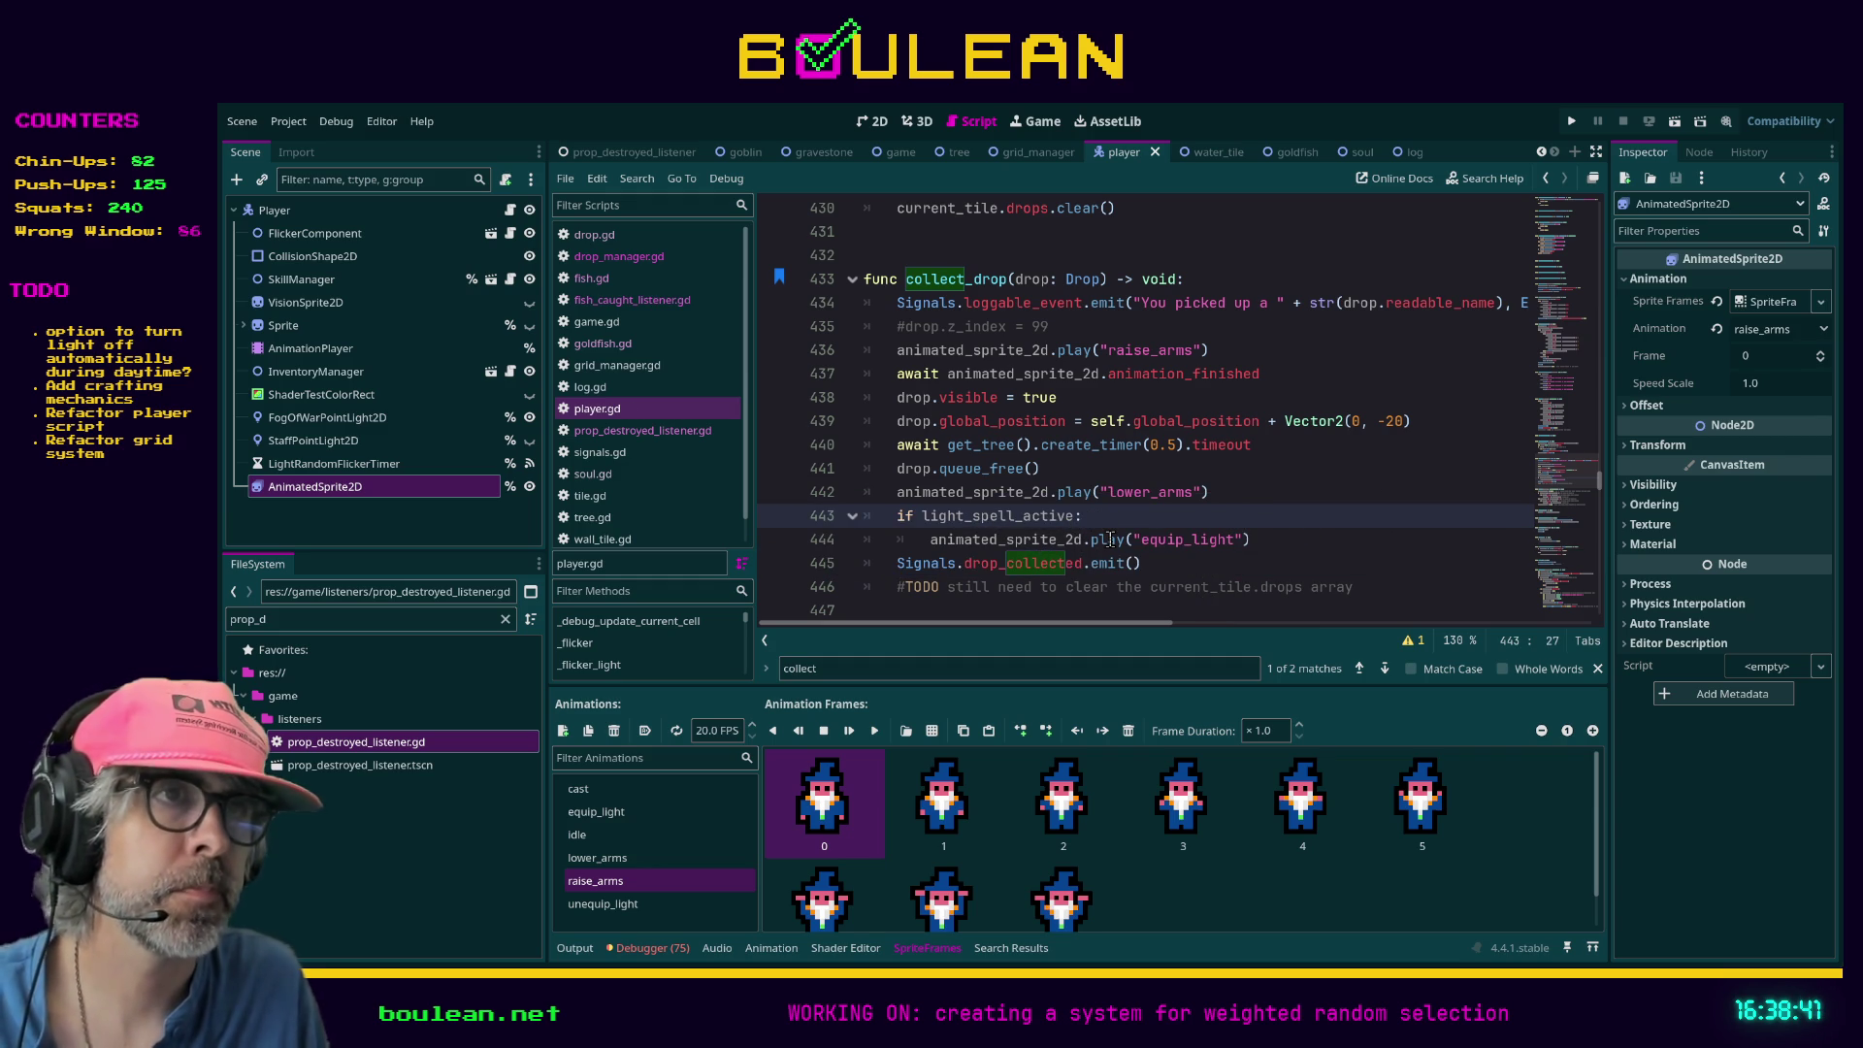
key(ctrl+s)
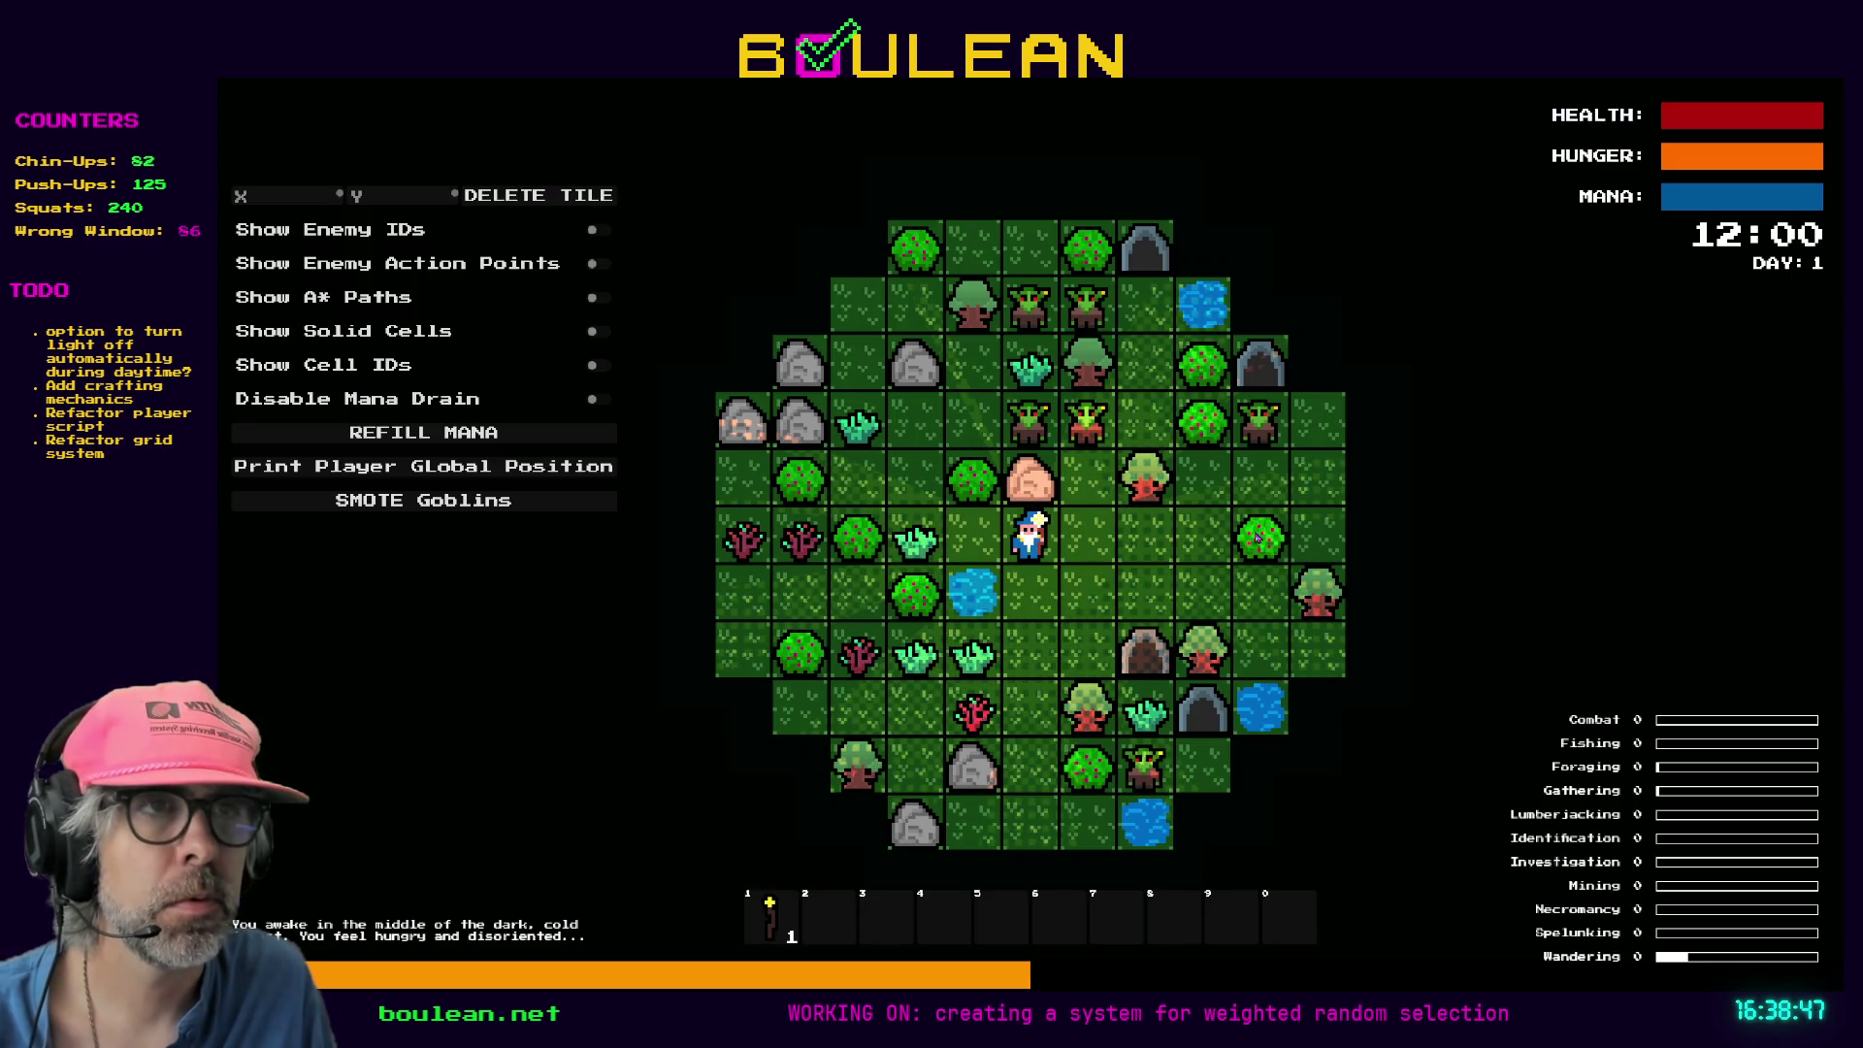
Step: Move the wizard down a tile and fish the water to his left twice, landing two Goldfish
key(s)
key(a)
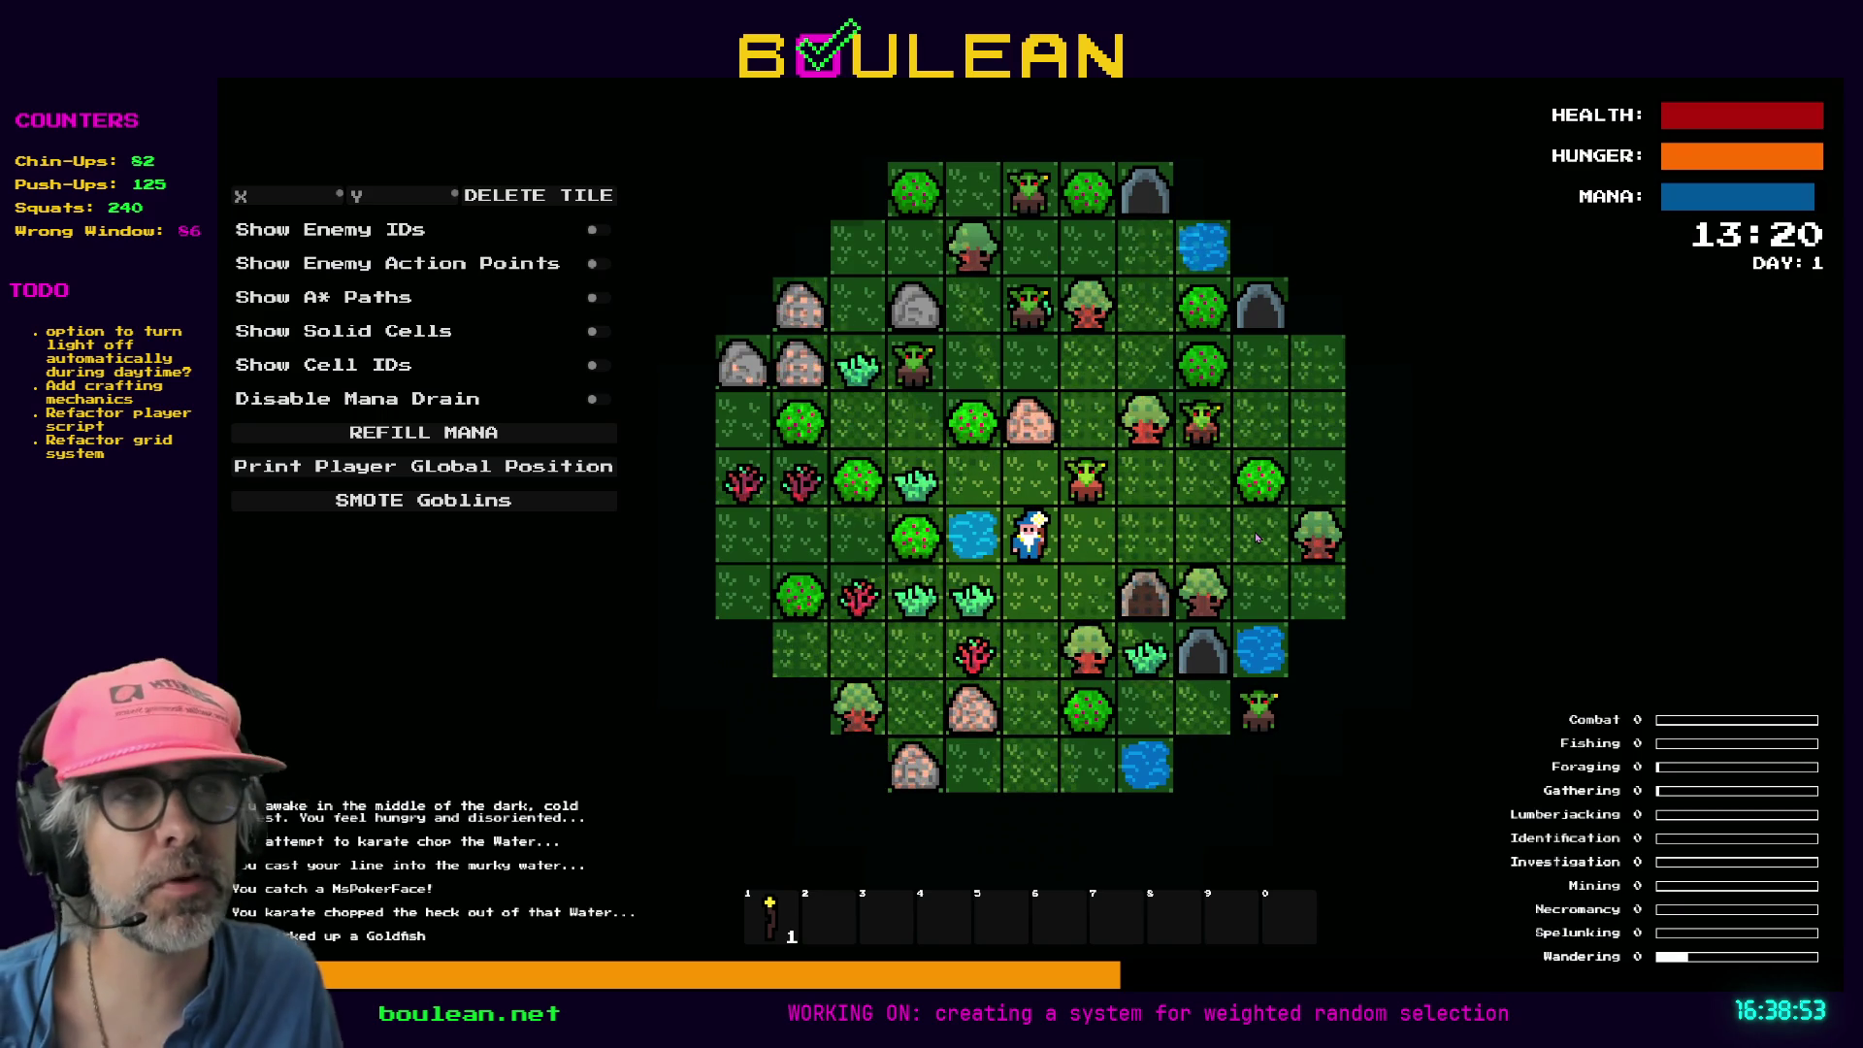
key(a)
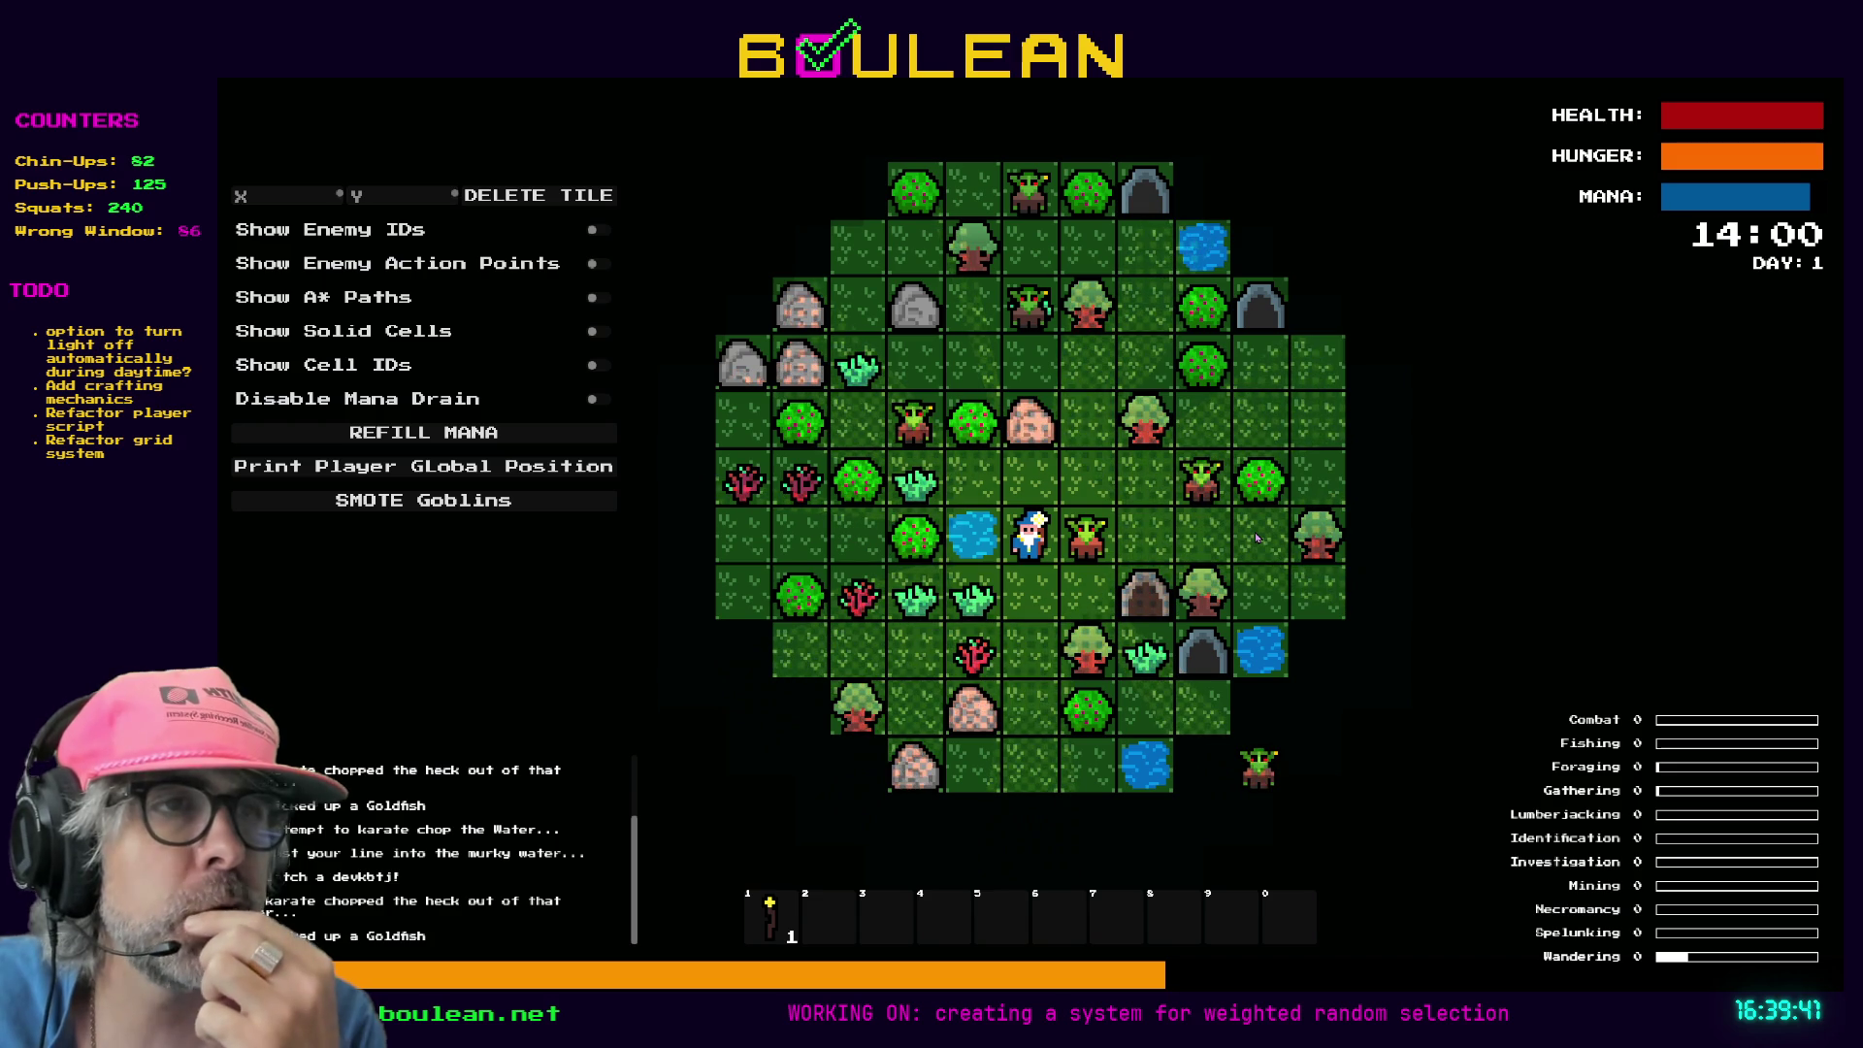
scroll(1257, 538, up, 5)
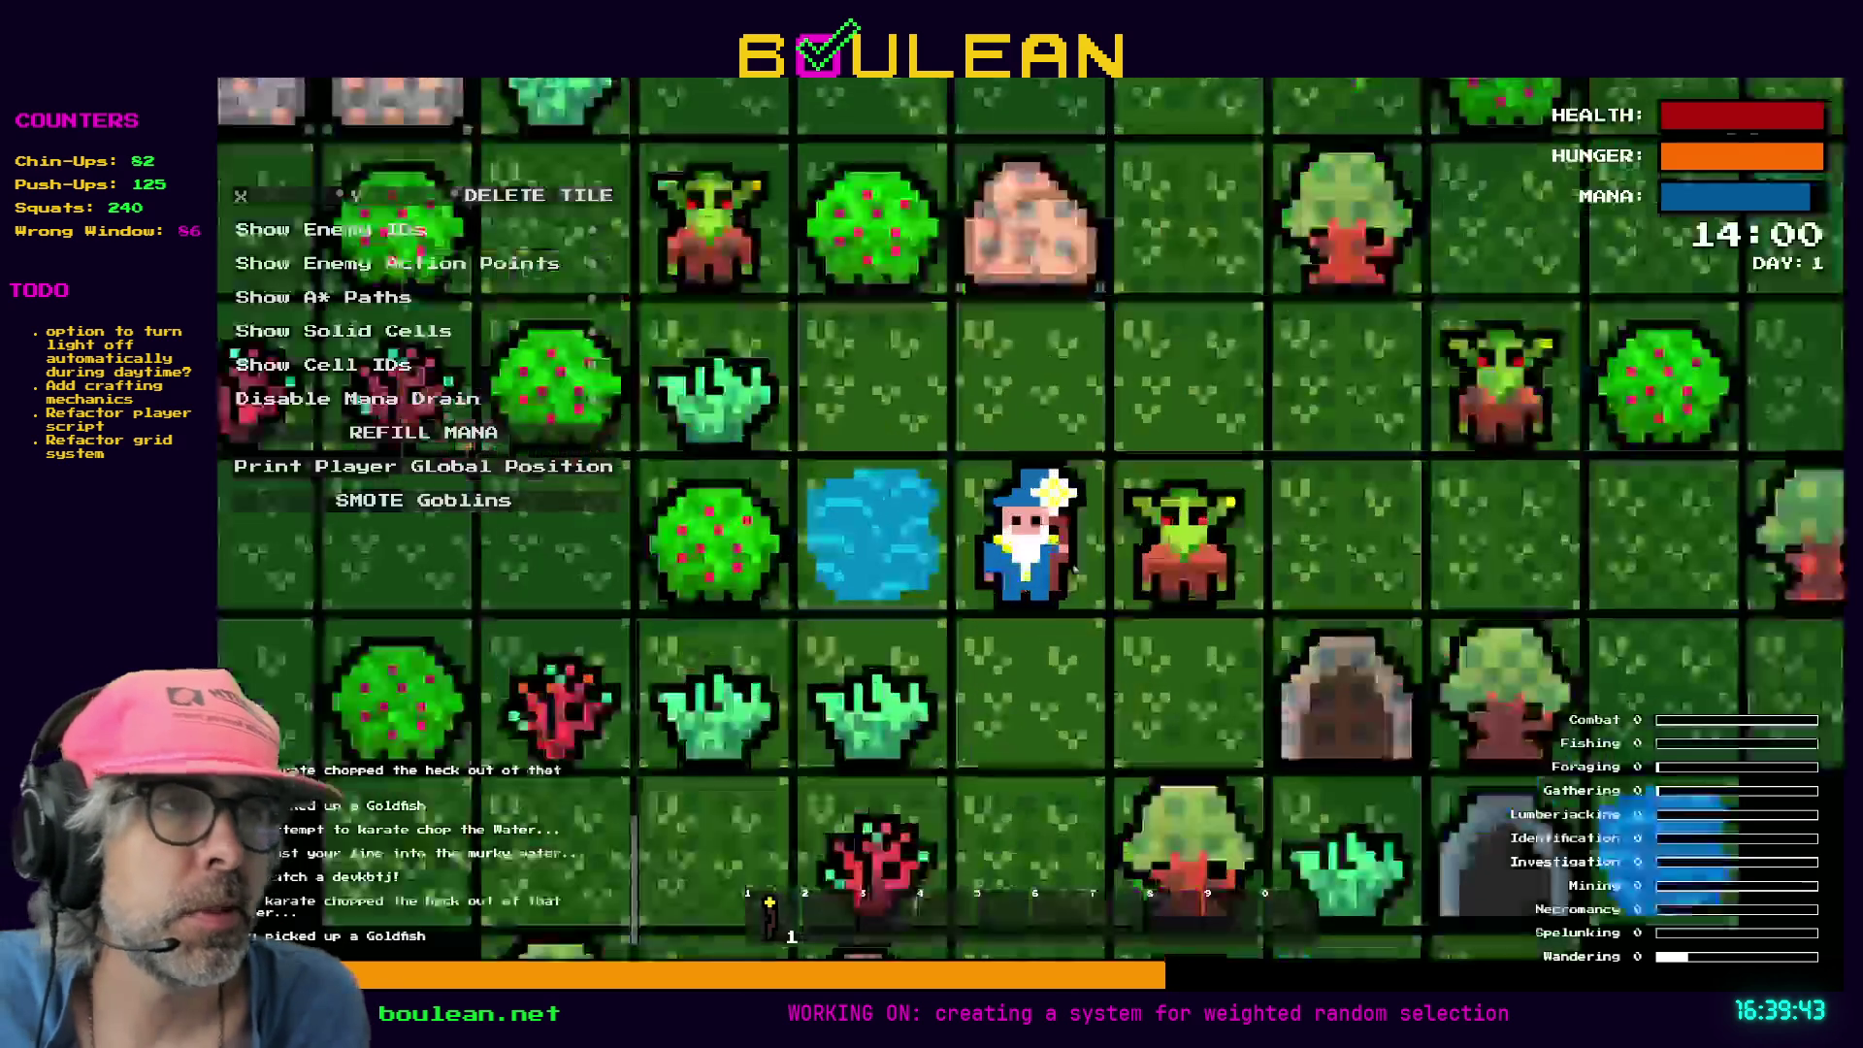
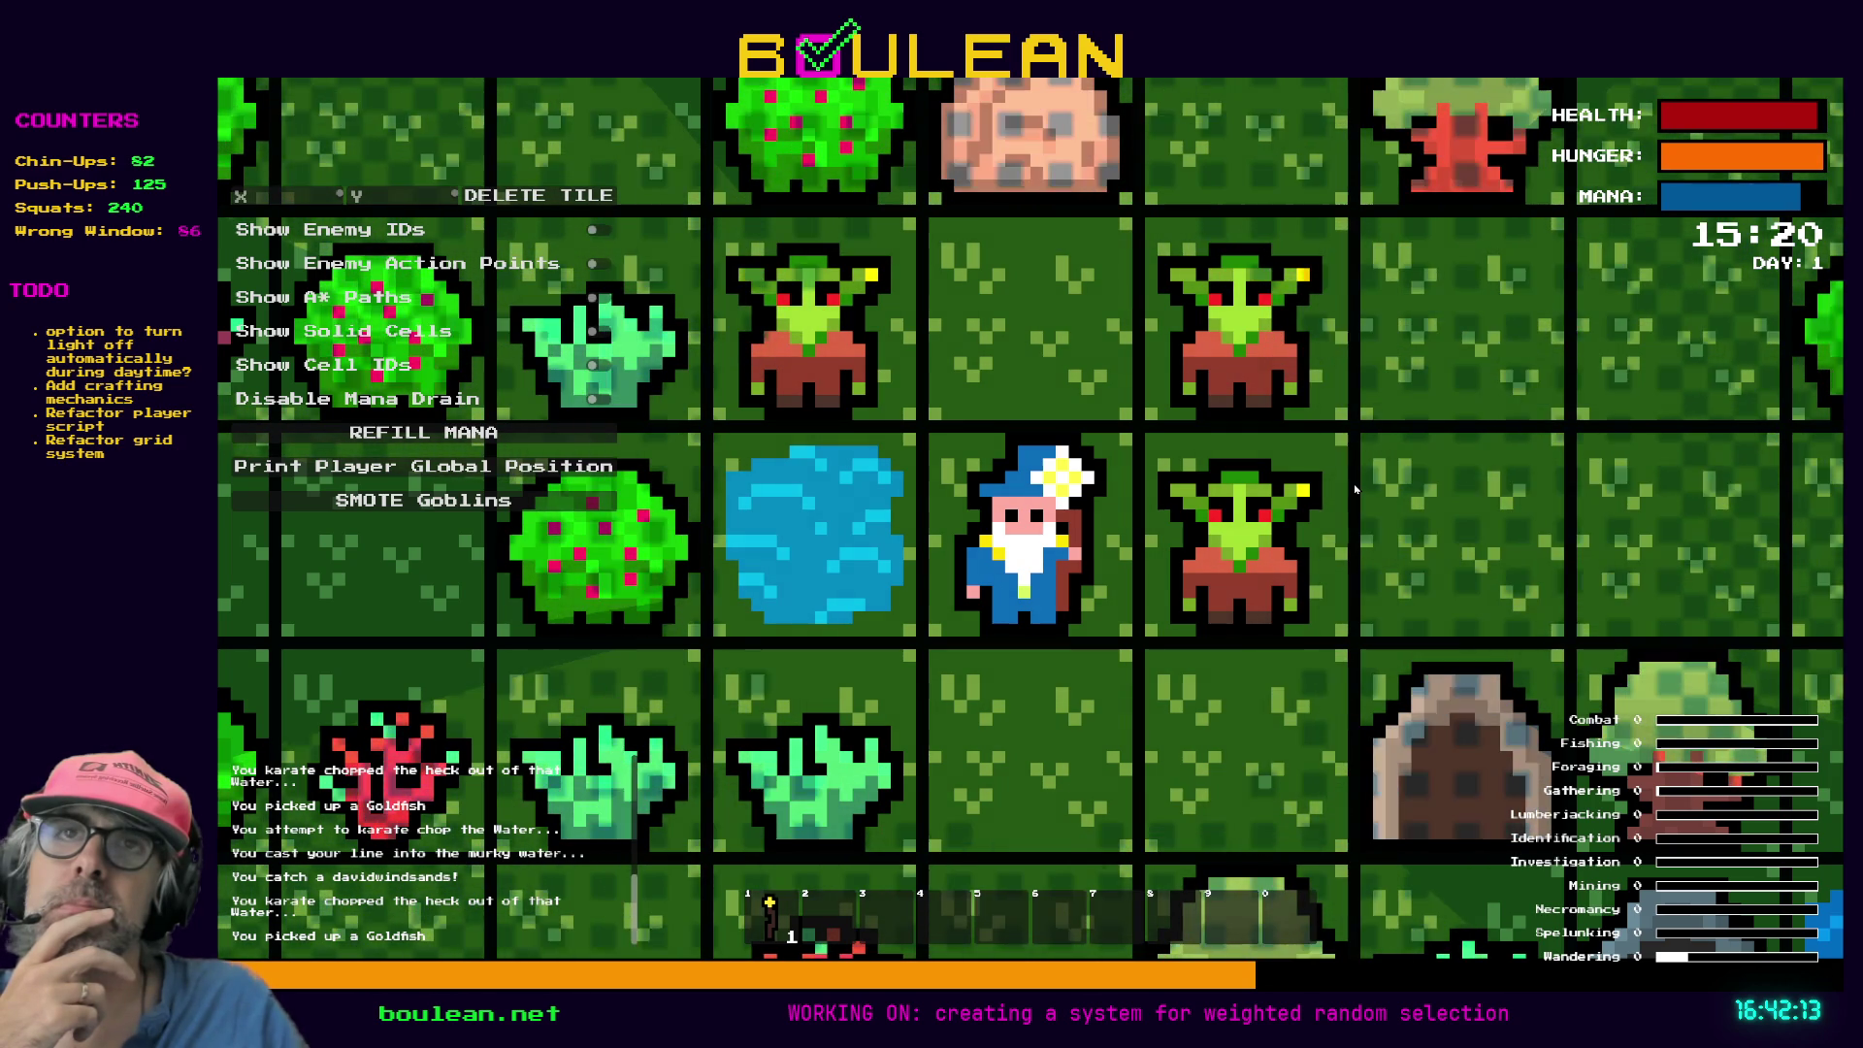
Step: Turn off the wizard's staff light, fish in the nearby pond, and attack the goblin to the right
click(1102, 519)
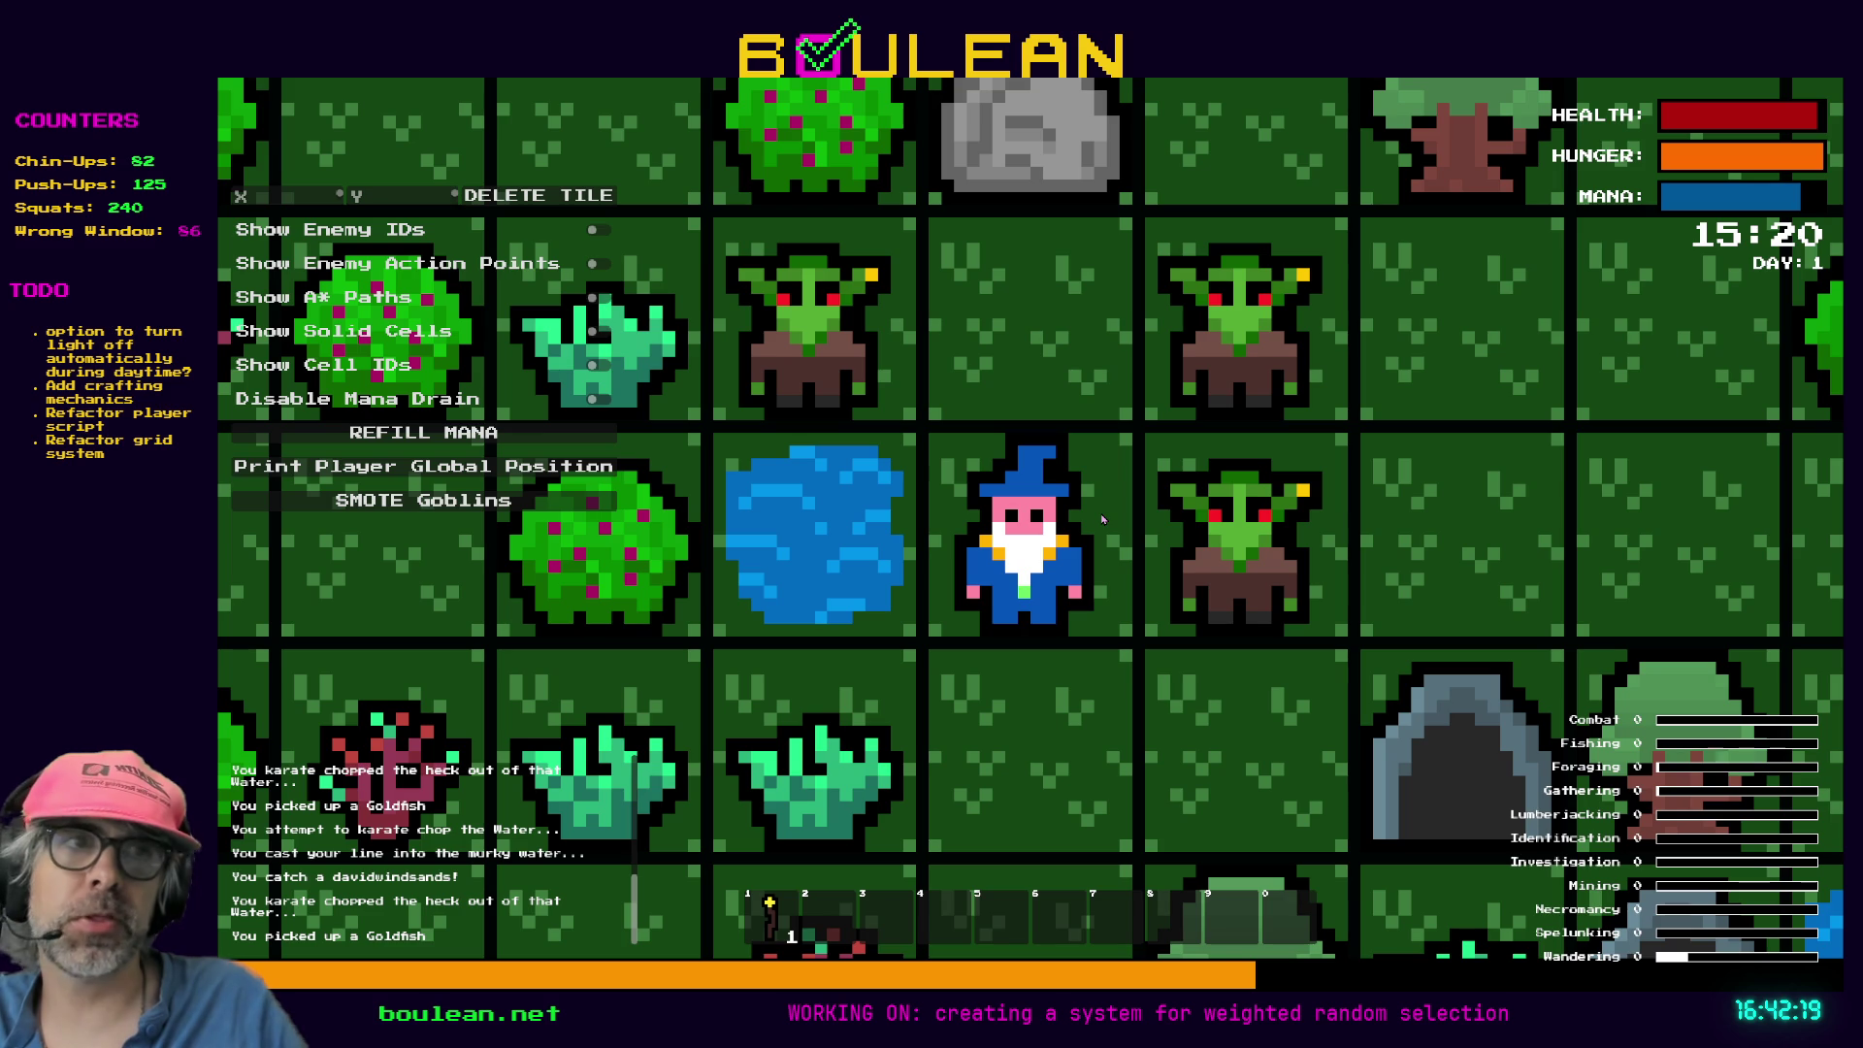
click(1102, 519)
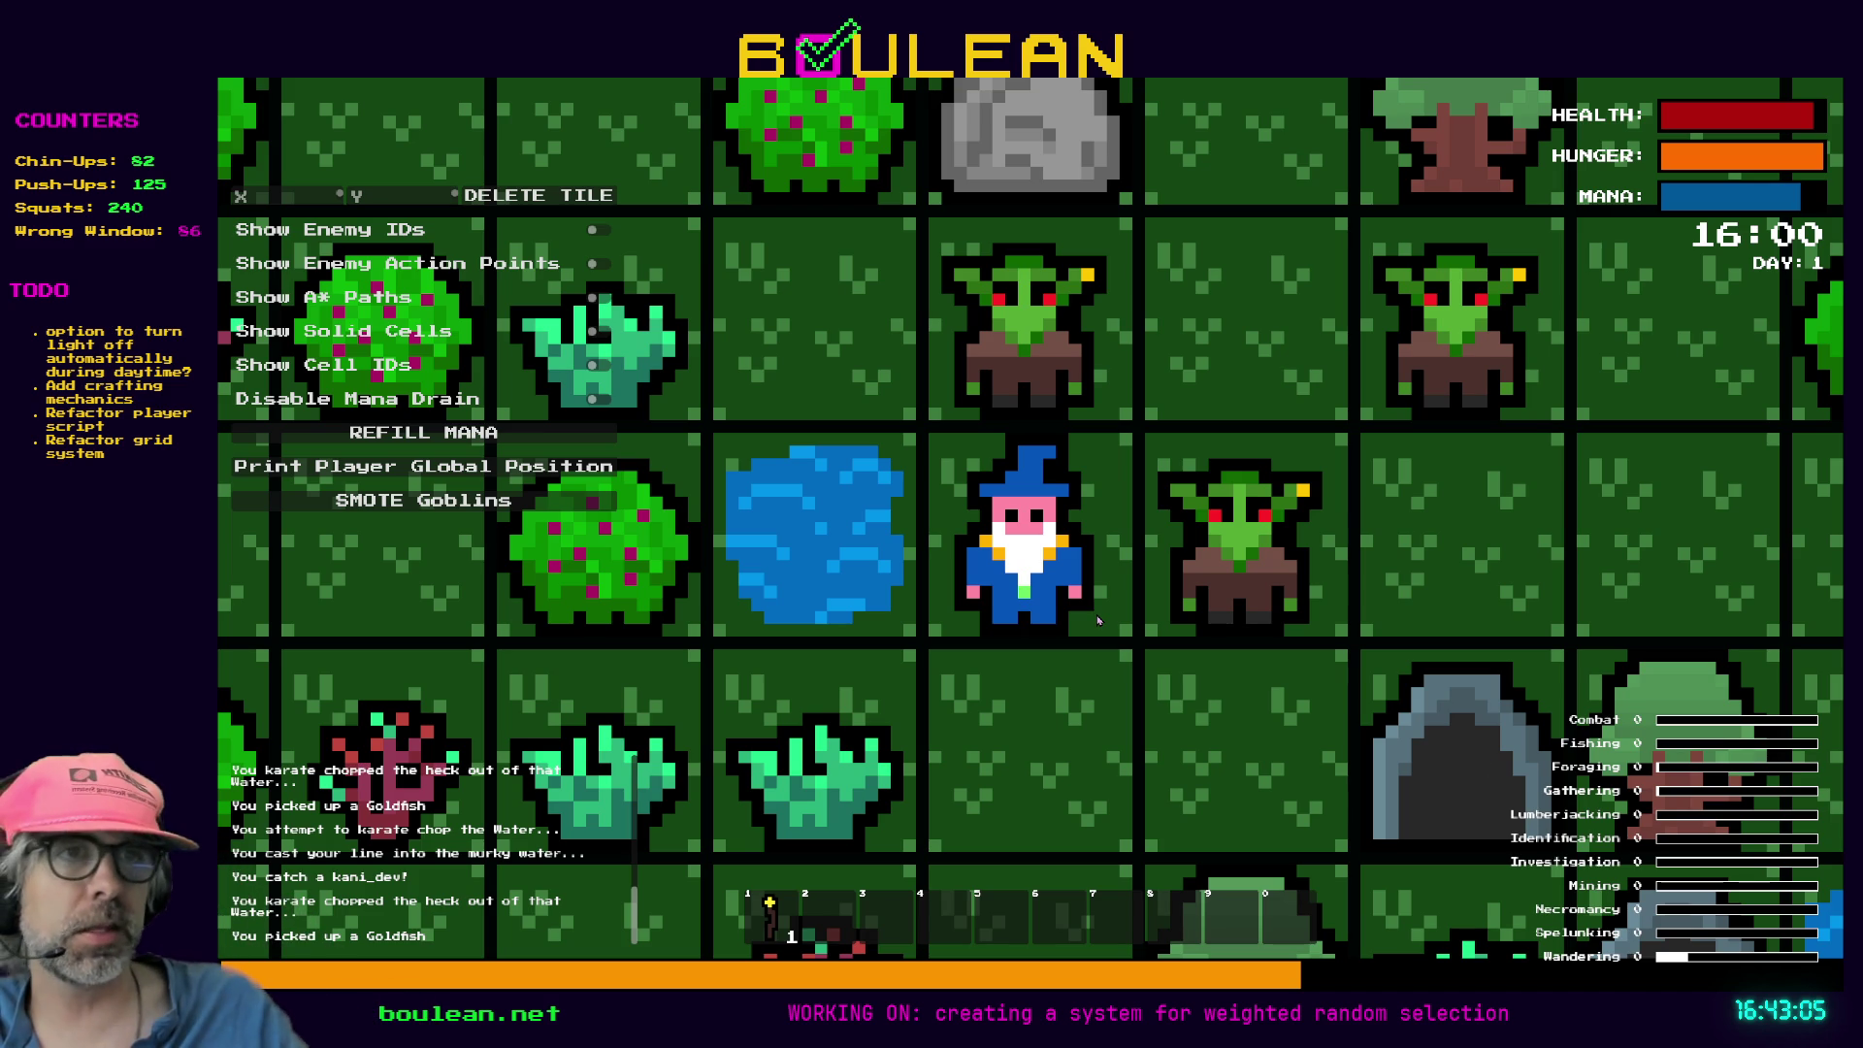
key(Right)
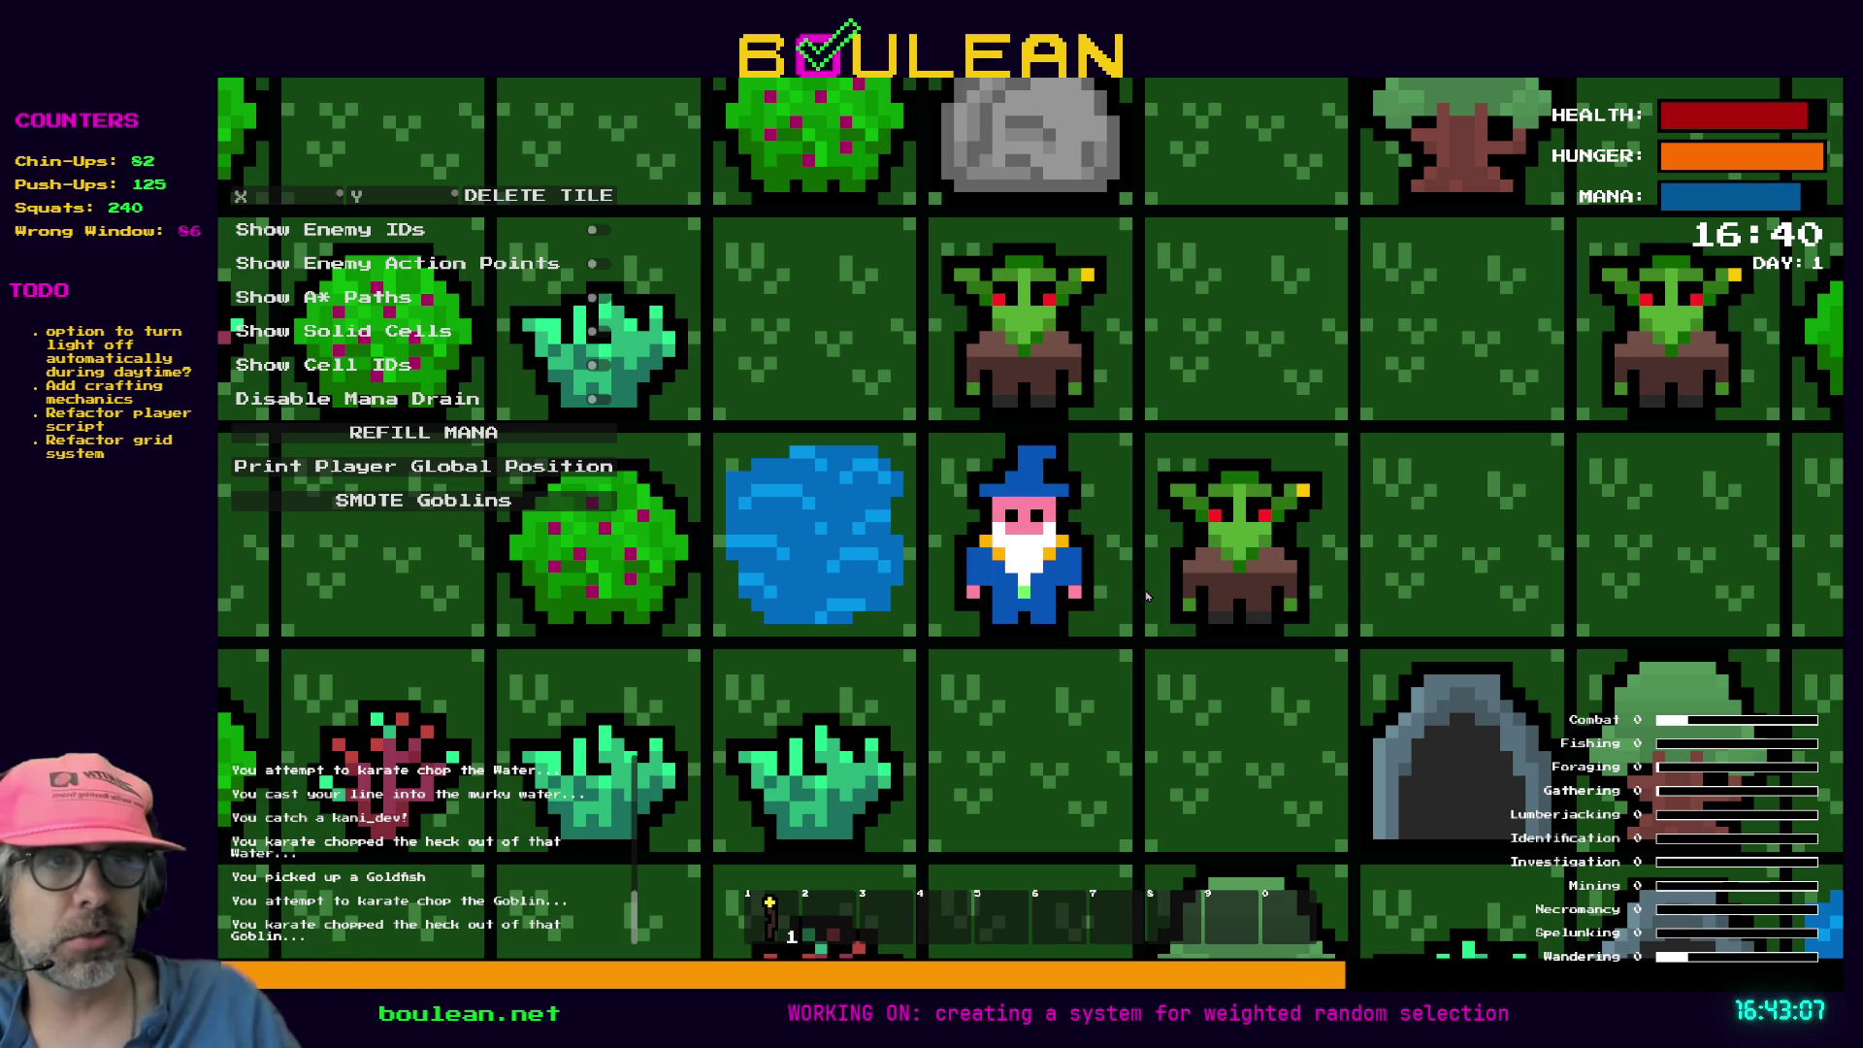
Step: Karate-chop the goblins and their gravestones to collect Souls, then smite all the goblins
key(Right)
key(Up)
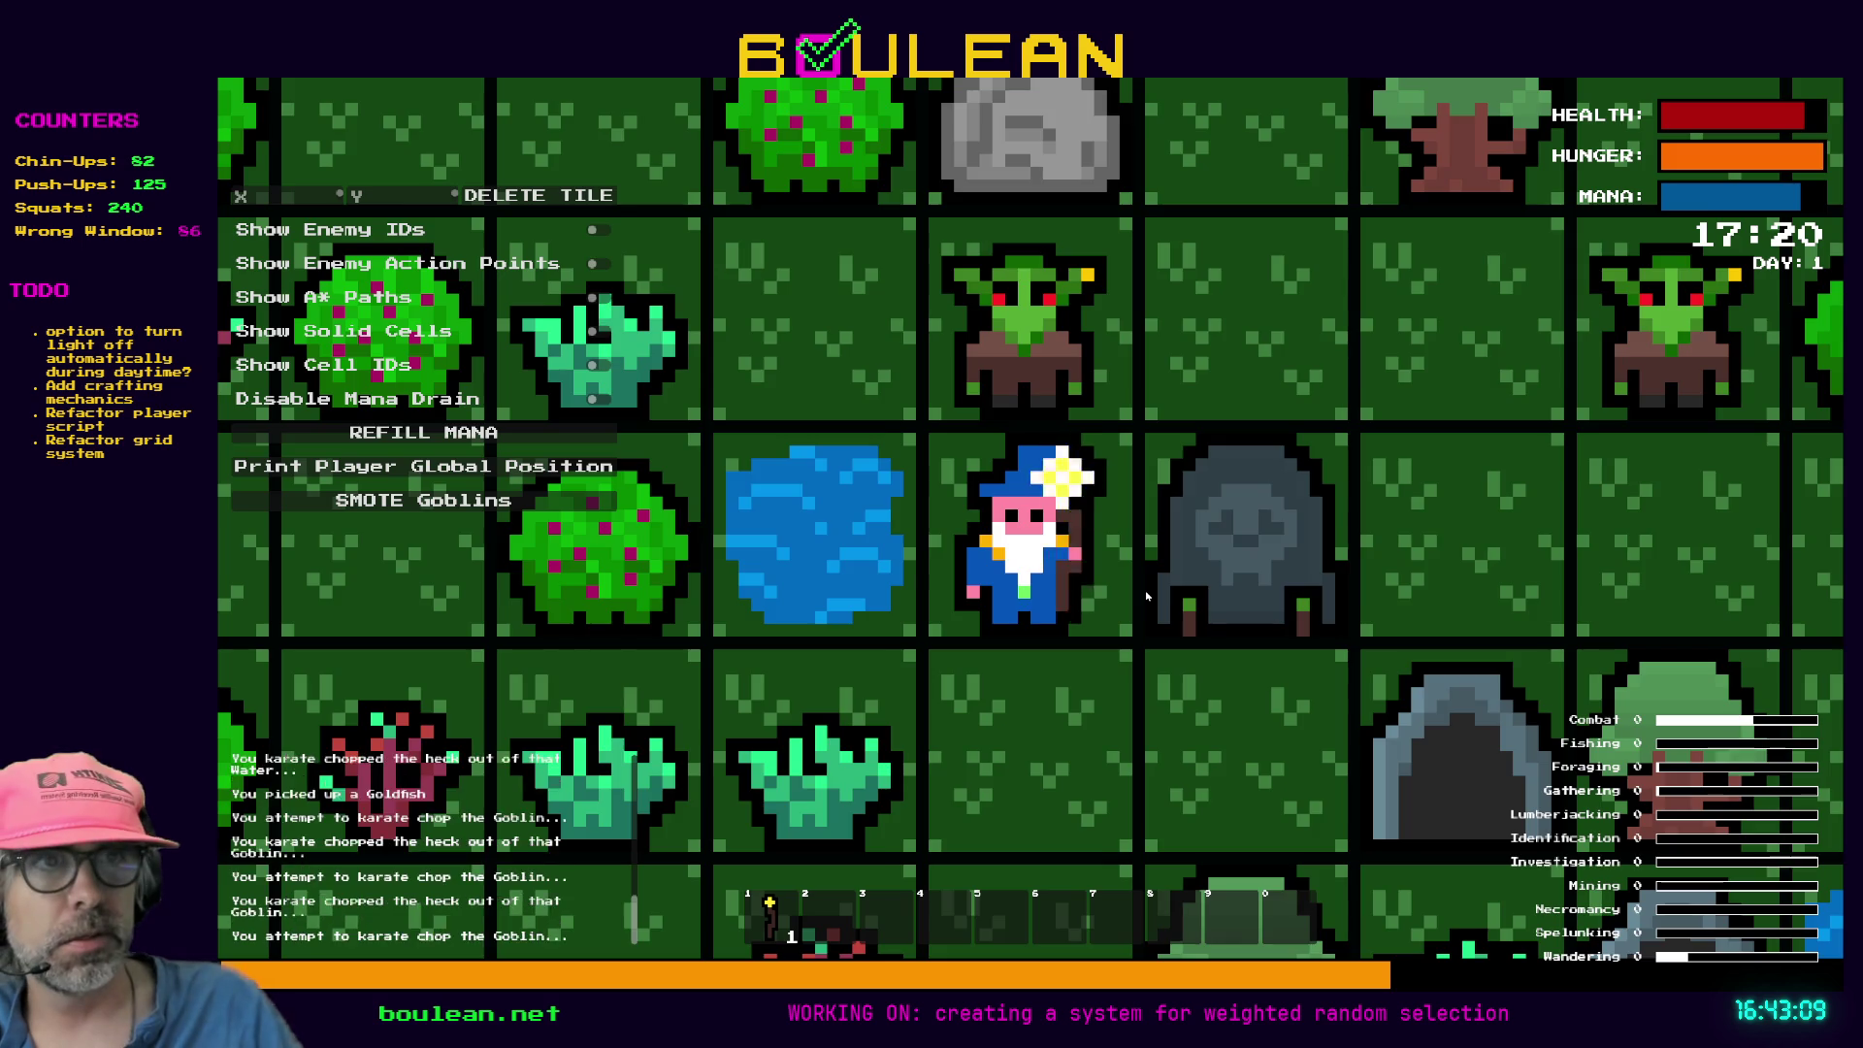
key(Up)
key(Up)
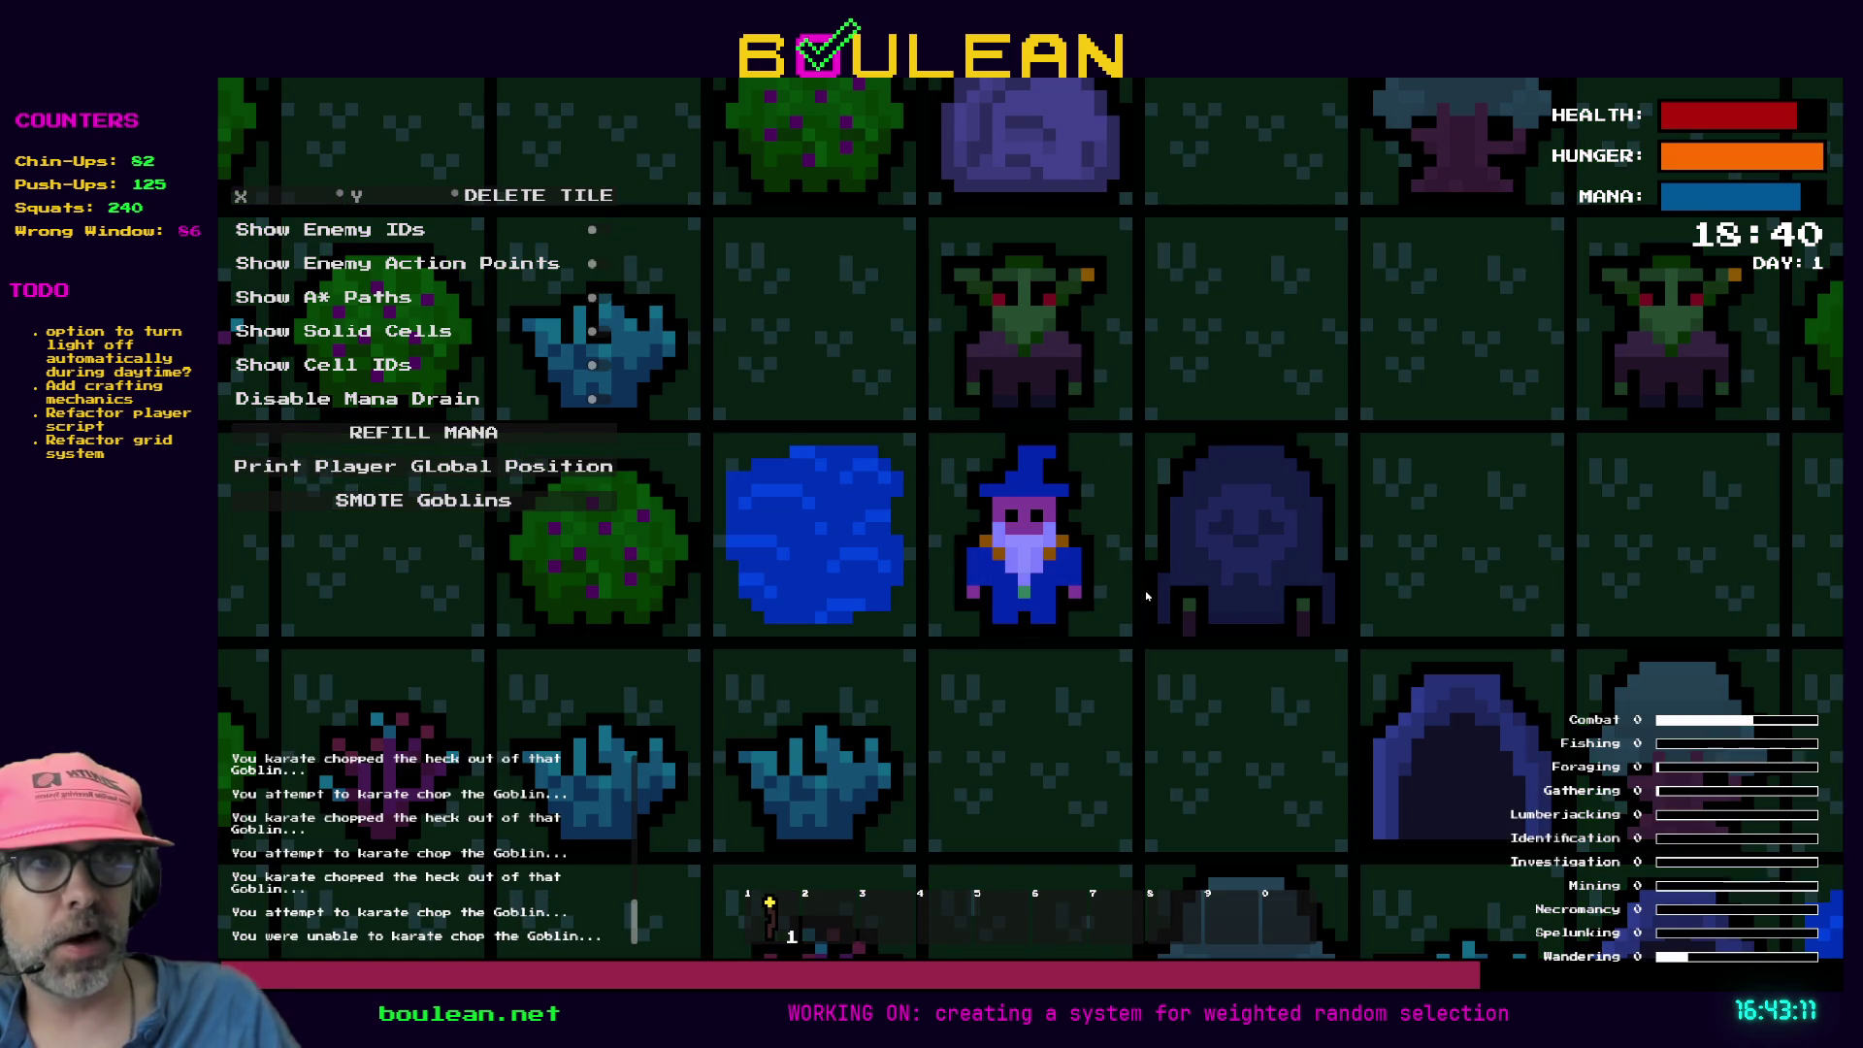
key(Up)
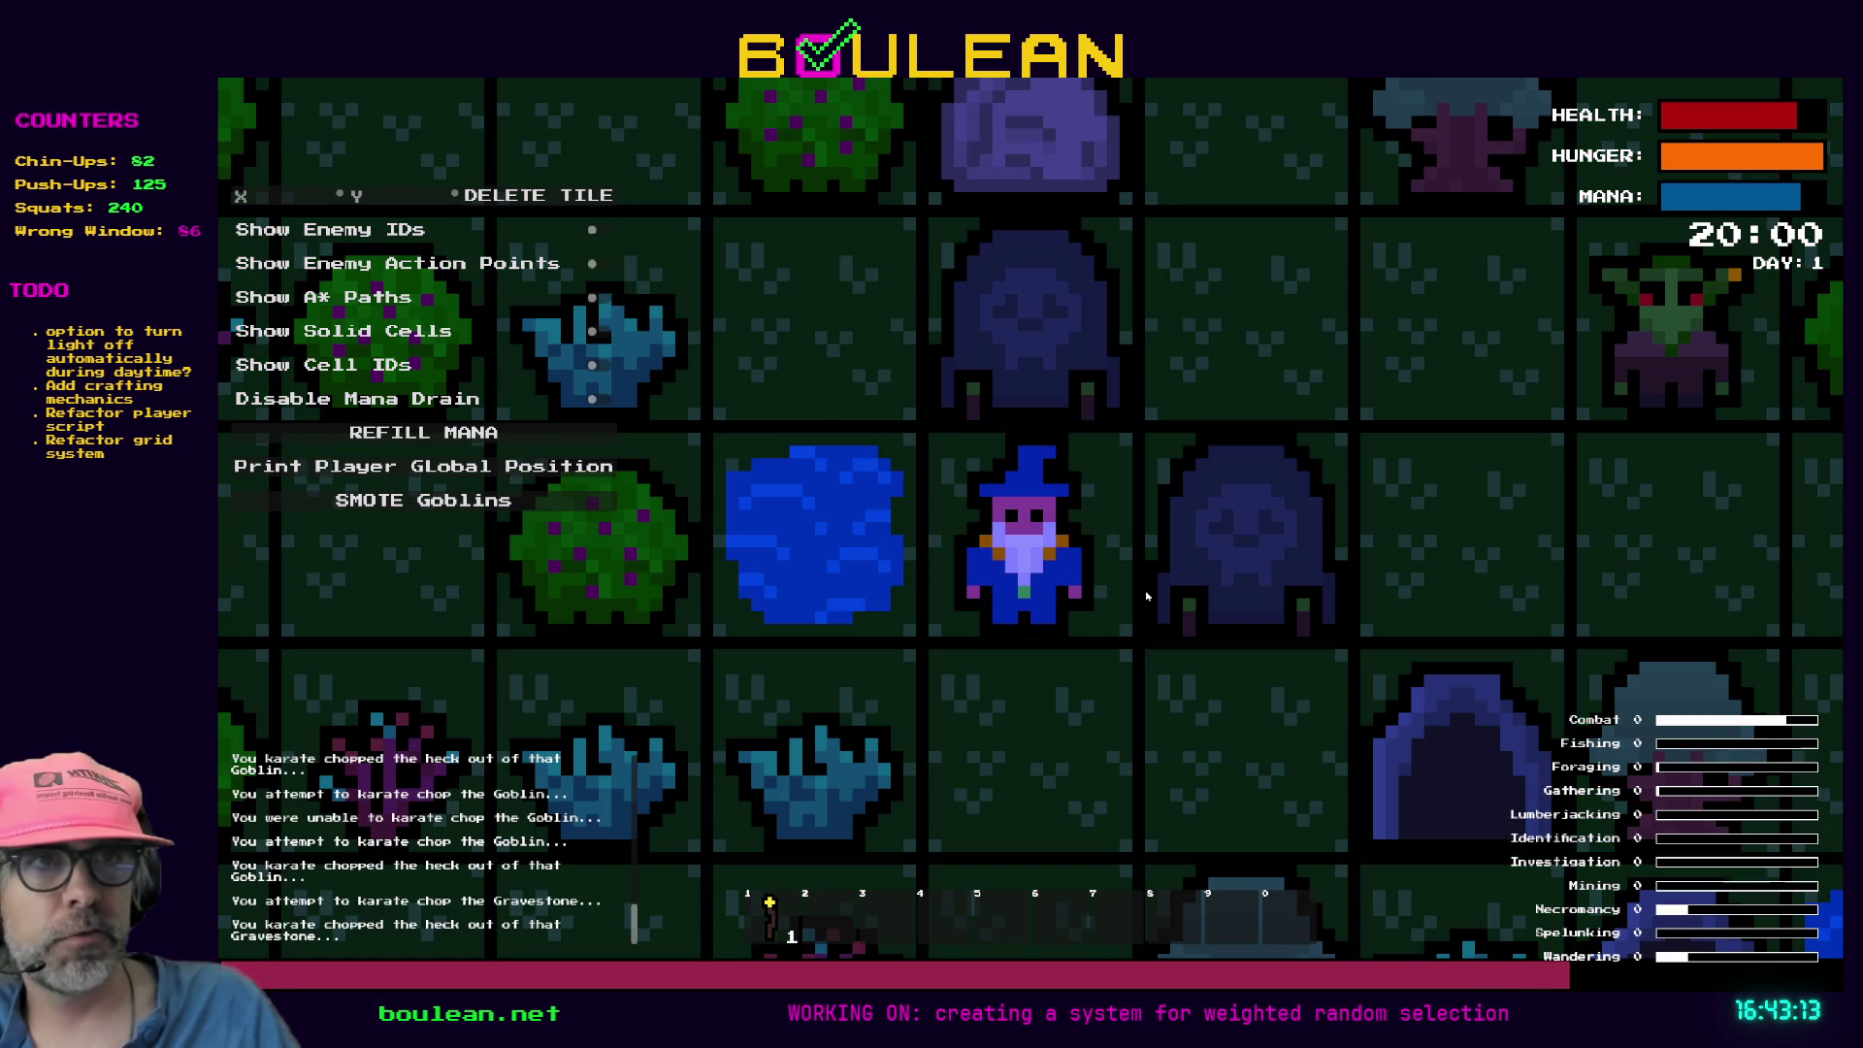
key(Up)
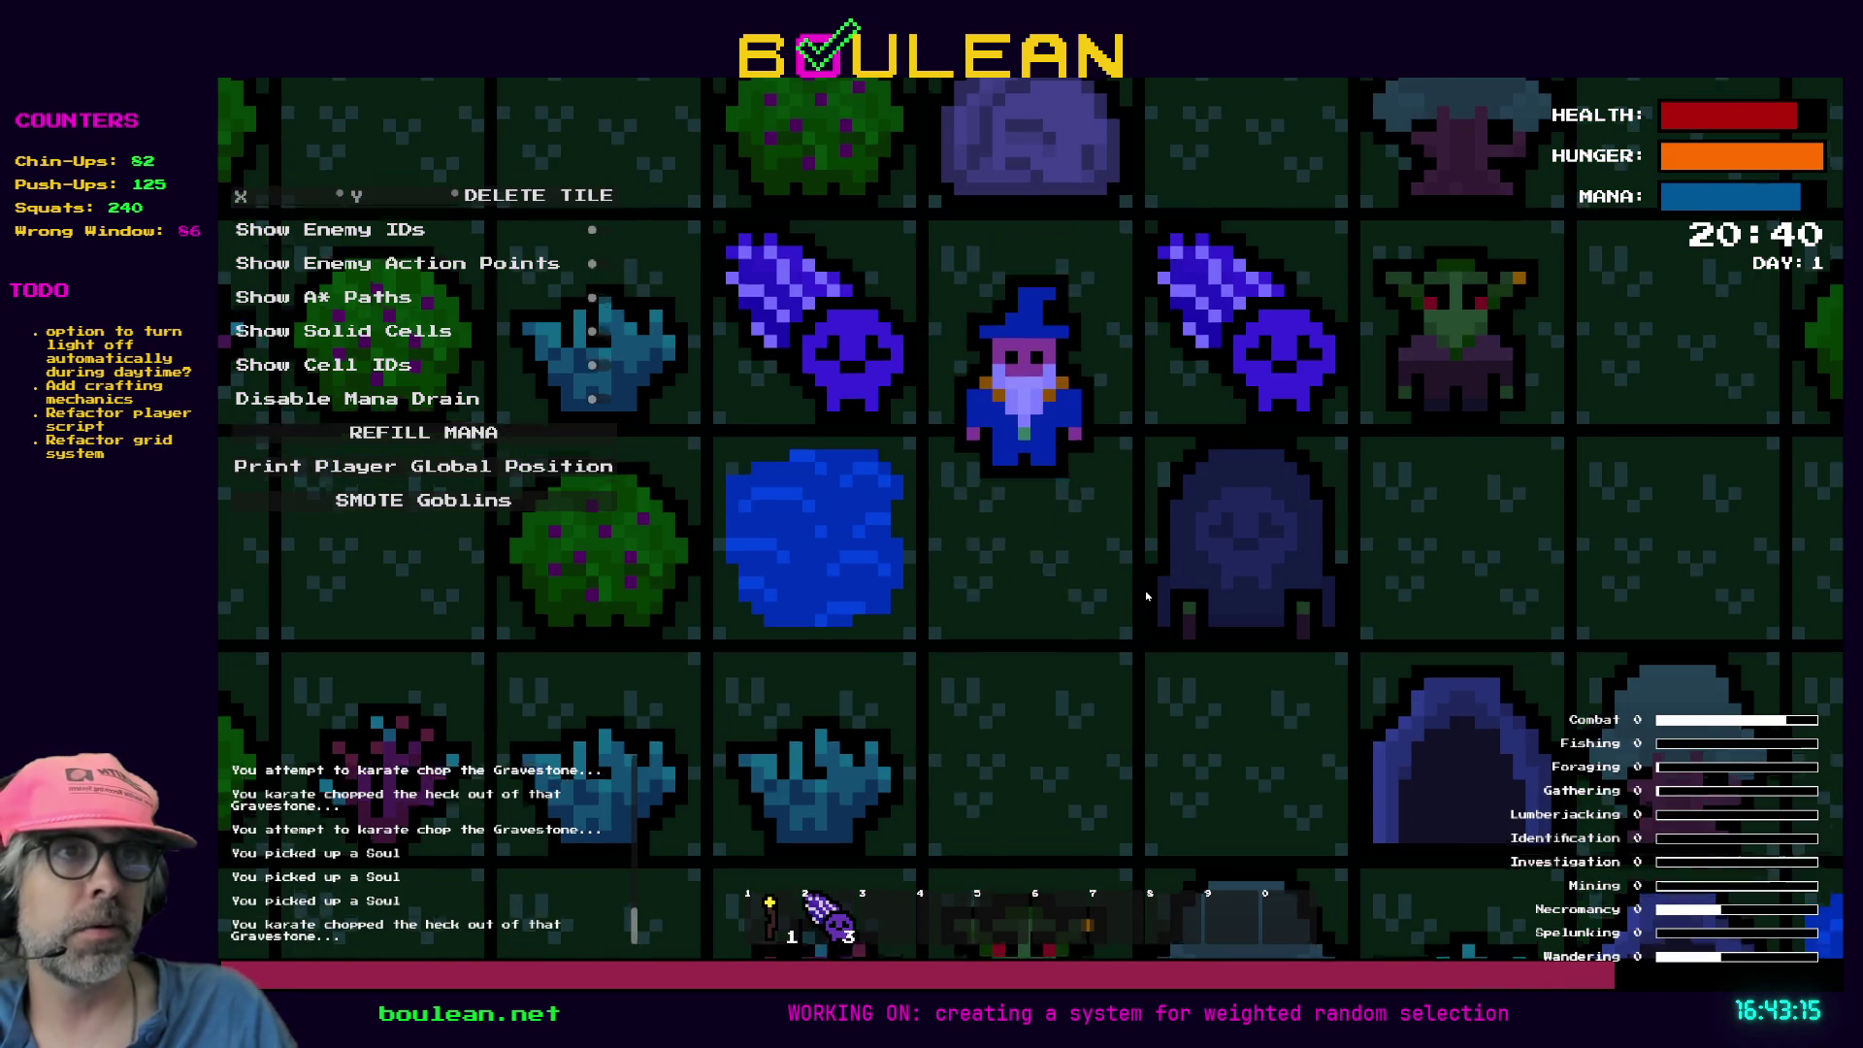
key(Up)
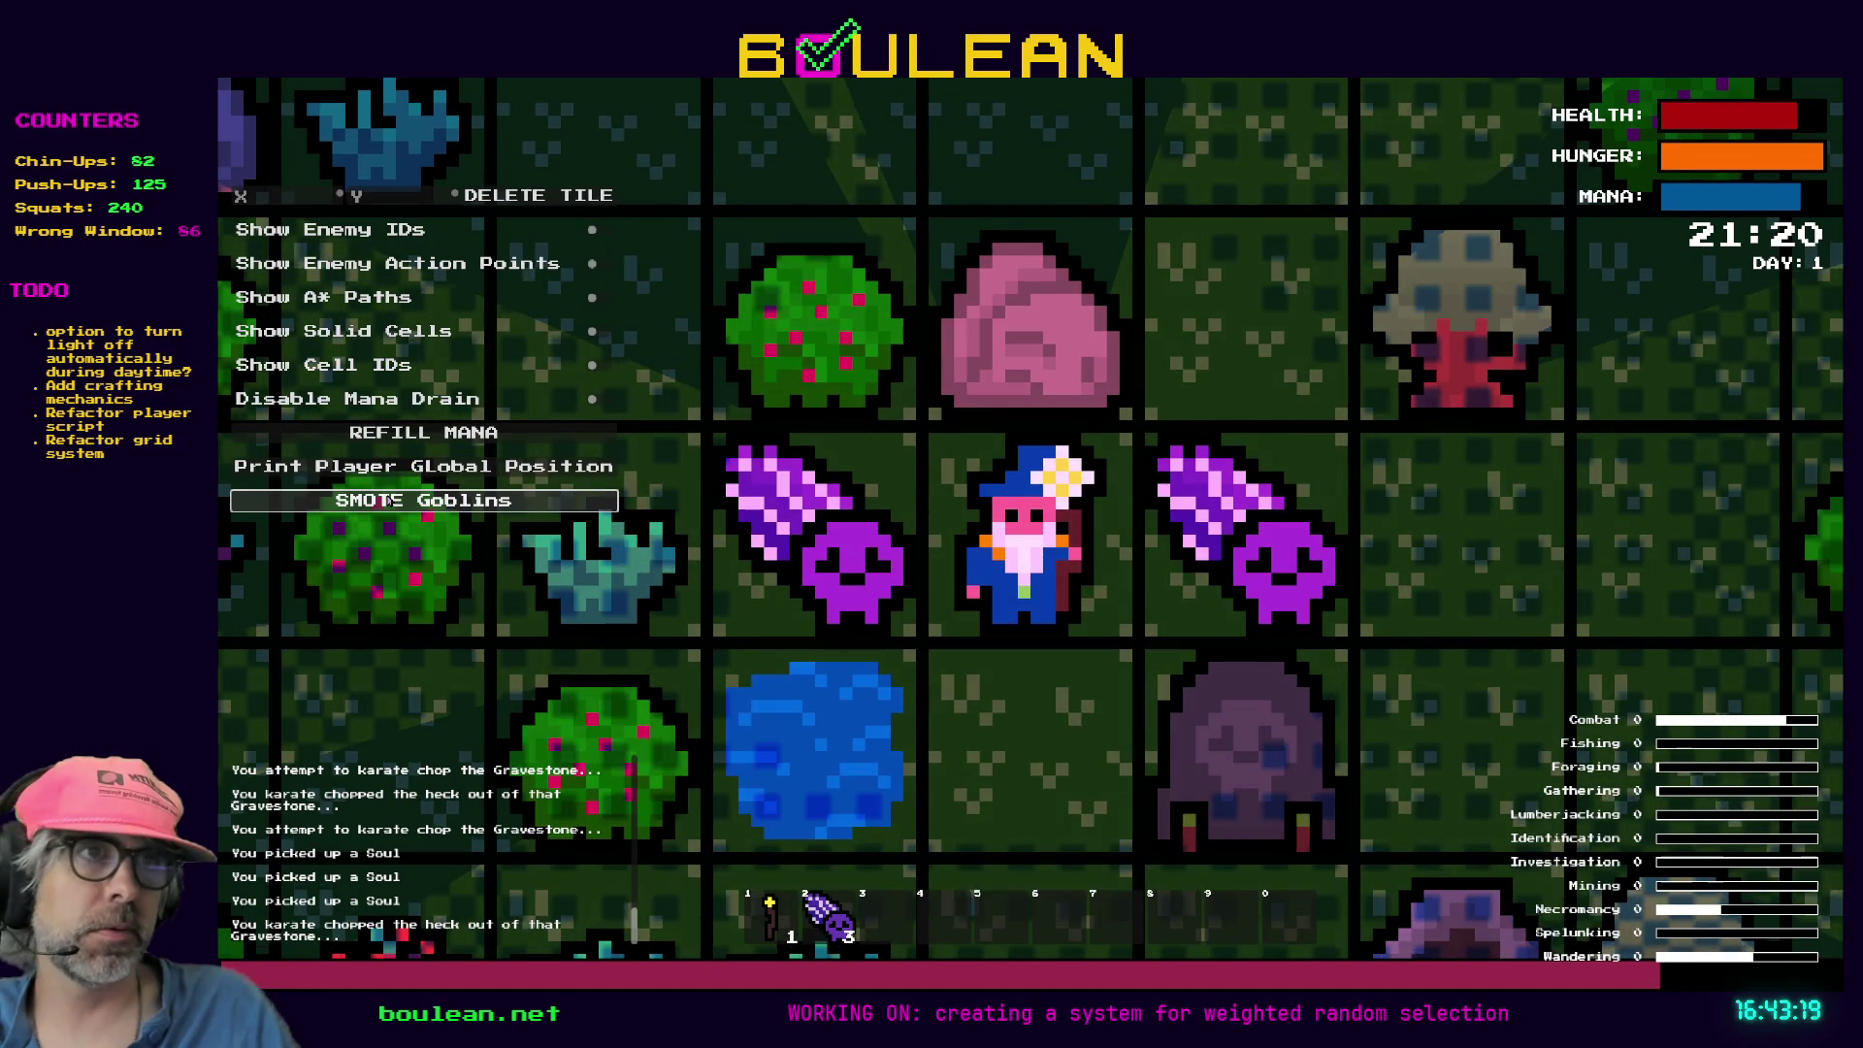
click(395, 500)
Step: Move to the tree, chop it into logs and pick up a log
key(Right)
key(Up)
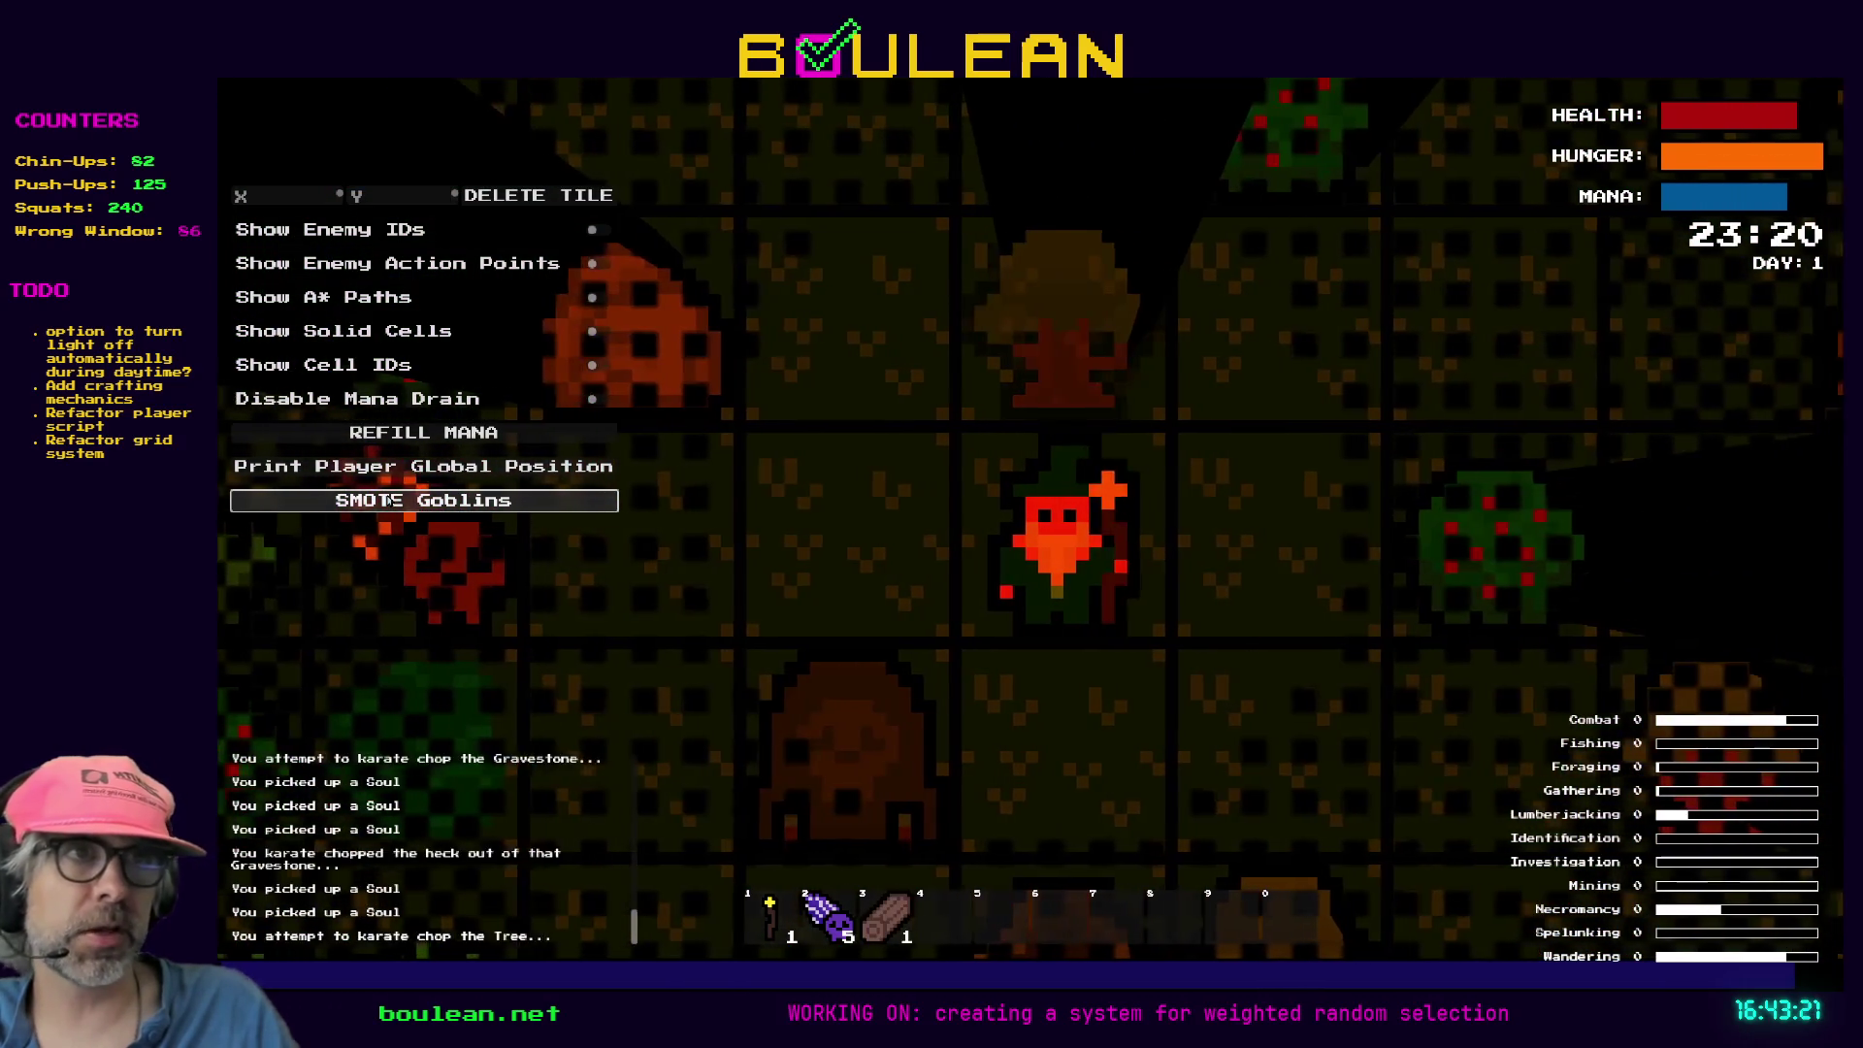
key(Up)
key(Up)
key(Up)
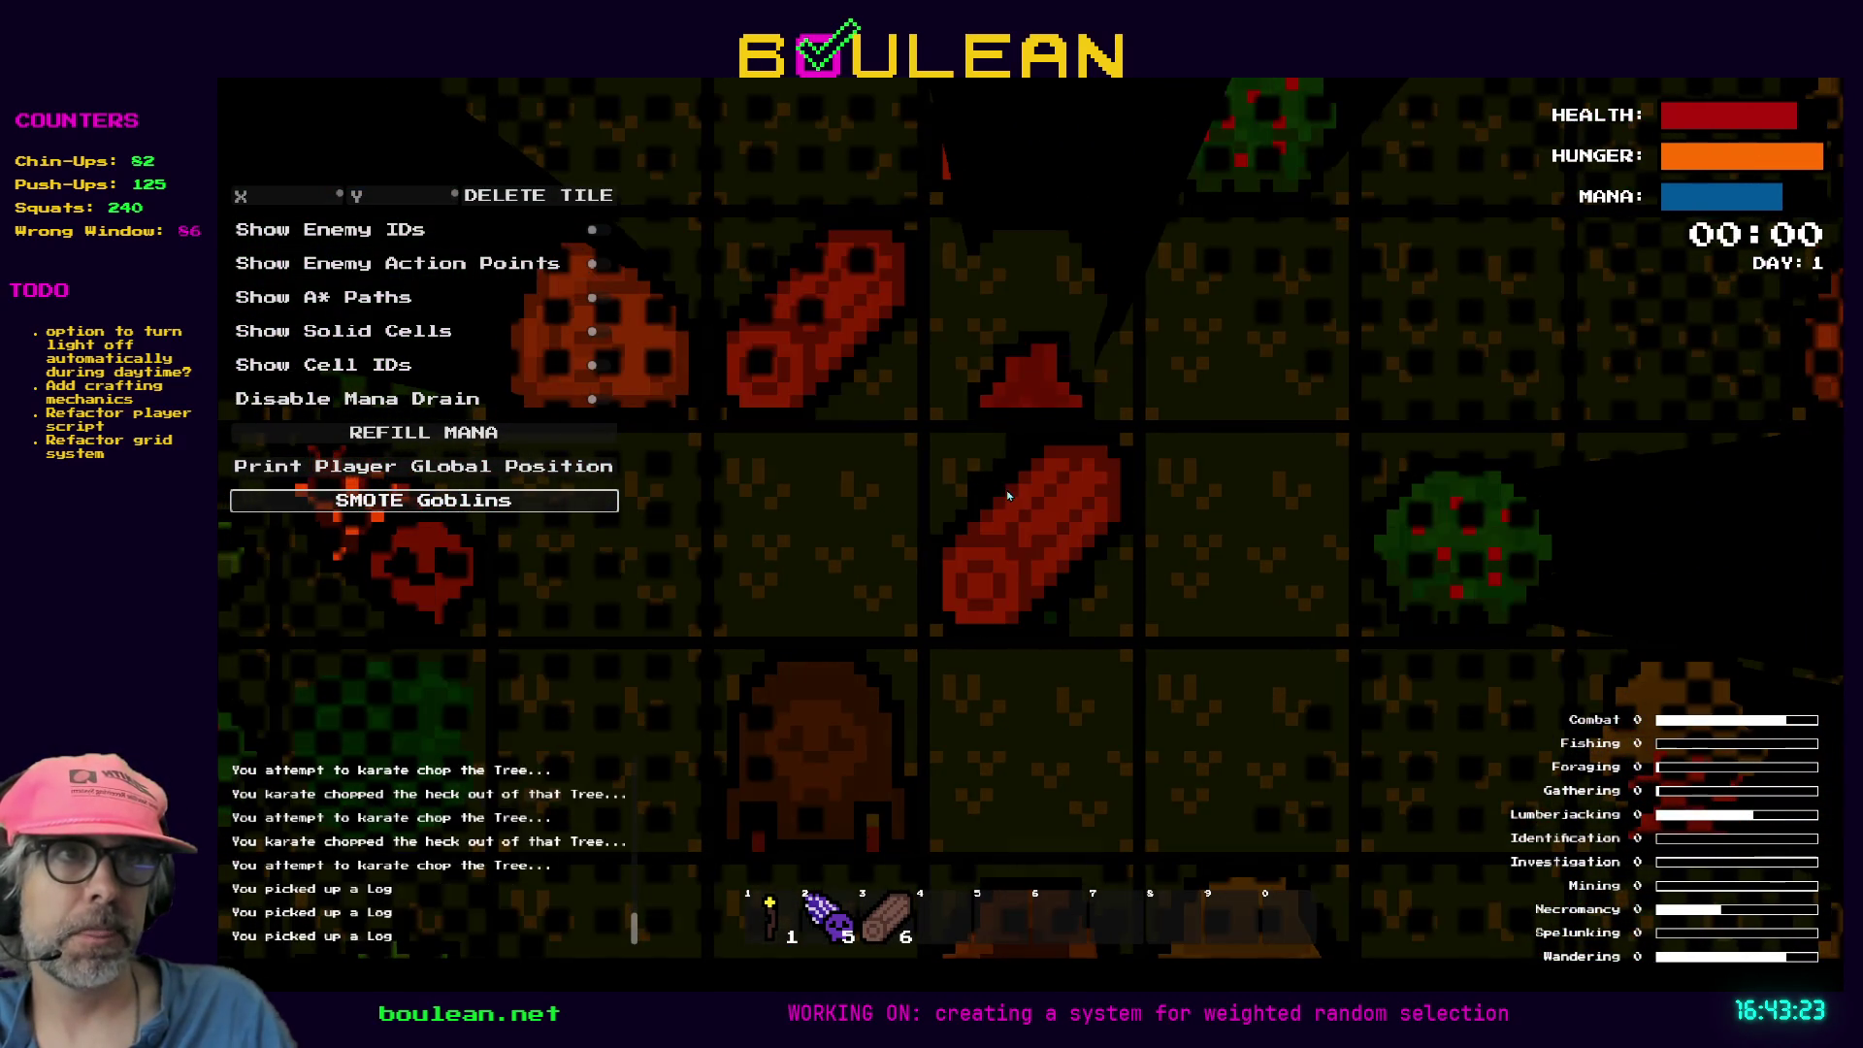
key(Up)
key(Up)
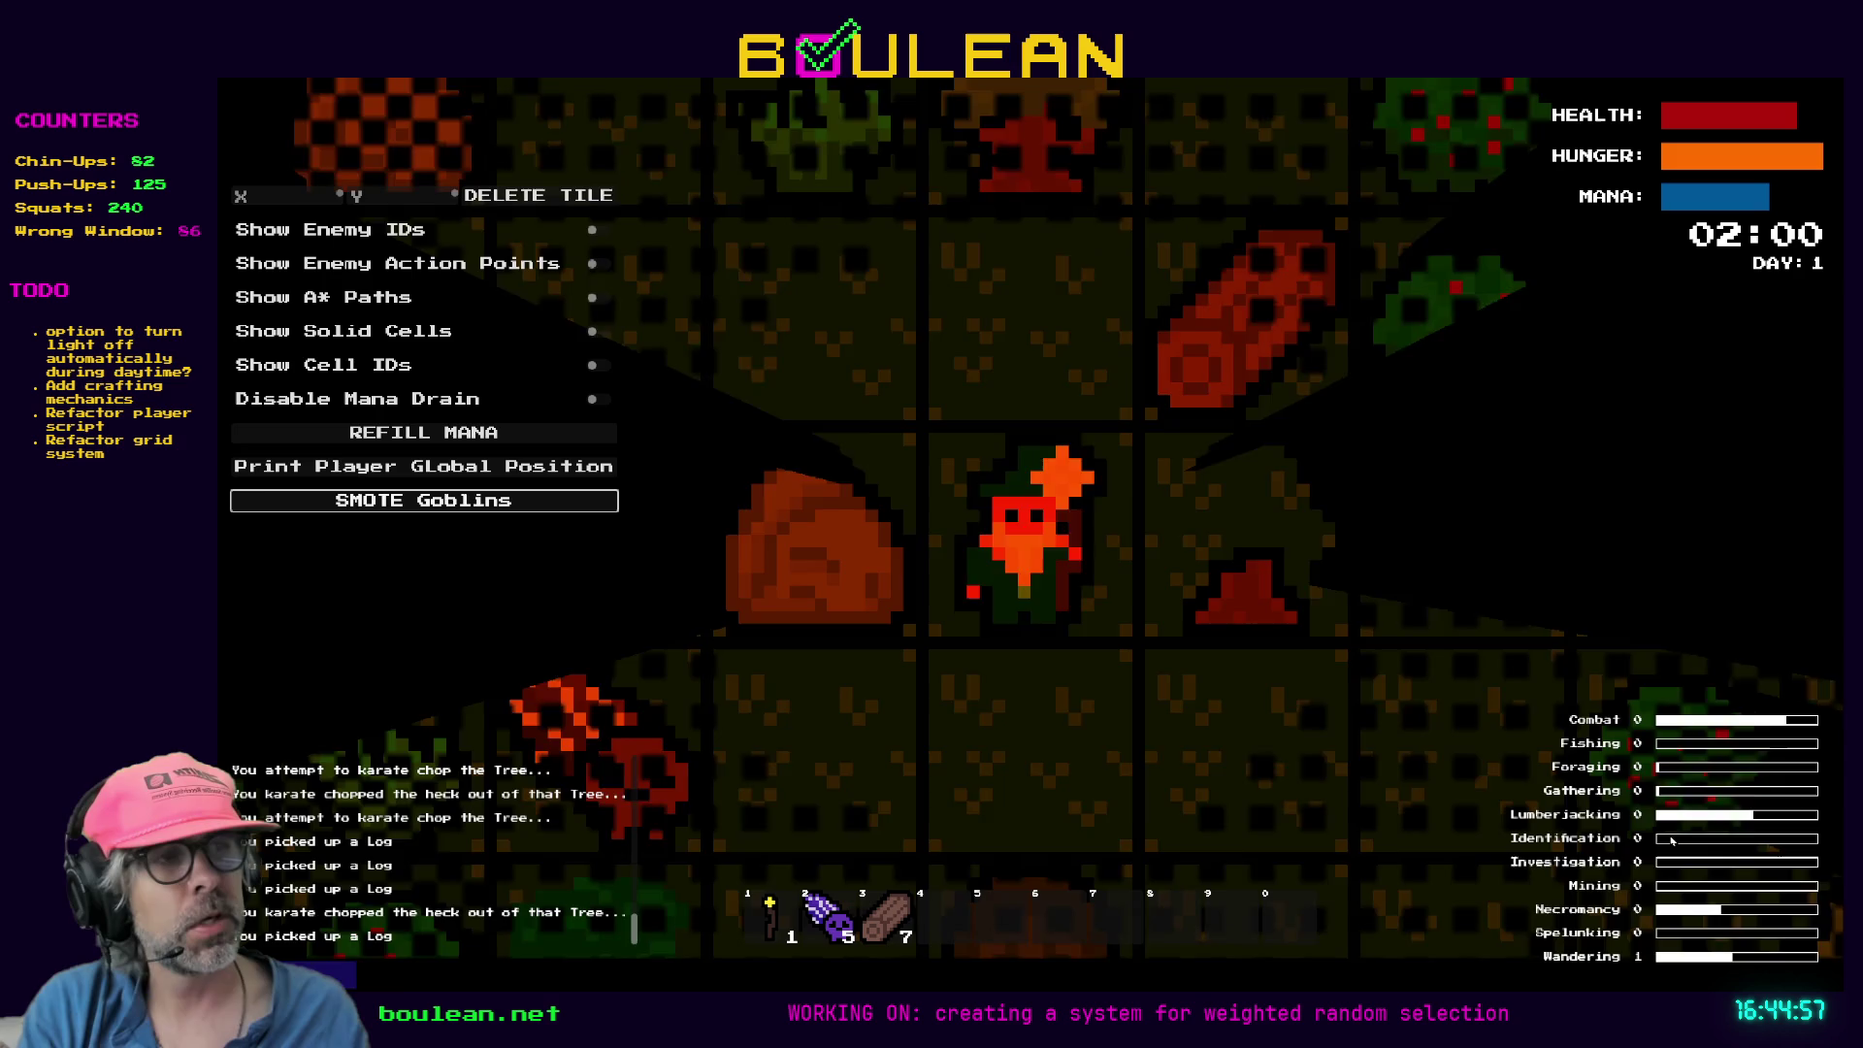
Step: Walk the wizard down and right across the map into daylight, then light his staff torch with 1
key(s)
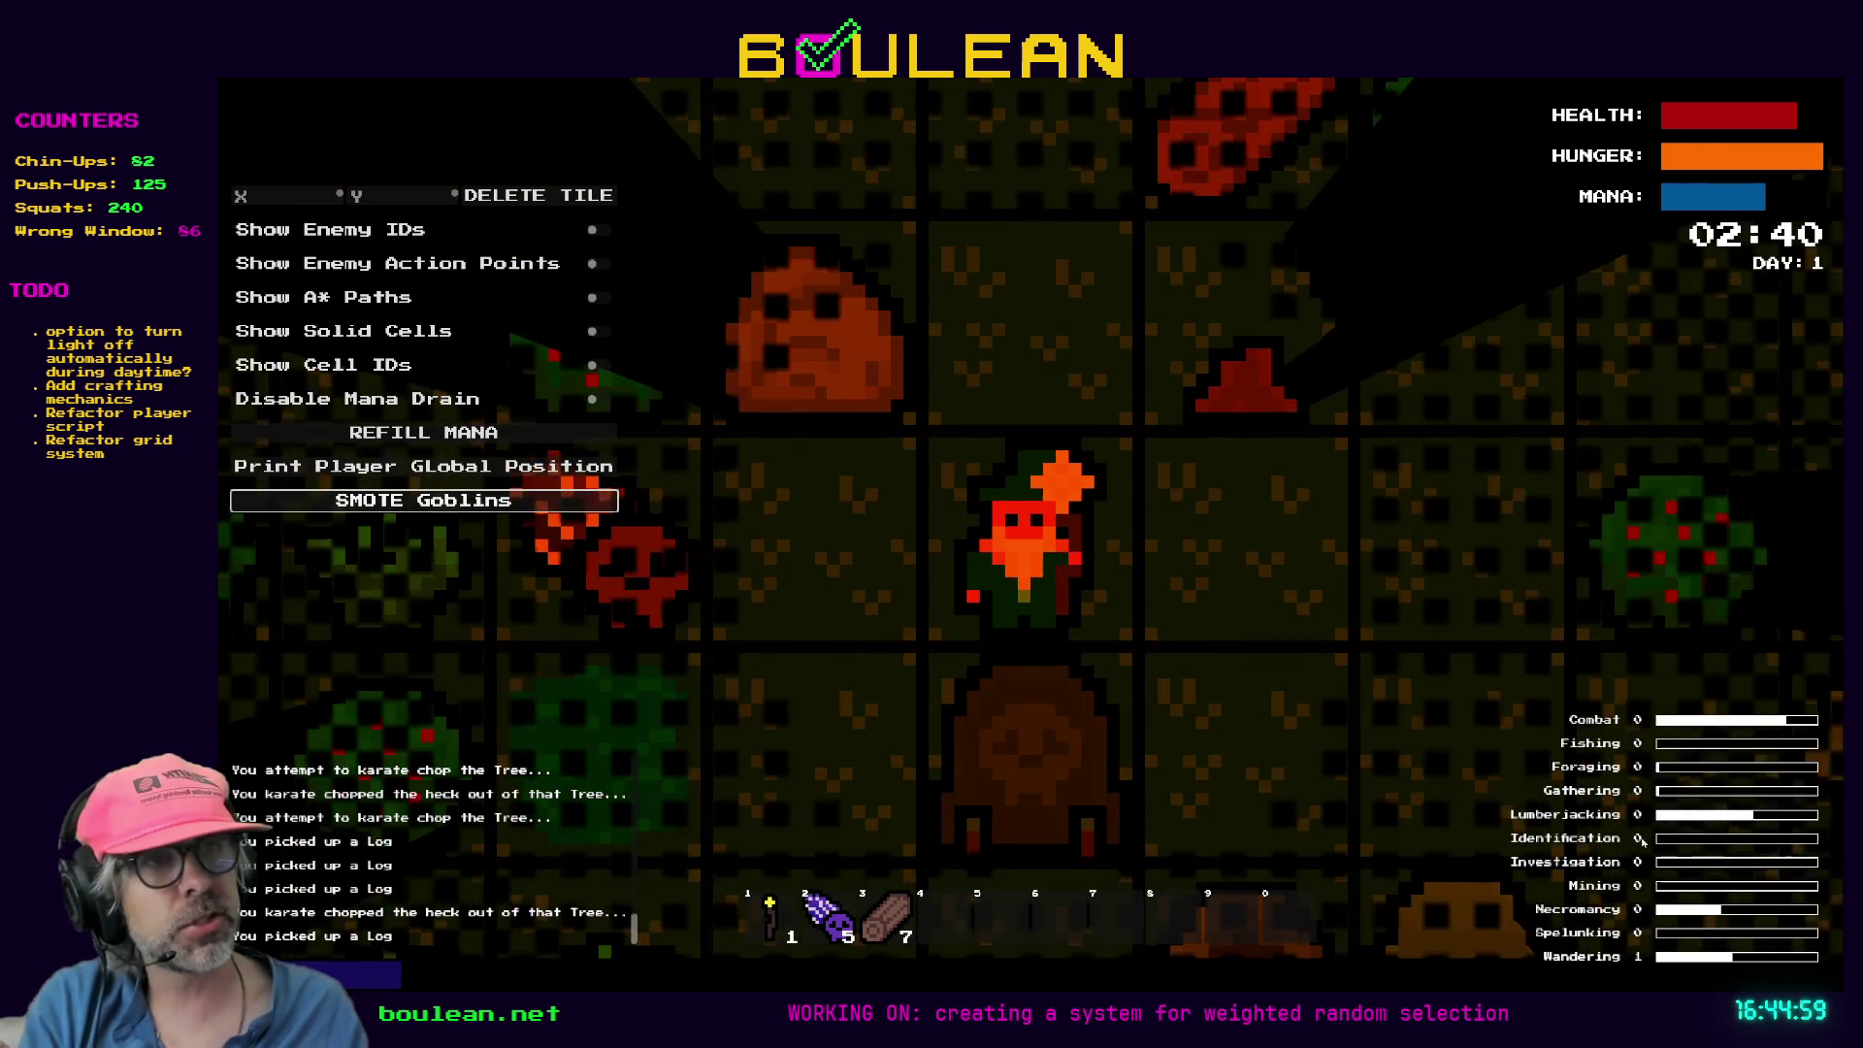
key(d)
key(s)
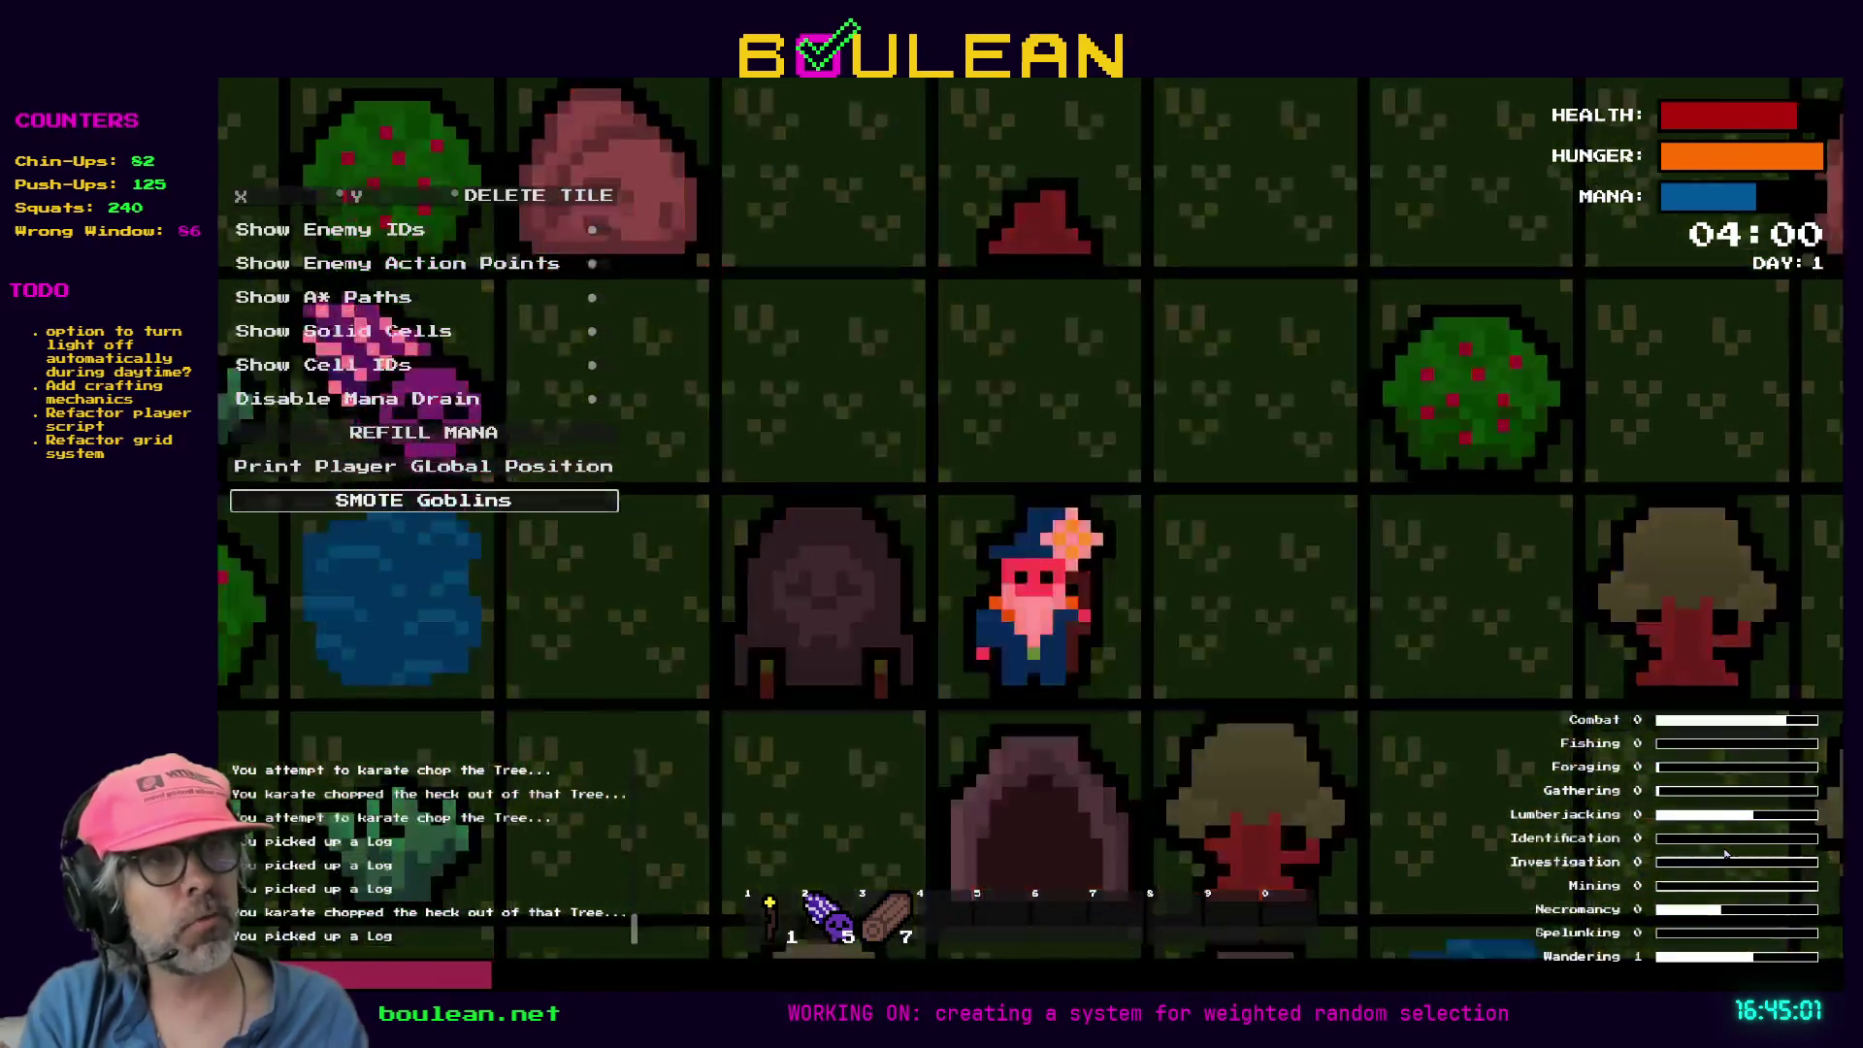
key(d)
key(d)
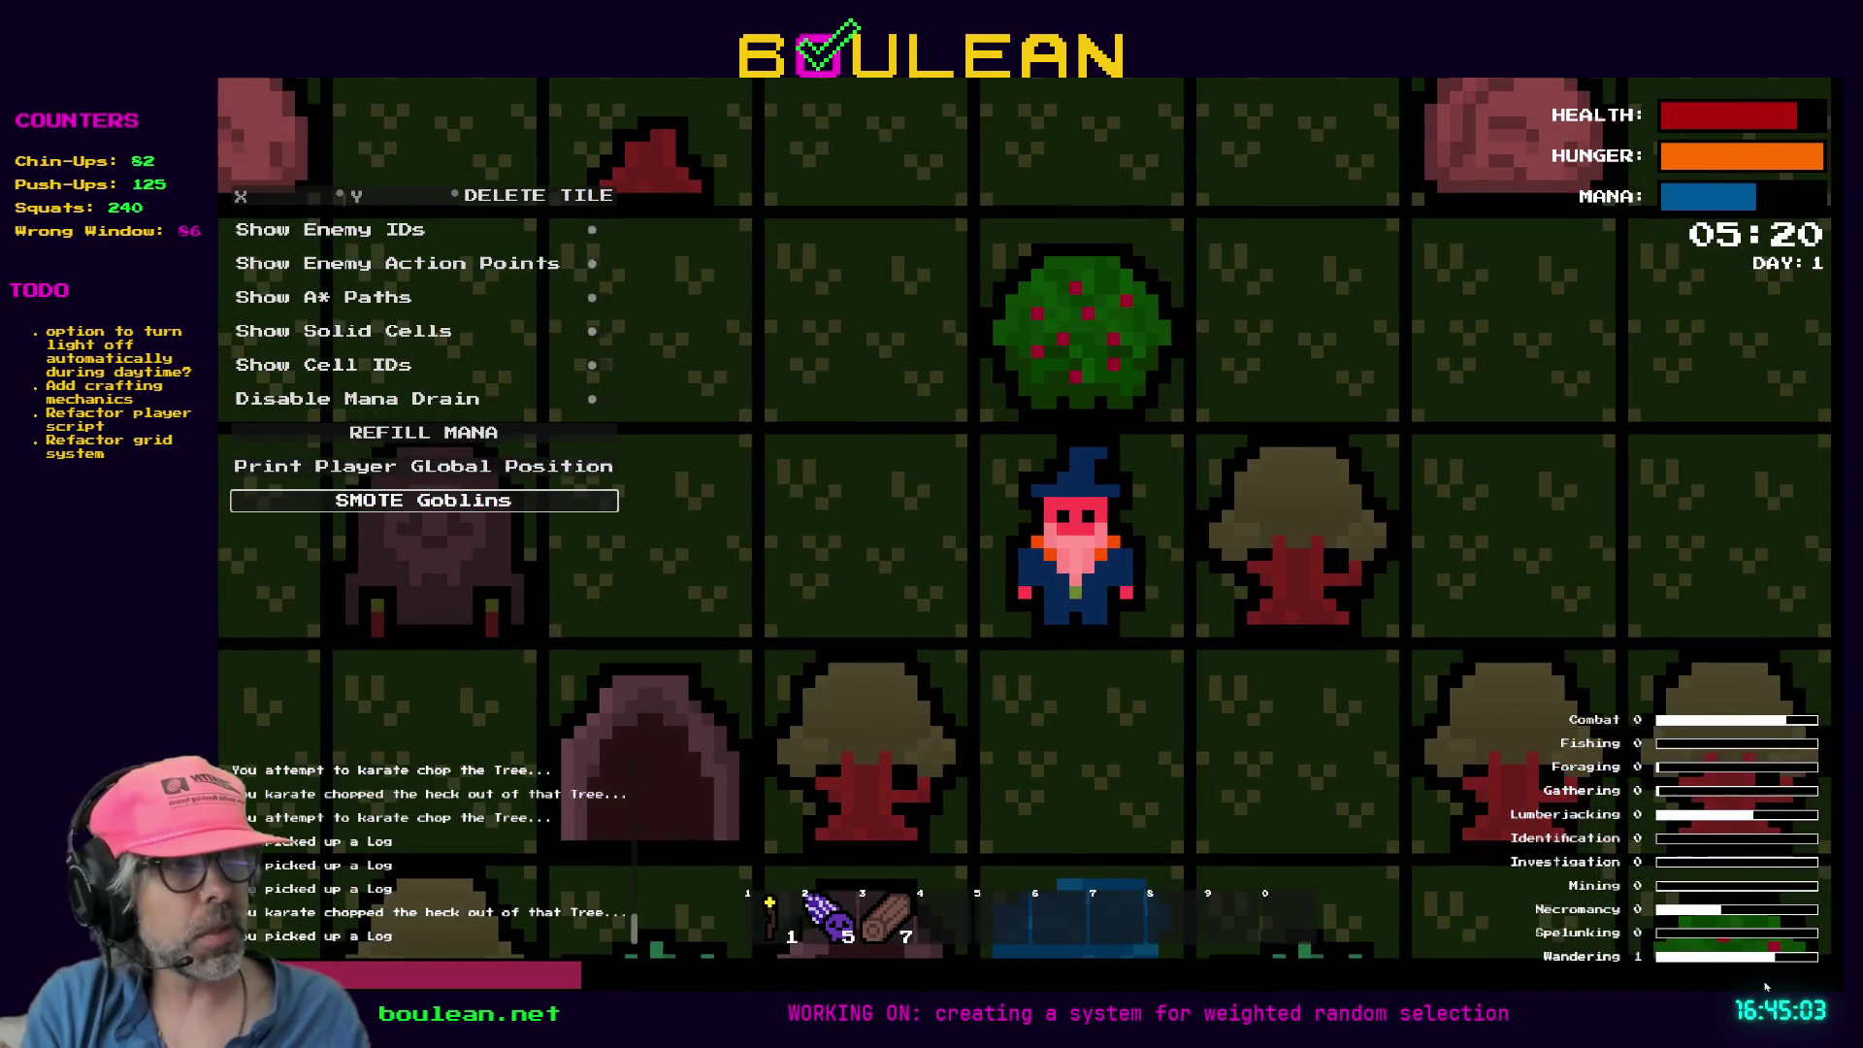
key(s)
key(d)
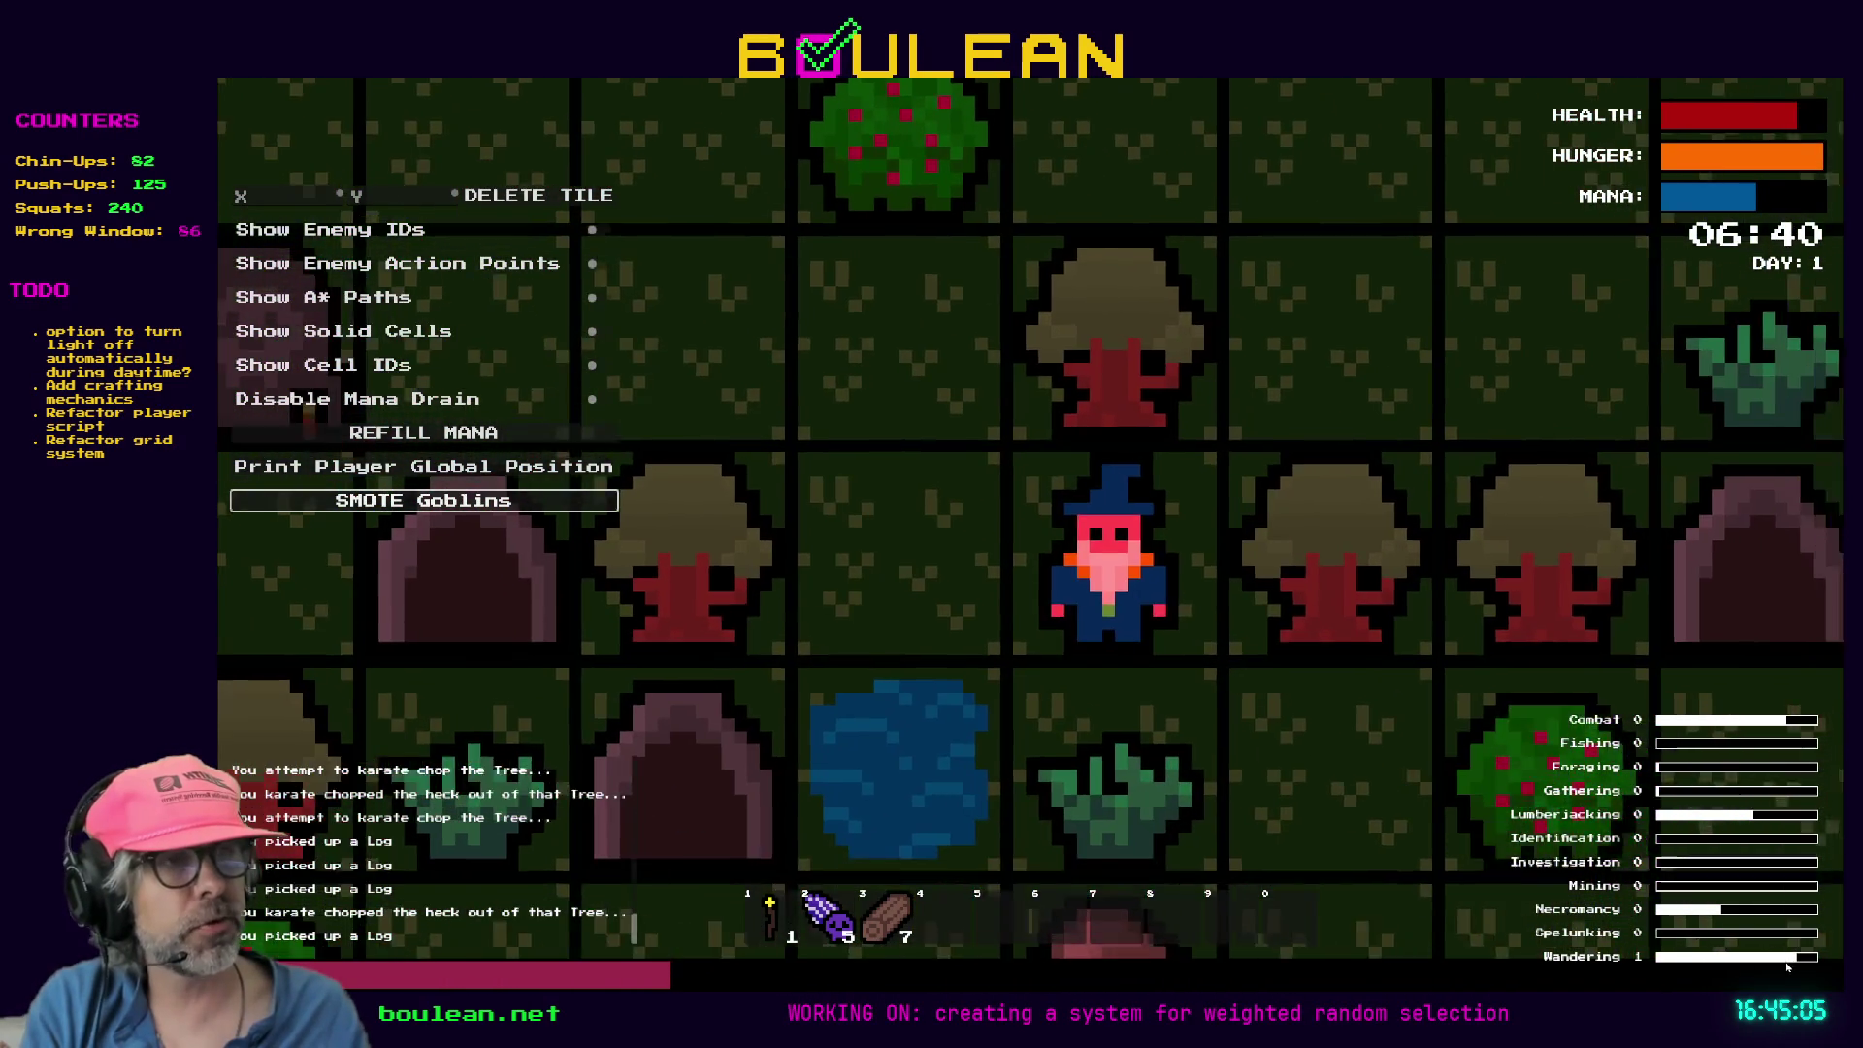
key(s)
key(d)
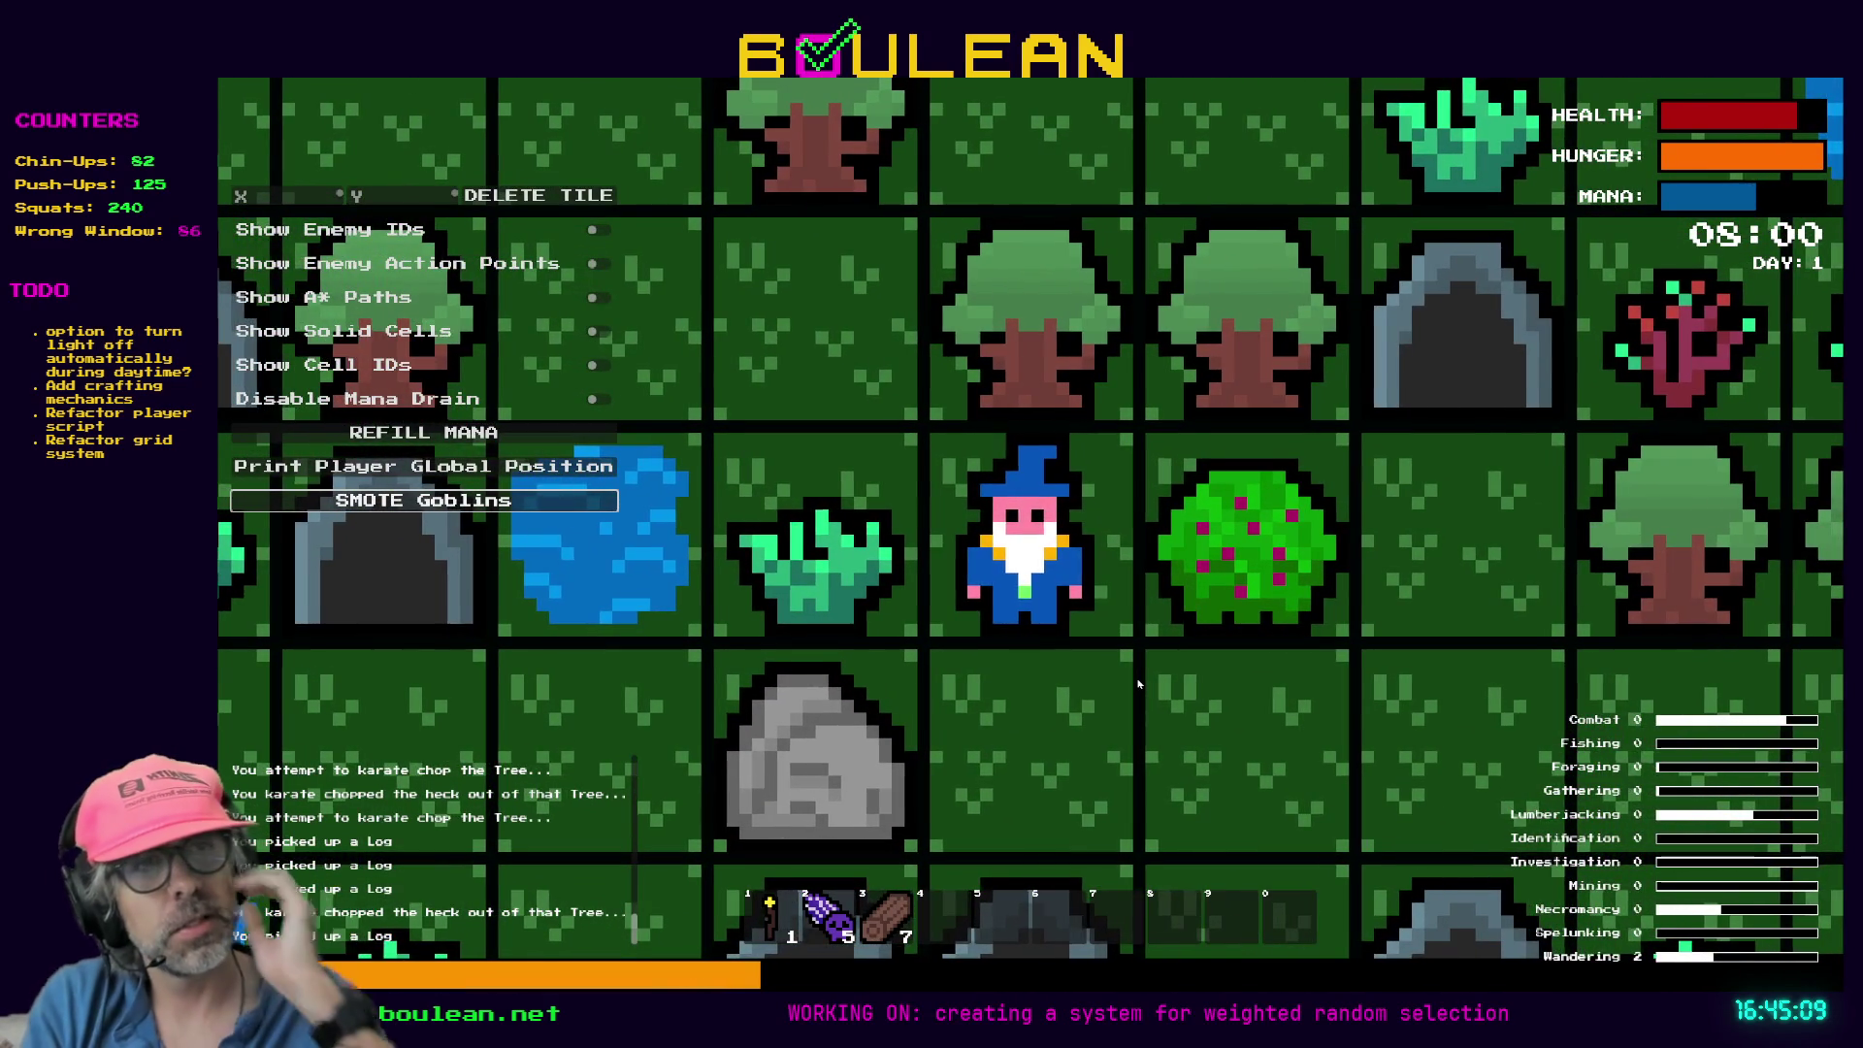
key(s)
key(1)
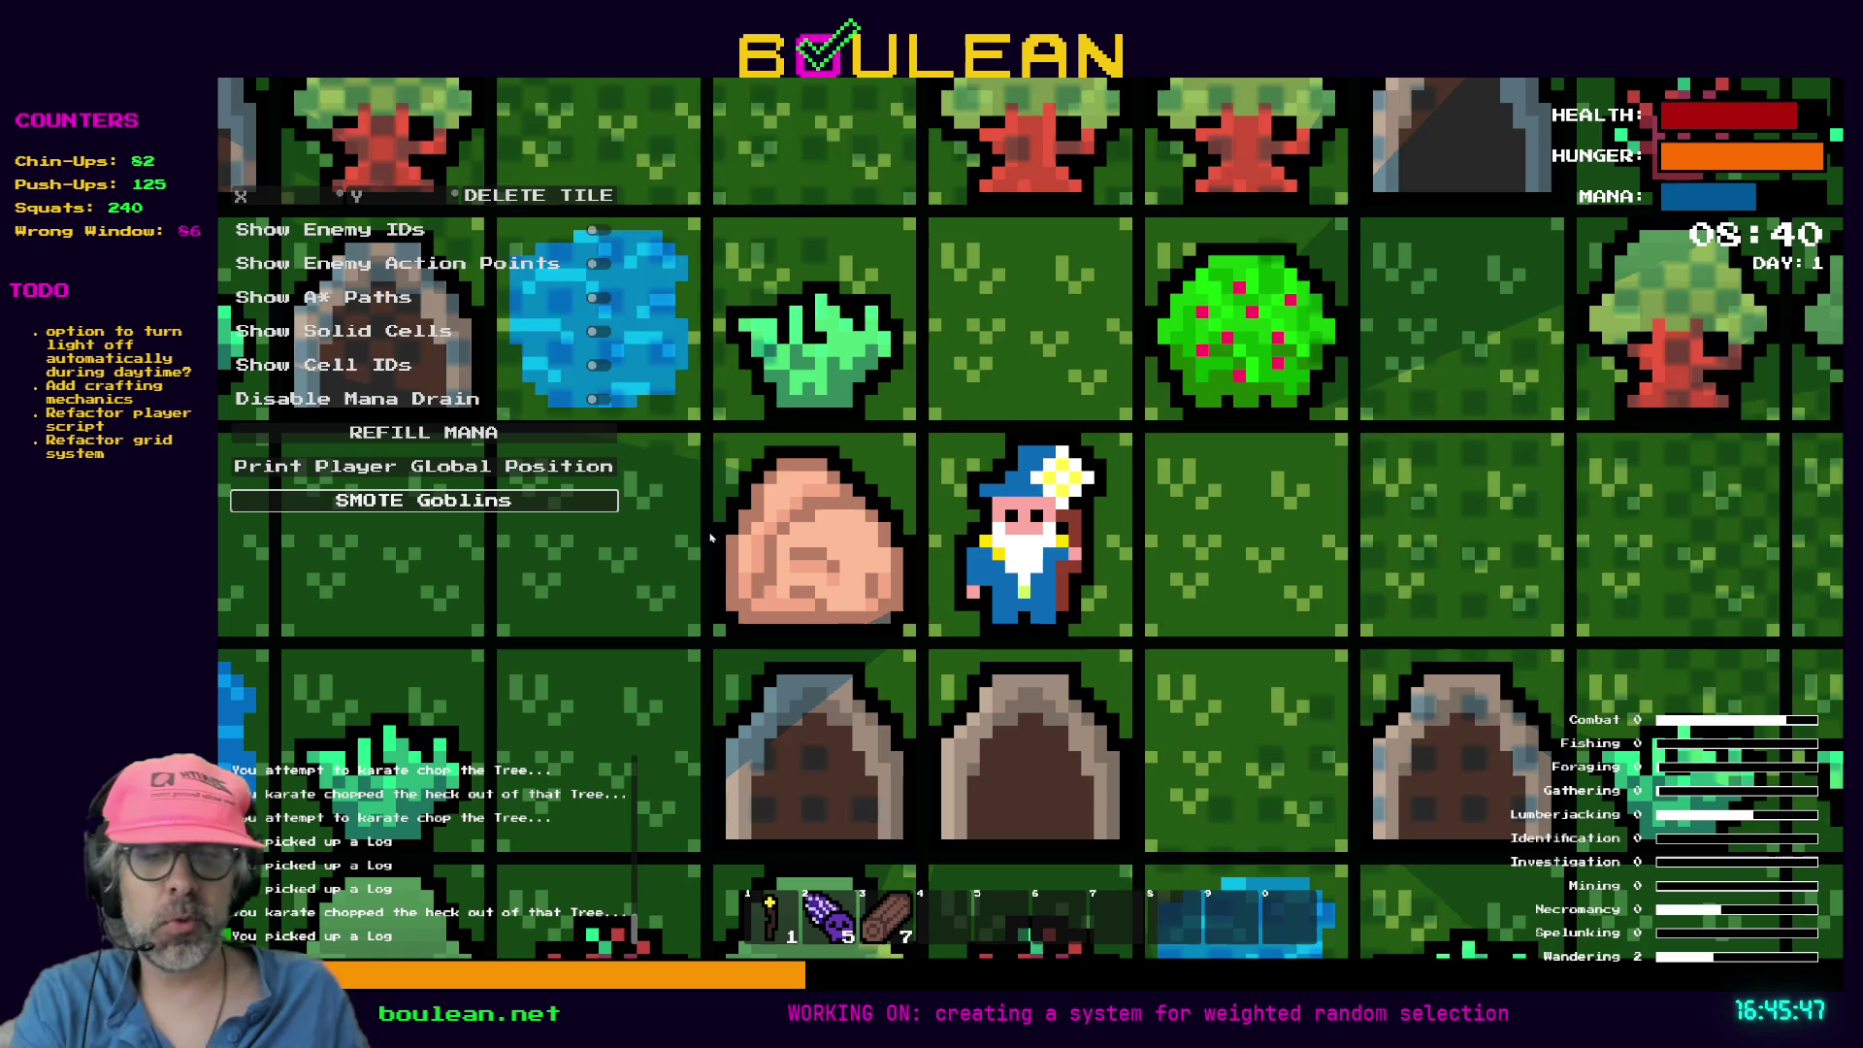
Step: Close the running game and Alt+Tab over to the wizard sprite in Aseprite
key(1)
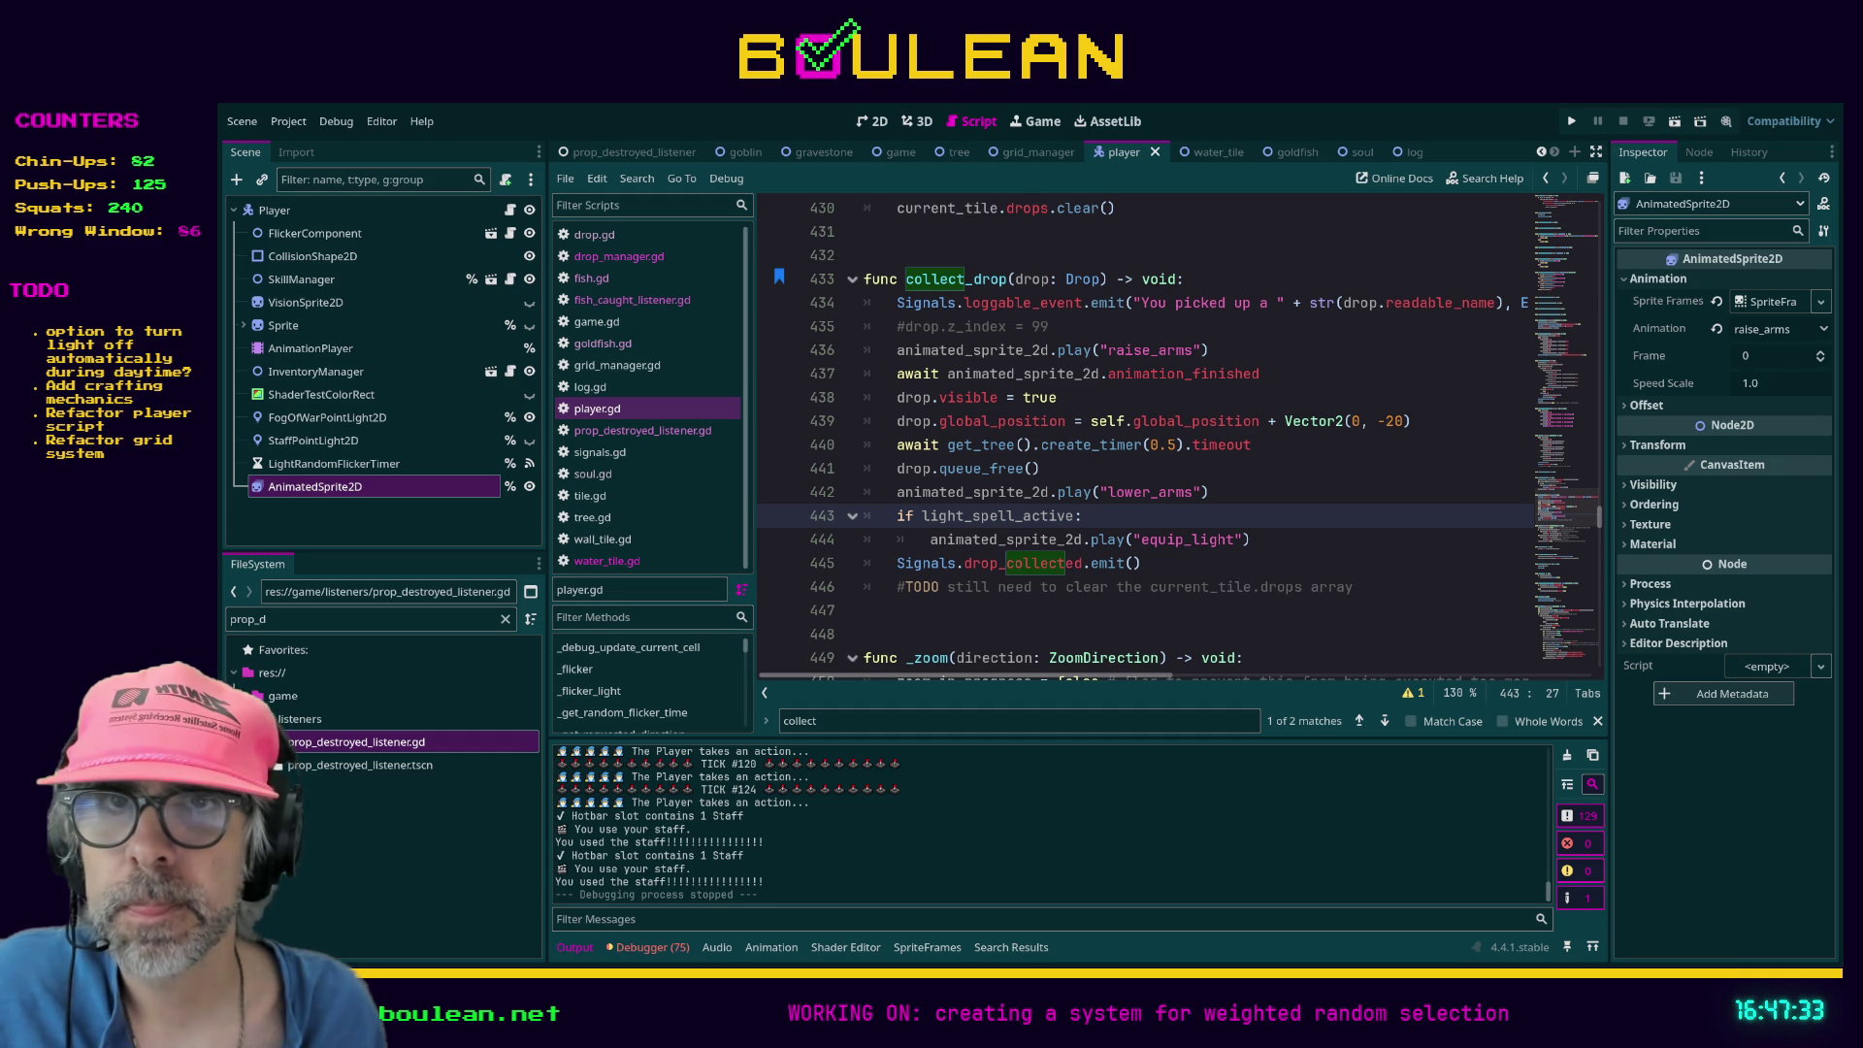
key(alt+Tab)
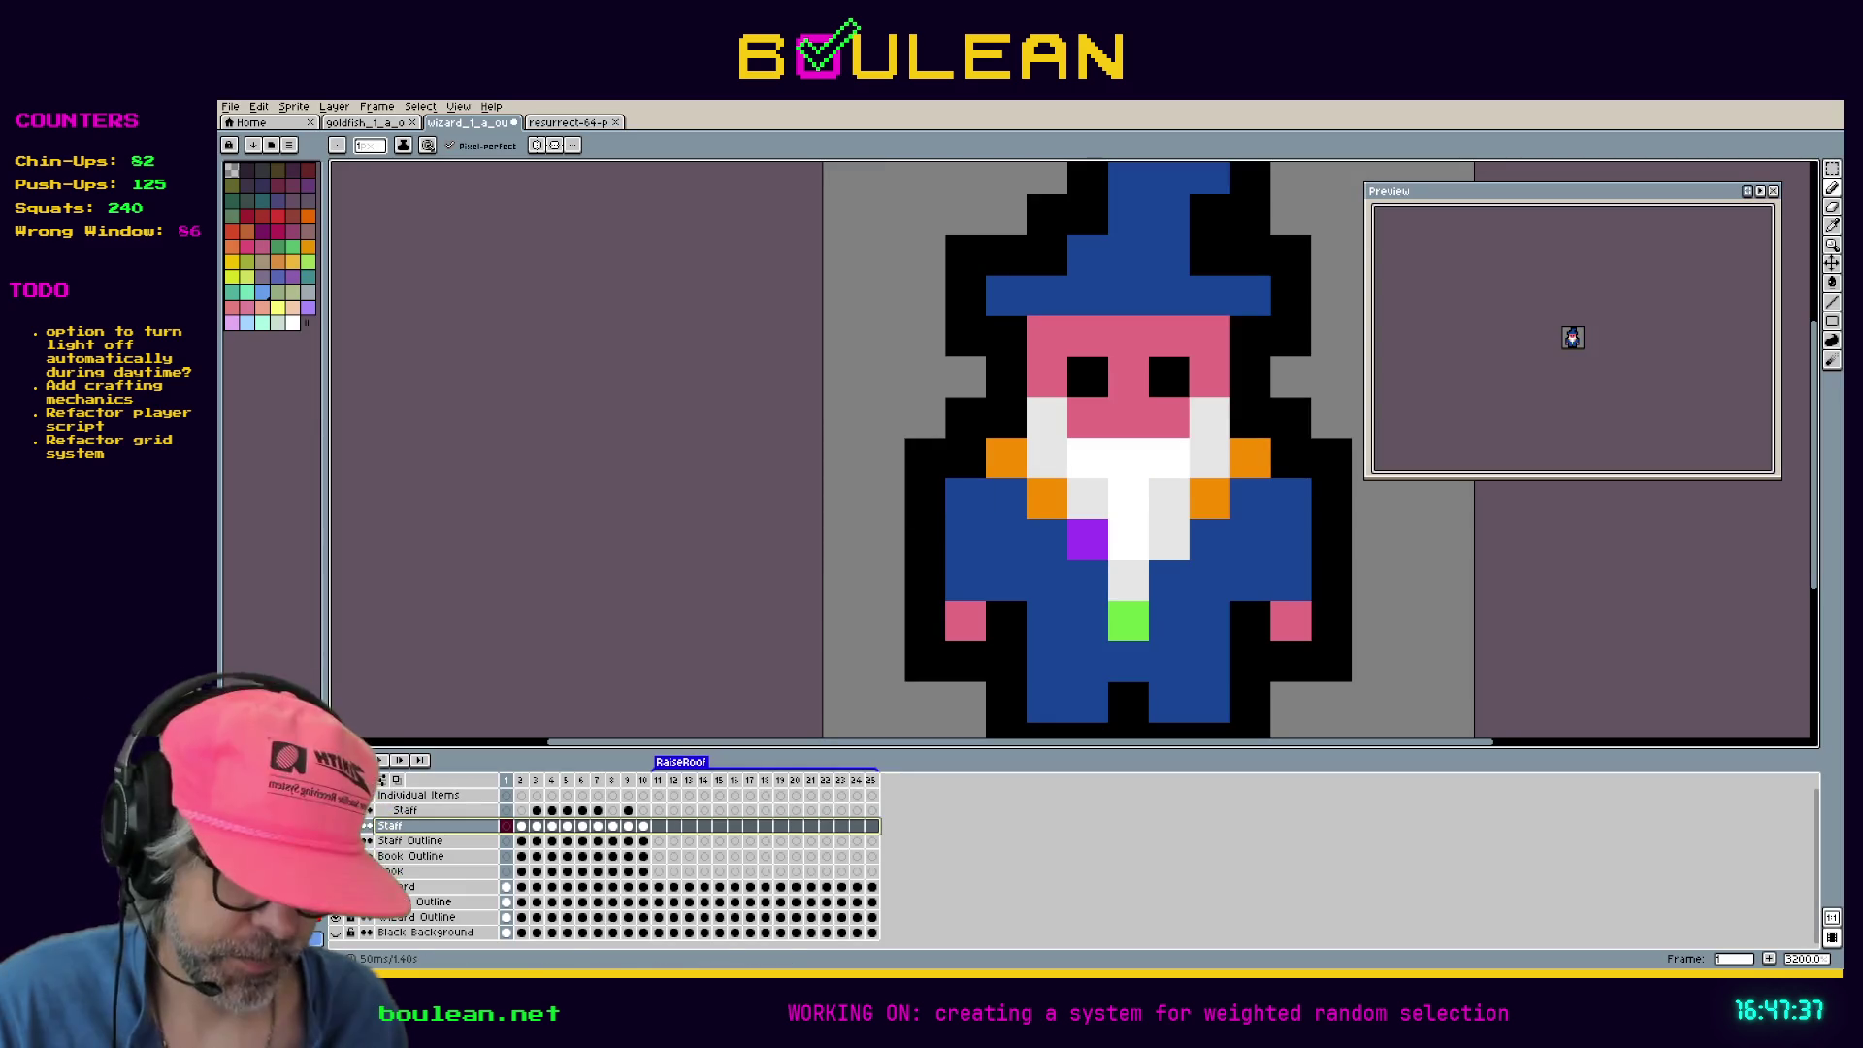
Step: Add a new empty layer above Staff Outline and pick the beard's white colour
right_click(427, 840)
mouse_move(456, 870)
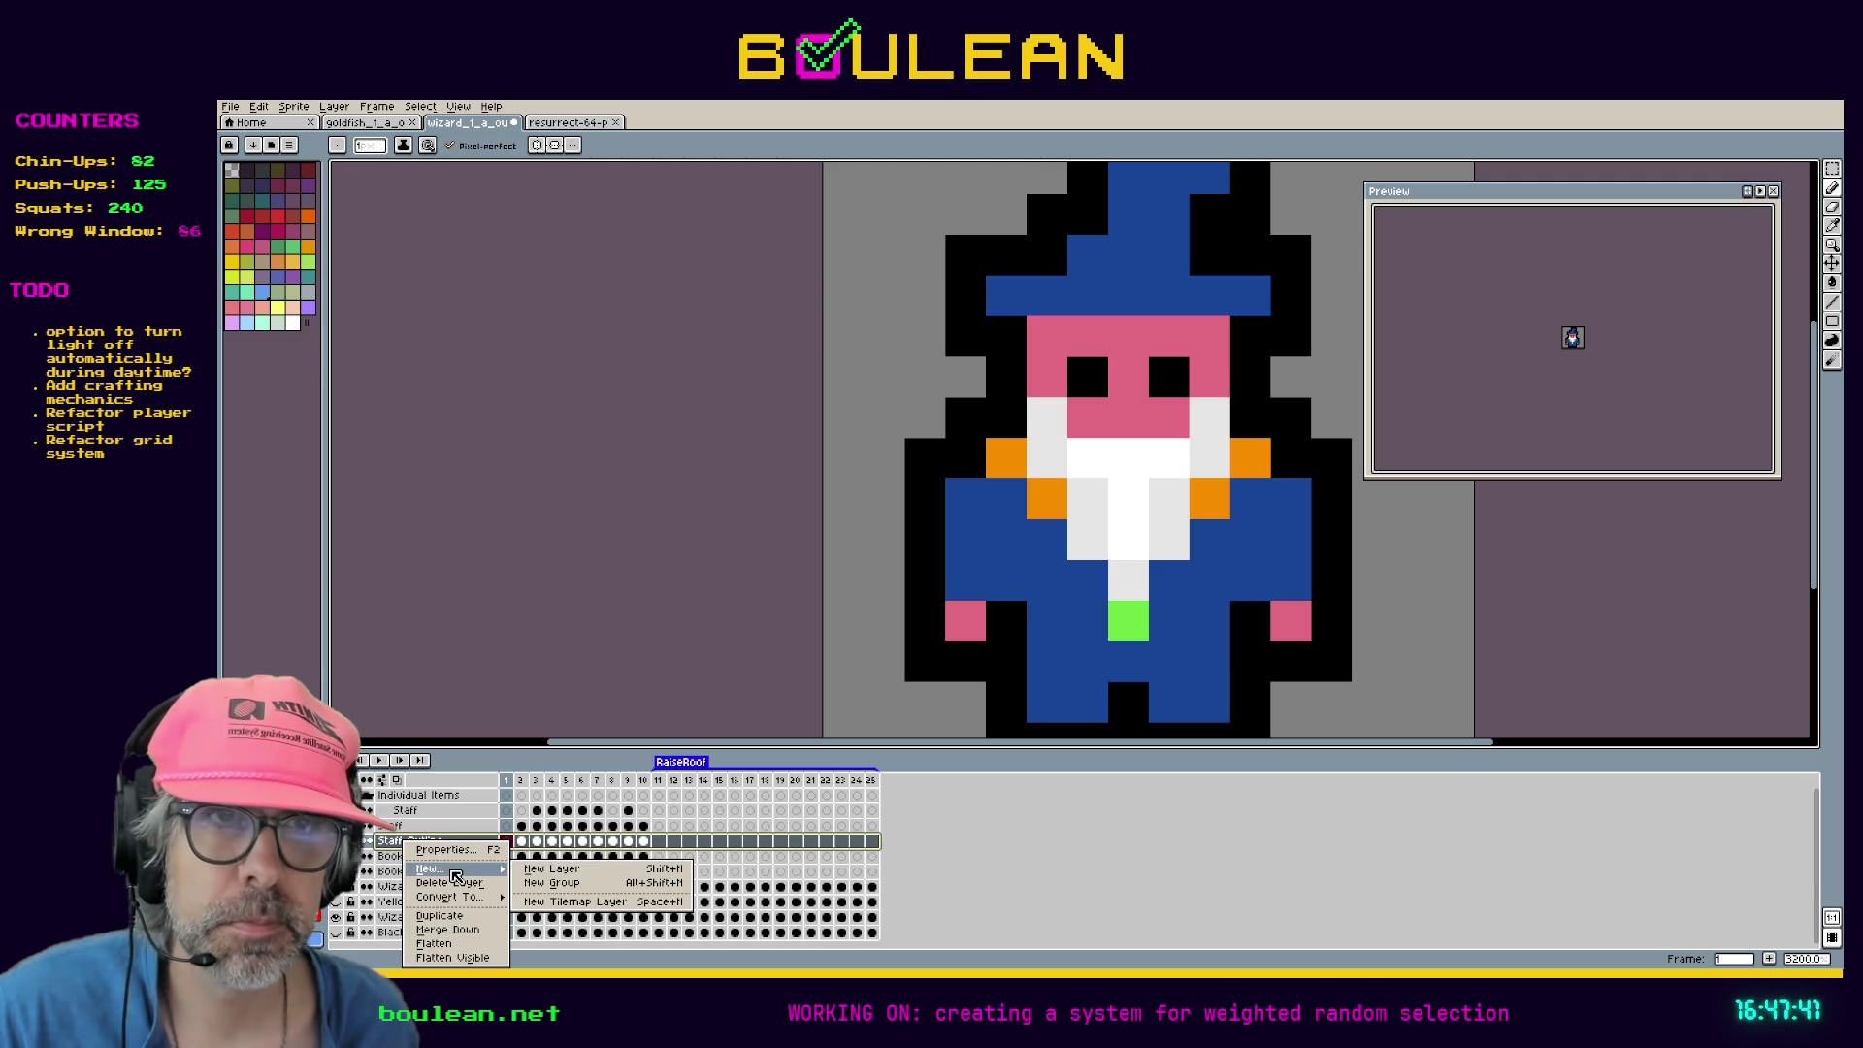
click(552, 868)
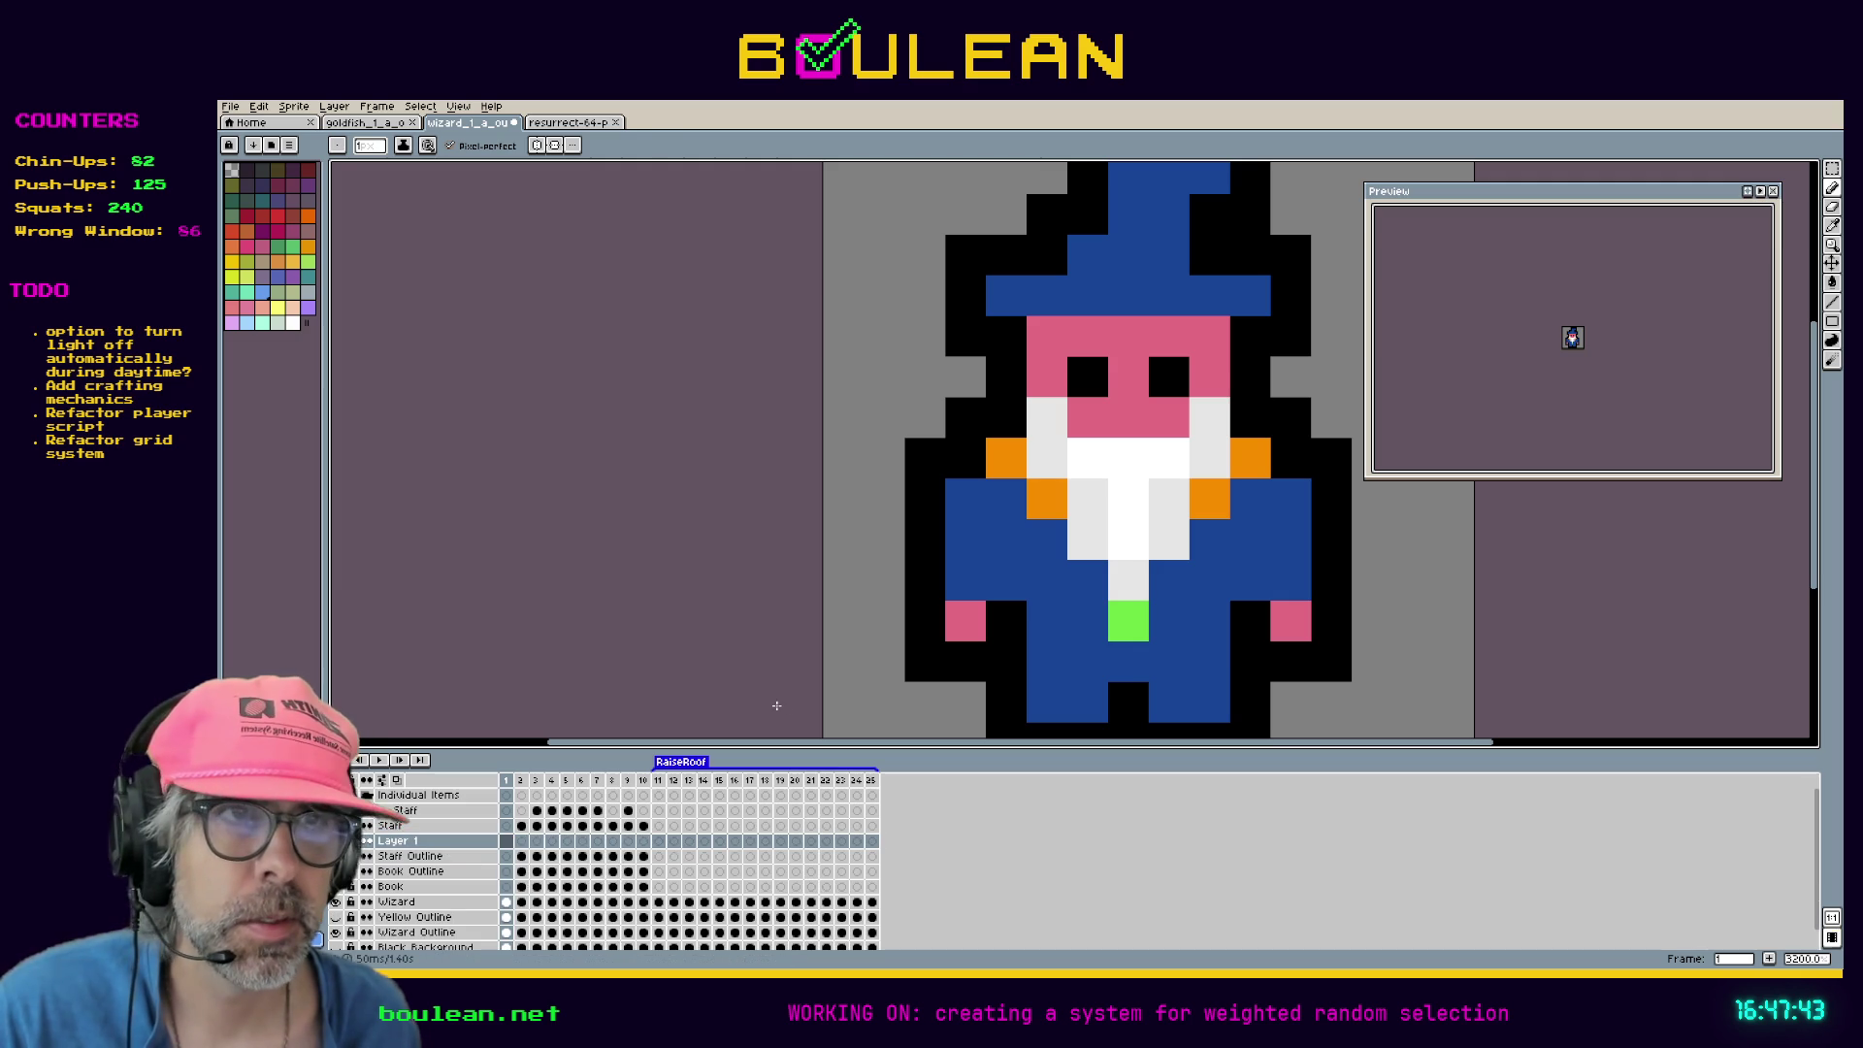
key(i)
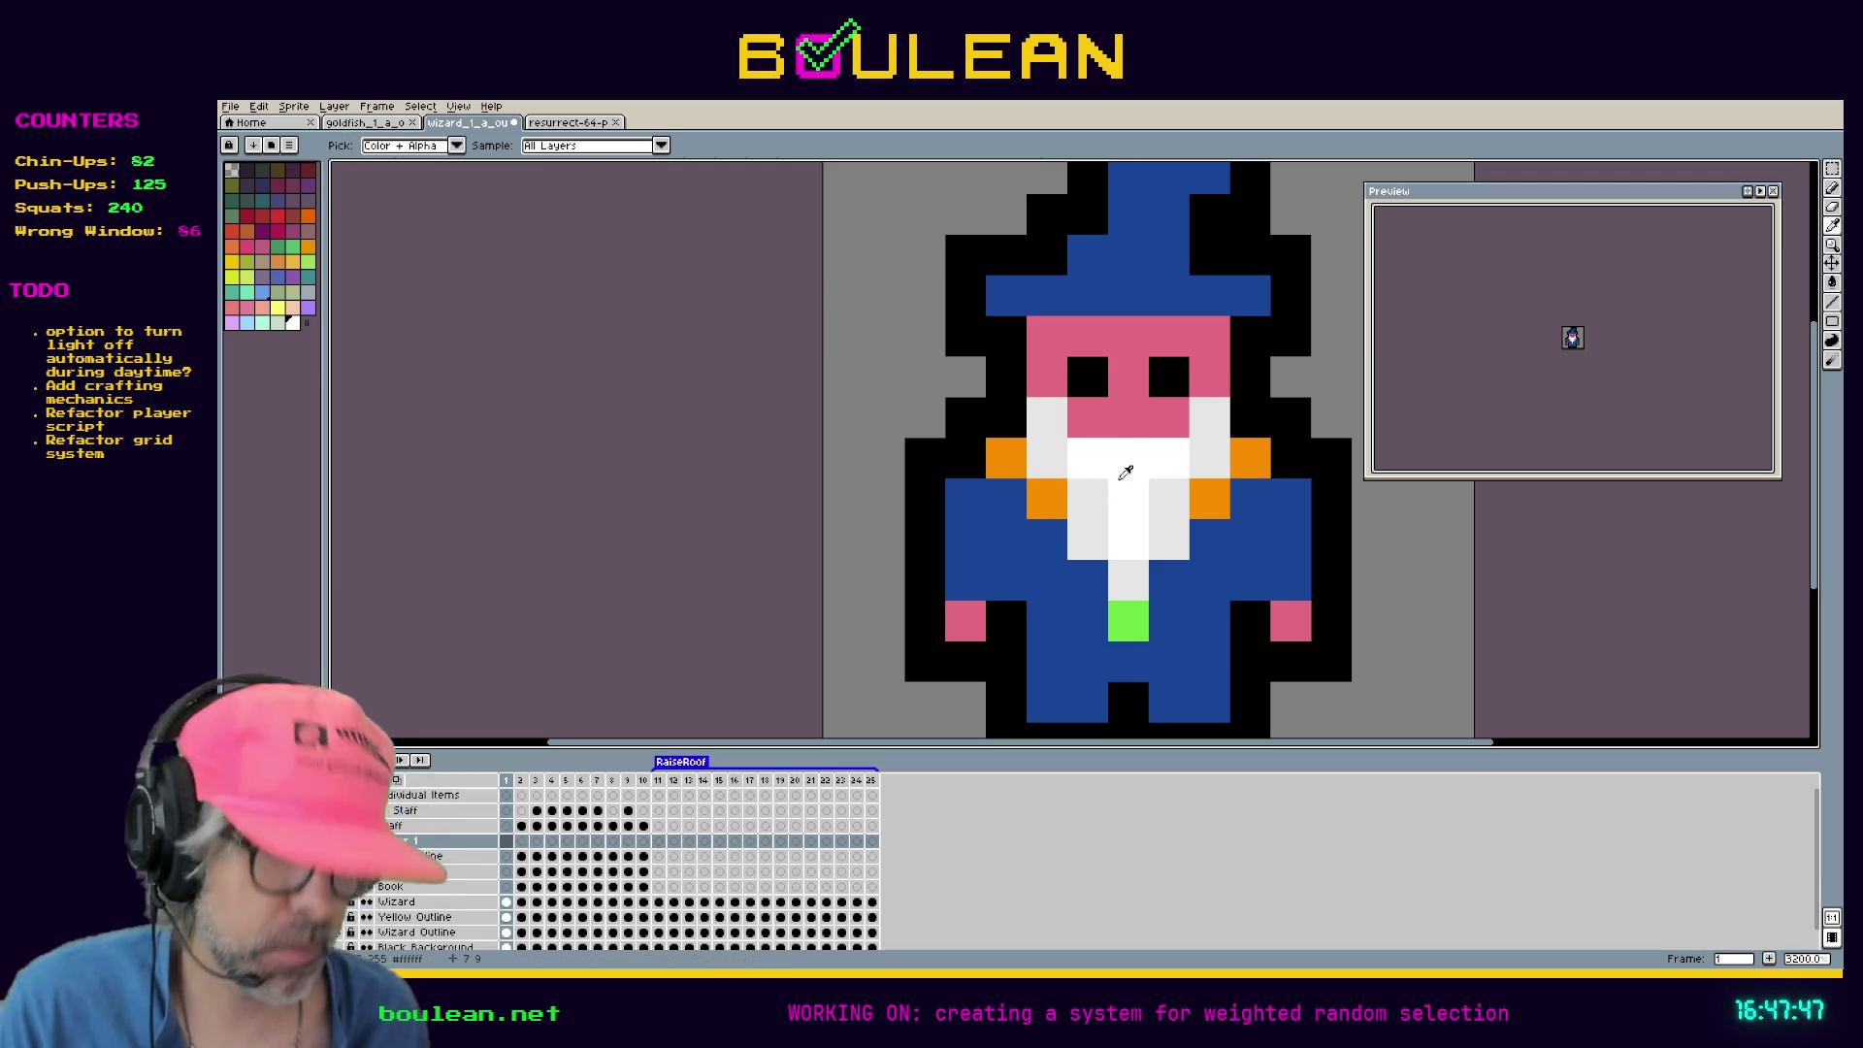
key(b)
click(1052, 476)
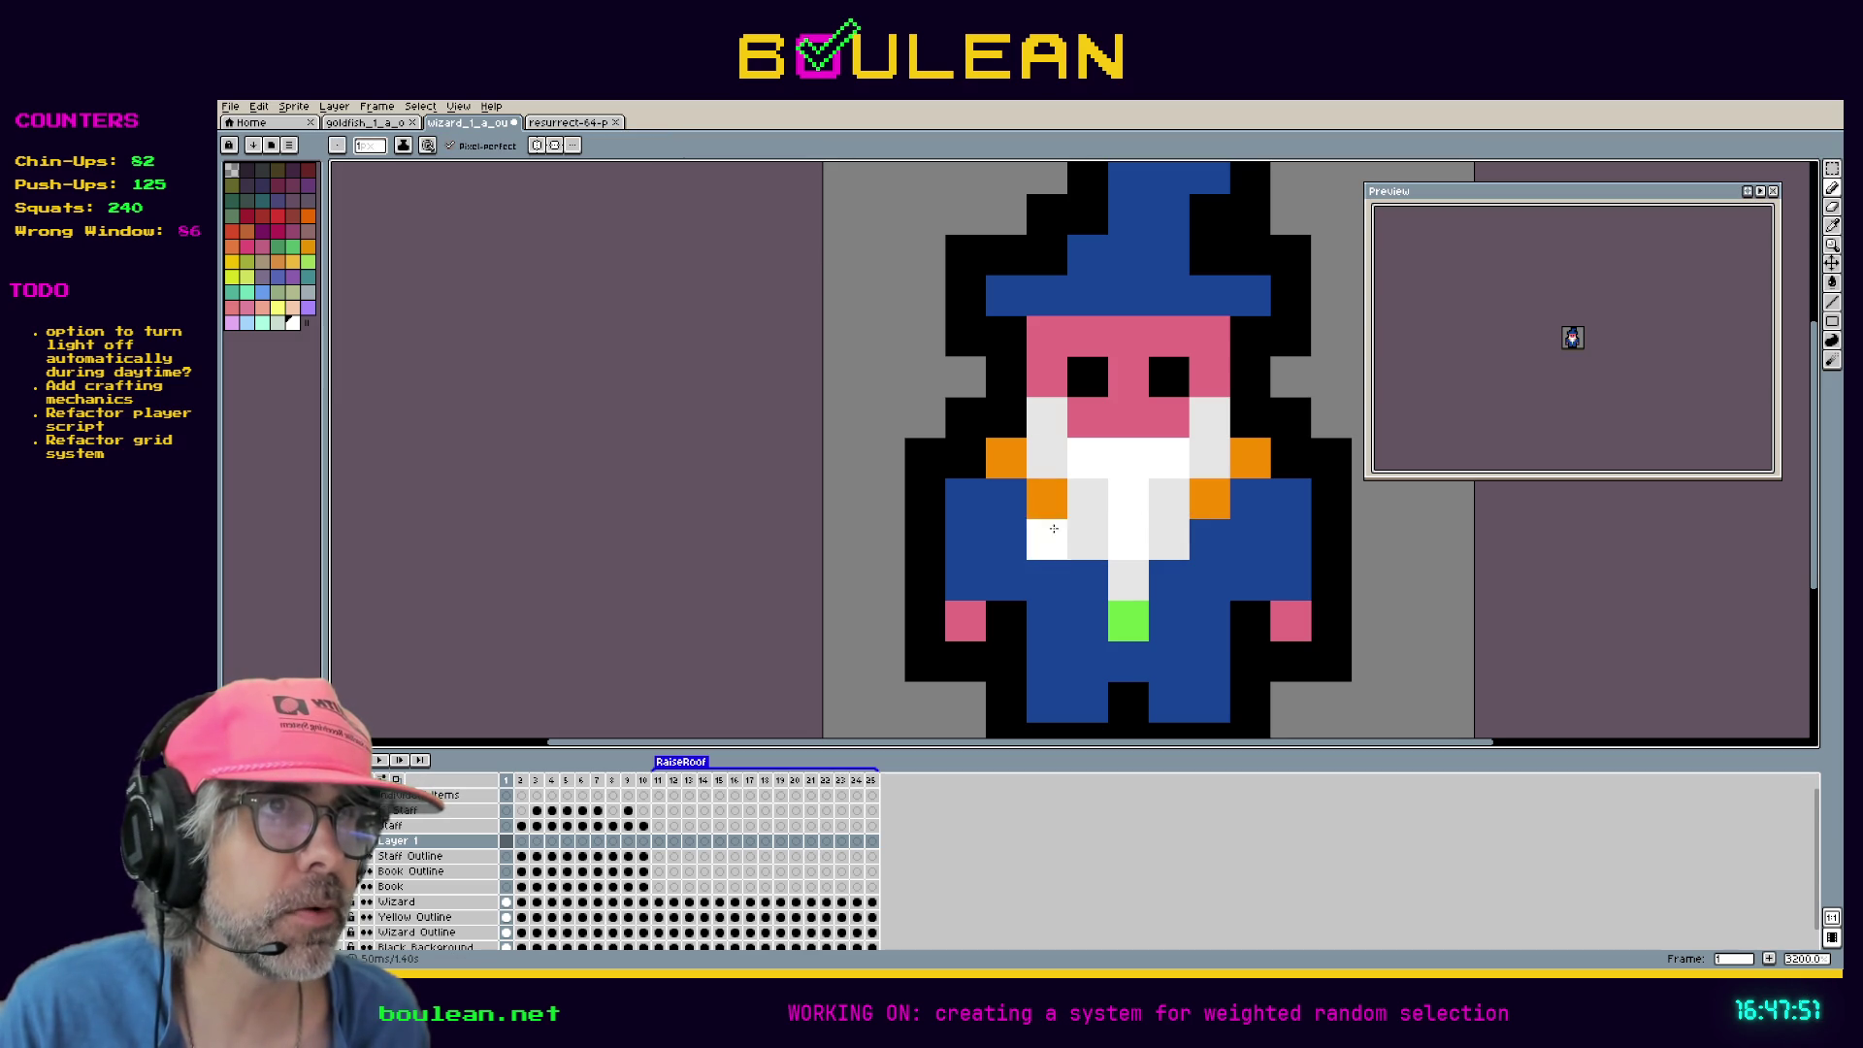
Step: Paint the beard's left and right sides white, extending it downward
click(1048, 458)
click(1088, 498)
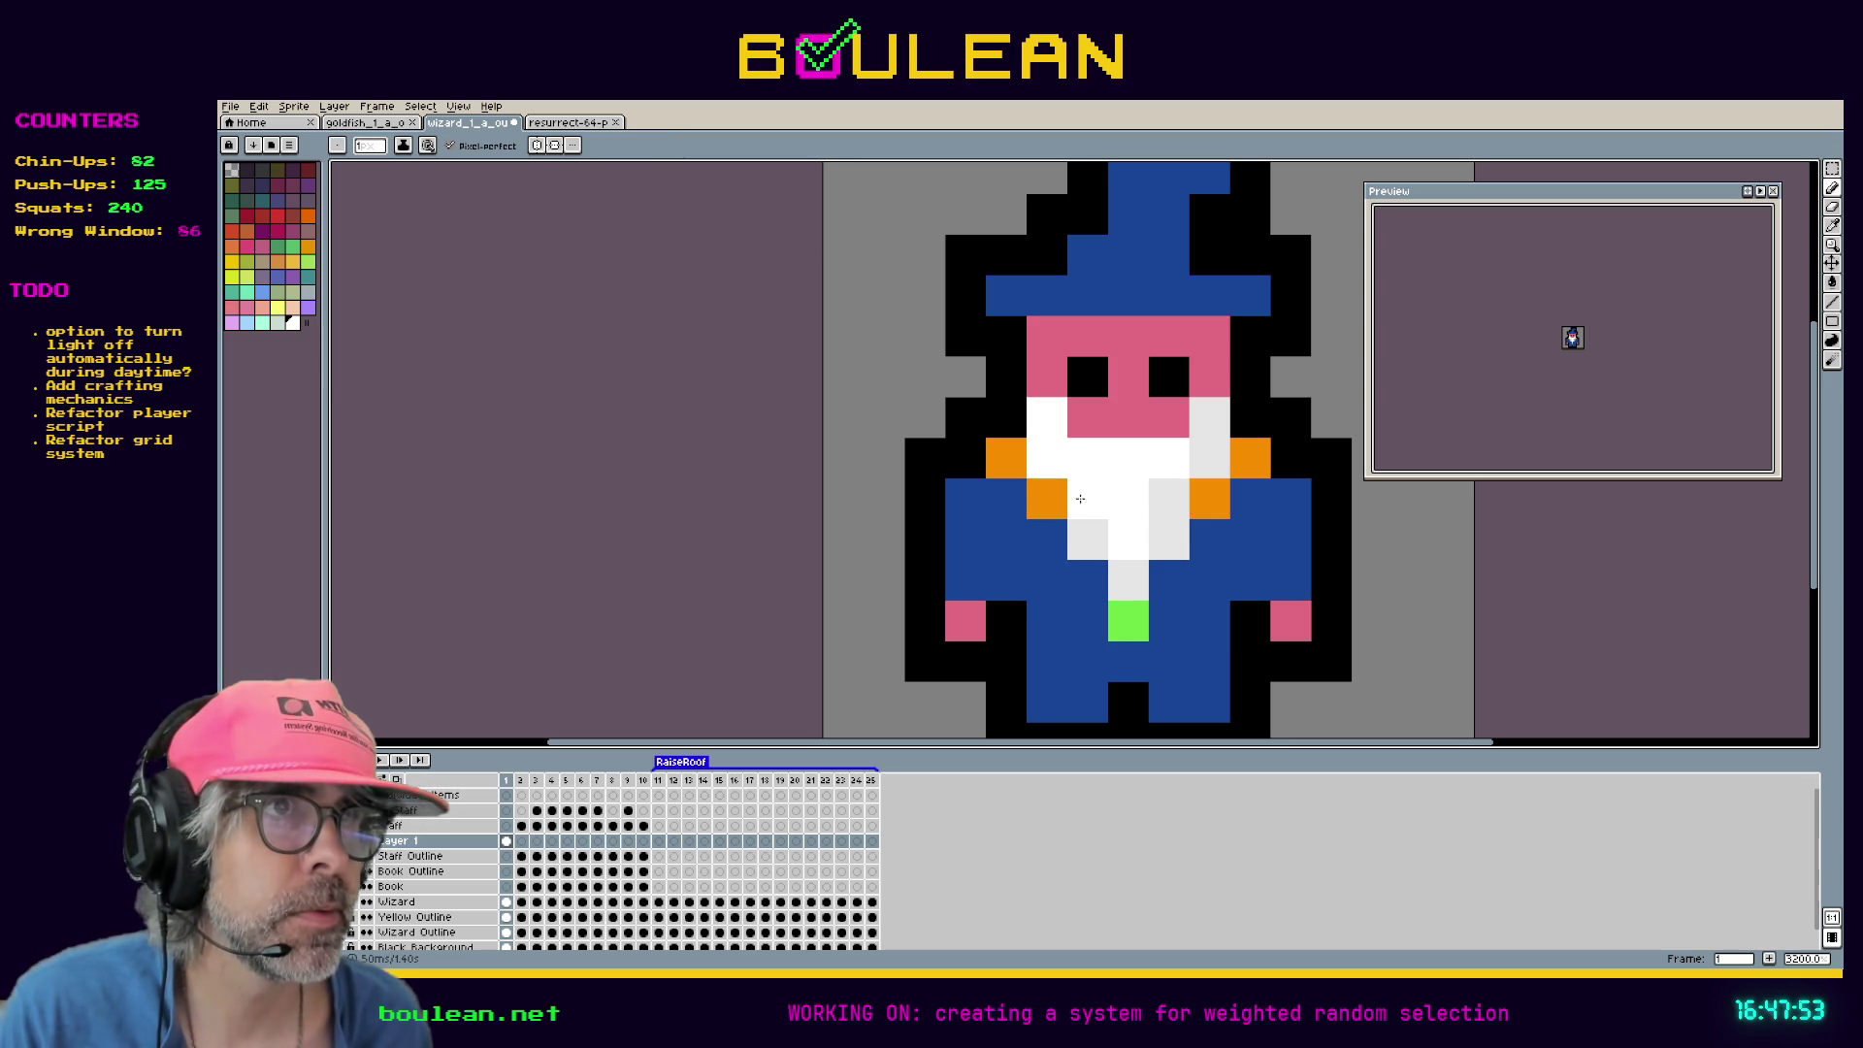
click(1088, 539)
click(1129, 580)
click(1168, 501)
click(1168, 540)
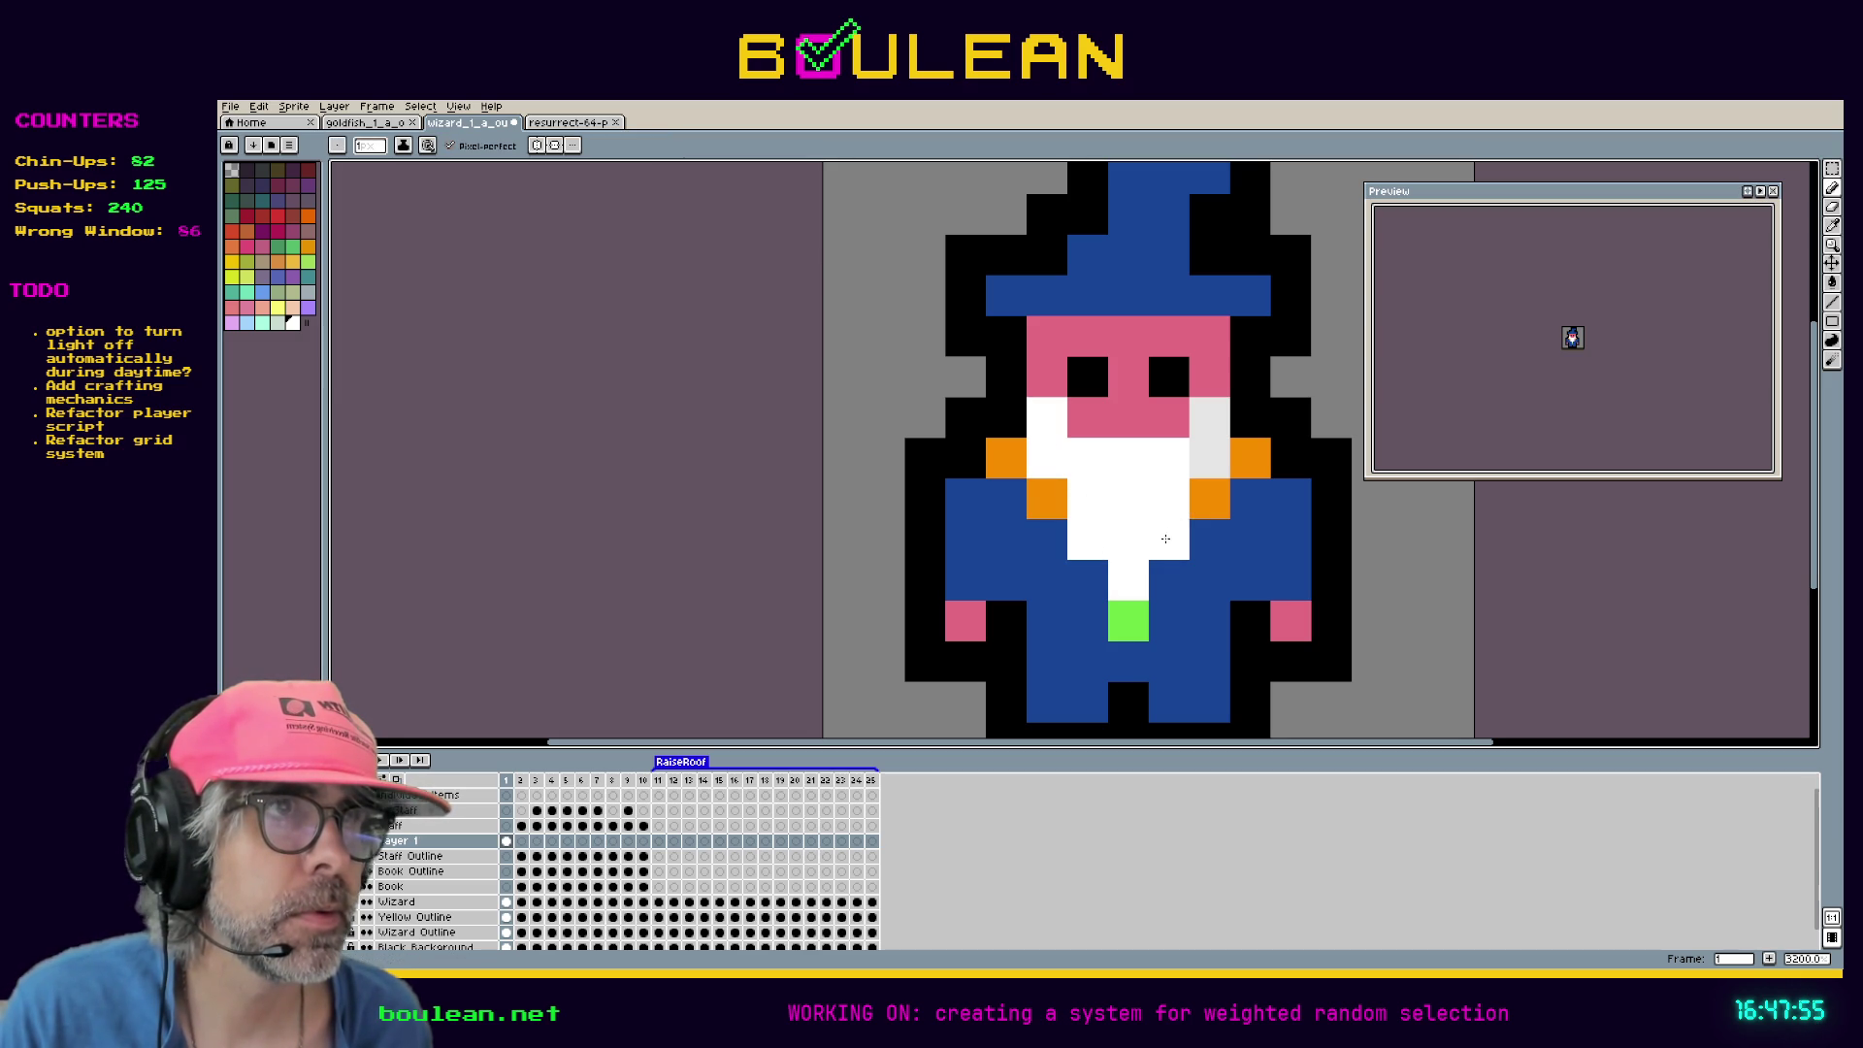
click(1209, 417)
click(1209, 458)
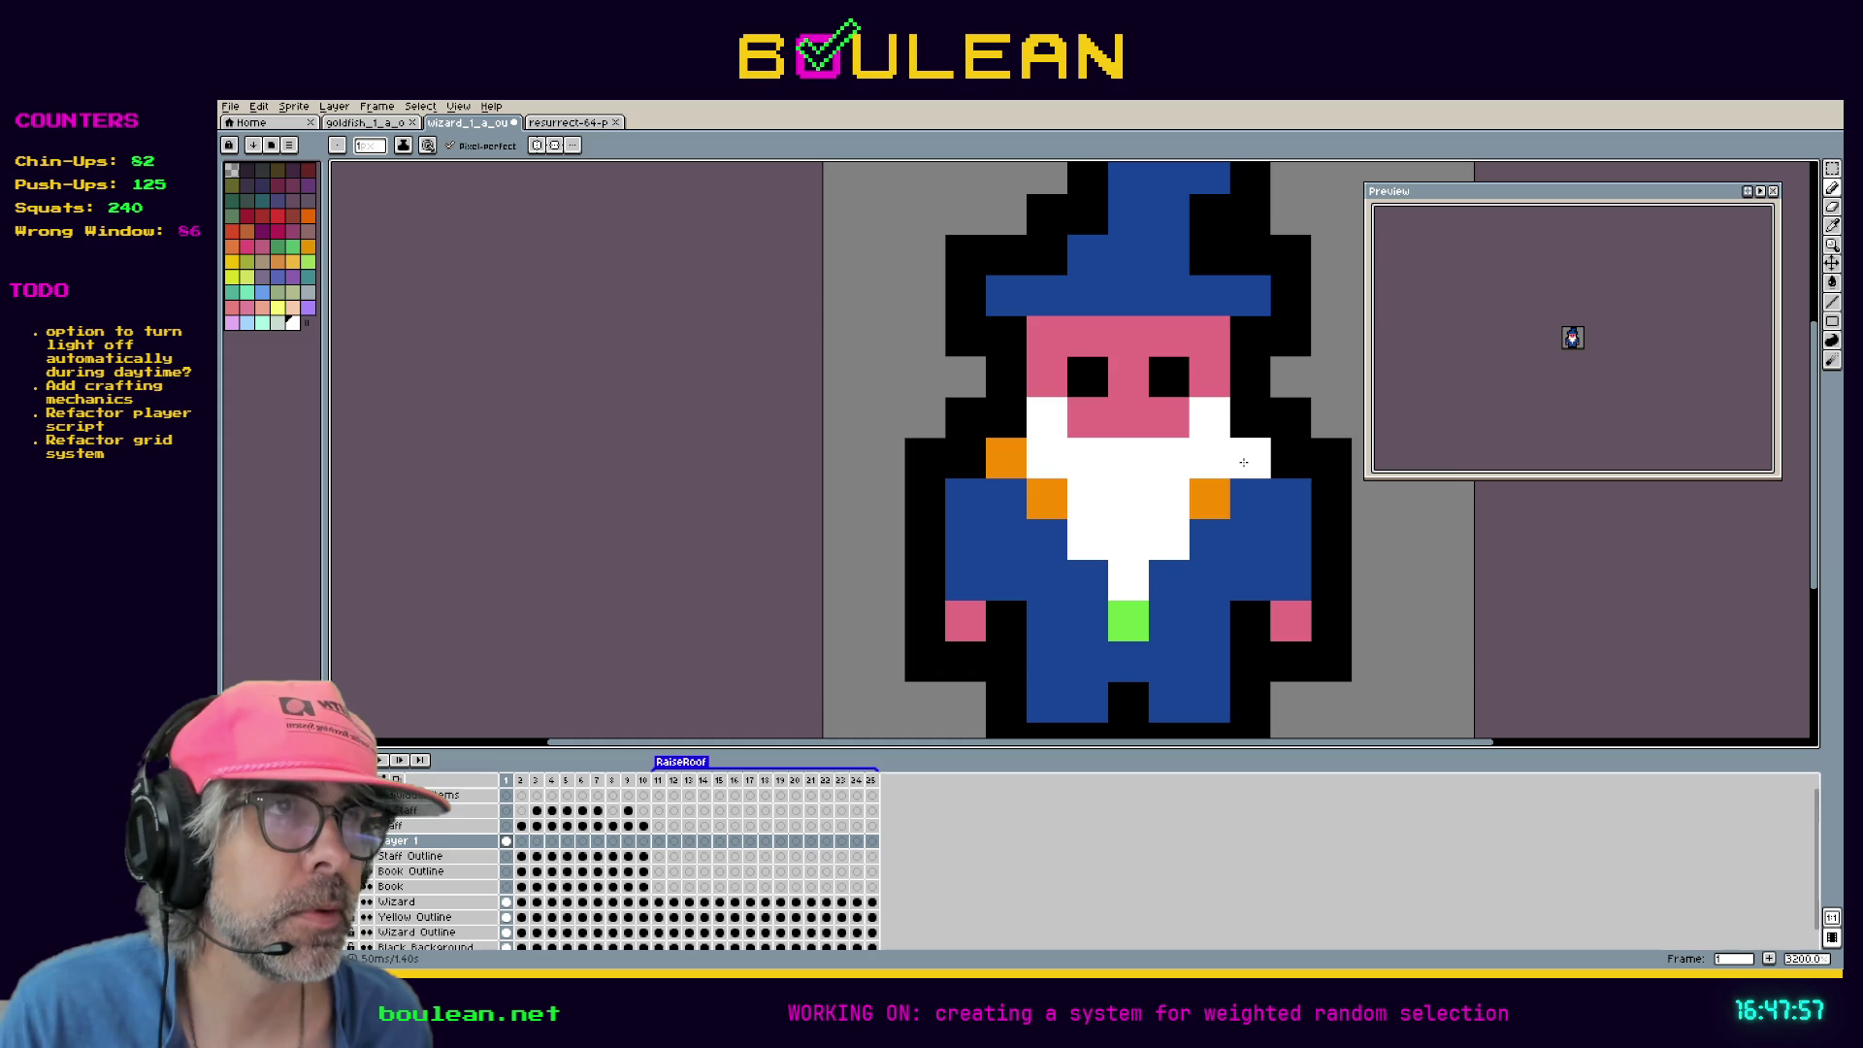
mouse_move(1244, 490)
mouse_down()
mouse_move(1210, 499)
mouse_move(1209, 578)
mouse_move(1166, 580)
mouse_move(1162, 613)
mouse_move(1088, 580)
mouse_move(1088, 621)
mouse_move(1047, 539)
mouse_move(1054, 509)
mouse_move(1047, 621)
mouse_move(1006, 461)
mouse_move(1011, 498)
mouse_up()
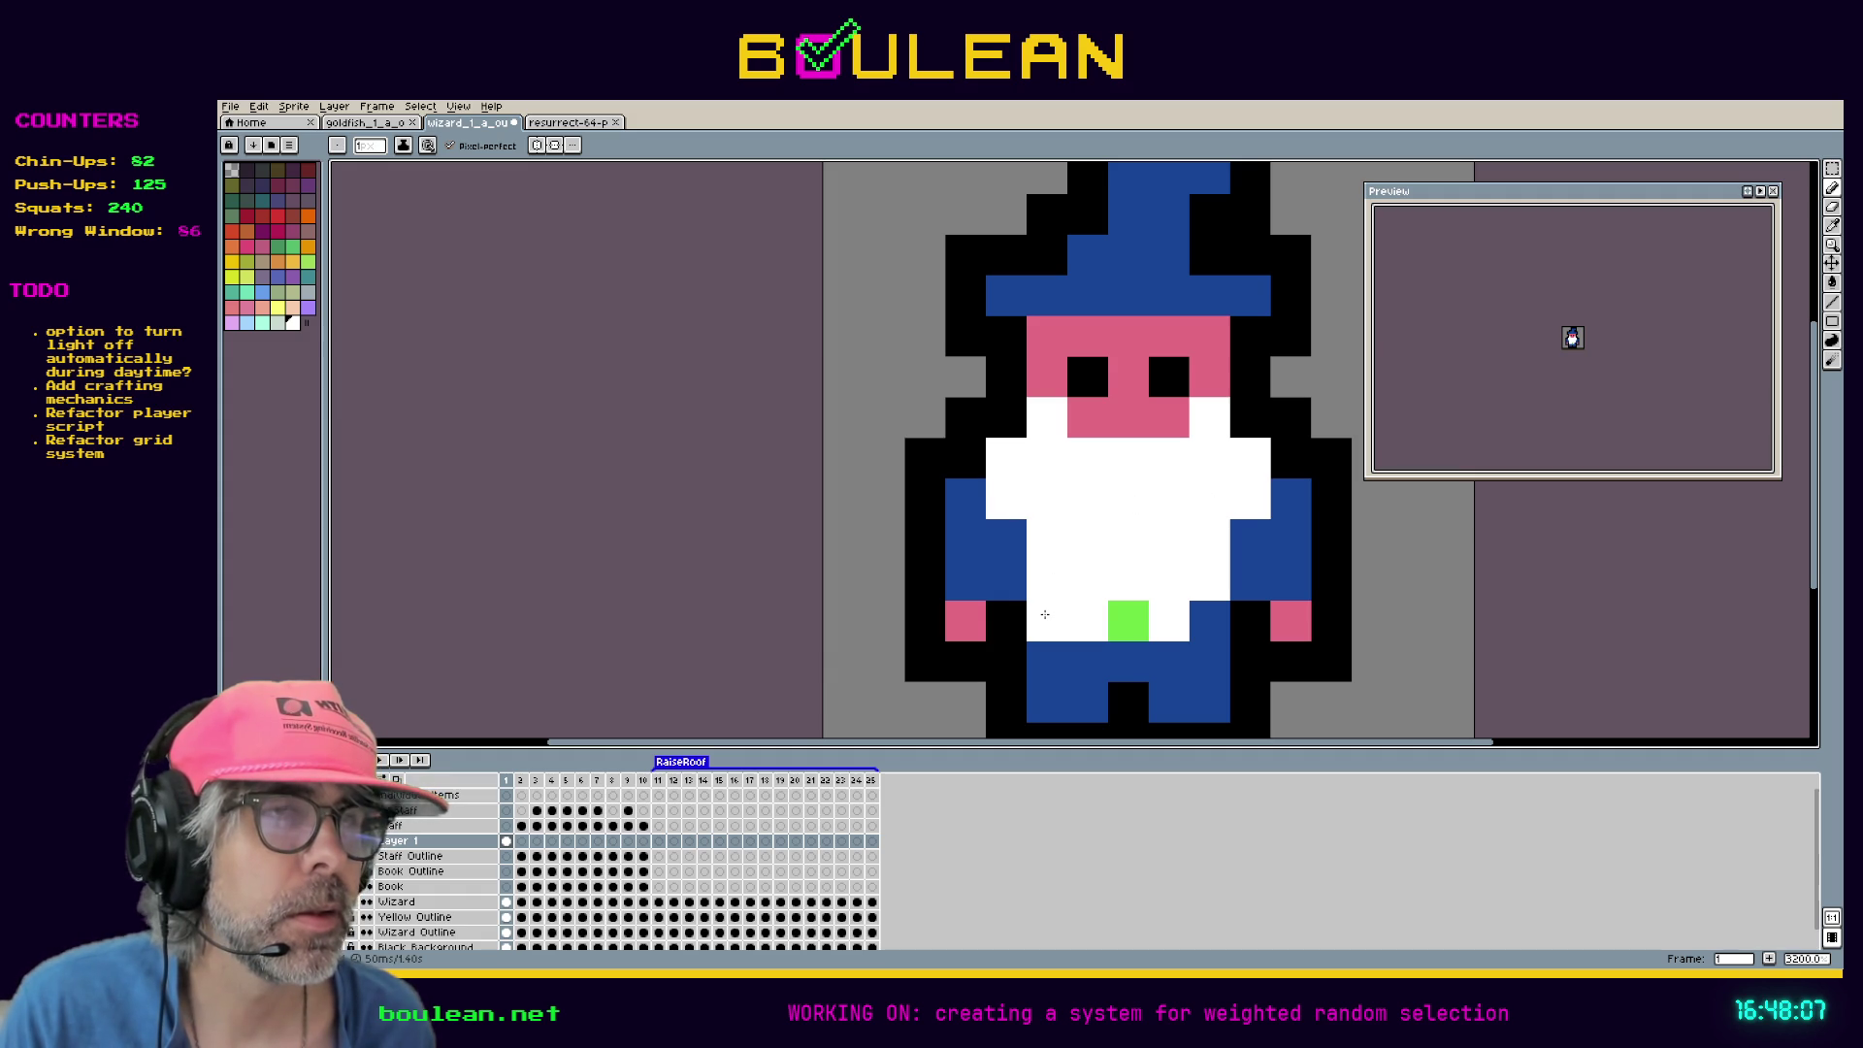
Step: Fix stray beard and robe pixels, painting the robe pixels below the staff white
alt+click(1209, 640)
click(1035, 615)
alt+click(1057, 553)
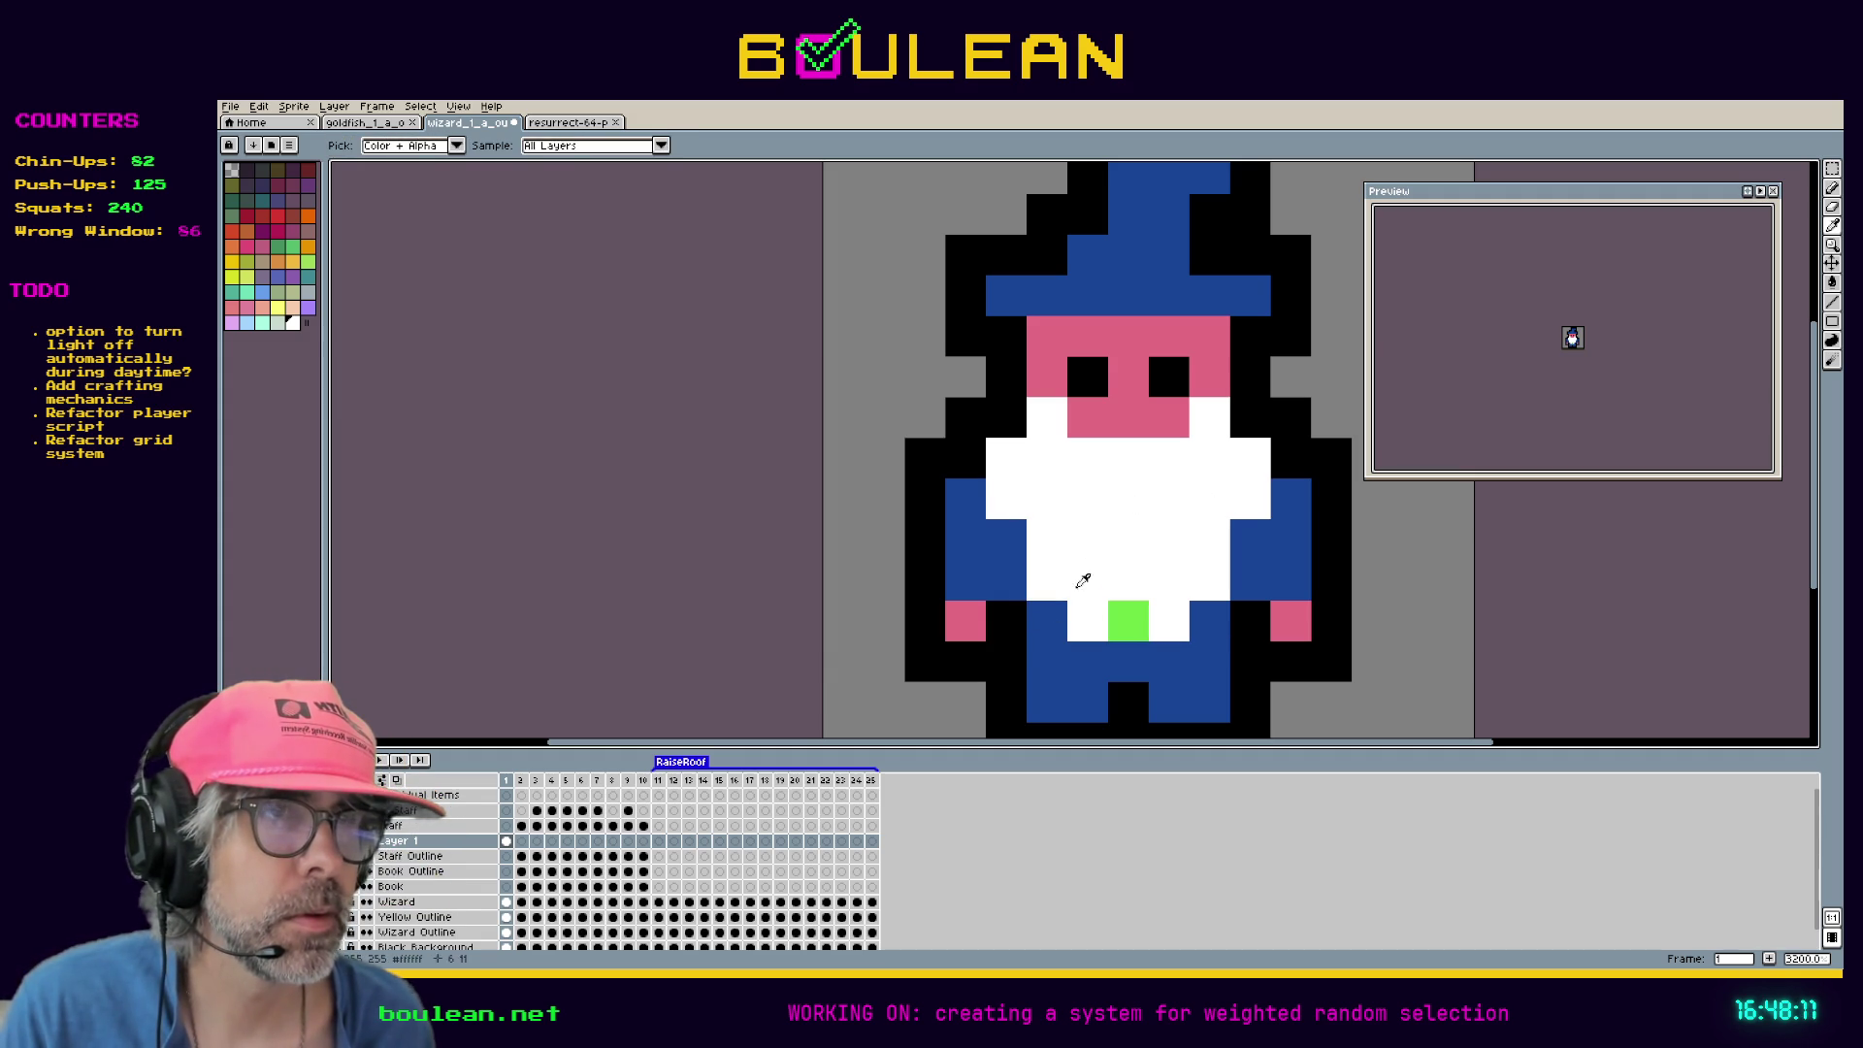
click(1082, 653)
key(ctrl+z)
key(ctrl+z)
click(1074, 653)
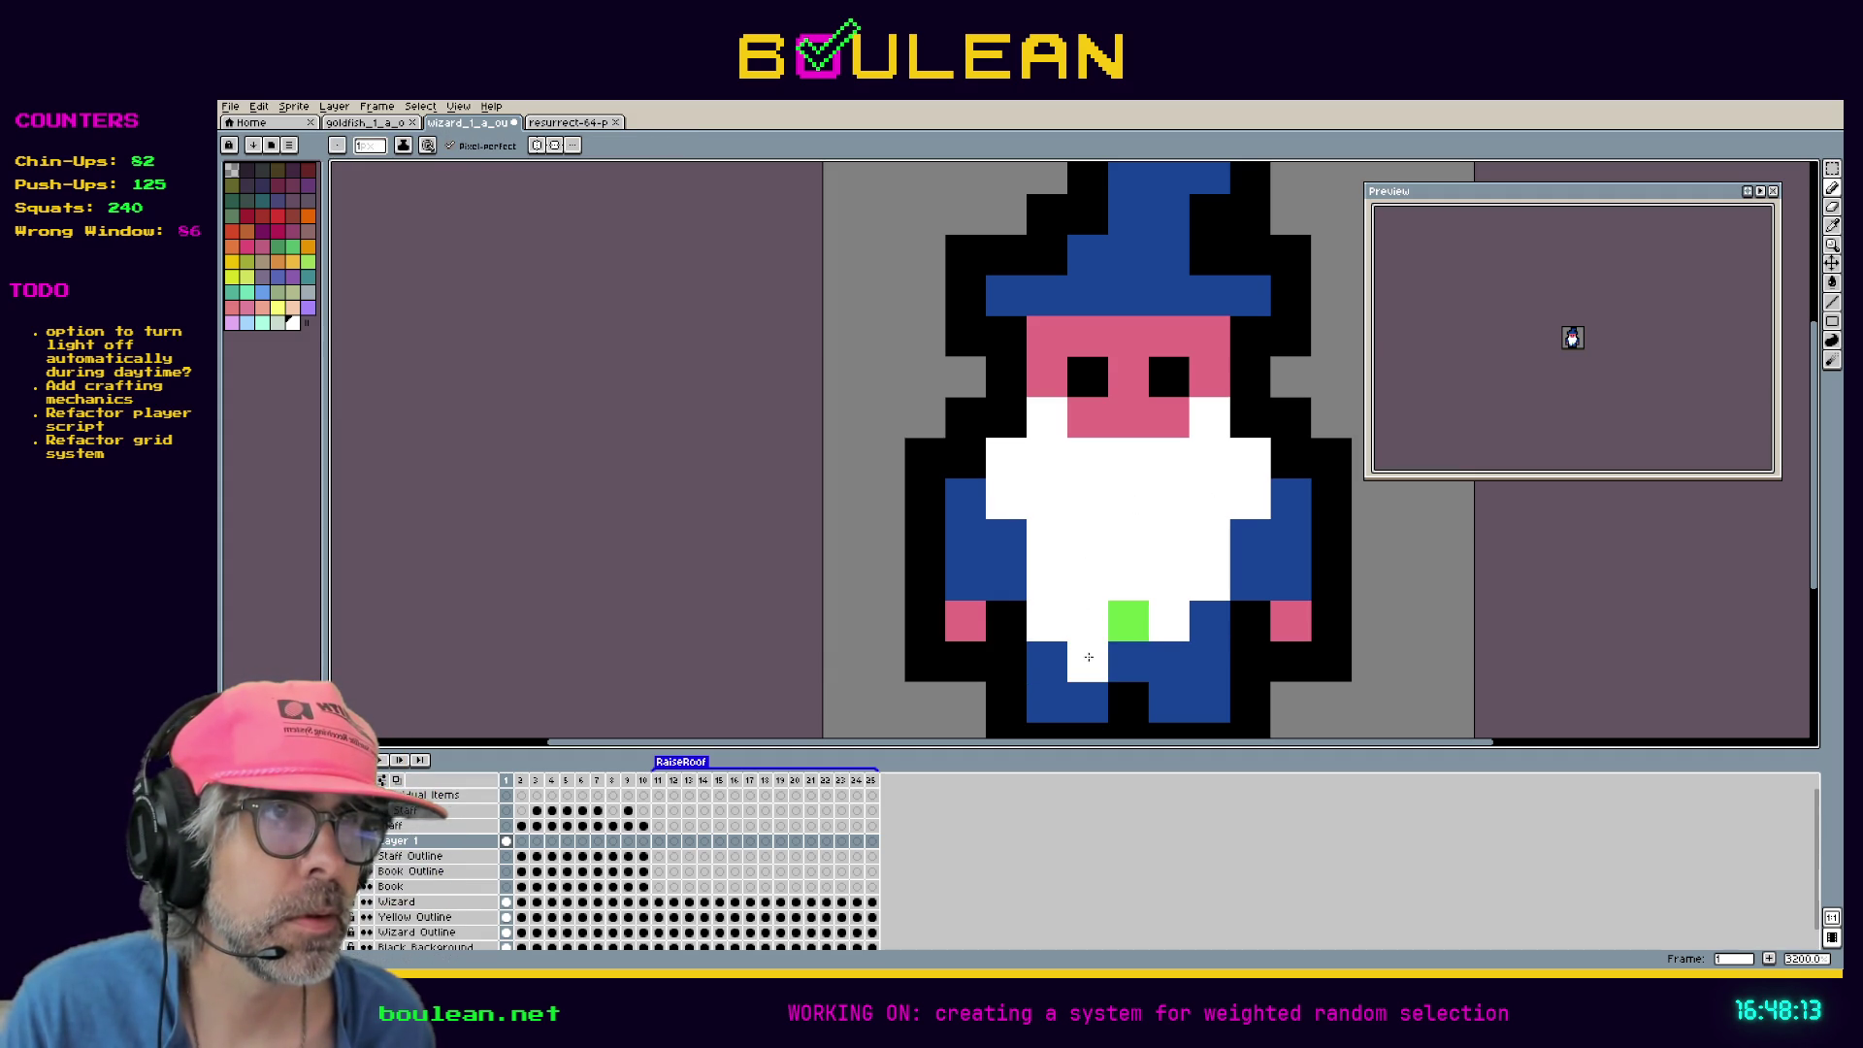
drag(1102, 657, 1176, 658)
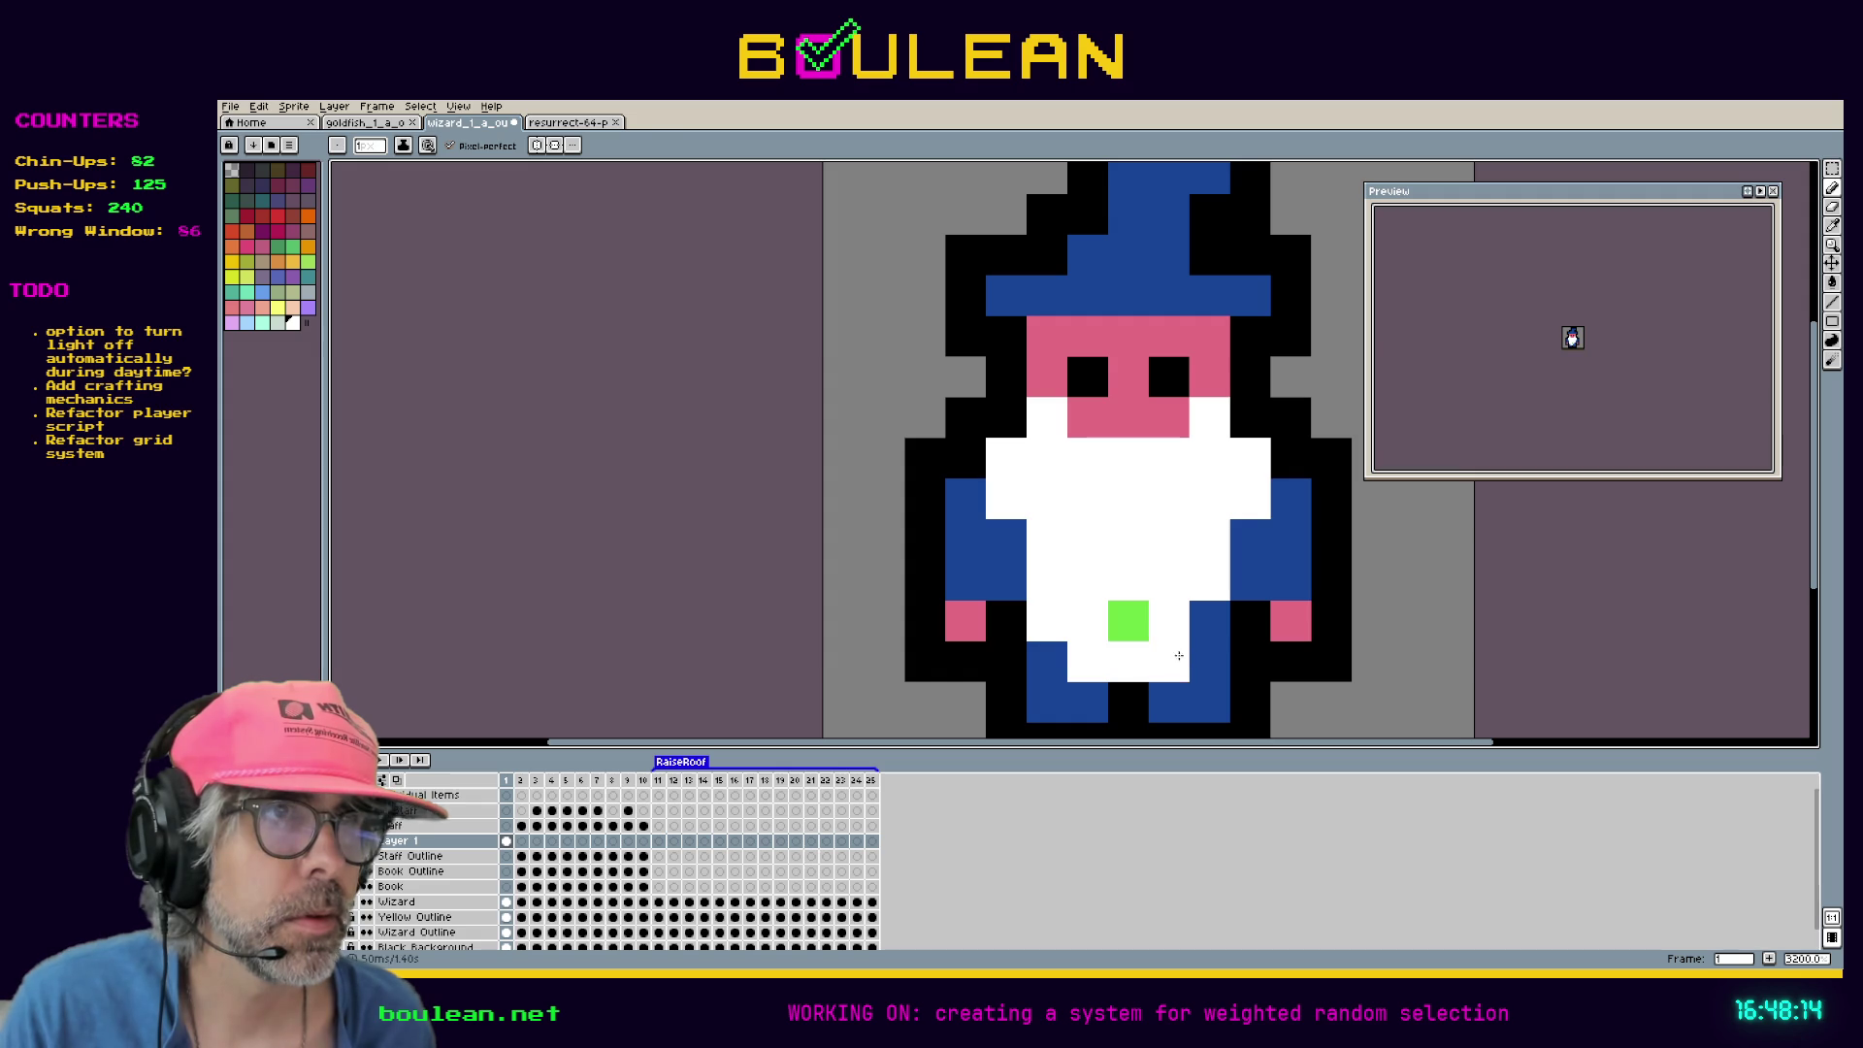
Step: Move the green staff pixel down a row, cover its old spot white, and shade the right edge gray
alt+click(1134, 622)
click(1133, 663)
alt+click(1177, 615)
click(1127, 617)
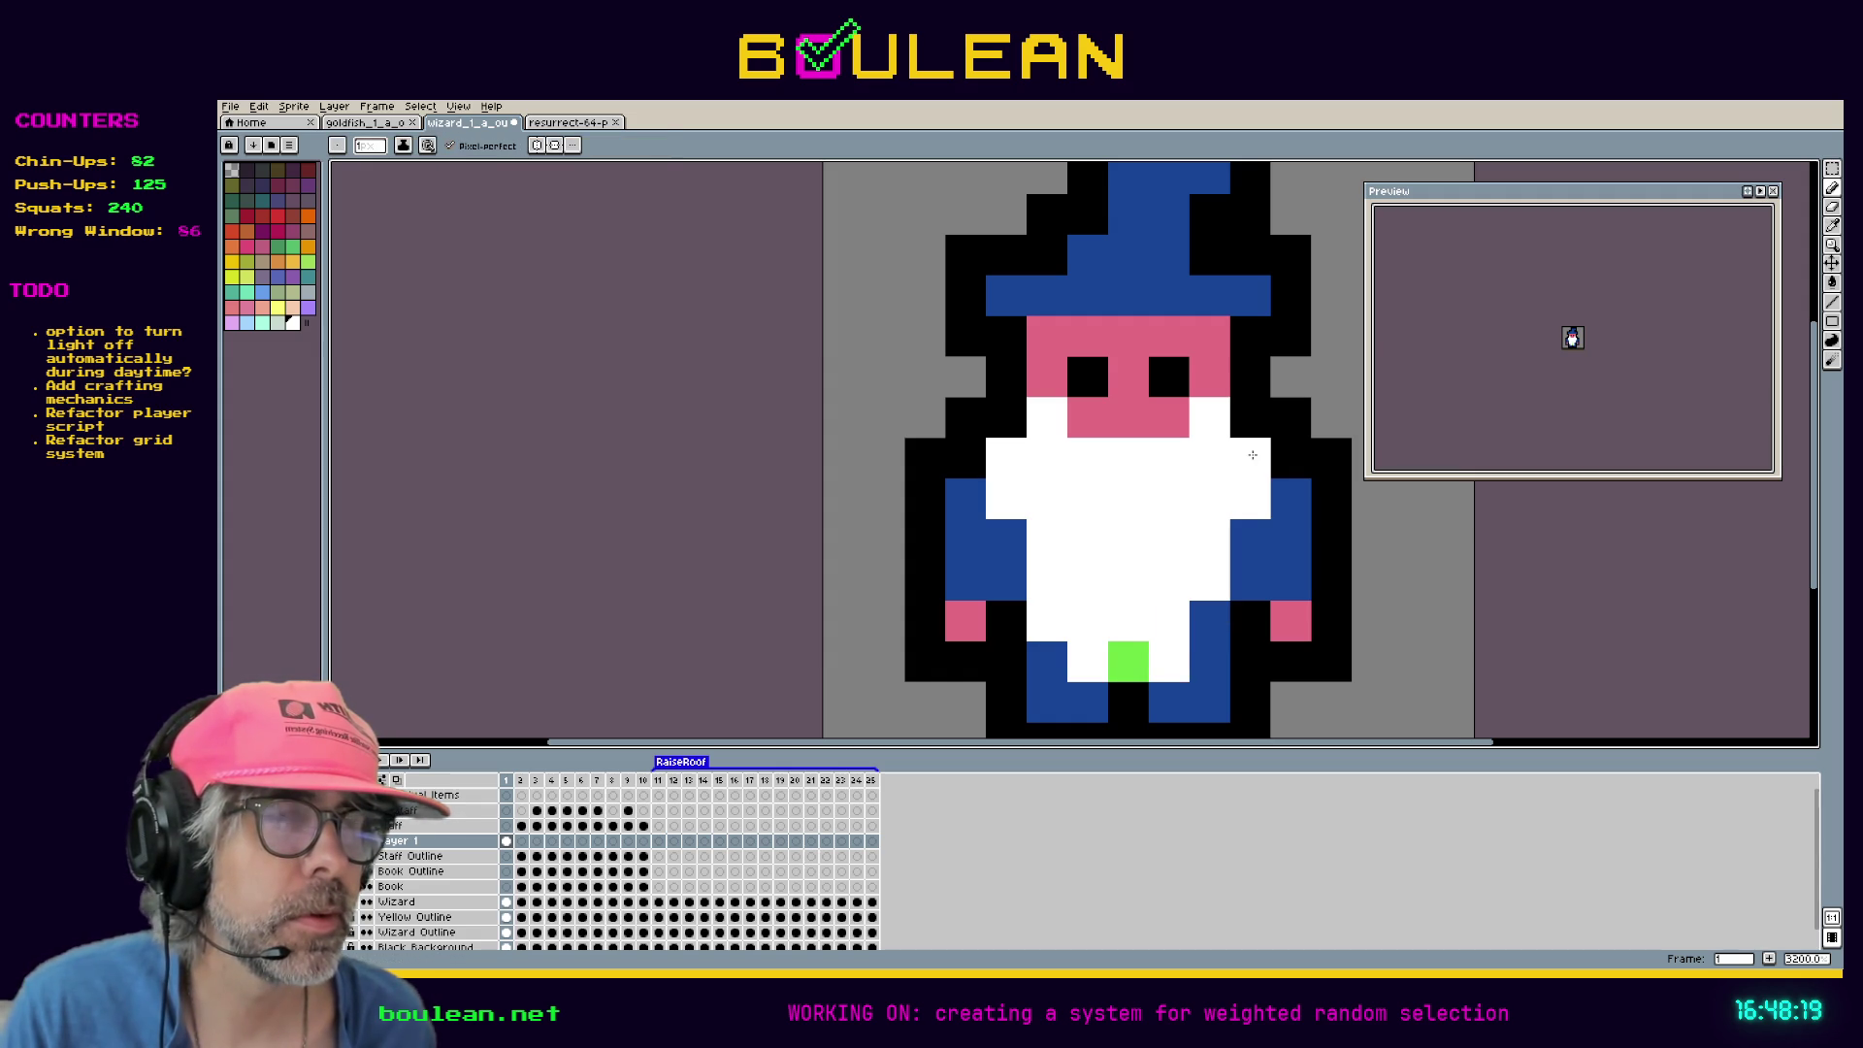
mouse_move(1250, 458)
mouse_down()
mouse_move(1251, 499)
mouse_move(1203, 575)
mouse_up()
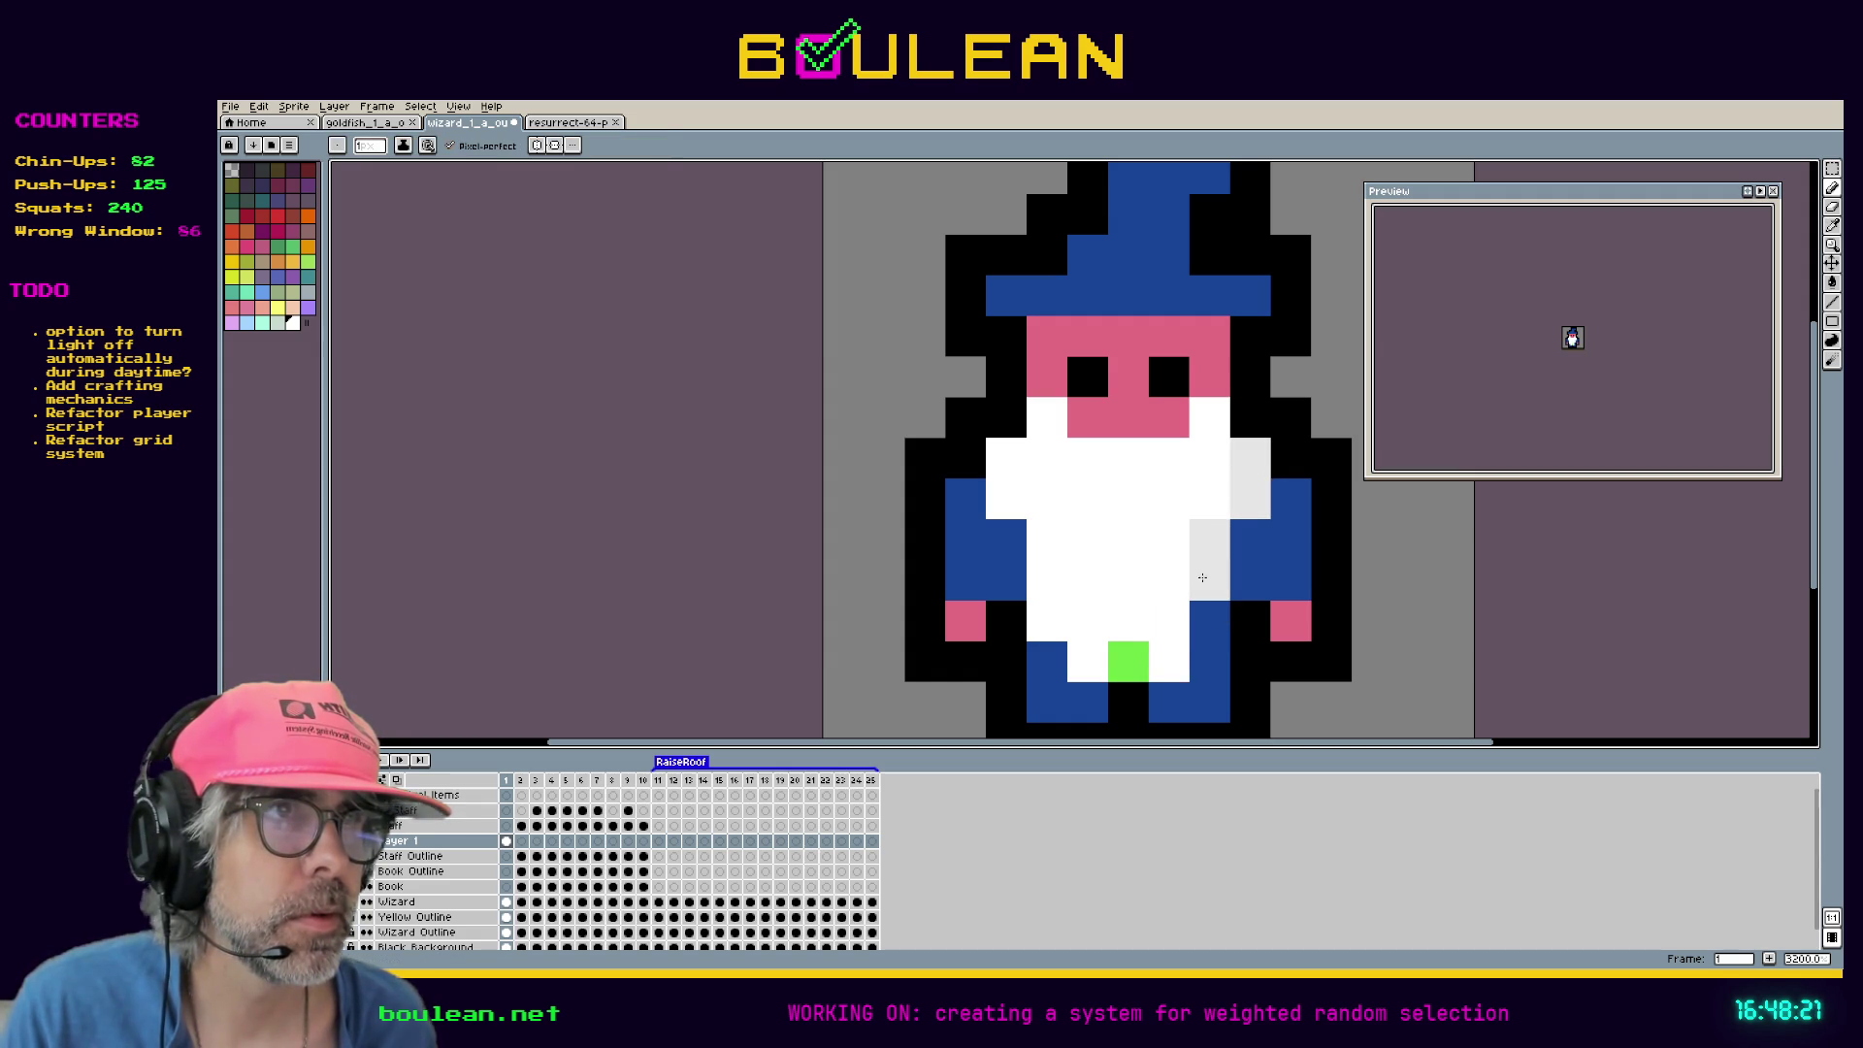
Step: Extend the light gray shading down the right side and shade the pixel beside the staff gray
click(1173, 630)
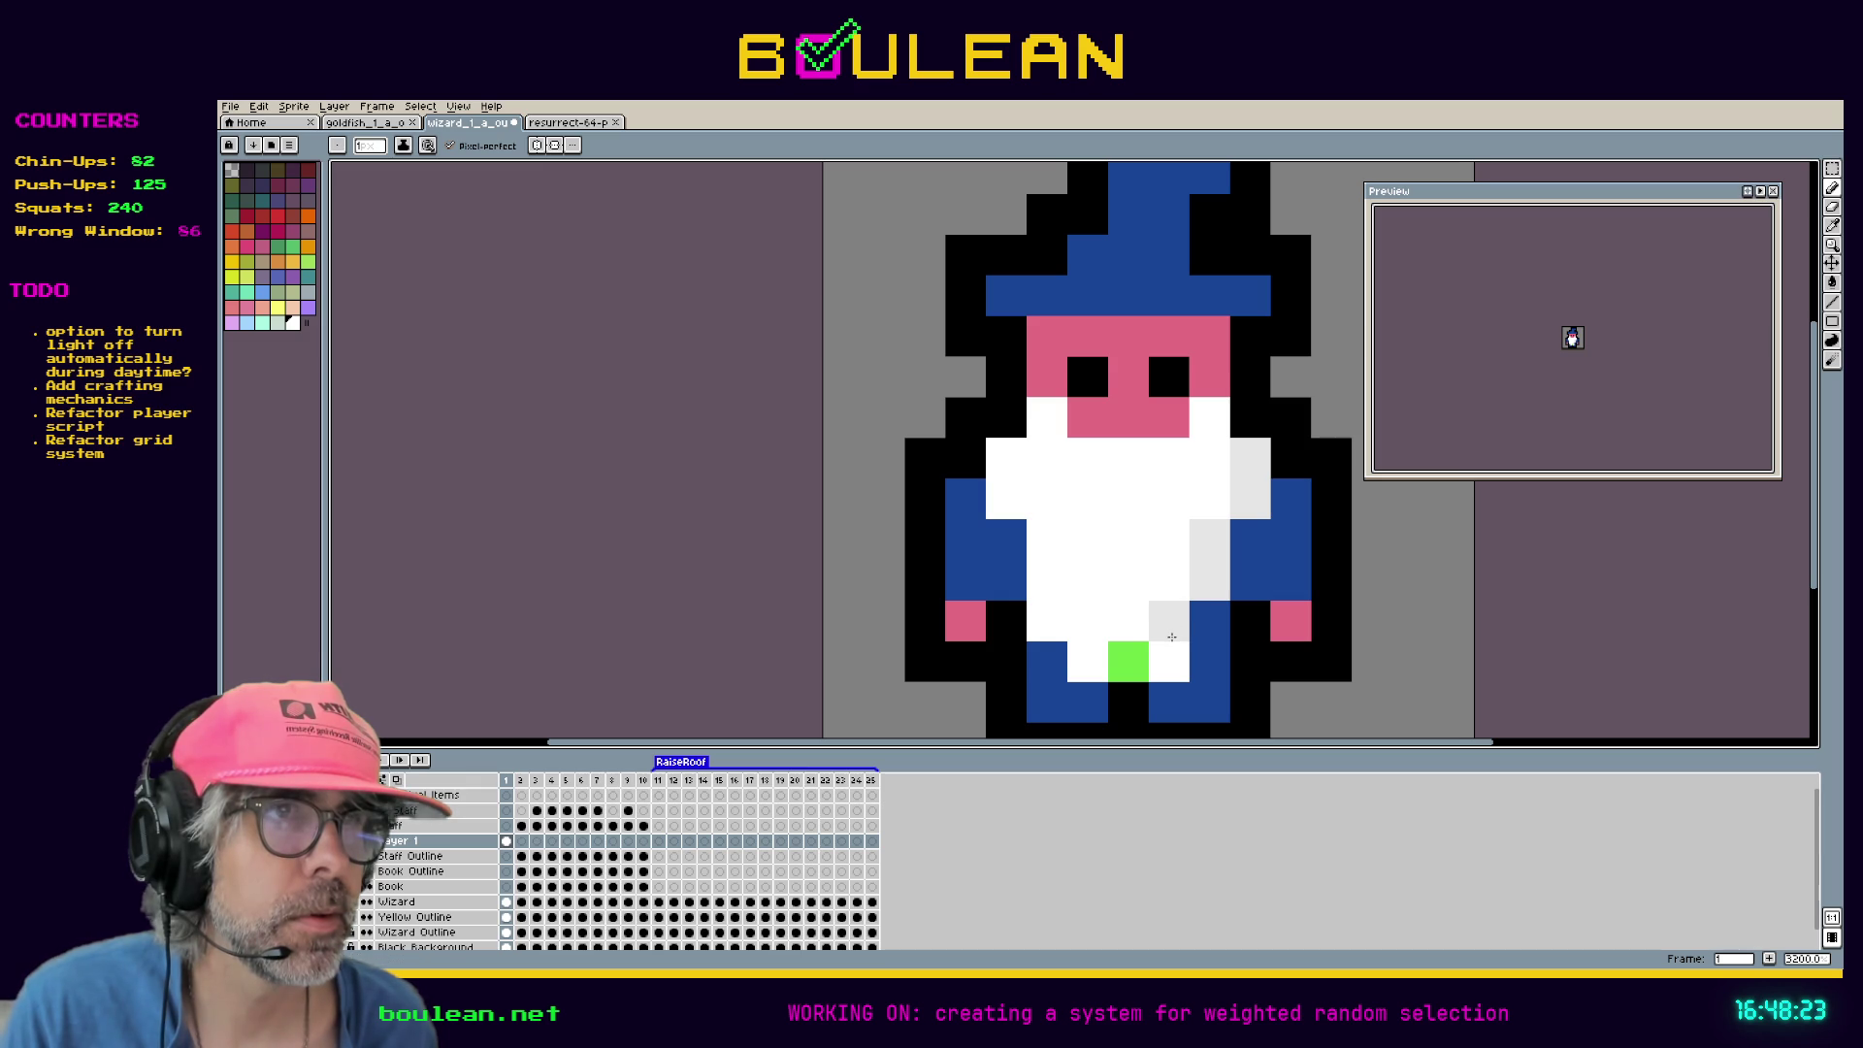
alt+click(1210, 656)
click(1173, 664)
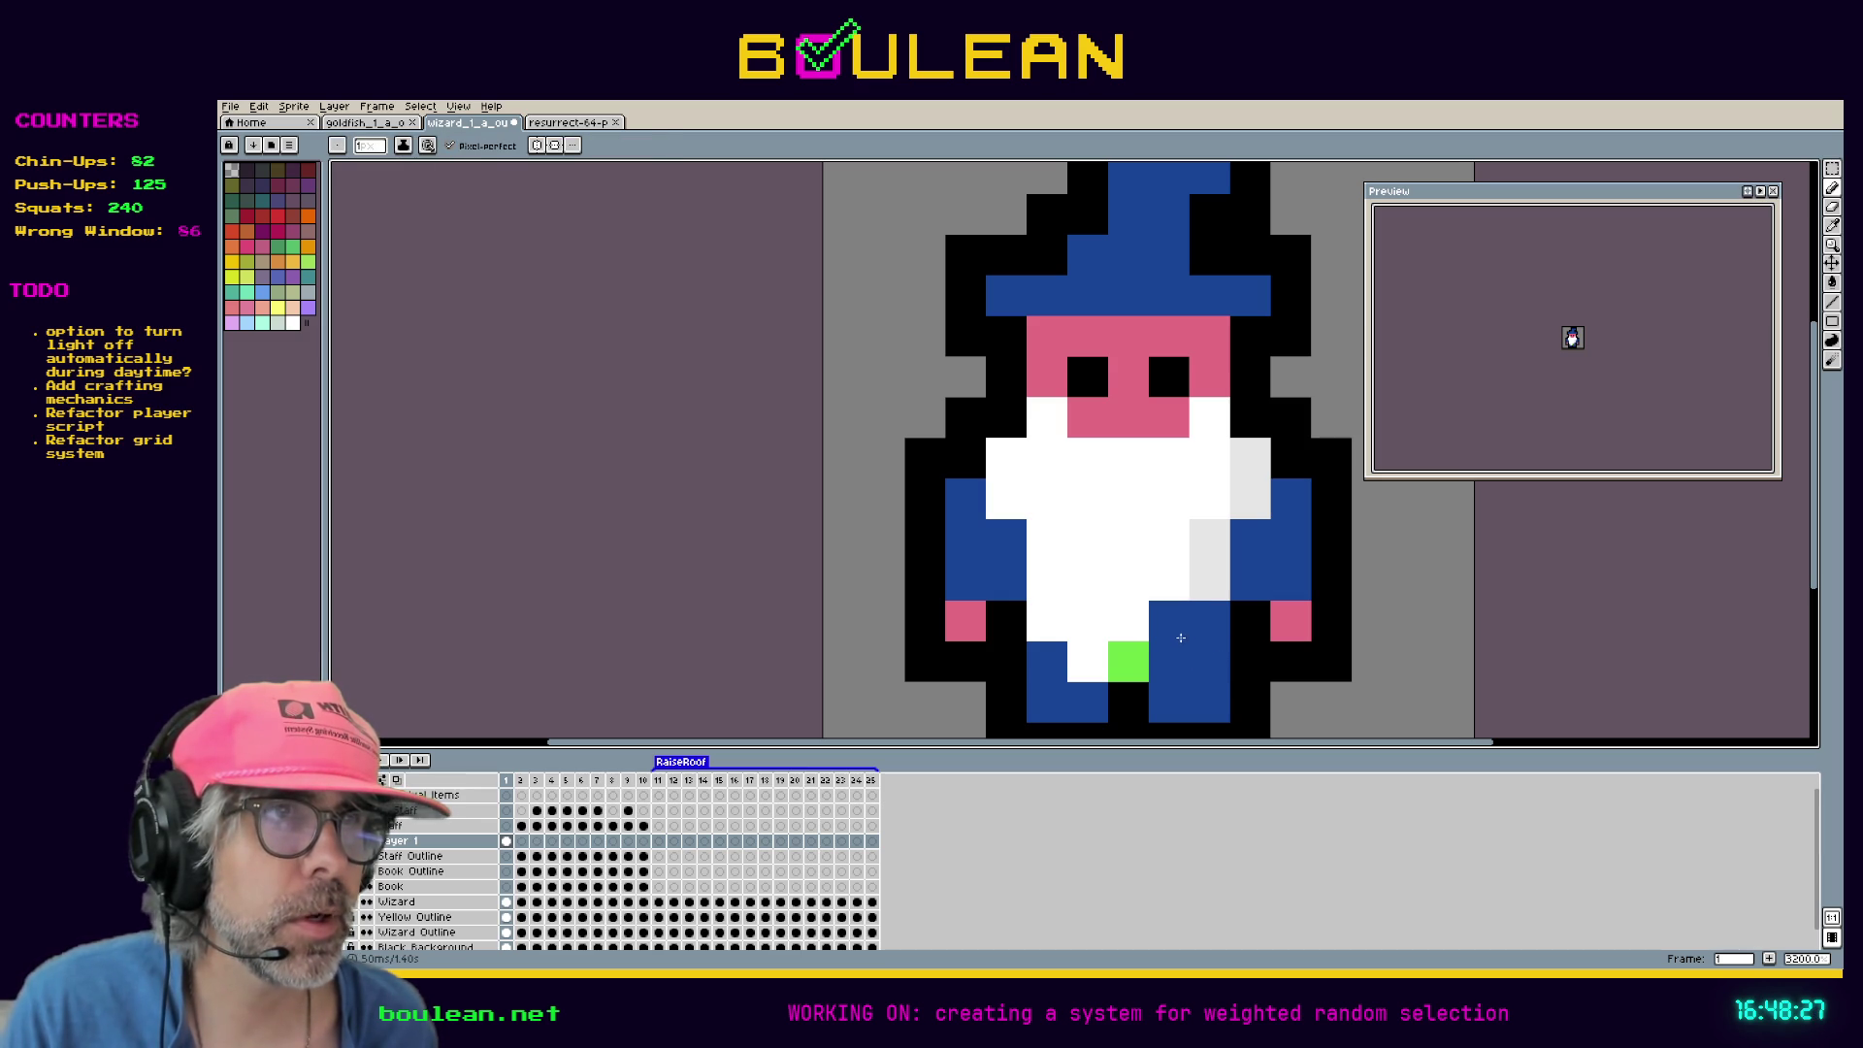
alt+click(1145, 612)
click(1172, 661)
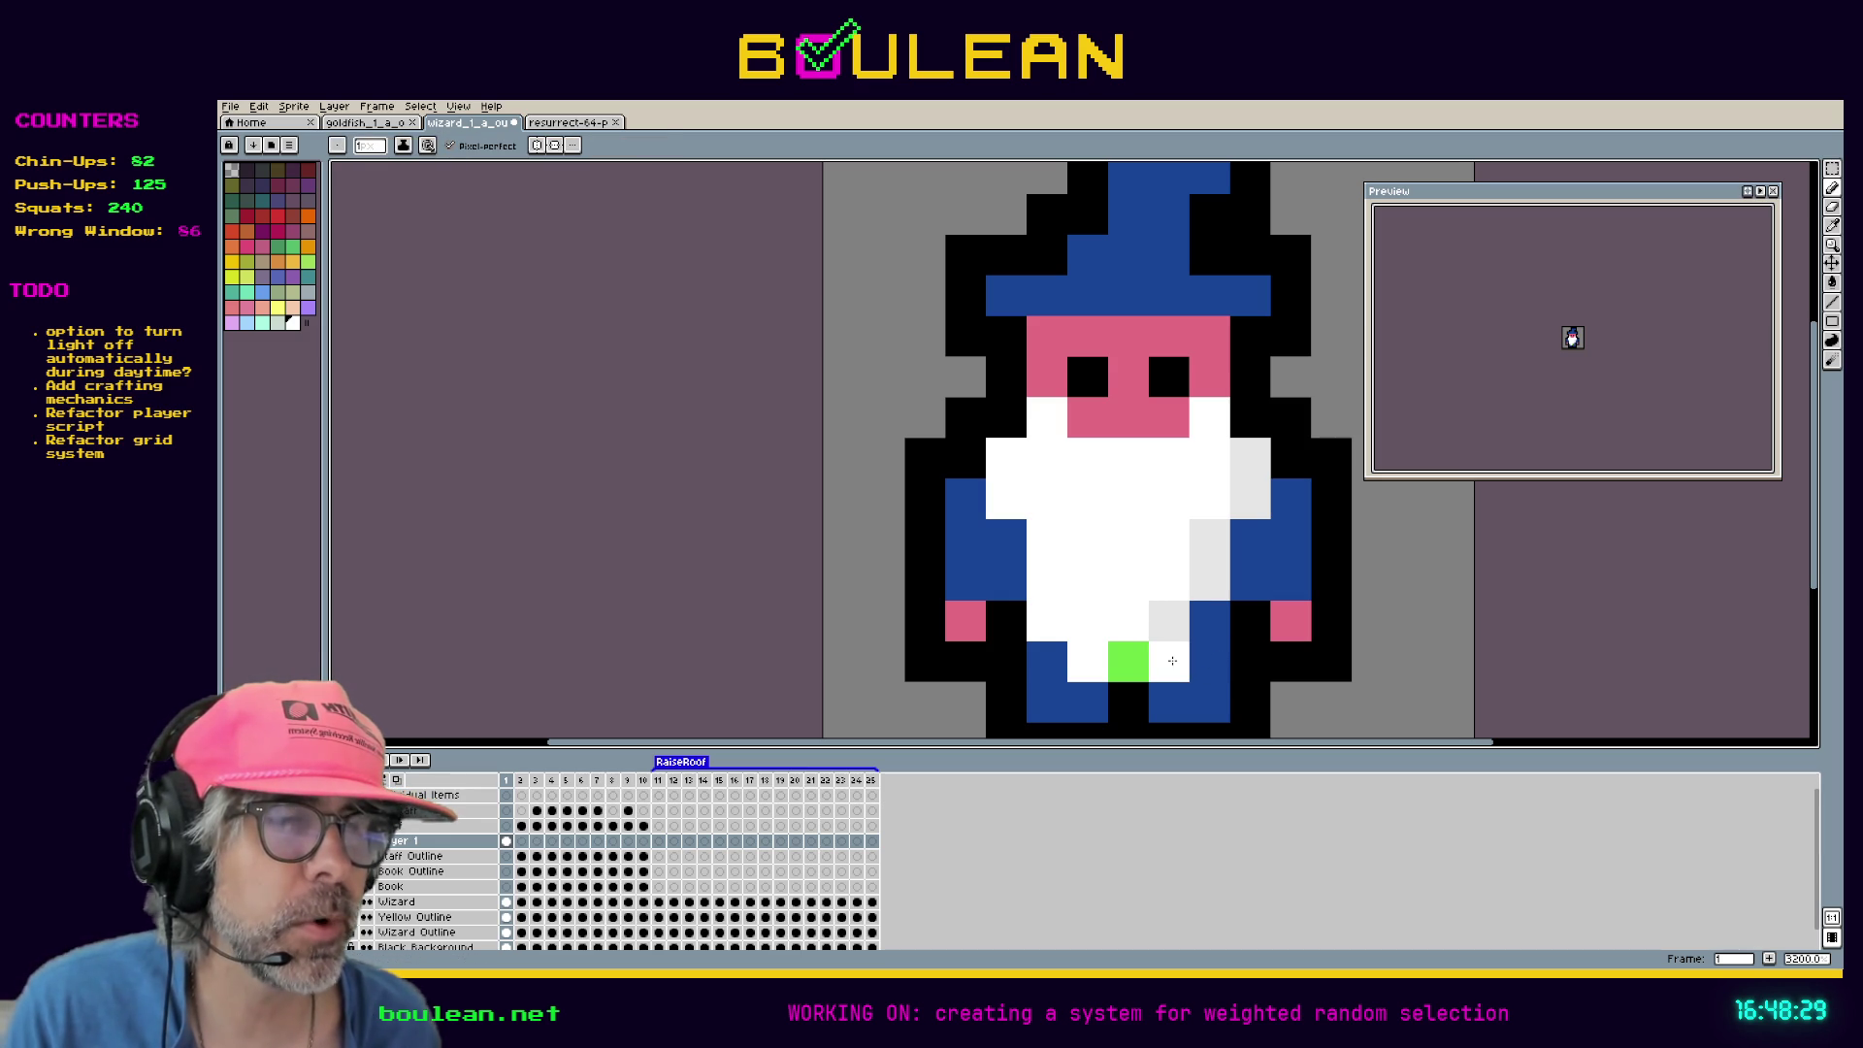
alt+click(1170, 621)
click(1172, 660)
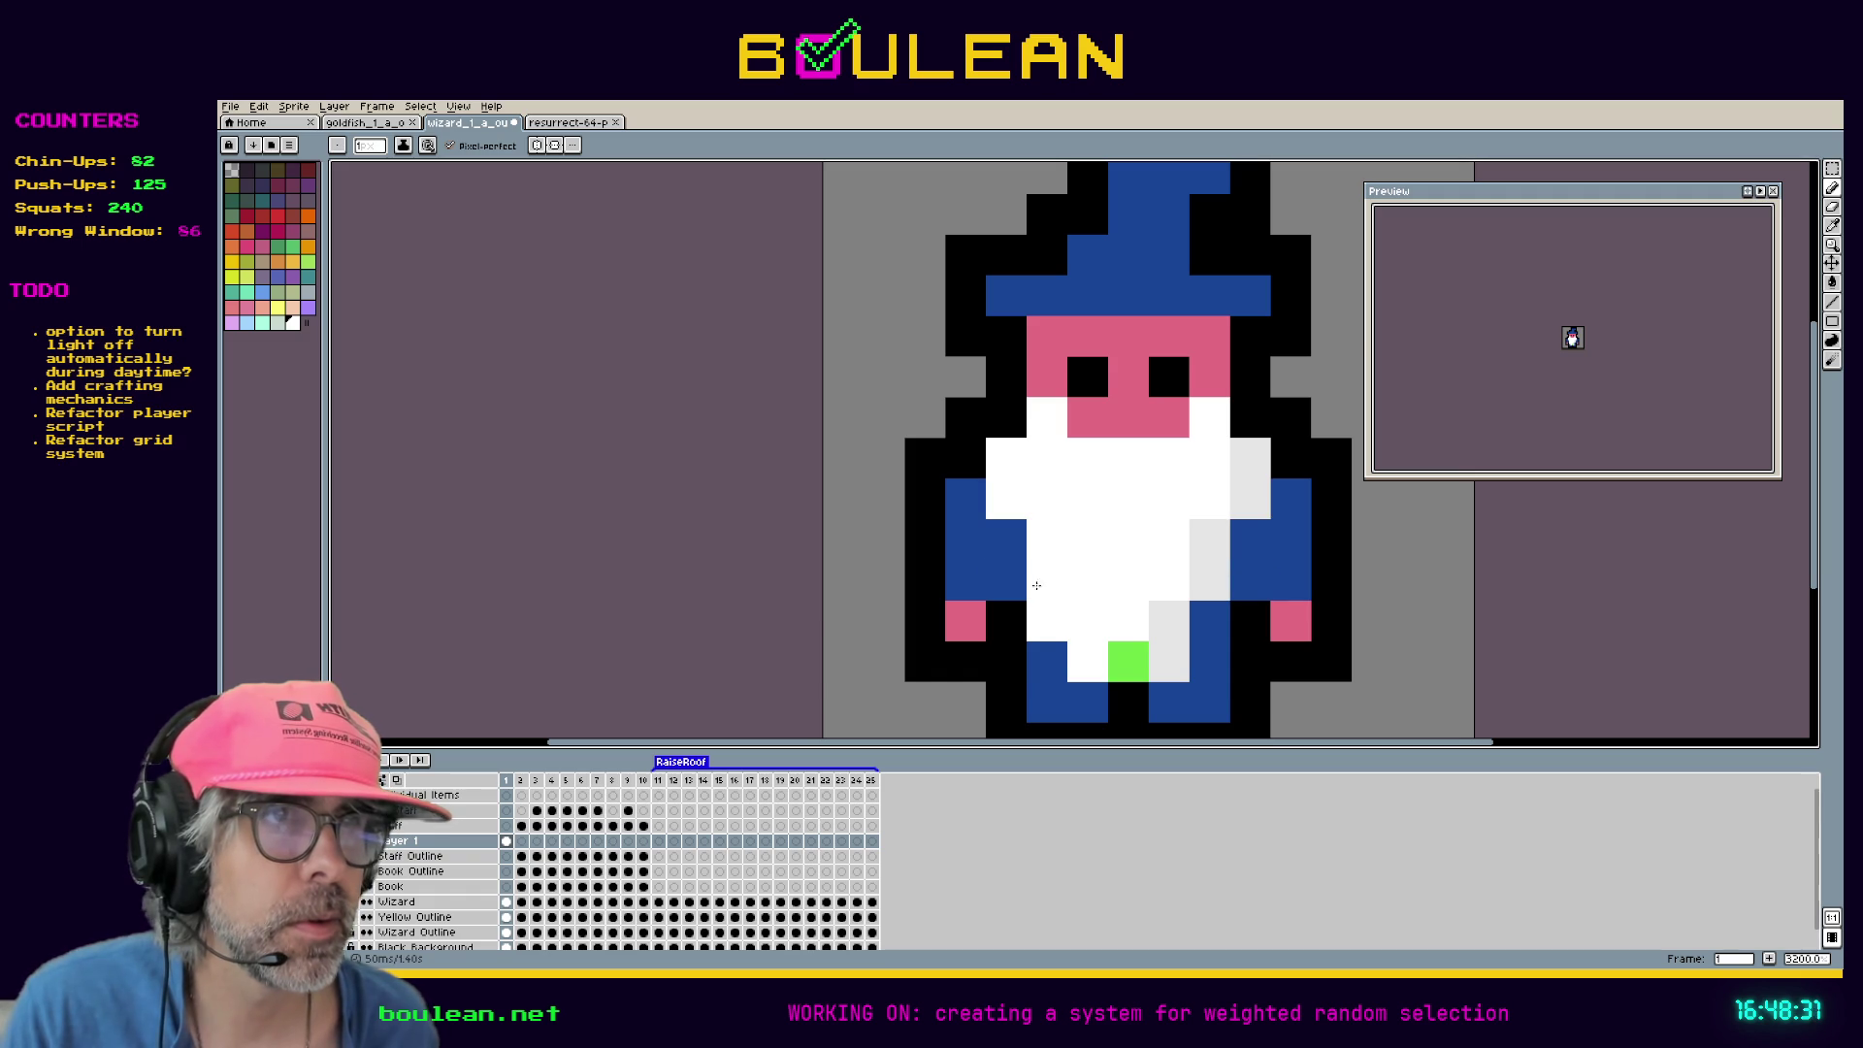
click(1205, 620)
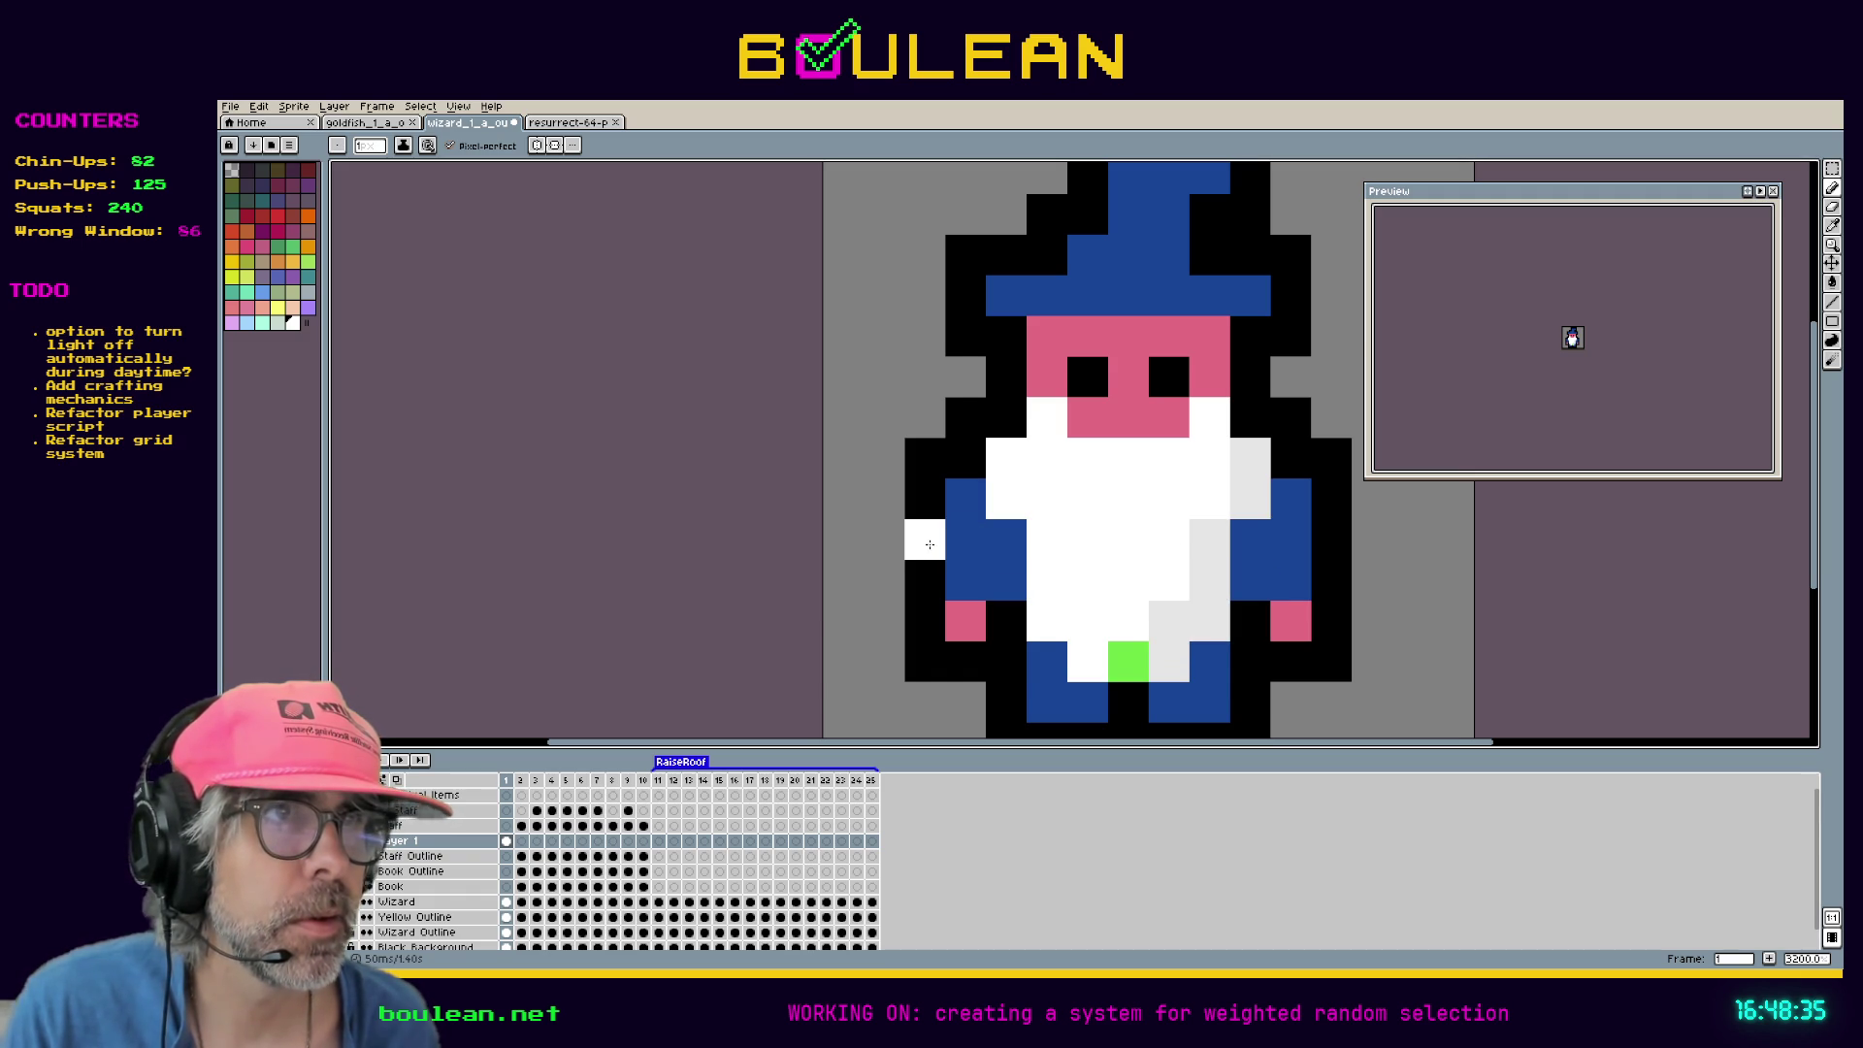
Step: Shade the beard's left edge light gray and add extra gray touches at the top
mouse_move(1087, 663)
mouse_down()
mouse_move(1048, 607)
mouse_move(1047, 539)
mouse_up()
click(1014, 508)
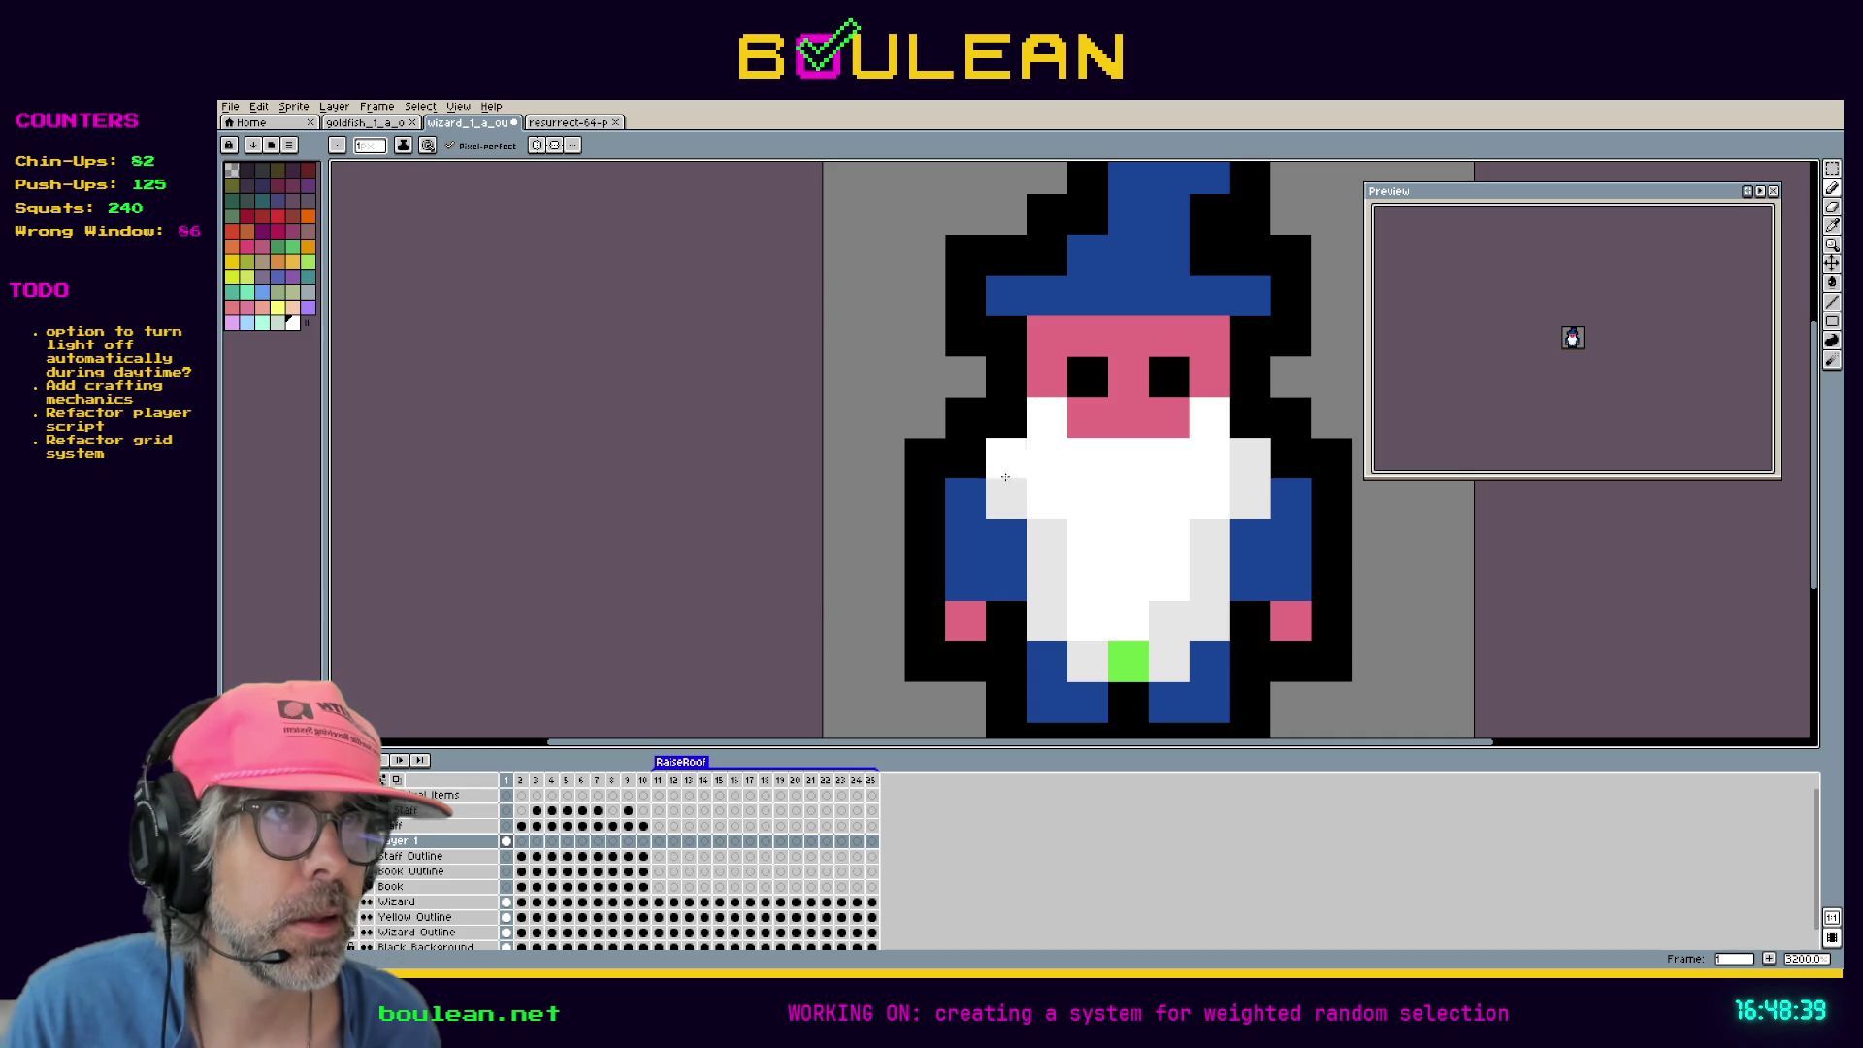
click(1007, 458)
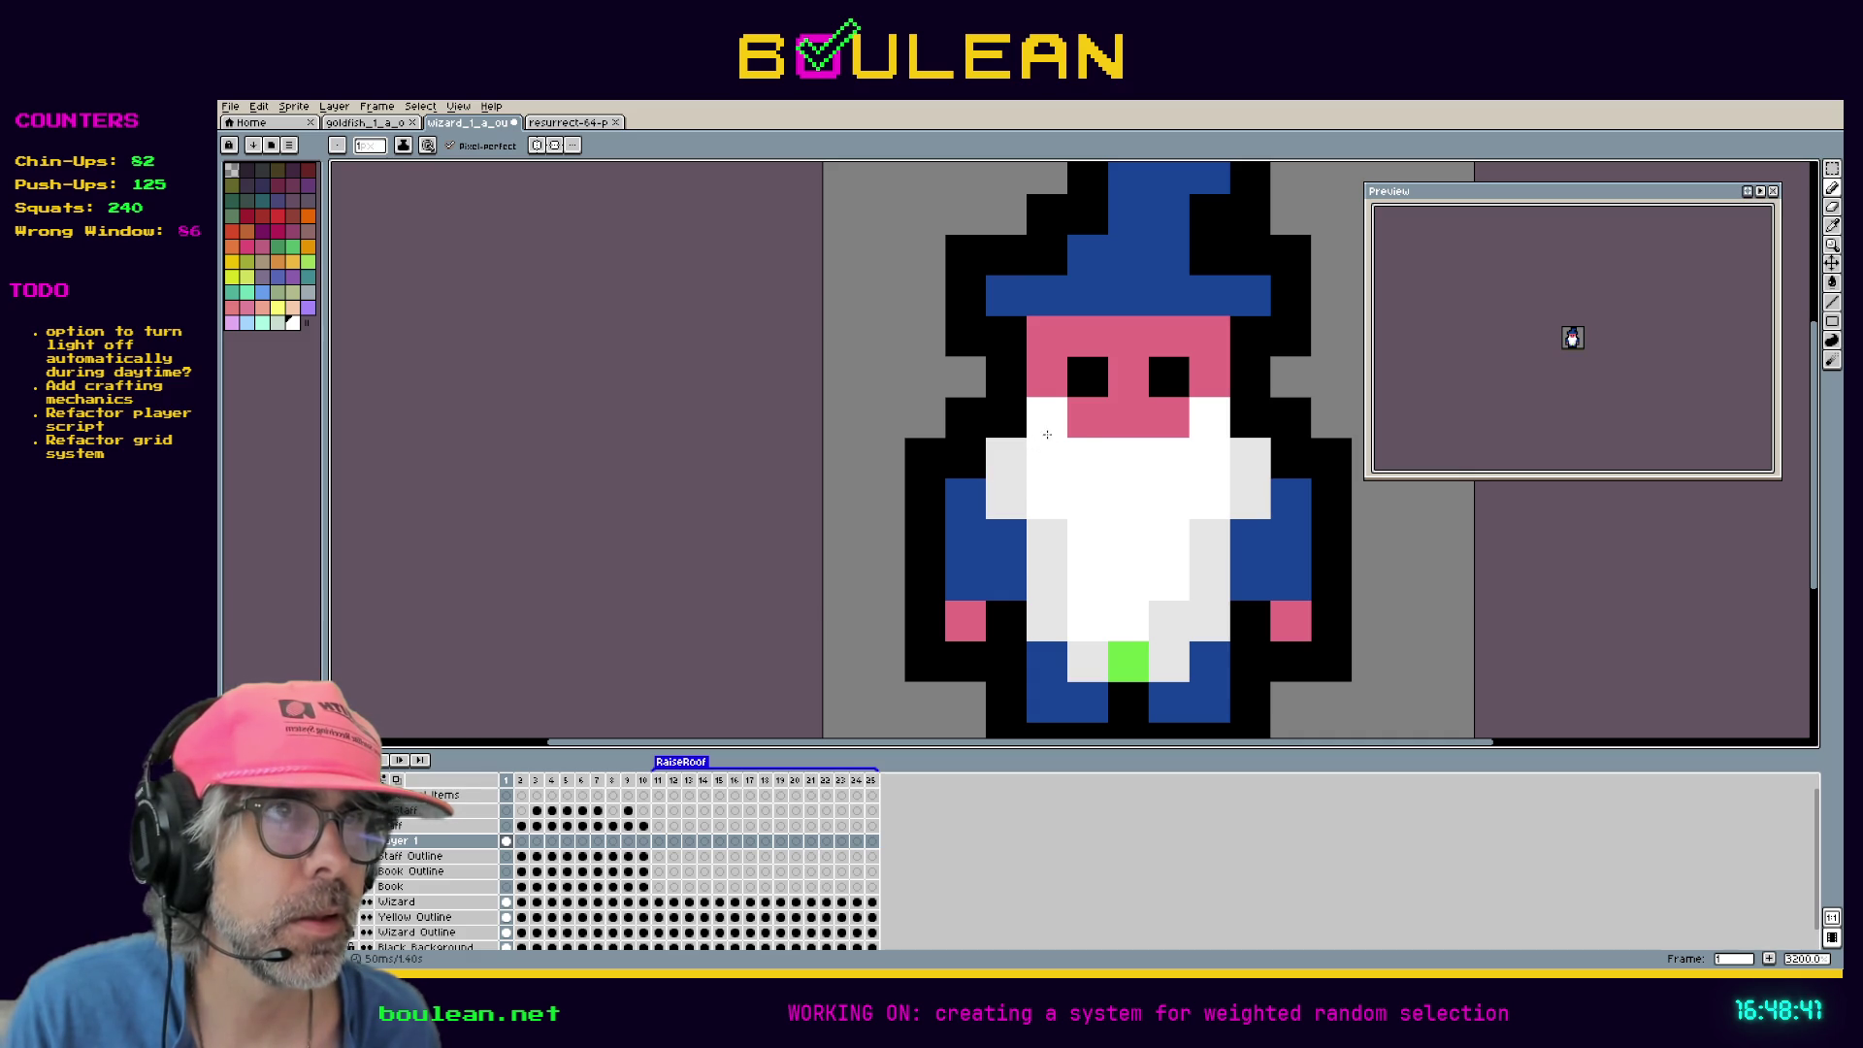
click(1086, 621)
click(1201, 431)
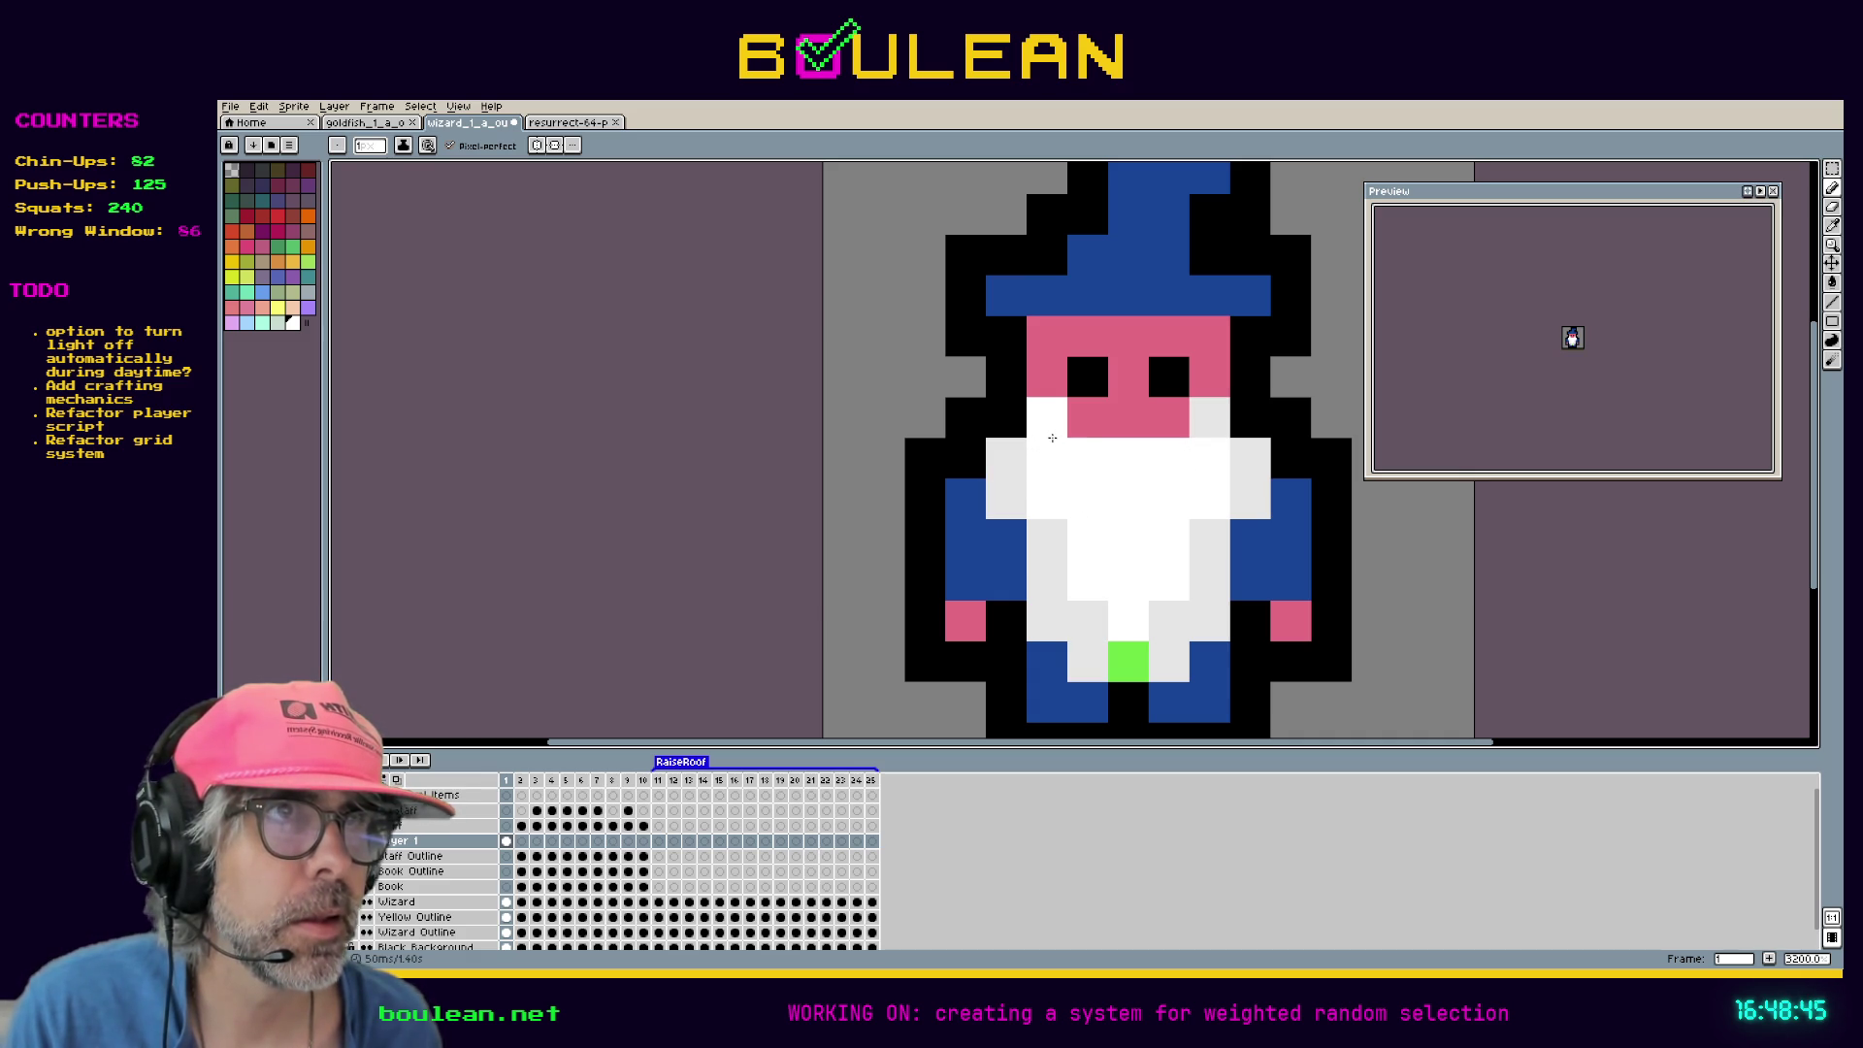
click(1047, 458)
click(1048, 417)
click(1209, 458)
right_click(1332, 499)
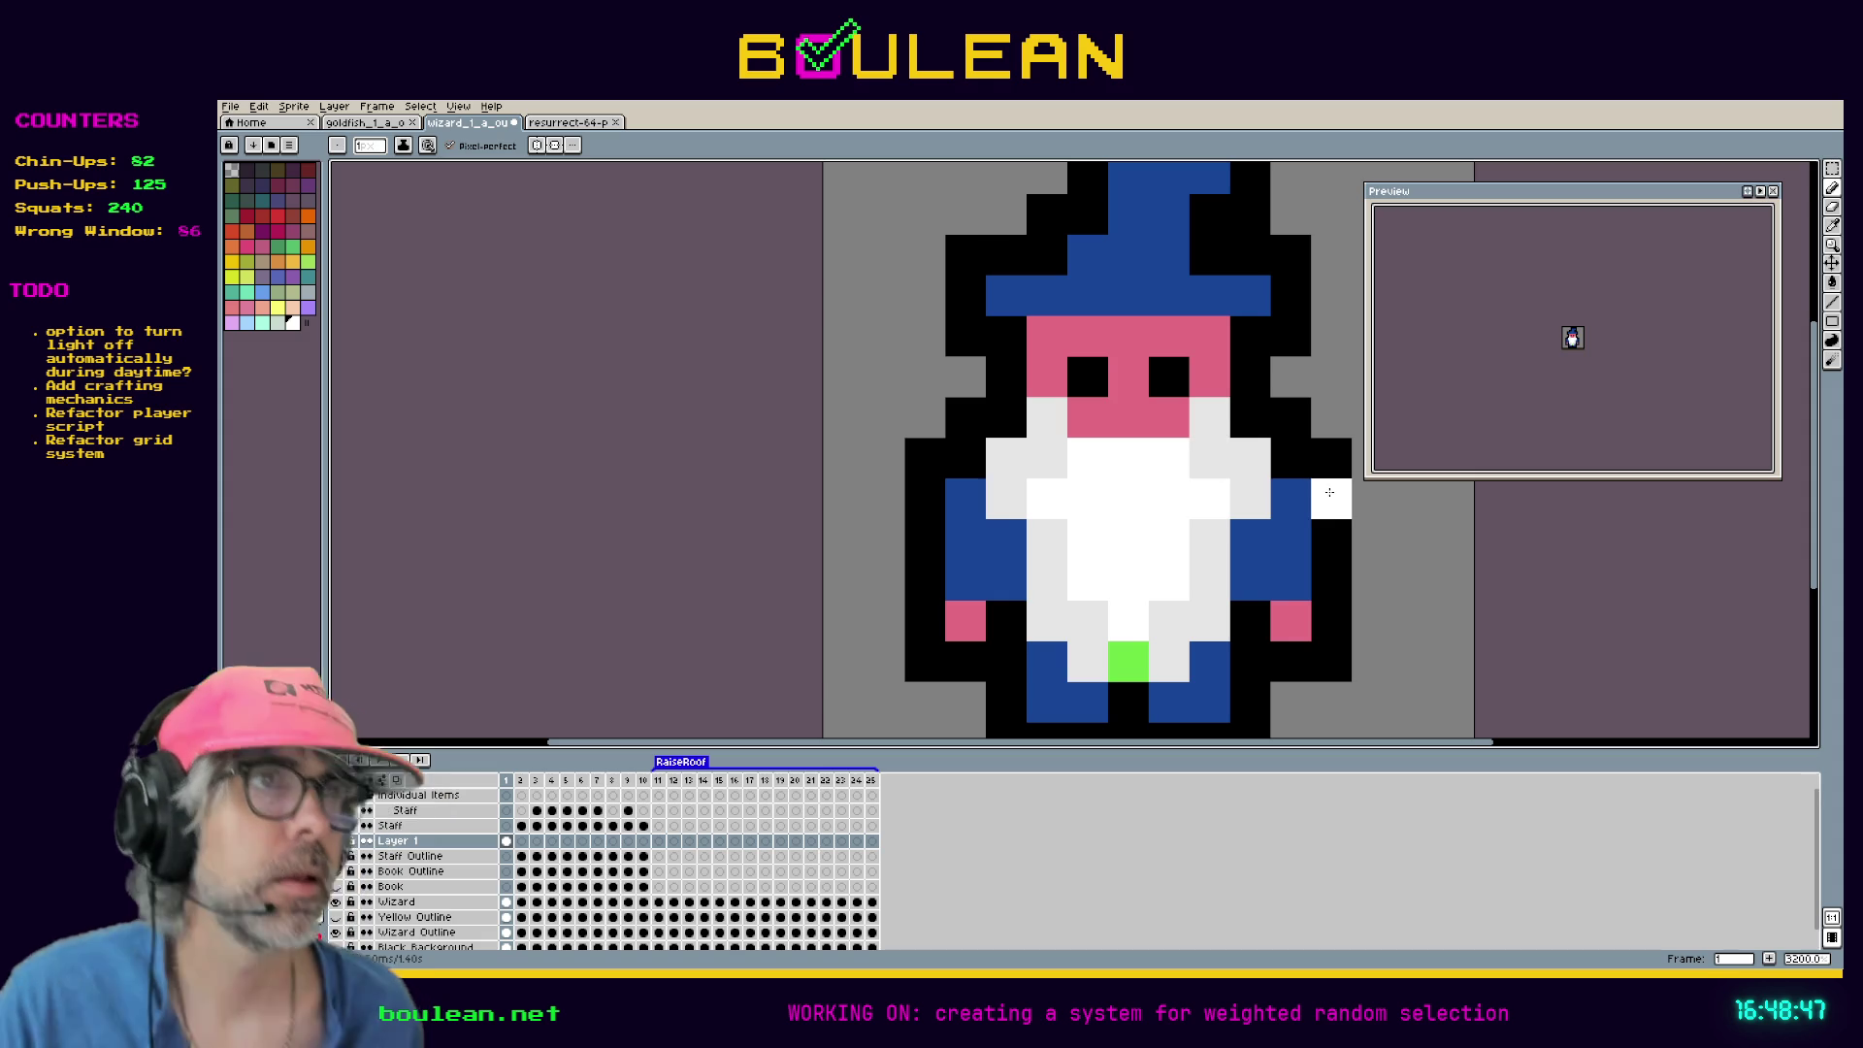
Step: Repaint a stroke of gray pixels on the beard's right side back to white
scroll(1329, 504, down, 1)
scroll(1329, 504, down, 2)
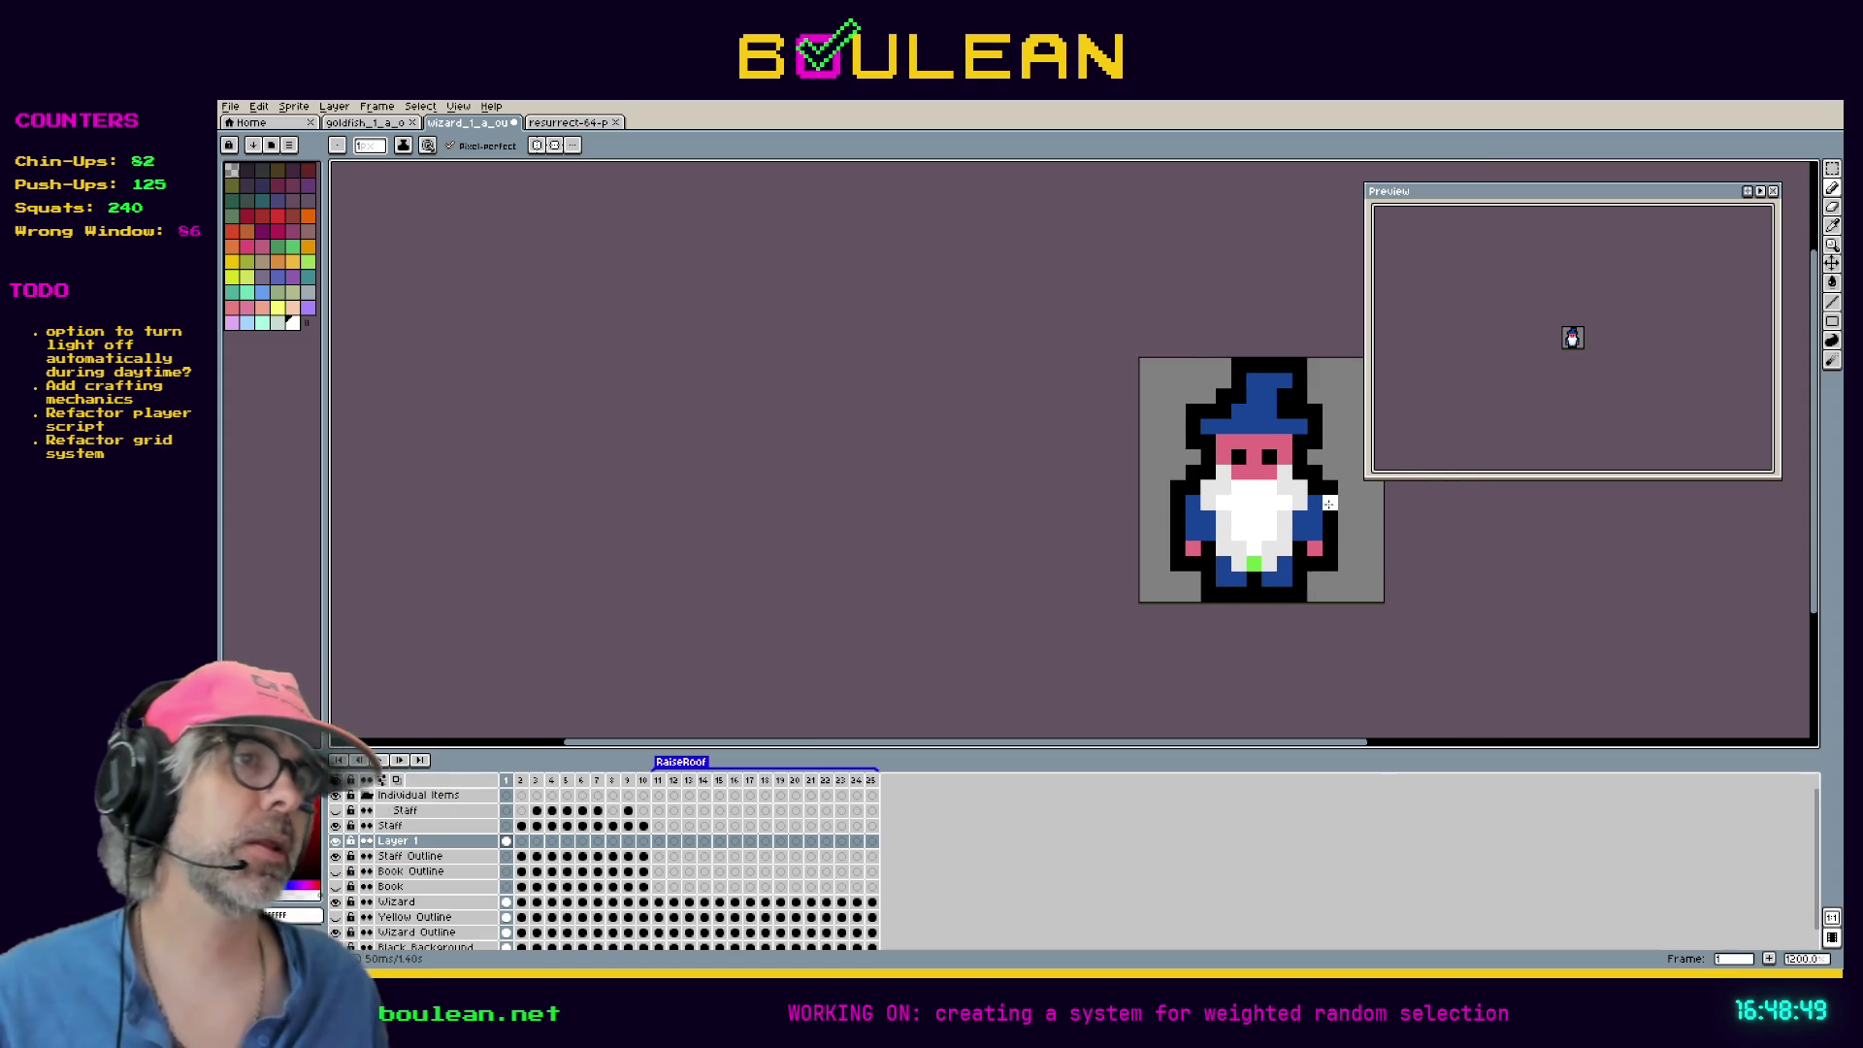
scroll(1328, 504, up, 1)
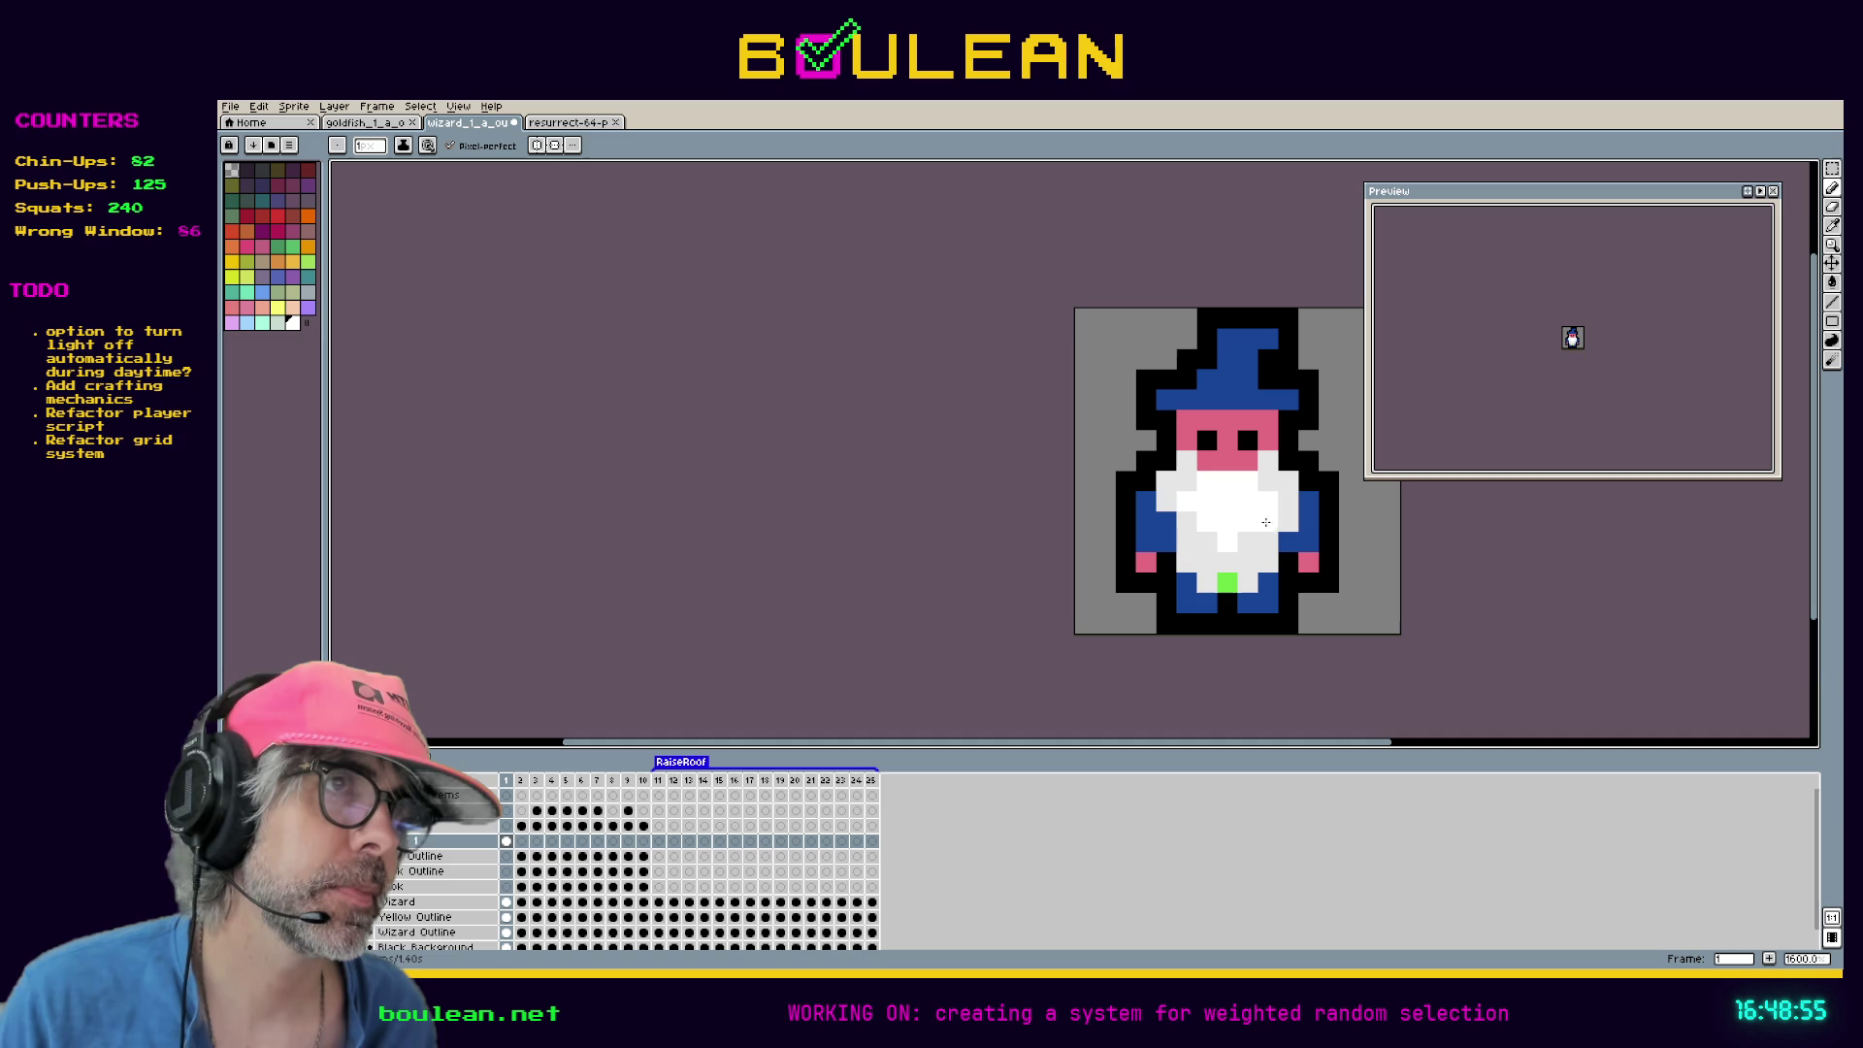
drag(1216, 539, 1260, 527)
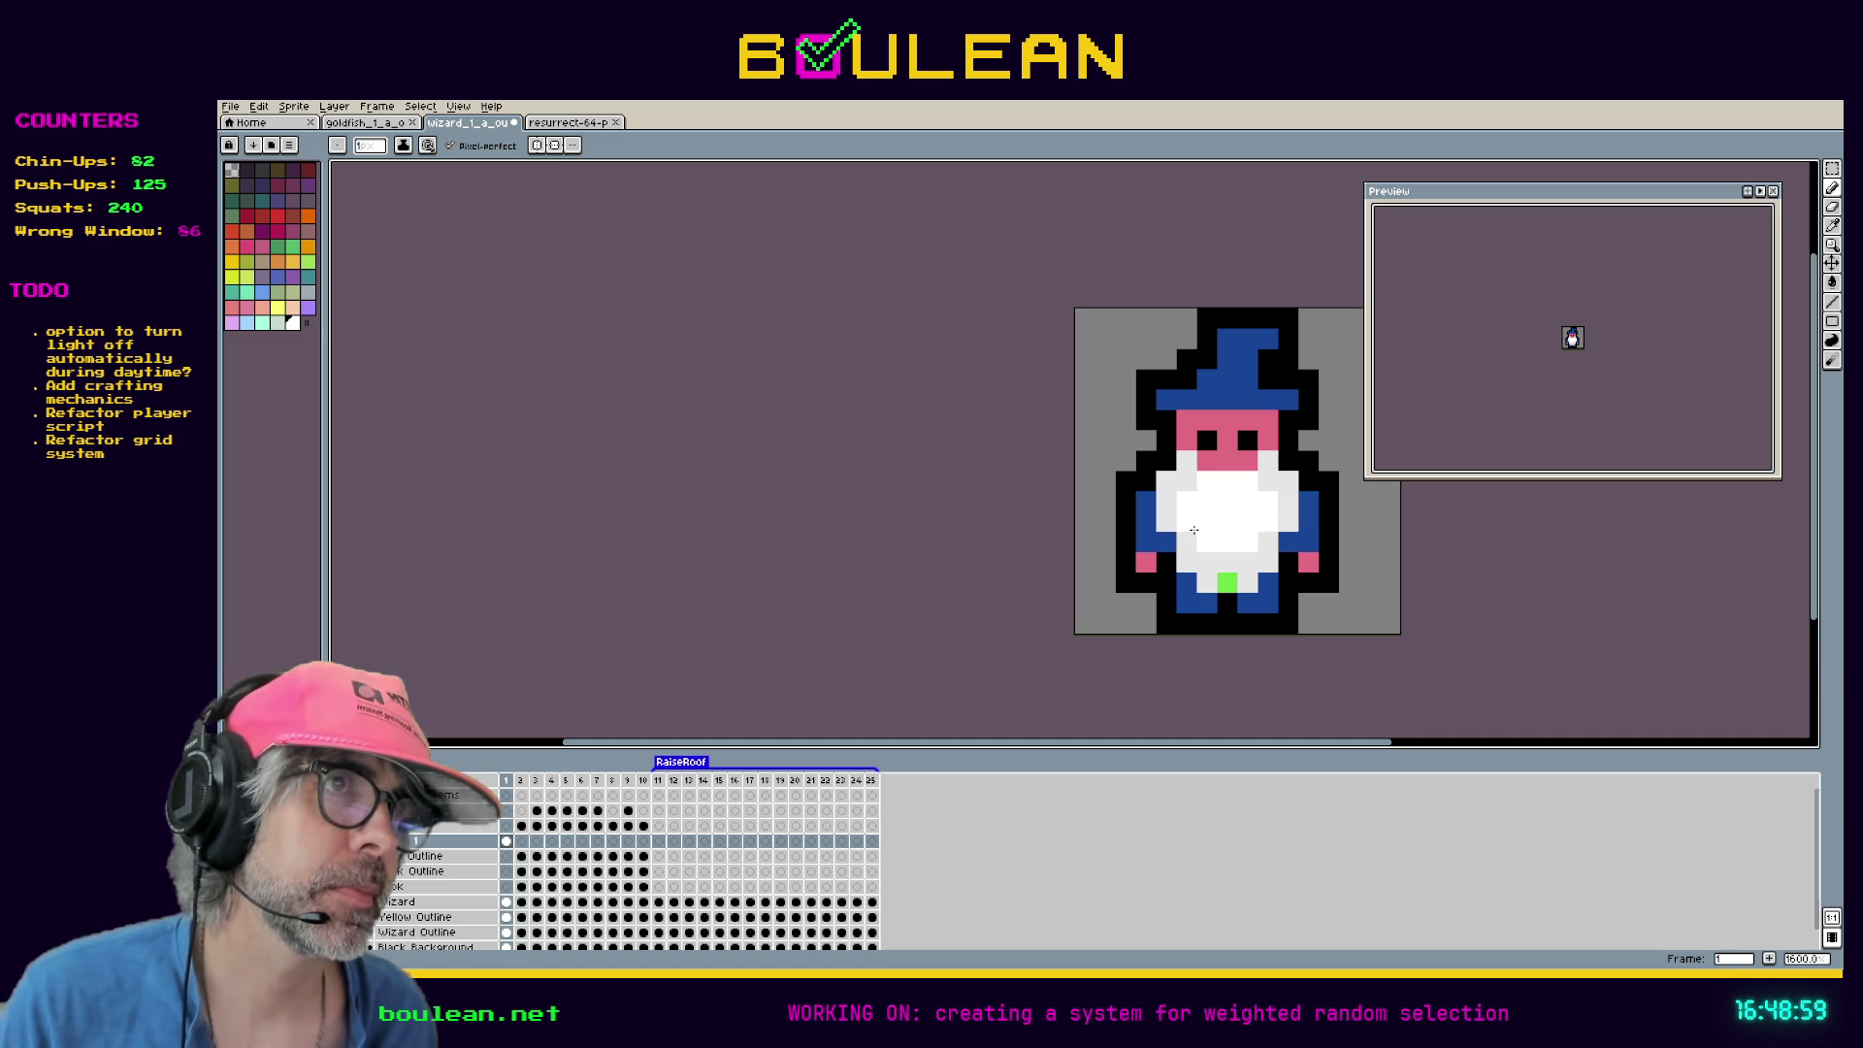
scroll(1329, 563, down, 1)
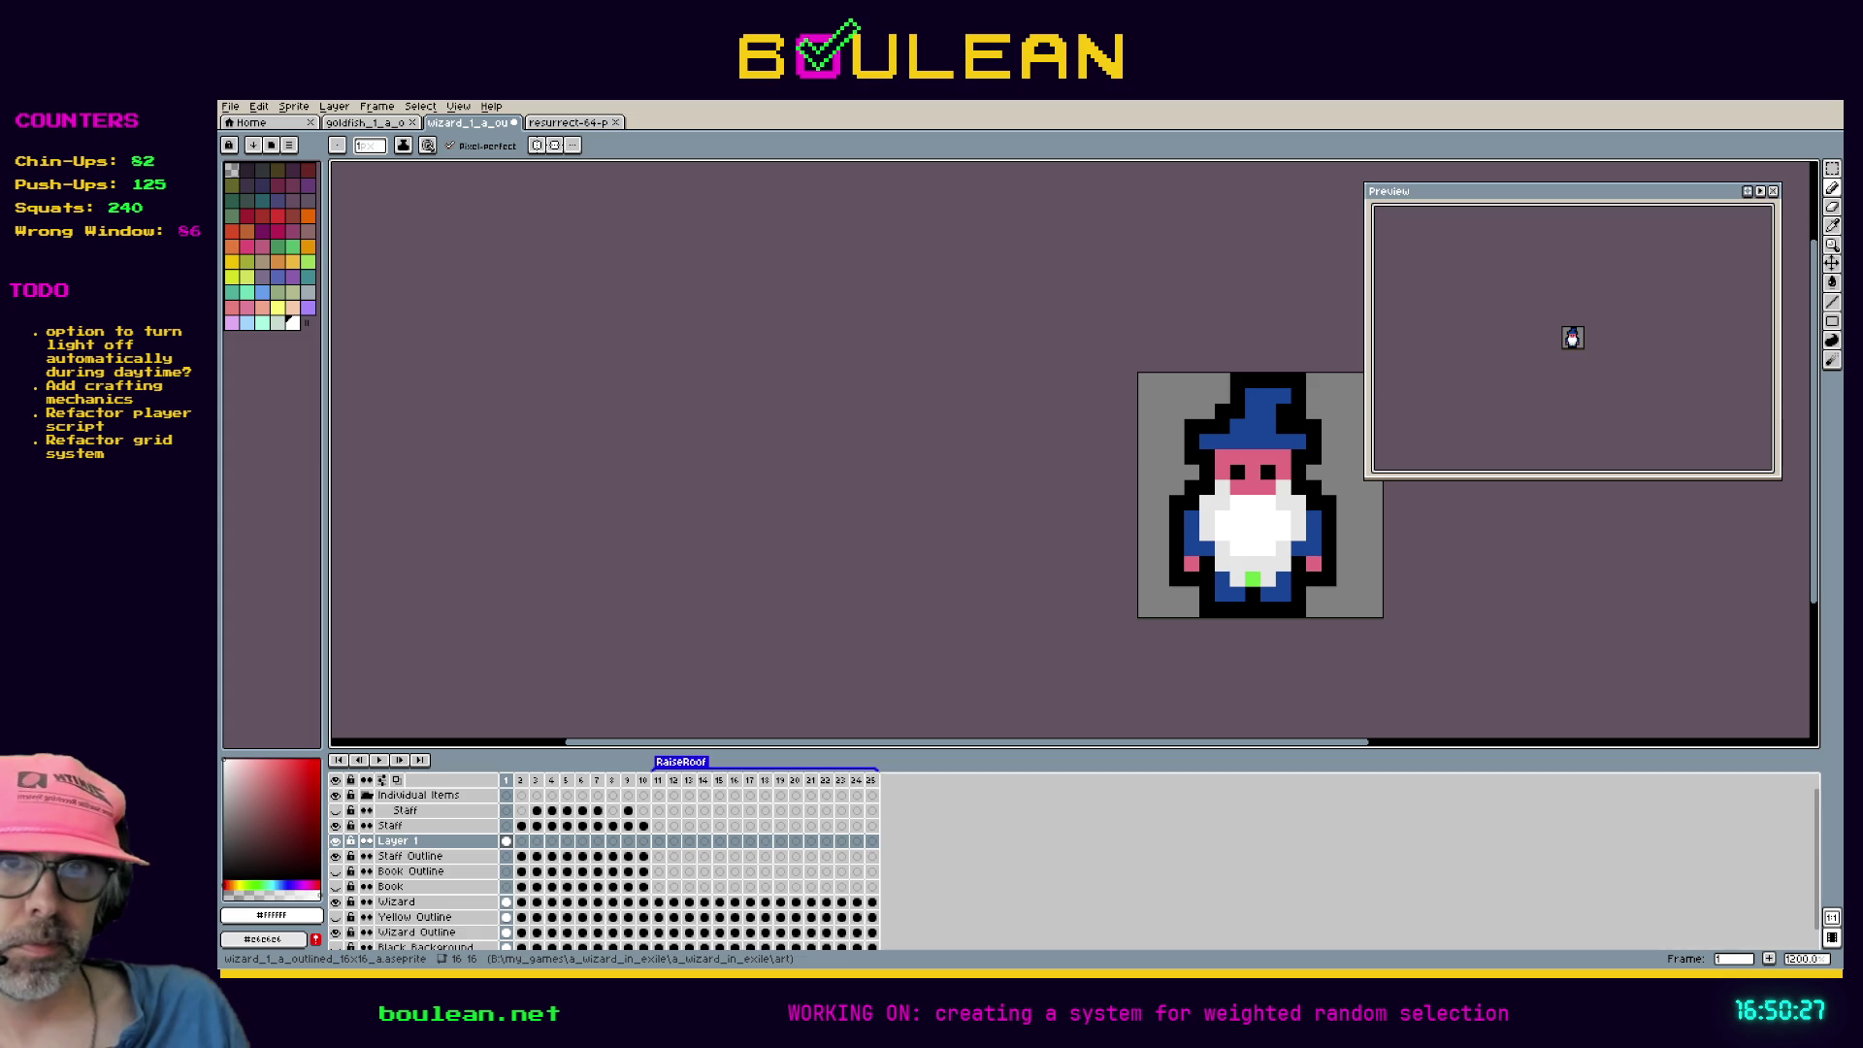
click(336, 842)
click(338, 844)
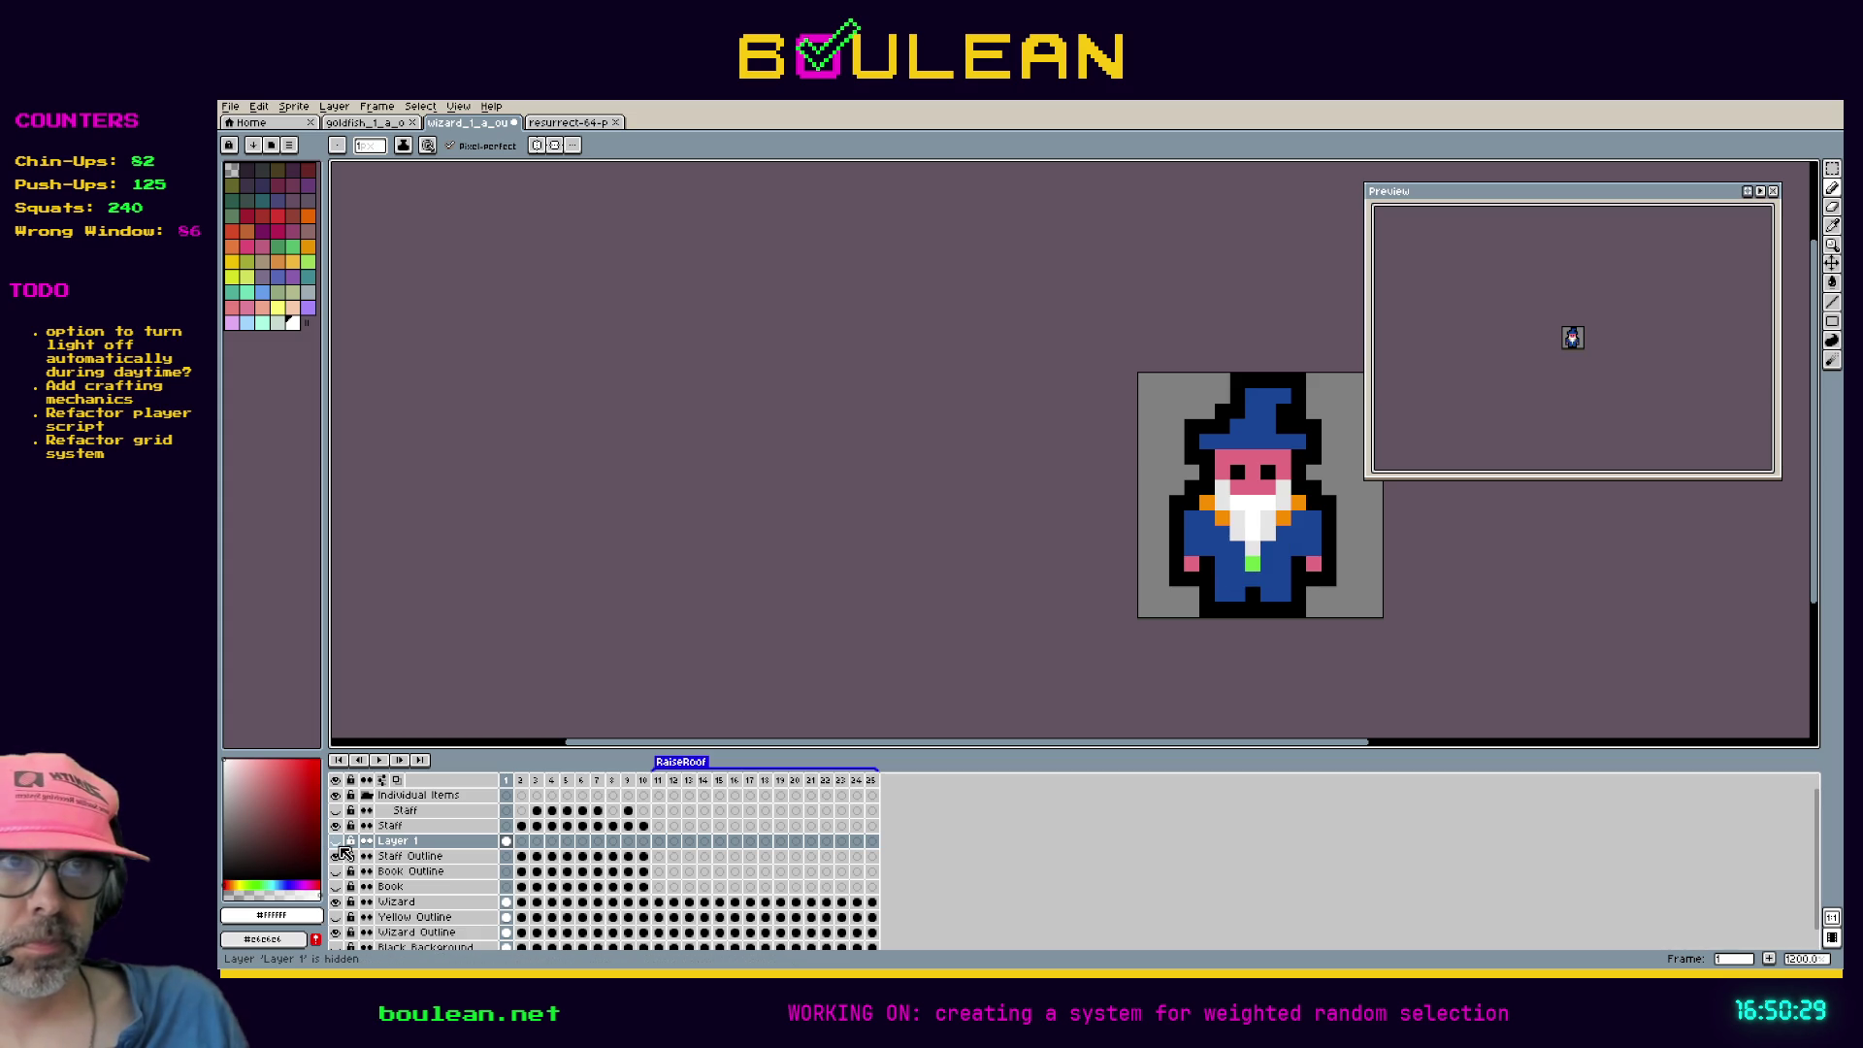
scroll(1252, 532, up, 4)
scroll(1251, 533, down, 1)
drag(1268, 748, 1341, 749)
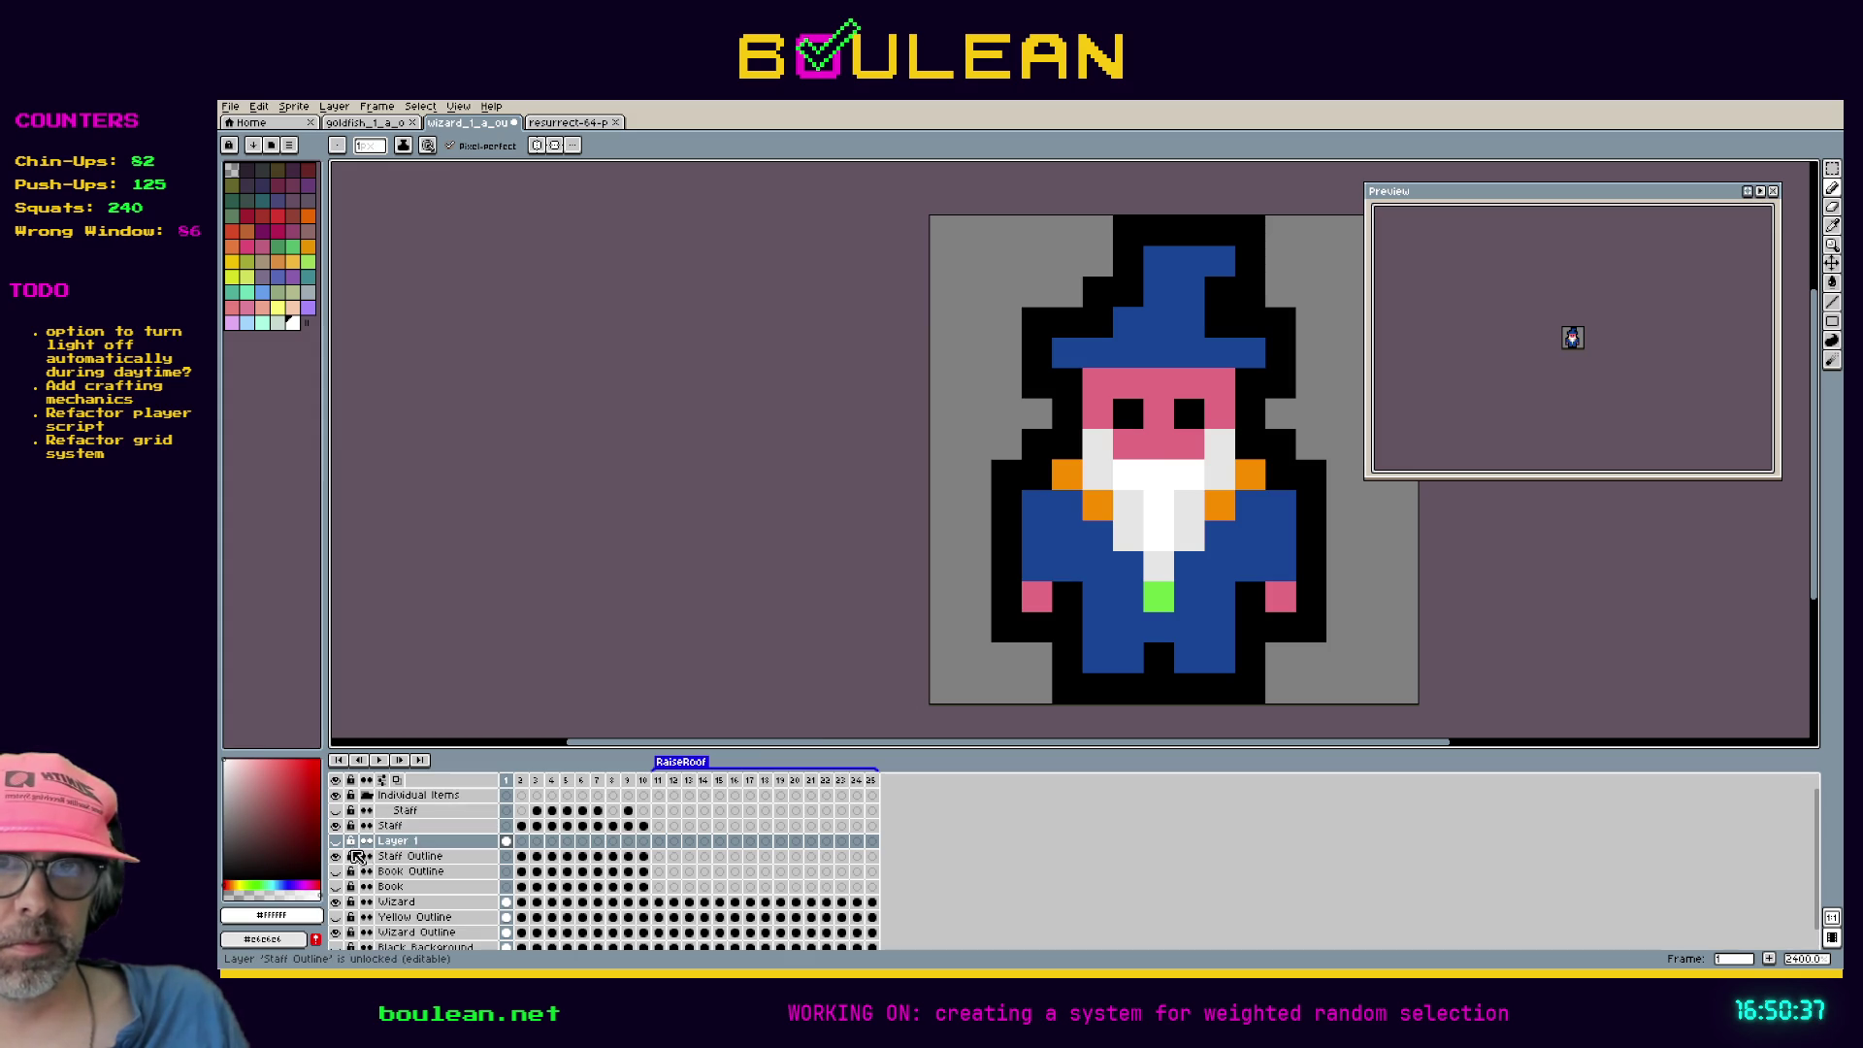
click(337, 841)
click(337, 842)
click(336, 841)
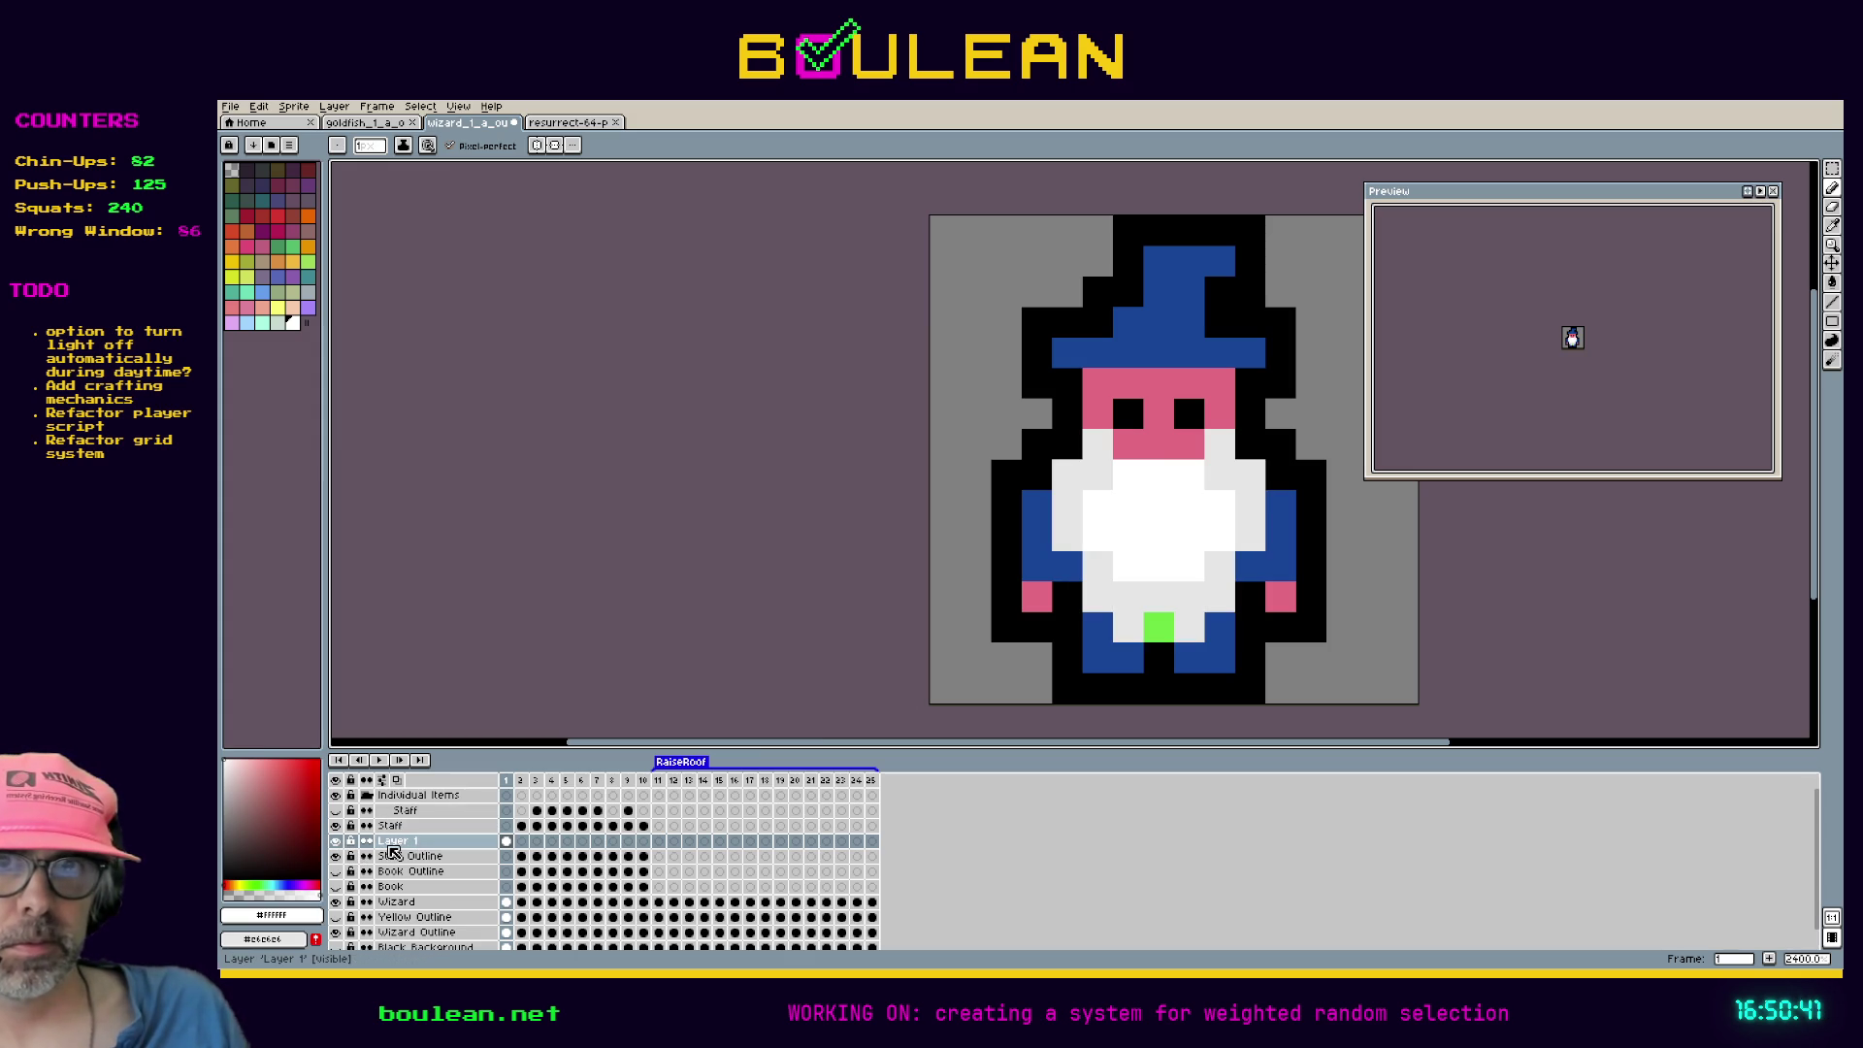
Step: Rename the beard layer to 'Mega Beard'
double_click(394, 842)
text(ega Be)
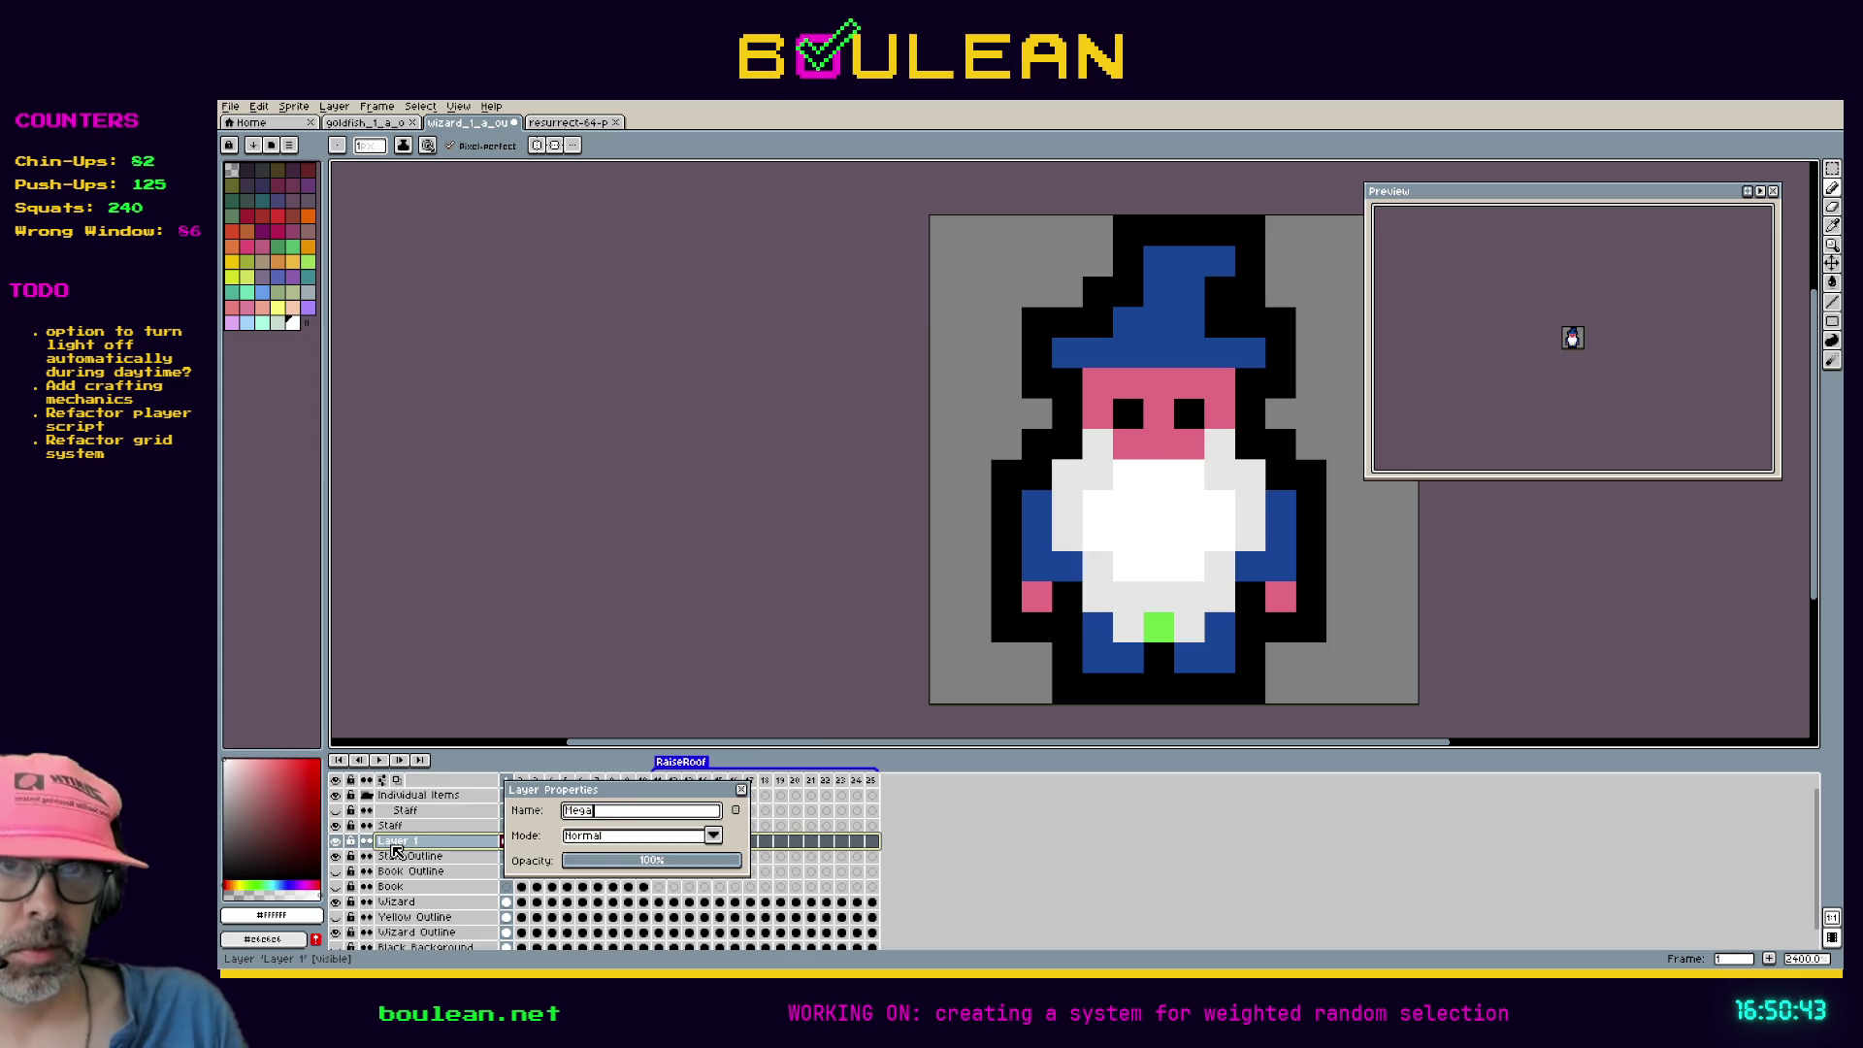
text(ard)
key(Return)
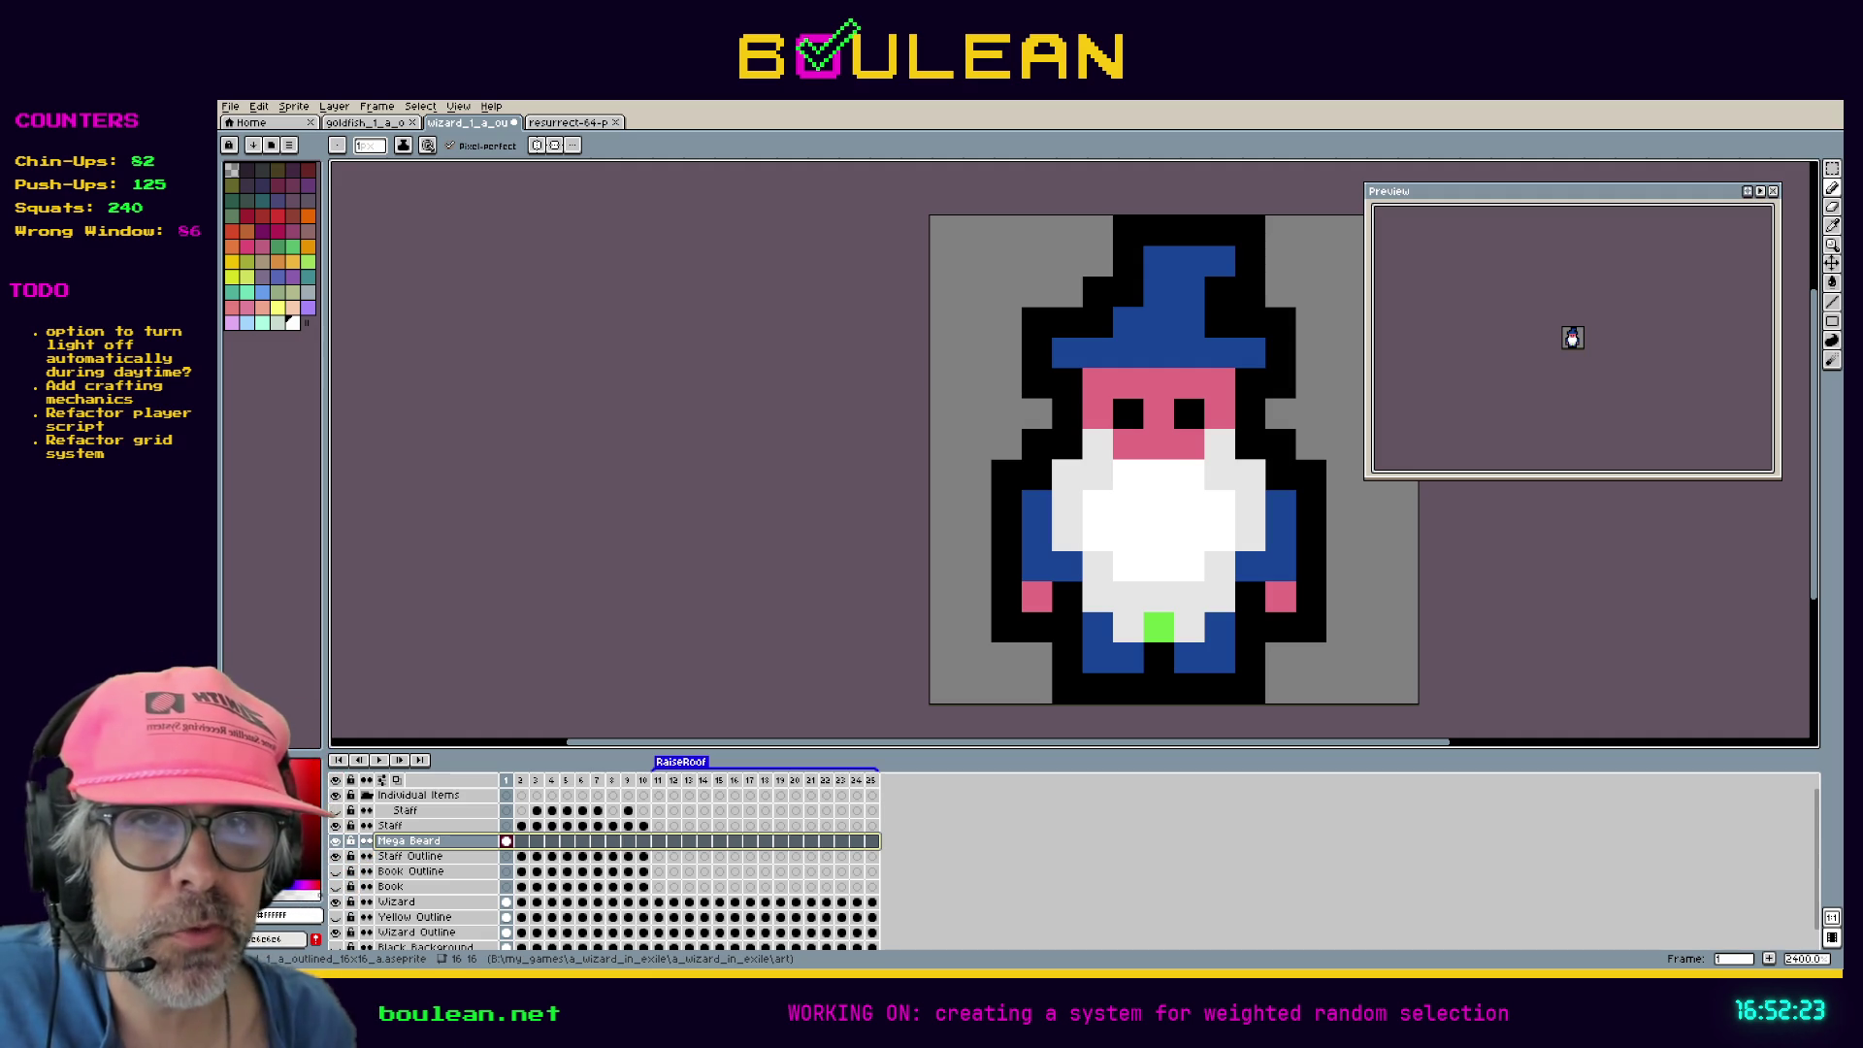
Step: Toggle the Mega Beard layer on and off to compare, and hide the Book Outline layer
click(336, 841)
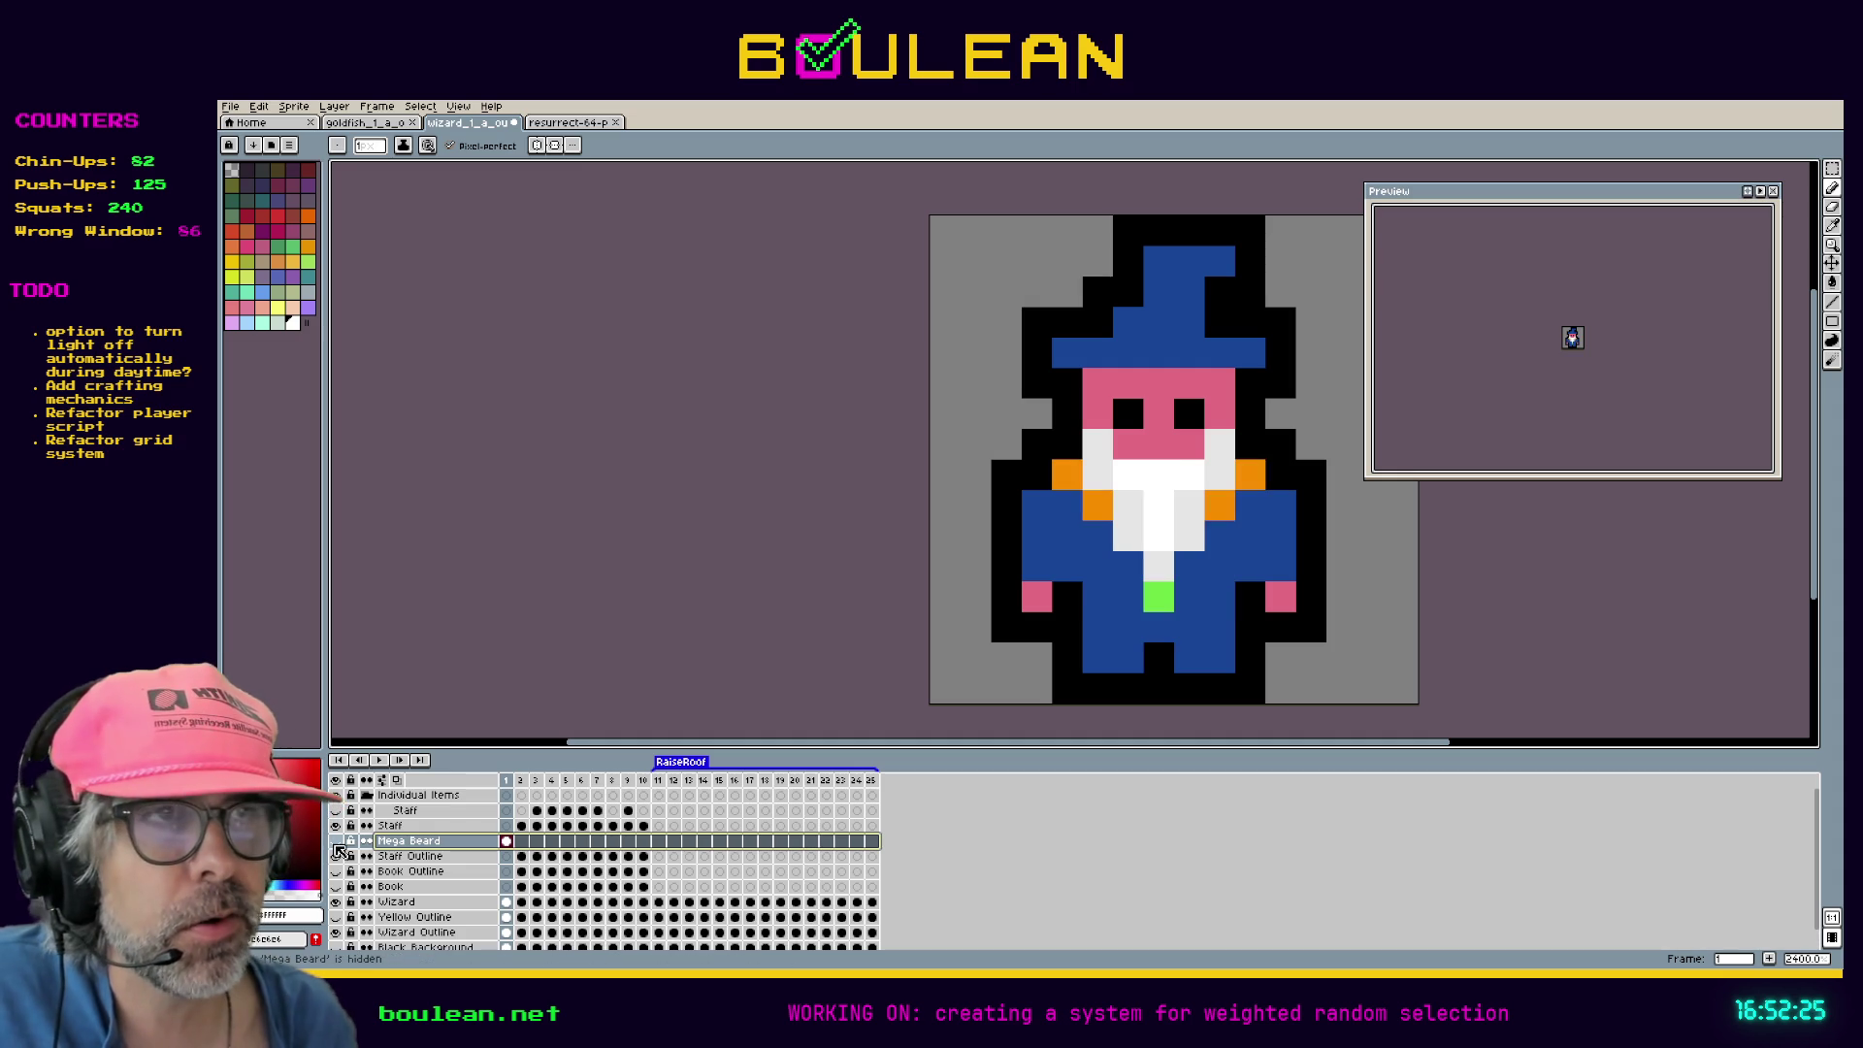
click(335, 841)
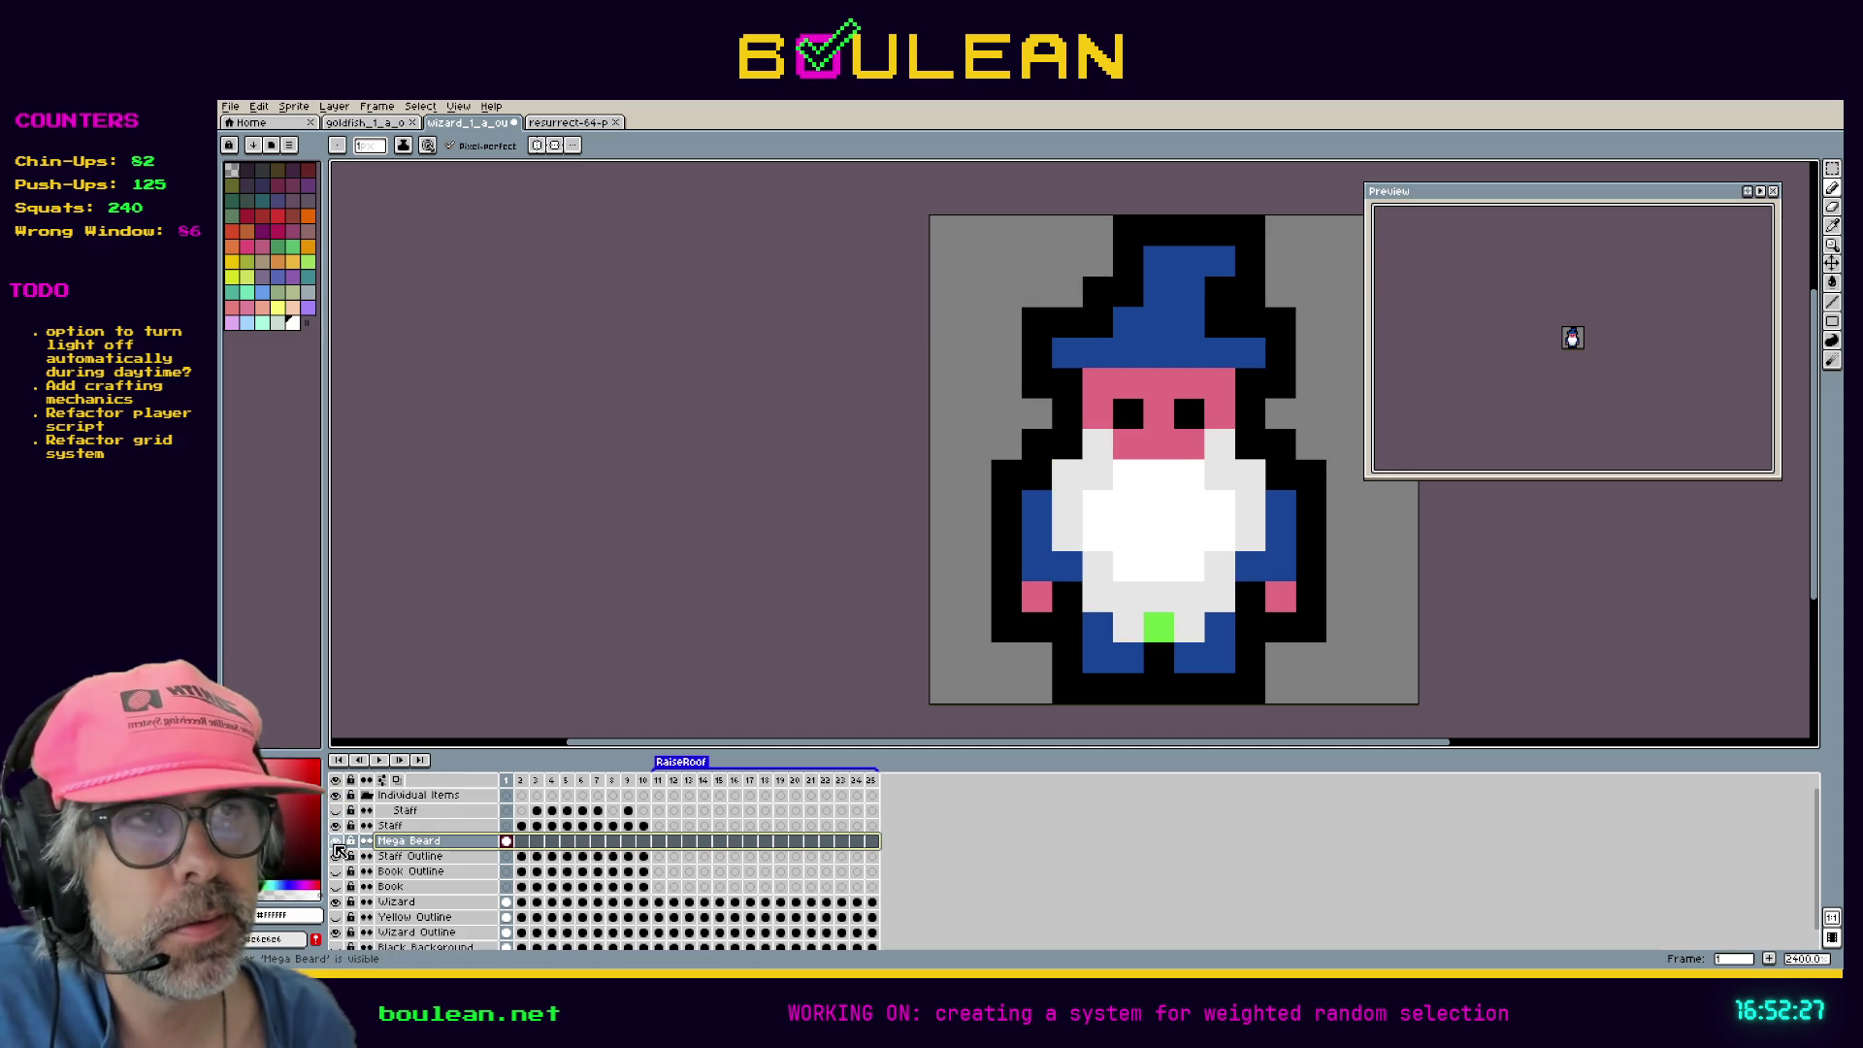
click(336, 843)
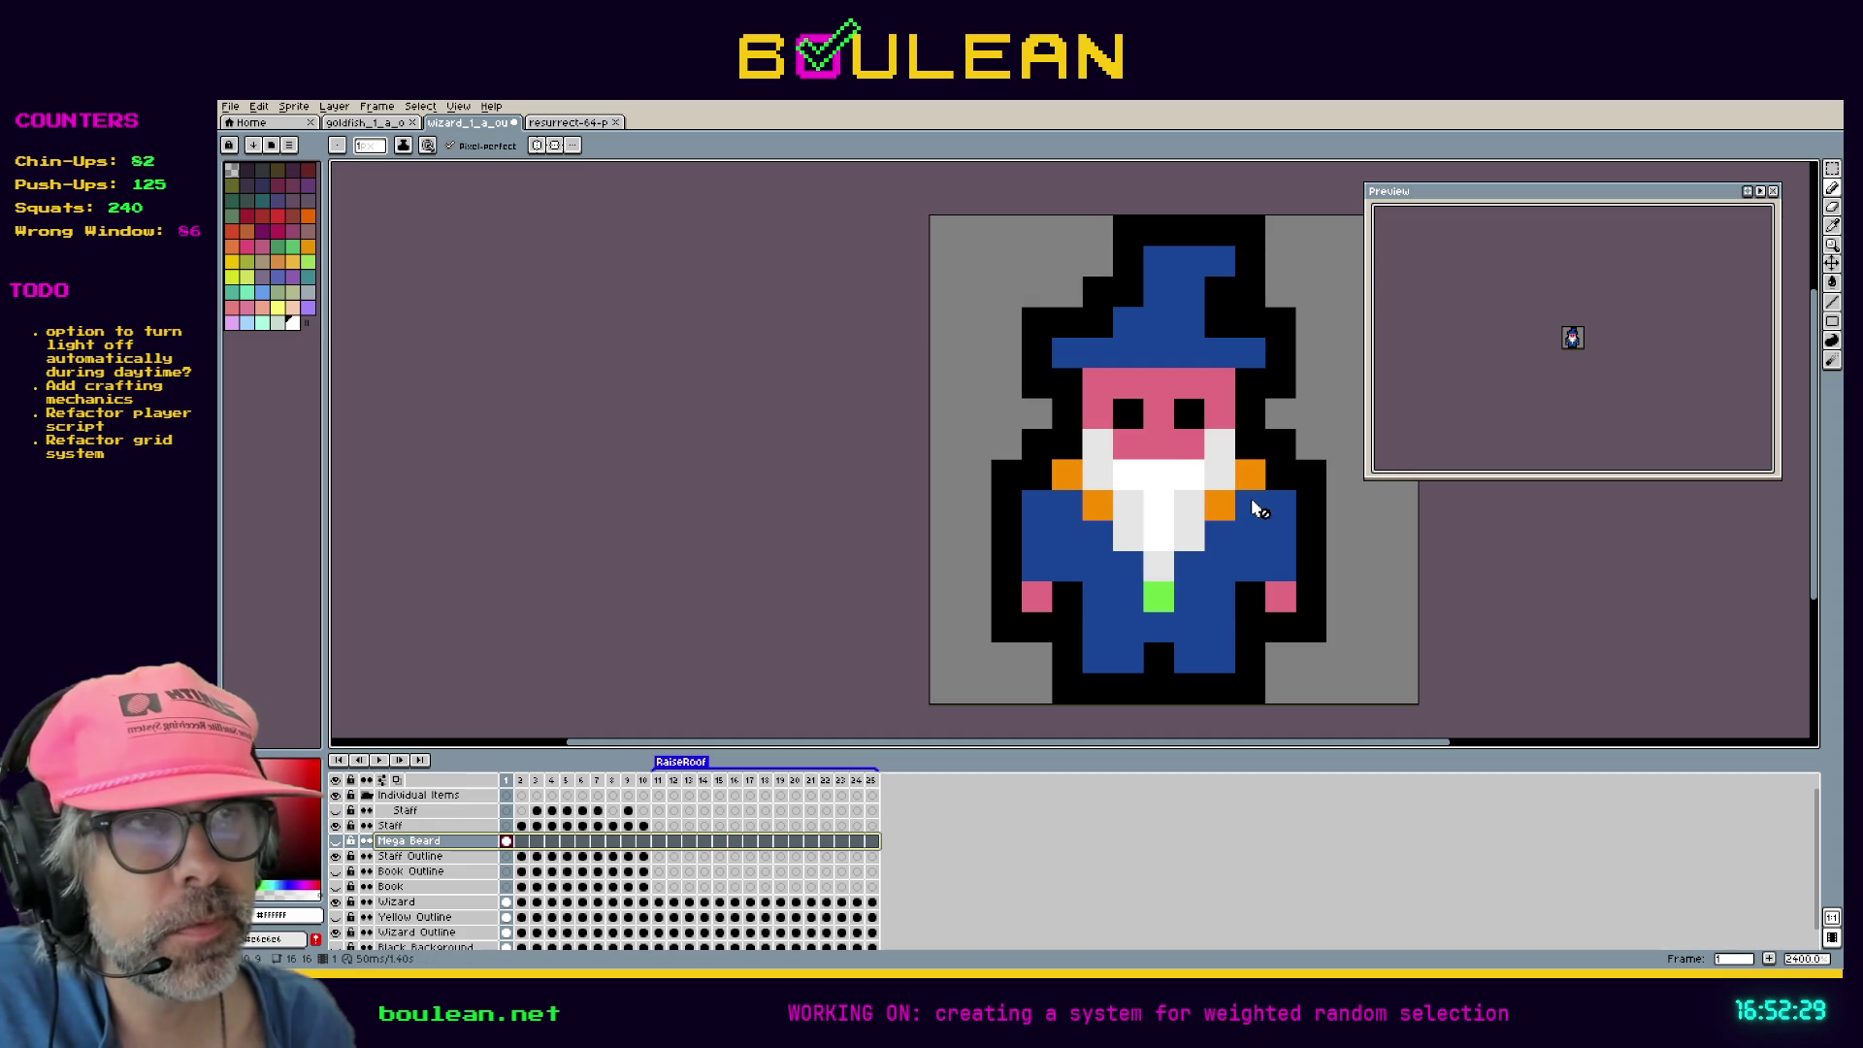
click(337, 871)
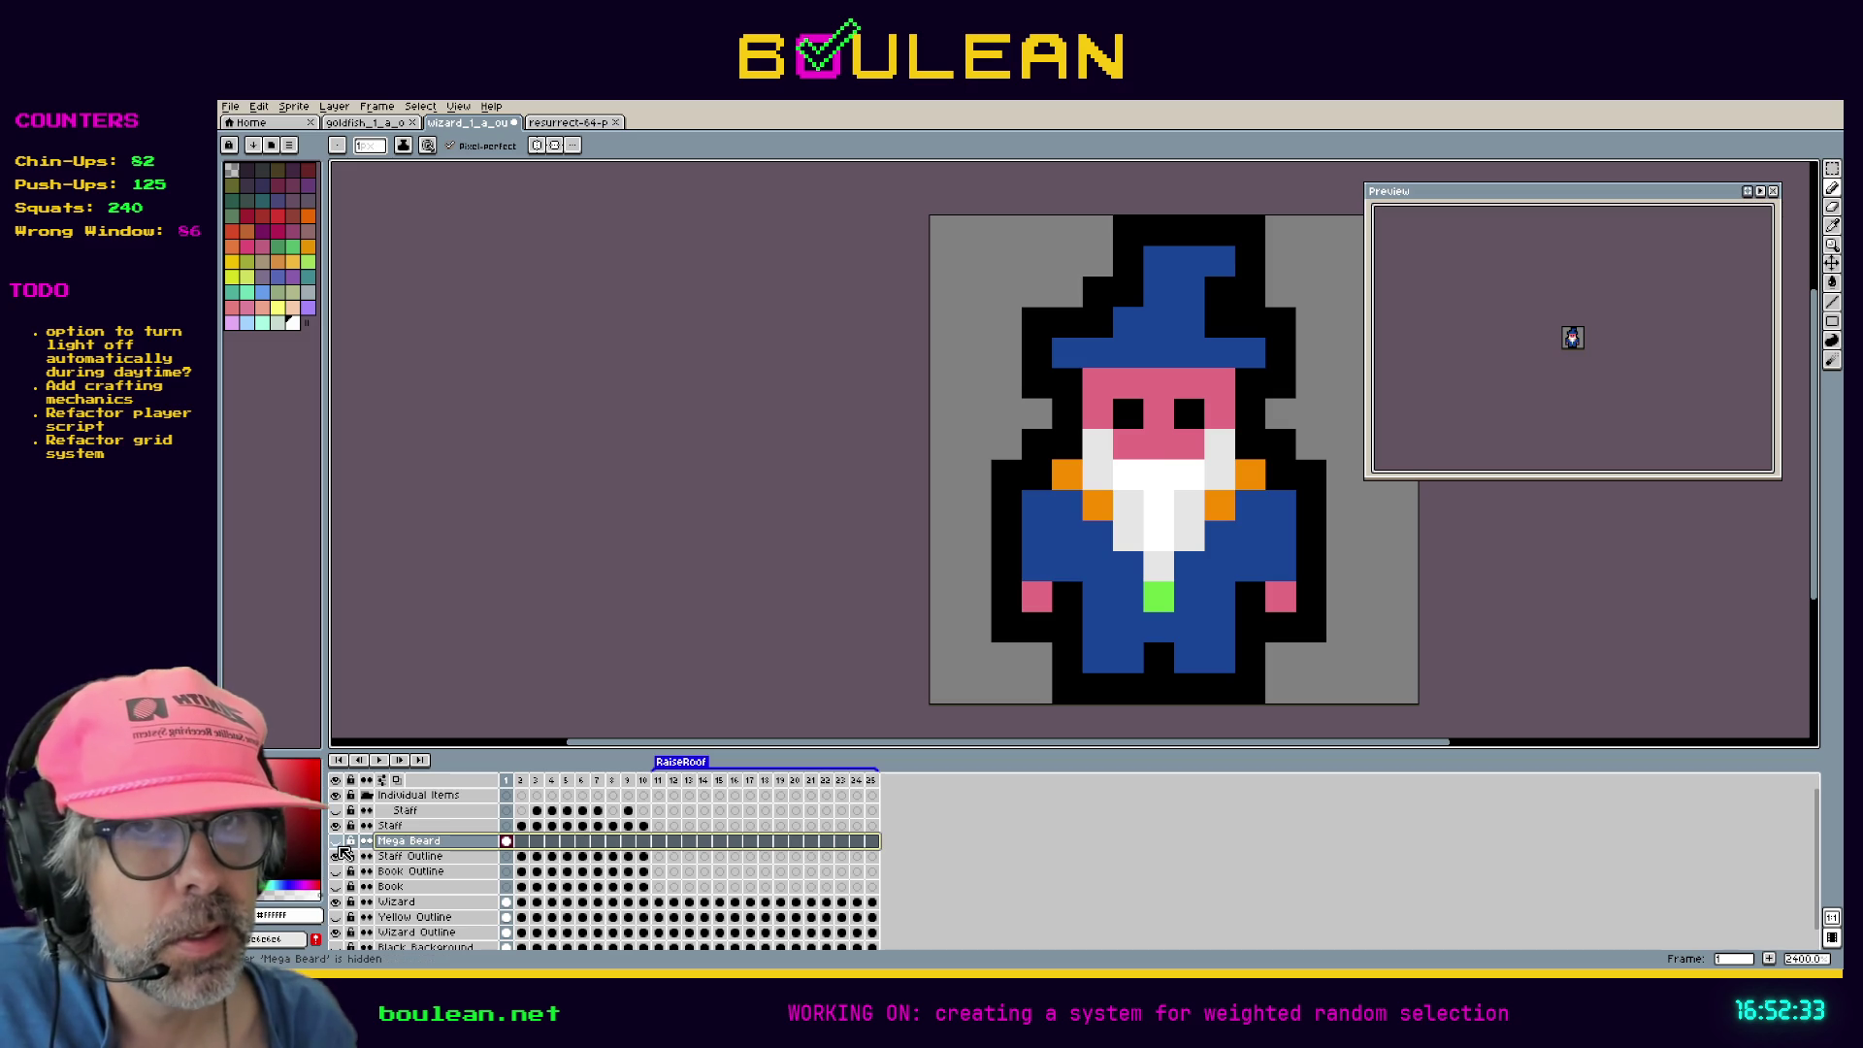
click(336, 841)
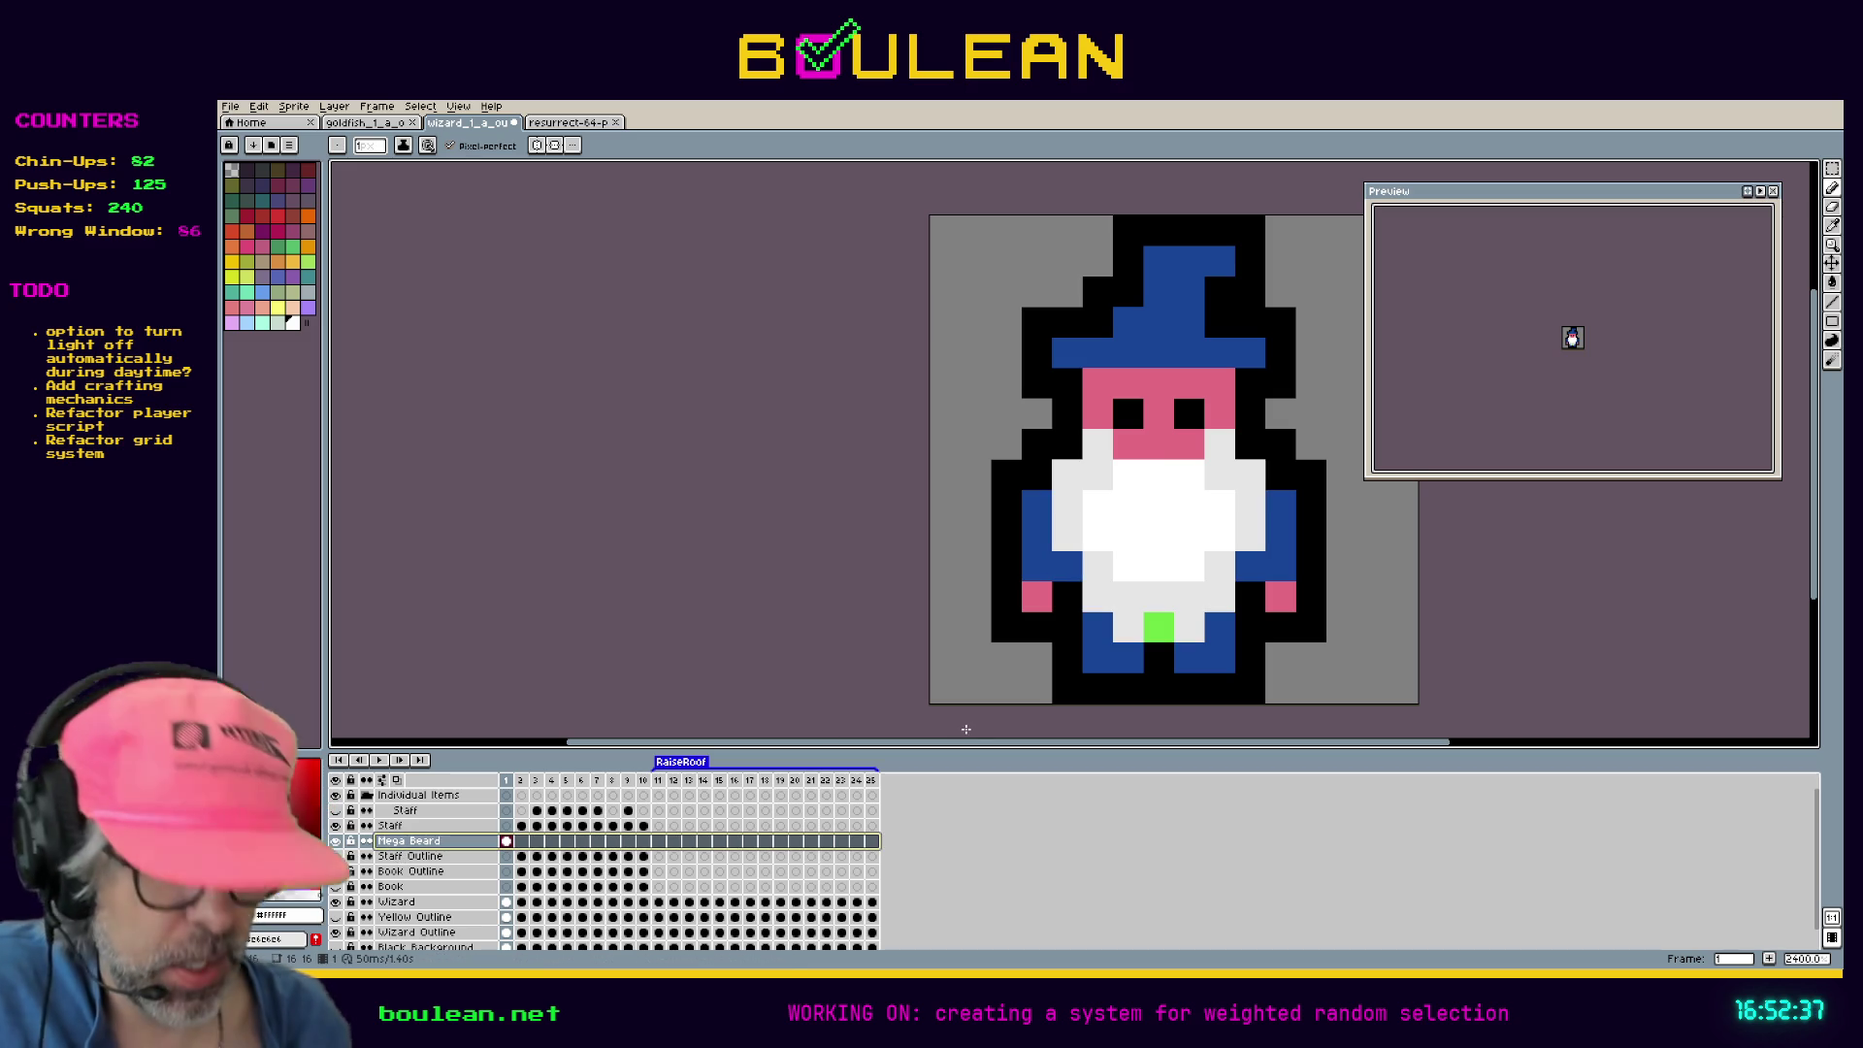
Step: Sample the light grey e6e6e6 and white from the beard, trying and undoing white over the green pixel
key(i)
click(1194, 565)
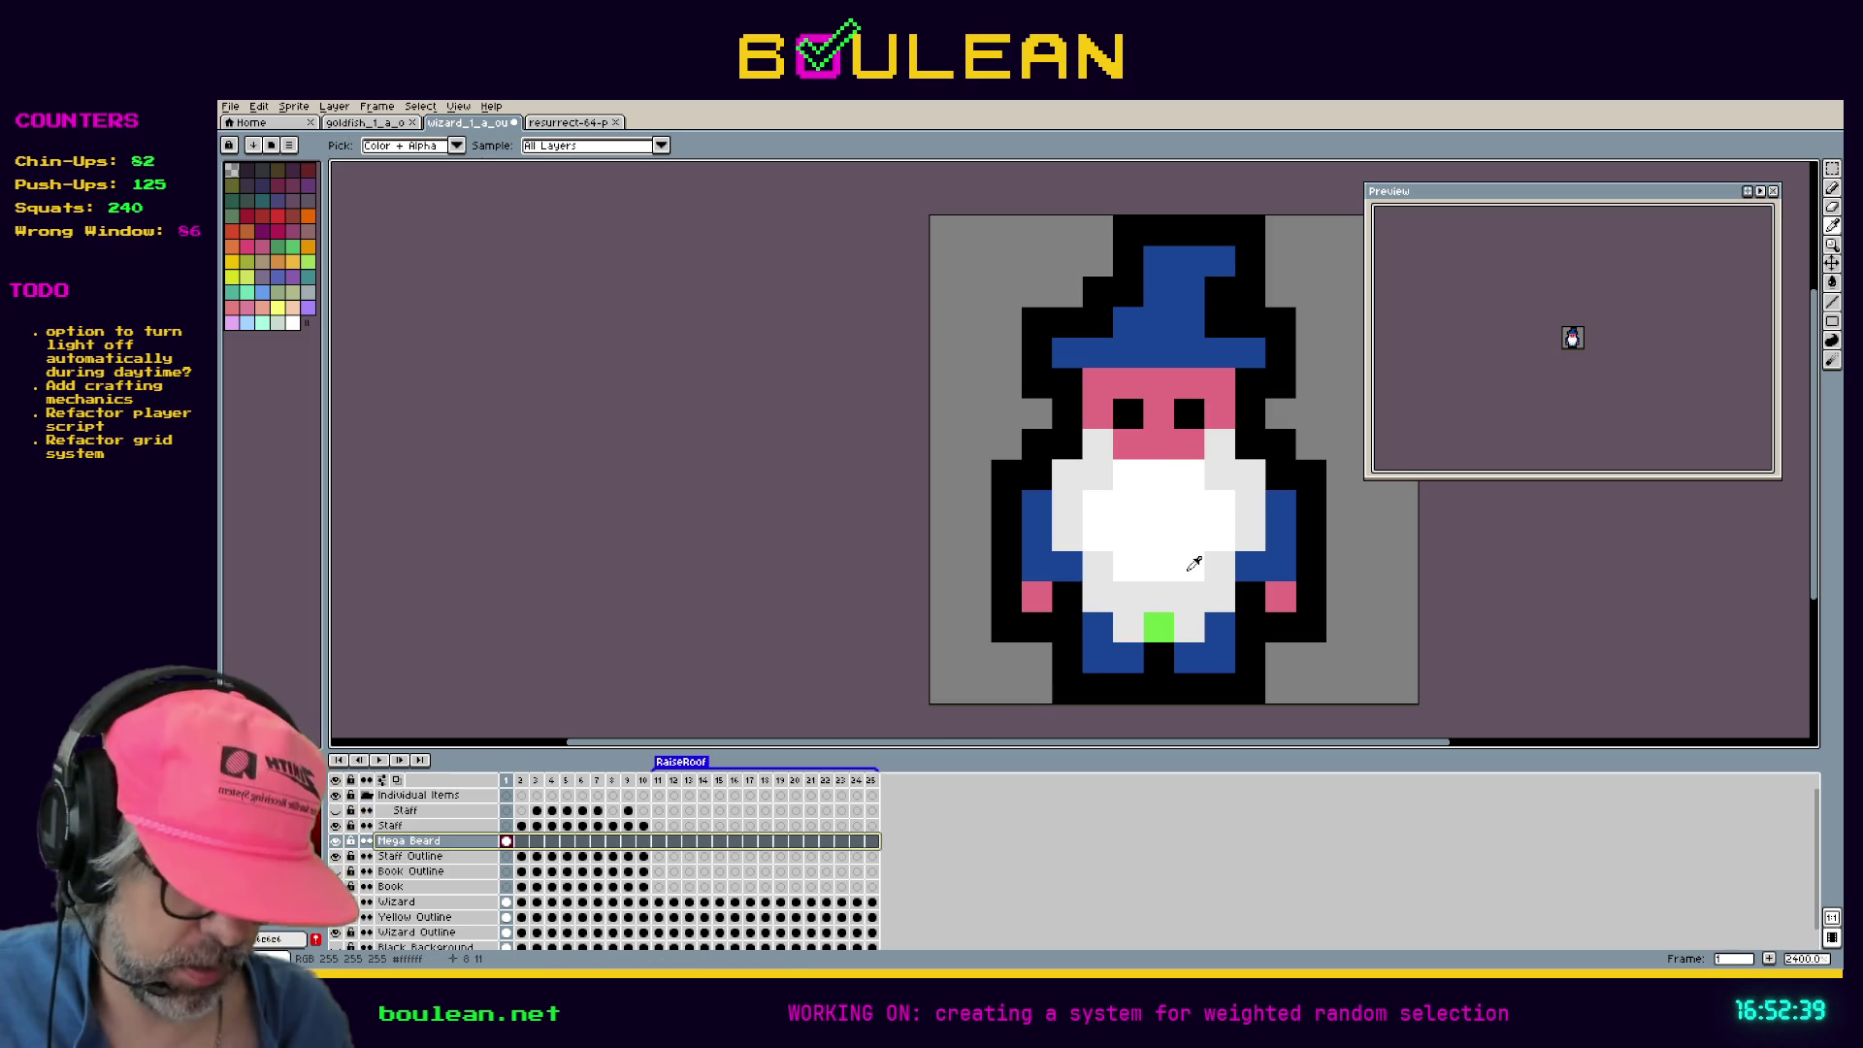
key(b)
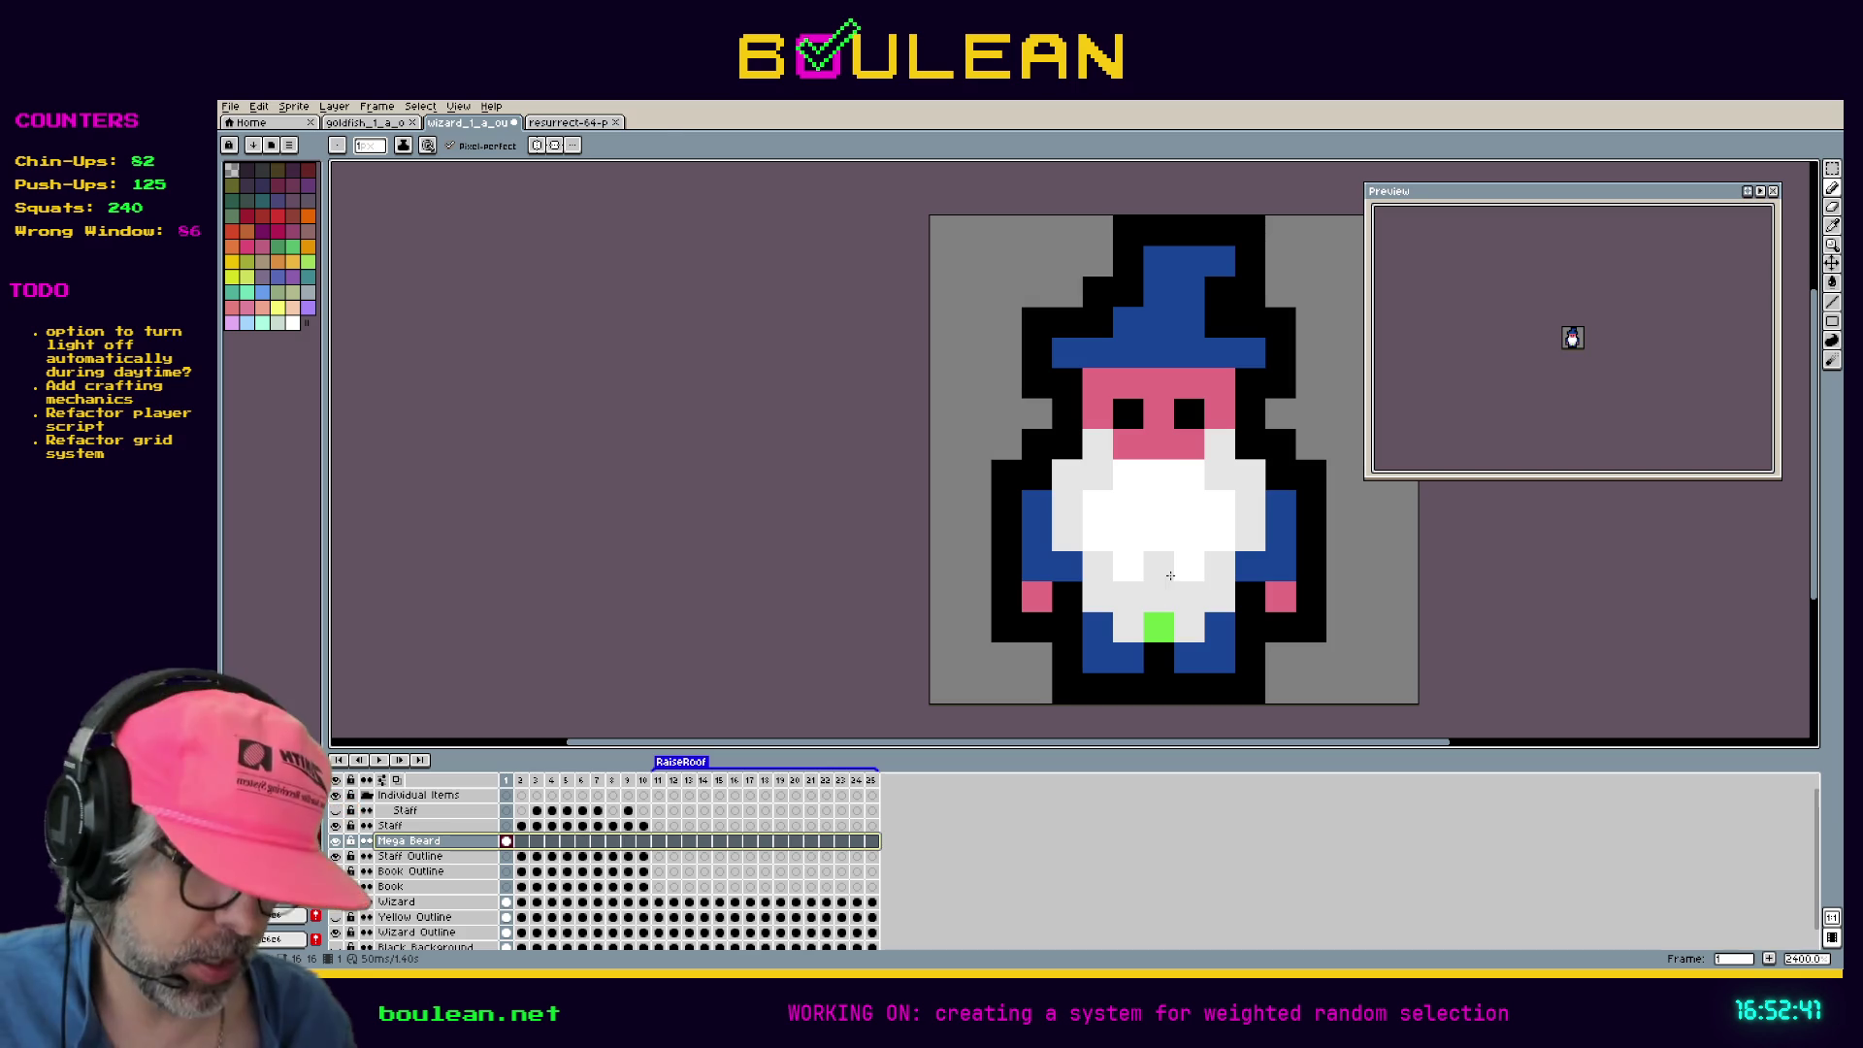
key(i)
click(1171, 536)
key(b)
click(1157, 629)
key(ctrl+z)
key(i)
click(1157, 629)
key(b)
Step: Draw a white column down the centre of the beard over the robe
drag(1158, 665, 1158, 591)
key(i)
click(1170, 544)
key(b)
click(1158, 596)
key(i)
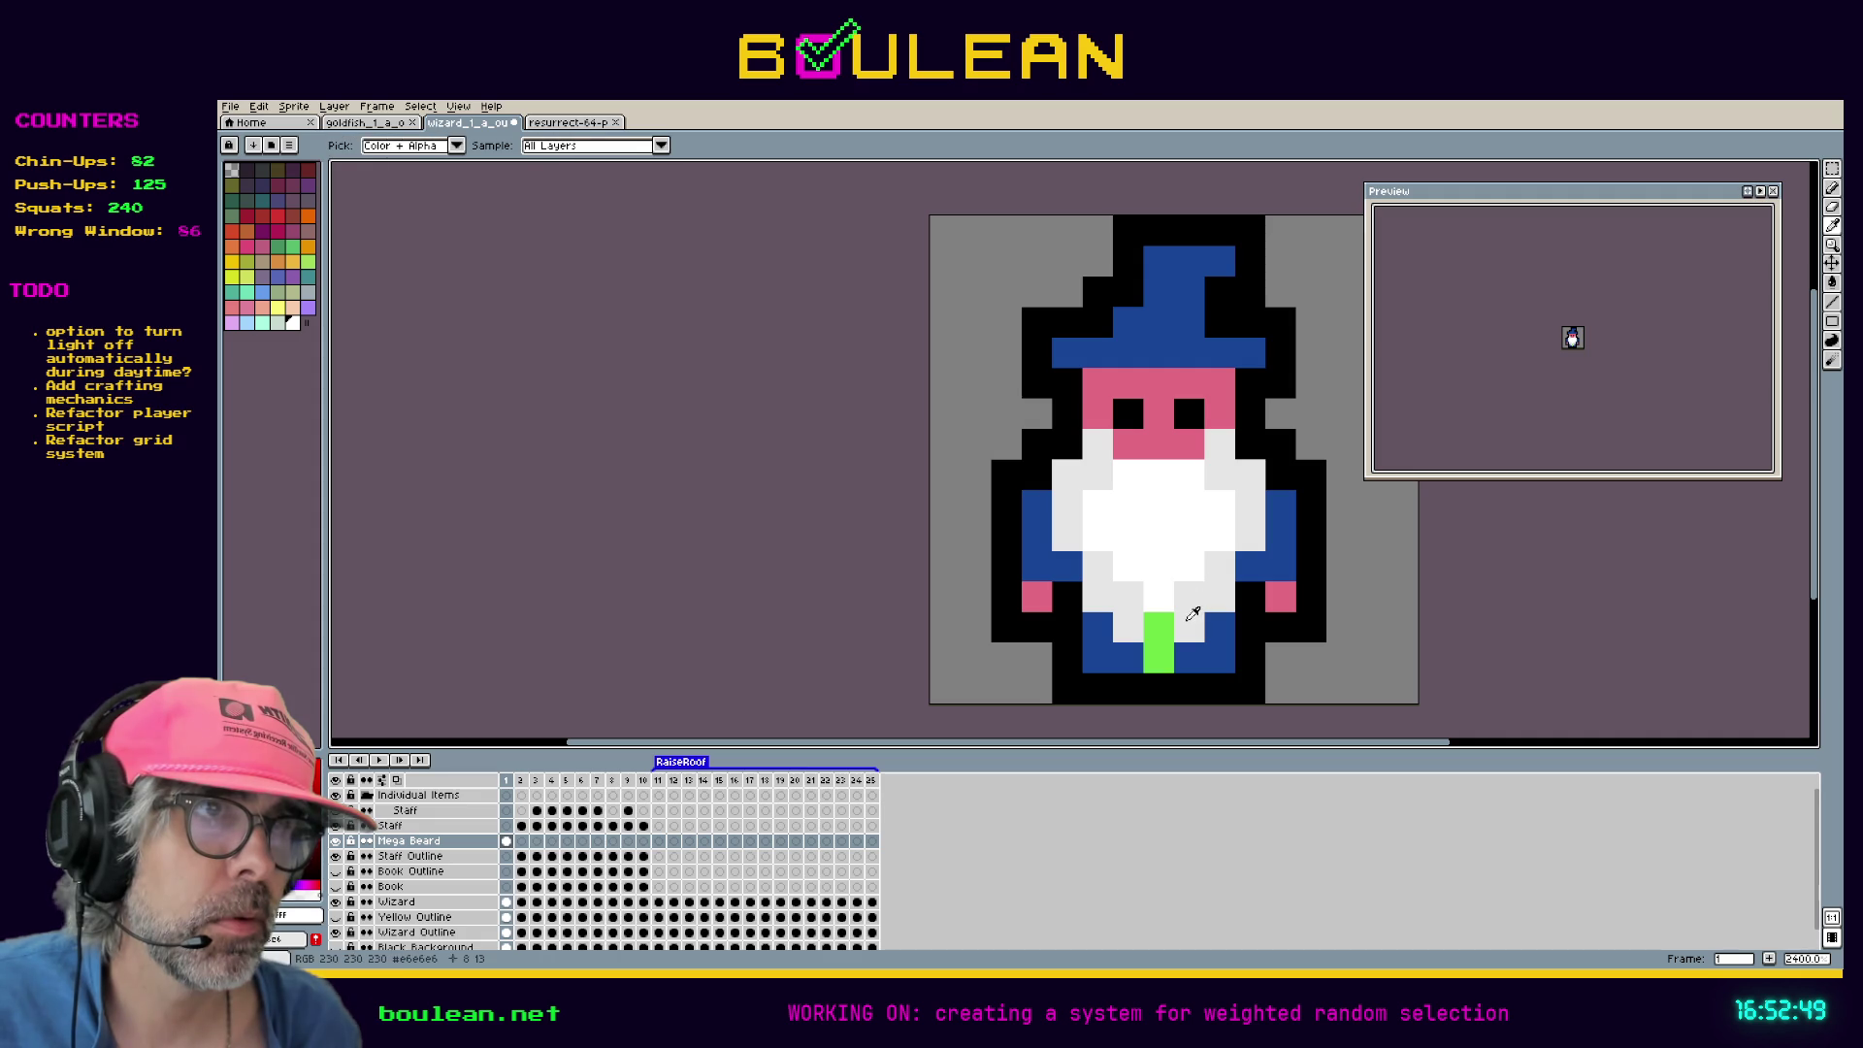
key(b)
click(1158, 627)
Step: Add light grey pixels beside the green pixel and at the beard tip, undo, then hide Mega Beard
click(1132, 659)
click(1188, 658)
alt+click(1182, 551)
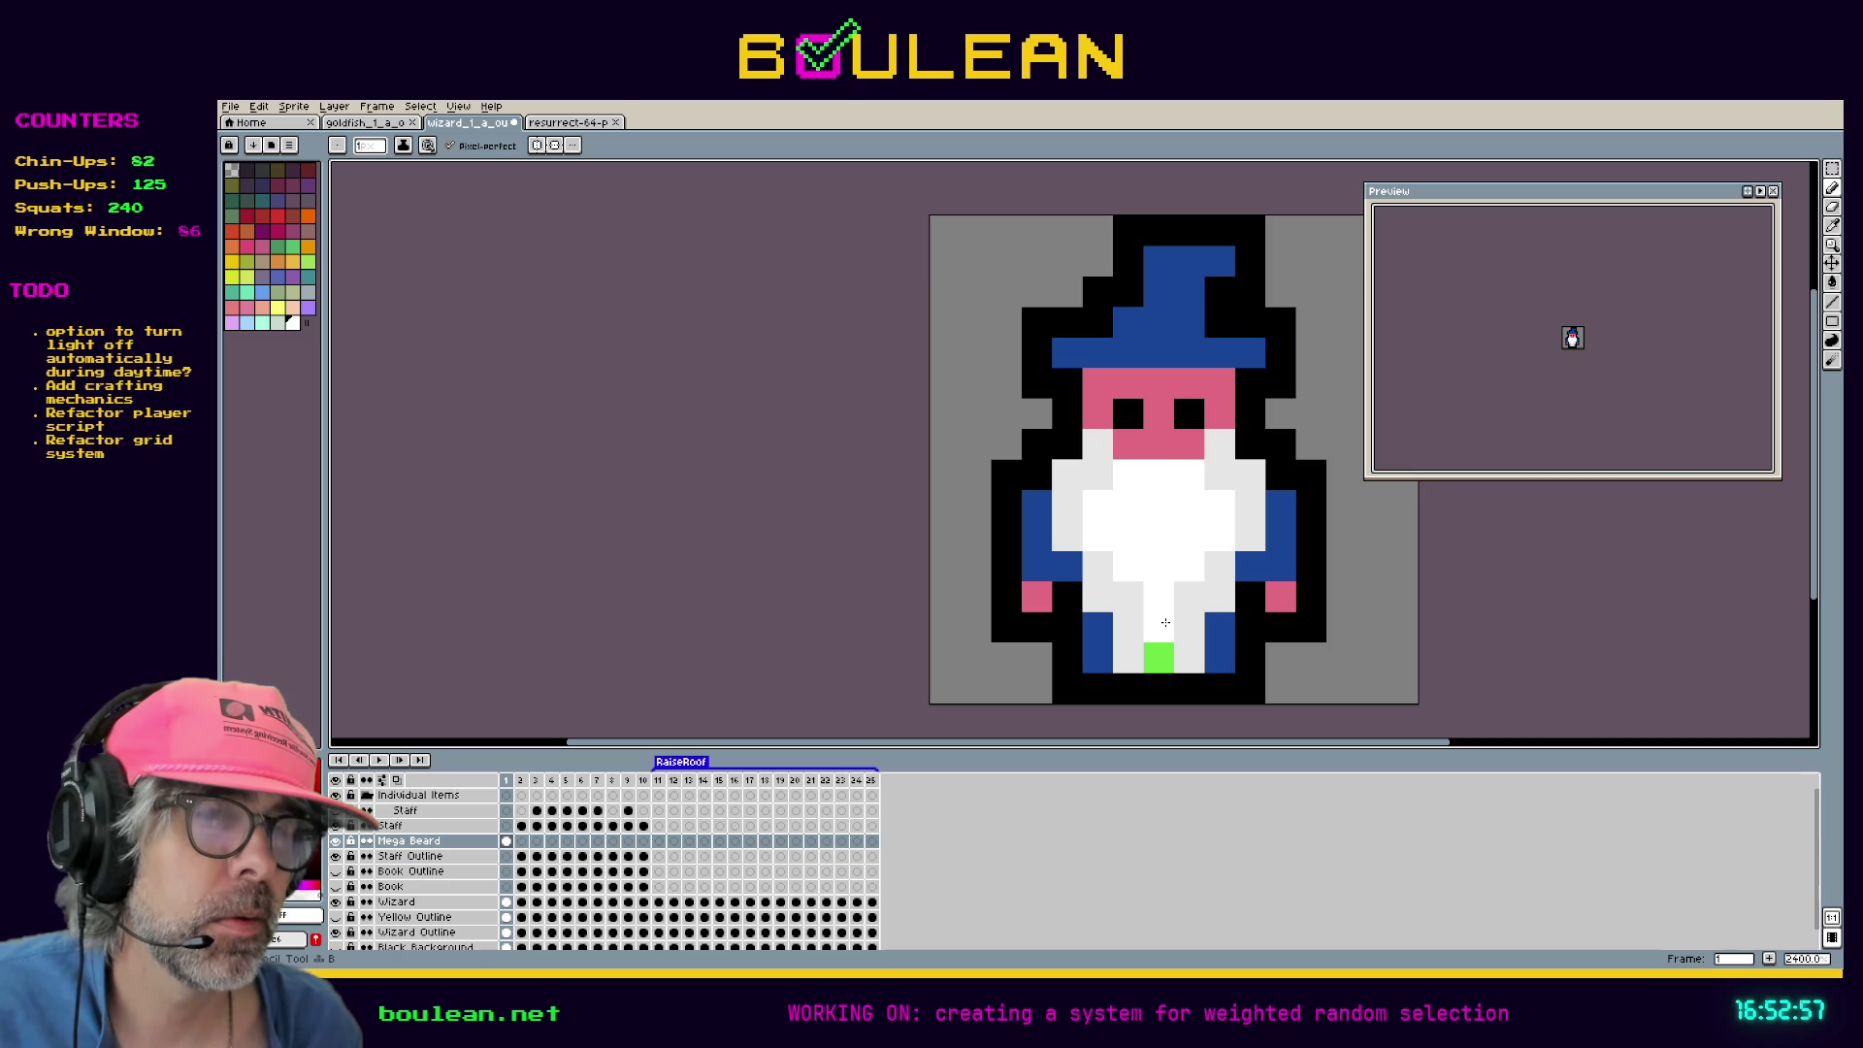
right_click(1159, 627)
click(1189, 596)
click(1127, 597)
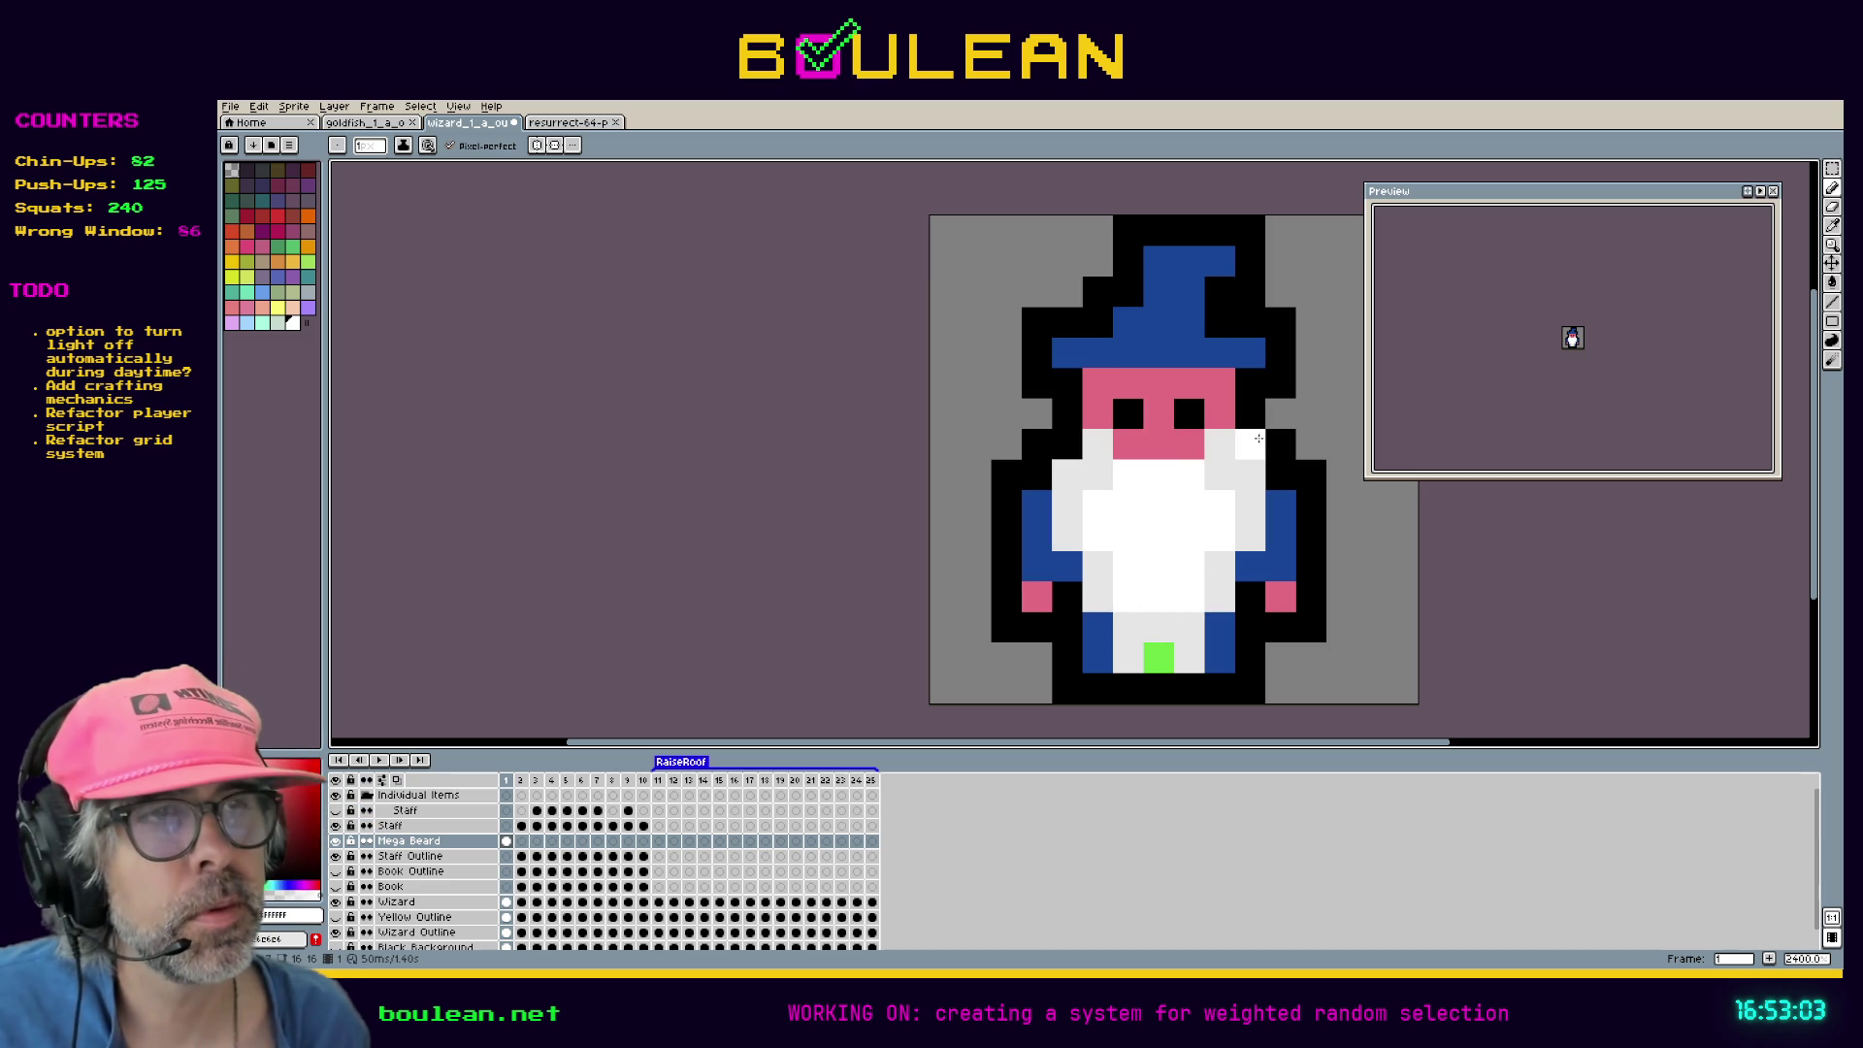
key(ctrl+z)
key(ctrl+z)
key(ctrl+z)
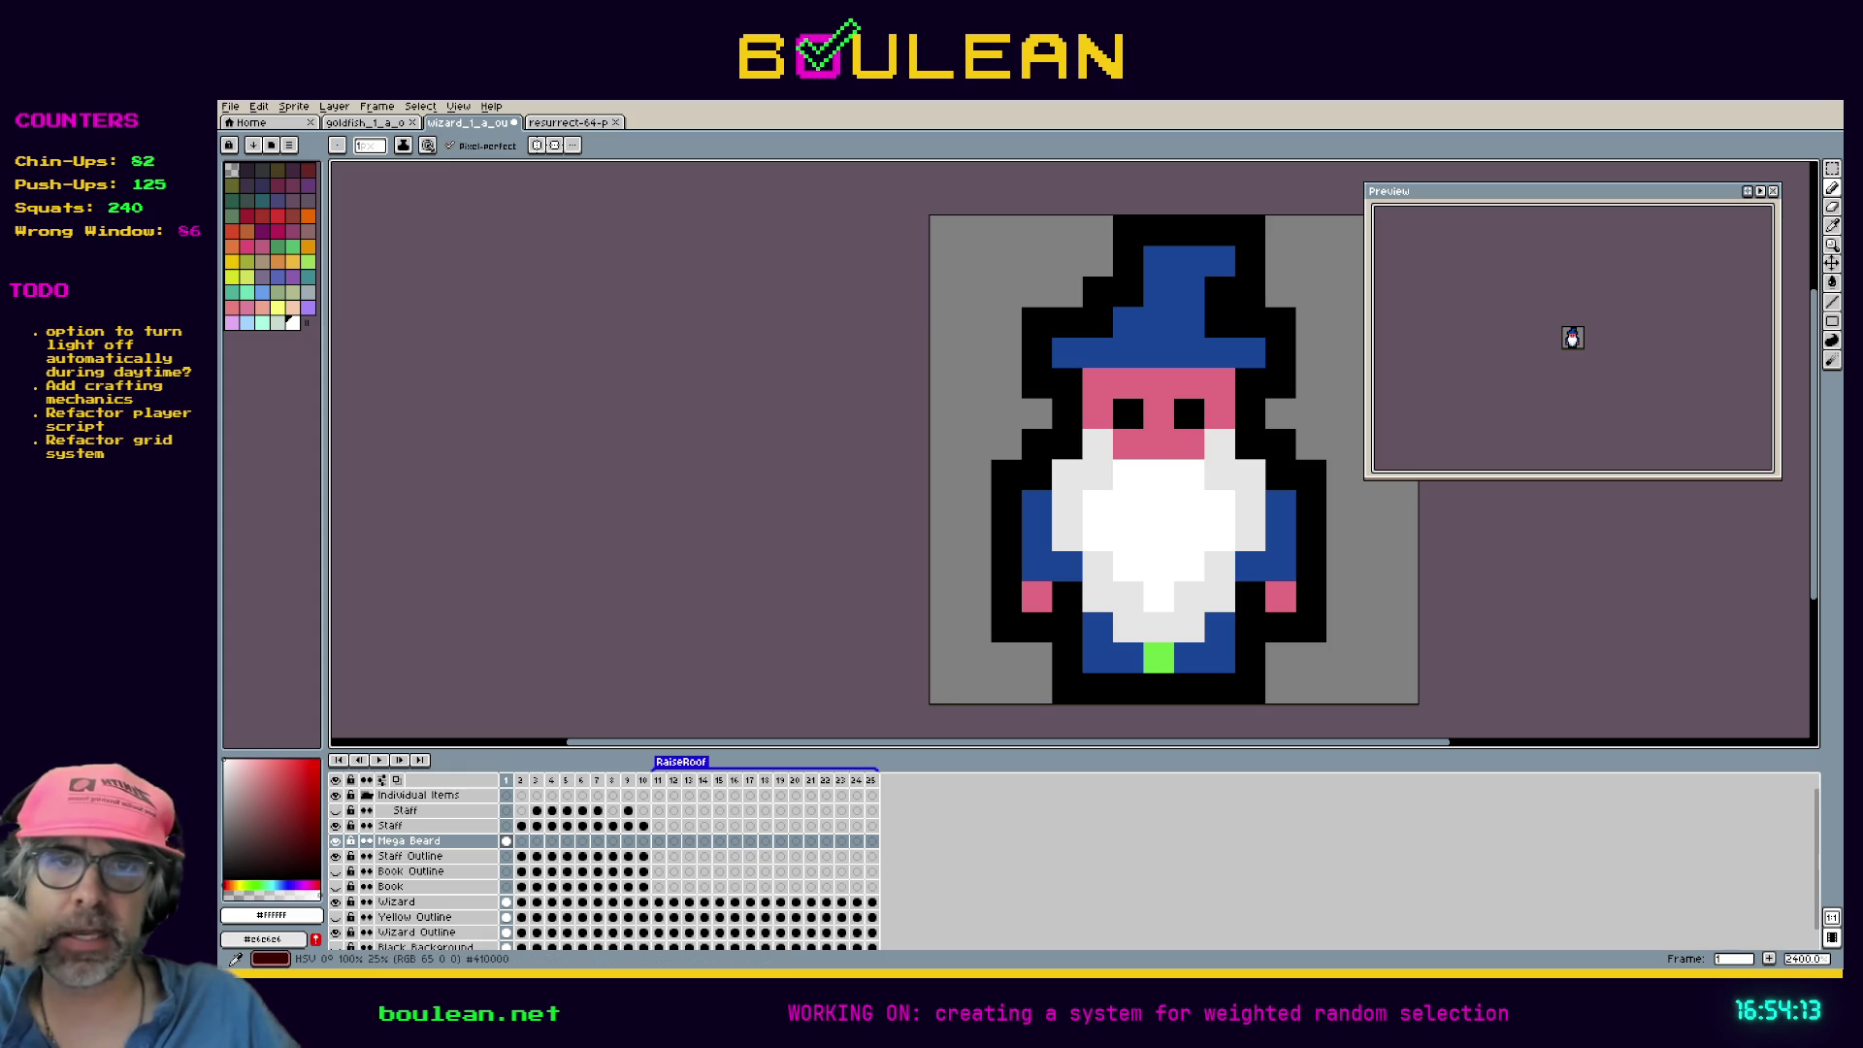
click(336, 841)
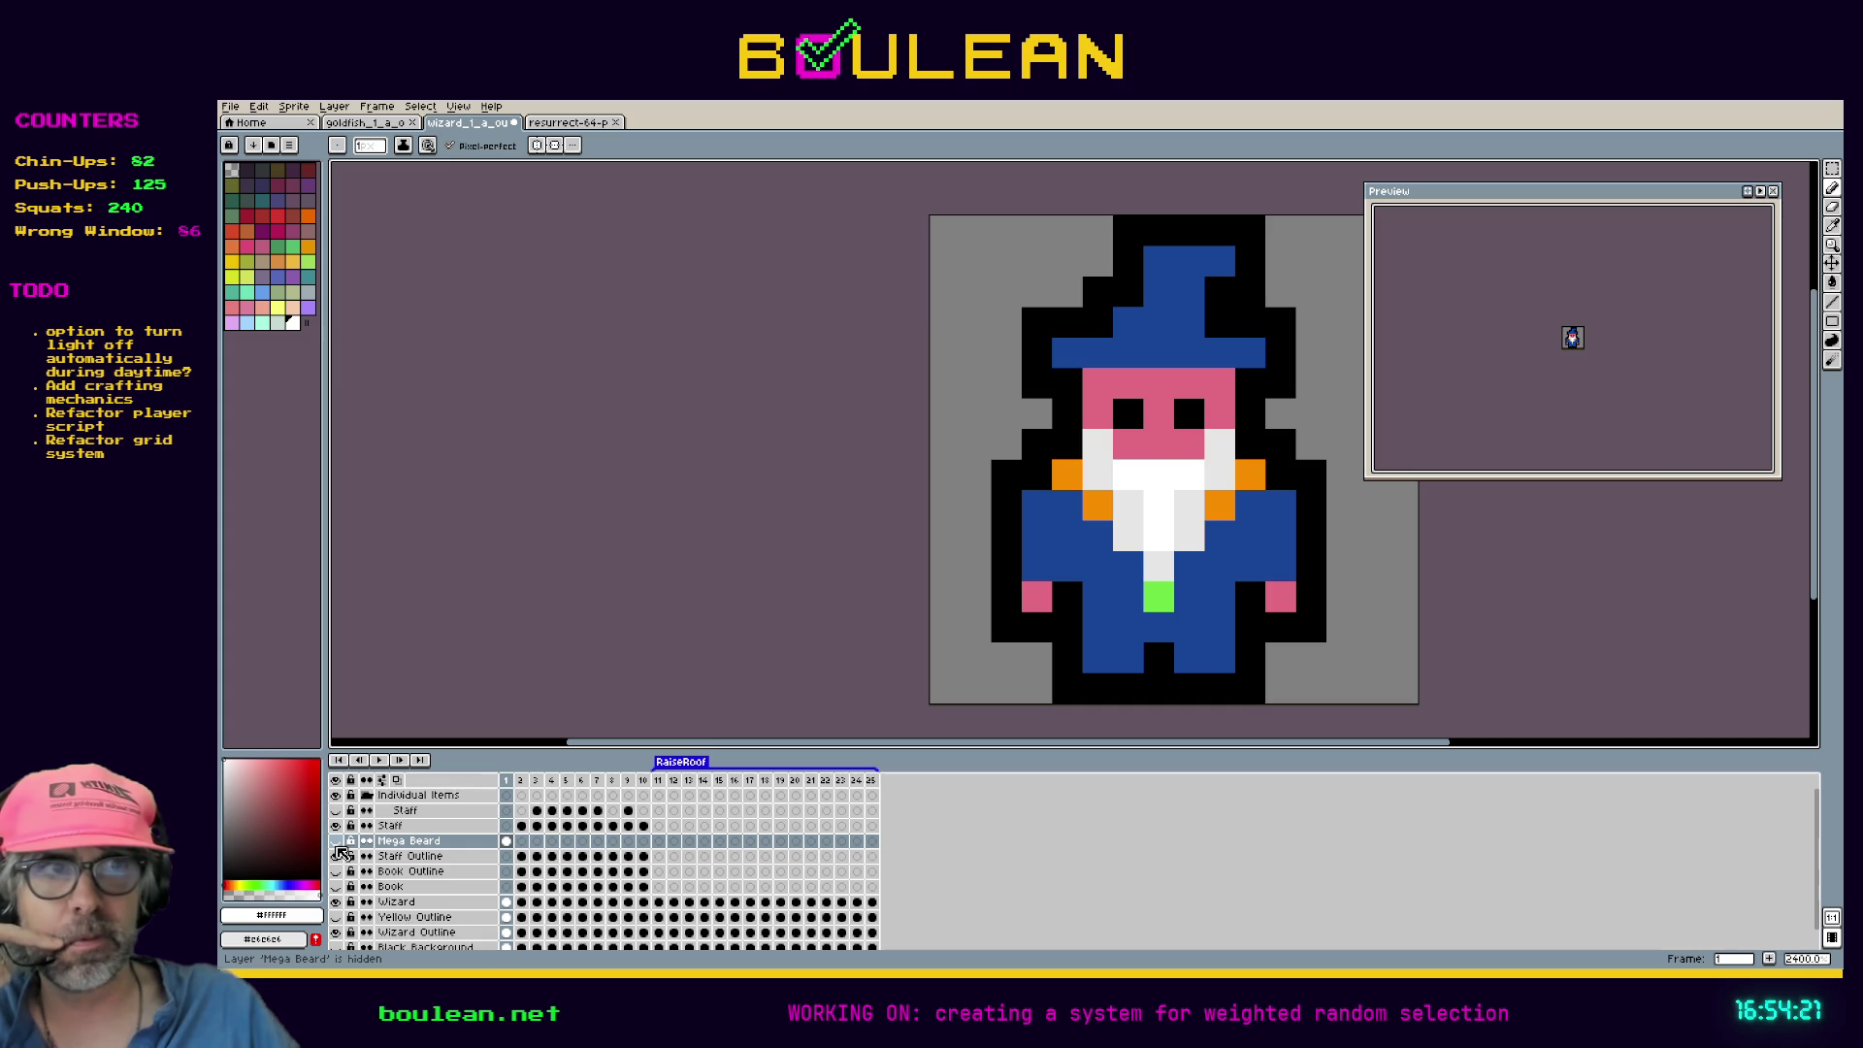
click(337, 843)
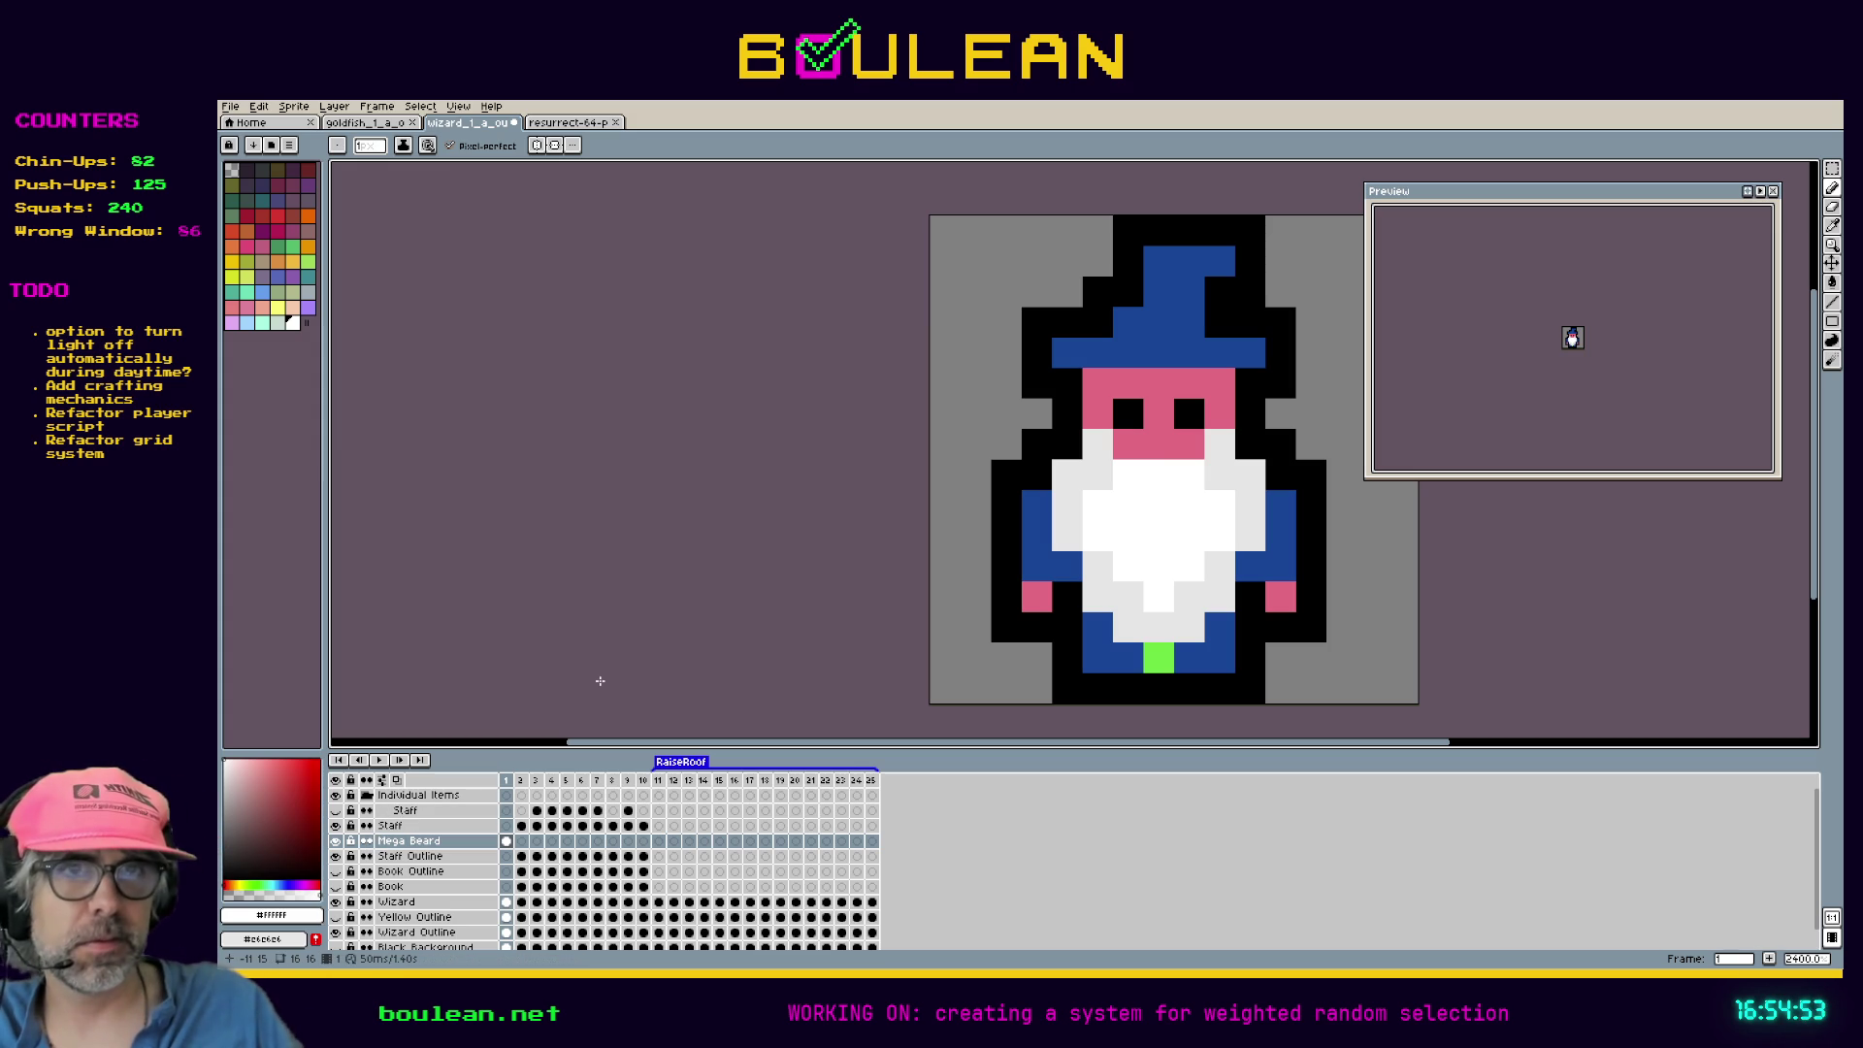
key(v)
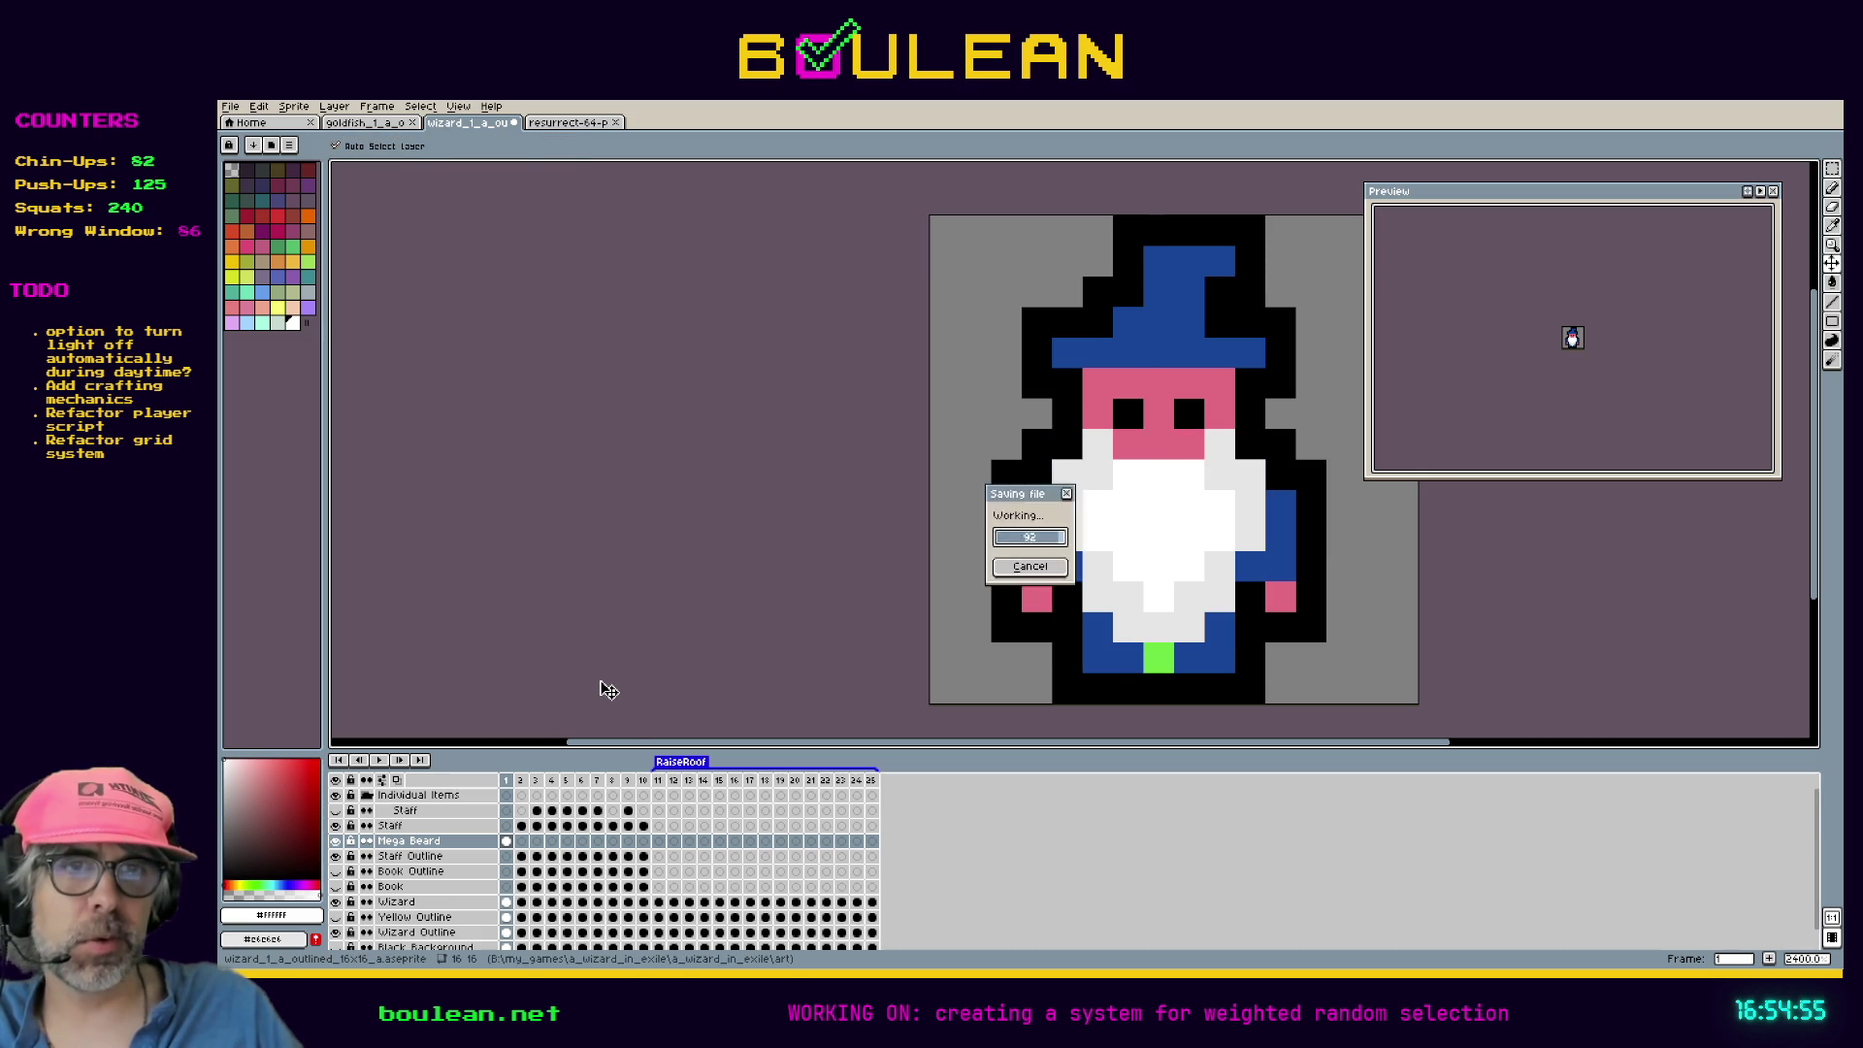
Step: Save the wizard sprite and paint a white pixel near its lower right
key(b)
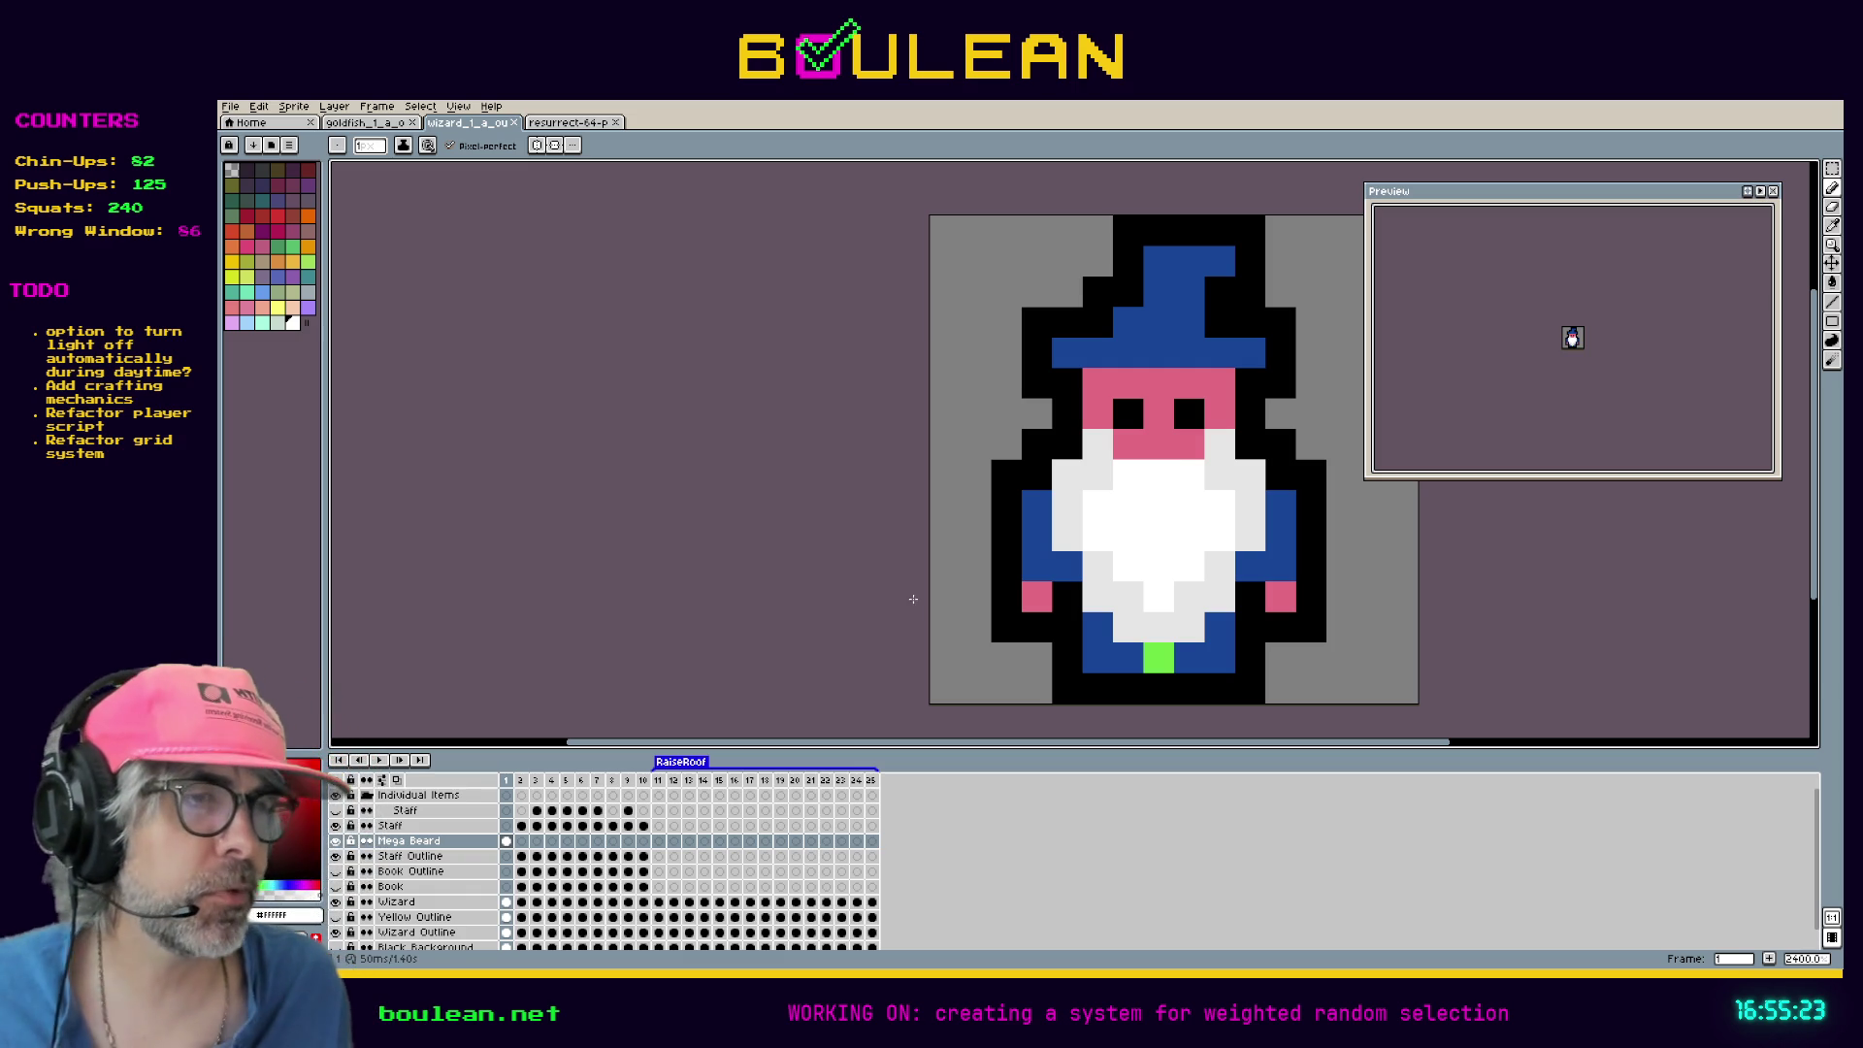
click(1272, 690)
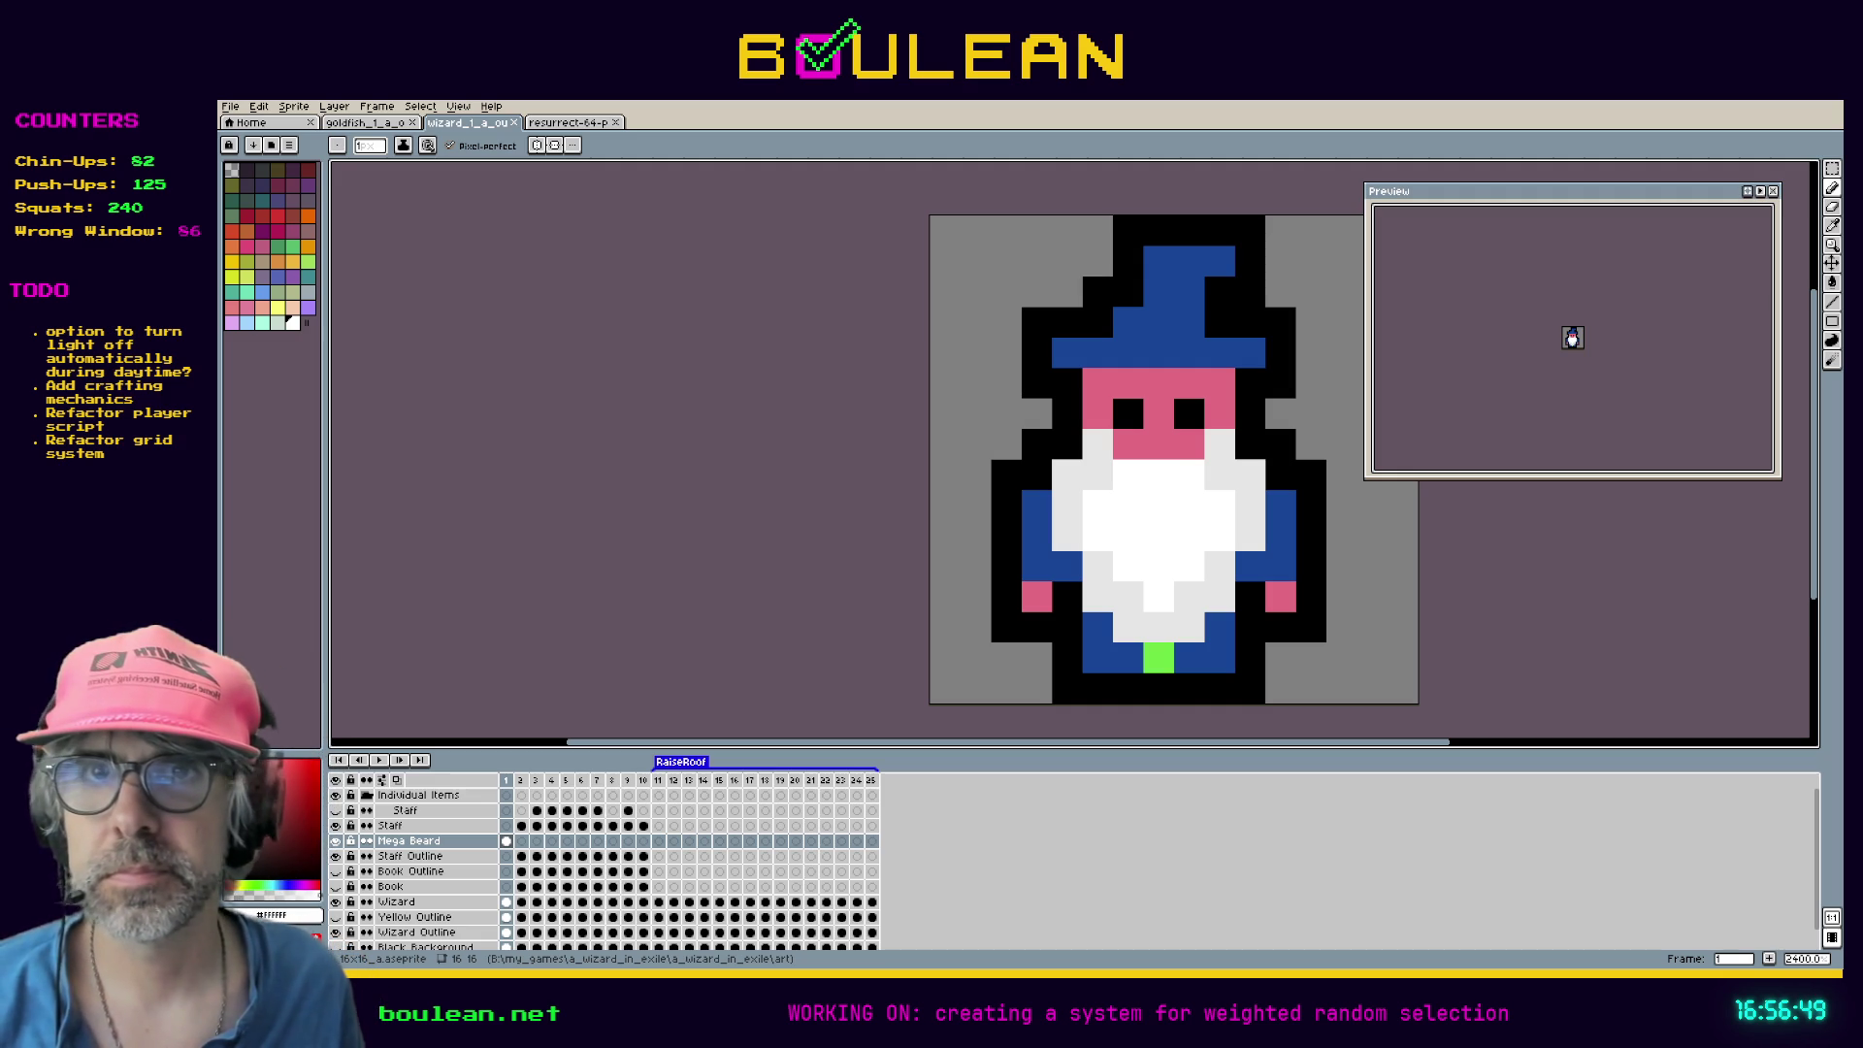
key(alt+Tab)
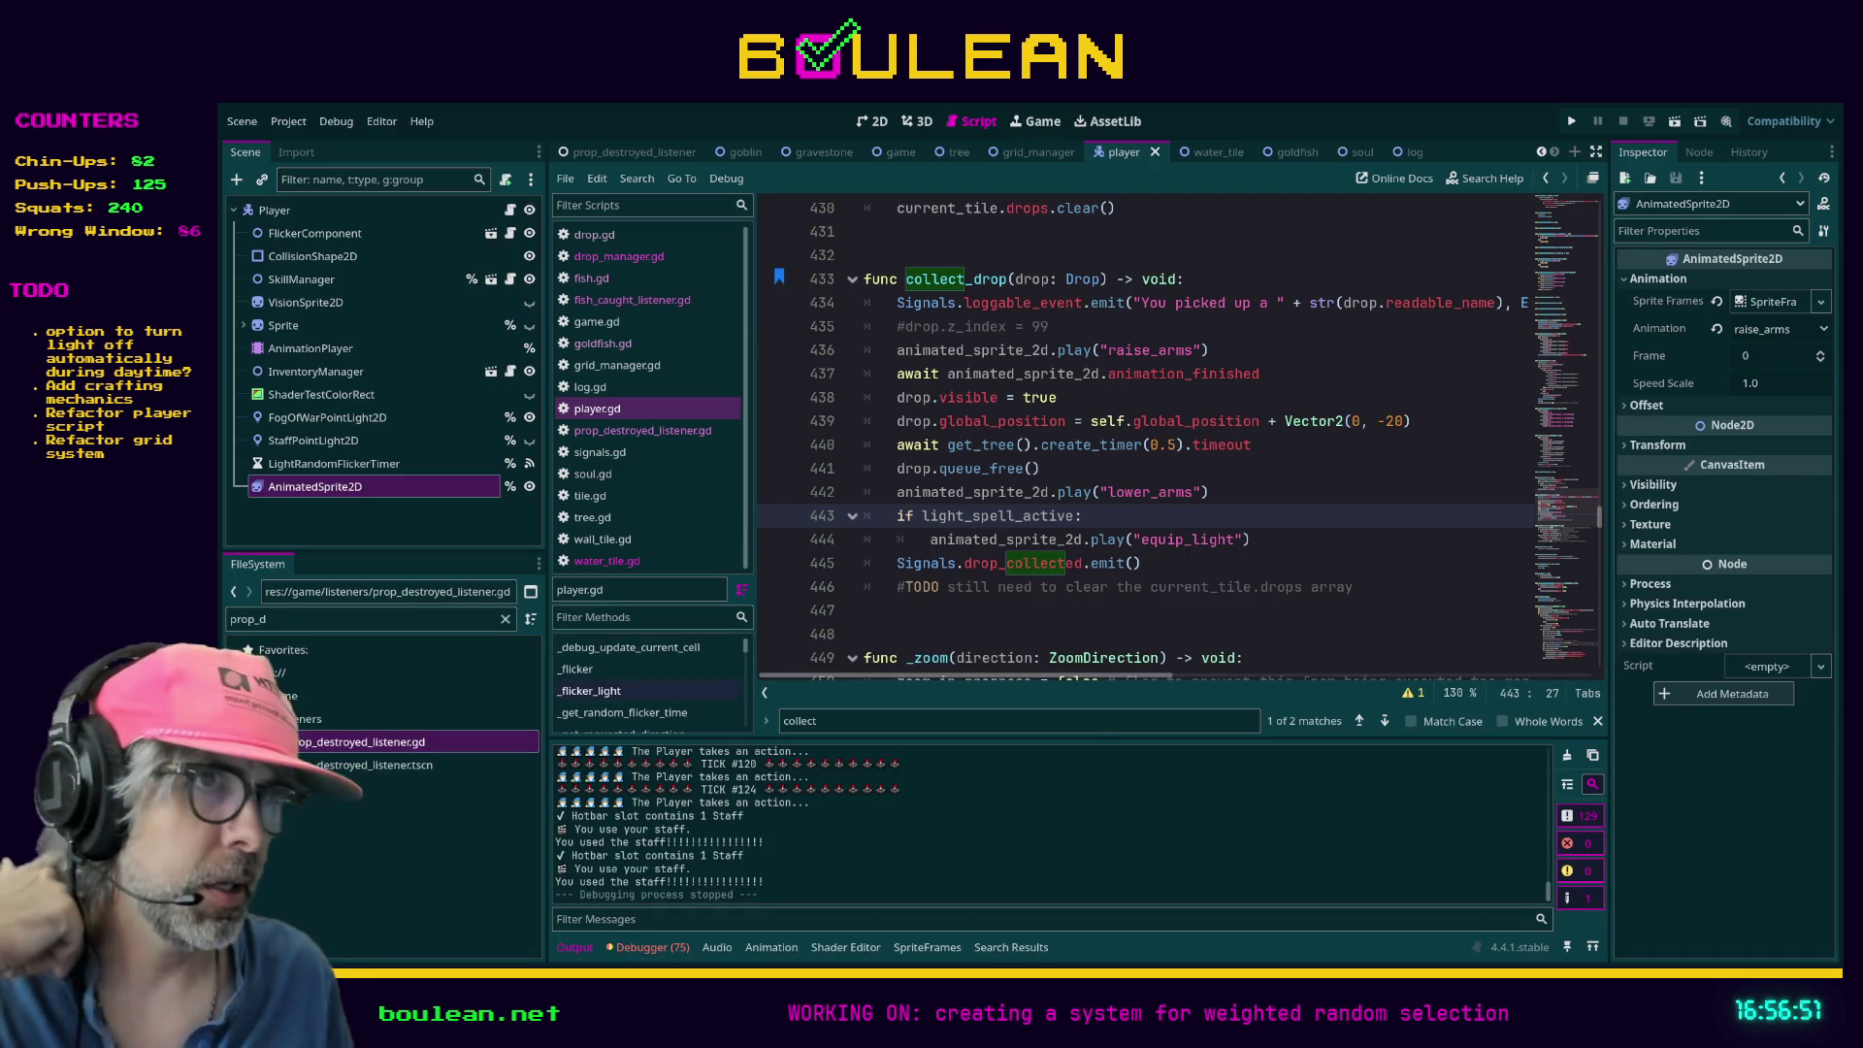
click(961, 624)
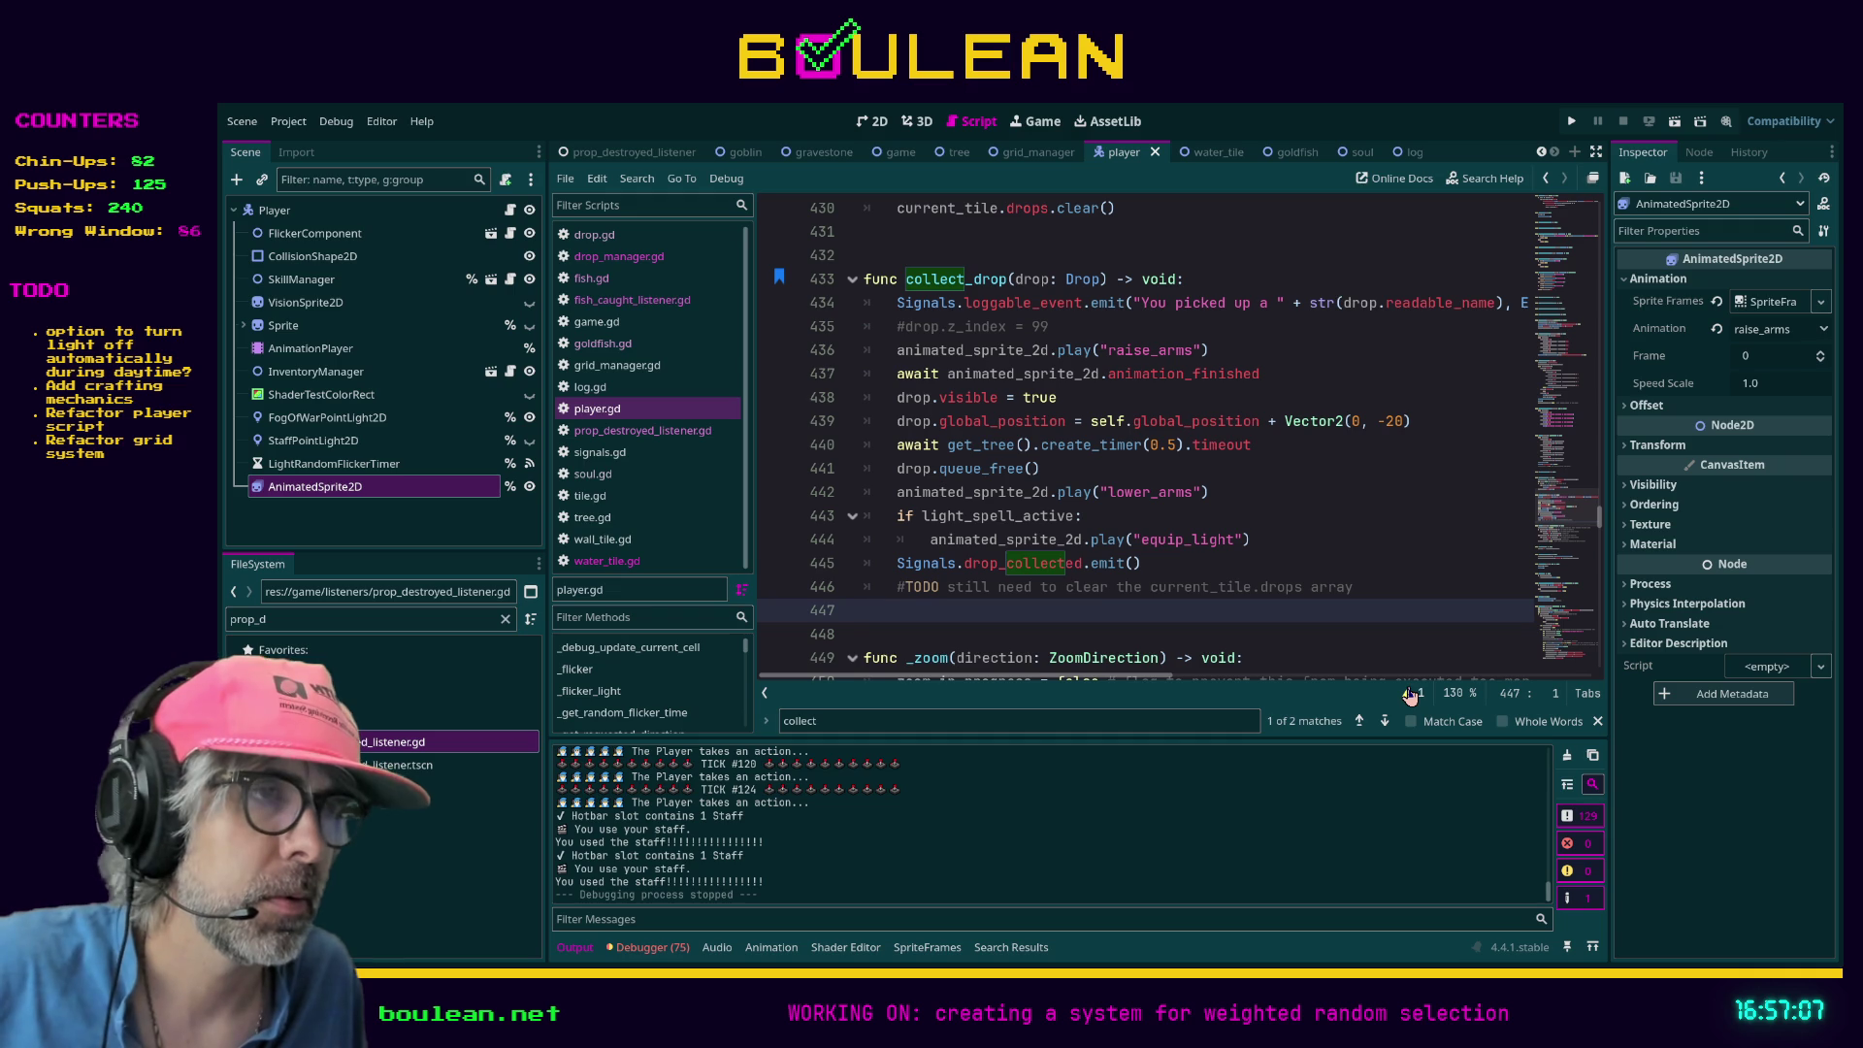
scroll(1261, 611, down, 1)
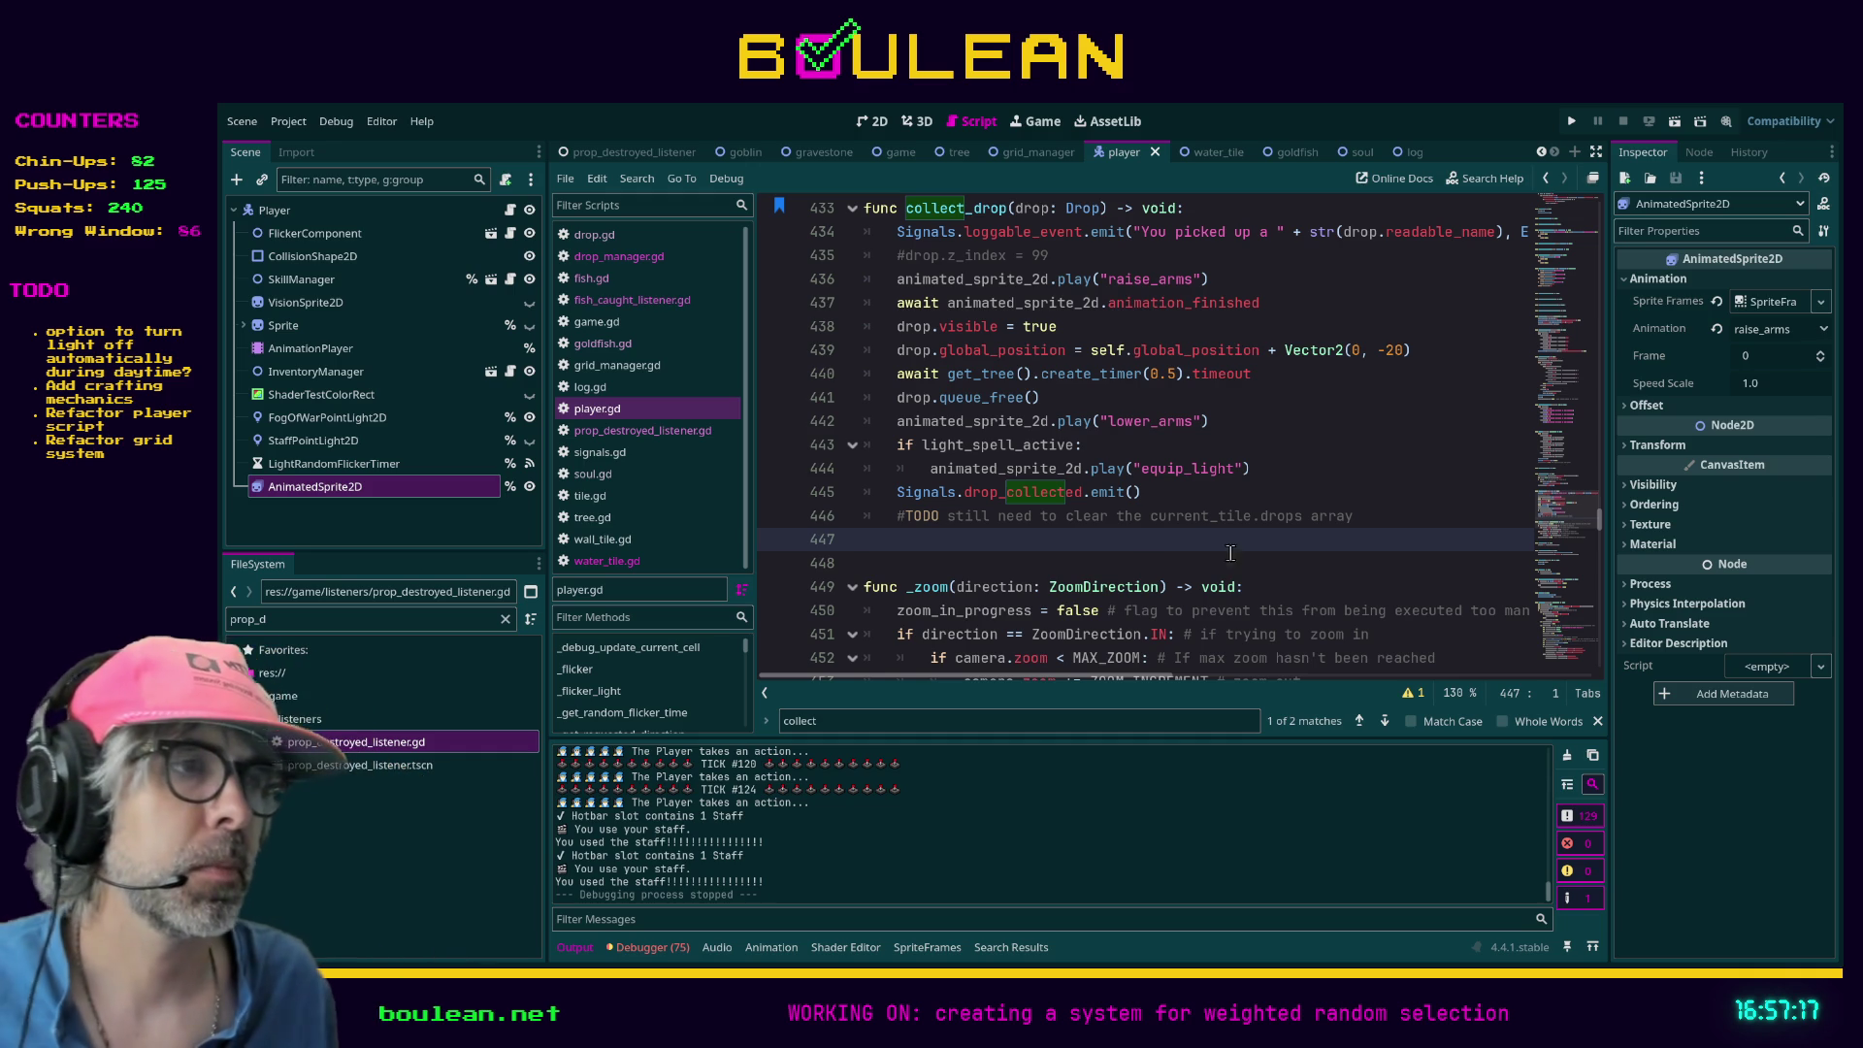
click(1413, 695)
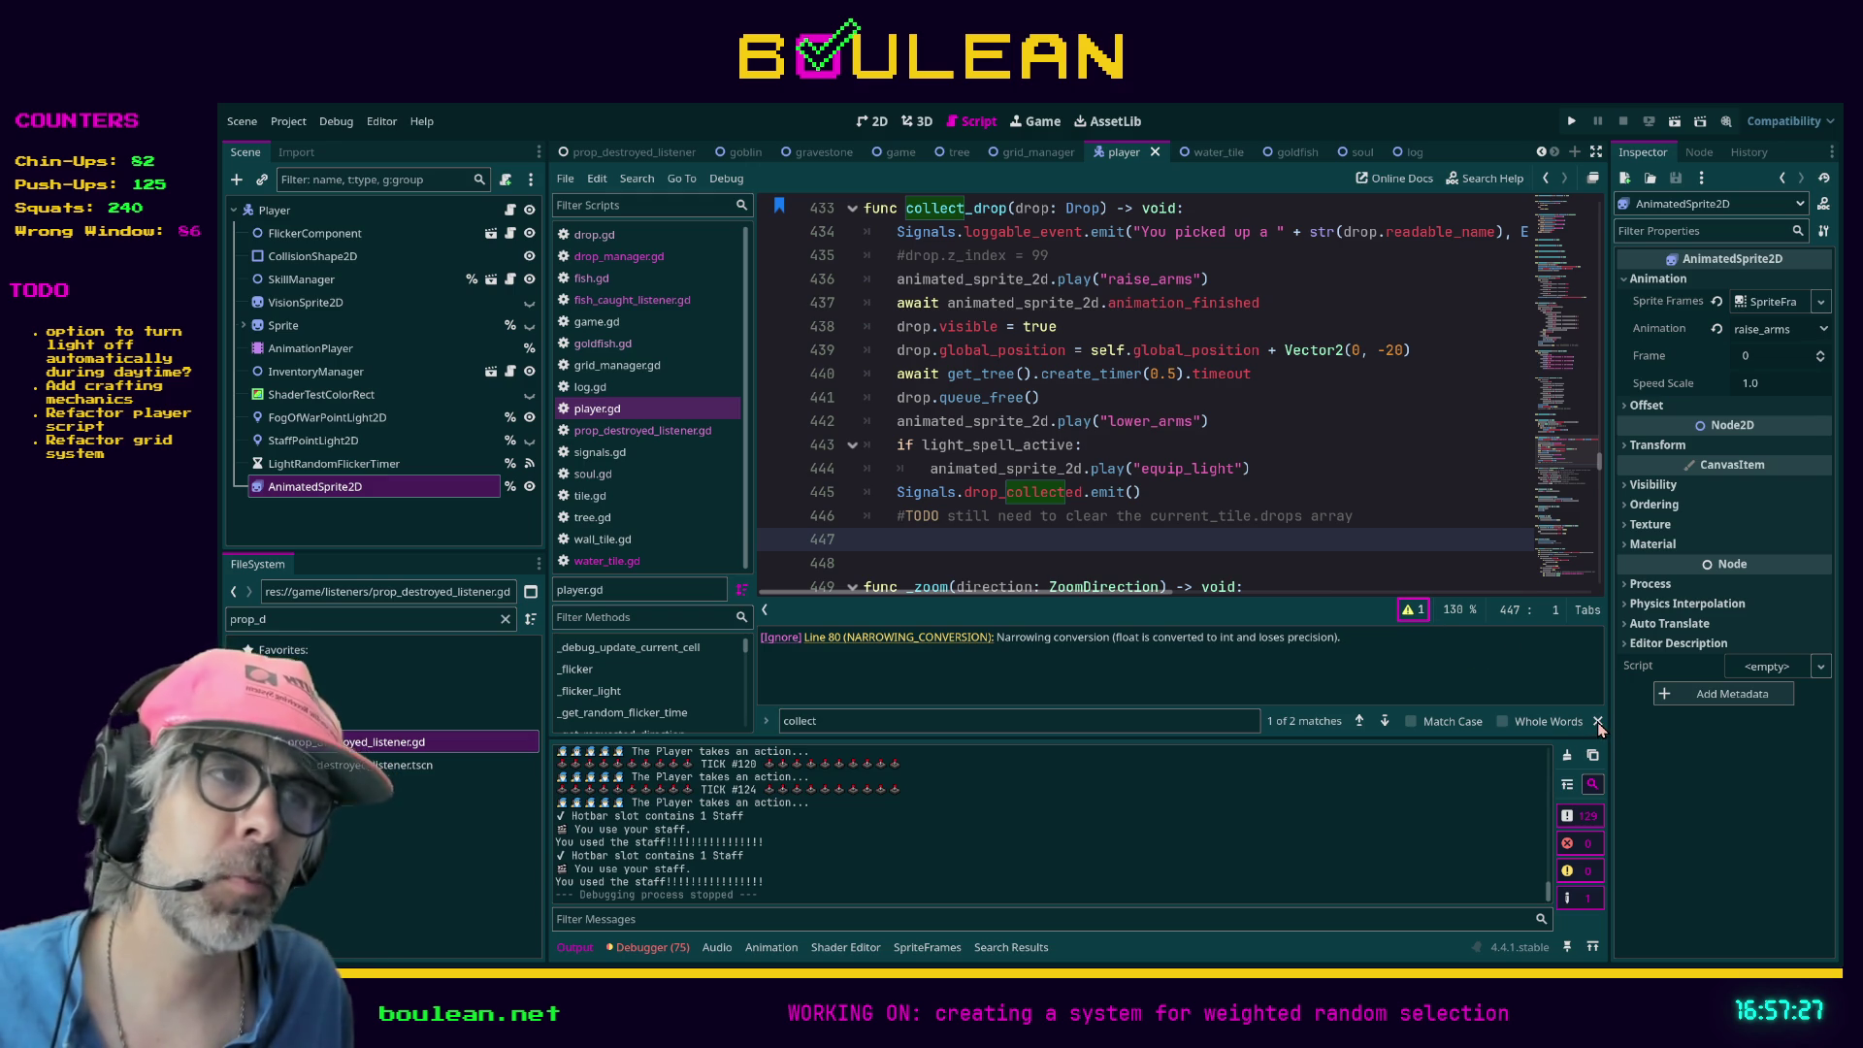
click(1598, 722)
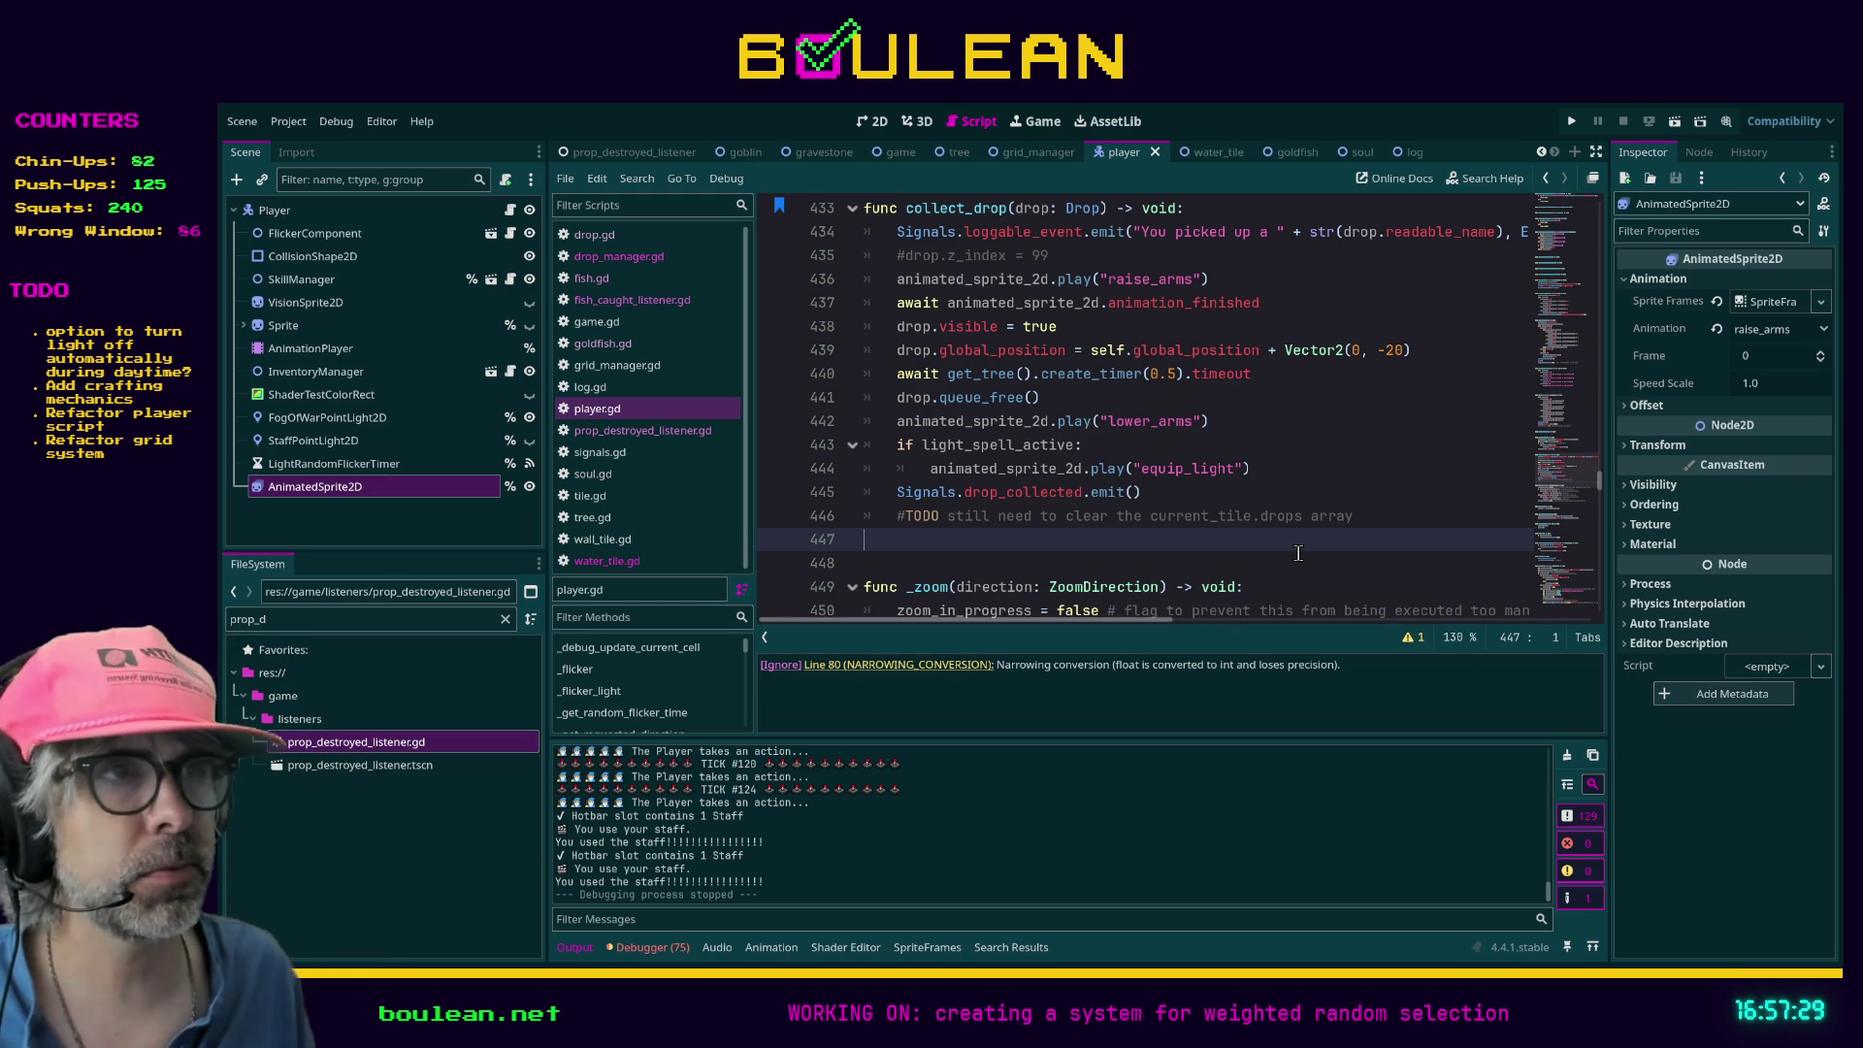
scroll(1295, 553, down, 2)
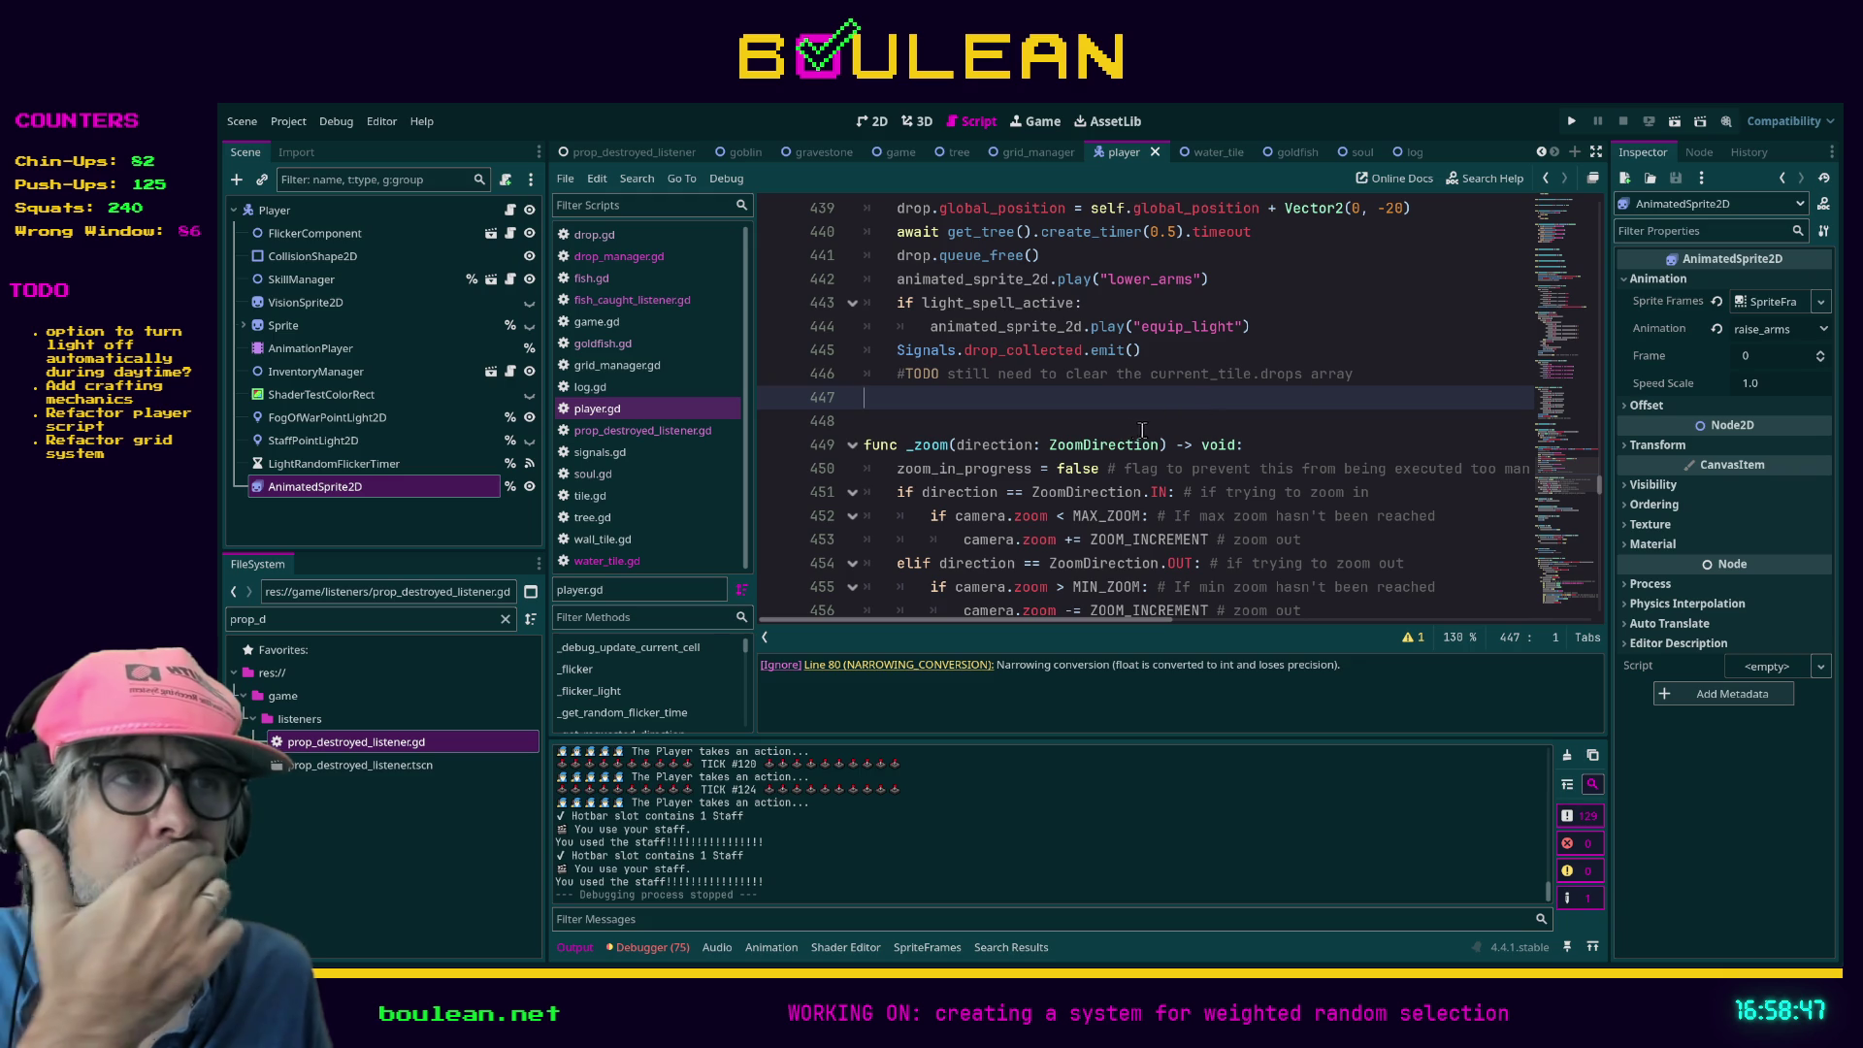
click(1113, 431)
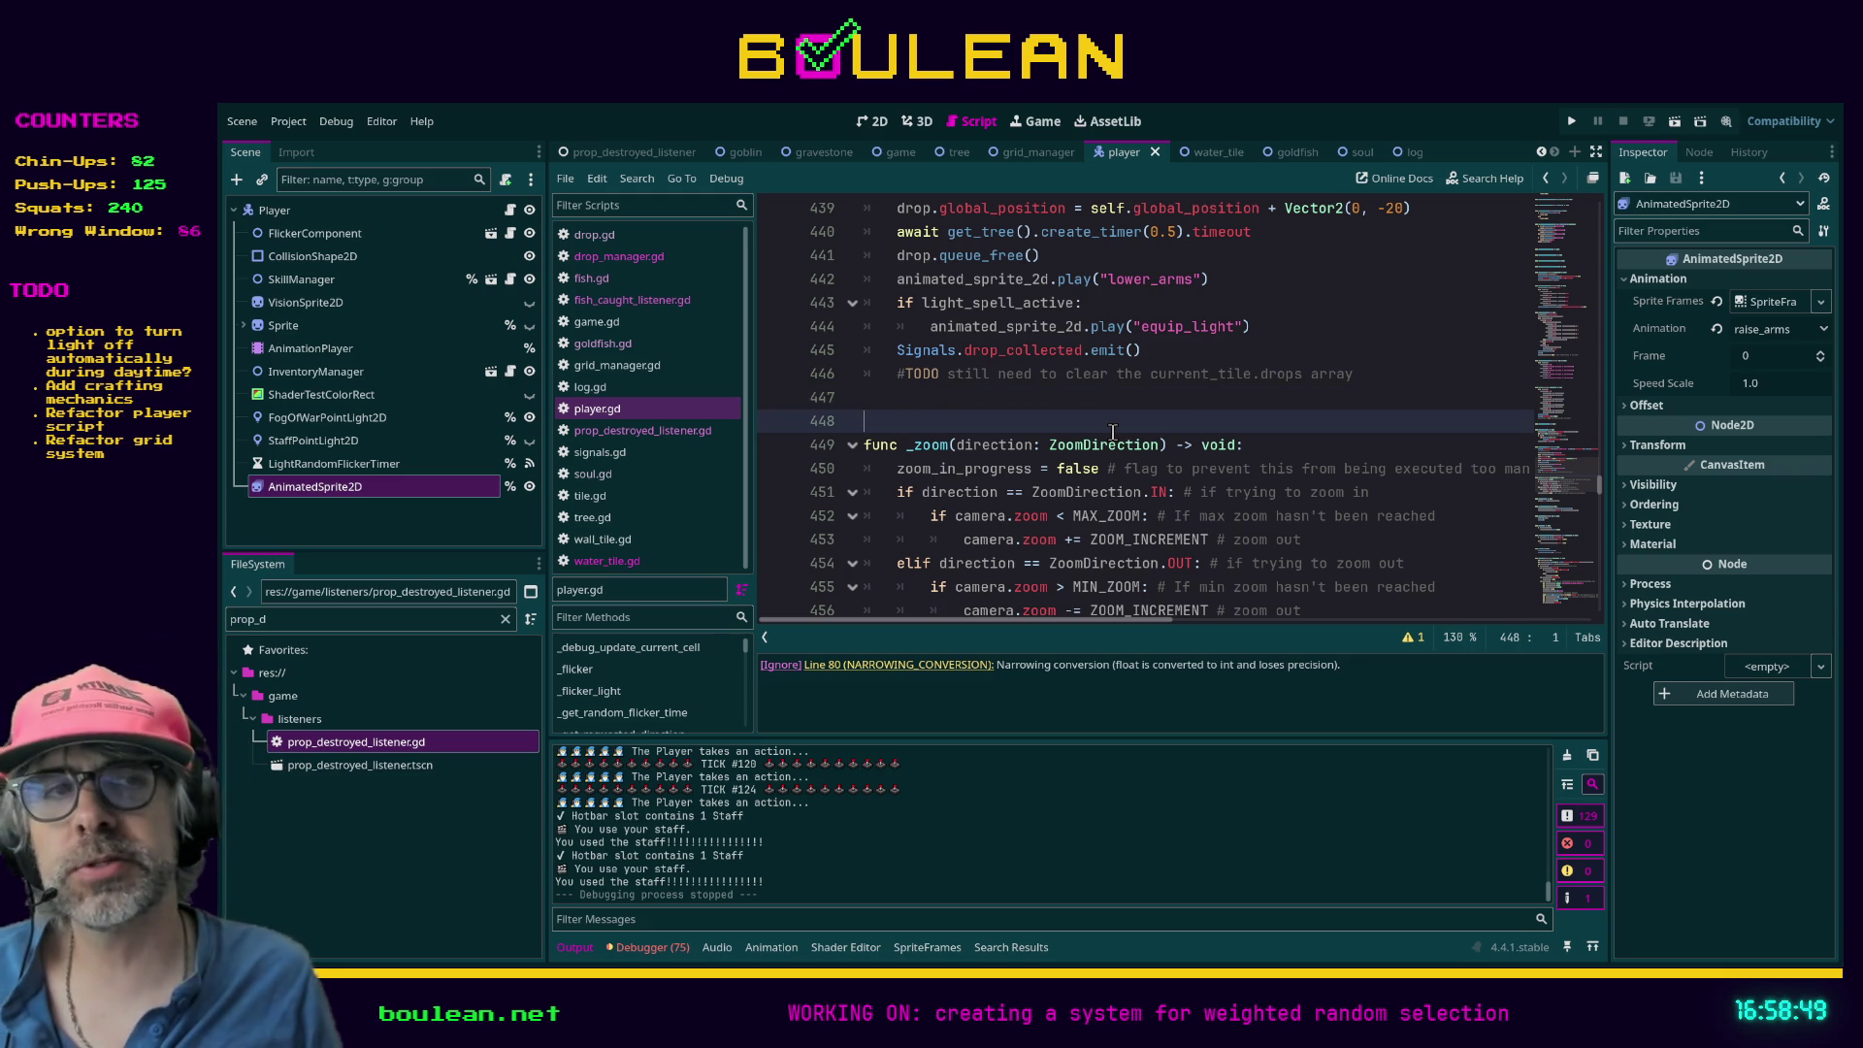